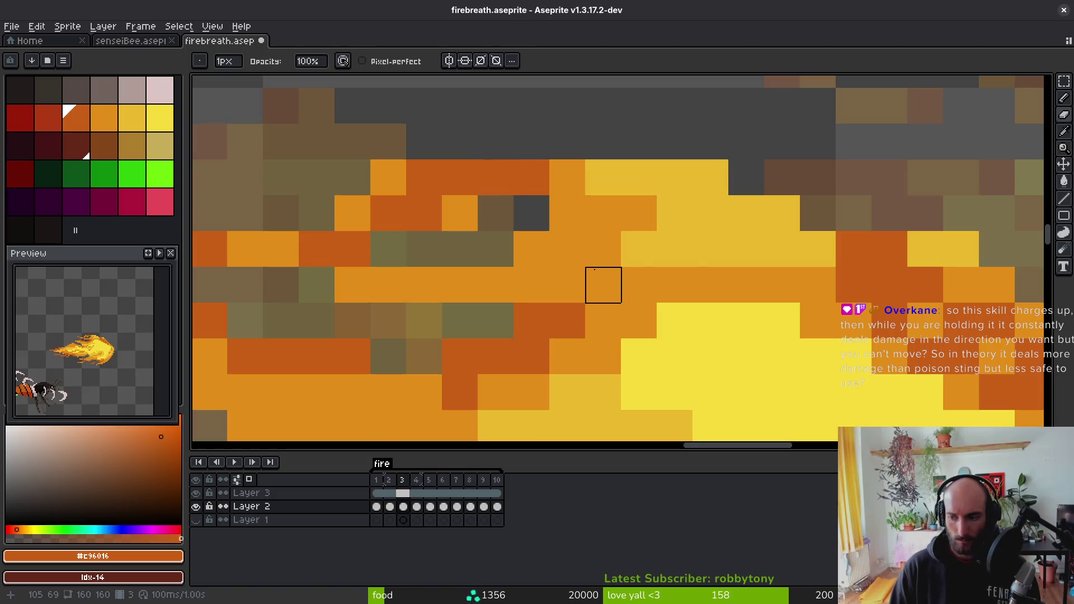
- Save firebreath.aseprite before touching up frame 3's fire
{"action": "key", "text": "ctrl+s"}
{"action": "scroll", "coordinate": [677, 283], "scroll_direction": "down", "scroll_amount": 1}
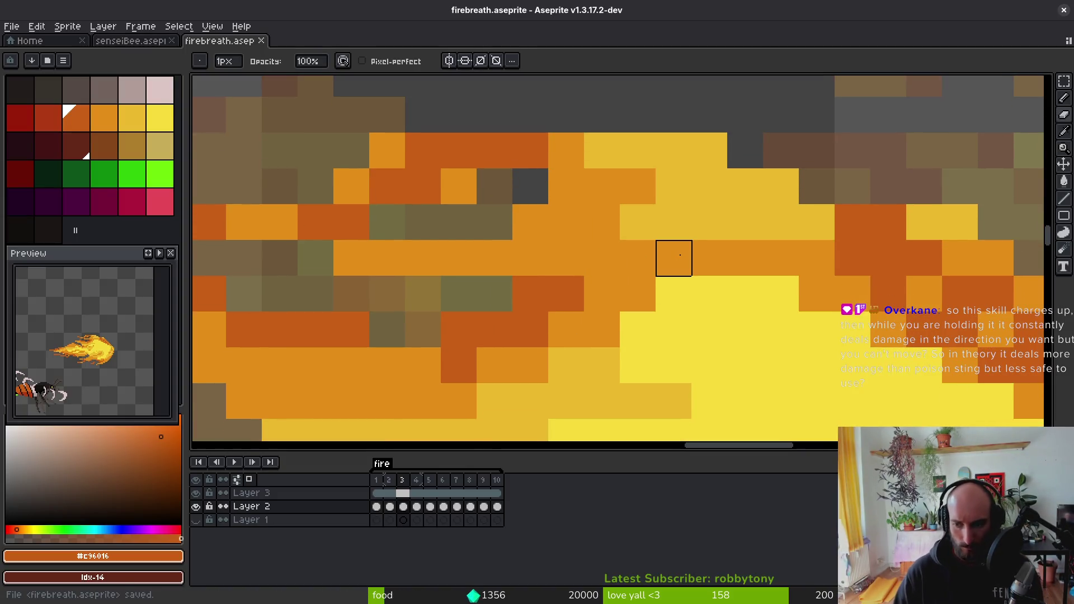
{"action": "scroll", "coordinate": [679, 255], "scroll_direction": "down", "scroll_amount": 7}
{"action": "scroll", "coordinate": [553, 186], "scroll_direction": "up", "scroll_amount": 6}
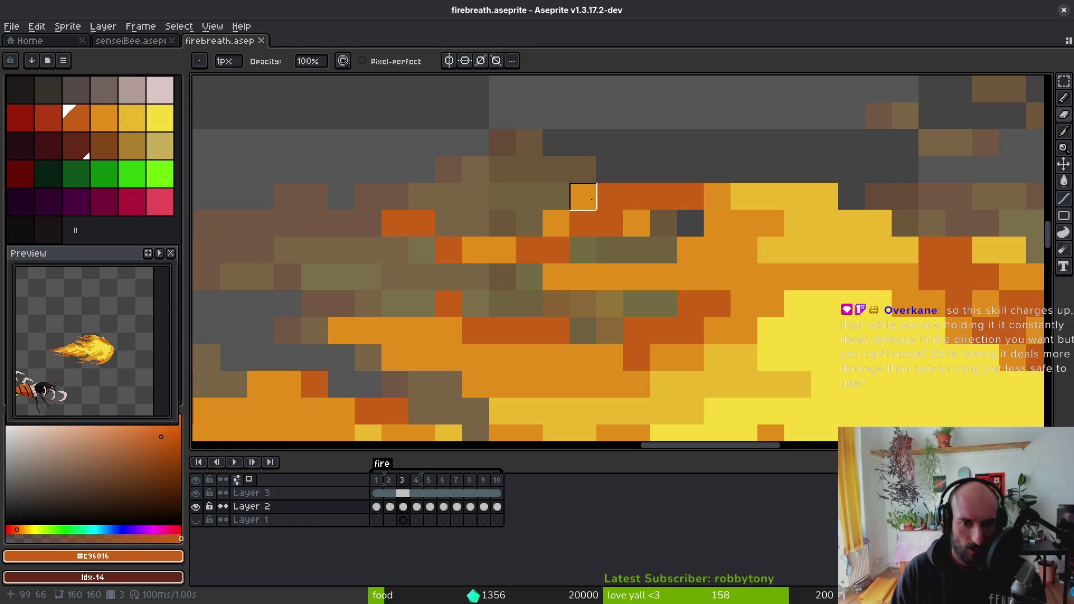
{"action": "key", "text": "ctrl+s"}
{"action": "scroll", "coordinate": [743, 287], "scroll_direction": "down", "scroll_amount": 7}
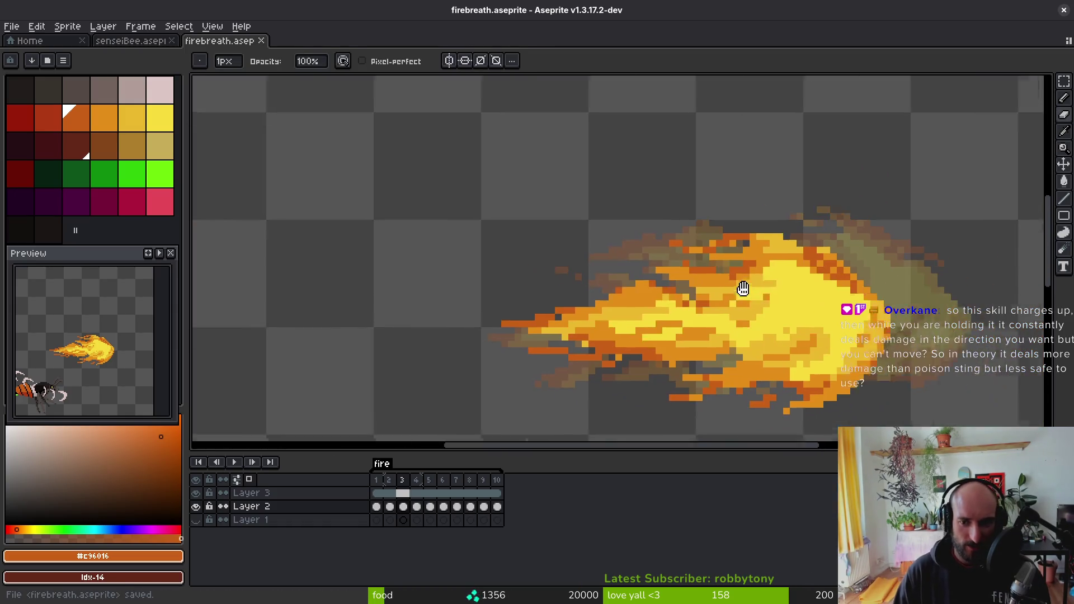
{"action": "scroll", "coordinate": [728, 241], "scroll_direction": "up", "scroll_amount": 5}
- Repaint stray frame-3 fire pixels in sampled yellow and orange, save, and return to frame 2
{"action": "left_click", "coordinate": [818, 222], "text": "alt"}
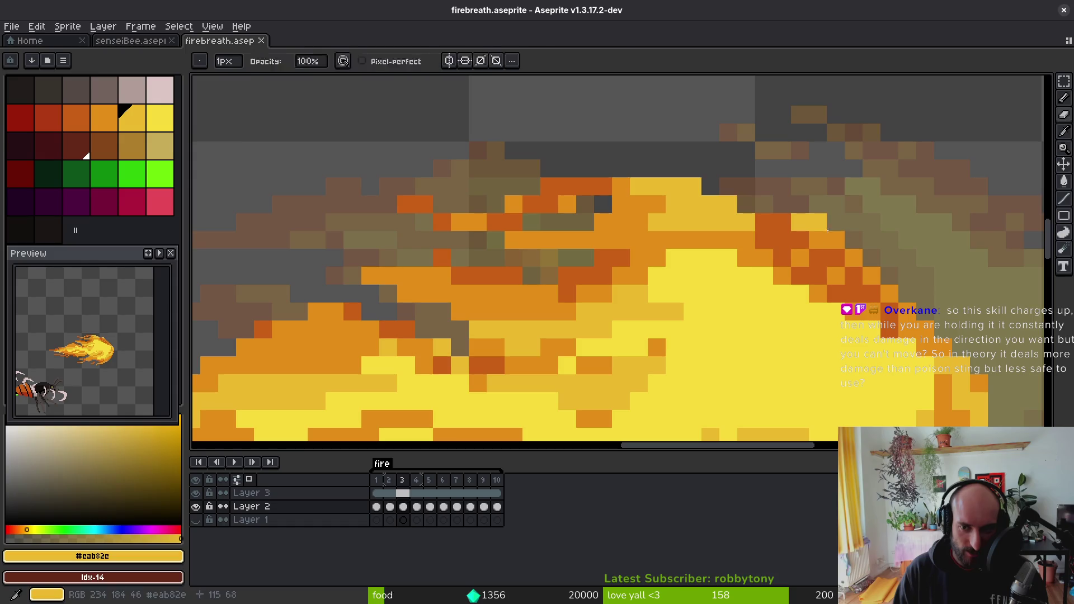
{"action": "left_click", "coordinate": [781, 222]}
{"action": "left_click", "coordinate": [810, 233], "text": "alt"}
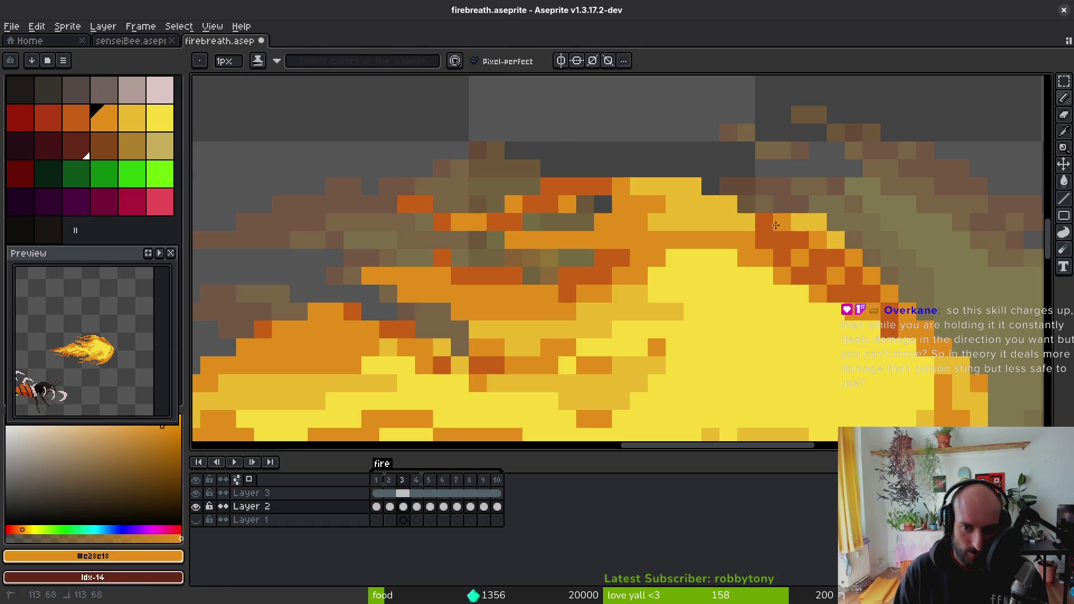
{"action": "left_click", "coordinate": [767, 223]}
{"action": "scroll", "coordinate": [767, 222], "scroll_direction": "down", "scroll_amount": 6}
{"action": "scroll", "coordinate": [613, 199], "scroll_direction": "up", "scroll_amount": 1}
{"action": "scroll", "coordinate": [613, 198], "scroll_direction": "up", "scroll_amount": 1}
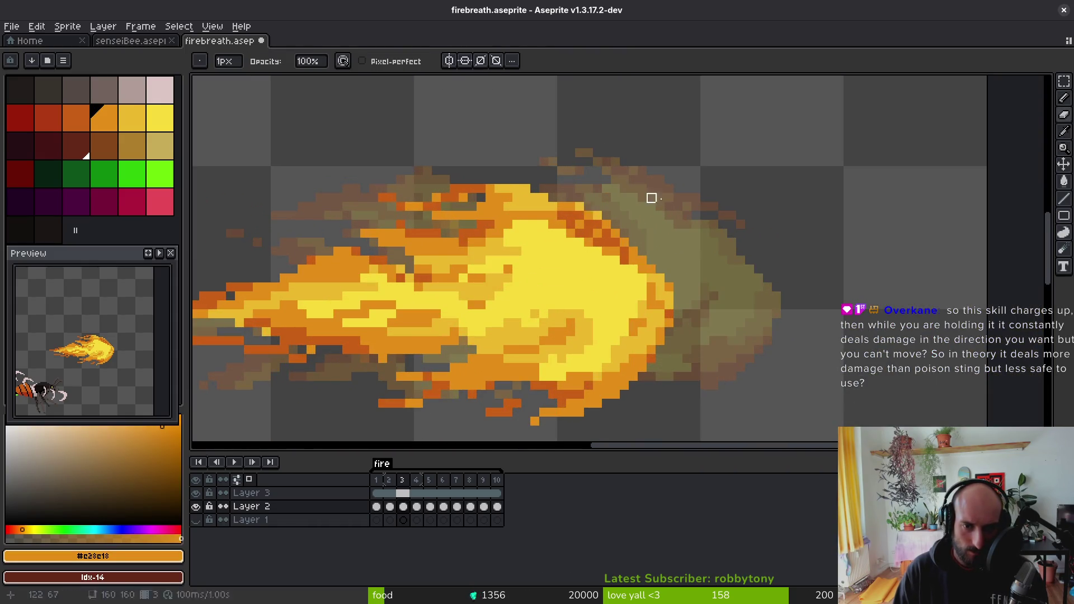
{"action": "scroll", "coordinate": [649, 196], "scroll_direction": "down", "scroll_amount": 3}
{"action": "key", "text": "ctrl+s"}
{"action": "key", "text": "comma"}
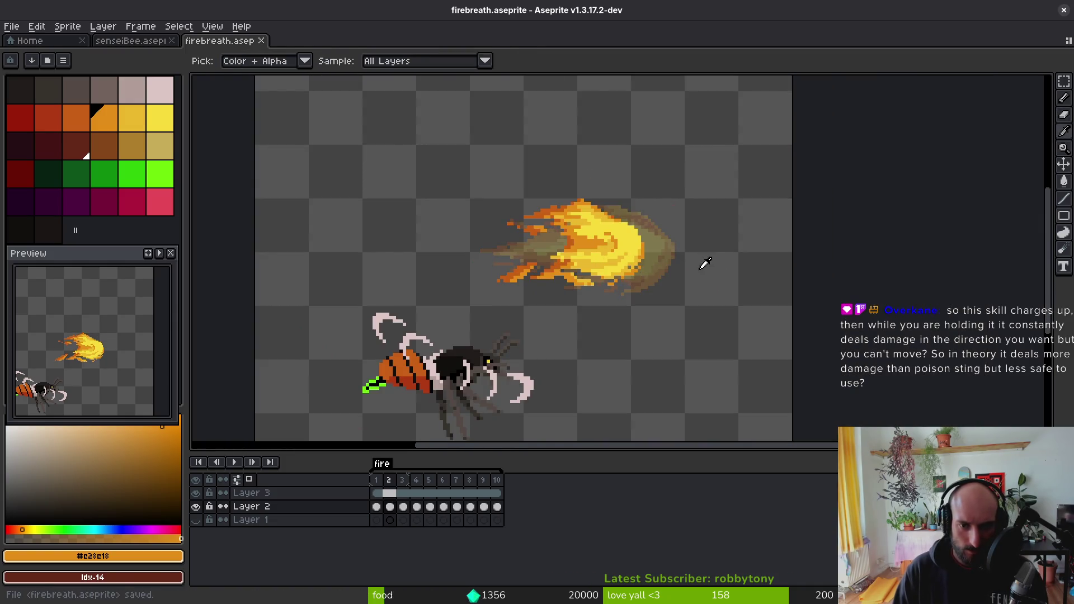
- Select frame 2's fire and move it up about 2 pixels
{"action": "scroll", "coordinate": [705, 263], "scroll_direction": "up", "scroll_amount": 2}
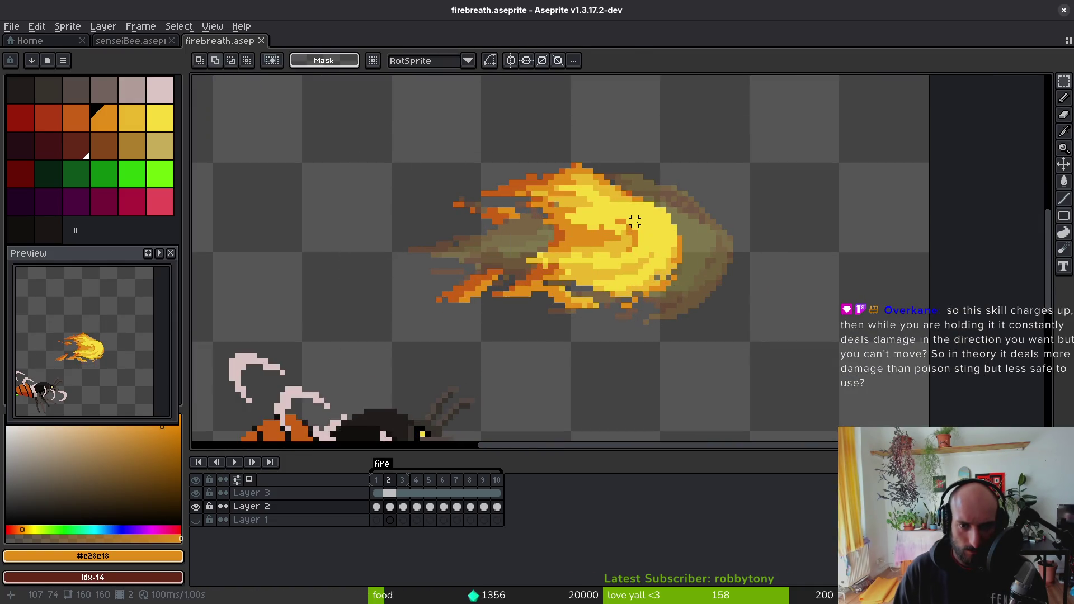
{"action": "mouse_move", "coordinate": [333, 109]}
{"action": "left_mouse_down"}
{"action": "mouse_move", "coordinate": [719, 244]}
{"action": "mouse_move", "coordinate": [724, 260]}
{"action": "left_mouse_up"}
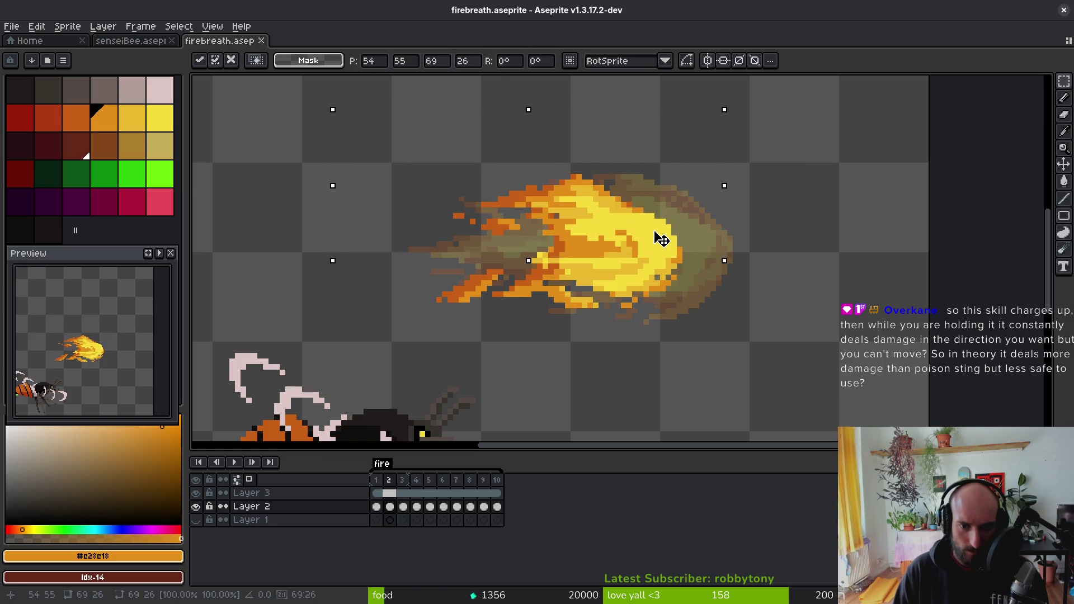
{"action": "left_click_drag", "start_coordinate": [662, 239], "coordinate": [652, 216]}
{"action": "key", "text": "Return"}
- Select the upper part of the fire and shift it slightly down-left
{"action": "mouse_move", "coordinate": [363, 119]}
{"action": "left_mouse_down"}
{"action": "mouse_move", "coordinate": [478, 177]}
{"action": "mouse_move", "coordinate": [723, 250]}
{"action": "mouse_move", "coordinate": [734, 264]}
{"action": "left_mouse_up"}
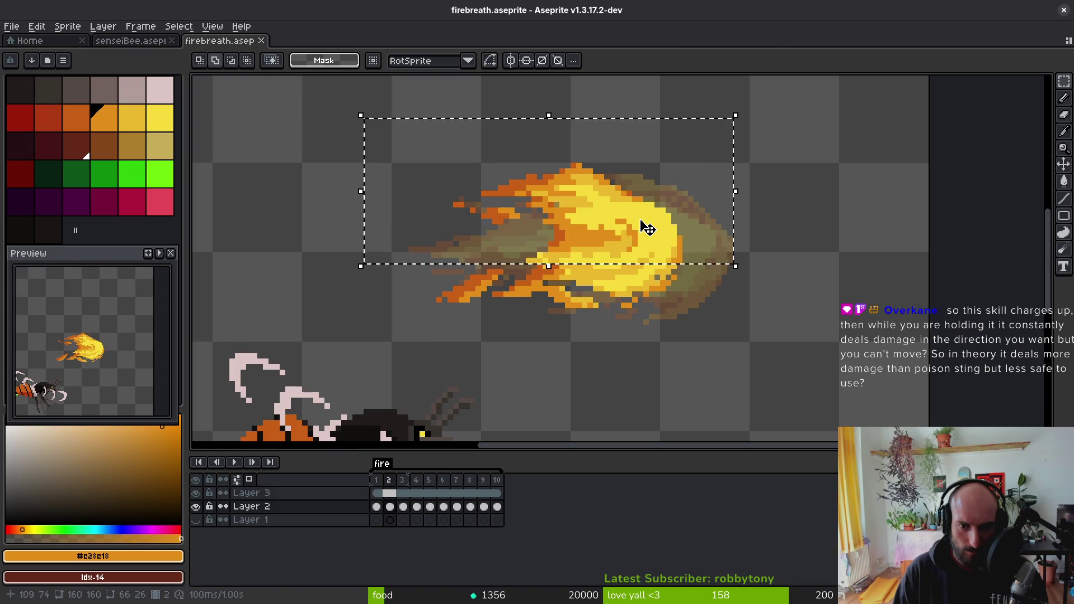
{"action": "left_click_drag", "start_coordinate": [647, 228], "coordinate": [644, 232]}
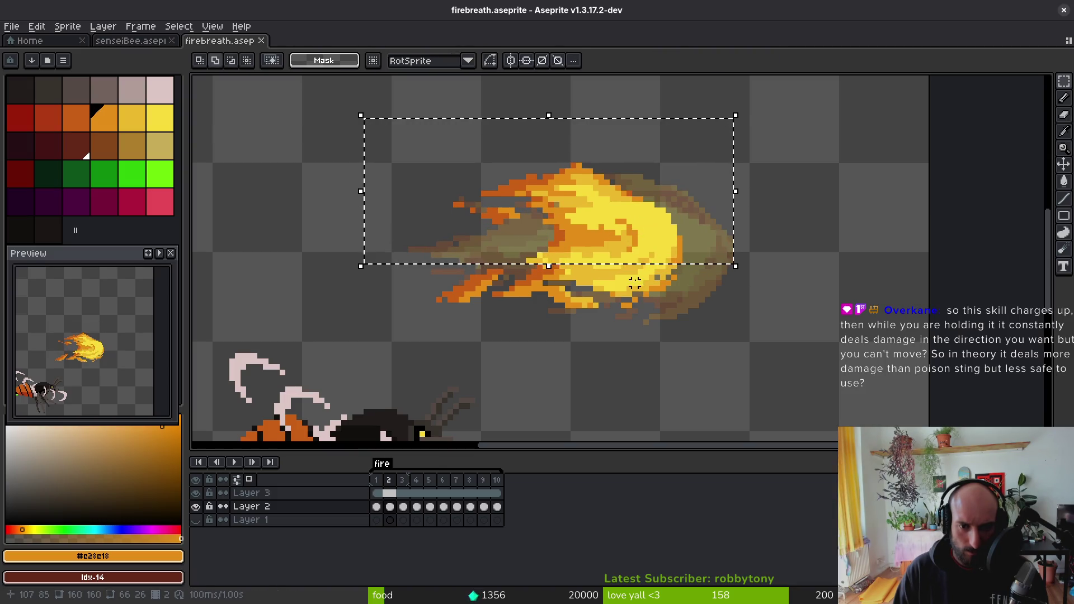
{"action": "key", "text": "shift+w"}
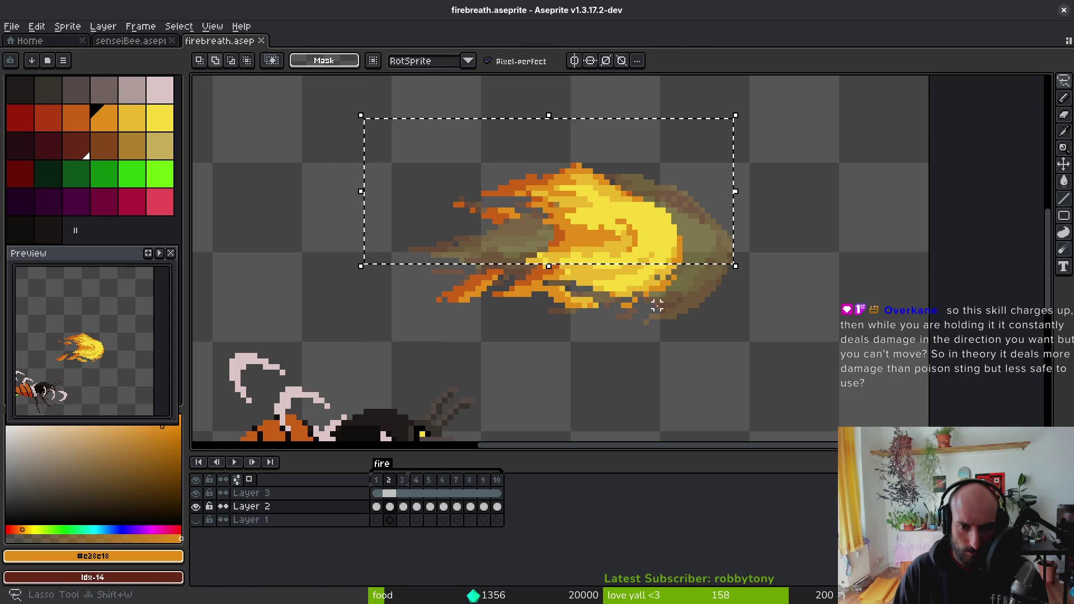
{"action": "mouse_move", "coordinate": [643, 250]}
{"action": "left_mouse_down"}
{"action": "mouse_move", "coordinate": [634, 278]}
{"action": "mouse_move", "coordinate": [642, 259]}
{"action": "left_mouse_up"}
{"action": "key", "text": "w"}
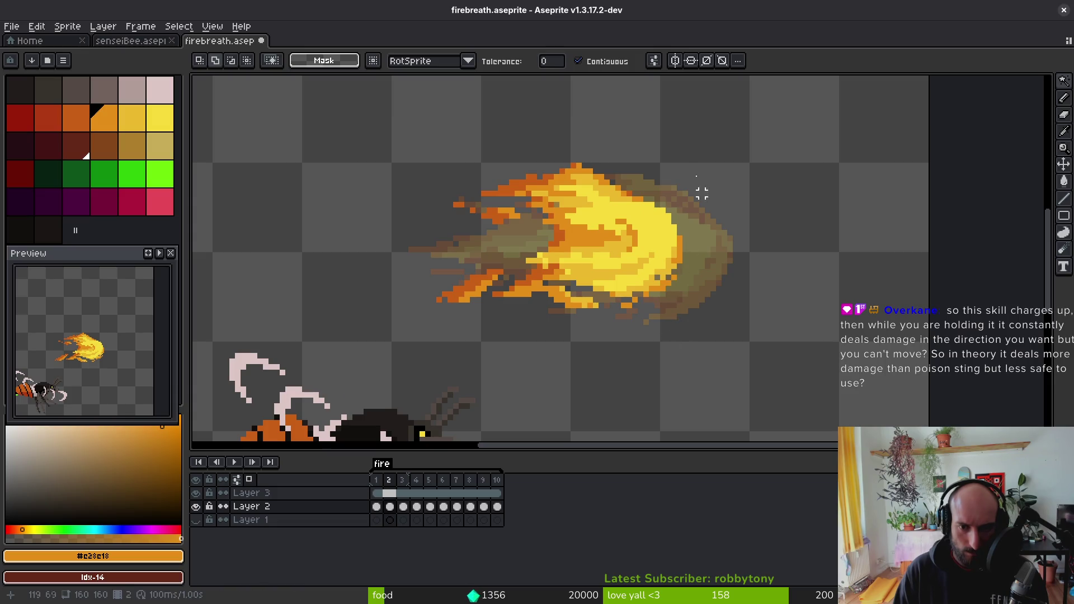
- Lasso the fire's core freehand and commit its transform
{"action": "key", "text": "shift+w"}
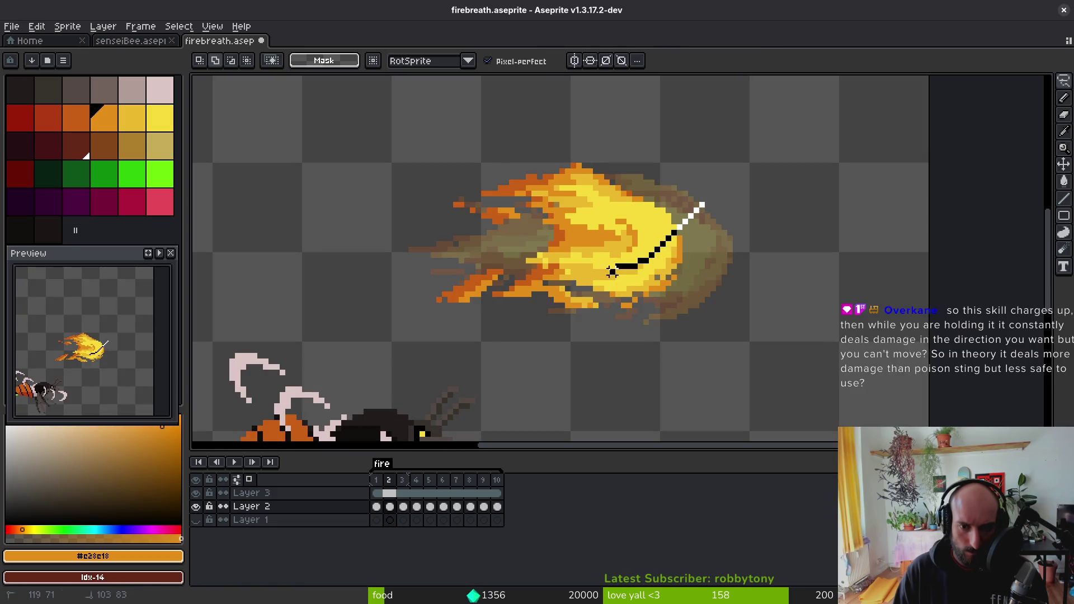
{"action": "mouse_move", "coordinate": [456, 243]}
{"action": "left_mouse_down"}
{"action": "mouse_move", "coordinate": [688, 212]}
{"action": "mouse_move", "coordinate": [684, 223]}
{"action": "left_mouse_up"}
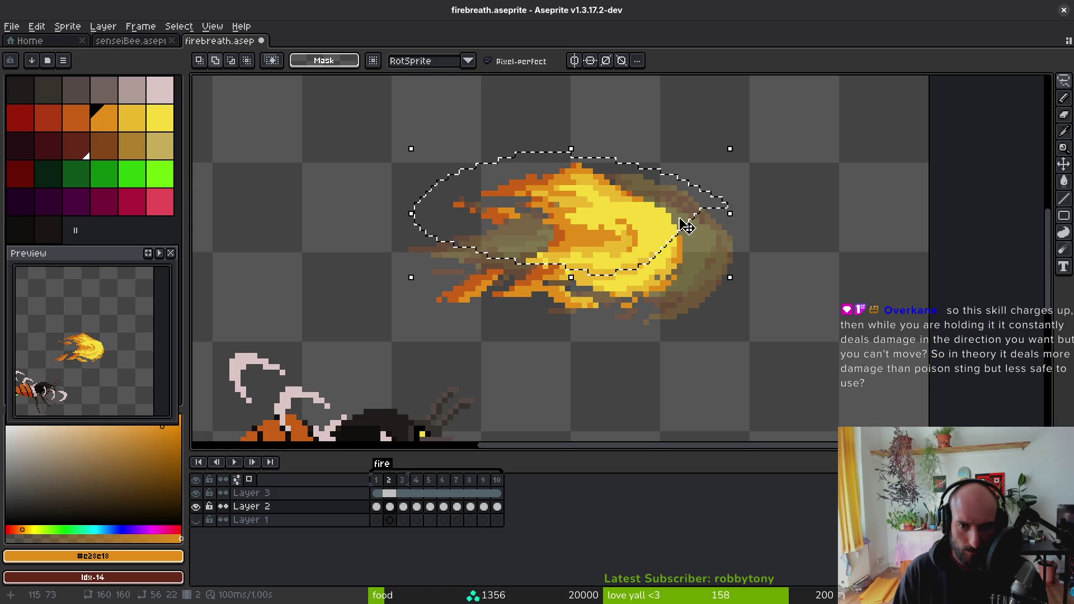
{"action": "left_click", "coordinate": [679, 233]}
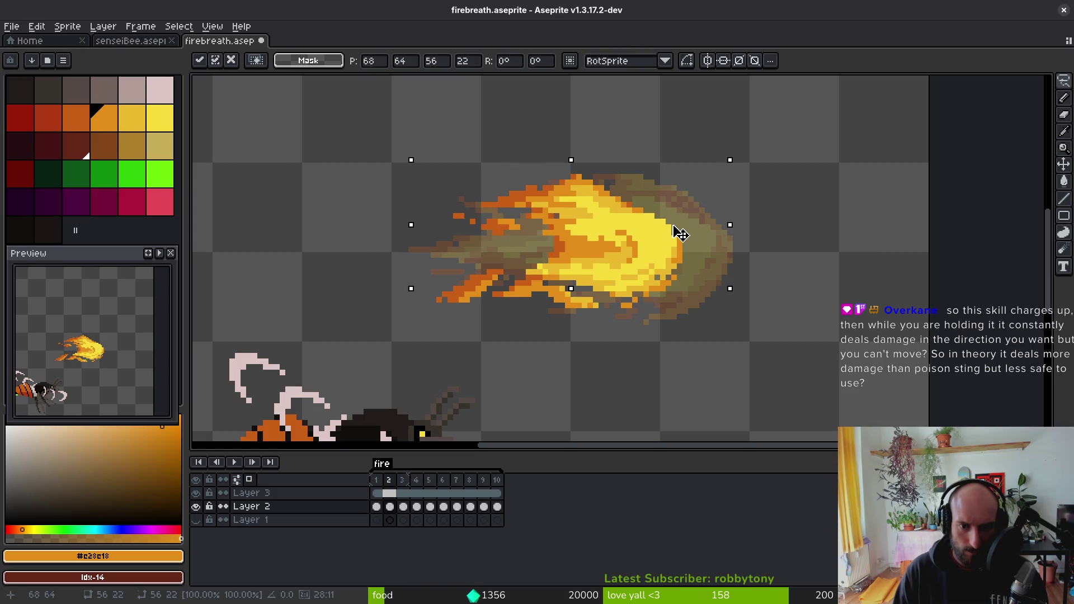
{"action": "key", "text": "Return"}
- Step through the animation frames to reach frame 4
{"action": "scroll", "coordinate": [680, 233], "scroll_direction": "down", "scroll_amount": 4}
{"action": "key", "text": "i"}
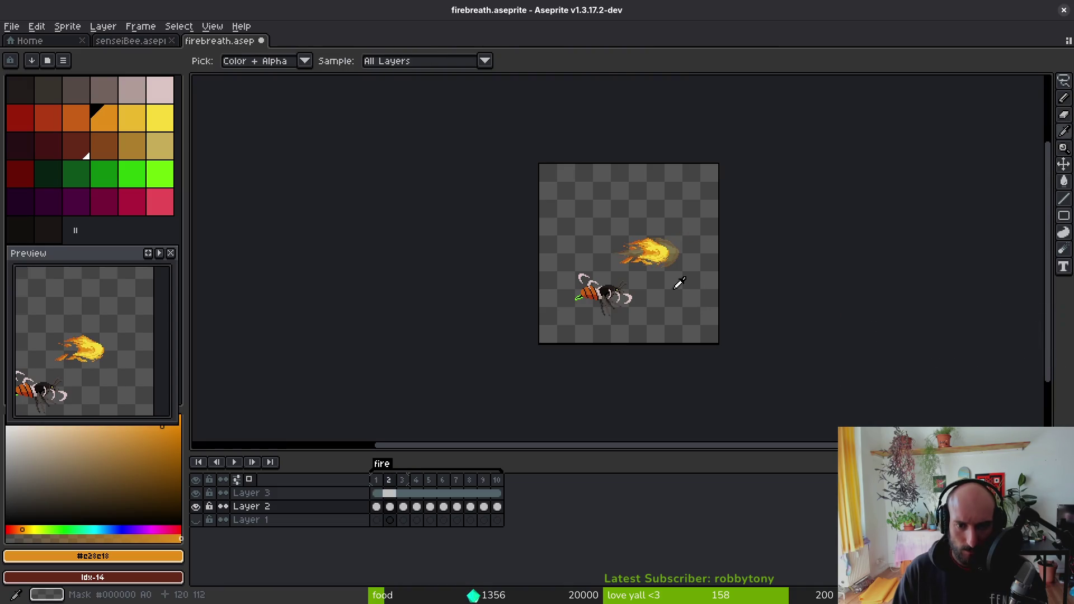
{"action": "key", "text": "Right"}
{"action": "key", "text": "Left"}
{"action": "key", "text": "Right"}
{"action": "key", "text": "Right"}
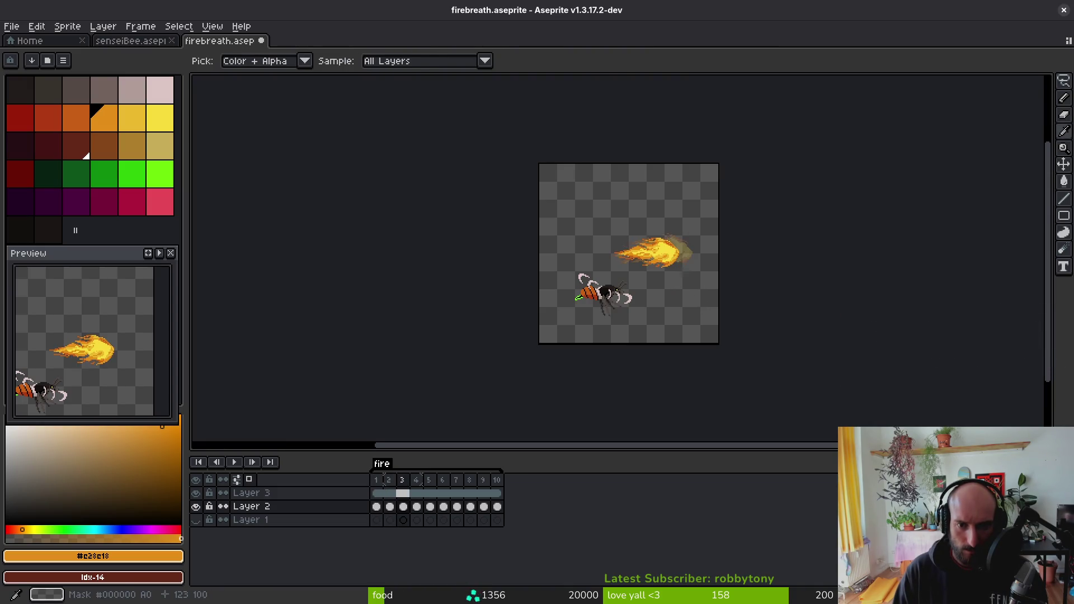
- Lasso the fire's upper part, try moving it down, then cancel and deselect
{"action": "key", "text": "m"}
{"action": "scroll", "coordinate": [691, 268], "scroll_direction": "up", "scroll_amount": 5}
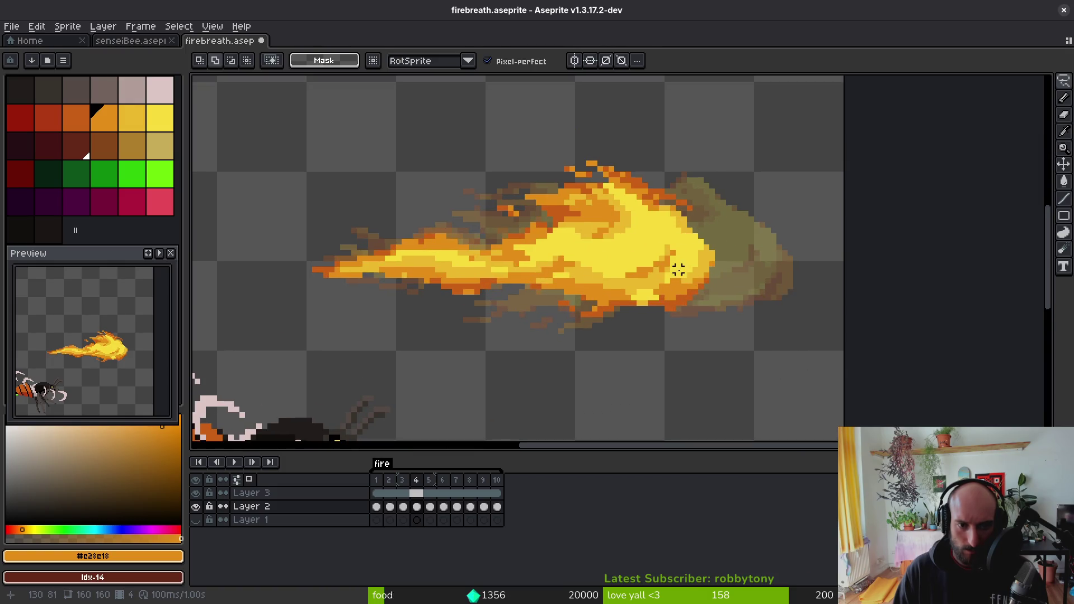
{"action": "mouse_move", "coordinate": [774, 203]}
{"action": "left_mouse_down"}
{"action": "mouse_move", "coordinate": [719, 177]}
{"action": "mouse_move", "coordinate": [493, 191]}
{"action": "left_mouse_up"}
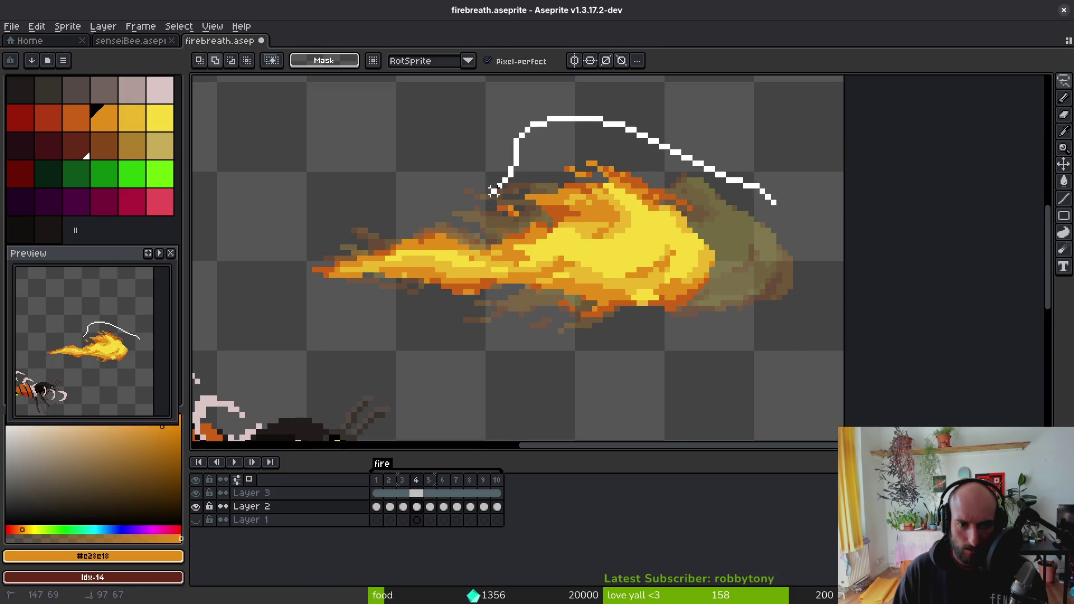
{"action": "left_click_drag", "start_coordinate": [521, 289], "coordinate": [791, 220]}
{"action": "mouse_move", "coordinate": [629, 239]}
{"action": "left_mouse_down"}
{"action": "mouse_move", "coordinate": [635, 278]}
{"action": "mouse_move", "coordinate": [626, 263]}
{"action": "left_mouse_up"}
{"action": "key", "text": "Escape"}
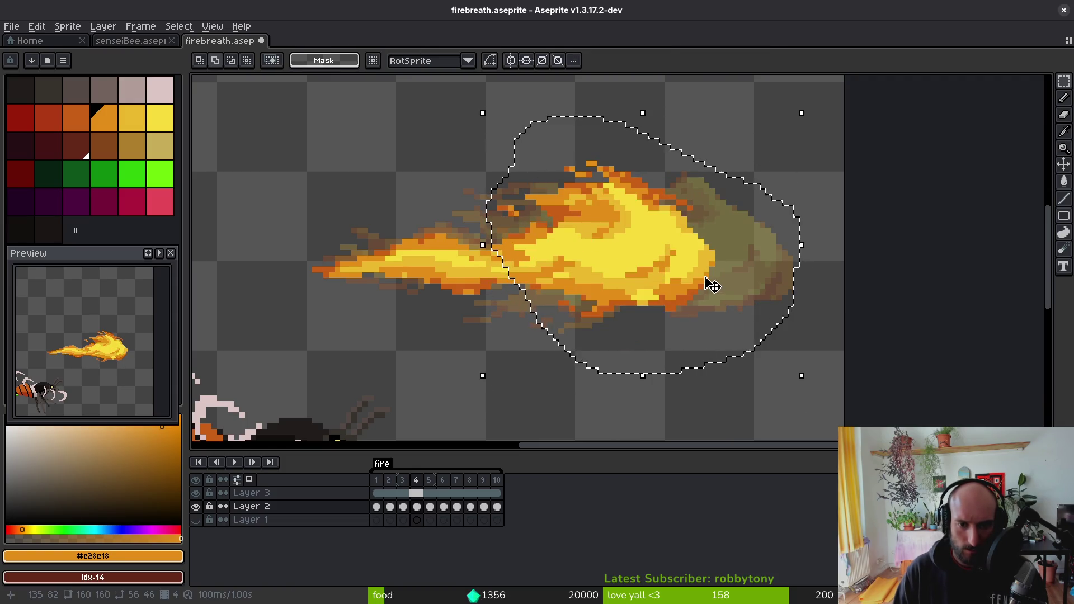
{"action": "key", "text": "ctrl+d"}
- Re-lasso the fire's top, nudge it slightly down-left, and deselect
{"action": "left_click_drag", "start_coordinate": [683, 163], "coordinate": [471, 191]}
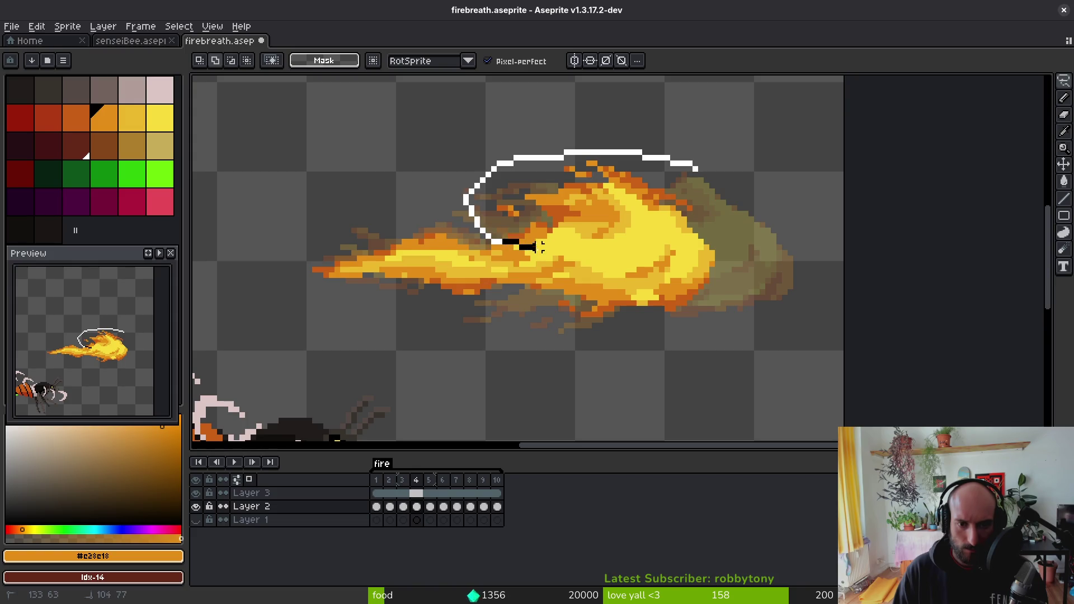
{"action": "mouse_move", "coordinate": [566, 280]}
{"action": "left_mouse_down"}
{"action": "mouse_move", "coordinate": [836, 268]}
{"action": "mouse_move", "coordinate": [837, 234]}
{"action": "left_mouse_up"}
{"action": "left_click_drag", "start_coordinate": [647, 240], "coordinate": [645, 257]}
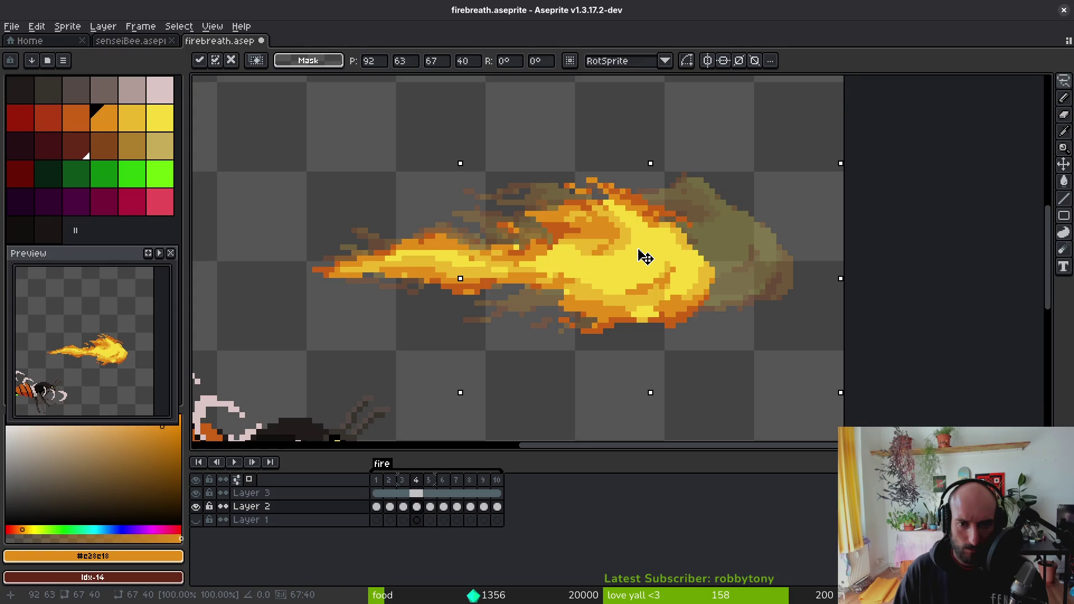
{"action": "key", "text": "ctrl+d"}
- Paint orange and dark-orange pixel lines along the fire's lower edge and underside
{"action": "scroll", "coordinate": [643, 268], "scroll_direction": "down", "scroll_amount": 2}
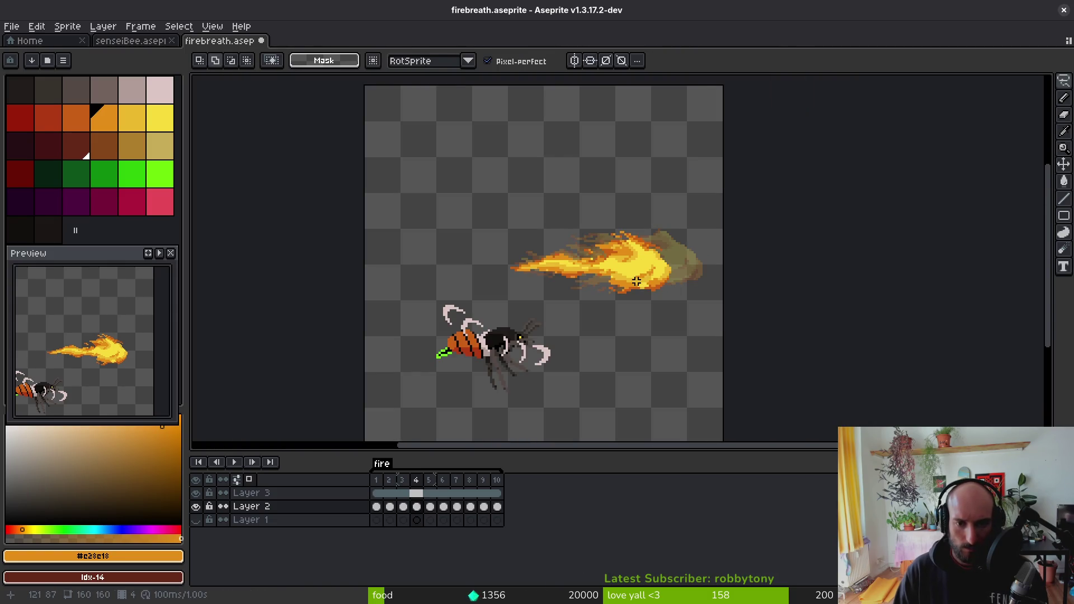
{"action": "key", "text": "b"}
{"action": "scroll", "coordinate": [623, 269], "scroll_direction": "up", "scroll_amount": 1}
{"action": "scroll", "coordinate": [599, 295], "scroll_direction": "up", "scroll_amount": 1}
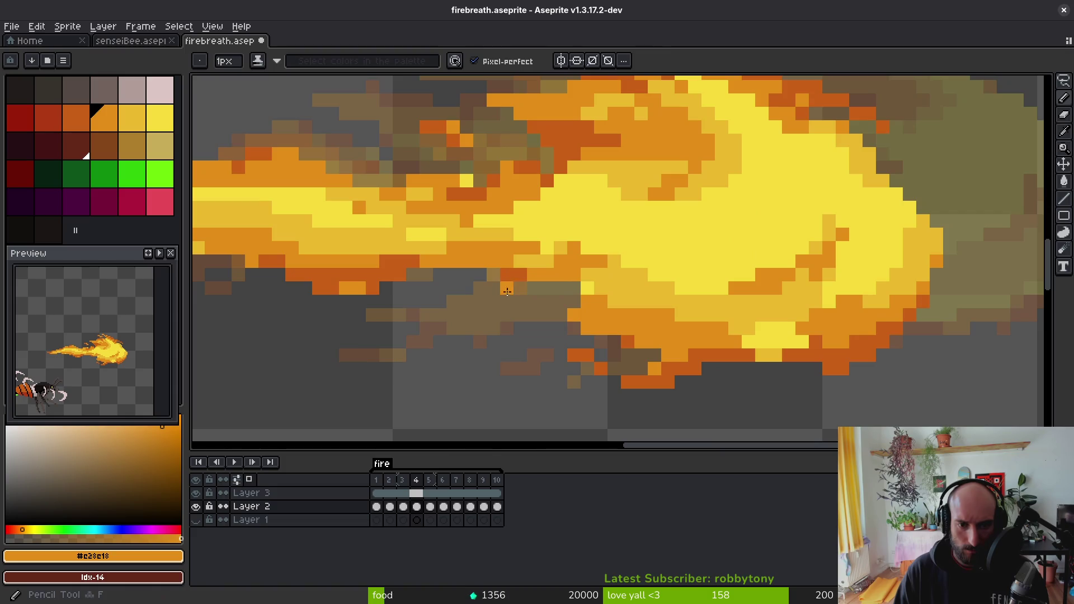
{"action": "left_click_drag", "start_coordinate": [506, 292], "coordinate": [578, 303]}
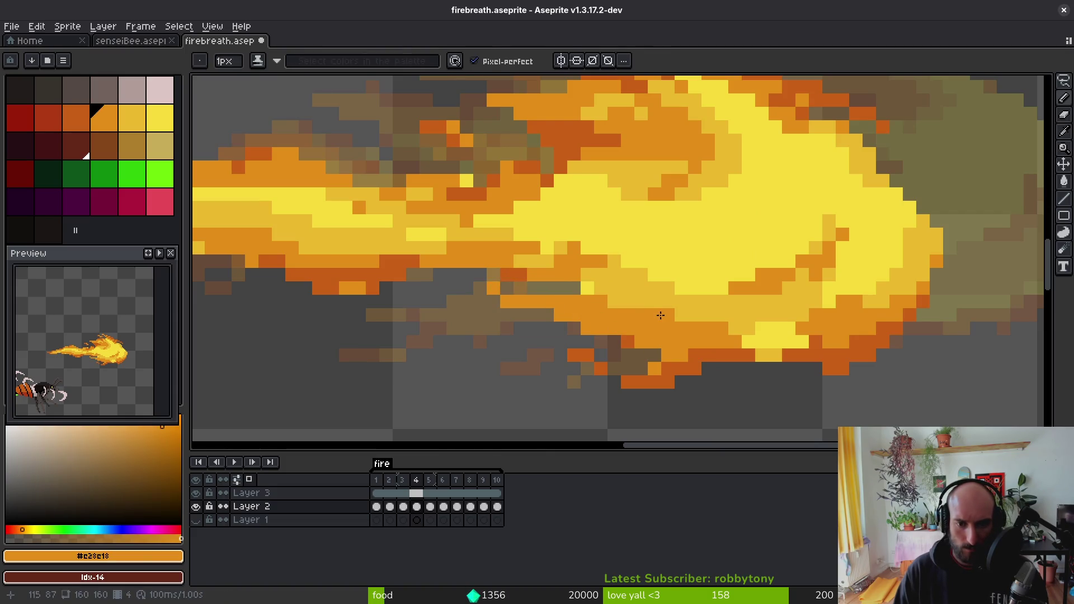
{"action": "left_click", "coordinate": [707, 355], "text": "alt"}
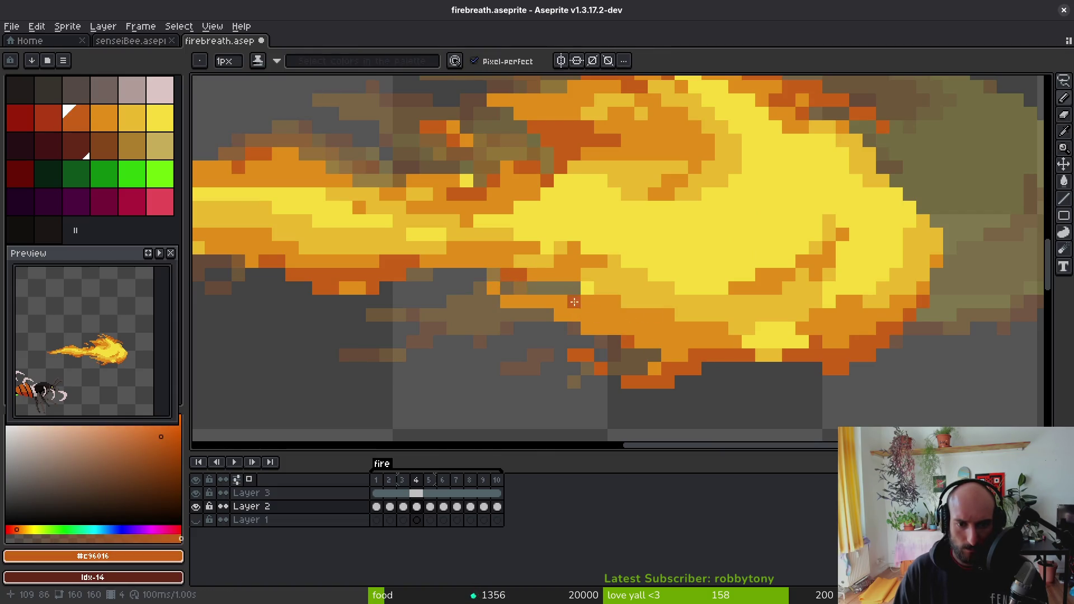
{"action": "left_click_drag", "start_coordinate": [574, 302], "coordinate": [661, 317]}
- Sample a lighter orange then the yellow flame colour, centre the fireball, and advance to frame 5
{"action": "scroll", "coordinate": [668, 343], "scroll_direction": "down", "scroll_amount": 5}
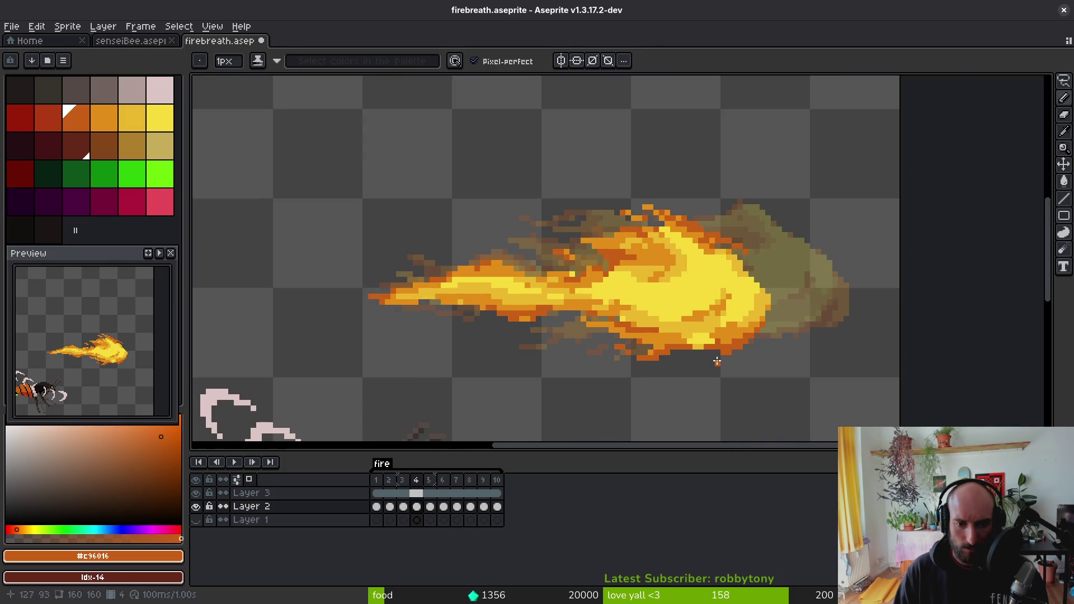
{"action": "scroll", "coordinate": [597, 254], "scroll_direction": "up", "scroll_amount": 6}
{"action": "left_click", "coordinate": [553, 217], "text": "alt"}
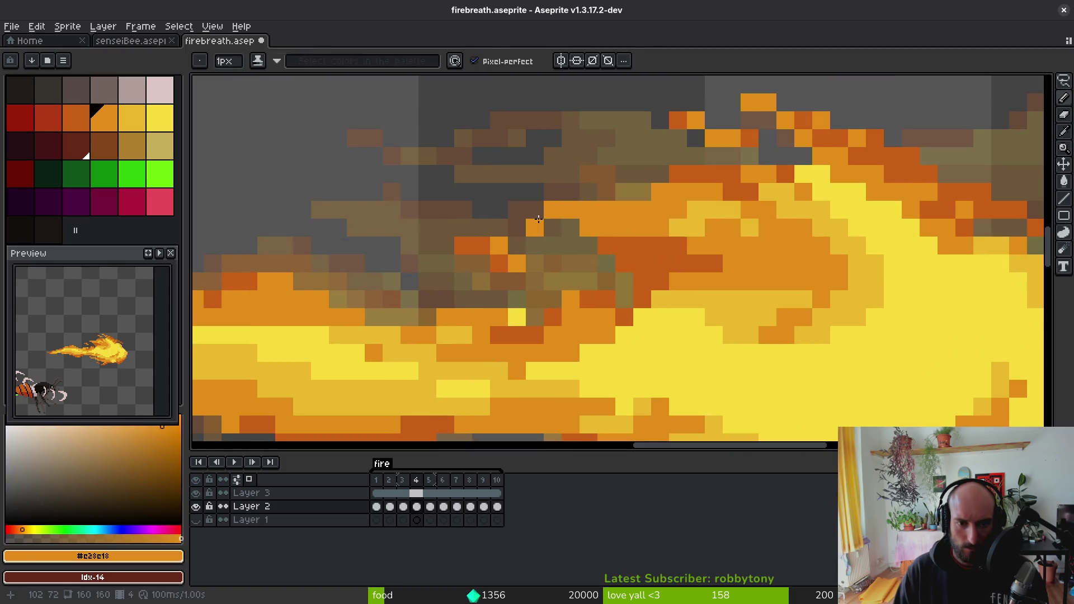
{"action": "scroll", "coordinate": [615, 279], "scroll_direction": "down", "scroll_amount": 4}
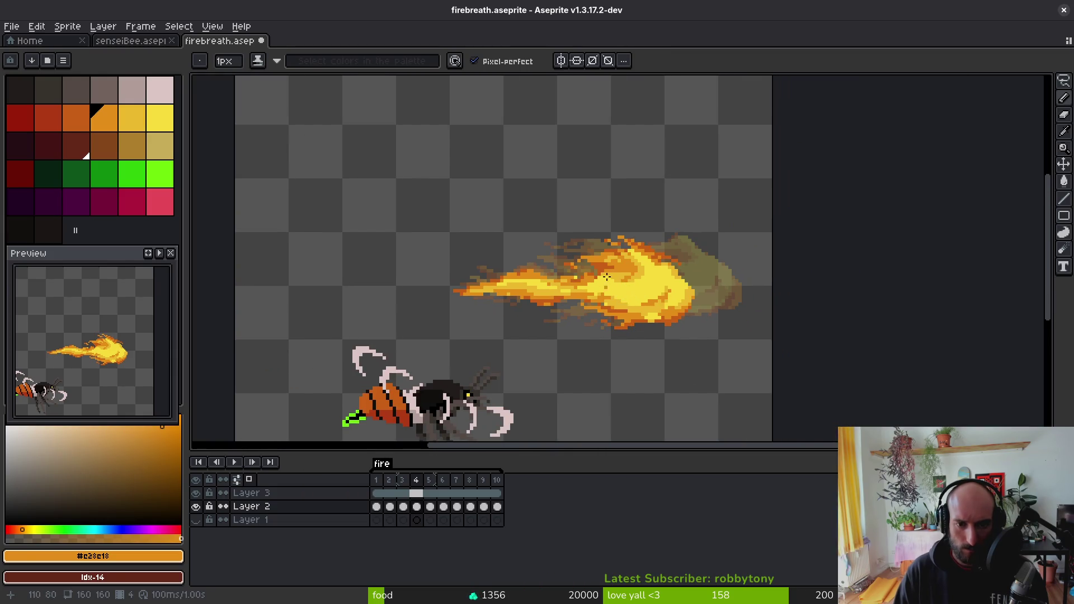
{"action": "scroll", "coordinate": [607, 276], "scroll_direction": "up", "scroll_amount": 5}
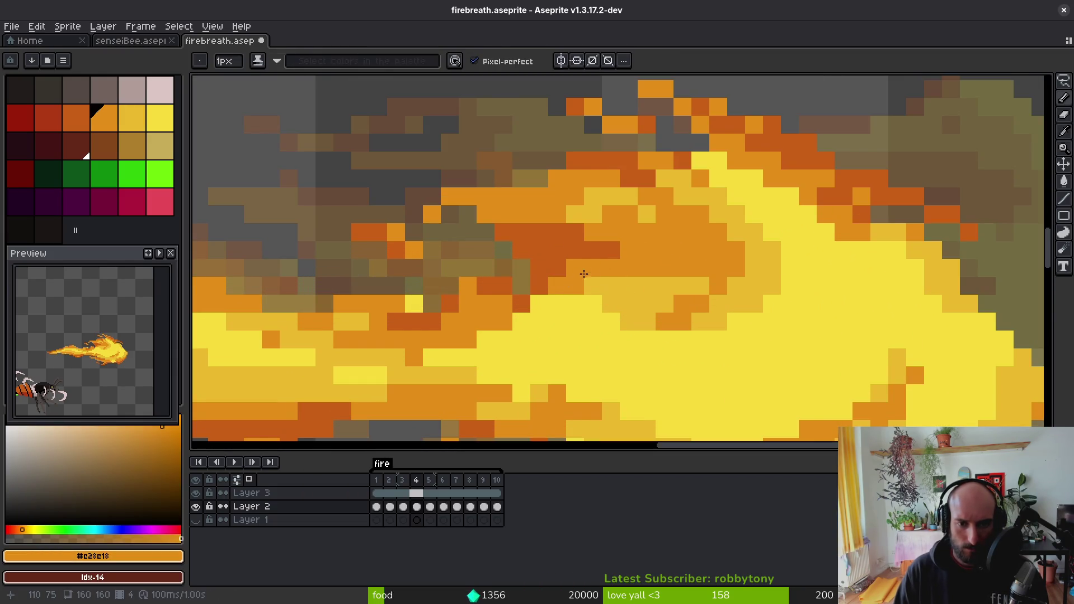
{"action": "left_click", "coordinate": [627, 284], "text": "alt"}
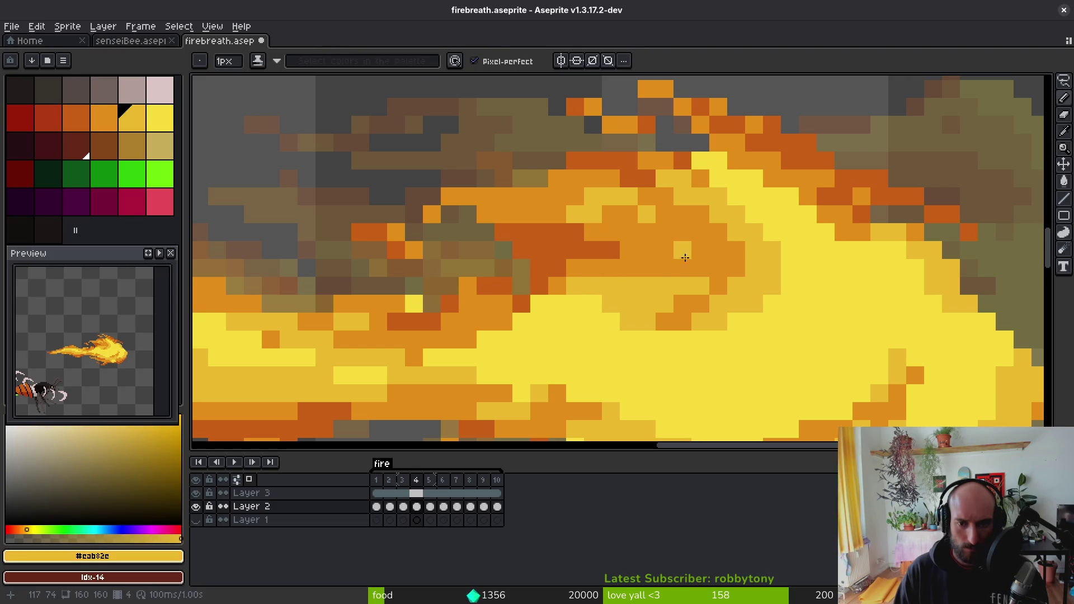
{"action": "scroll", "coordinate": [668, 275], "scroll_direction": "down", "scroll_amount": 4}
{"action": "scroll", "coordinate": [668, 259], "scroll_direction": "up", "scroll_amount": 4}
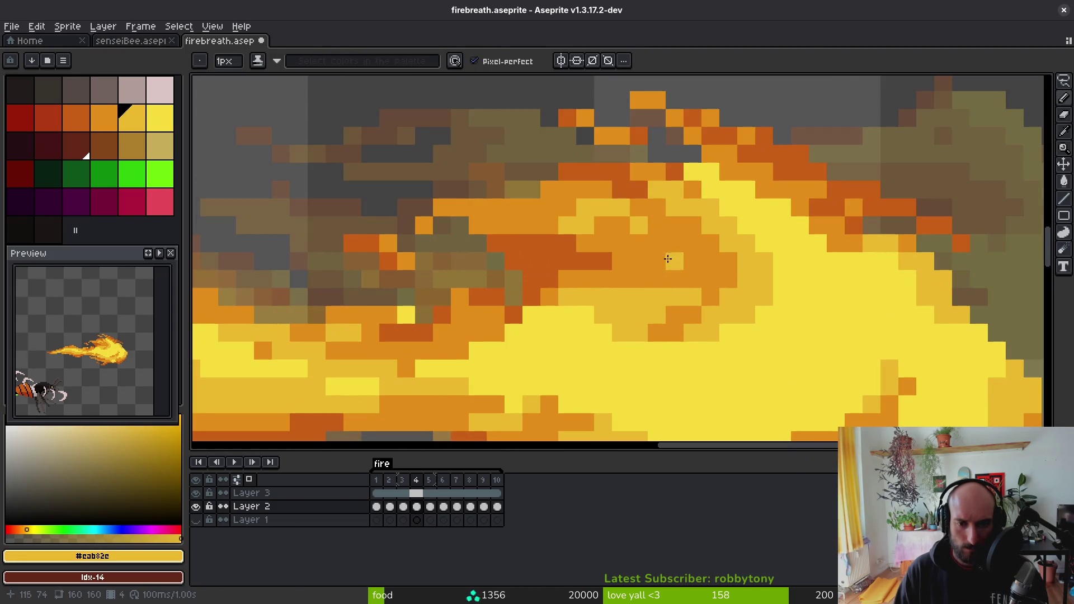
{"action": "scroll", "coordinate": [674, 244], "scroll_direction": "down", "scroll_amount": 3}
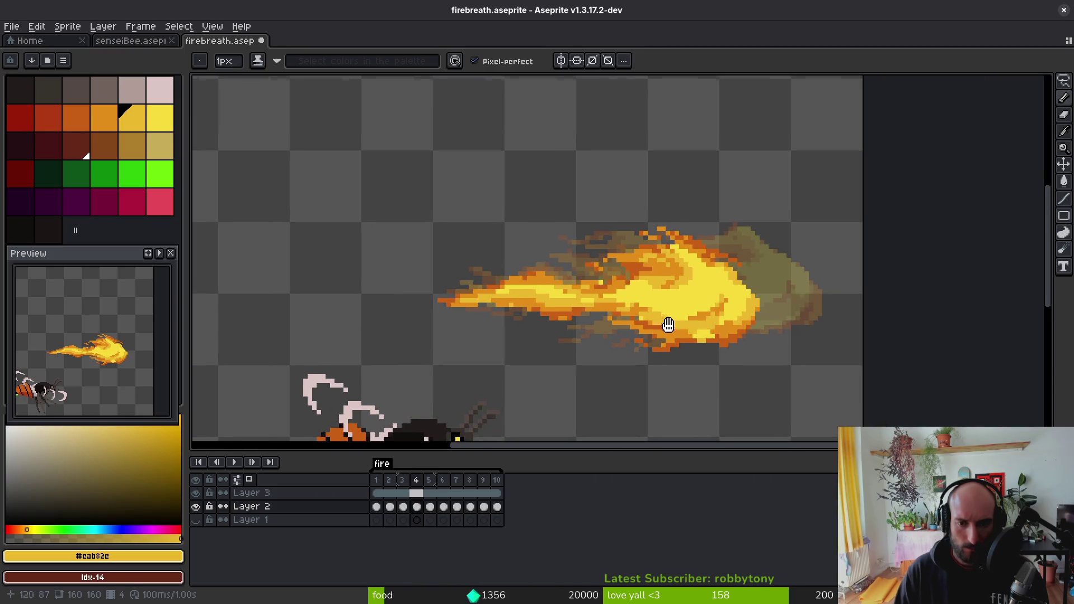
{"action": "left_click_drag", "start_coordinate": [669, 324], "coordinate": [607, 312]}
{"action": "key", "text": "Right"}
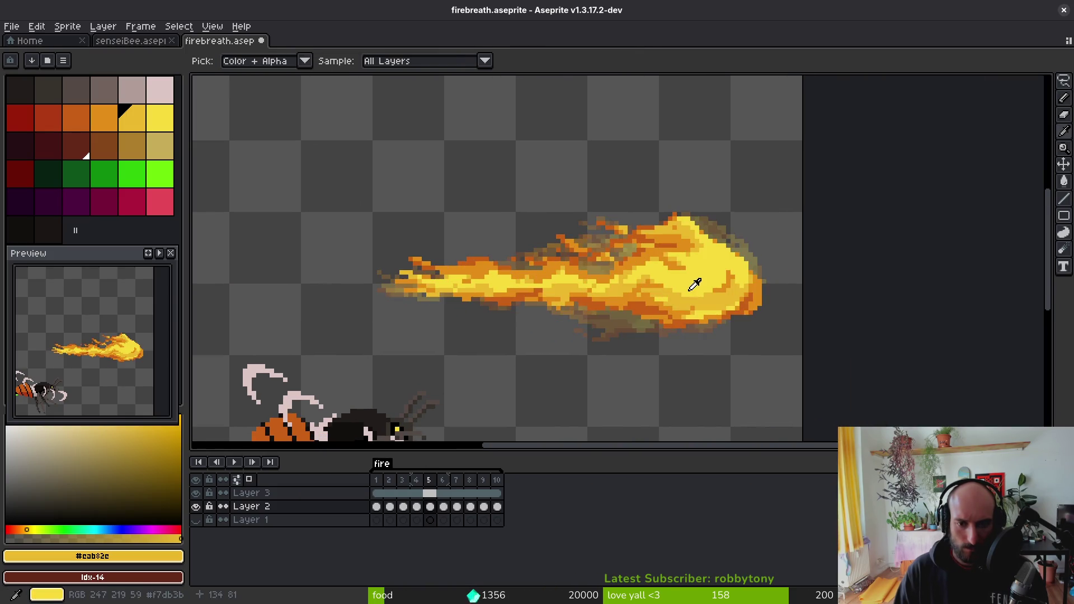
- Lasso the stray flames above the fireball, reposition them, and save
{"action": "left_click_drag", "start_coordinate": [673, 193], "coordinate": [507, 170]}
{"action": "key", "text": "q"}
{"action": "scroll", "coordinate": [638, 196], "scroll_direction": "up", "scroll_amount": 1}
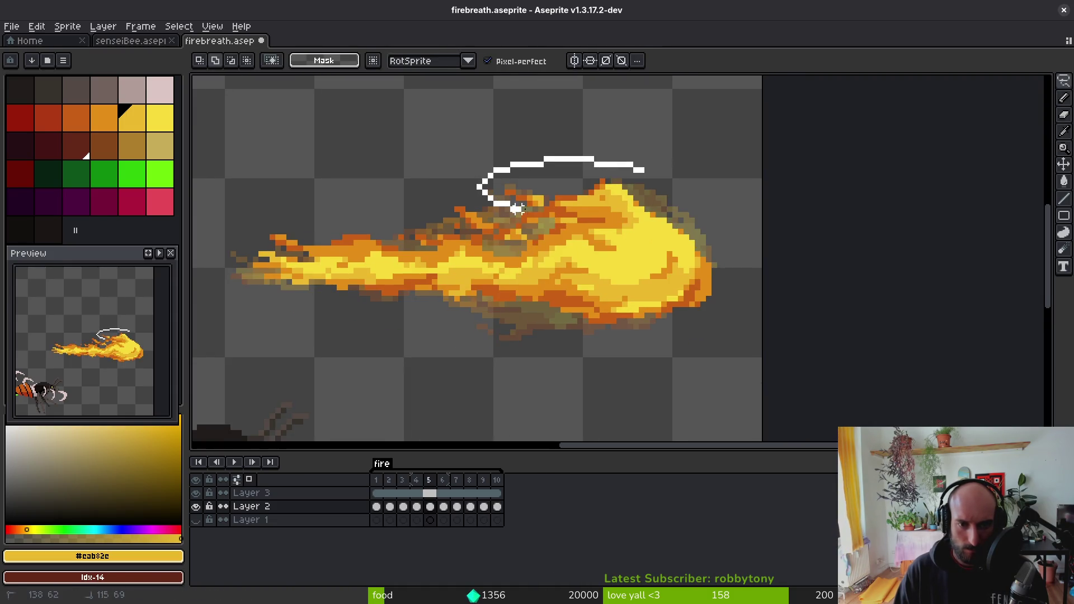
{"action": "scroll", "coordinate": [654, 210], "scroll_direction": "up", "scroll_amount": 4}
{"action": "mouse_move", "coordinate": [615, 203]}
{"action": "left_mouse_down"}
{"action": "mouse_move", "coordinate": [655, 210]}
{"action": "mouse_move", "coordinate": [722, 168]}
{"action": "left_mouse_up"}
{"action": "scroll", "coordinate": [643, 162], "scroll_direction": "down", "scroll_amount": 2}
{"action": "left_click", "coordinate": [643, 156]}
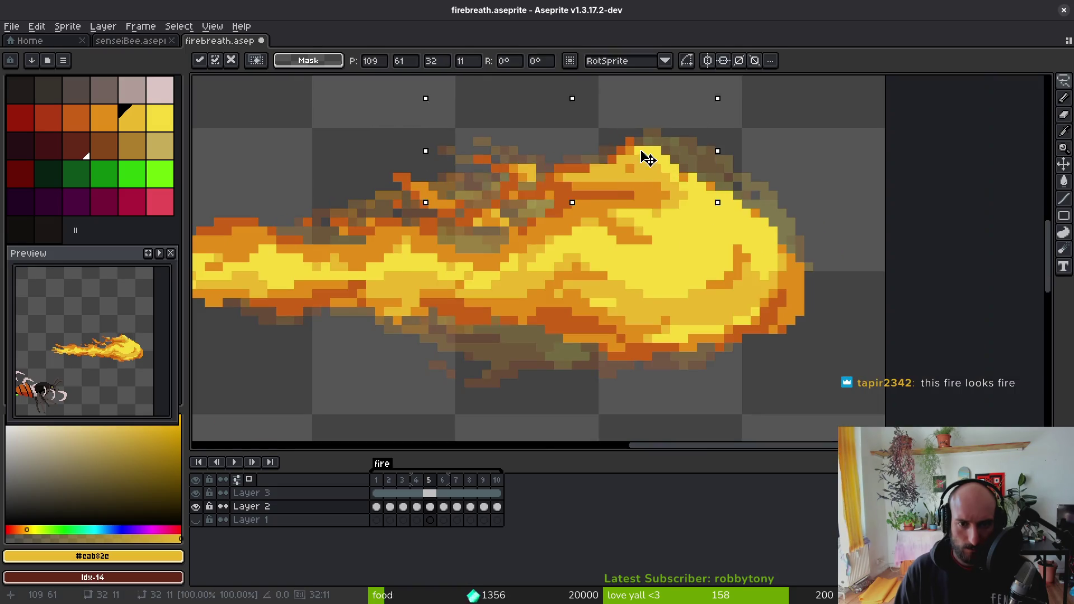
{"action": "scroll", "coordinate": [576, 235], "scroll_direction": "up", "scroll_amount": 2}
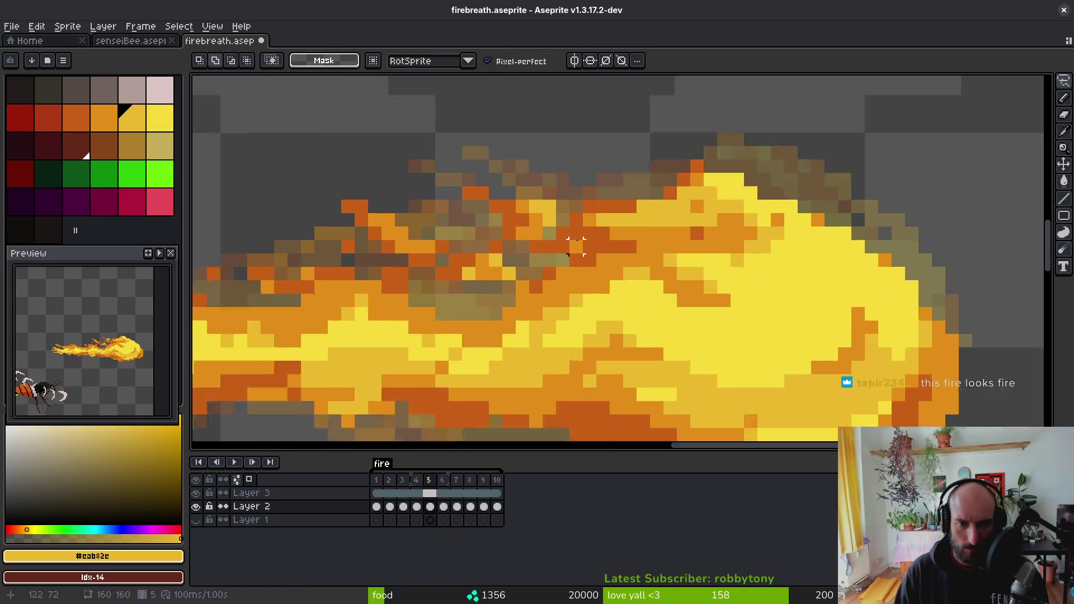
{"action": "key", "text": "e"}
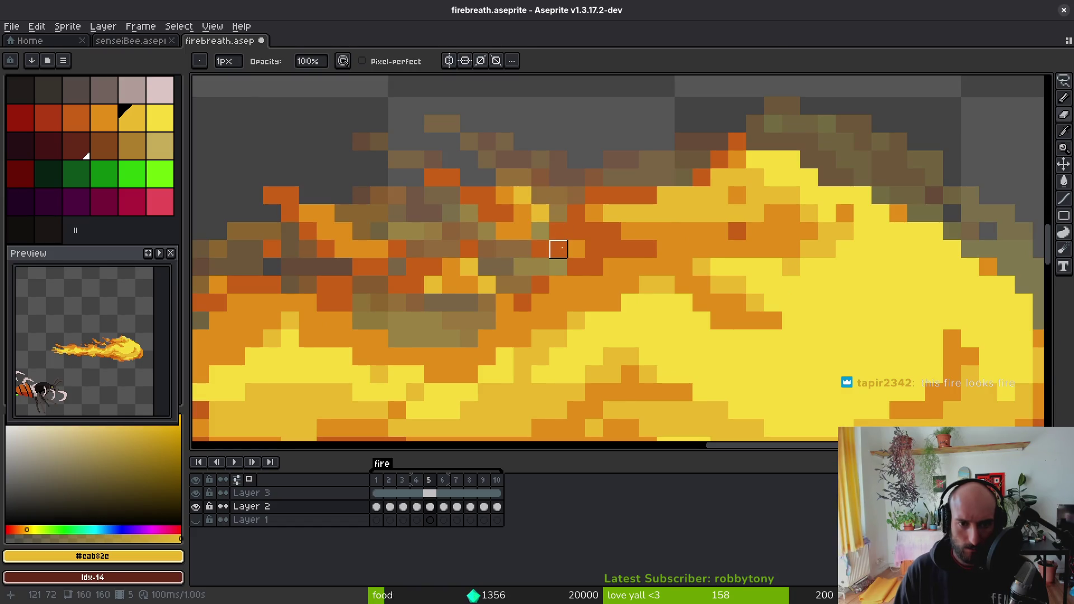
{"action": "scroll", "coordinate": [559, 251], "scroll_direction": "down", "scroll_amount": 5}
{"action": "key", "text": "ctrl+s"}
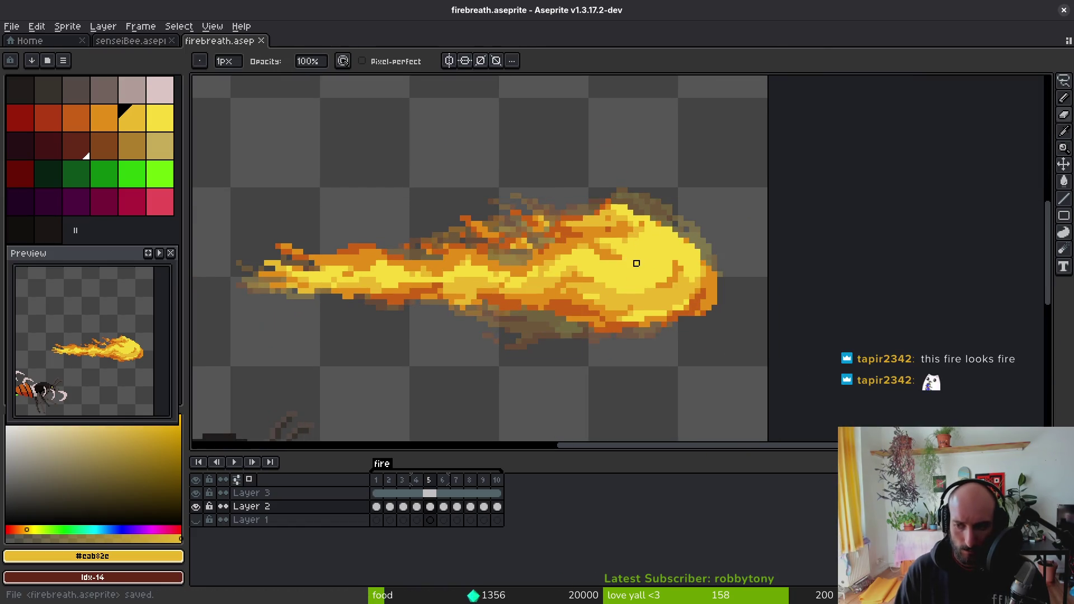
- Paint orange pixels into the flame edge, test one in yellow, revert it to orange, and save
{"action": "left_click_drag", "start_coordinate": [636, 262], "coordinate": [637, 247]}
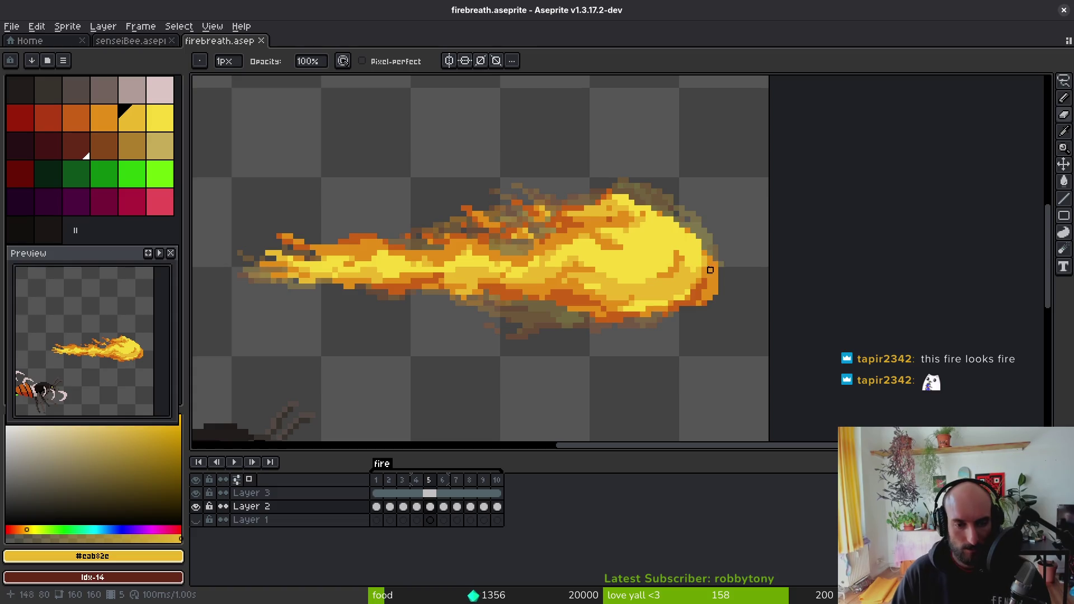
{"action": "scroll", "coordinate": [480, 309], "scroll_direction": "down", "scroll_amount": 1}
{"action": "scroll", "coordinate": [545, 278], "scroll_direction": "up", "scroll_amount": 4}
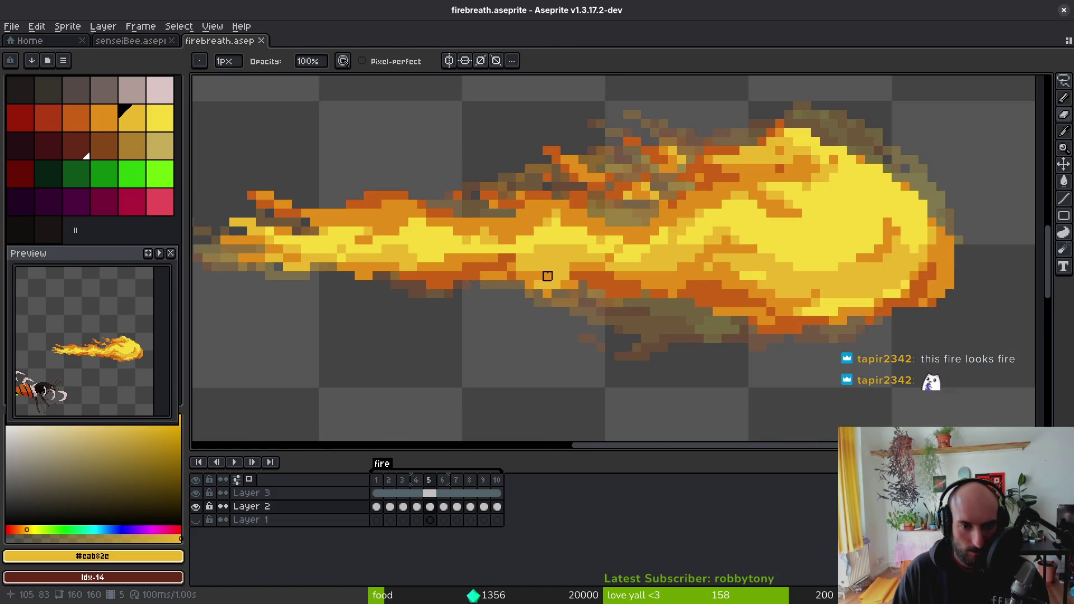
{"action": "left_click", "coordinate": [517, 260], "text": "alt"}
{"action": "scroll", "coordinate": [520, 256], "scroll_direction": "up", "scroll_amount": 4}
{"action": "left_click", "coordinate": [563, 233]}
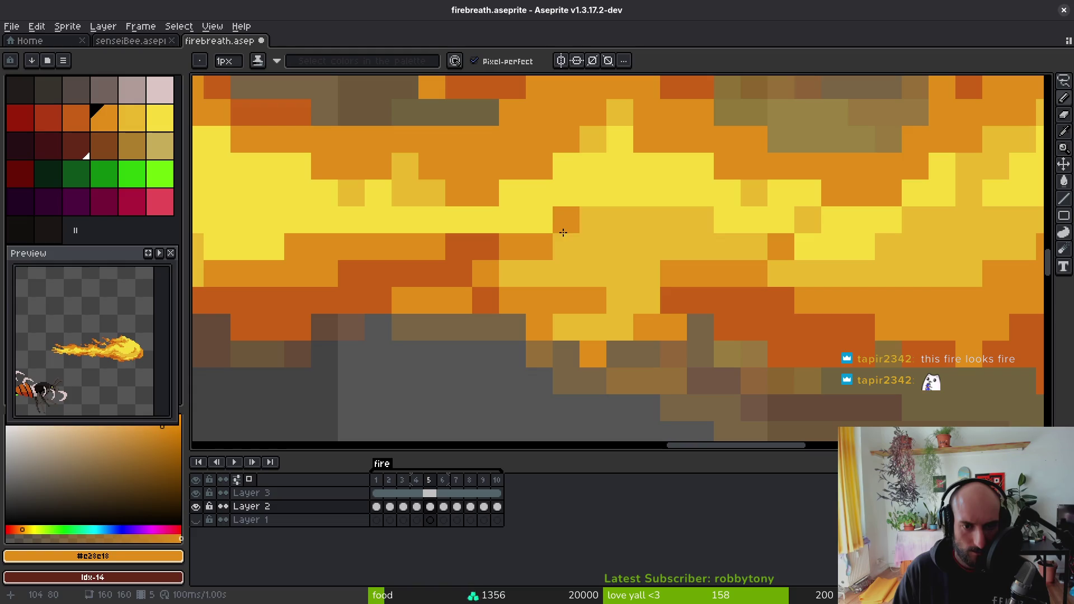
{"action": "scroll", "coordinate": [699, 244], "scroll_direction": "down", "scroll_amount": 5}
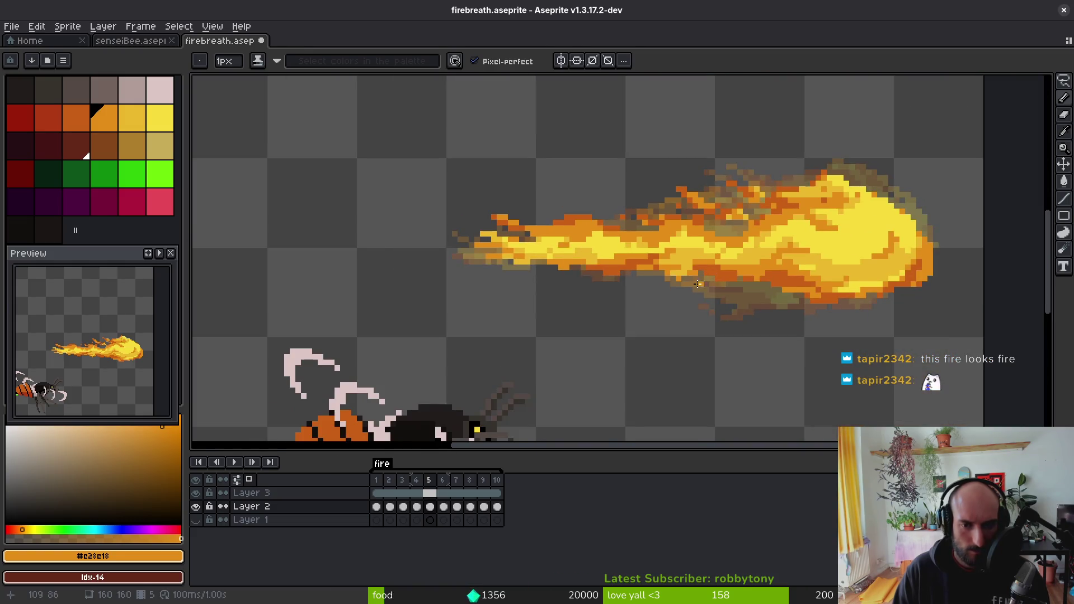
{"action": "scroll", "coordinate": [699, 284], "scroll_direction": "up", "scroll_amount": 4}
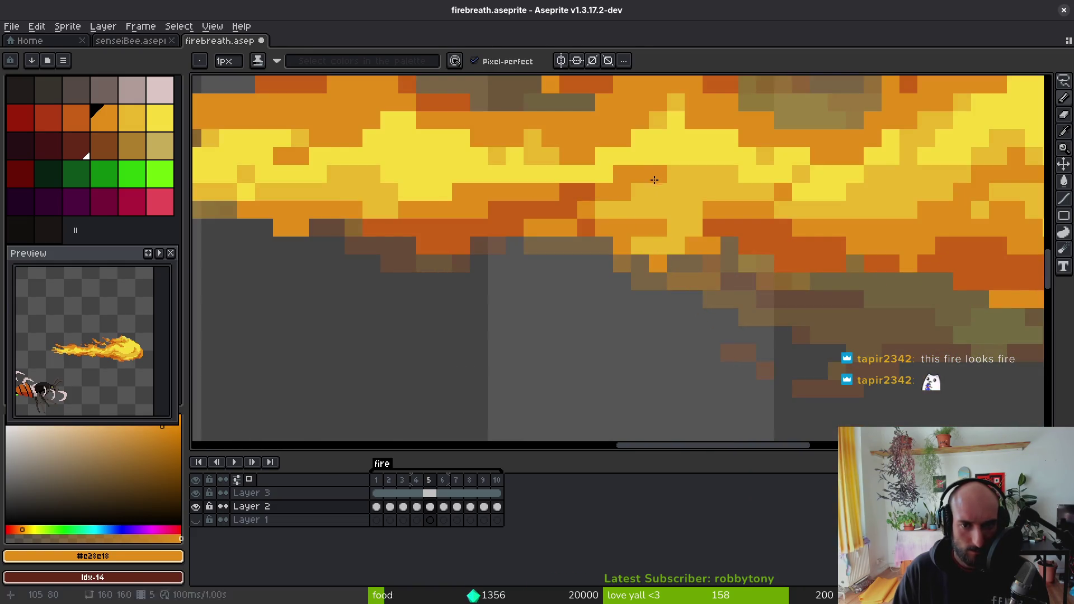
{"action": "left_click", "coordinate": [625, 152], "text": "alt"}
{"action": "left_click", "coordinate": [623, 172]}
{"action": "left_click", "coordinate": [643, 173], "text": "alt"}
{"action": "left_click", "coordinate": [626, 174]}
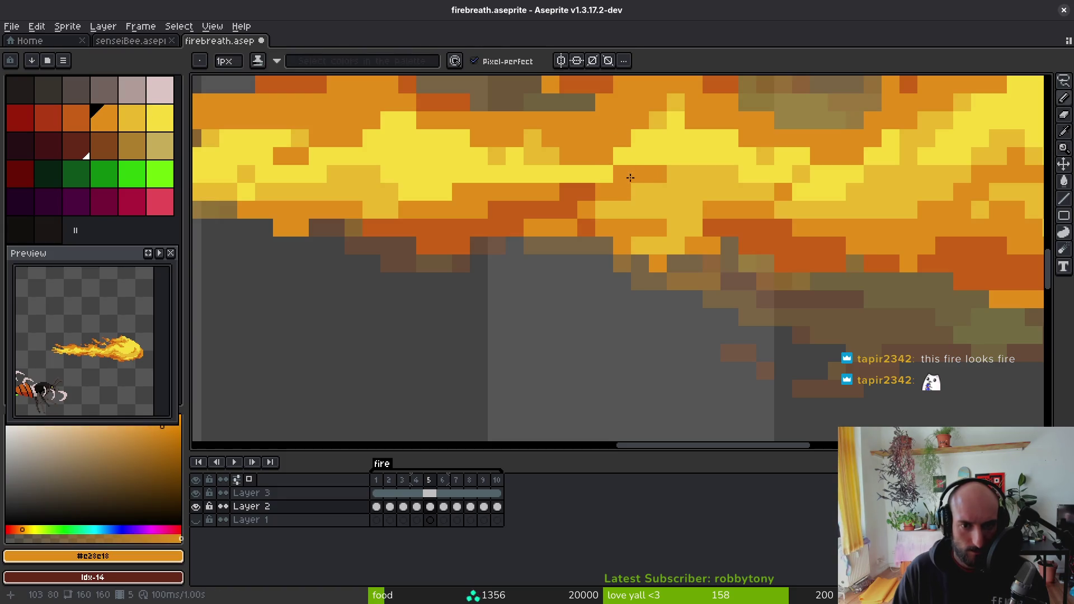
{"action": "scroll", "coordinate": [630, 177], "scroll_direction": "down", "scroll_amount": 4}
{"action": "scroll", "coordinate": [615, 167], "scroll_direction": "up", "scroll_amount": 4}
{"action": "key", "text": "ctrl+s"}
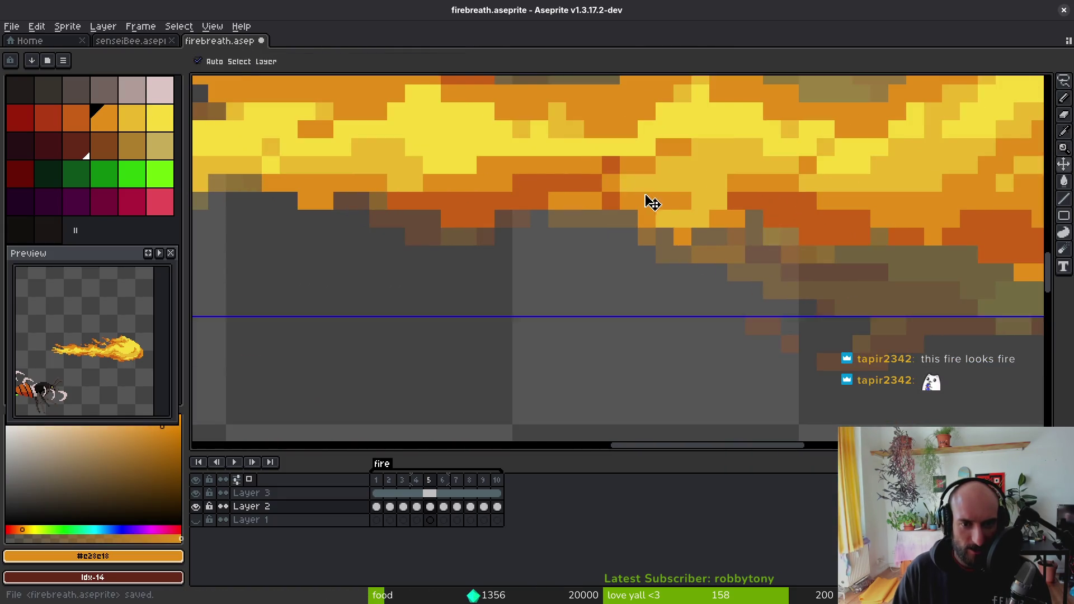
- Add an orange pixel below the fire's edge and save again
{"action": "scroll", "coordinate": [653, 203], "scroll_direction": "down", "scroll_amount": 4}
{"action": "scroll", "coordinate": [596, 200], "scroll_direction": "up", "scroll_amount": 4}
{"action": "scroll", "coordinate": [614, 195], "scroll_direction": "down", "scroll_amount": 4}
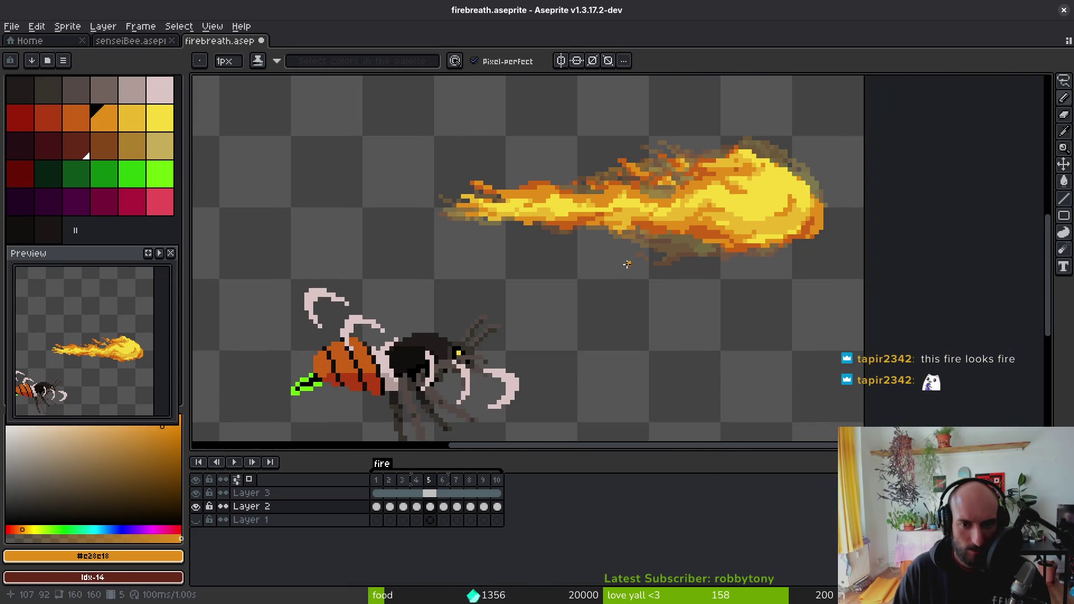
{"action": "scroll", "coordinate": [616, 235], "scroll_direction": "up", "scroll_amount": 4}
{"action": "left_click", "coordinate": [617, 235]}
{"action": "scroll", "coordinate": [553, 178], "scroll_direction": "down", "scroll_amount": 4}
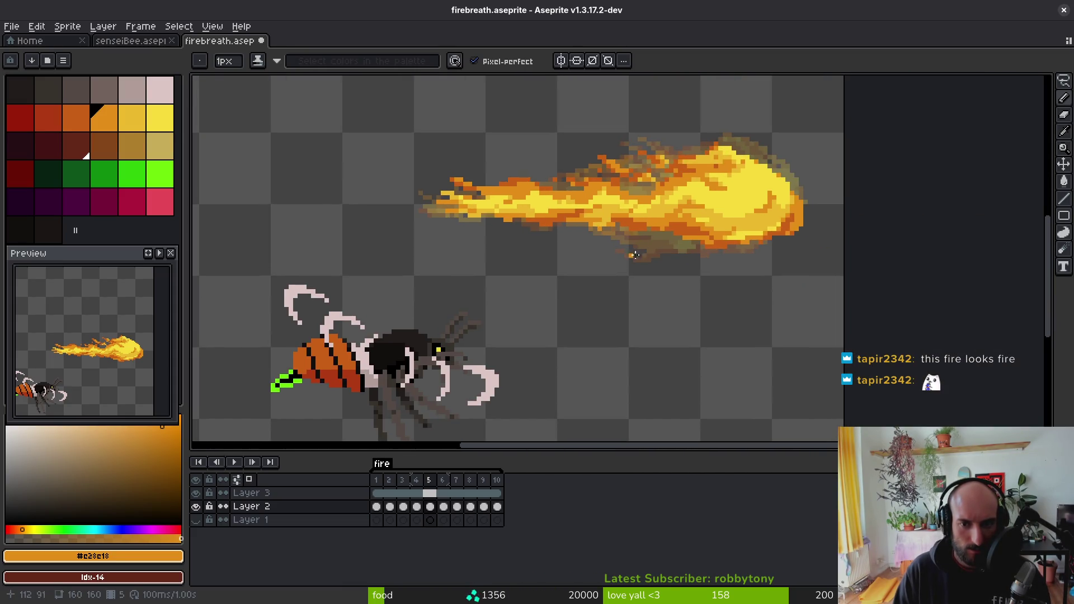
{"action": "key", "text": "ctrl+s"}
- Lasso and drop the fire's right tip, then lasso the whole fireball
{"action": "scroll", "coordinate": [712, 239], "scroll_direction": "up", "scroll_amount": 4}
{"action": "key", "text": "m"}
{"action": "key", "text": "q"}
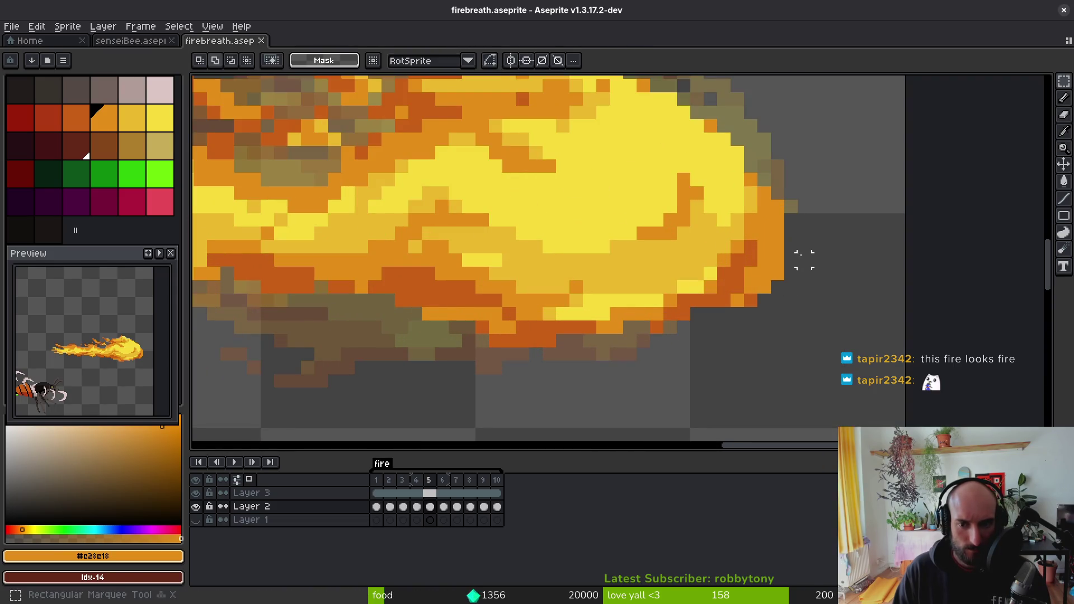
{"action": "mouse_move", "coordinate": [811, 244]}
{"action": "left_mouse_down"}
{"action": "mouse_move", "coordinate": [706, 244]}
{"action": "mouse_move", "coordinate": [782, 257]}
{"action": "mouse_move", "coordinate": [755, 280]}
{"action": "left_mouse_up"}
{"action": "key", "text": "ctrl+d"}
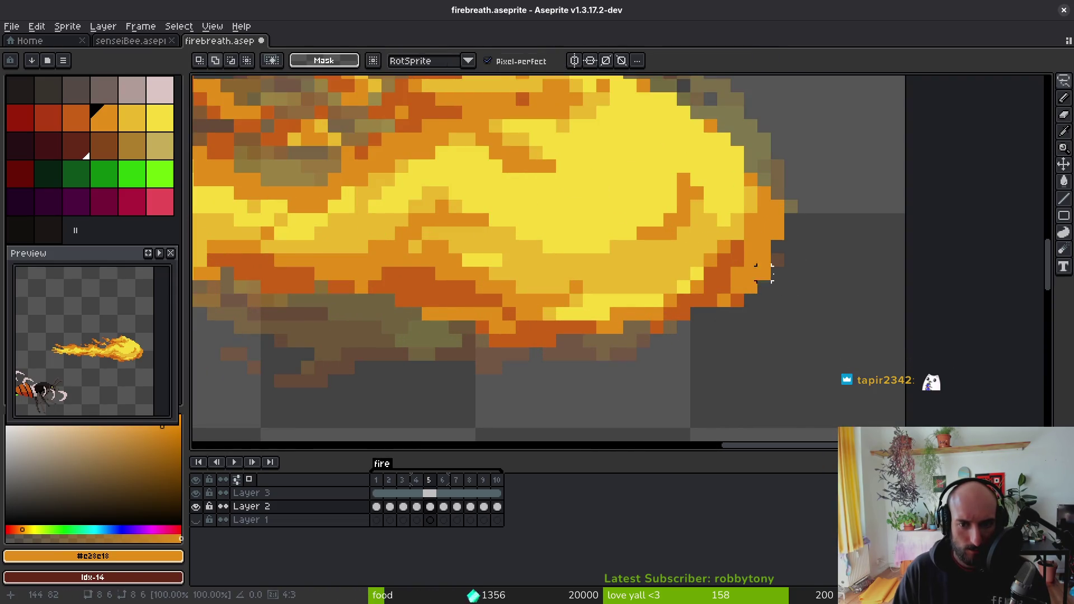
{"action": "scroll", "coordinate": [766, 297], "scroll_direction": "down", "scroll_amount": 4}
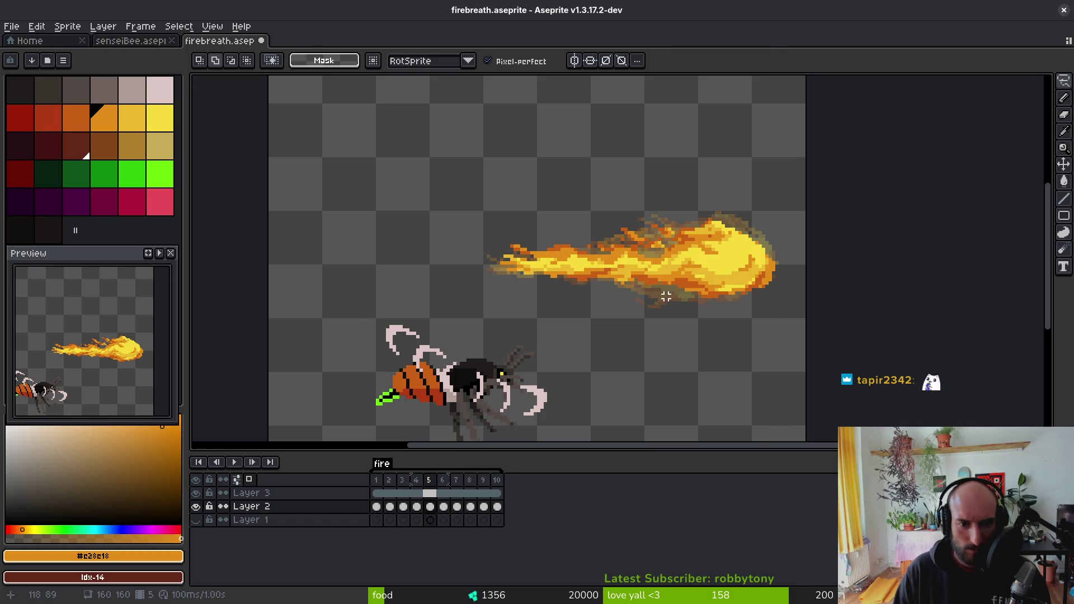
{"action": "scroll", "coordinate": [618, 293], "scroll_direction": "up", "scroll_amount": 2}
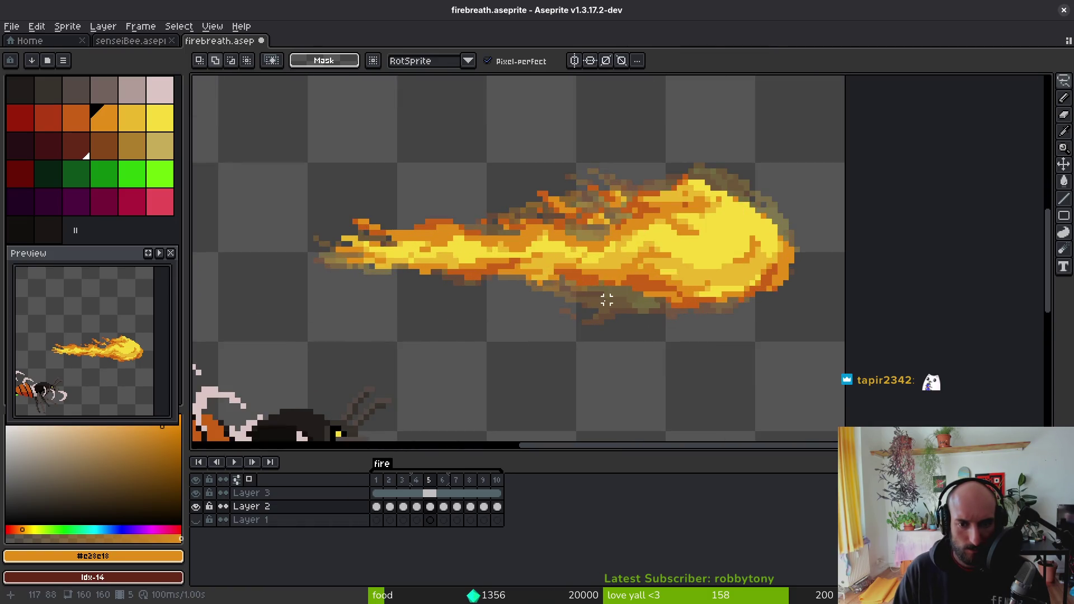
{"action": "mouse_move", "coordinate": [646, 193]}
{"action": "left_mouse_down"}
{"action": "mouse_move", "coordinate": [507, 154]}
{"action": "mouse_move", "coordinate": [452, 332]}
{"action": "mouse_move", "coordinate": [813, 221]}
{"action": "mouse_move", "coordinate": [794, 257]}
{"action": "left_mouse_up"}
{"action": "key", "text": "Return"}
- Undo and redo the last edit to compare the fireball before and after
{"action": "key", "text": "ctrl+z"}
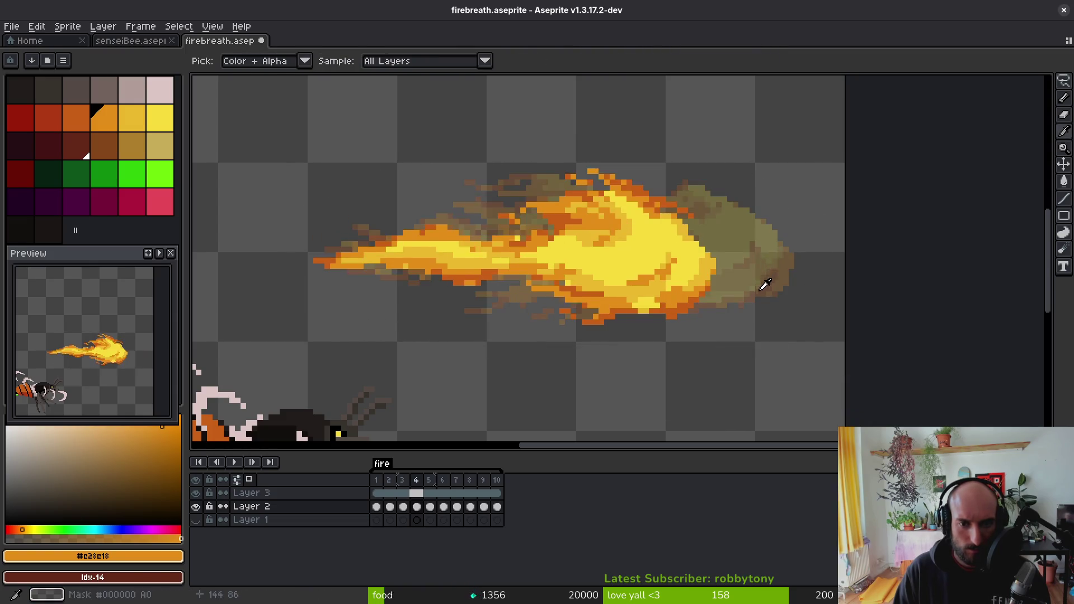
{"action": "key", "text": "ctrl+y"}
{"action": "key", "text": "i"}
{"action": "key", "text": "ctrl+z"}
{"action": "key", "text": "ctrl+y"}
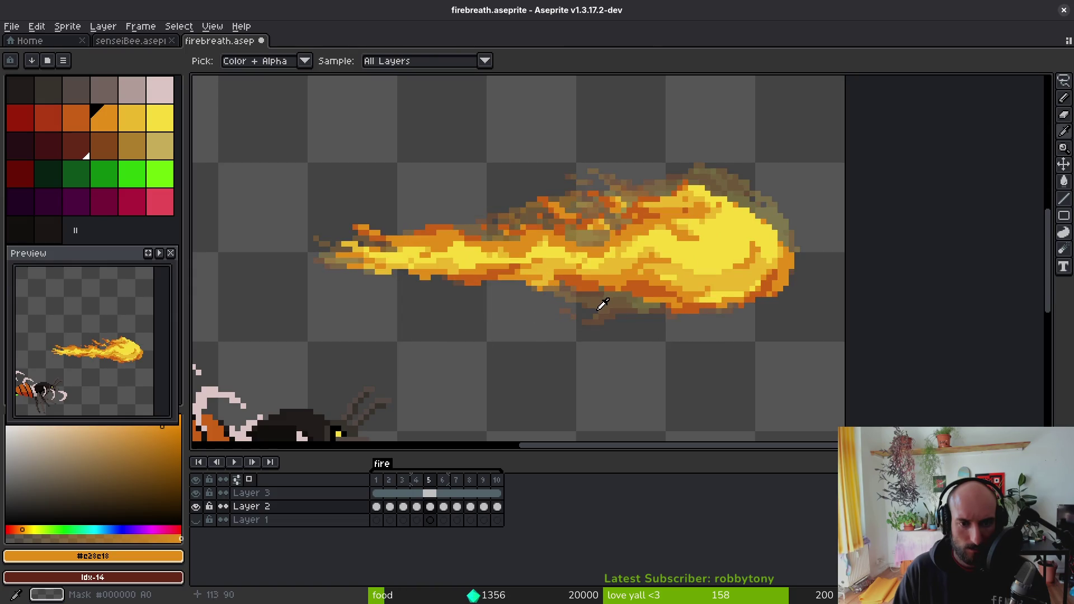
- Lasso the fireball, nudge it slightly left, and advance to frame 6
{"action": "key", "text": "q"}
{"action": "left_click_drag", "start_coordinate": [626, 133], "coordinate": [494, 223]}
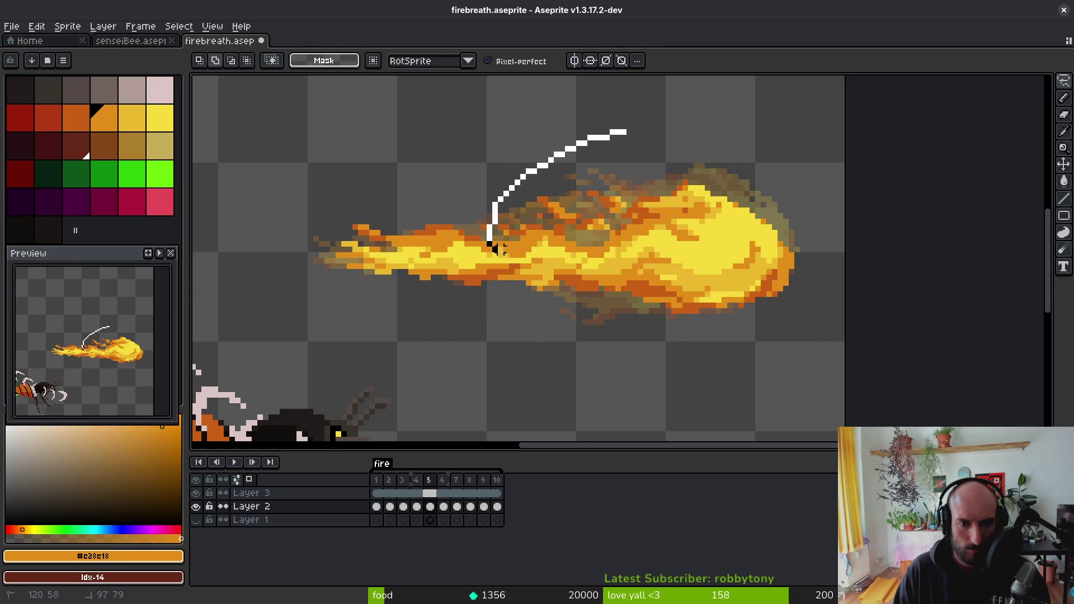
{"action": "left_click_drag", "start_coordinate": [511, 283], "coordinate": [817, 293]}
{"action": "left_click_drag", "start_coordinate": [709, 239], "coordinate": [700, 242]}
{"action": "key", "text": "ctrl+d"}
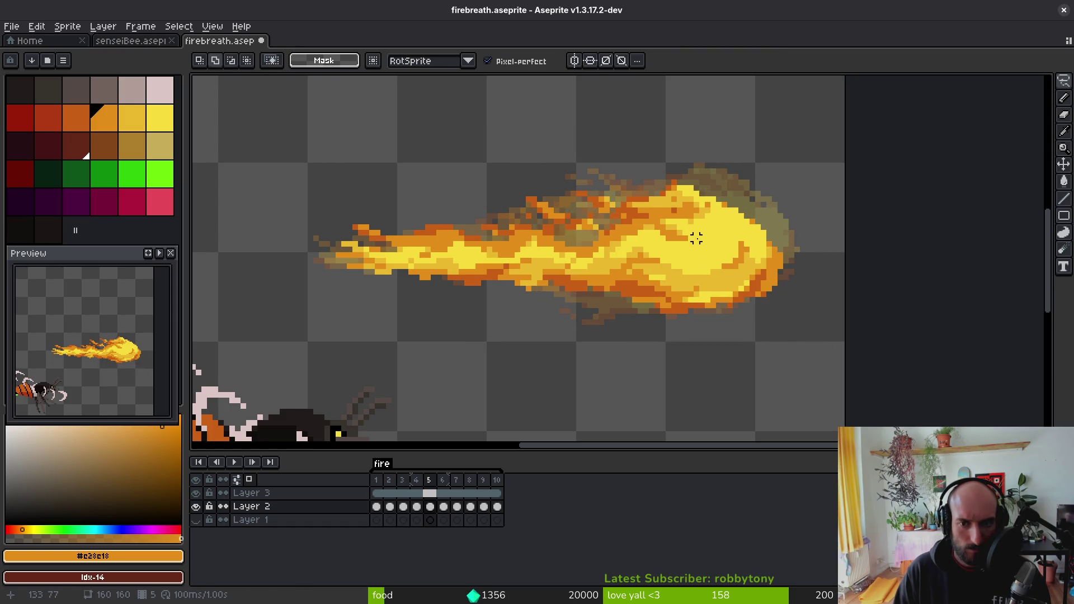
{"action": "key", "text": "Right"}
{"action": "mouse_move", "coordinate": [817, 166]}
{"action": "left_mouse_down"}
{"action": "mouse_move", "coordinate": [299, 203]}
{"action": "mouse_move", "coordinate": [730, 148]}
{"action": "mouse_move", "coordinate": [569, 151]}
{"action": "mouse_move", "coordinate": [573, 170]}
{"action": "left_mouse_up"}
- Lasso the fireball's underside and lower it by one pixel
{"action": "scroll", "coordinate": [560, 173], "scroll_direction": "up", "scroll_amount": 1}
{"action": "key", "text": "b"}
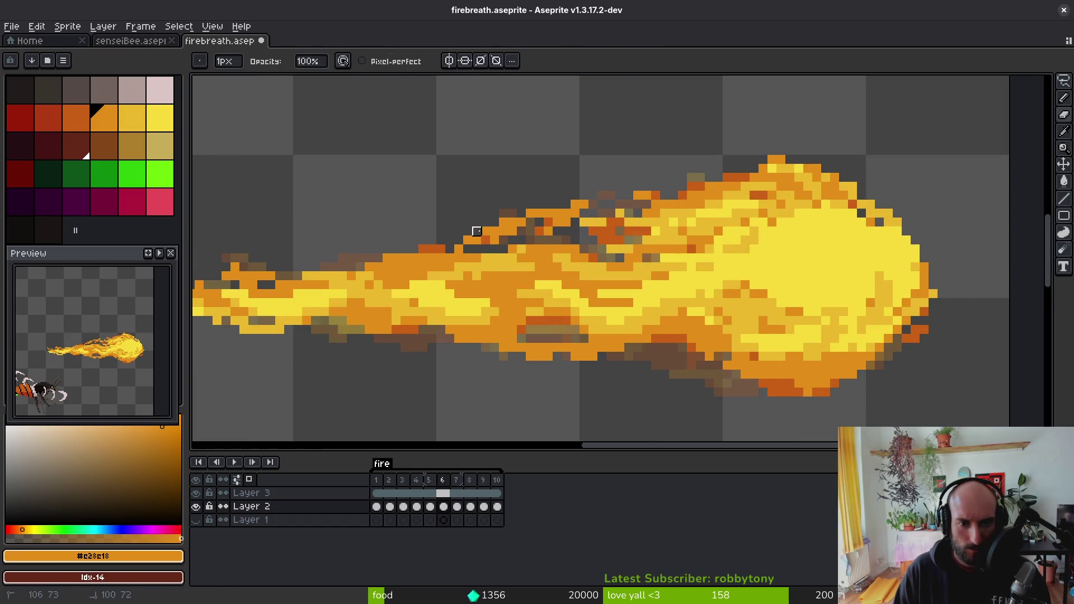
{"action": "scroll", "coordinate": [620, 219], "scroll_direction": "down", "scroll_amount": 2}
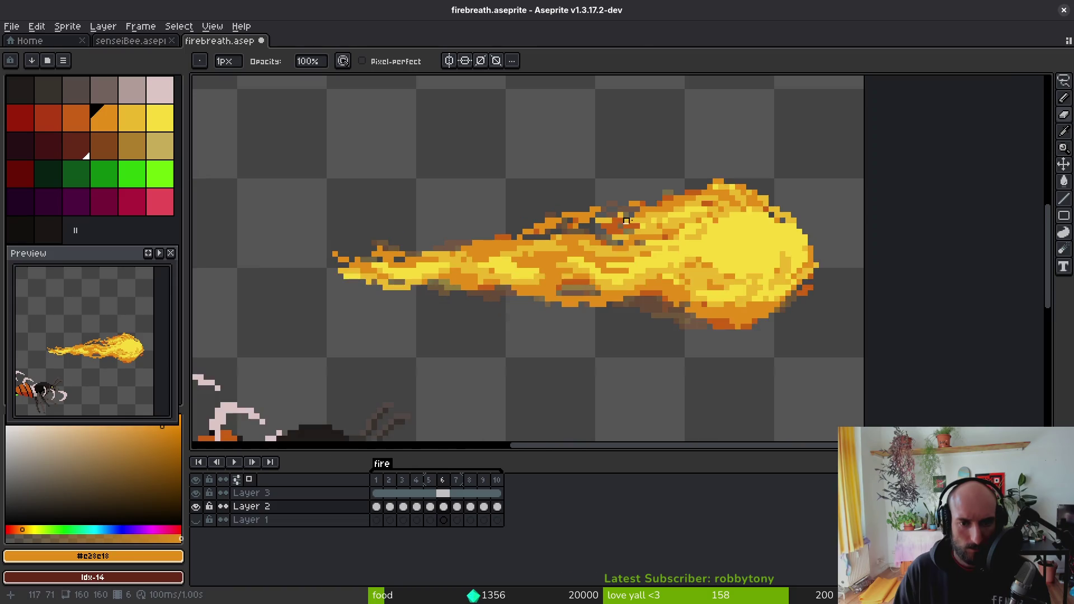
{"action": "key", "text": "m"}
{"action": "left_click_drag", "start_coordinate": [791, 168], "coordinate": [278, 198]}
{"action": "mouse_move", "coordinate": [864, 169]}
{"action": "left_mouse_down"}
{"action": "mouse_move", "coordinate": [575, 158]}
{"action": "mouse_move", "coordinate": [436, 231]}
{"action": "left_mouse_up"}
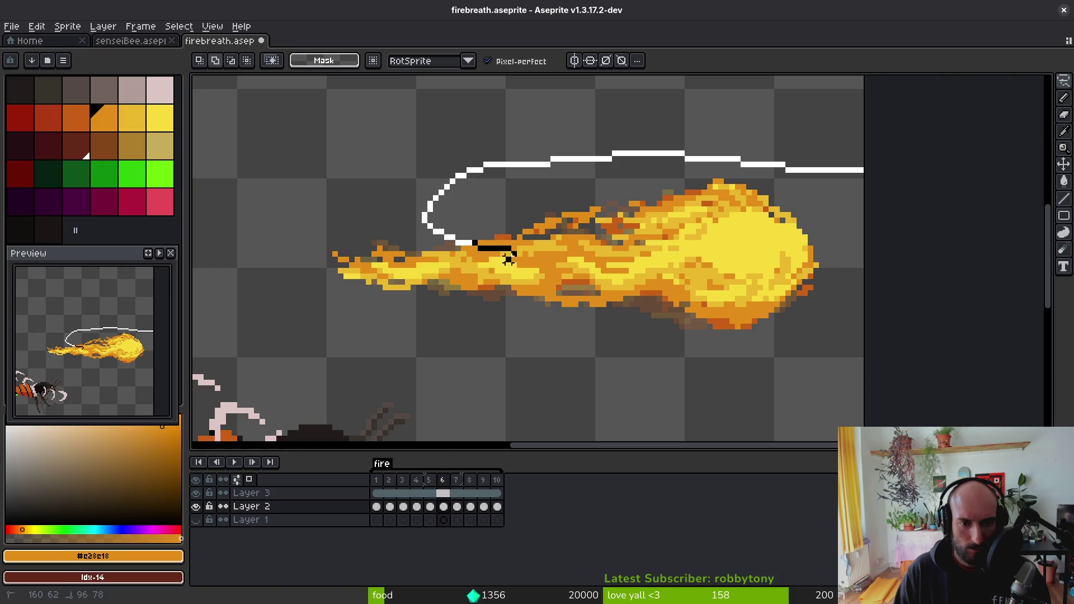
{"action": "mouse_move", "coordinate": [453, 293]}
{"action": "left_mouse_down"}
{"action": "mouse_move", "coordinate": [803, 347]}
{"action": "mouse_move", "coordinate": [853, 187]}
{"action": "left_mouse_up"}
{"action": "left_click_drag", "start_coordinate": [783, 271], "coordinate": [785, 279]}
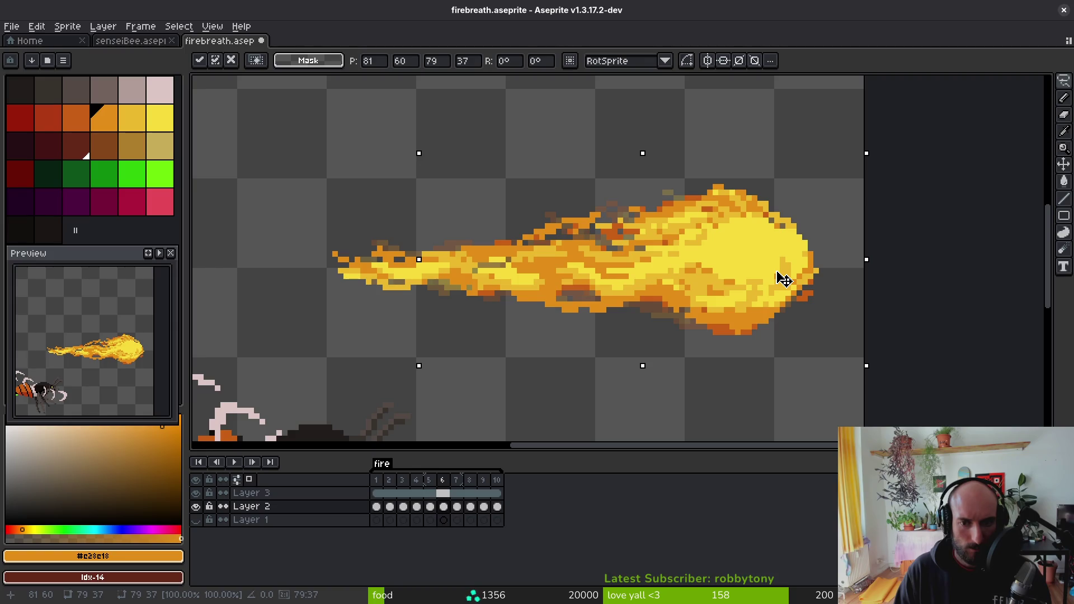
{"action": "left_click_drag", "start_coordinate": [784, 280], "coordinate": [783, 284]}
{"action": "key", "text": "Return"}
{"action": "scroll", "coordinate": [490, 309], "scroll_direction": "up", "scroll_amount": 2}
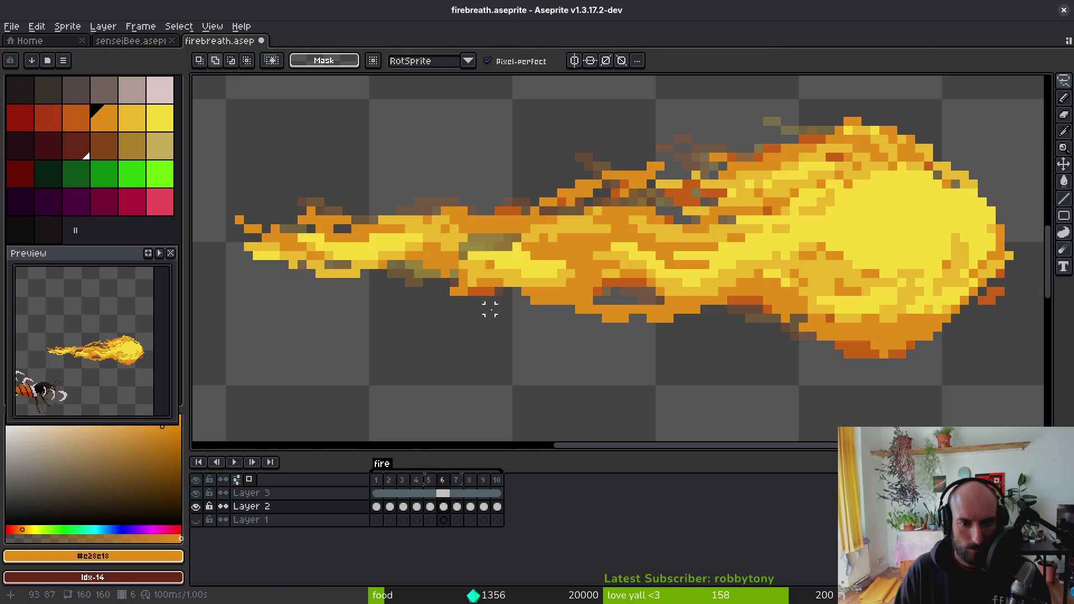
- Lasso the flame's middle section, raise it slightly, commit, and return to the pencil
{"action": "mouse_move", "coordinate": [515, 246]}
{"action": "left_mouse_down"}
{"action": "mouse_move", "coordinate": [438, 242]}
{"action": "mouse_move", "coordinate": [584, 293]}
{"action": "mouse_move", "coordinate": [582, 246]}
{"action": "left_mouse_up"}
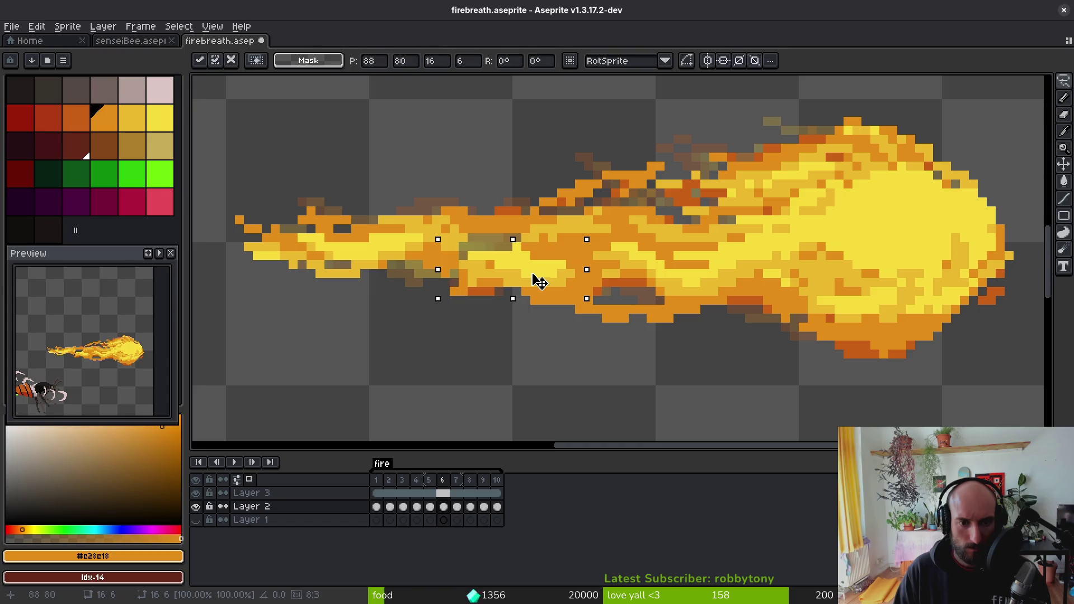
{"action": "left_click_drag", "start_coordinate": [535, 281], "coordinate": [534, 267]}
{"action": "key", "text": "Return"}
{"action": "key", "text": "ctrl+d"}
{"action": "key", "text": "b"}
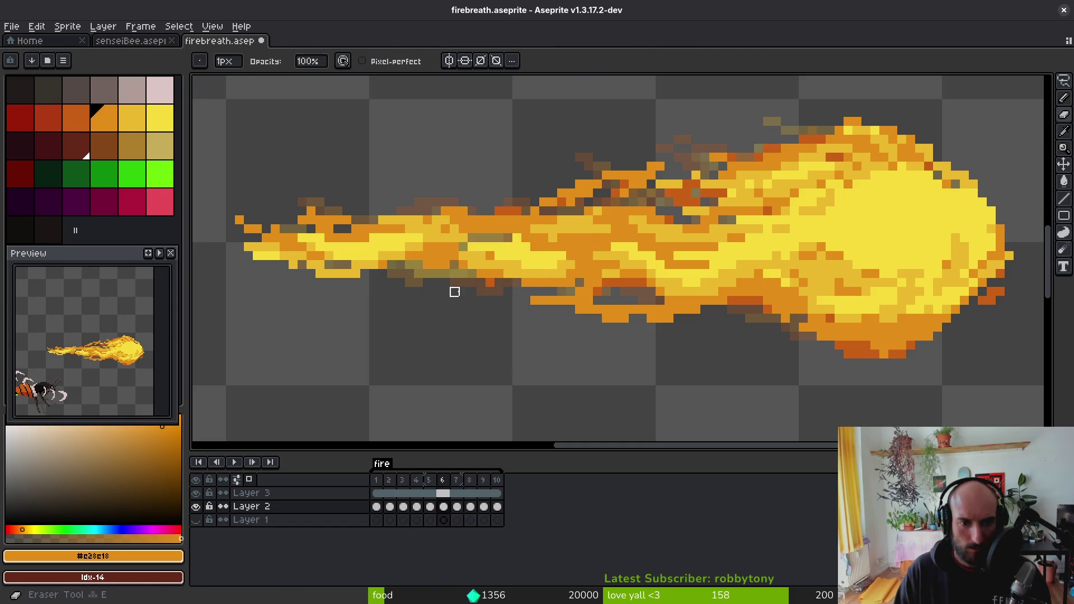
- Sample the flame's dark orange, yellow and olive-gold, ending on orange #e28c18
{"action": "left_click", "coordinate": [453, 290], "text": "alt"}
{"action": "left_click", "coordinate": [460, 279], "text": "alt"}
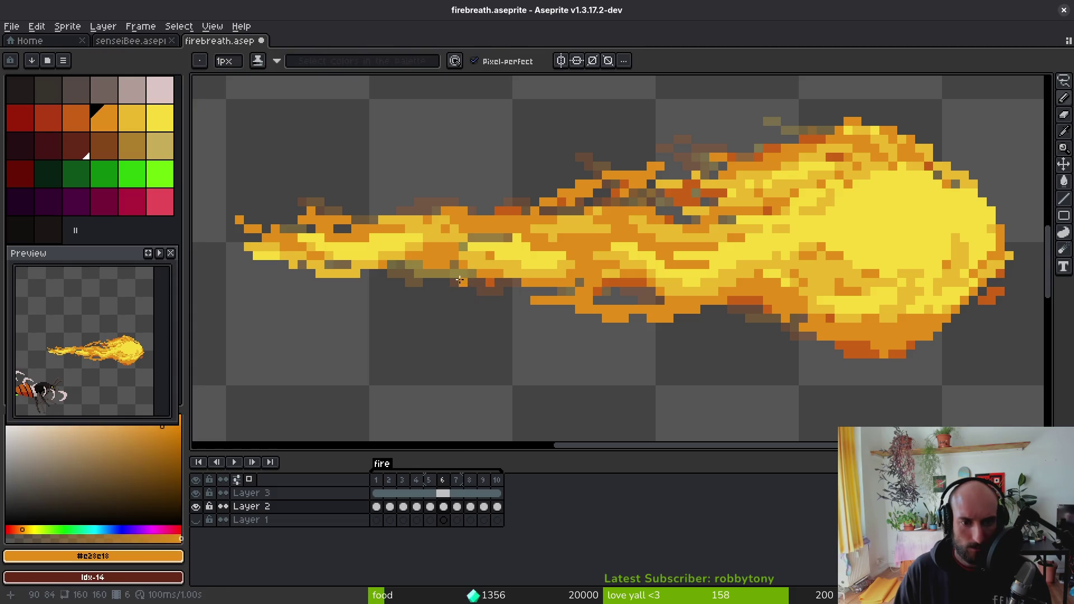
{"action": "left_click", "coordinate": [457, 283], "text": "alt"}
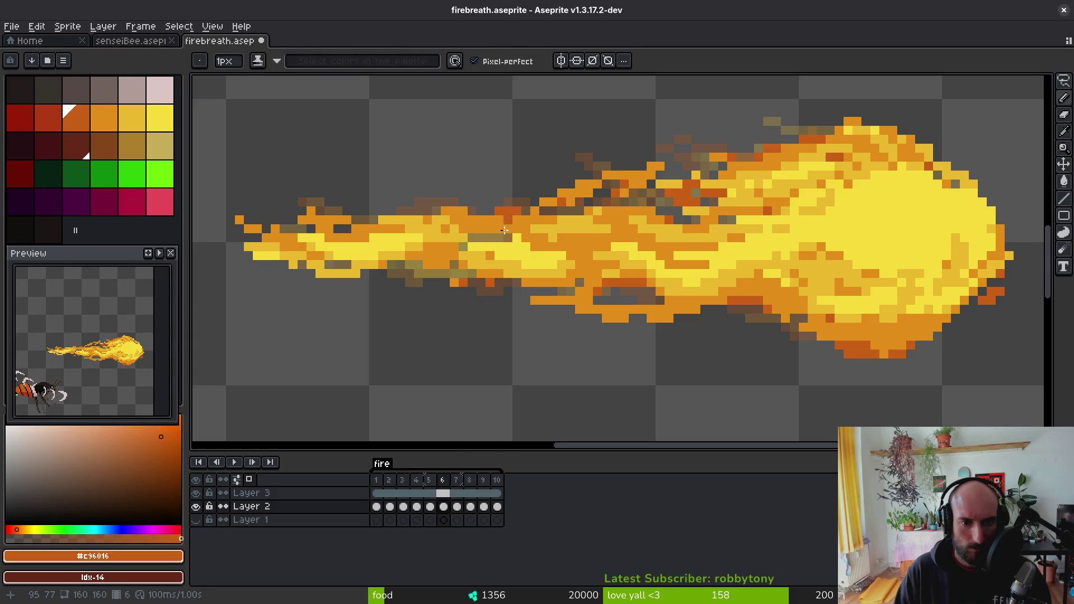
{"action": "left_click", "coordinate": [472, 239], "text": "alt"}
{"action": "scroll", "coordinate": [482, 244], "scroll_direction": "up", "scroll_amount": 2}
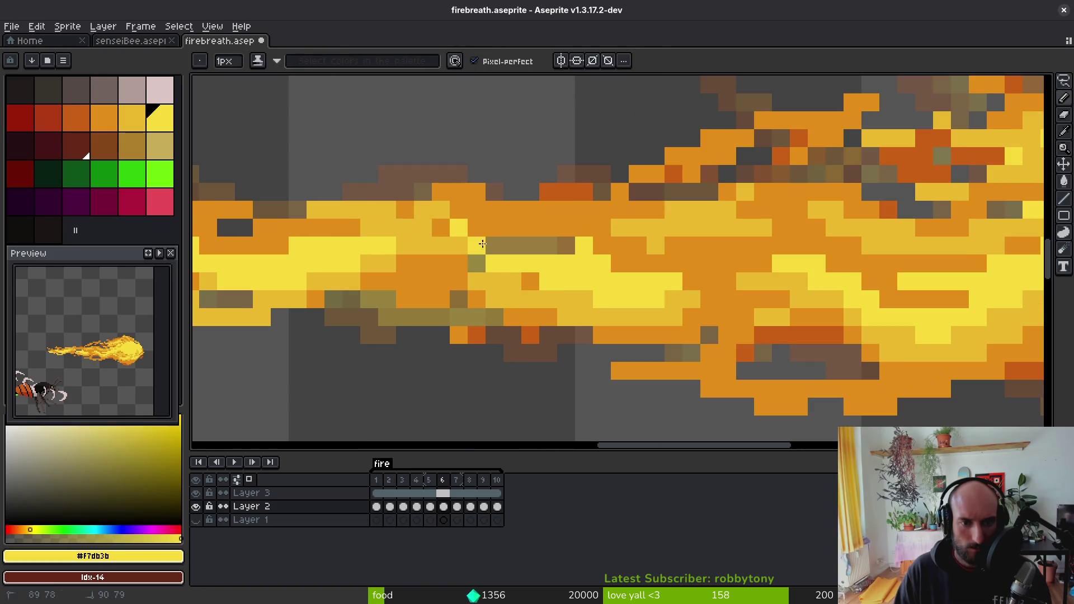
{"action": "left_click", "coordinate": [494, 246], "text": "alt"}
{"action": "scroll", "coordinate": [580, 303], "scroll_direction": "down", "scroll_amount": 3}
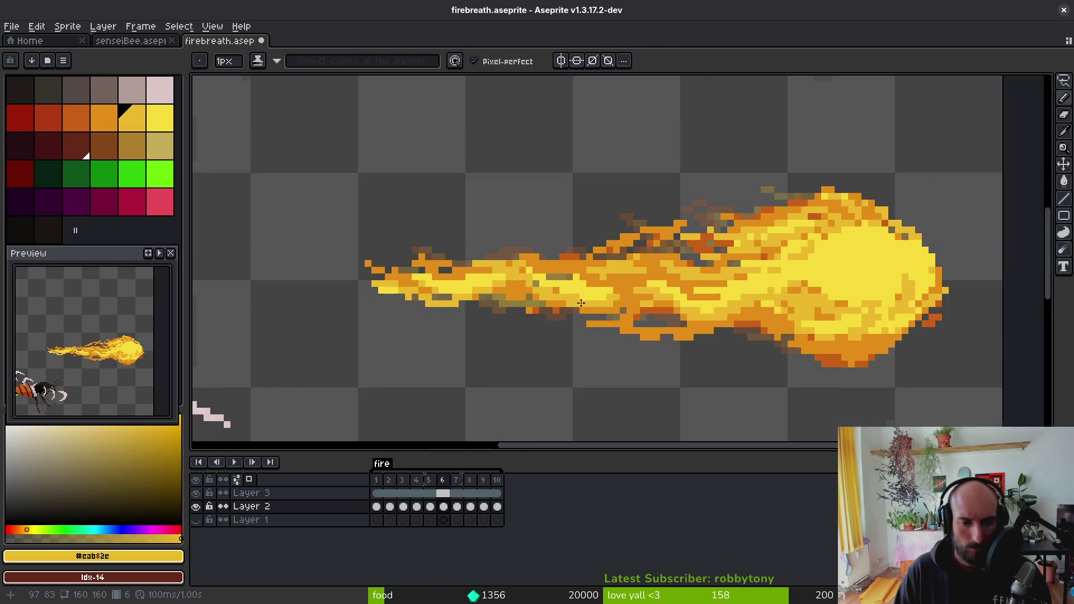
{"action": "scroll", "coordinate": [580, 303], "scroll_direction": "up", "scroll_amount": 3}
{"action": "left_click", "coordinate": [457, 225], "text": "alt"}
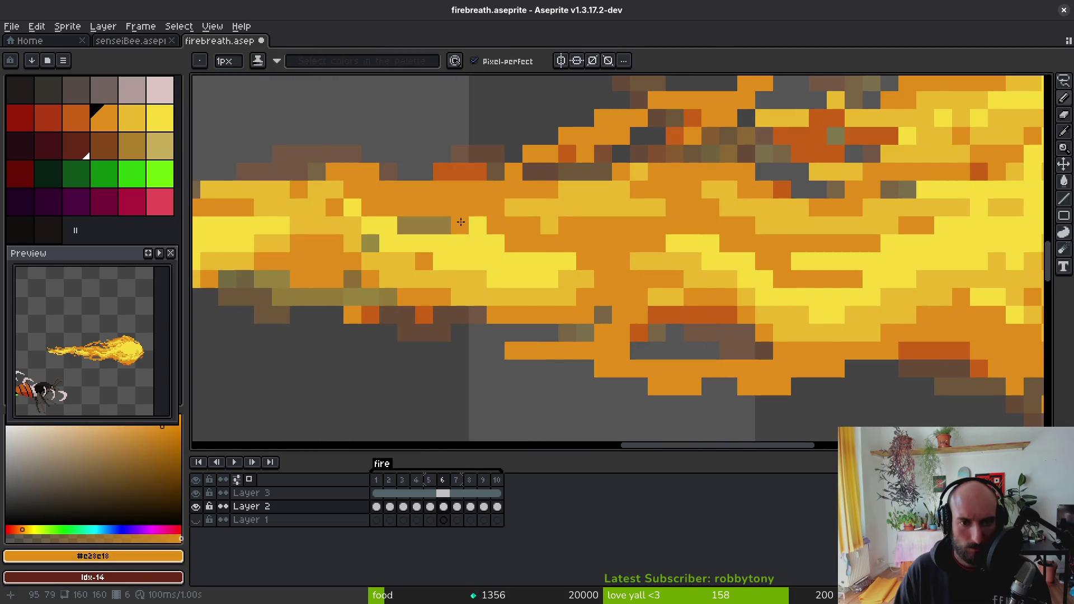
- Repaint the murky olive and brown pixels in the flame's middle orange and save firebreath.aseprite
{"action": "left_click", "coordinate": [442, 226]}
{"action": "key", "text": "e"}
{"action": "left_click", "coordinate": [459, 225]}
{"action": "left_click_drag", "start_coordinate": [514, 225], "coordinate": [532, 243]}
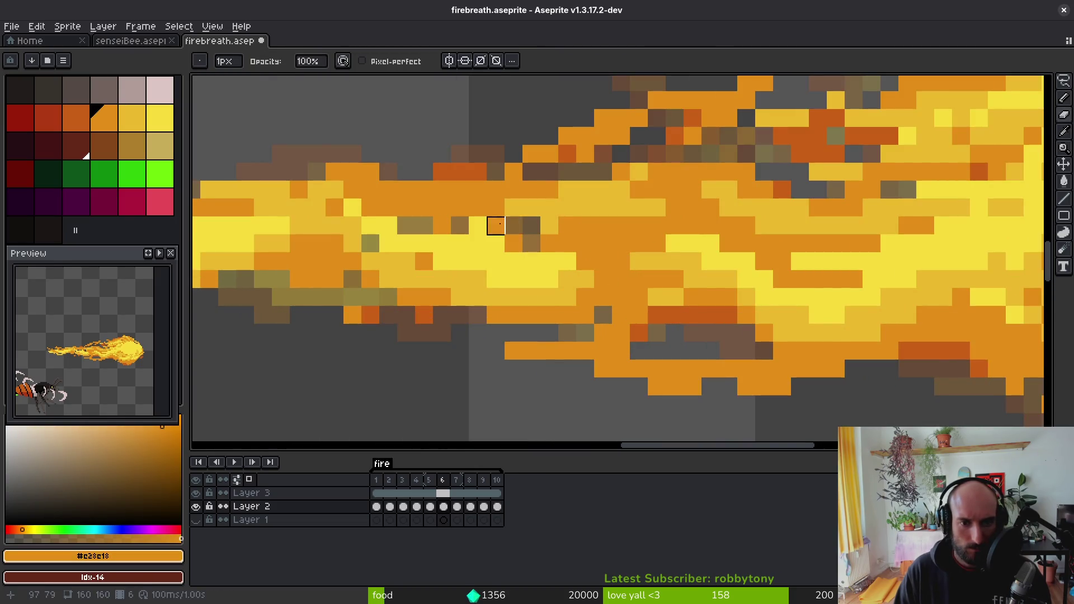
{"action": "key", "text": "b"}
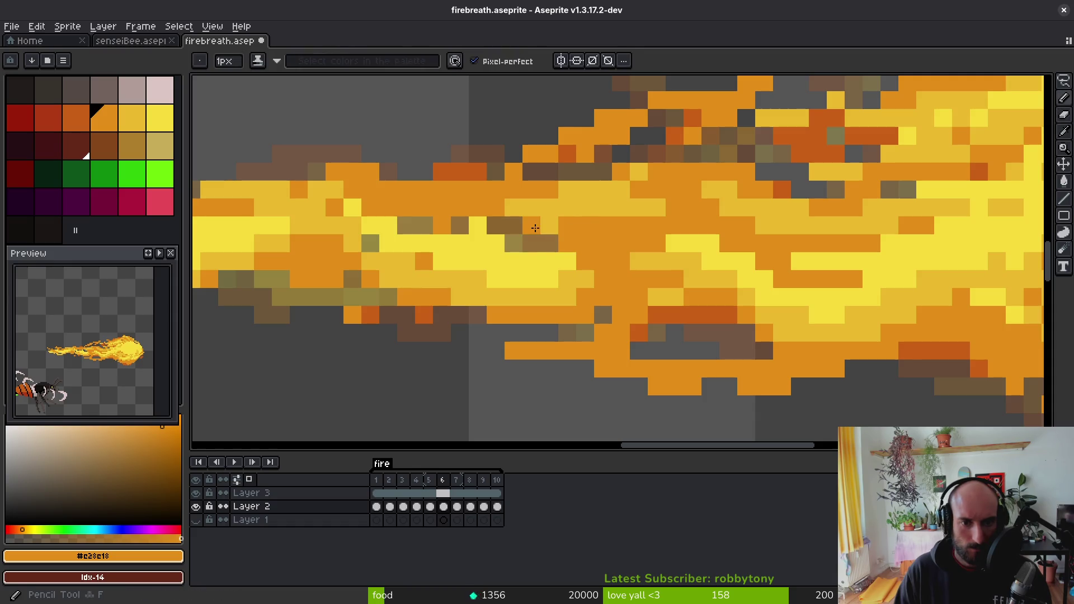
{"action": "left_click", "coordinate": [534, 227]}
{"action": "scroll", "coordinate": [557, 241], "scroll_direction": "down", "scroll_amount": 3}
{"action": "key", "text": "ctrl+s"}
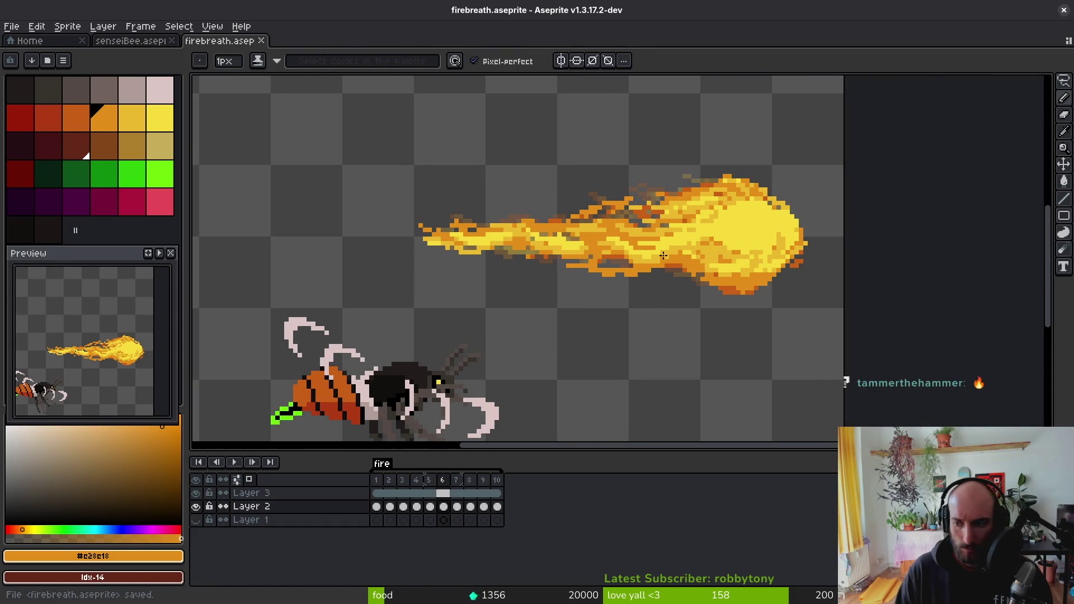
- Eyedrop dark orange #c96016 and shade the flame's underside, redoing one misplaced stroke
{"action": "scroll", "coordinate": [627, 259], "scroll_direction": "up", "scroll_amount": 2}
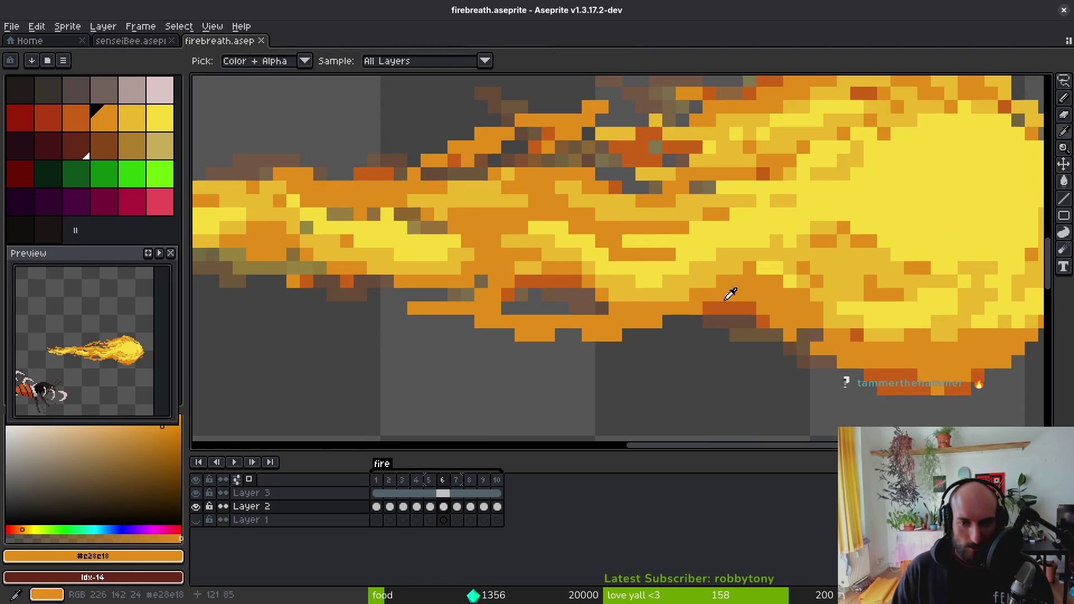
{"action": "left_click", "coordinate": [627, 259], "text": "alt"}
{"action": "scroll", "coordinate": [627, 259], "scroll_direction": "up", "scroll_amount": 2}
{"action": "mouse_move", "coordinate": [352, 304]}
{"action": "left_mouse_down"}
{"action": "mouse_move", "coordinate": [457, 328]}
{"action": "mouse_move", "coordinate": [479, 322]}
{"action": "left_mouse_up"}
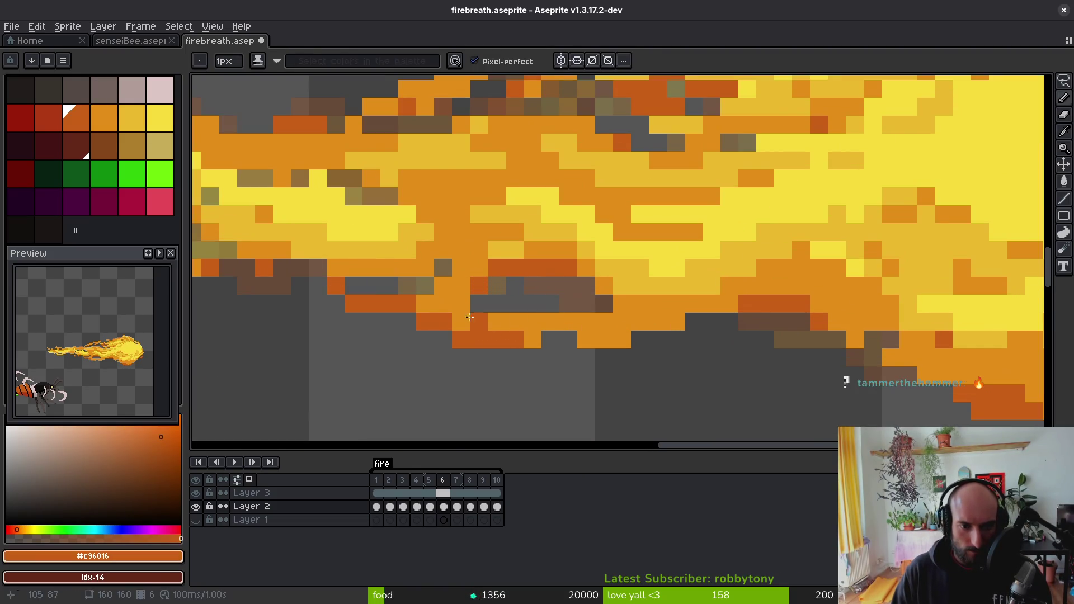
{"action": "key", "text": "ctrl+z"}
{"action": "key", "text": "ctrl+z"}
{"action": "left_click_drag", "start_coordinate": [353, 286], "coordinate": [507, 330]}
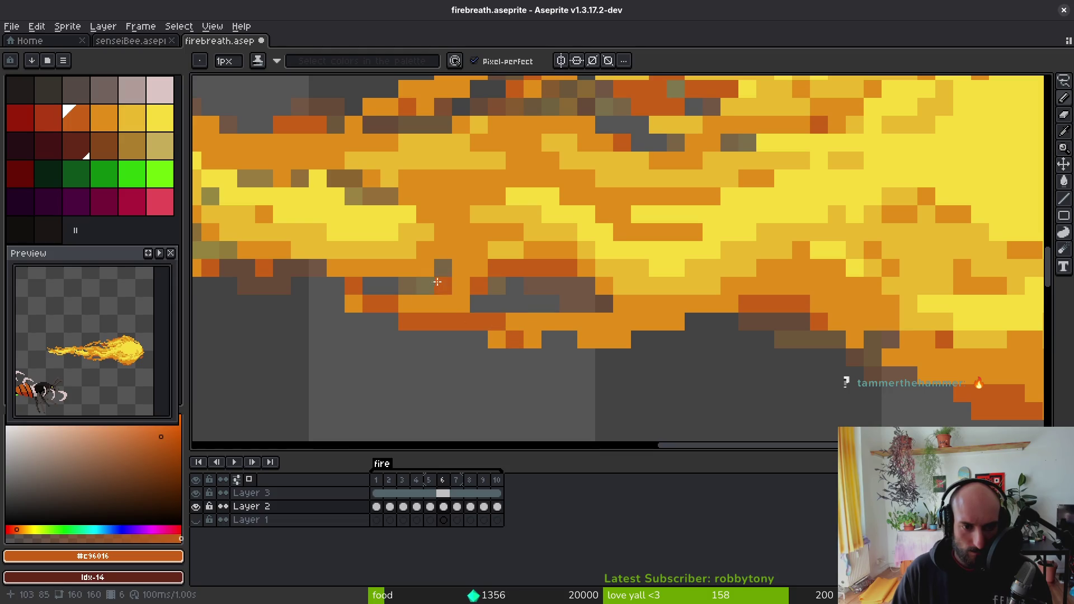
{"action": "scroll", "coordinate": [436, 282], "scroll_direction": "down", "scroll_amount": 4}
{"action": "scroll", "coordinate": [567, 216], "scroll_direction": "up", "scroll_amount": 5}
- Add dark-orange pixels and a long streak through the fire stream's core
{"action": "left_click", "coordinate": [568, 217]}
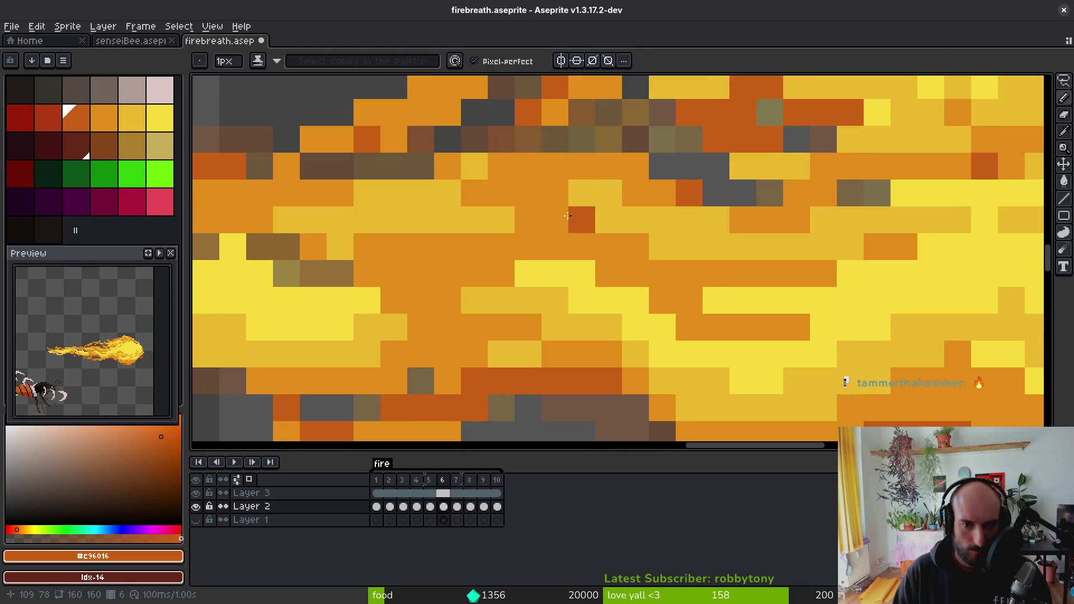
{"action": "mouse_move", "coordinate": [556, 246]}
{"action": "left_mouse_down"}
{"action": "mouse_move", "coordinate": [412, 268]}
{"action": "mouse_move", "coordinate": [307, 248]}
{"action": "left_mouse_up"}
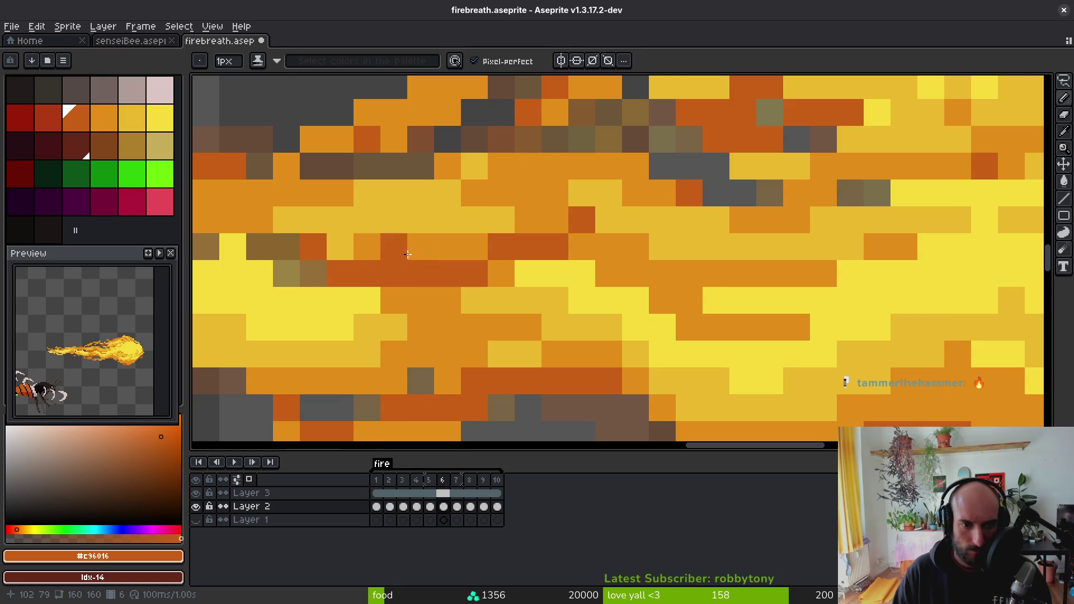
{"action": "left_click_drag", "start_coordinate": [407, 253], "coordinate": [474, 247]}
{"action": "scroll", "coordinate": [559, 246], "scroll_direction": "down", "scroll_amount": 3}
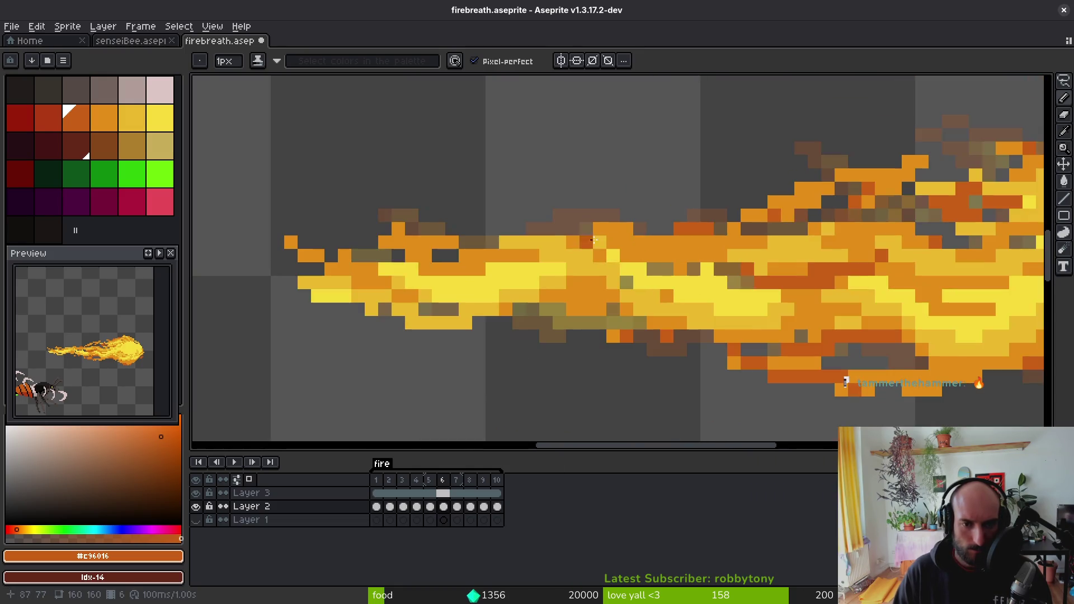
{"action": "scroll", "coordinate": [593, 240], "scroll_direction": "up", "scroll_amount": 3}
{"action": "left_click_drag", "start_coordinate": [610, 235], "coordinate": [649, 250]}
{"action": "left_click", "coordinate": [652, 290]}
{"action": "scroll", "coordinate": [652, 290], "scroll_direction": "down", "scroll_amount": 5}
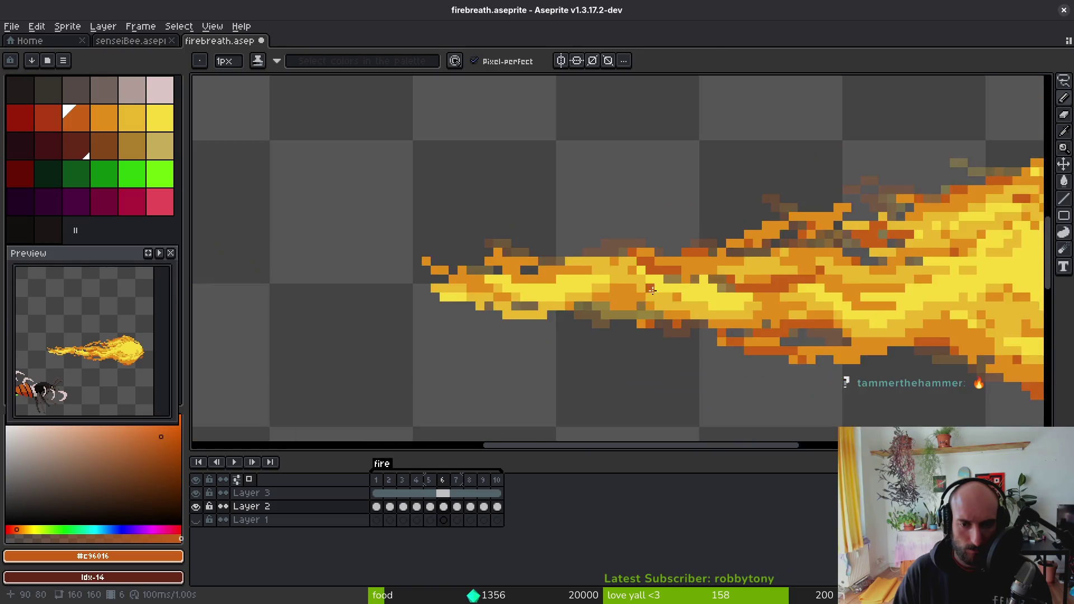
{"action": "scroll", "coordinate": [652, 290], "scroll_direction": "up", "scroll_amount": 3}
- Paint dark-orange accents and a diagonal streak on the tail, undoing the lower-edge stroke
{"action": "left_click_drag", "start_coordinate": [433, 237], "coordinate": [451, 230]}
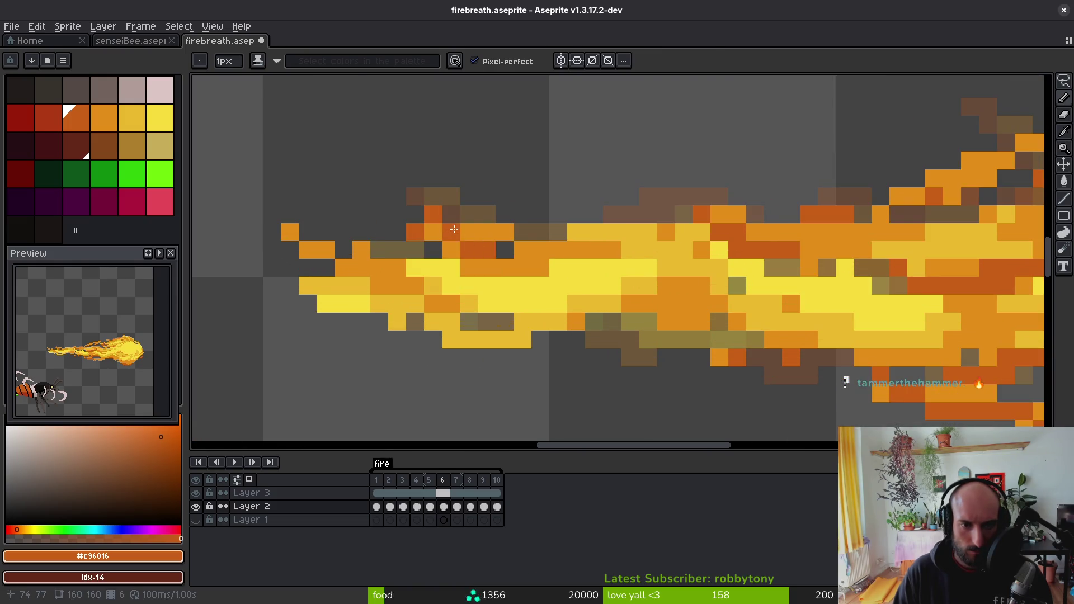
{"action": "left_click_drag", "start_coordinate": [259, 224], "coordinate": [340, 269]}
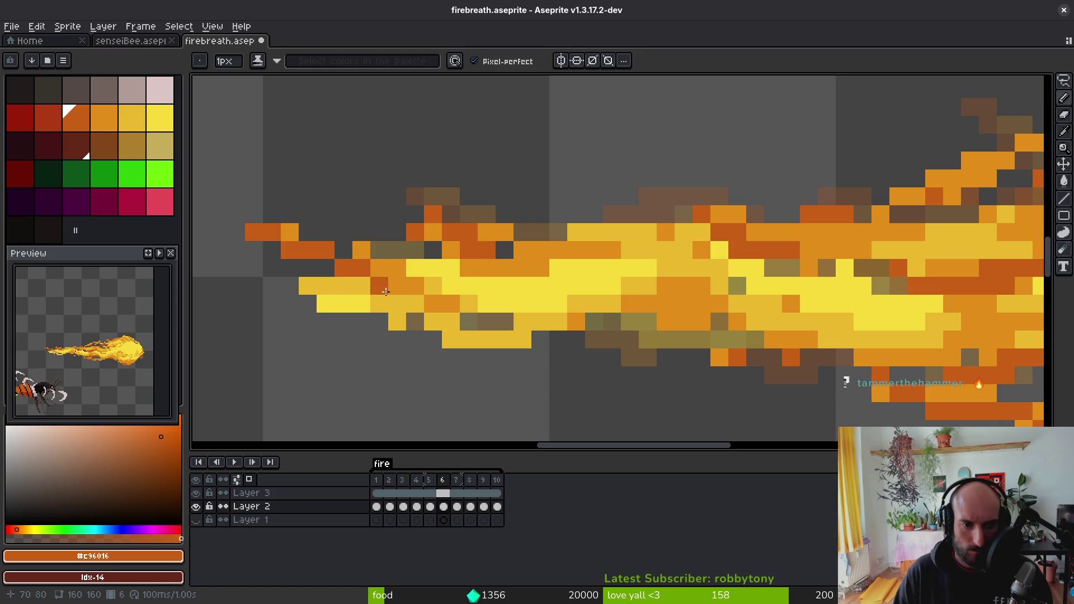
{"action": "left_click_drag", "start_coordinate": [668, 322], "coordinate": [719, 332]}
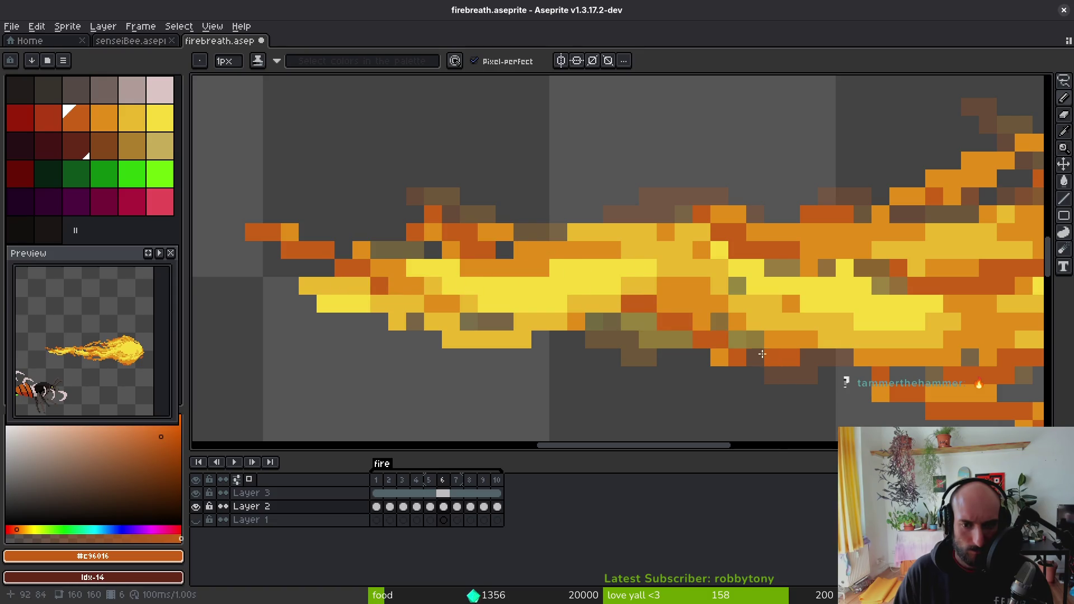
{"action": "key", "text": "ctrl+z"}
{"action": "key", "text": "ctrl+z"}
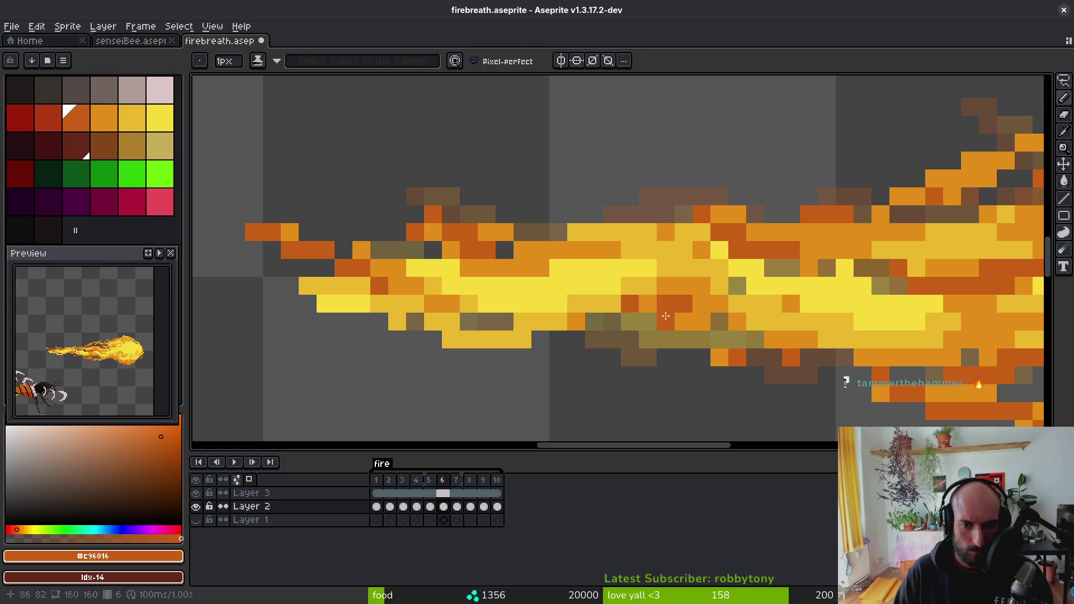
{"action": "scroll", "coordinate": [710, 369], "scroll_direction": "down", "scroll_amount": 3}
{"action": "scroll", "coordinate": [547, 305], "scroll_direction": "up", "scroll_amount": 5}
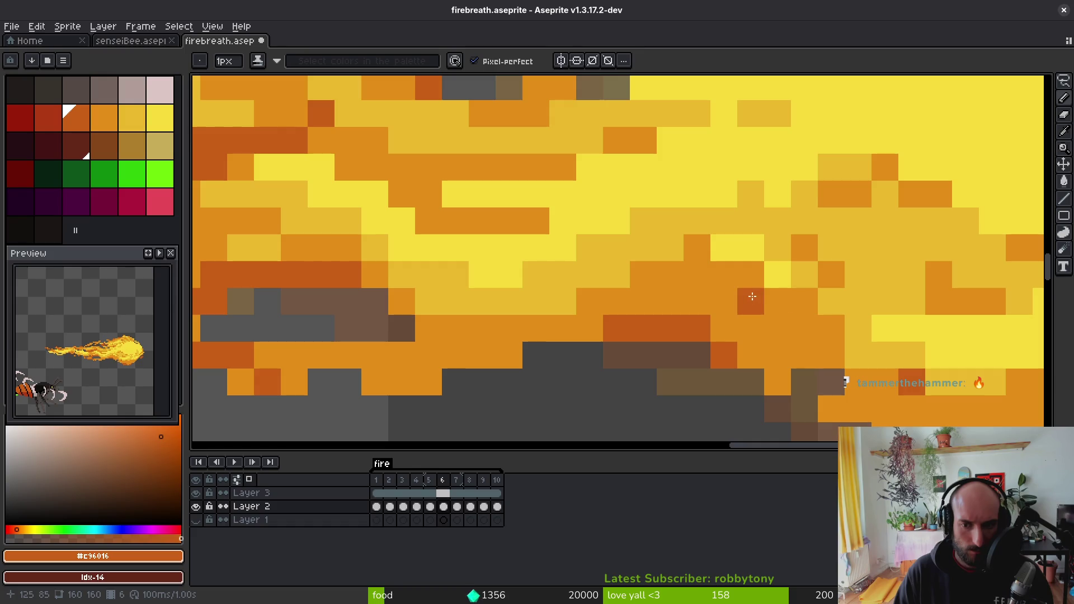
- Add dark-orange strokes along the fireball's underside
{"action": "left_click_drag", "start_coordinate": [750, 301], "coordinate": [835, 335]}
{"action": "scroll", "coordinate": [832, 335], "scroll_direction": "down", "scroll_amount": 3}
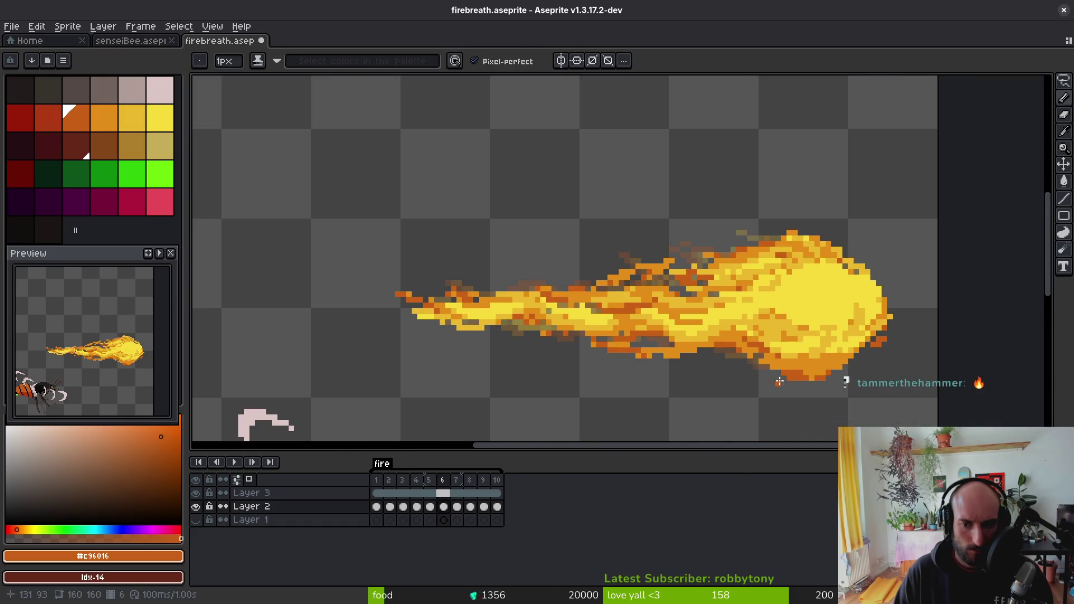
{"action": "scroll", "coordinate": [915, 330], "scroll_direction": "up", "scroll_amount": 3}
{"action": "mouse_move", "coordinate": [973, 303]}
{"action": "left_mouse_down"}
{"action": "mouse_move", "coordinate": [742, 330]}
{"action": "mouse_move", "coordinate": [676, 304]}
{"action": "left_mouse_up"}
{"action": "scroll", "coordinate": [810, 323], "scroll_direction": "down", "scroll_amount": 3}
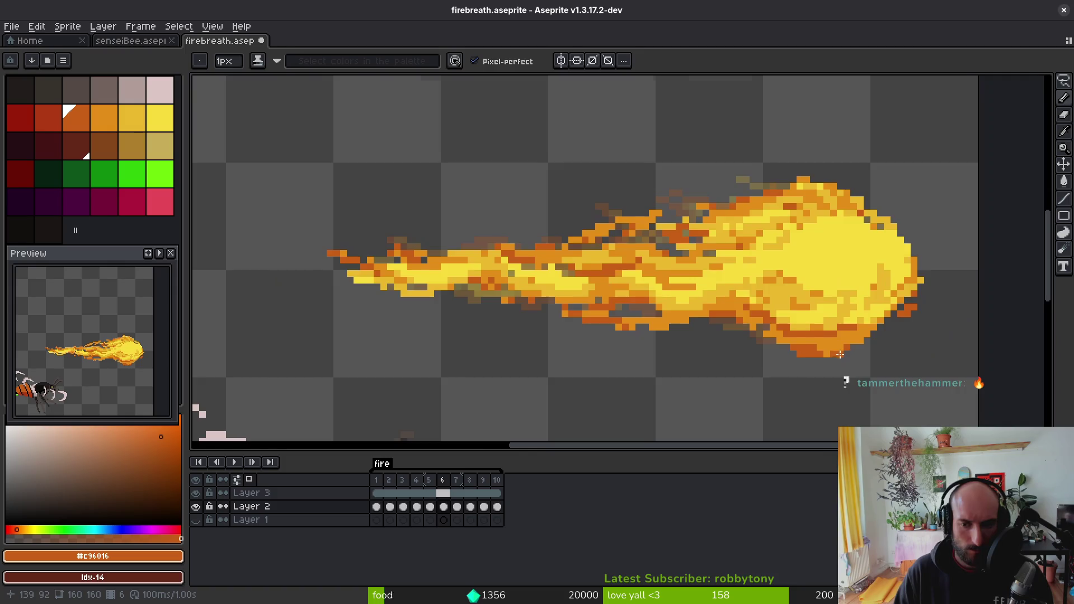
{"action": "scroll", "coordinate": [690, 354], "scroll_direction": "up", "scroll_amount": 3}
- Try freehand selections on the flame's bottom edge, then clear them
{"action": "key", "text": "q"}
{"action": "mouse_move", "coordinate": [806, 317]}
{"action": "left_mouse_down"}
{"action": "mouse_move", "coordinate": [702, 371]}
{"action": "mouse_move", "coordinate": [805, 321]}
{"action": "left_mouse_up"}
{"action": "mouse_move", "coordinate": [727, 351]}
{"action": "left_mouse_down"}
{"action": "mouse_move", "coordinate": [581, 321]}
{"action": "mouse_move", "coordinate": [758, 366]}
{"action": "left_mouse_up"}
{"action": "key", "text": "ctrl+d"}
{"action": "scroll", "coordinate": [698, 356], "scroll_direction": "down", "scroll_amount": 3}
{"action": "scroll", "coordinate": [716, 360], "scroll_direction": "down", "scroll_amount": 2}
{"action": "scroll", "coordinate": [749, 358], "scroll_direction": "up", "scroll_amount": 3}
{"action": "left_click_drag", "start_coordinate": [691, 320], "coordinate": [684, 322]}
{"action": "key", "text": "ctrl+d"}
- Paint a bright yellow #f7db3b band along the fireball's lower edge, redoing one stroke
{"action": "key", "text": "i"}
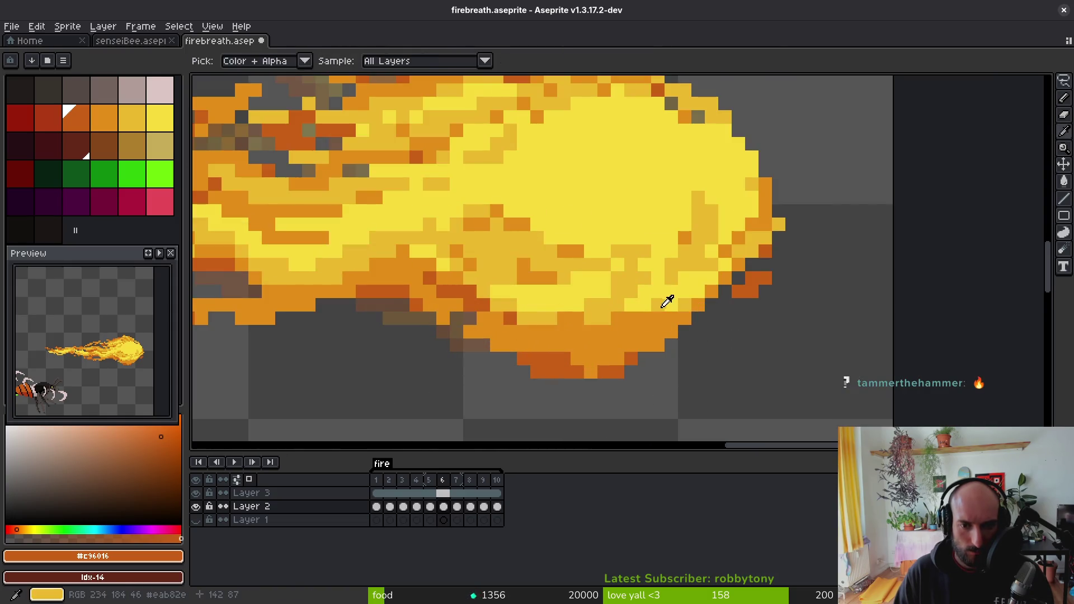
{"action": "left_click", "coordinate": [668, 302]}
{"action": "scroll", "coordinate": [671, 314], "scroll_direction": "up", "scroll_amount": 1}
{"action": "left_click", "coordinate": [668, 314], "text": "alt"}
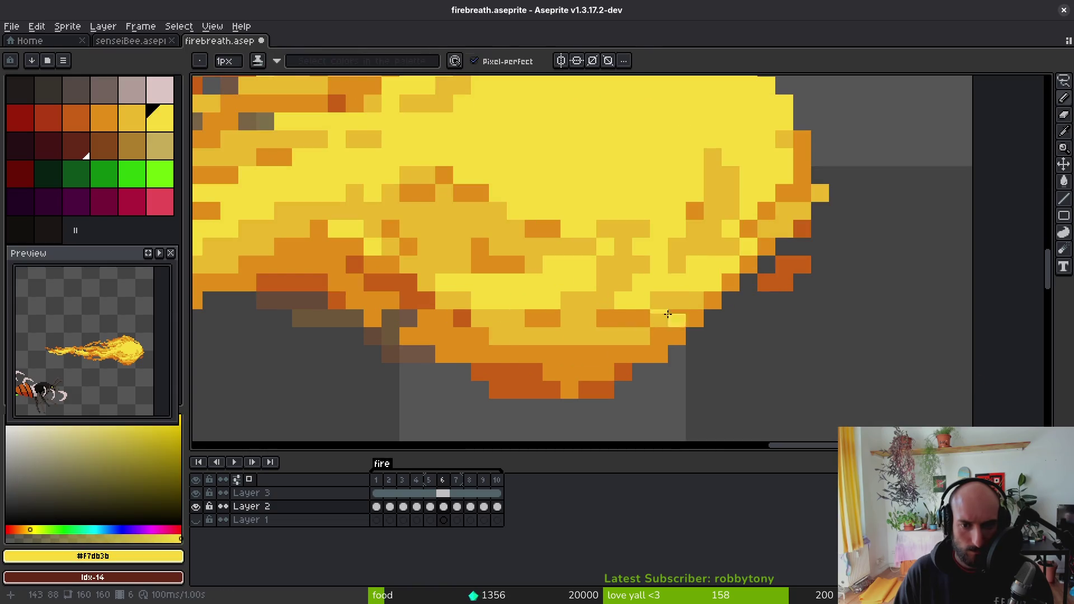
{"action": "left_click_drag", "start_coordinate": [668, 314], "coordinate": [551, 329]}
{"action": "key", "text": "ctrl+z"}
{"action": "left_click_drag", "start_coordinate": [656, 314], "coordinate": [583, 342]}
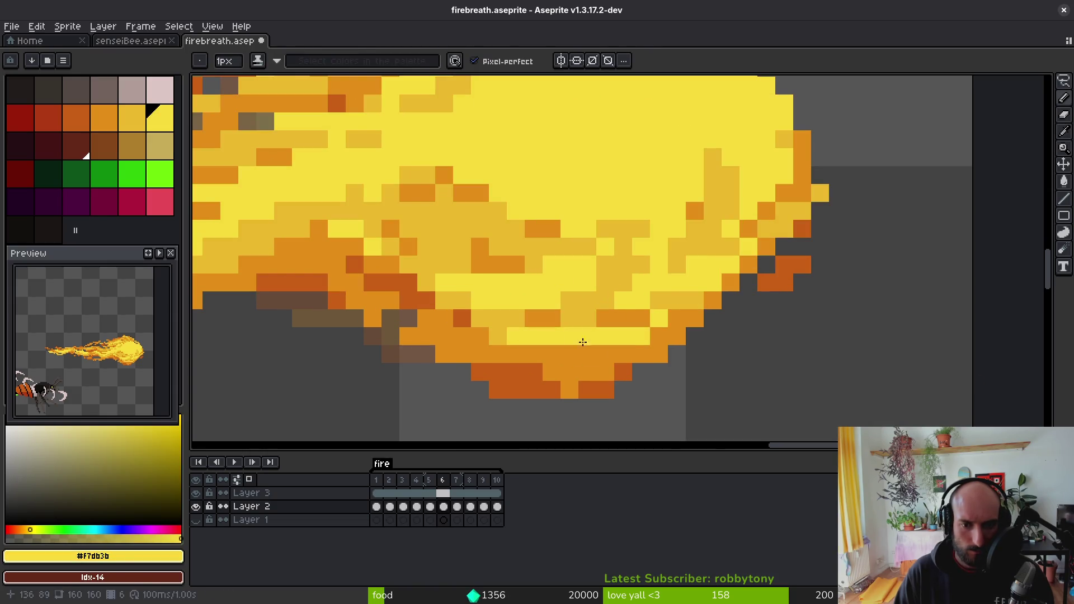
{"action": "left_click_drag", "start_coordinate": [674, 318], "coordinate": [713, 300]}
{"action": "scroll", "coordinate": [671, 324], "scroll_direction": "down", "scroll_amount": 3}
{"action": "scroll", "coordinate": [649, 333], "scroll_direction": "up", "scroll_amount": 3}
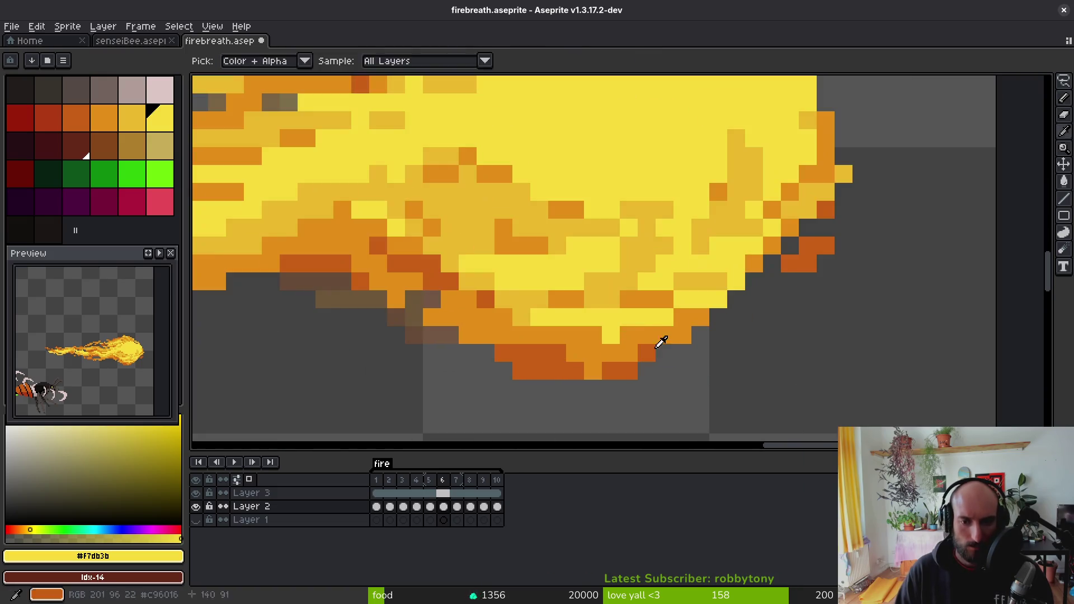
- Add an orange #e28e18 pixel into the yellow, sample gold #cab82c, and save
{"action": "left_click", "coordinate": [647, 337], "text": "alt"}
{"action": "left_click", "coordinate": [610, 335]}
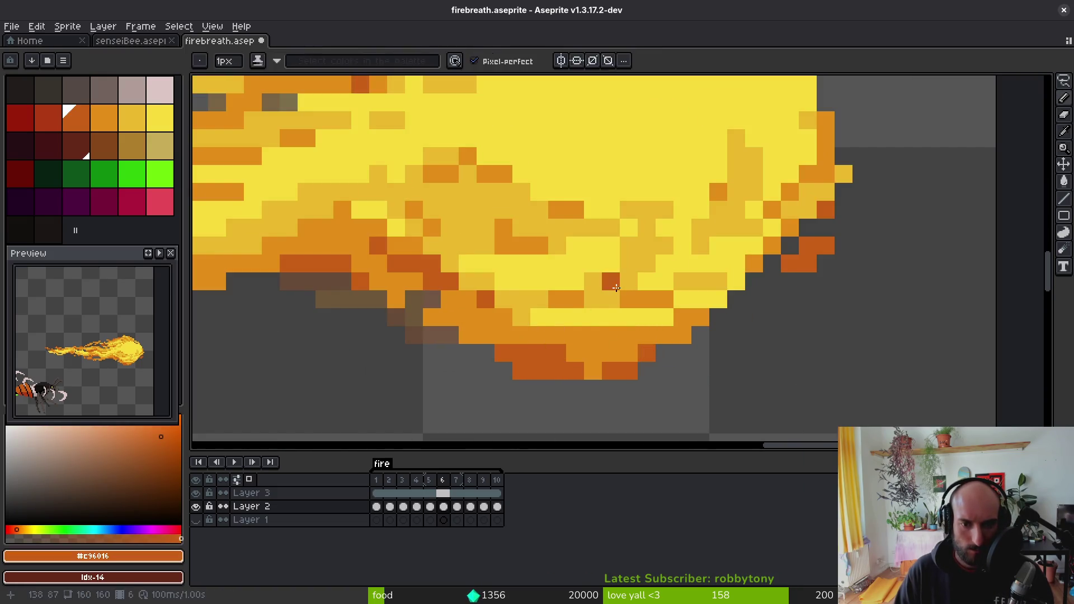
{"action": "left_click", "coordinate": [579, 303], "text": "alt"}
{"action": "scroll", "coordinate": [579, 303], "scroll_direction": "down", "scroll_amount": 5}
{"action": "key", "text": "ctrl+s"}
{"action": "scroll", "coordinate": [620, 322], "scroll_direction": "down", "scroll_amount": 2}
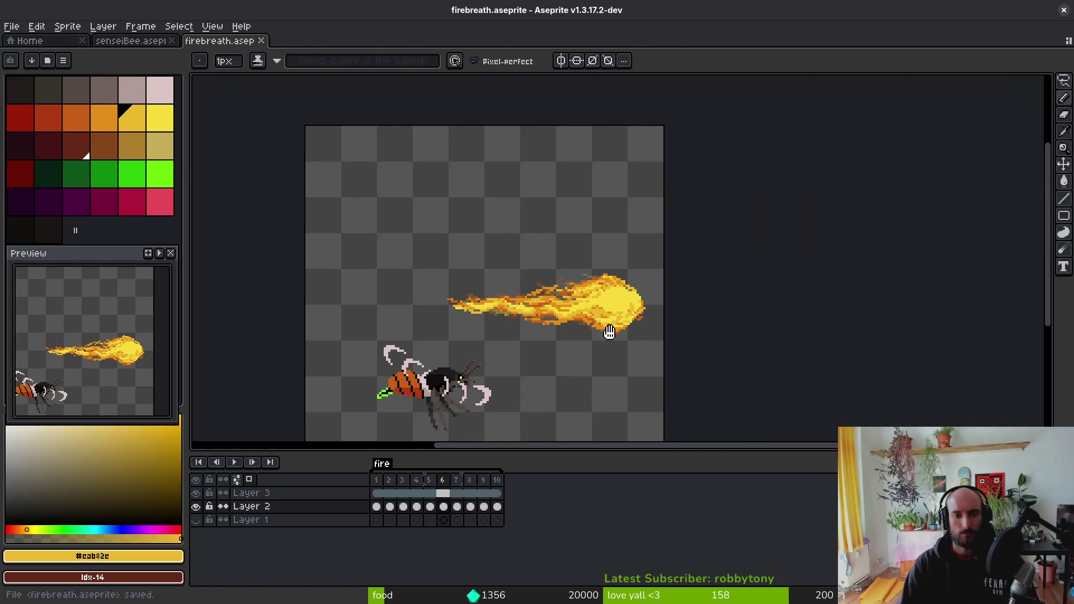
- In frame 7, lasso the fireball's top and nudge it slightly down
{"action": "scroll", "coordinate": [620, 319], "scroll_direction": "up", "scroll_amount": 2}
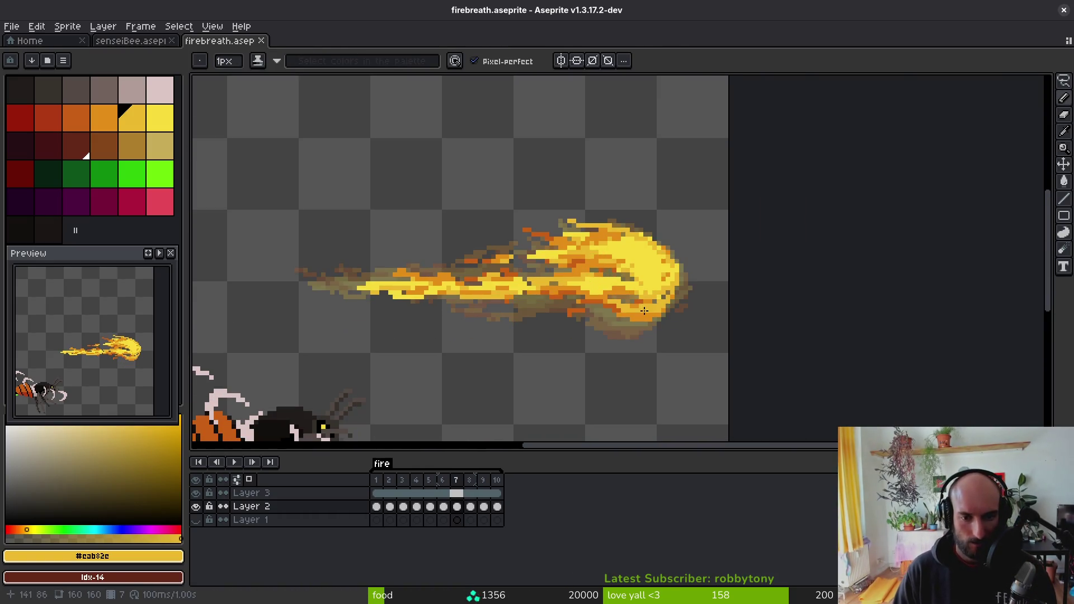
{"action": "key", "text": "period"}
{"action": "scroll", "coordinate": [660, 252], "scroll_direction": "up", "scroll_amount": 2}
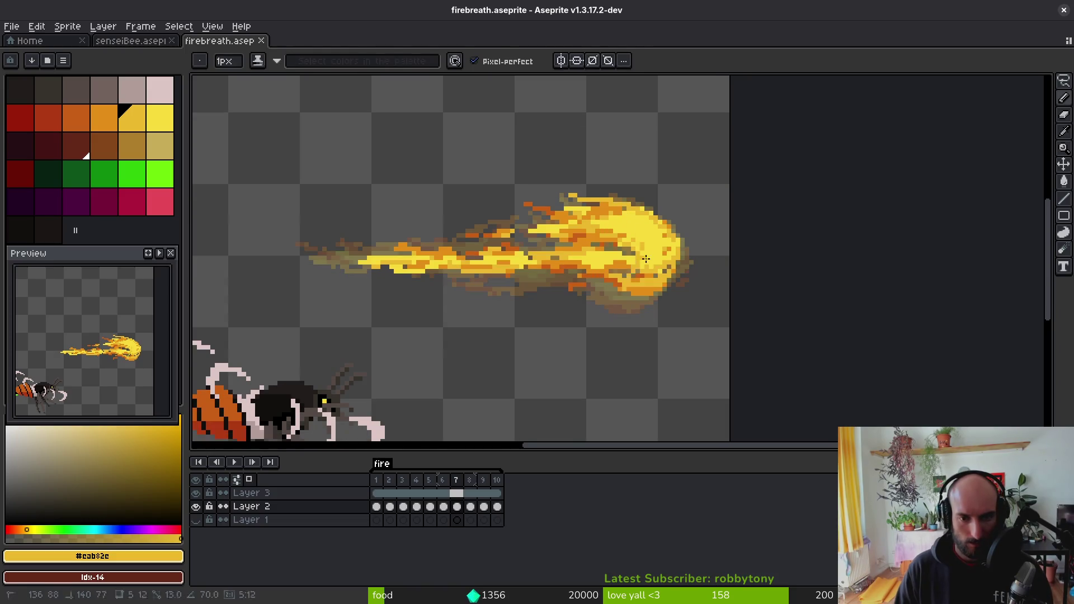
{"action": "key", "text": "shift+w"}
{"action": "left_click_drag", "start_coordinate": [722, 194], "coordinate": [598, 166]}
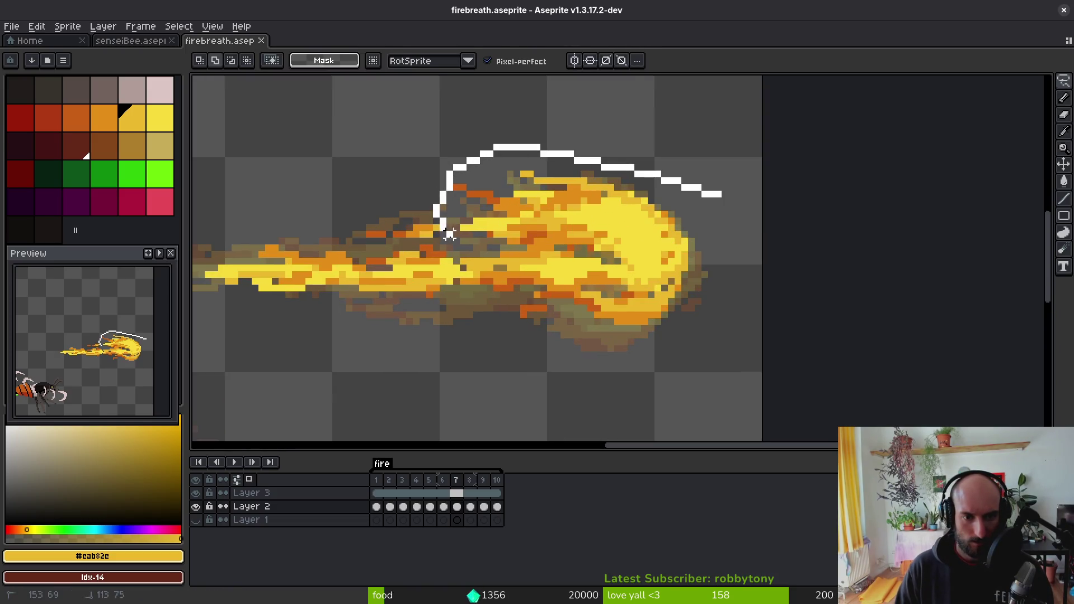
{"action": "left_click_drag", "start_coordinate": [474, 269], "coordinate": [719, 396]}
{"action": "left_click_drag", "start_coordinate": [688, 270], "coordinate": [679, 287]}
{"action": "key", "text": "Return"}
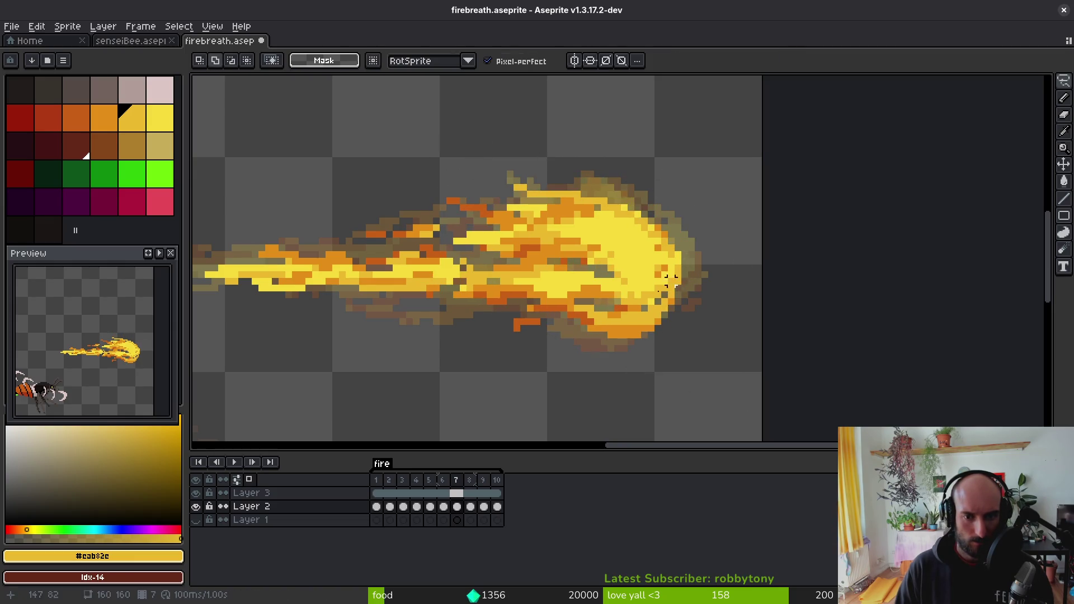
{"action": "key", "text": "ctrl+d"}
- Add a small ember pixel below the flame, recoloured from dark orange to amber
{"action": "scroll", "coordinate": [598, 274], "scroll_direction": "up", "scroll_amount": 3}
{"action": "key", "text": "e"}
{"action": "key", "text": "f"}
{"action": "left_click", "coordinate": [598, 290], "text": "alt"}
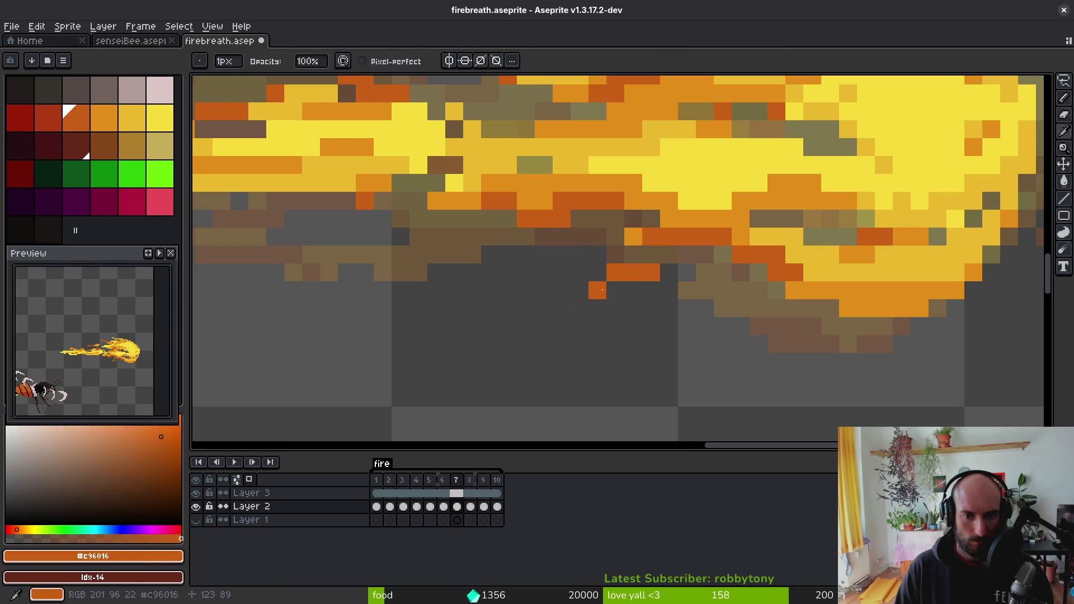
{"action": "left_click", "coordinate": [584, 291]}
{"action": "left_click", "coordinate": [651, 235], "text": "alt"}
{"action": "left_click", "coordinate": [588, 289]}
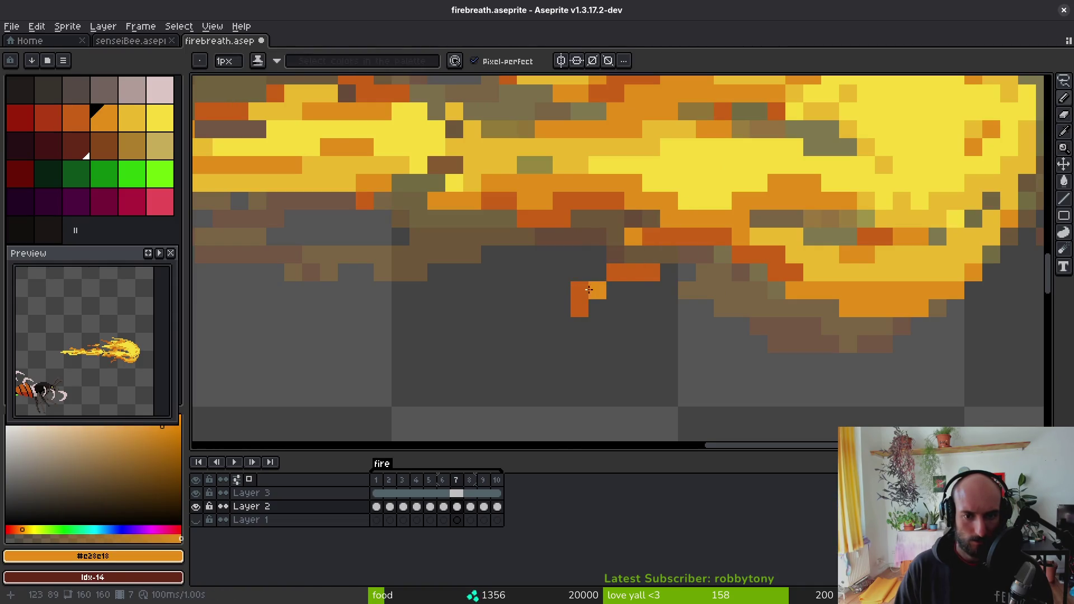
- Move on to frame 8
{"action": "scroll", "coordinate": [608, 275], "scroll_direction": "down", "scroll_amount": 4}
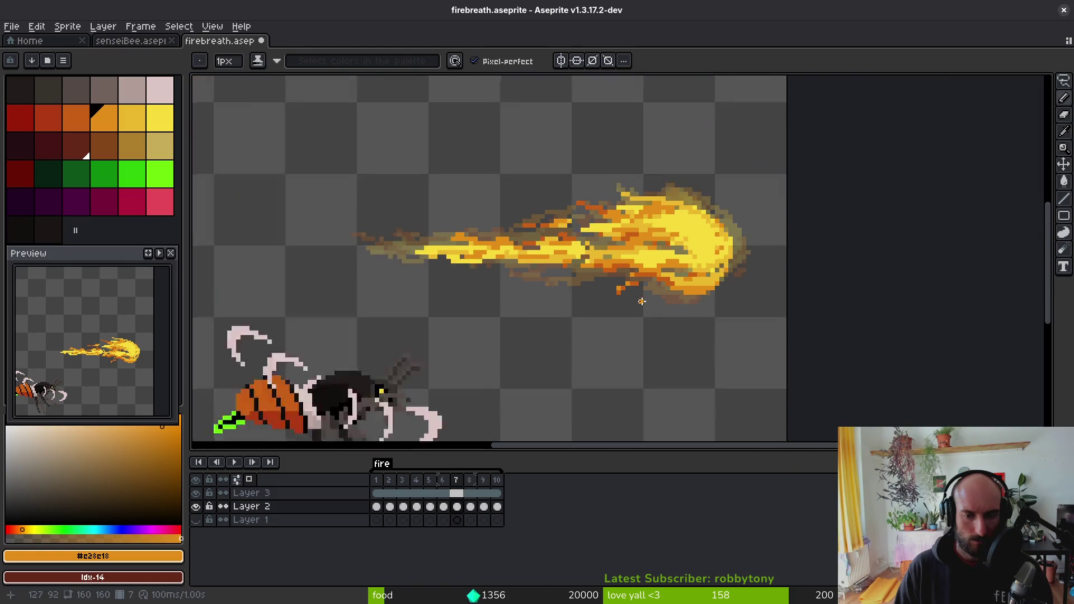
{"action": "scroll", "coordinate": [488, 305], "scroll_direction": "up", "scroll_amount": 3}
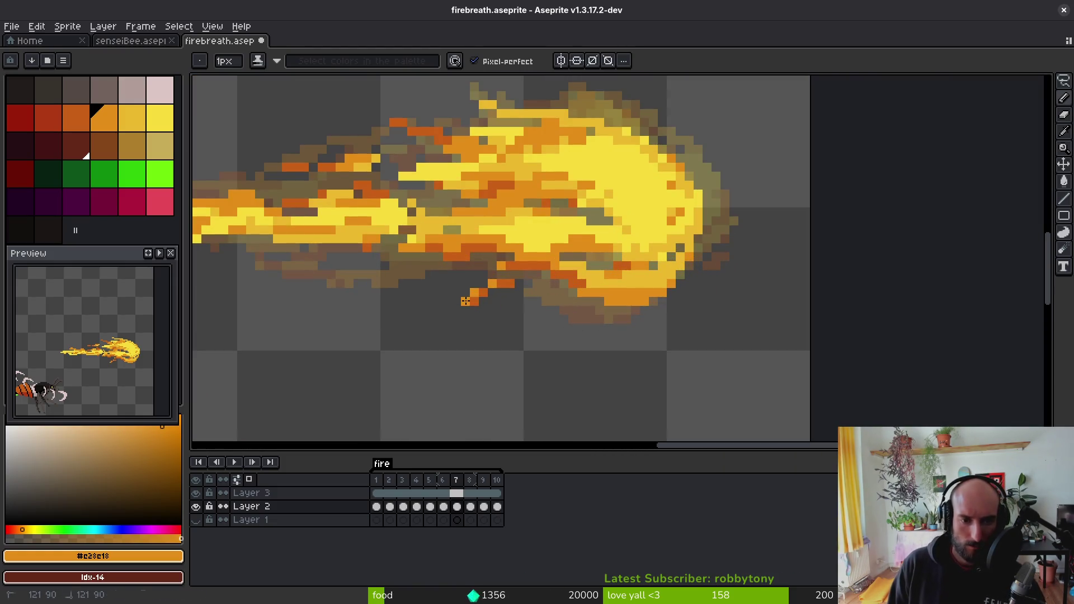
{"action": "scroll", "coordinate": [465, 301], "scroll_direction": "down", "scroll_amount": 3}
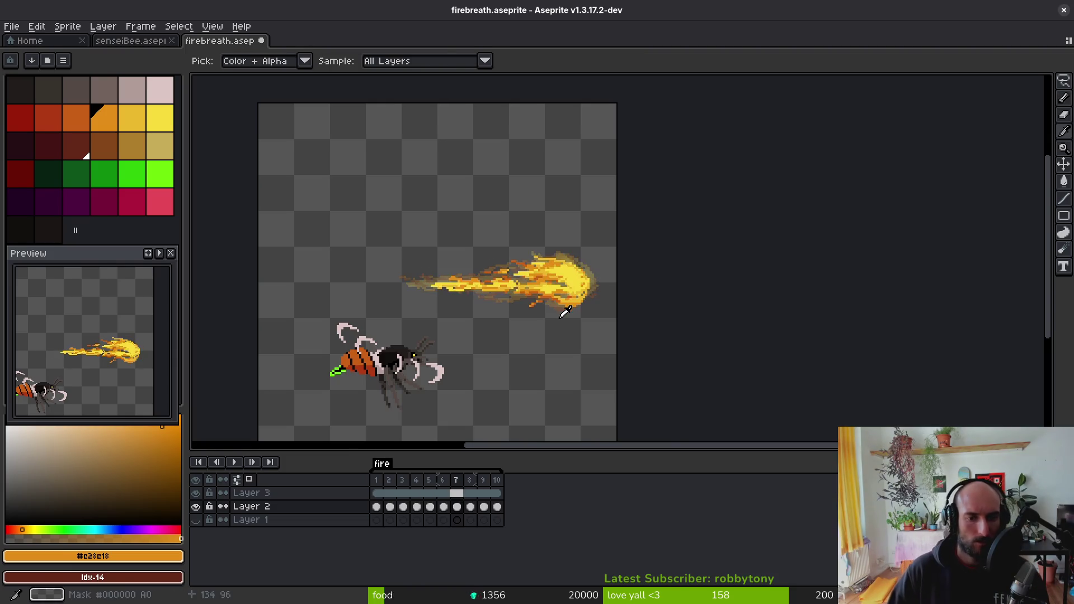
{"action": "key", "text": "Right"}
- Pick yellow #f7db3b and paint it along the fireball's lower curve
{"action": "scroll", "coordinate": [576, 229], "scroll_direction": "up", "scroll_amount": 3}
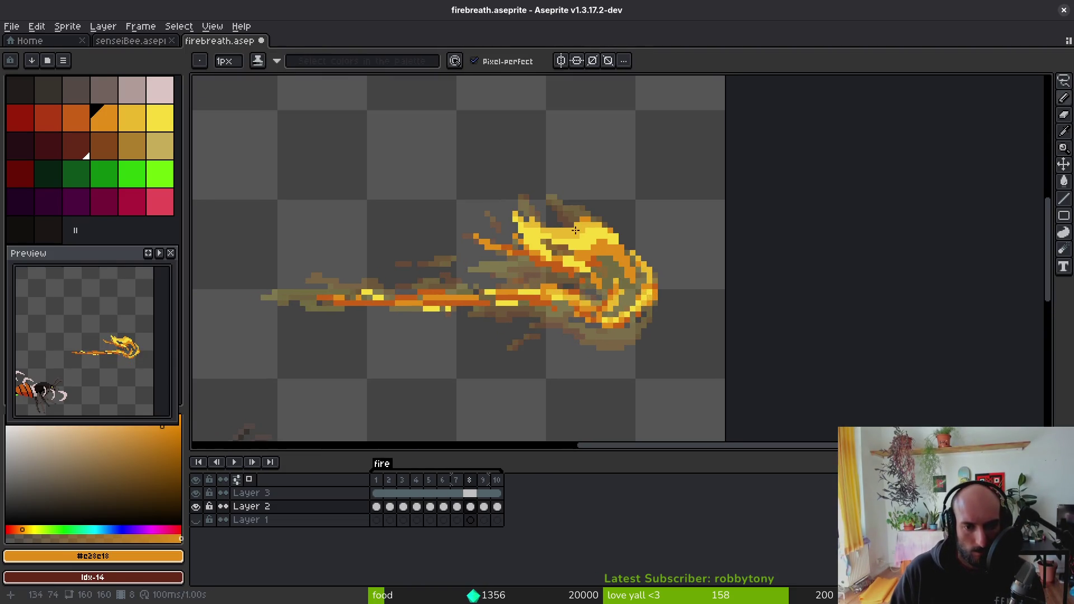
{"action": "scroll", "coordinate": [651, 282], "scroll_direction": "down", "scroll_amount": 2}
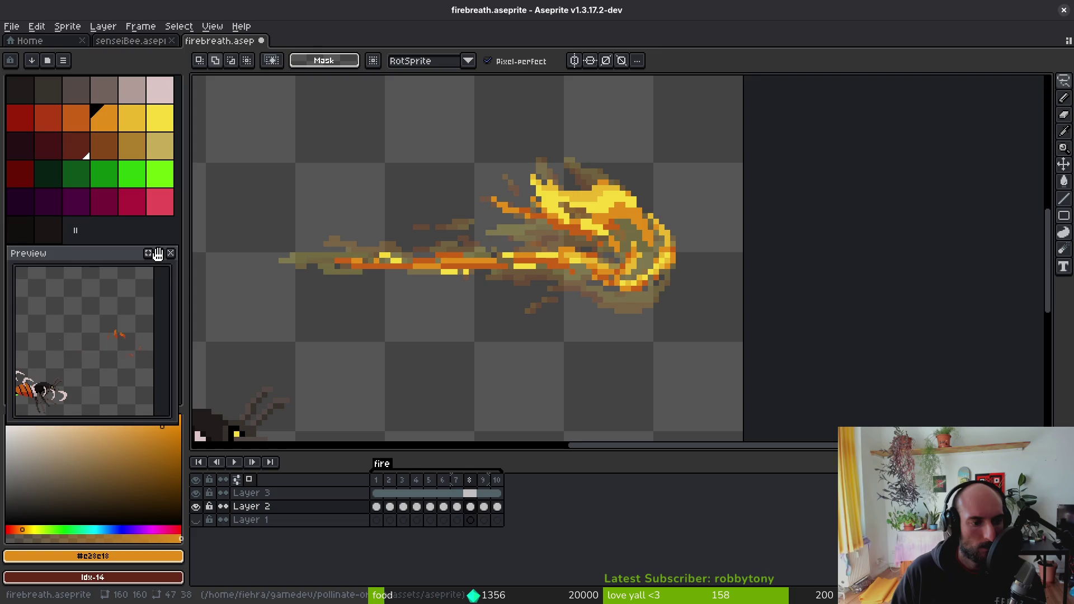
{"action": "scroll", "coordinate": [615, 291], "scroll_direction": "up", "scroll_amount": 1}
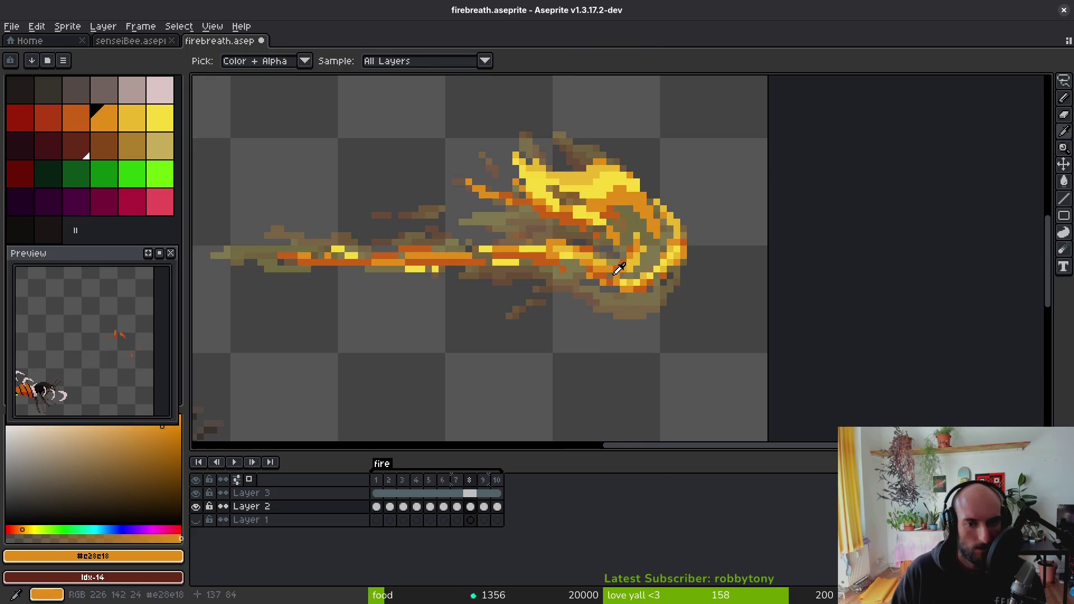
{"action": "key", "text": "m"}
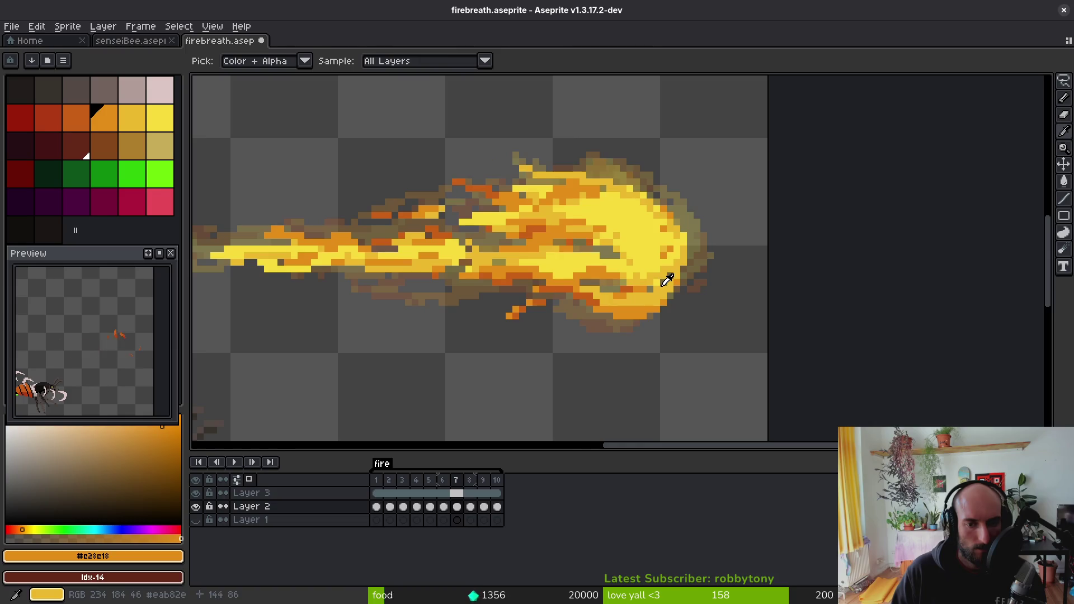
{"action": "scroll", "coordinate": [665, 286], "scroll_direction": "up", "scroll_amount": 1}
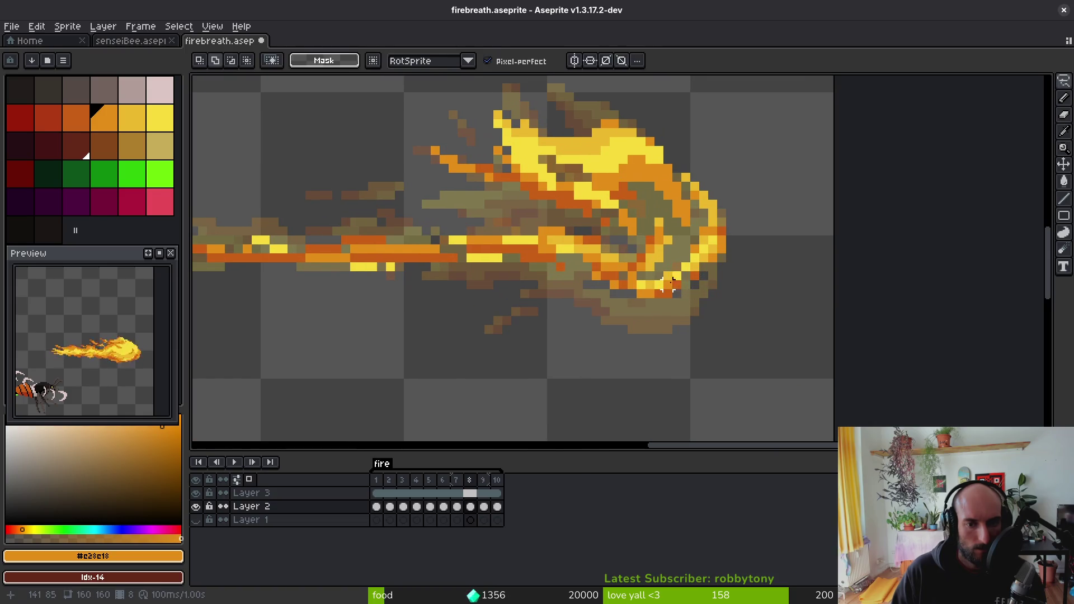
{"action": "key", "text": "i"}
{"action": "left_click", "coordinate": [703, 252]}
{"action": "key", "text": "b"}
{"action": "scroll", "coordinate": [706, 248], "scroll_direction": "up", "scroll_amount": 2}
{"action": "mouse_move", "coordinate": [704, 280]}
{"action": "left_mouse_down"}
{"action": "mouse_move", "coordinate": [673, 306]}
{"action": "mouse_move", "coordinate": [679, 313]}
{"action": "mouse_move", "coordinate": [559, 372]}
{"action": "left_mouse_up"}
- Paint orange #e28e18 along the bottom of the fireball's lower curve
{"action": "left_click", "coordinate": [744, 227], "text": "alt"}
{"action": "key", "text": "alt"}
{"action": "left_click", "coordinate": [763, 217], "text": "alt"}
{"action": "left_click_drag", "start_coordinate": [657, 354], "coordinate": [523, 354]}
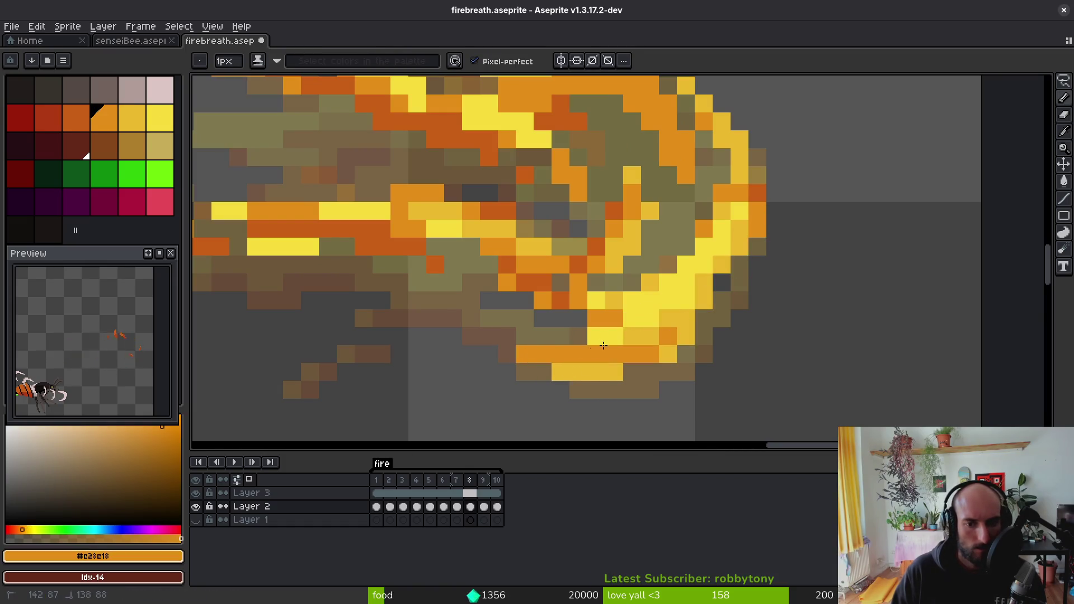
{"action": "mouse_move", "coordinate": [601, 342]}
{"action": "left_mouse_down"}
{"action": "mouse_move", "coordinate": [450, 301]}
{"action": "mouse_move", "coordinate": [571, 367]}
{"action": "left_mouse_up"}
- Paint gold #cab82c over the lower-middle orange, then advance to frame 9
{"action": "scroll", "coordinate": [576, 351], "scroll_direction": "up", "scroll_amount": 1}
{"action": "left_click", "coordinate": [559, 381], "text": "alt"}
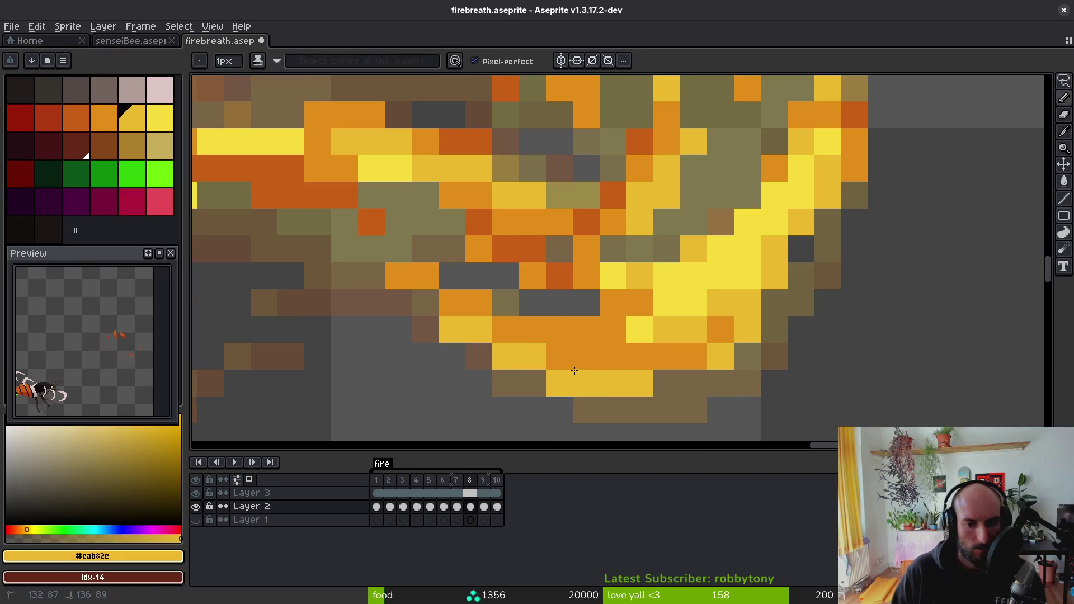
{"action": "left_click", "coordinate": [559, 356]}
{"action": "left_click_drag", "start_coordinate": [506, 330], "coordinate": [420, 294]}
{"action": "scroll", "coordinate": [432, 294], "scroll_direction": "down", "scroll_amount": 3}
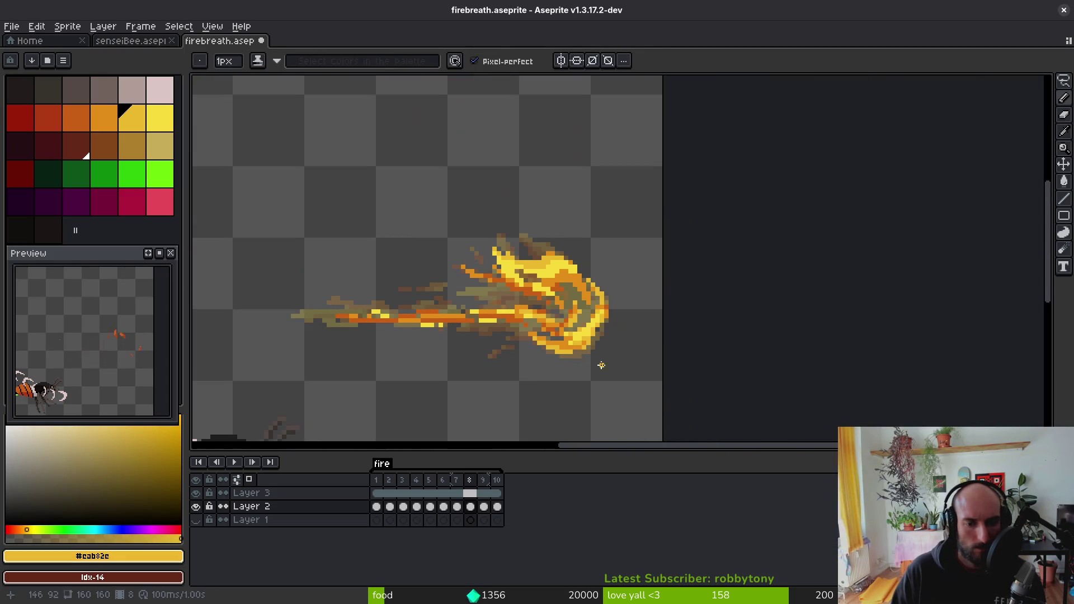
{"action": "left_click_drag", "start_coordinate": [511, 342], "coordinate": [523, 328]}
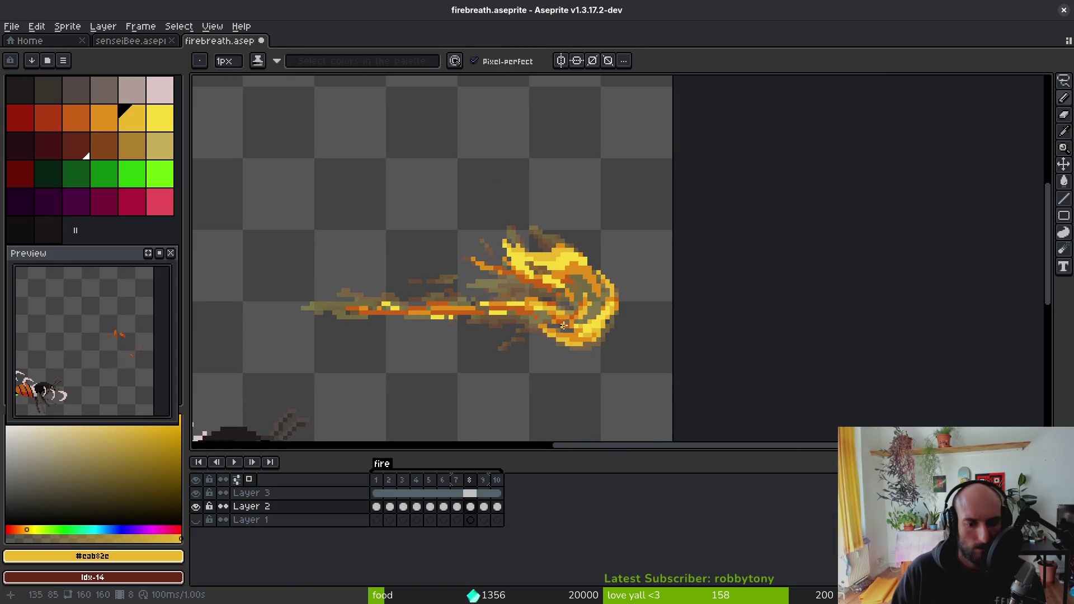
{"action": "key", "text": "alt"}
{"action": "key", "text": "."}
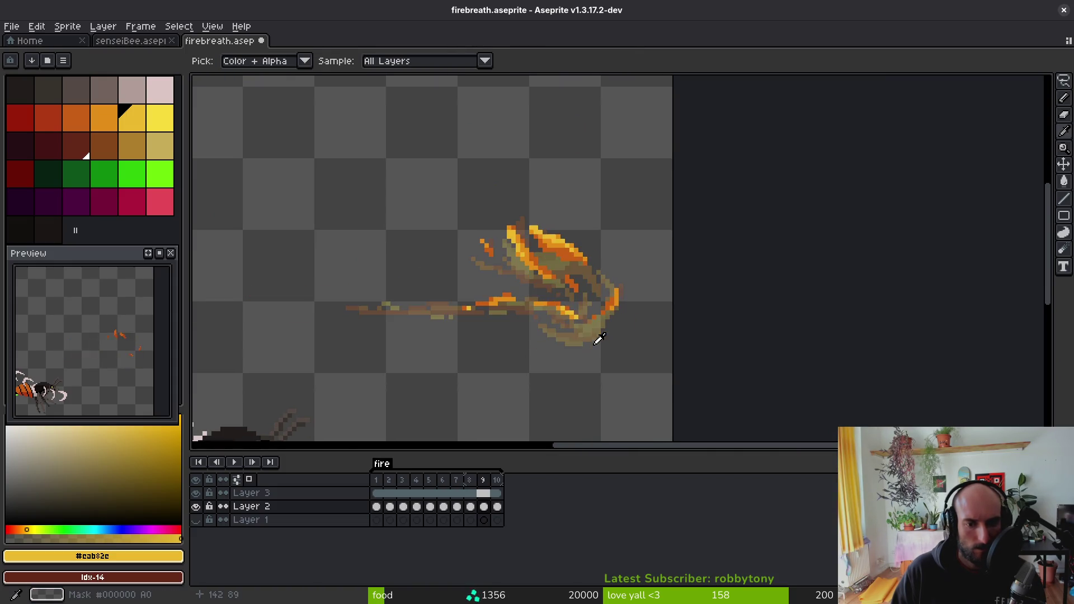
- Sample the flame's yellow #eab82e and add a short yellow stroke at its bottom, undoing bad attempts
{"action": "scroll", "coordinate": [604, 341], "scroll_direction": "up", "scroll_amount": 2}
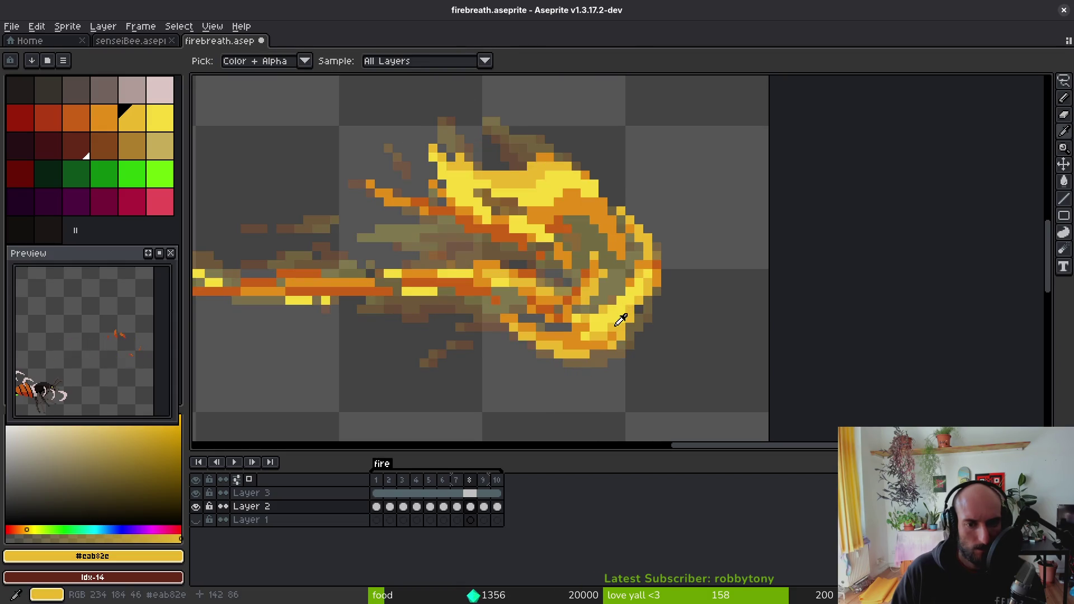
{"action": "left_click", "coordinate": [581, 197], "text": "alt"}
{"action": "left_click", "coordinate": [538, 144], "text": "alt"}
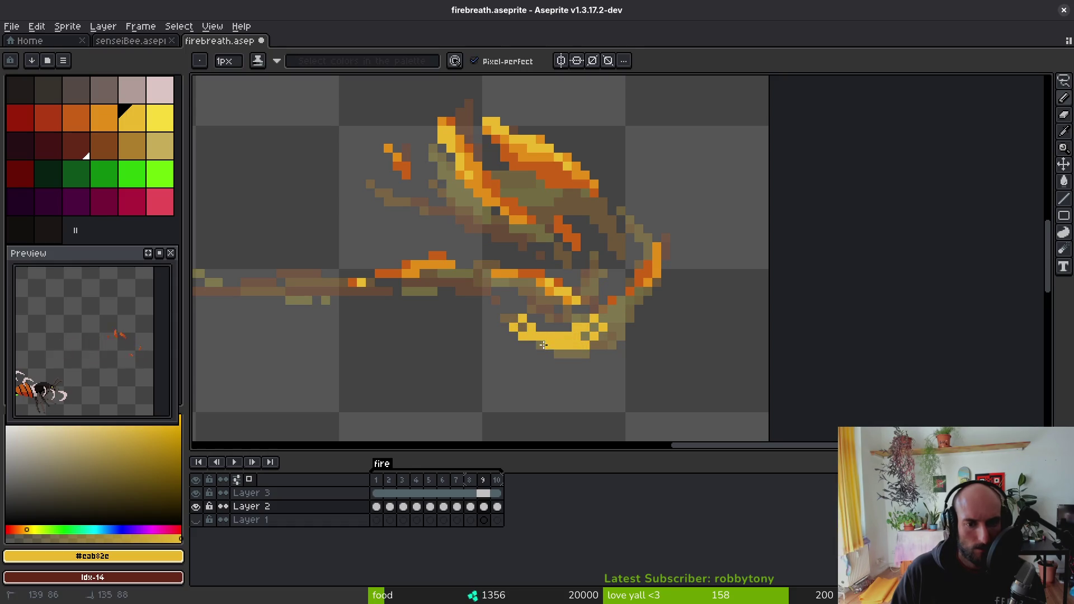
{"action": "key", "text": "ctrl+z"}
{"action": "left_click_drag", "start_coordinate": [496, 301], "coordinate": [528, 327]}
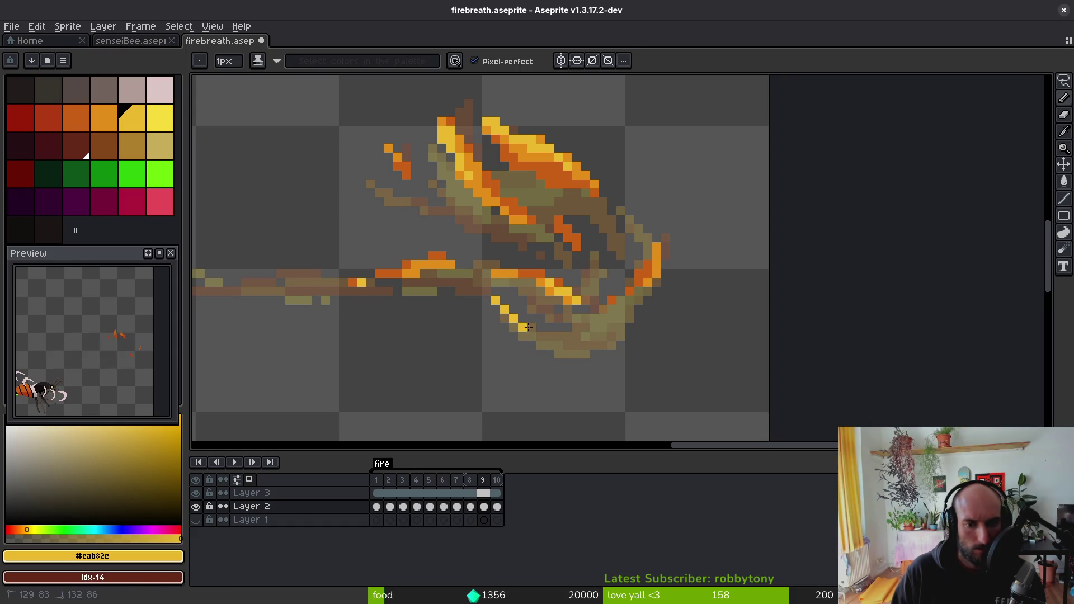
{"action": "key", "text": "ctrl+z"}
{"action": "left_click_drag", "start_coordinate": [593, 318], "coordinate": [584, 321]}
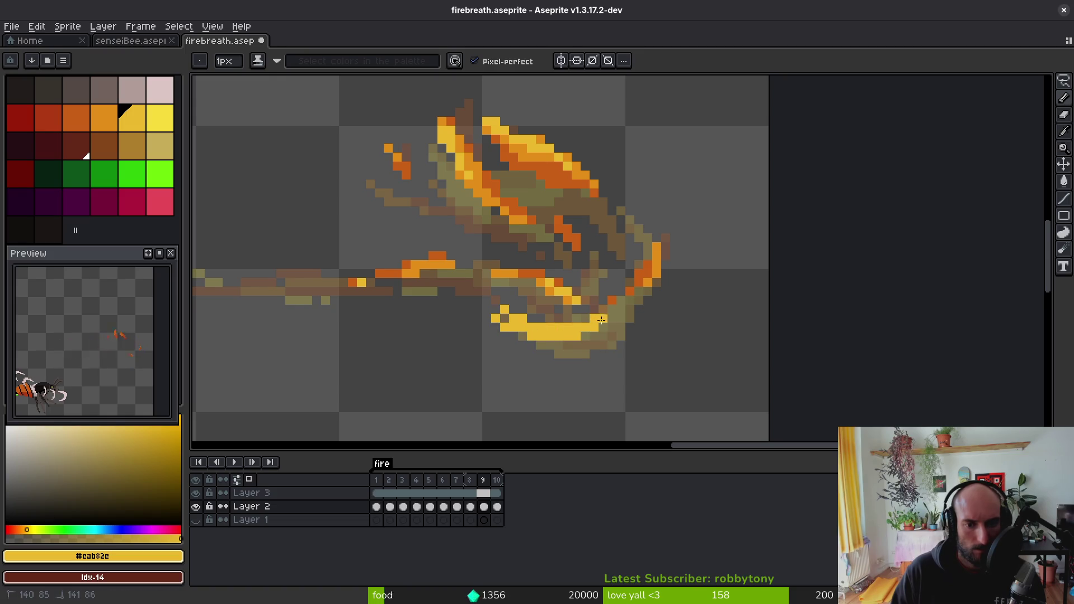
- Paint the flame's orange along the bottom and upper edges of the arc
{"action": "scroll", "coordinate": [618, 324], "scroll_direction": "up", "scroll_amount": 2}
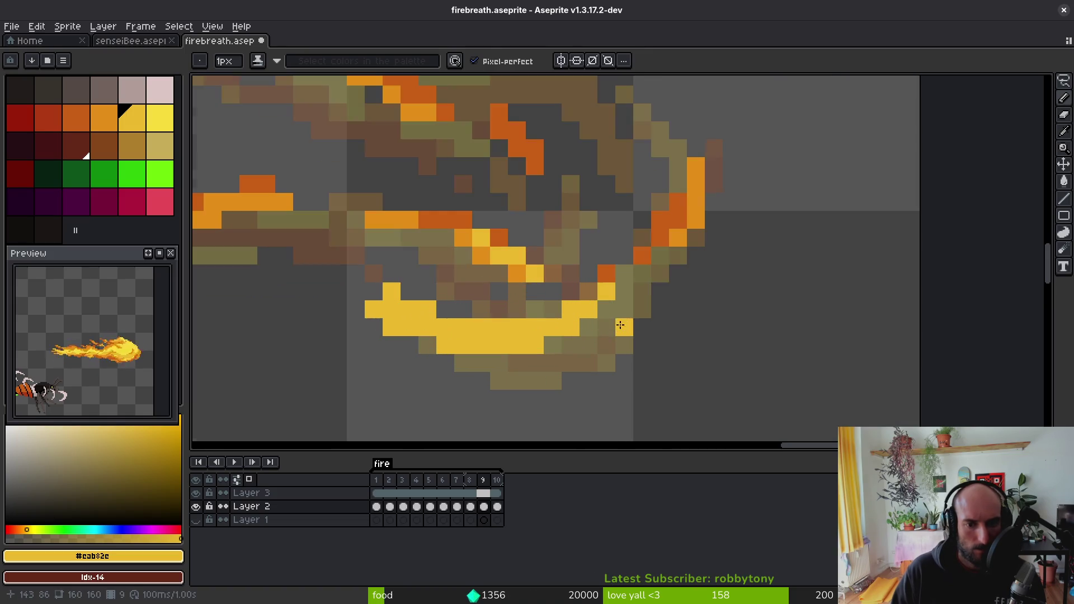
{"action": "left_click", "coordinate": [699, 196], "text": "alt"}
{"action": "mouse_move", "coordinate": [570, 345]}
{"action": "left_mouse_down"}
{"action": "mouse_move", "coordinate": [490, 364]}
{"action": "mouse_move", "coordinate": [414, 345]}
{"action": "left_mouse_up"}
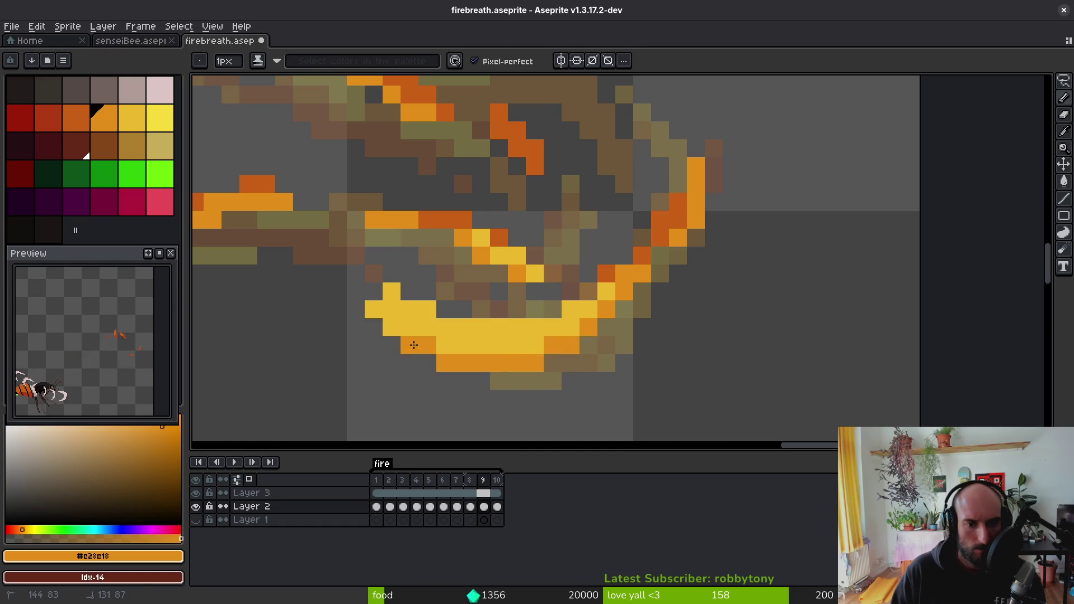
{"action": "mouse_move", "coordinate": [391, 291]}
{"action": "left_mouse_down"}
{"action": "mouse_move", "coordinate": [480, 331]}
{"action": "mouse_move", "coordinate": [563, 312]}
{"action": "left_mouse_up"}
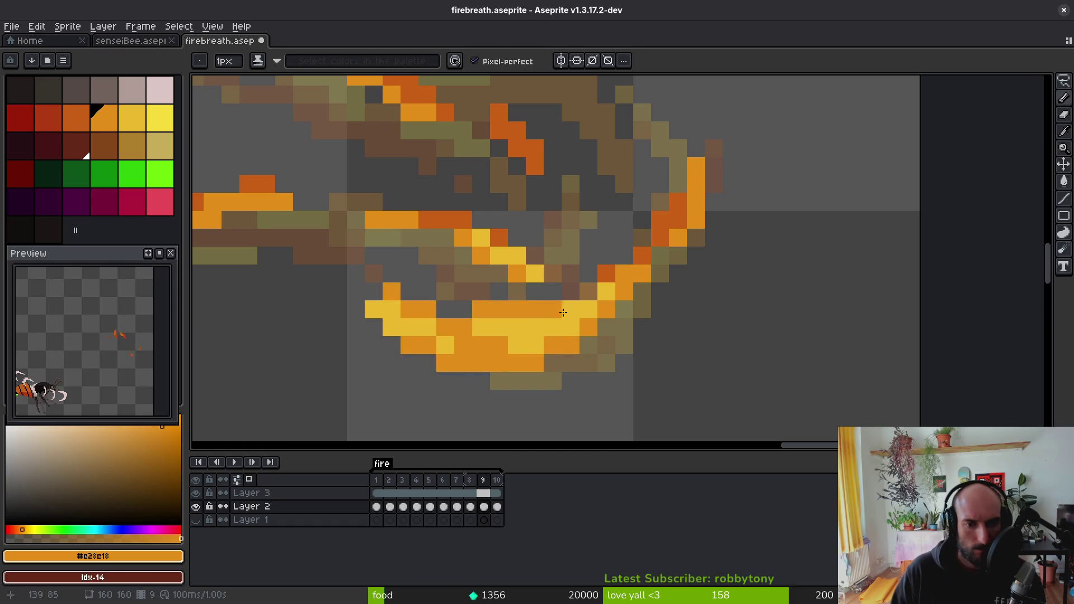
- Try a darker orange stroke along the arc's right end, then undo it
{"action": "scroll", "coordinate": [615, 313], "scroll_direction": "up", "scroll_amount": 1}
{"action": "left_click", "coordinate": [679, 175], "text": "alt"}
{"action": "left_click", "coordinate": [654, 211], "text": "alt"}
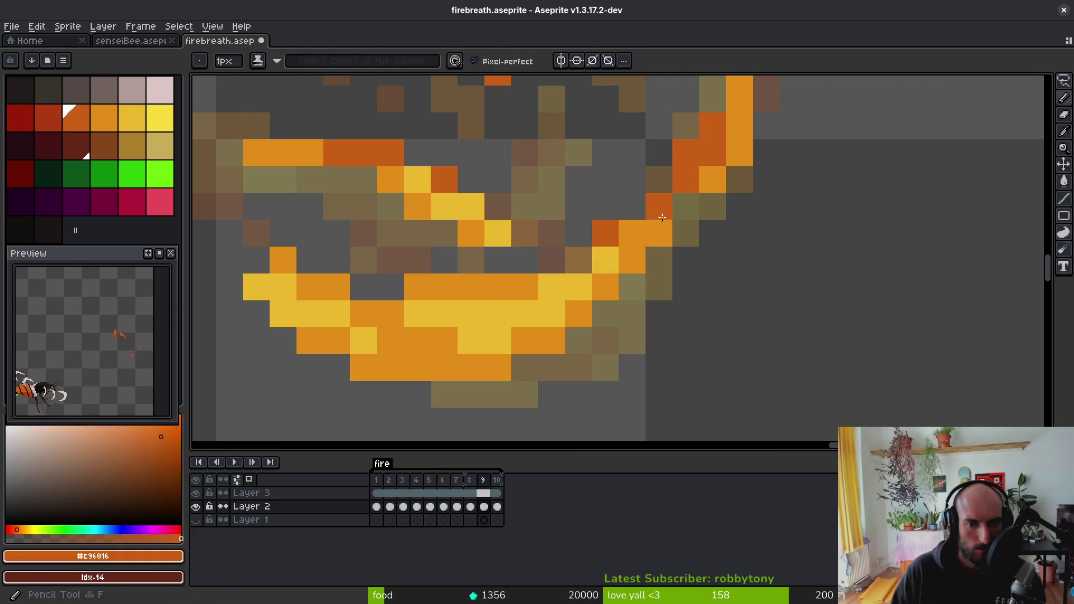
{"action": "mouse_move", "coordinate": [654, 211]}
{"action": "left_mouse_down"}
{"action": "mouse_move", "coordinate": [606, 314]}
{"action": "mouse_move", "coordinate": [539, 356]}
{"action": "left_mouse_up"}
{"action": "key", "text": "ctrl+z"}
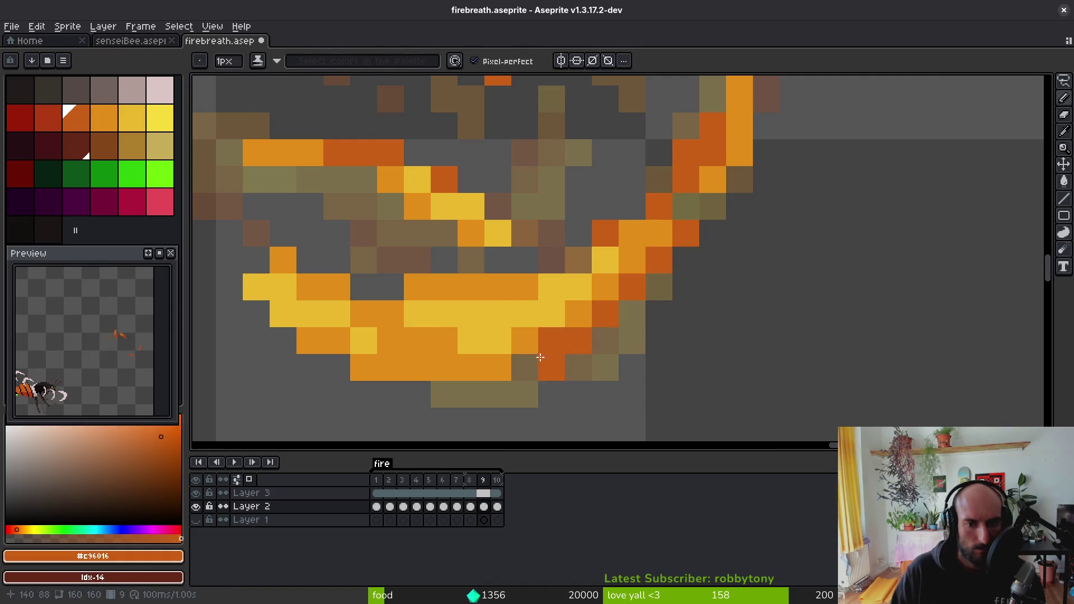
- Zoom around the arc, briefly switching to the eraser and back to the pencil
{"action": "scroll", "coordinate": [627, 330], "scroll_direction": "down", "scroll_amount": 1}
{"action": "key", "text": "e"}
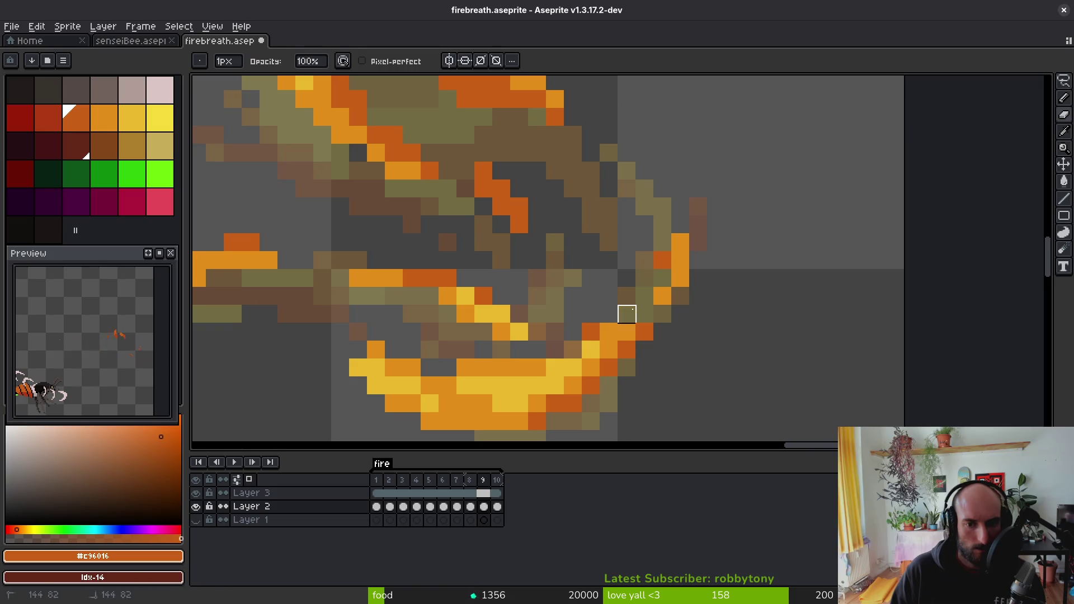
{"action": "scroll", "coordinate": [599, 332], "scroll_direction": "down", "scroll_amount": 5}
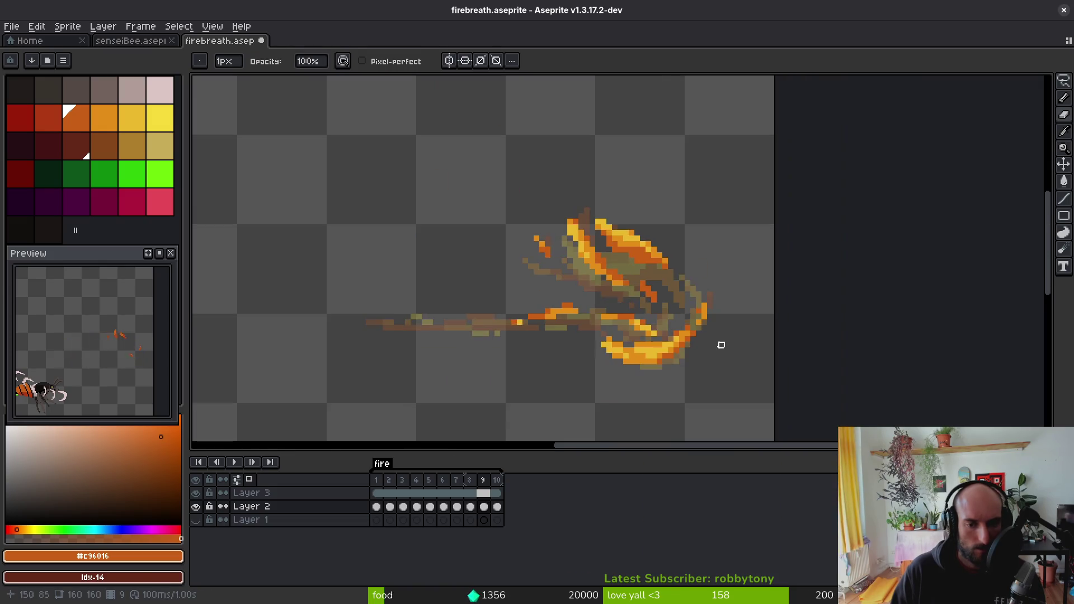
{"action": "scroll", "coordinate": [635, 353], "scroll_direction": "up", "scroll_amount": 2}
{"action": "scroll", "coordinate": [666, 344], "scroll_direction": "up", "scroll_amount": 2}
{"action": "key", "text": "b"}
{"action": "scroll", "coordinate": [615, 336], "scroll_direction": "up", "scroll_amount": 2}
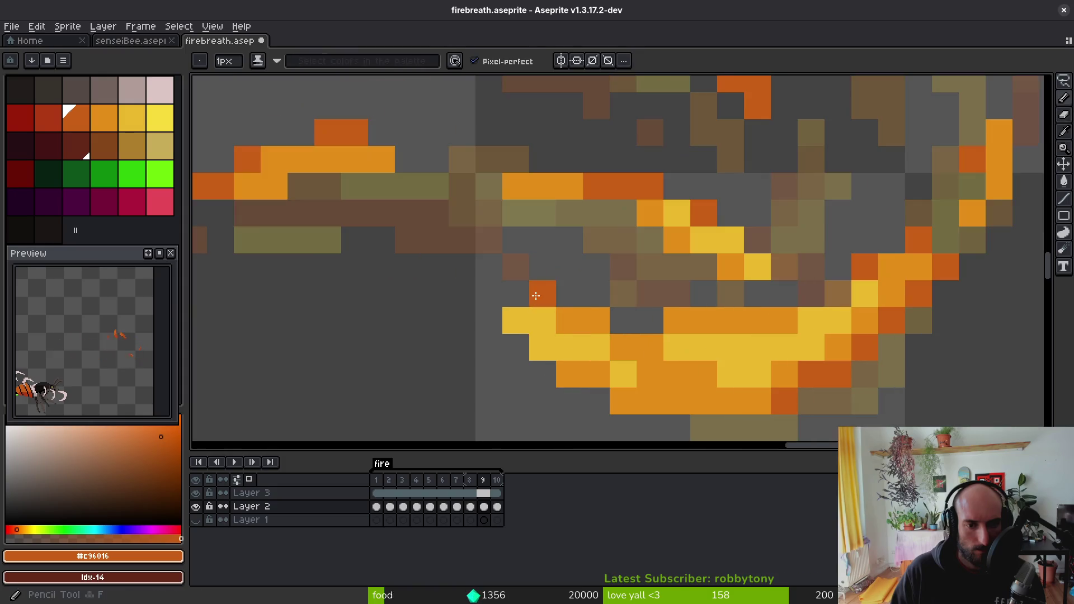
- Re-sample the flame's orange and then its yellow as the pencil colour
{"action": "key", "text": "i"}
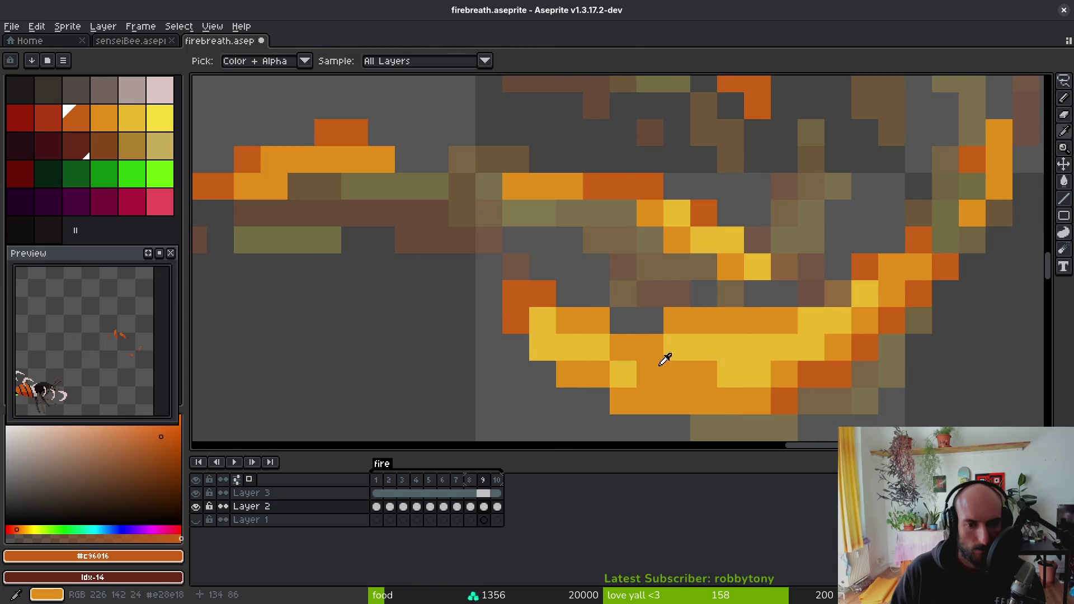
{"action": "left_click", "coordinate": [883, 287]}
{"action": "key", "text": "b"}
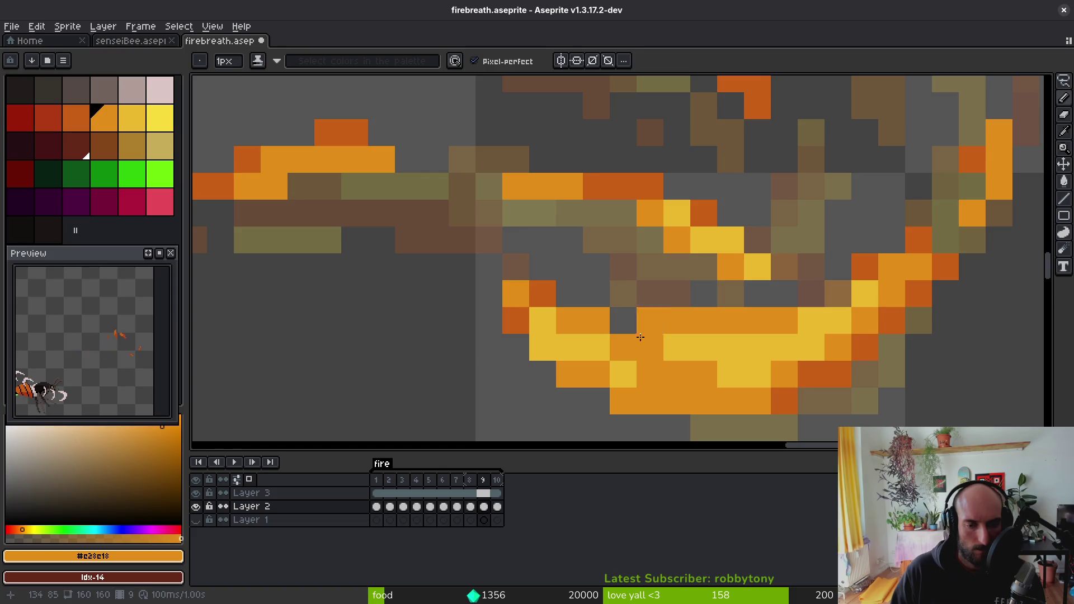
{"action": "scroll", "coordinate": [640, 337], "scroll_direction": "down", "scroll_amount": 8}
{"action": "scroll", "coordinate": [623, 311], "scroll_direction": "up", "scroll_amount": 5}
{"action": "left_click", "coordinate": [611, 311], "text": "alt"}
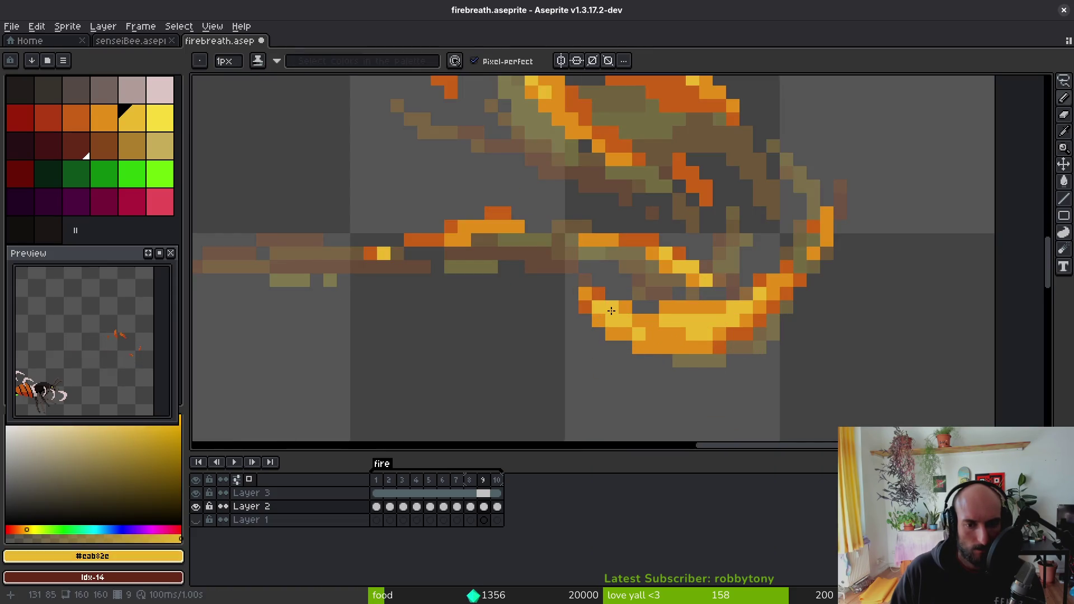
{"action": "scroll", "coordinate": [649, 337], "scroll_direction": "down", "scroll_amount": 5}
{"action": "scroll", "coordinate": [661, 372], "scroll_direction": "up", "scroll_amount": 3}
{"action": "key", "text": "alt"}
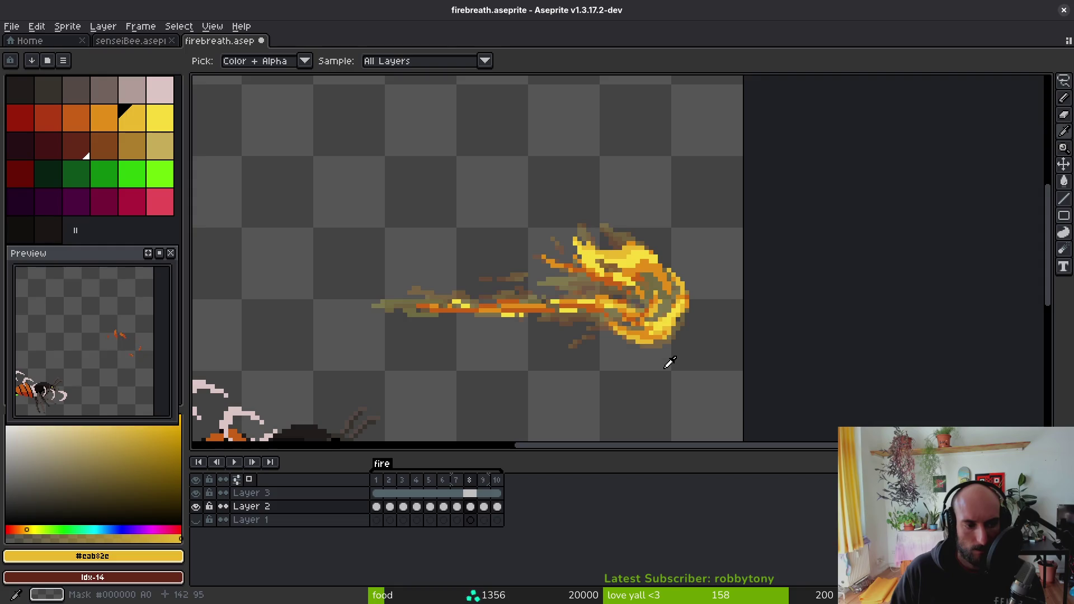
- On frame 10, pick dark orange #c96016 and dot two orange pixels into the lower flame
{"action": "key", "text": "Right"}
{"action": "key", "text": "Right"}
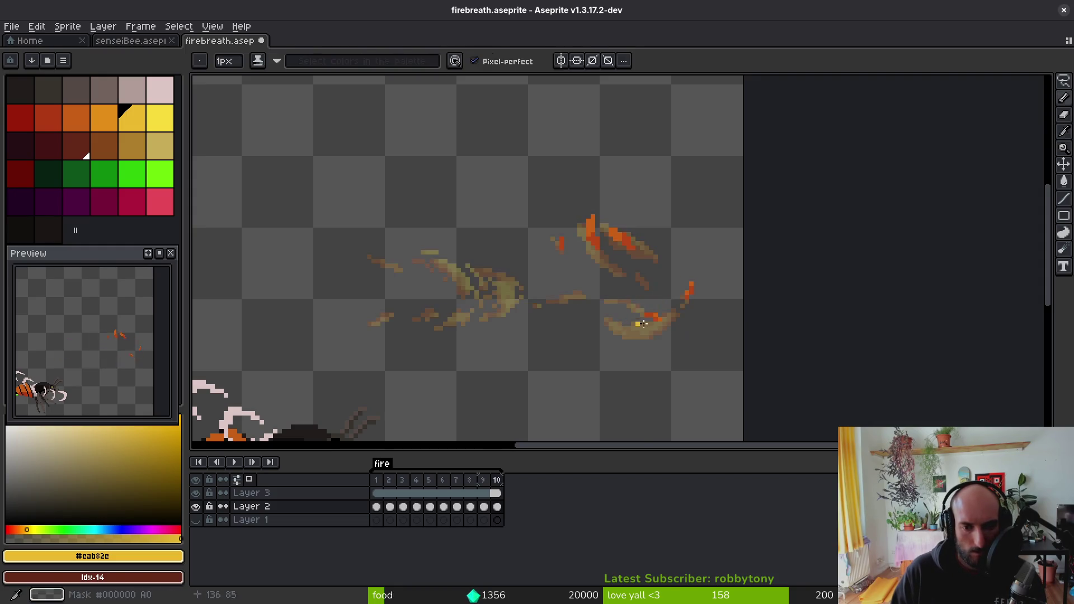
{"action": "scroll", "coordinate": [660, 313], "scroll_direction": "up", "scroll_amount": 3}
{"action": "left_click", "coordinate": [687, 275], "text": "alt"}
{"action": "left_click", "coordinate": [624, 344]}
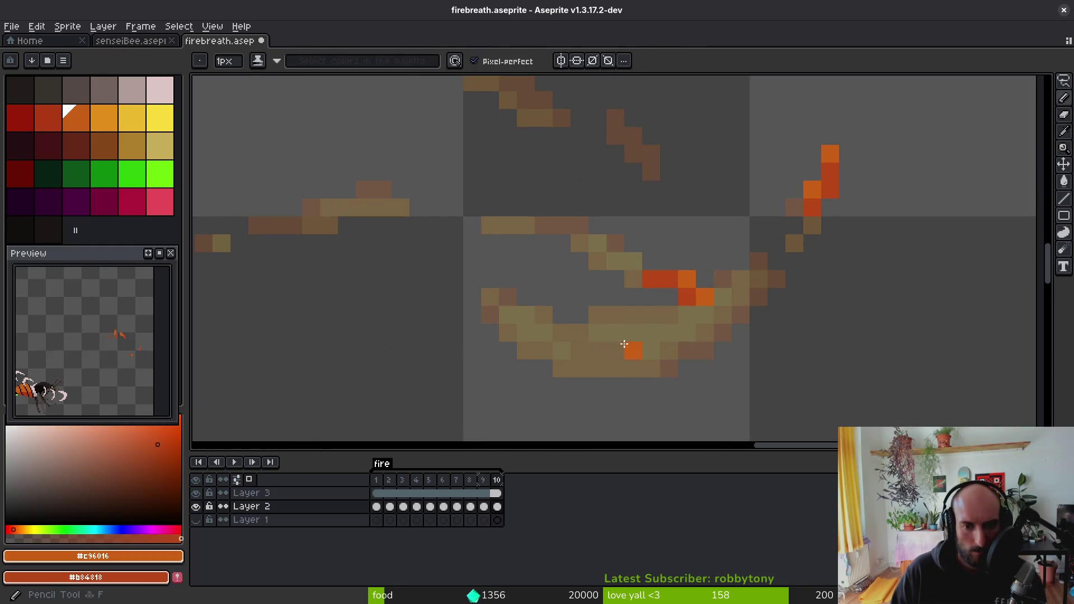
{"action": "scroll", "coordinate": [604, 335], "scroll_direction": "down", "scroll_amount": 4}
{"action": "scroll", "coordinate": [609, 329], "scroll_direction": "up", "scroll_amount": 3}
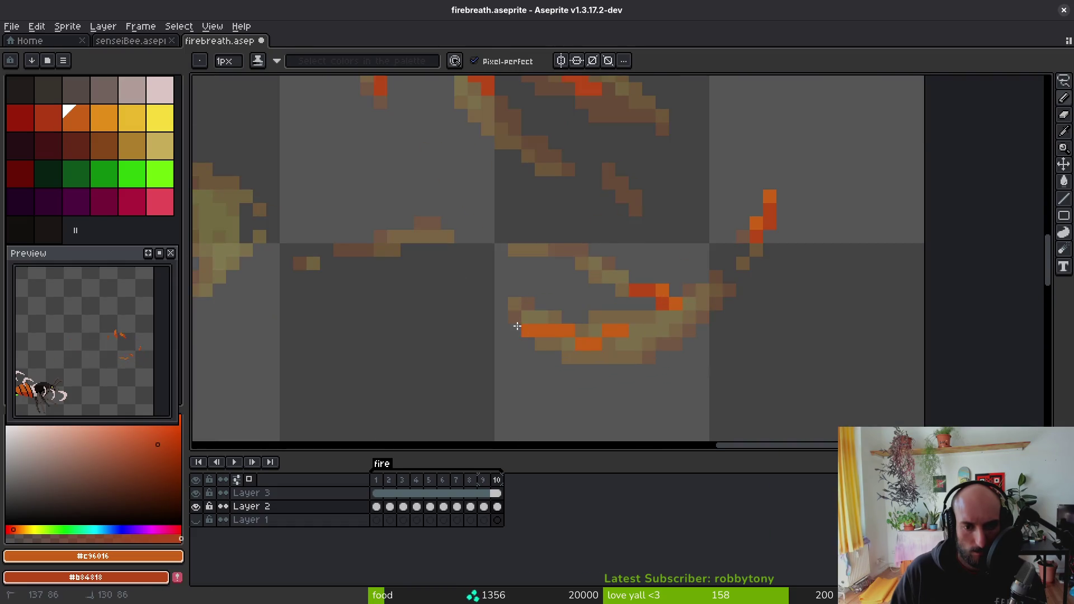
{"action": "left_click", "coordinate": [517, 295]}
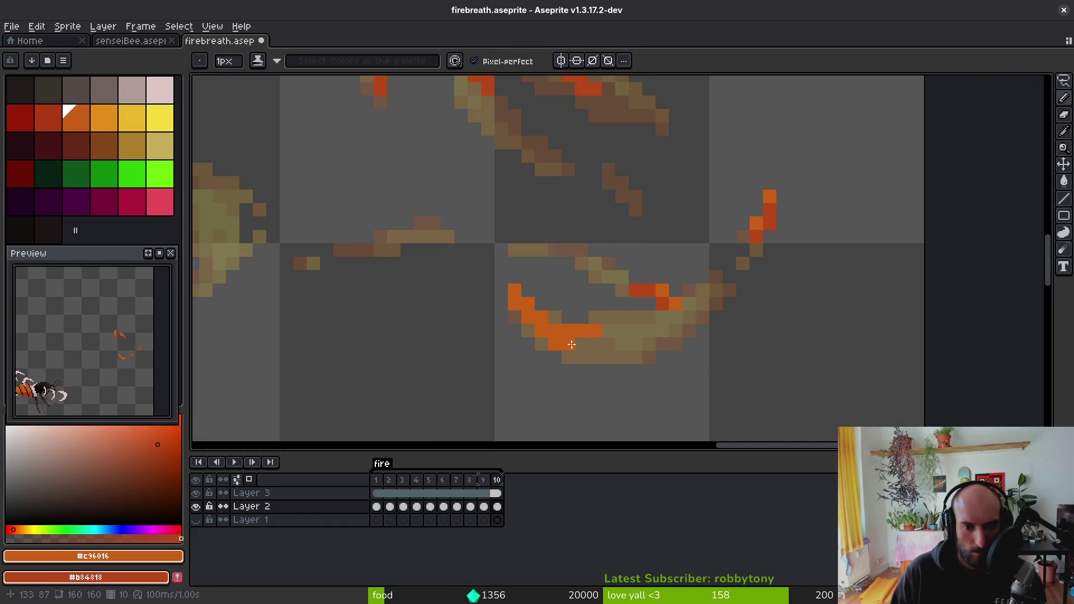
- Sample the flame's yellow and turn one orange pixel in the arc yellow
{"action": "scroll", "coordinate": [629, 318], "scroll_direction": "down", "scroll_amount": 3}
{"action": "key", "text": "alt"}
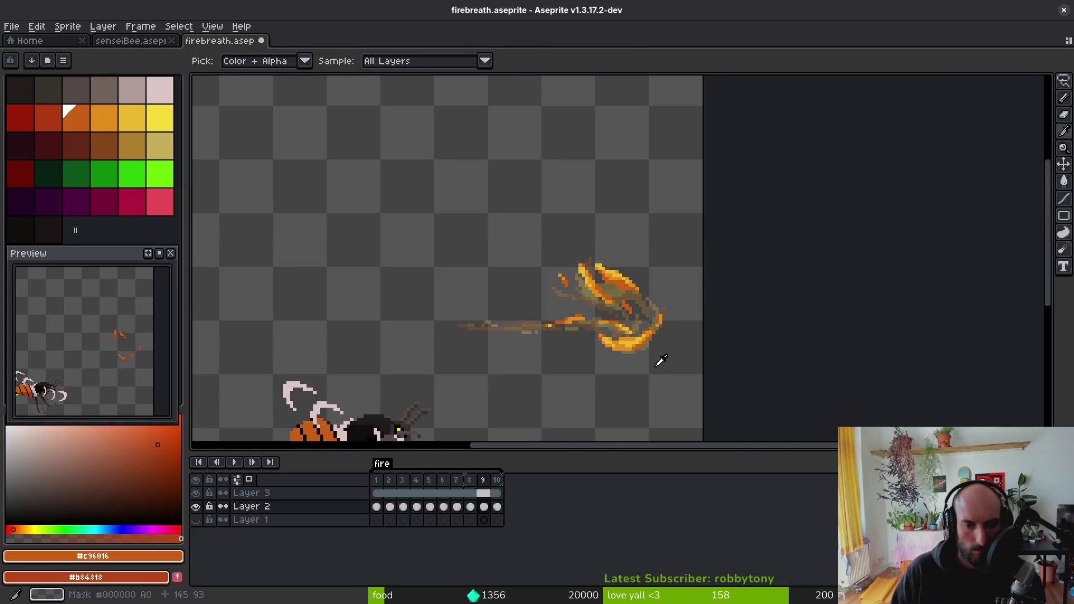
{"action": "key", "text": "shift+w"}
{"action": "scroll", "coordinate": [669, 336], "scroll_direction": "up", "scroll_amount": 4}
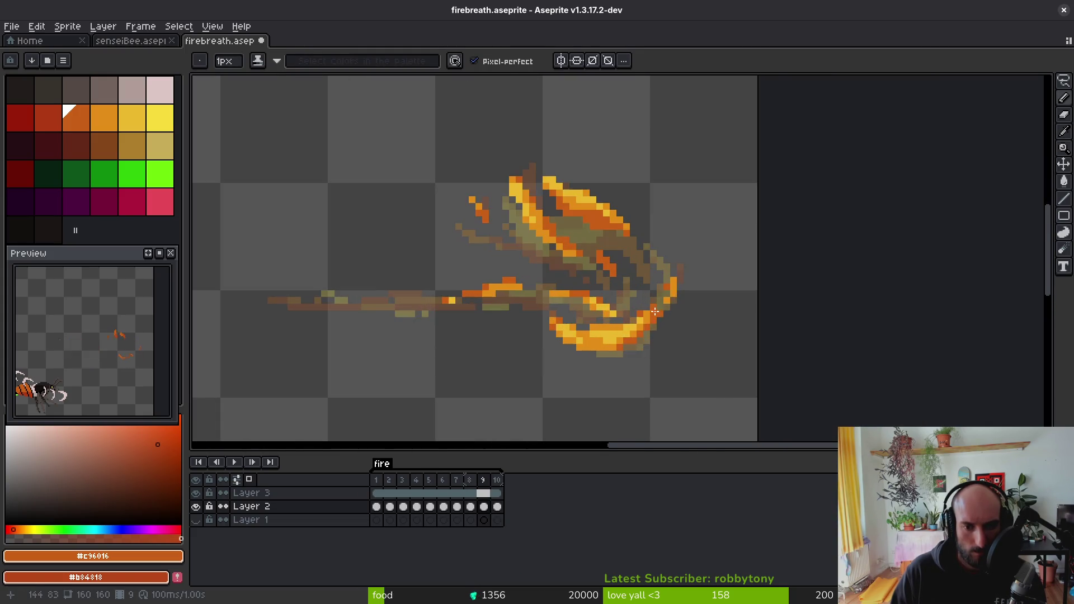
{"action": "scroll", "coordinate": [622, 313], "scroll_direction": "up", "scroll_amount": 2}
{"action": "key", "text": "f"}
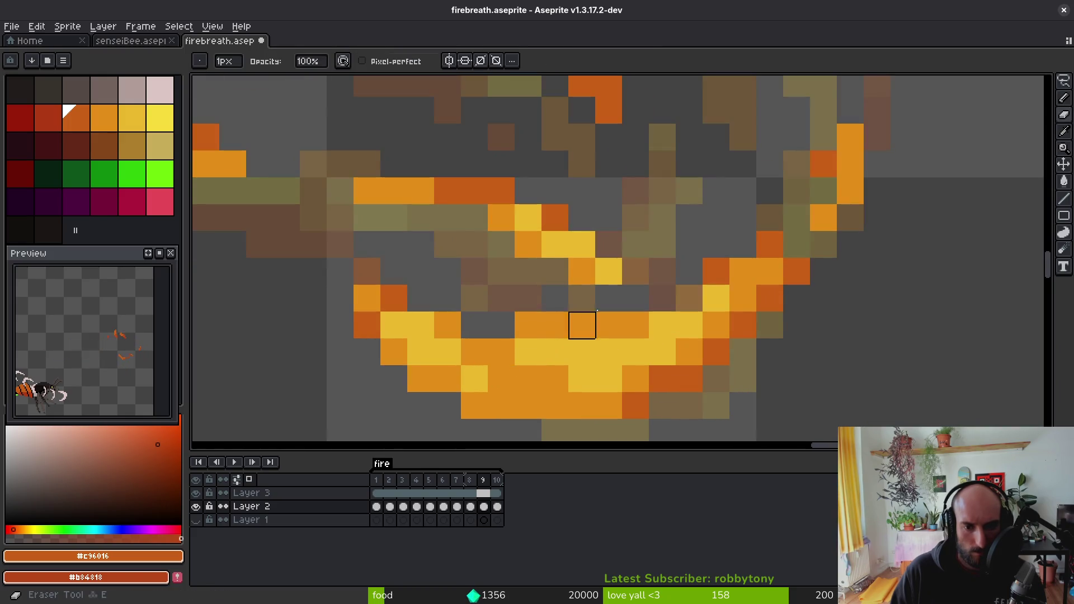
{"action": "left_click", "coordinate": [696, 335], "text": "alt"}
{"action": "left_click", "coordinate": [565, 367]}
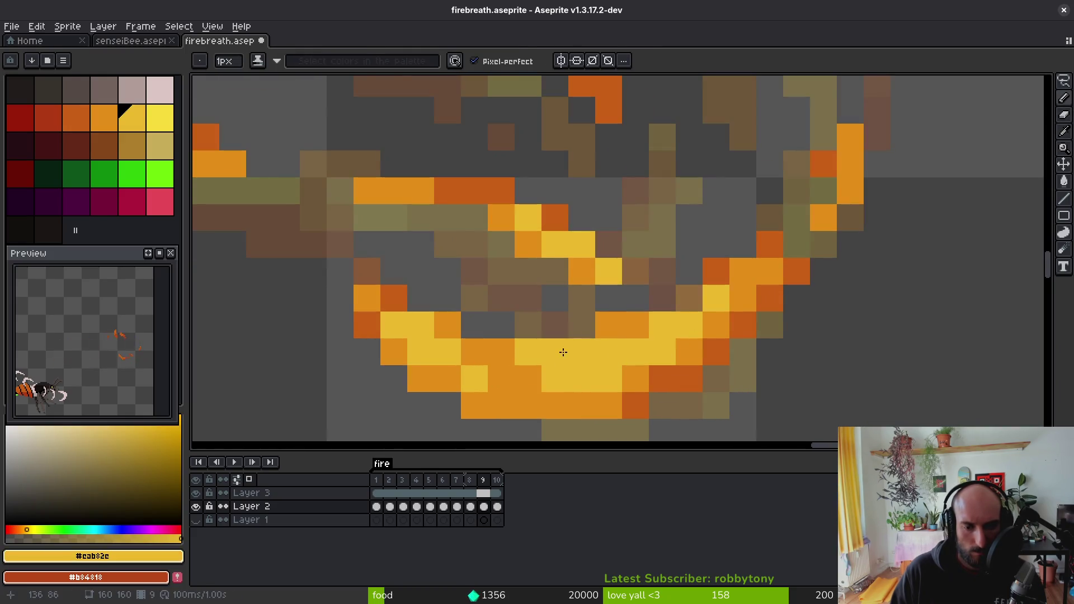
- Paint five pixels along the arc dark orange
{"action": "key", "text": "e"}
{"action": "key", "text": "b"}
{"action": "left_click", "coordinate": [679, 377], "text": "alt"}
{"action": "left_click", "coordinate": [528, 406]}
{"action": "left_click", "coordinate": [501, 378]}
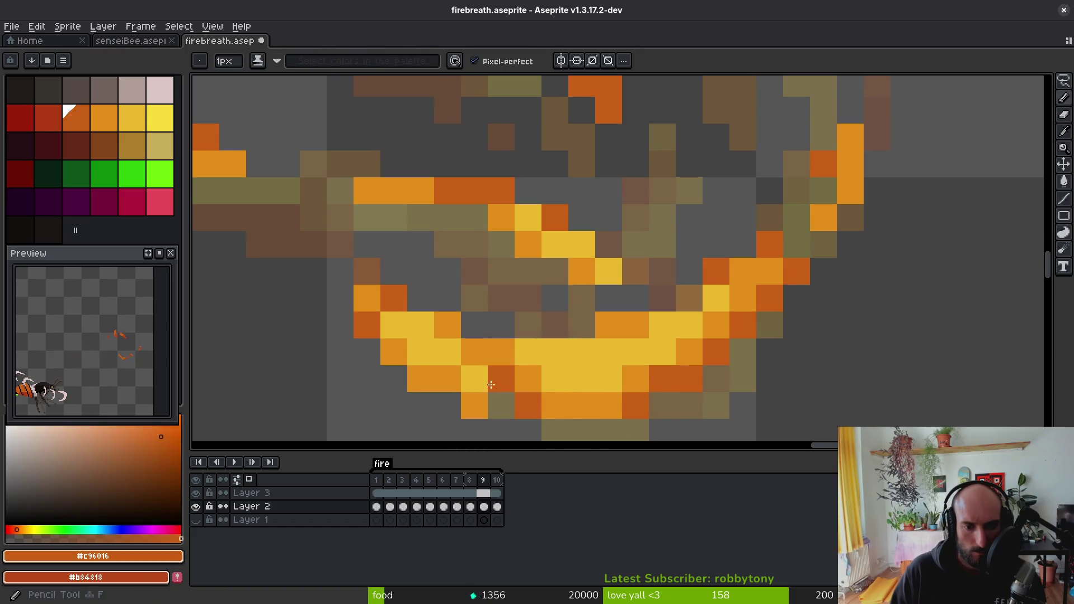
{"action": "left_click", "coordinate": [447, 378]}
{"action": "left_click", "coordinate": [473, 351]}
{"action": "left_click", "coordinate": [447, 326]}
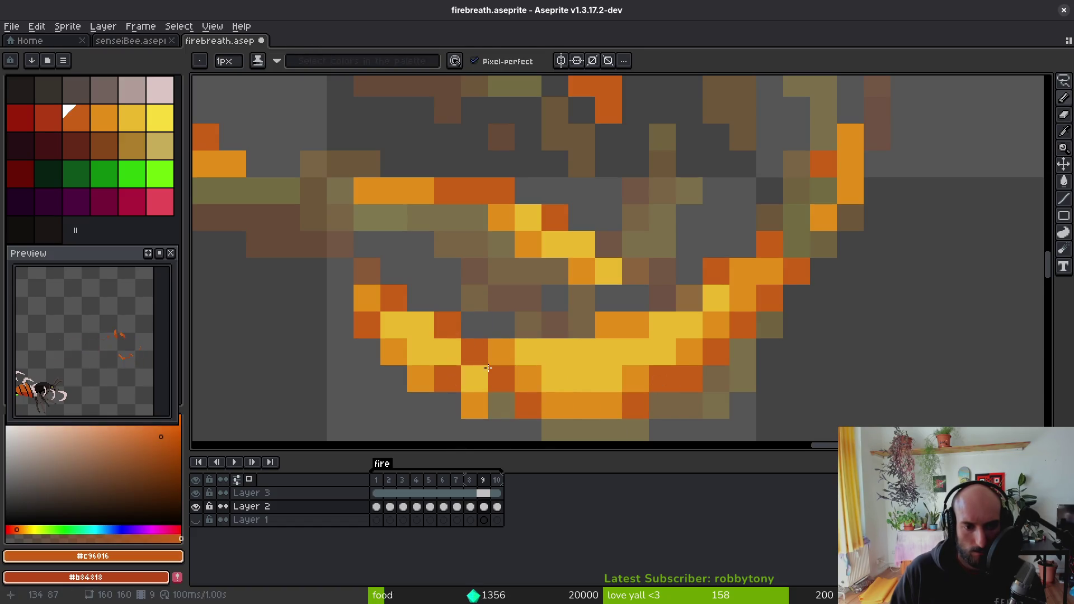
- Sample the lighter orange and flip between frames 9 and 10 to compare them
{"action": "left_click", "coordinate": [458, 352], "text": "alt"}
{"action": "scroll", "coordinate": [553, 400], "scroll_direction": "down", "scroll_amount": 10}
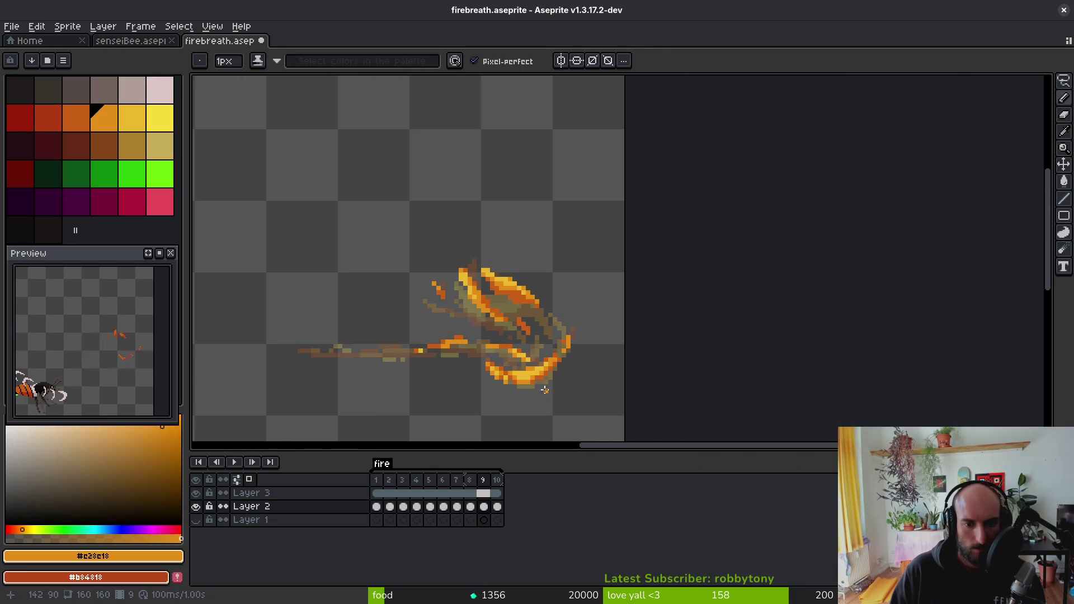
{"action": "scroll", "coordinate": [545, 390], "scroll_direction": "down", "scroll_amount": 3}
{"action": "key", "text": "alt"}
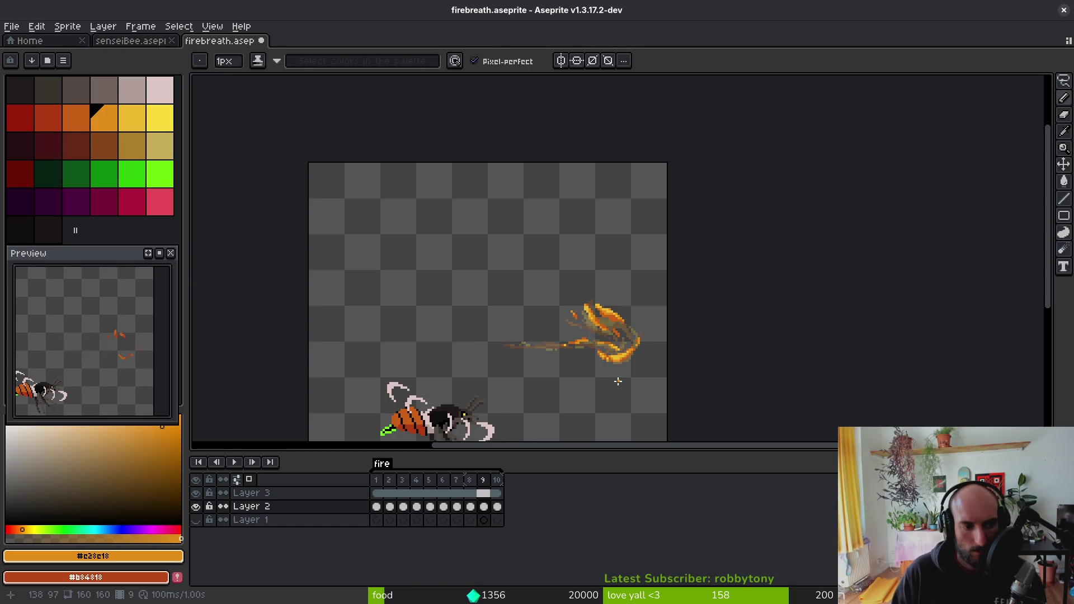
{"action": "key", "text": "alt"}
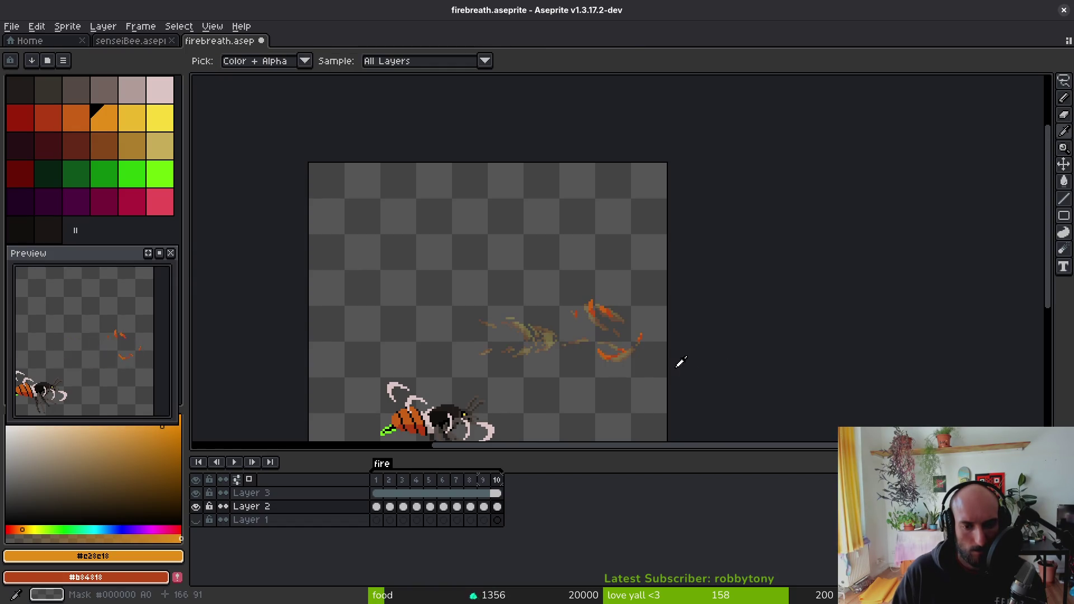
{"action": "scroll", "coordinate": [643, 313], "scroll_direction": "up", "scroll_amount": 3}
{"action": "key", "text": "Left"}
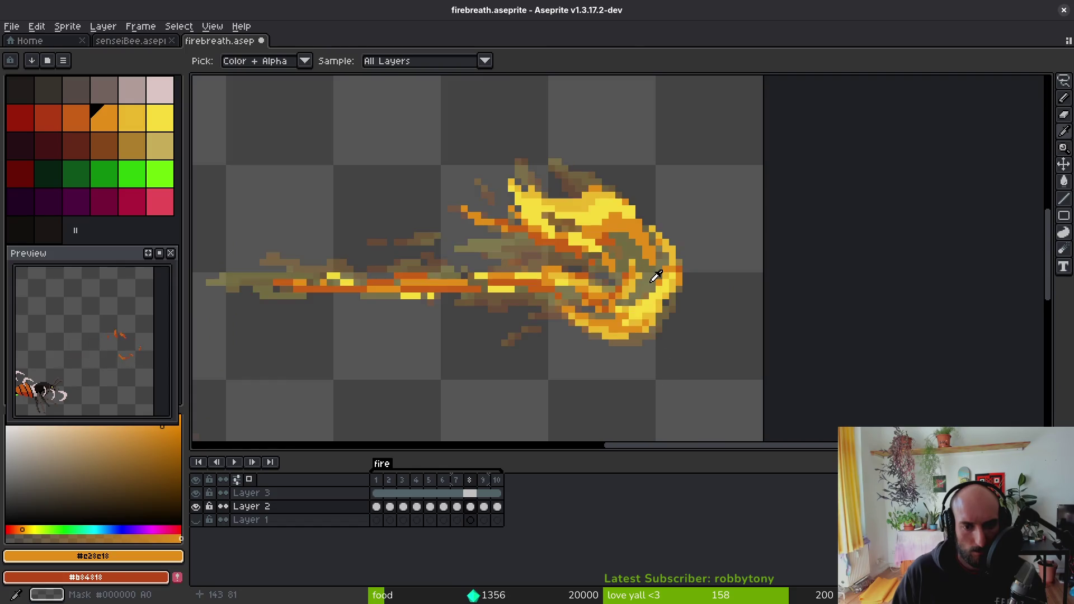
{"action": "key", "text": "Right"}
{"action": "key", "text": "Right"}
{"action": "scroll", "coordinate": [612, 297], "scroll_direction": "up", "scroll_amount": 3}
{"action": "scroll", "coordinate": [612, 297], "scroll_direction": "down", "scroll_amount": 3}
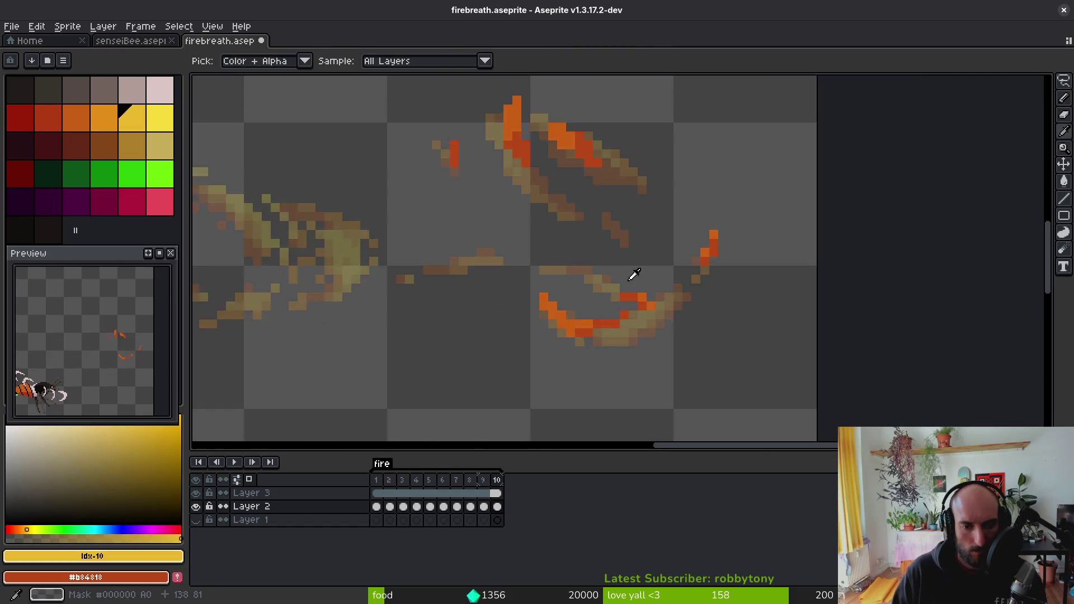
{"action": "key", "text": "Left"}
{"action": "key", "text": "Left"}
- Lasso part of the flame's centre and move those pixels into place
{"action": "key", "text": "Right"}
{"action": "key", "text": "q"}
{"action": "left_click_drag", "start_coordinate": [626, 279], "coordinate": [554, 253]}
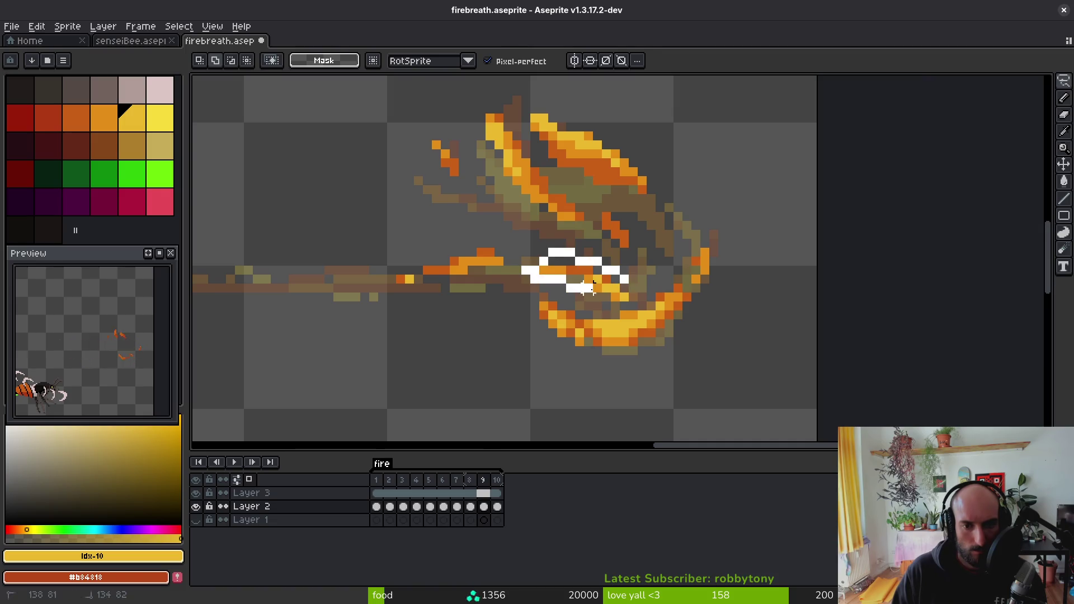
{"action": "left_click_drag", "start_coordinate": [624, 278], "coordinate": [597, 286]}
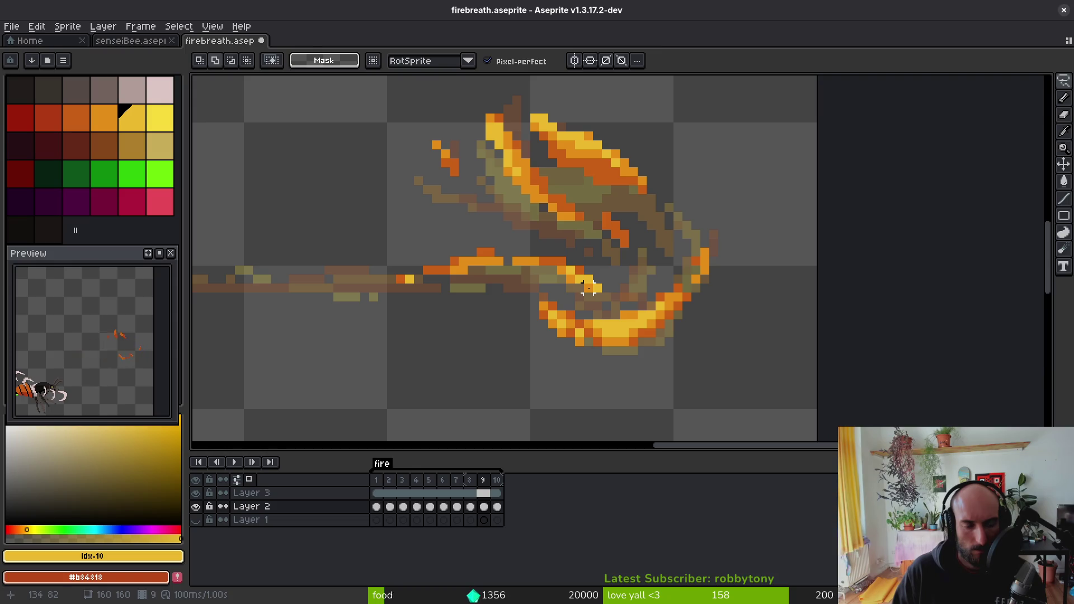
- Dot orange pixels along frame 10's diagonal streak, undoing the stray ones
{"action": "key", "text": "Right"}
{"action": "key", "text": "b"}
{"action": "scroll", "coordinate": [703, 312], "scroll_direction": "up", "scroll_amount": 2}
{"action": "left_click", "coordinate": [699, 311], "text": "alt"}
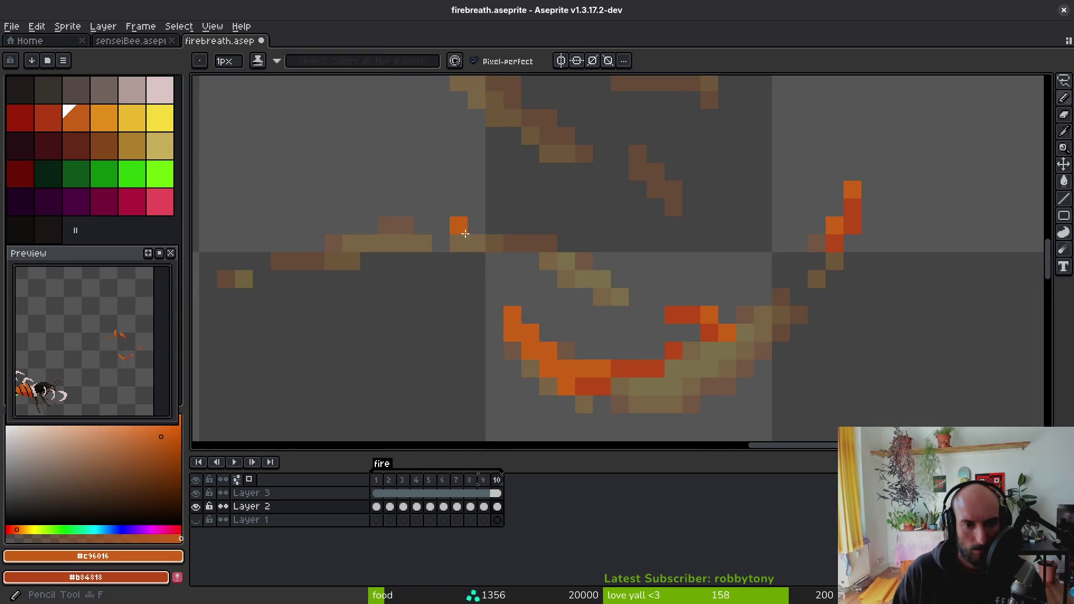
{"action": "key", "text": "ctrl+z"}
{"action": "left_click", "coordinate": [497, 242]}
{"action": "mouse_move", "coordinate": [529, 251]}
{"action": "left_mouse_down"}
{"action": "mouse_move", "coordinate": [594, 271]}
{"action": "mouse_move", "coordinate": [586, 258]}
{"action": "left_mouse_up"}
{"action": "key", "text": "ctrl+z"}
{"action": "left_click", "coordinate": [367, 242]}
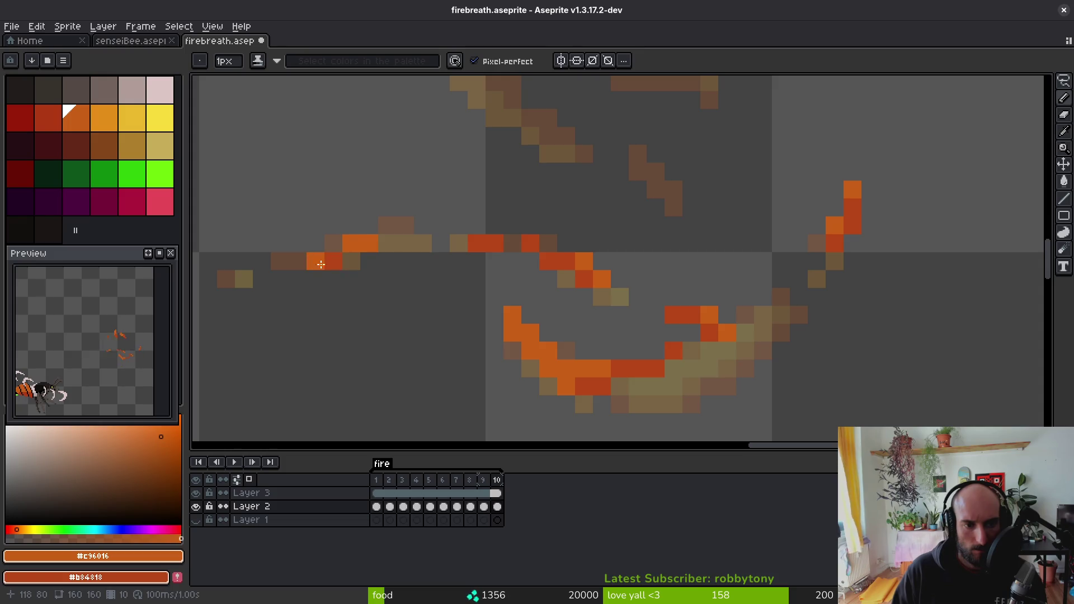
{"action": "scroll", "coordinate": [468, 300], "scroll_direction": "down", "scroll_amount": 10}
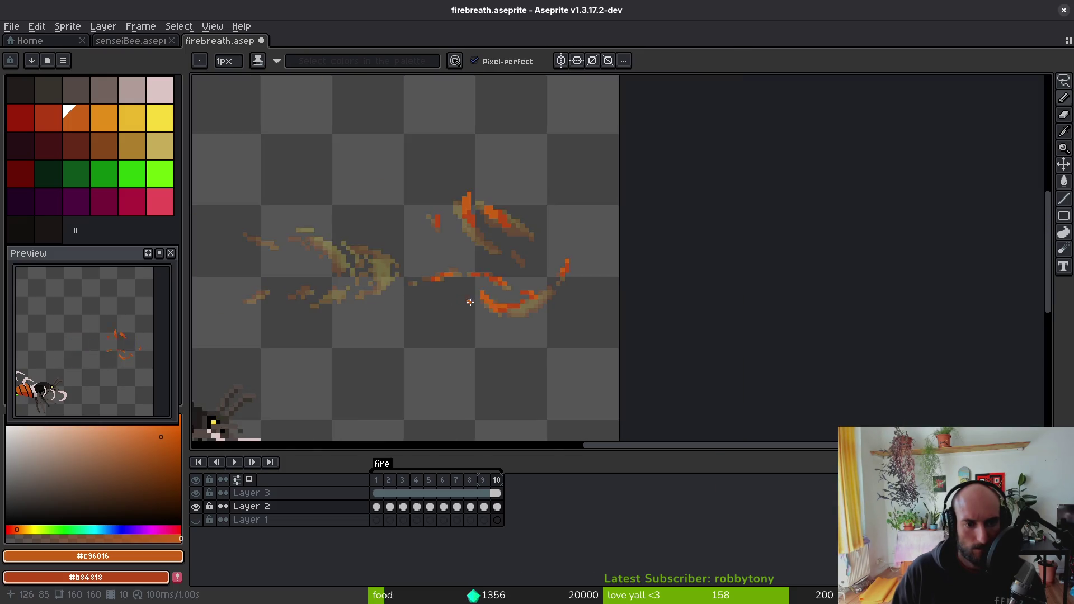
- Save firebreath.aseprite and step between frames 9 and 10 to check the result
{"action": "key", "text": "ctrl+s"}
{"action": "scroll", "coordinate": [480, 300], "scroll_direction": "up", "scroll_amount": 4}
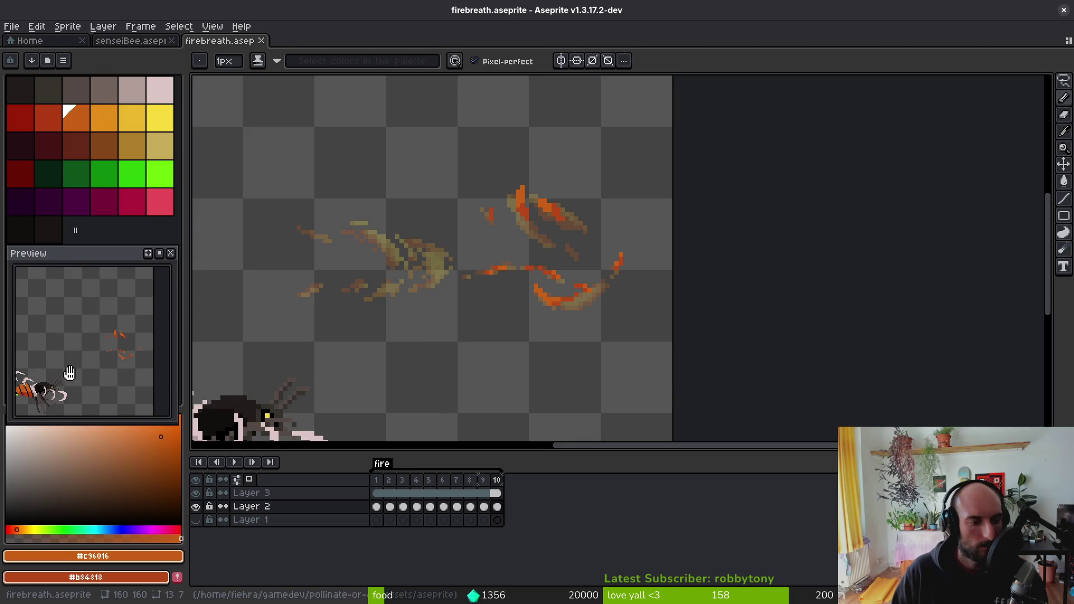
{"action": "scroll", "coordinate": [510, 312], "scroll_direction": "down", "scroll_amount": 1}
{"action": "key", "text": "alt"}
{"action": "key", "text": "Left"}
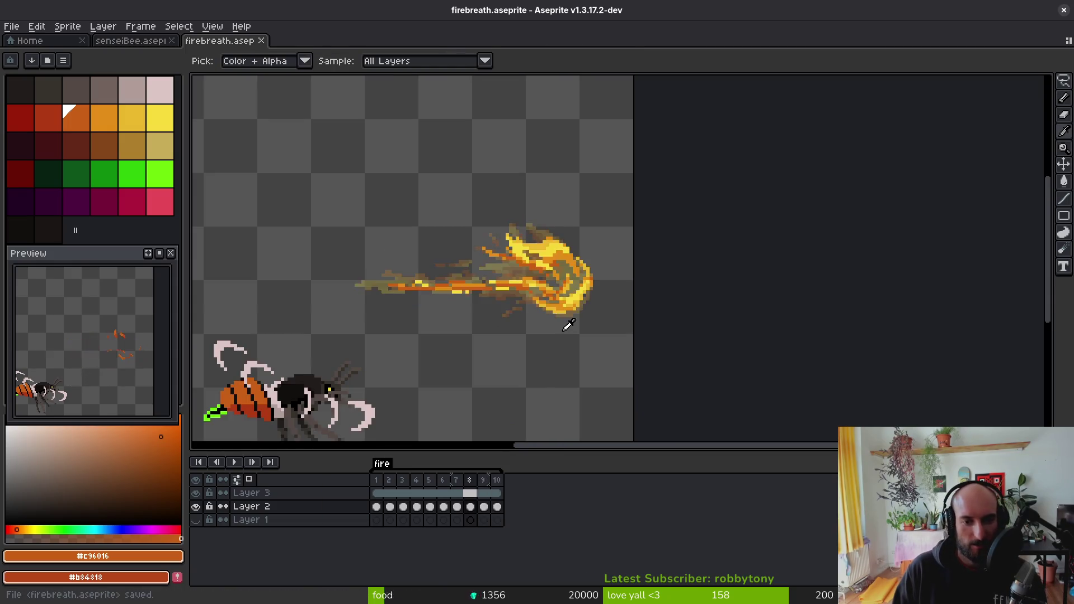
{"action": "key", "text": "Right"}
- Box-select the right half of the fire on frame 10 and nudge those flames slightly
{"action": "key", "text": "m"}
{"action": "left_click_drag", "start_coordinate": [455, 187], "coordinate": [630, 324]}
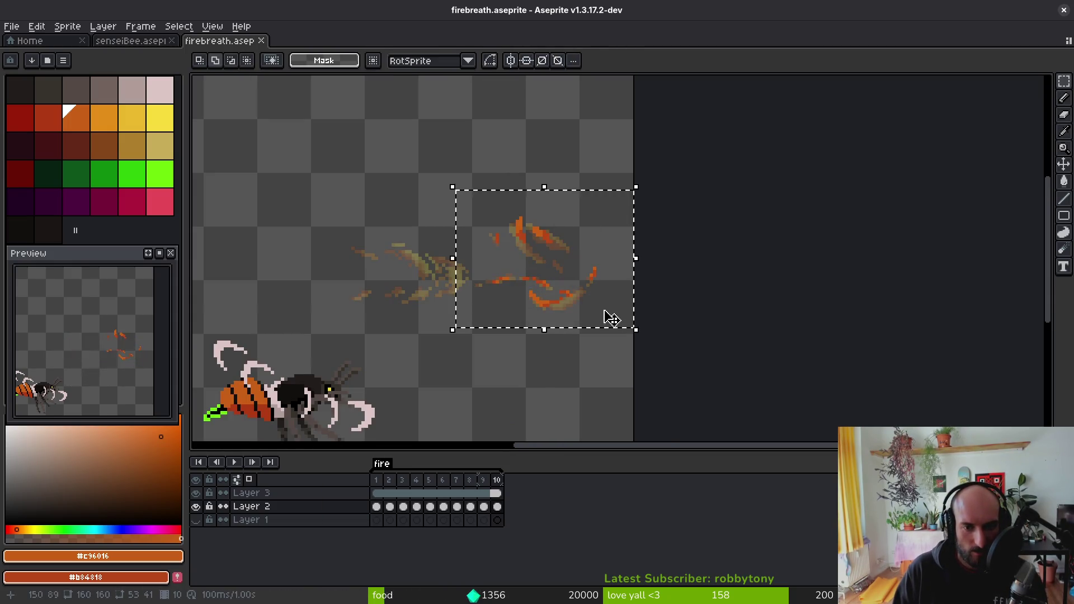
{"action": "scroll", "coordinate": [613, 212], "scroll_direction": "up", "scroll_amount": 2}
{"action": "mouse_move", "coordinate": [613, 214]}
{"action": "left_mouse_down"}
{"action": "mouse_move", "coordinate": [564, 283]}
{"action": "mouse_move", "coordinate": [594, 274]}
{"action": "left_mouse_up"}
{"action": "scroll", "coordinate": [523, 299], "scroll_direction": "down", "scroll_amount": 3}
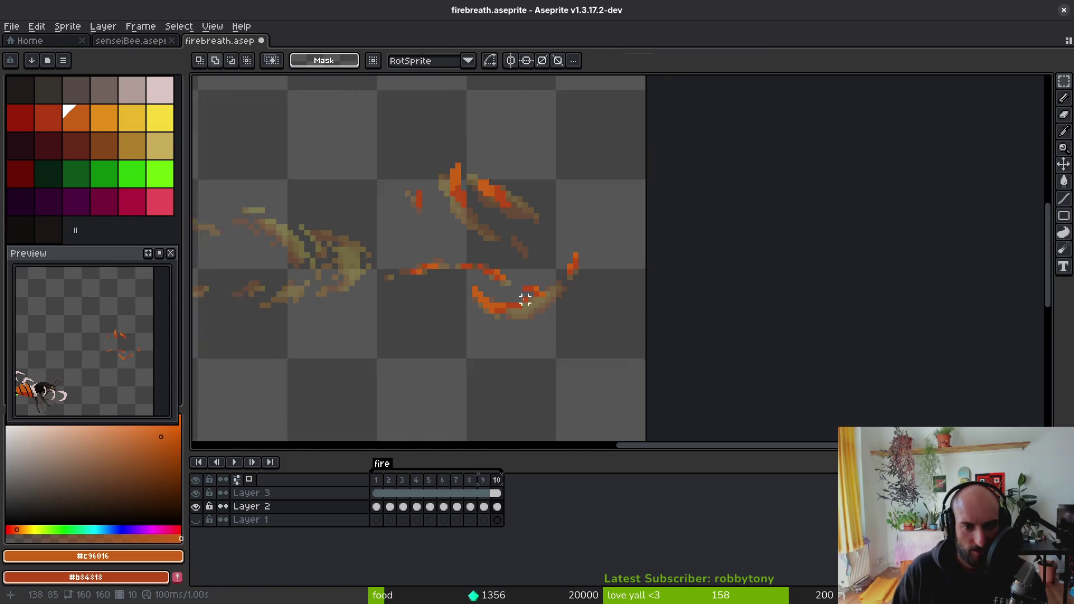
- Play through the fire animation, stopping on frame 5
{"action": "key", "text": "alt"}
{"action": "key", "text": "Left"}
{"action": "key", "text": "Left"}
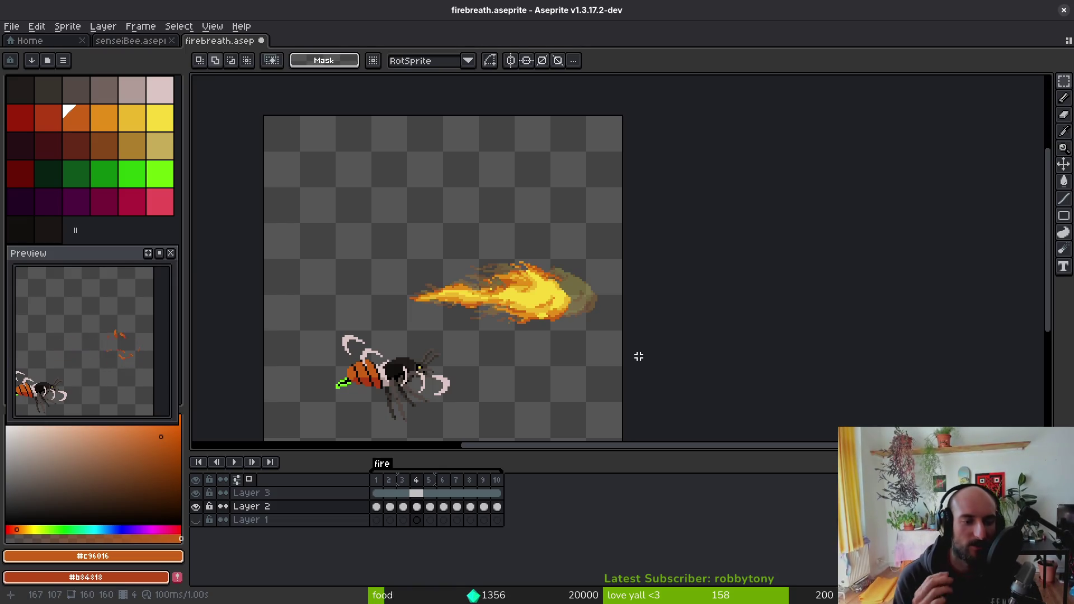
{"action": "key", "text": "alt"}
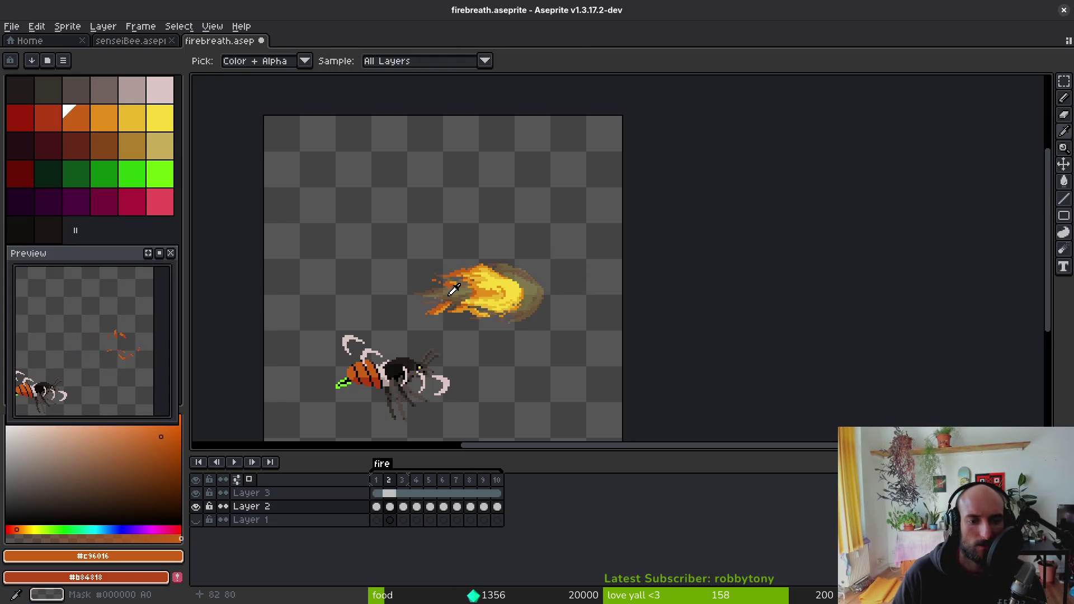
{"action": "scroll", "coordinate": [503, 291], "scroll_direction": "up", "scroll_amount": 1}
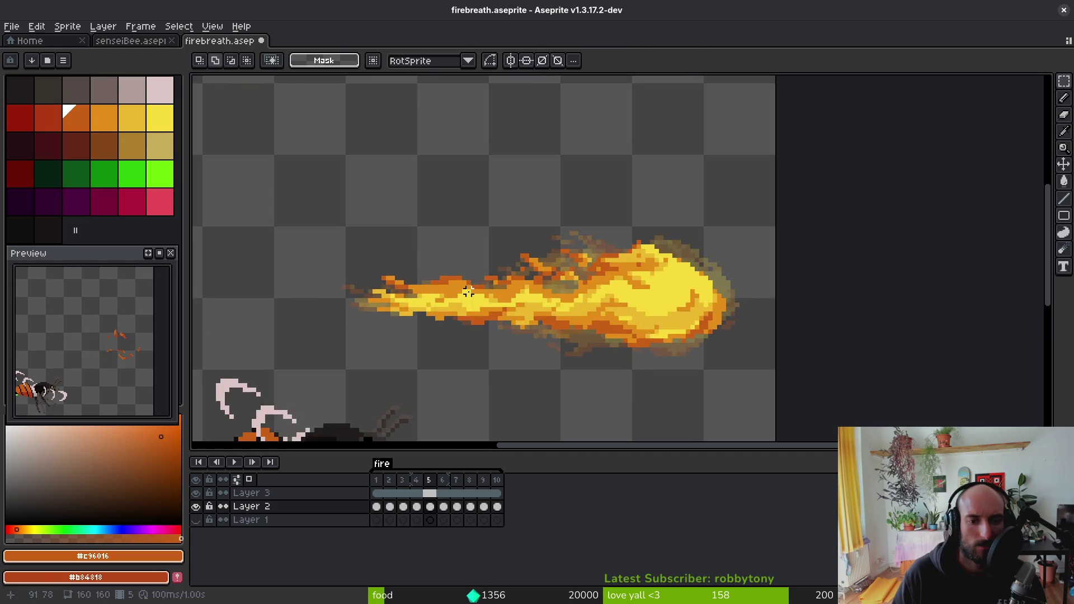
- Select the fireball's tail on frame 5 and commit the moved pixels
{"action": "key", "text": "b"}
{"action": "scroll", "coordinate": [434, 258], "scroll_direction": "up", "scroll_amount": 1}
{"action": "mouse_move", "coordinate": [419, 220]}
{"action": "left_mouse_down"}
{"action": "mouse_move", "coordinate": [297, 242]}
{"action": "mouse_move", "coordinate": [441, 218]}
{"action": "mouse_move", "coordinate": [447, 235]}
{"action": "mouse_move", "coordinate": [531, 272]}
{"action": "left_mouse_up"}
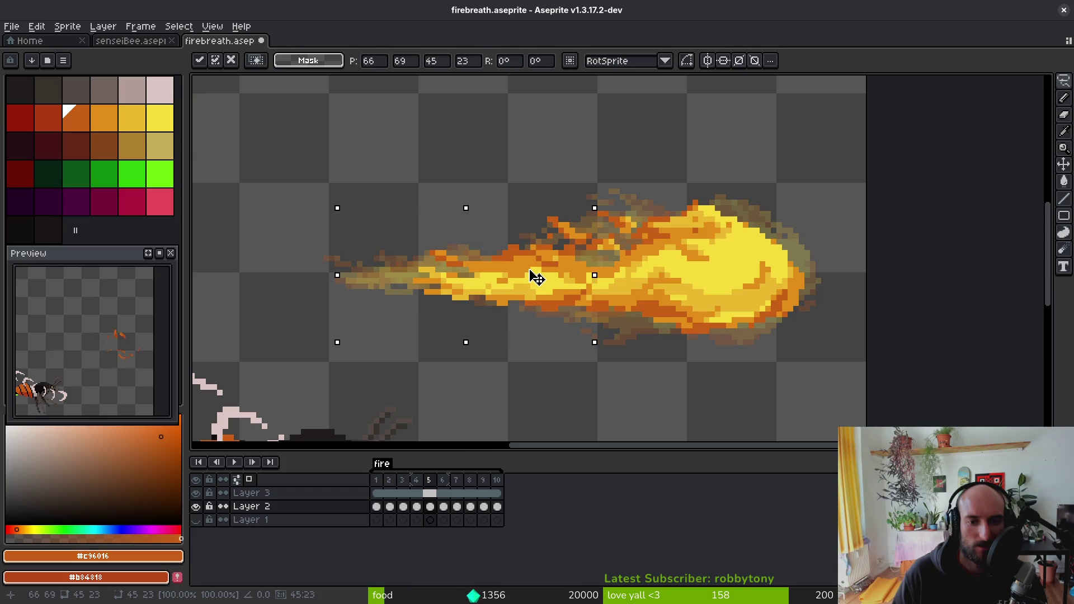
{"action": "key", "text": "Return"}
{"action": "scroll", "coordinate": [531, 282], "scroll_direction": "down", "scroll_amount": 2}
- Lasso around the whole fire, deselect, then undo to restore the selection
{"action": "left_click_drag", "start_coordinate": [642, 222], "coordinate": [487, 283]}
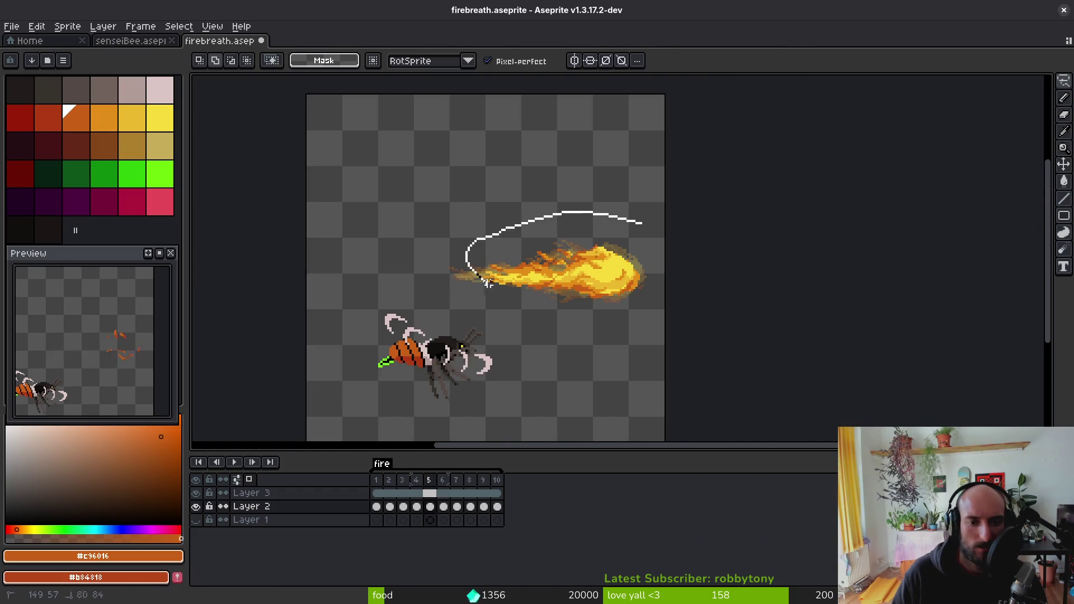
{"action": "left_click_drag", "start_coordinate": [665, 259], "coordinate": [559, 258]}
{"action": "scroll", "coordinate": [559, 258], "scroll_direction": "up", "scroll_amount": 2}
{"action": "key", "text": "ctrl+d"}
{"action": "key", "text": "i"}
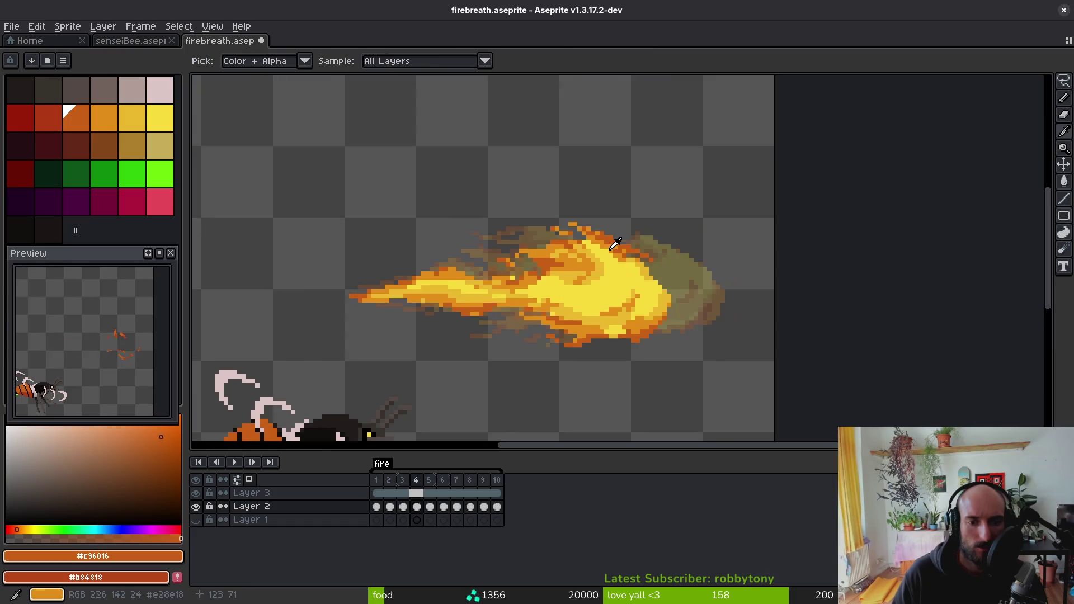
{"action": "key", "text": "ctrl+z"}
{"action": "key", "text": "ctrl+z"}
- Reselect just the tail, drag it into its lengthened position, commit and deselect
{"action": "left_click_drag", "start_coordinate": [492, 257], "coordinate": [502, 332]}
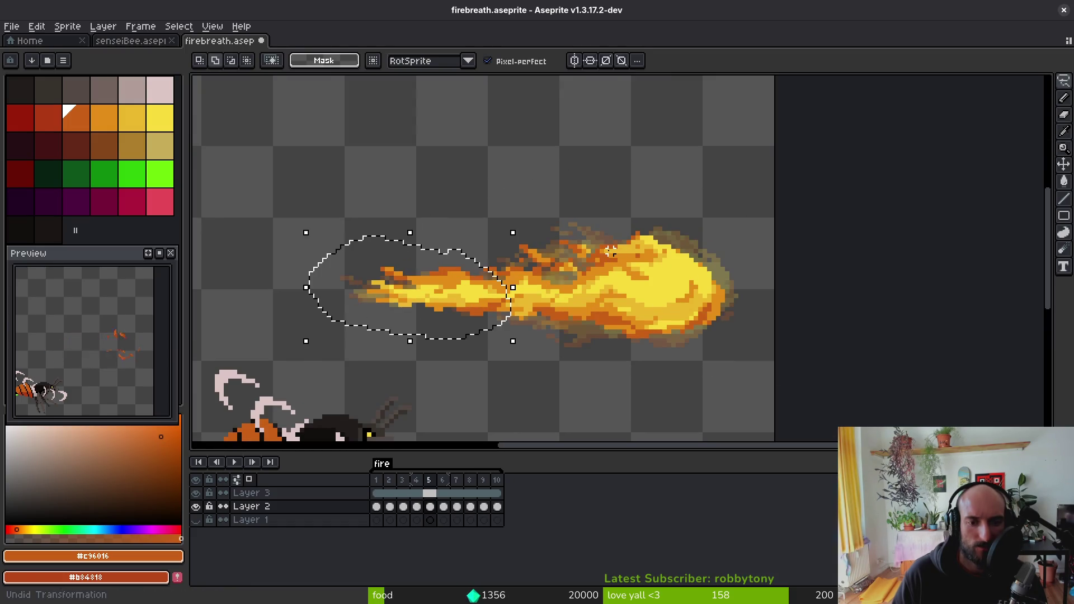
{"action": "key", "text": "ctrl+d"}
{"action": "scroll", "coordinate": [495, 300], "scroll_direction": "up", "scroll_amount": 1}
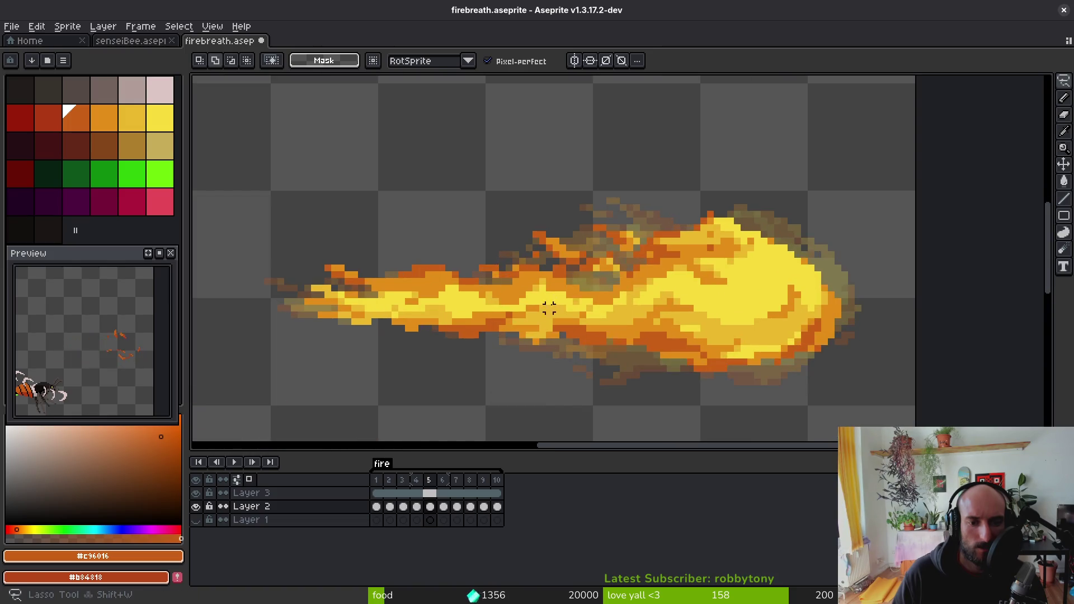
{"action": "mouse_move", "coordinate": [515, 316]}
{"action": "left_mouse_down"}
{"action": "mouse_move", "coordinate": [270, 271]}
{"action": "mouse_move", "coordinate": [539, 347]}
{"action": "mouse_move", "coordinate": [520, 335]}
{"action": "mouse_move", "coordinate": [534, 326]}
{"action": "mouse_move", "coordinate": [470, 319]}
{"action": "mouse_move", "coordinate": [480, 336]}
{"action": "left_mouse_up"}
{"action": "key", "text": "Return"}
{"action": "key", "text": "ctrl+d"}
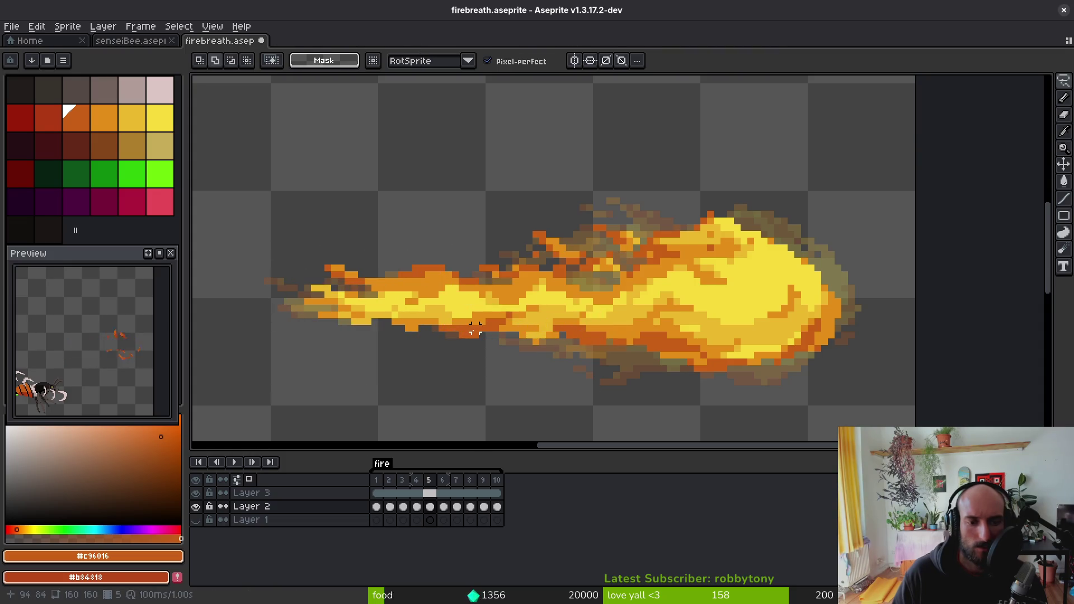
{"action": "scroll", "coordinate": [474, 327], "scroll_direction": "down", "scroll_amount": 2}
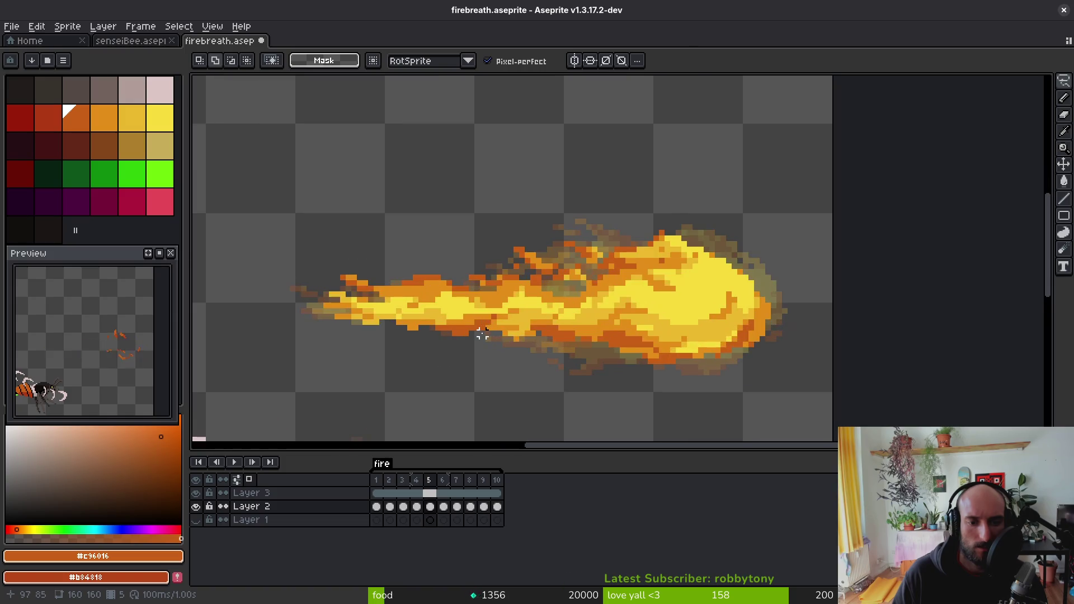
{"action": "key", "text": "i"}
{"action": "key", "text": "Right"}
- Select the front of the fireball and sample its tan yellow and orange
{"action": "key", "text": "m"}
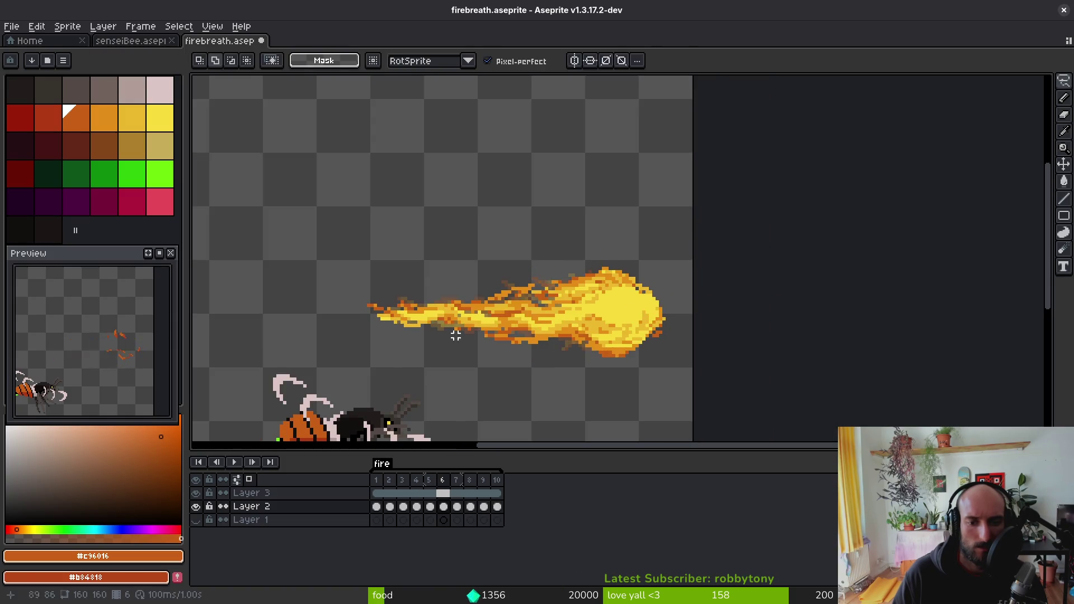
{"action": "scroll", "coordinate": [341, 276], "scroll_direction": "up", "scroll_amount": 1}
{"action": "mouse_move", "coordinate": [338, 261]}
{"action": "left_mouse_down"}
{"action": "mouse_move", "coordinate": [472, 356]}
{"action": "mouse_move", "coordinate": [468, 321]}
{"action": "mouse_move", "coordinate": [502, 330]}
{"action": "left_mouse_up"}
{"action": "scroll", "coordinate": [481, 344], "scroll_direction": "up", "scroll_amount": 1}
{"action": "key", "text": "b"}
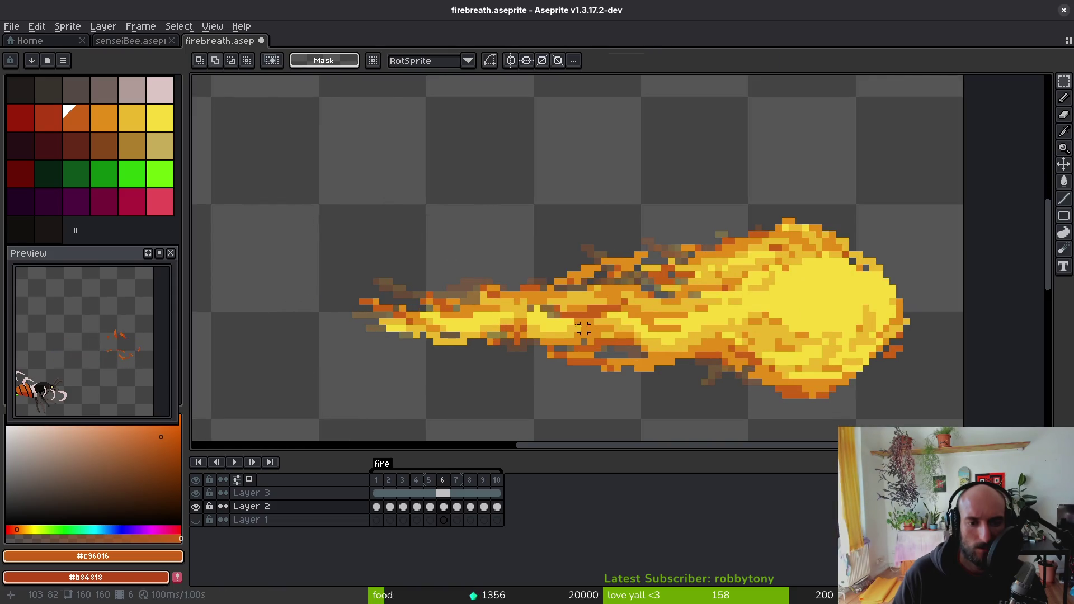
{"action": "scroll", "coordinate": [542, 343], "scroll_direction": "up", "scroll_amount": 2}
{"action": "left_click", "coordinate": [460, 278], "text": "alt"}
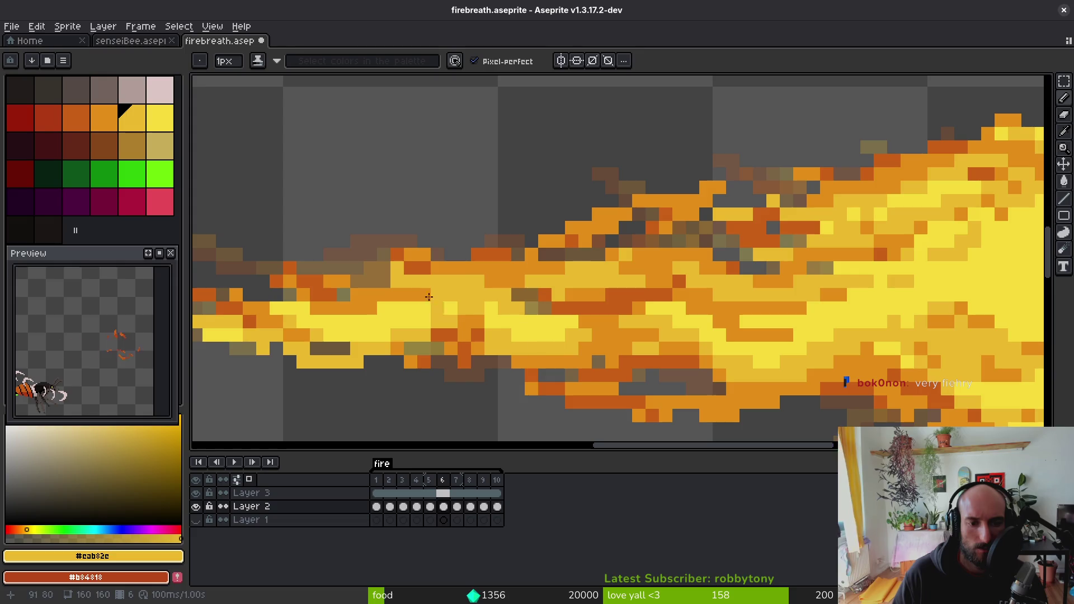
{"action": "left_click", "coordinate": [437, 268], "text": "alt"}
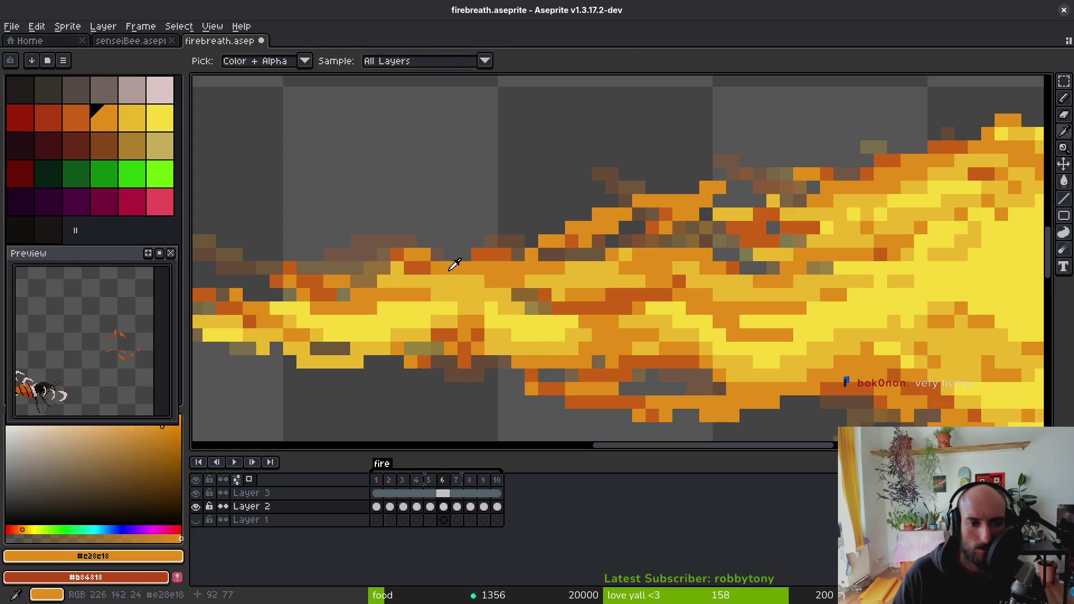
- Paint three tan-yellow pixels into the front of the flame
{"action": "key", "text": "e"}
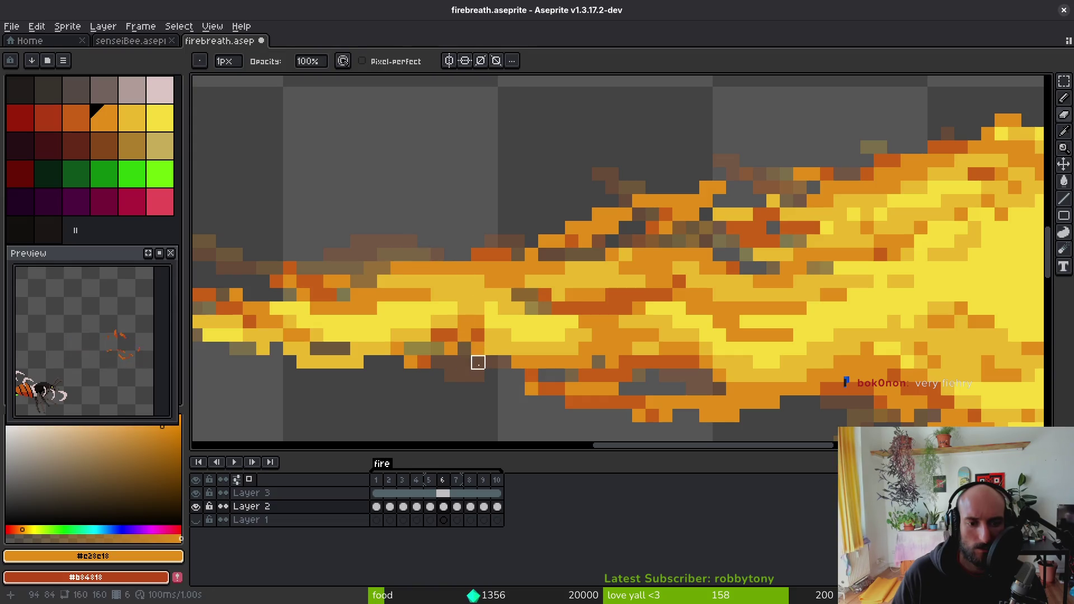
{"action": "key", "text": "b"}
{"action": "left_click", "coordinate": [479, 334], "text": "alt"}
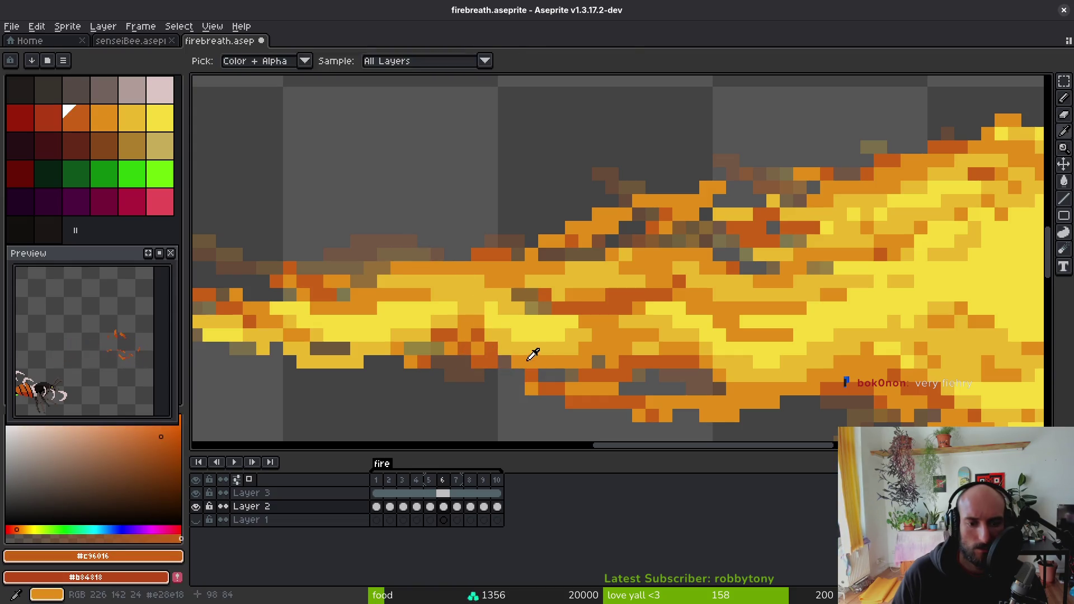
{"action": "left_click", "coordinate": [530, 352], "text": "alt"}
{"action": "left_click", "coordinate": [530, 336], "text": "alt"}
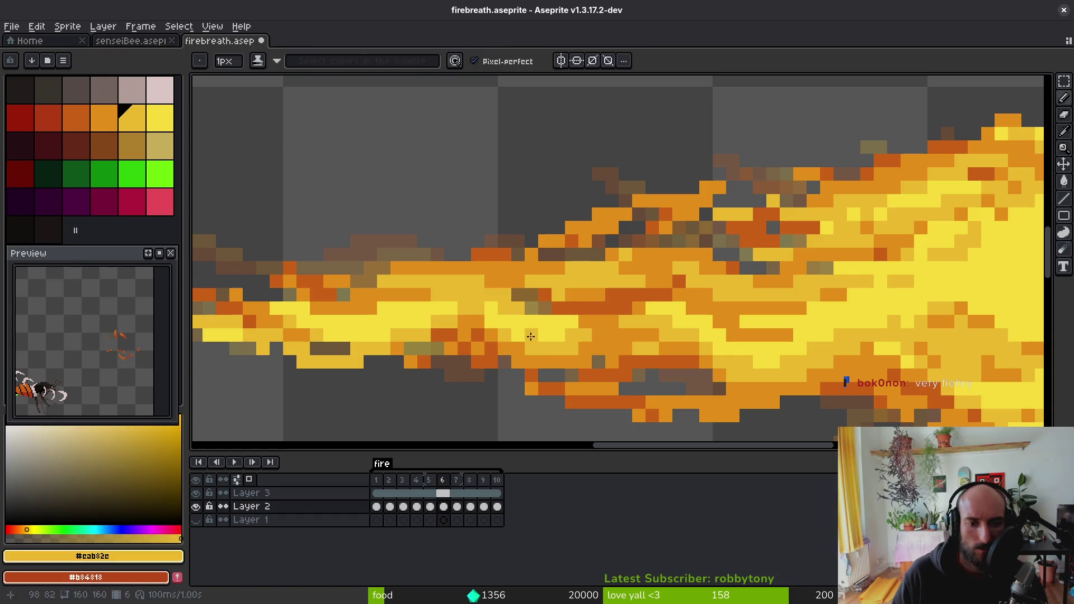
{"action": "left_click", "coordinate": [510, 319], "text": "alt"}
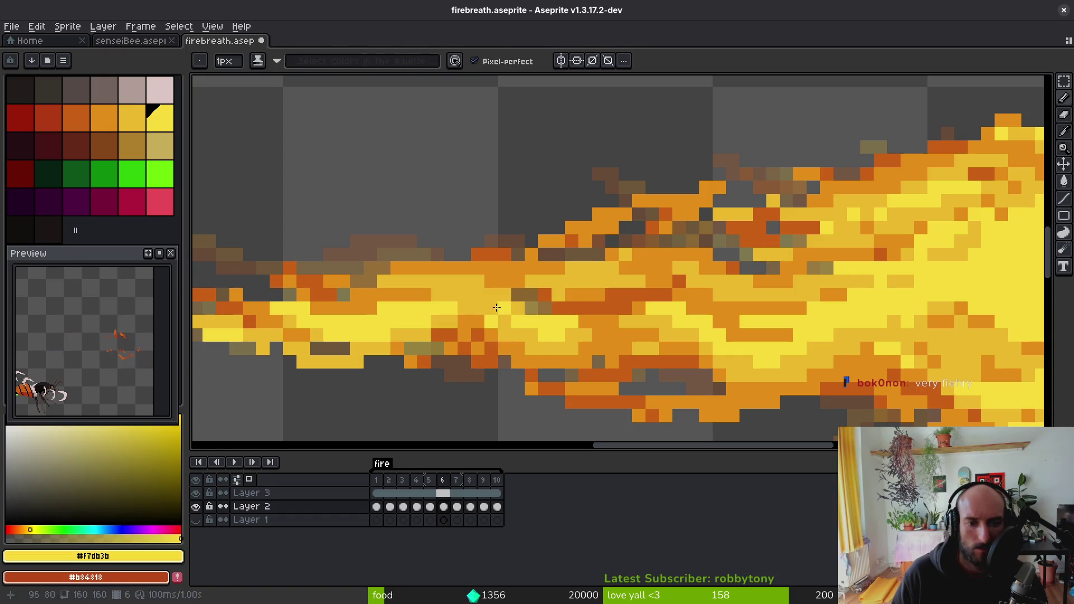
{"action": "left_click", "coordinate": [491, 308]}
{"action": "left_click", "coordinate": [515, 340], "text": "alt"}
- Sample the bright yellow and dark orange from the fire, ending on the Eraser
{"action": "scroll", "coordinate": [516, 341], "scroll_direction": "down", "scroll_amount": 5}
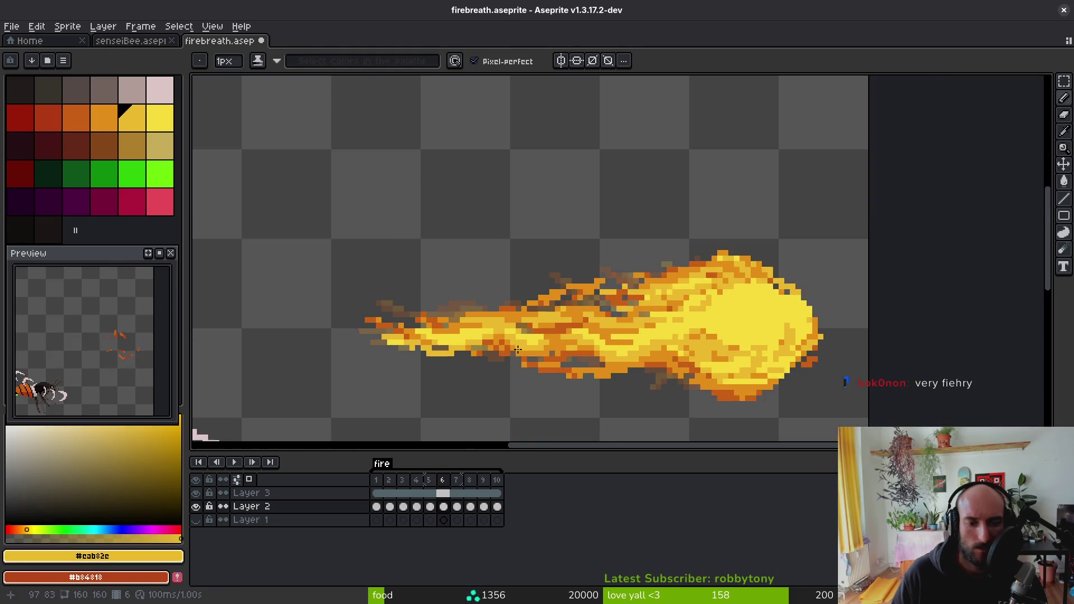
{"action": "scroll", "coordinate": [504, 313], "scroll_direction": "up", "scroll_amount": 7}
{"action": "left_click", "coordinate": [491, 309], "text": "alt"}
{"action": "scroll", "coordinate": [488, 313], "scroll_direction": "down", "scroll_amount": 4}
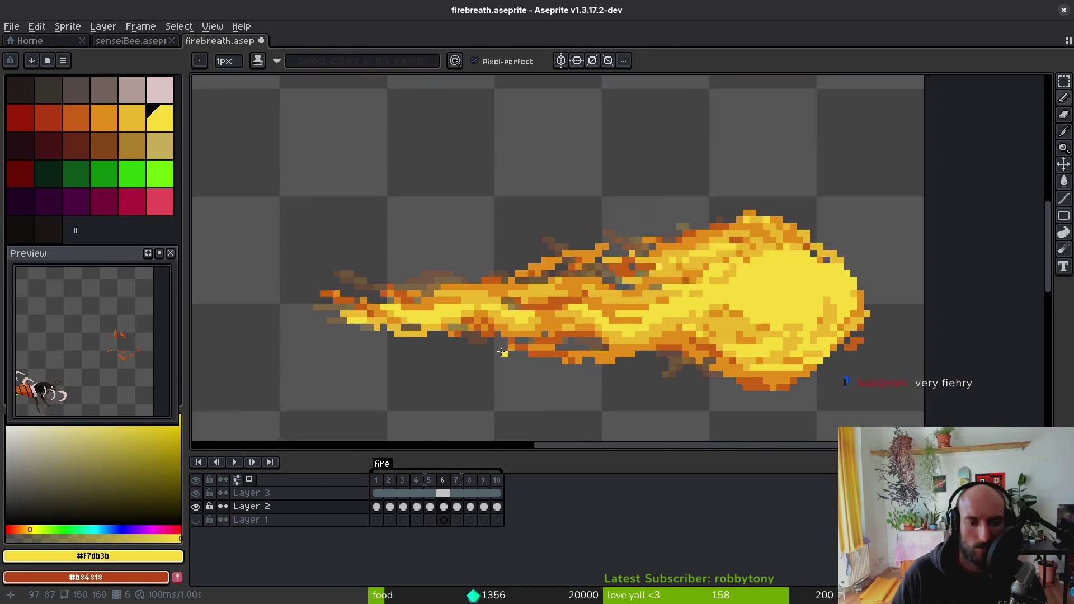
{"action": "scroll", "coordinate": [470, 292], "scroll_direction": "up", "scroll_amount": 3}
{"action": "left_click", "coordinate": [480, 298], "text": "alt"}
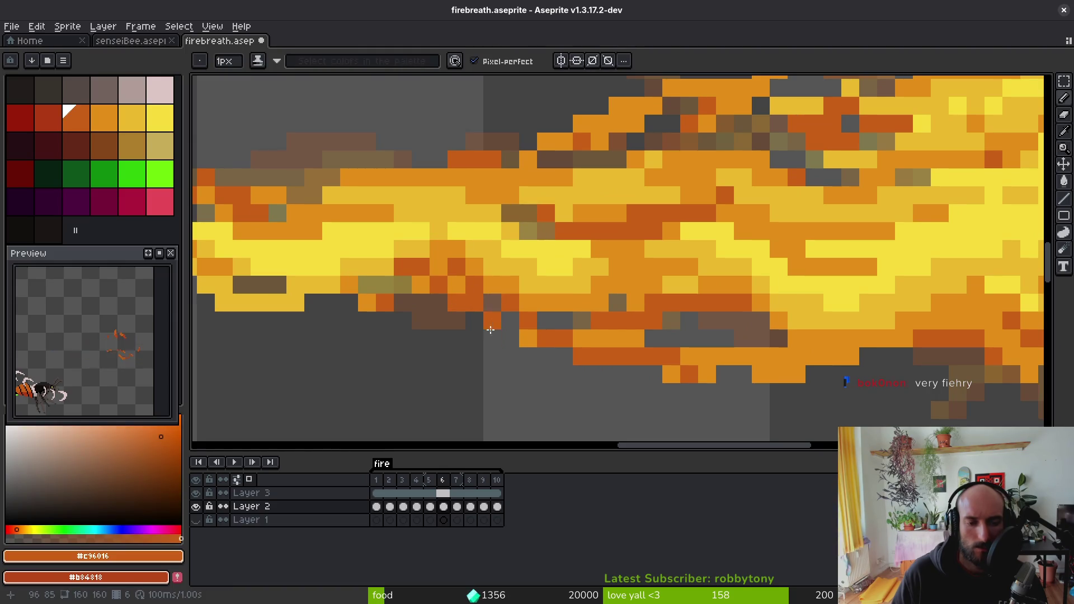
{"action": "key", "text": "e"}
{"action": "key", "text": "b"}
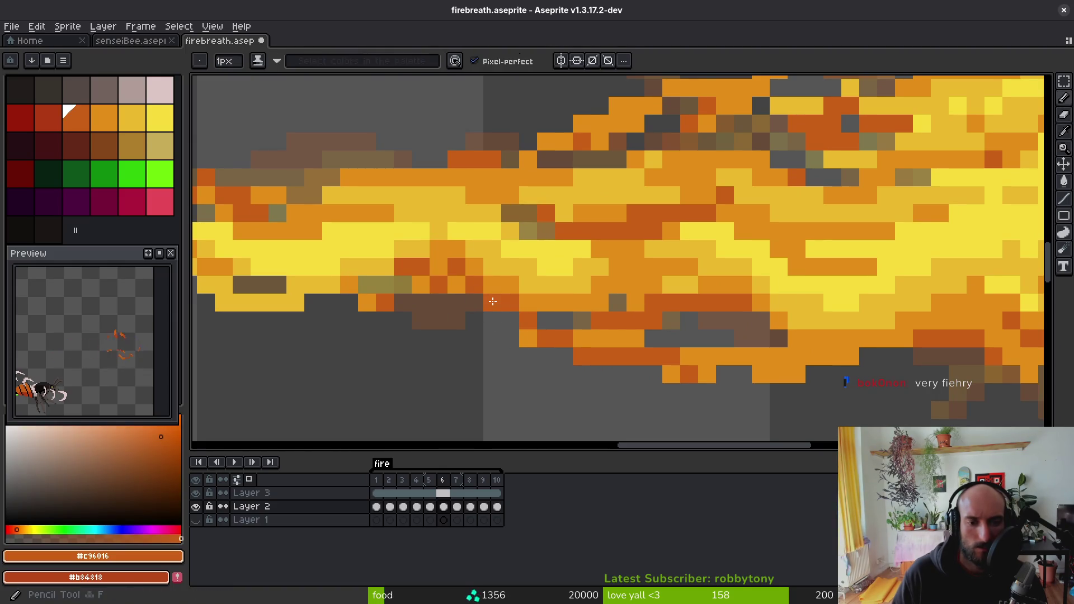
{"action": "scroll", "coordinate": [508, 292], "scroll_direction": "down", "scroll_amount": 4}
{"action": "scroll", "coordinate": [520, 338], "scroll_direction": "up", "scroll_amount": 3}
{"action": "key", "text": "e"}
{"action": "scroll", "coordinate": [530, 343], "scroll_direction": "down", "scroll_amount": 4}
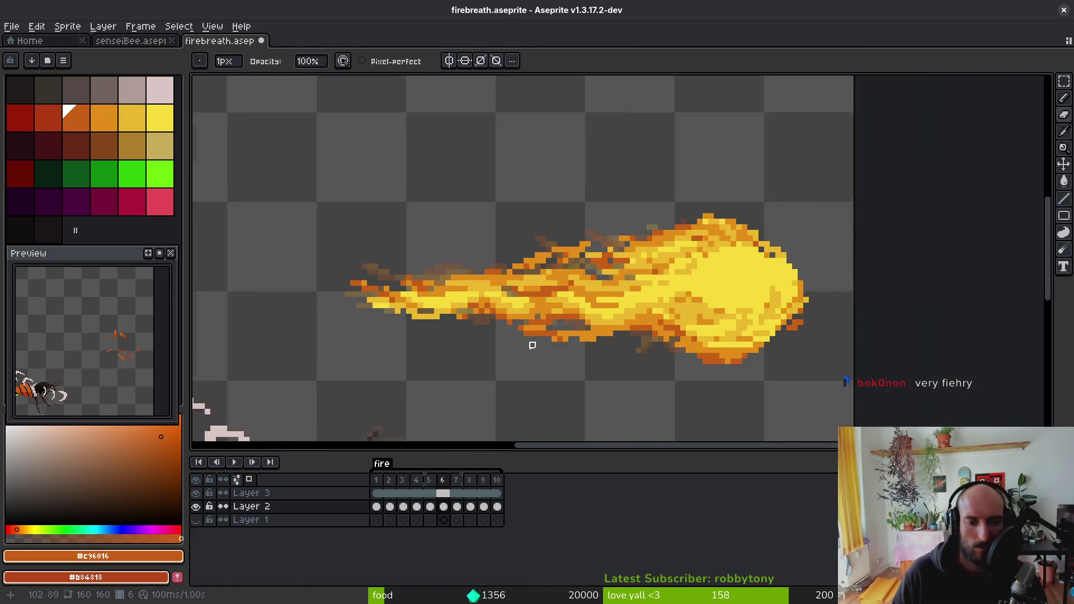
- Save firebreath.aseprite and erase the stray orange pixel at the fireball's lower-right edge
{"action": "key", "text": "ctrl+s"}
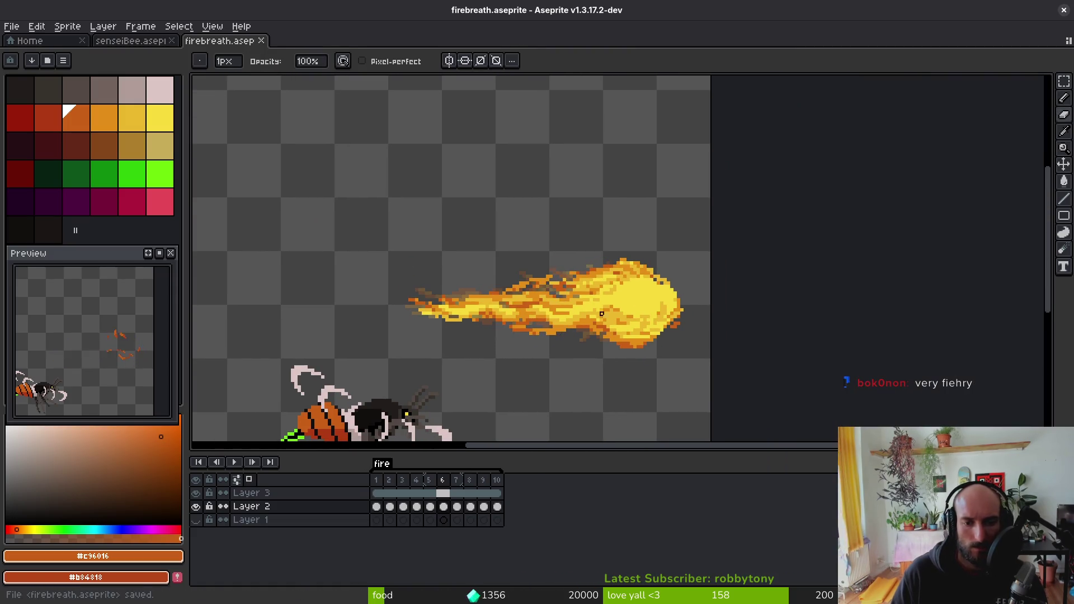
{"action": "scroll", "coordinate": [658, 336], "scroll_direction": "up", "scroll_amount": 5}
{"action": "left_click", "coordinate": [611, 335]}
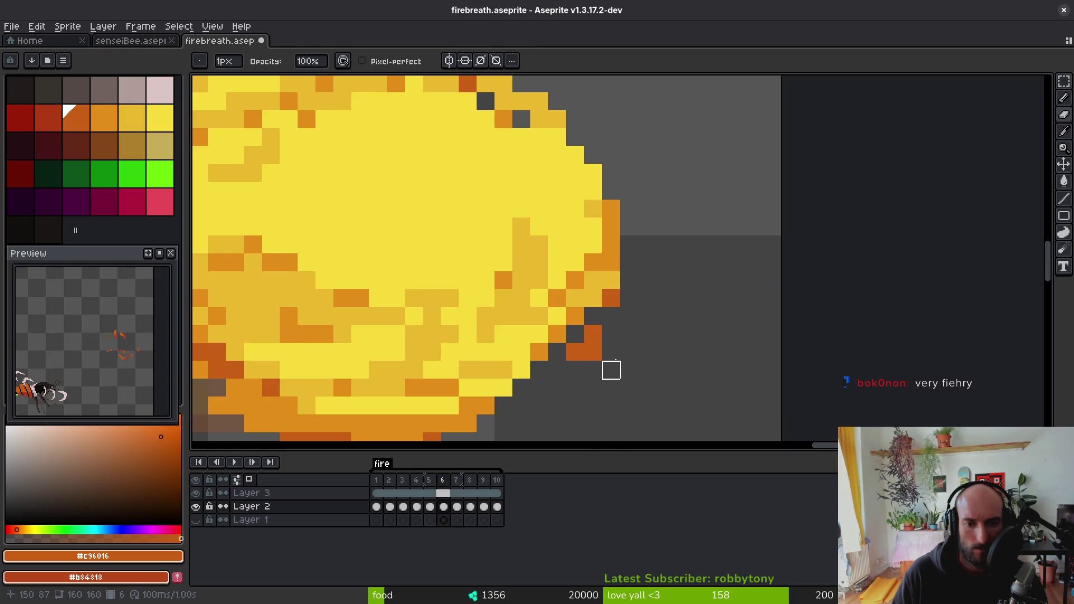
{"action": "scroll", "coordinate": [610, 334], "scroll_direction": "down", "scroll_amount": 4}
{"action": "scroll", "coordinate": [647, 318], "scroll_direction": "up", "scroll_amount": 3}
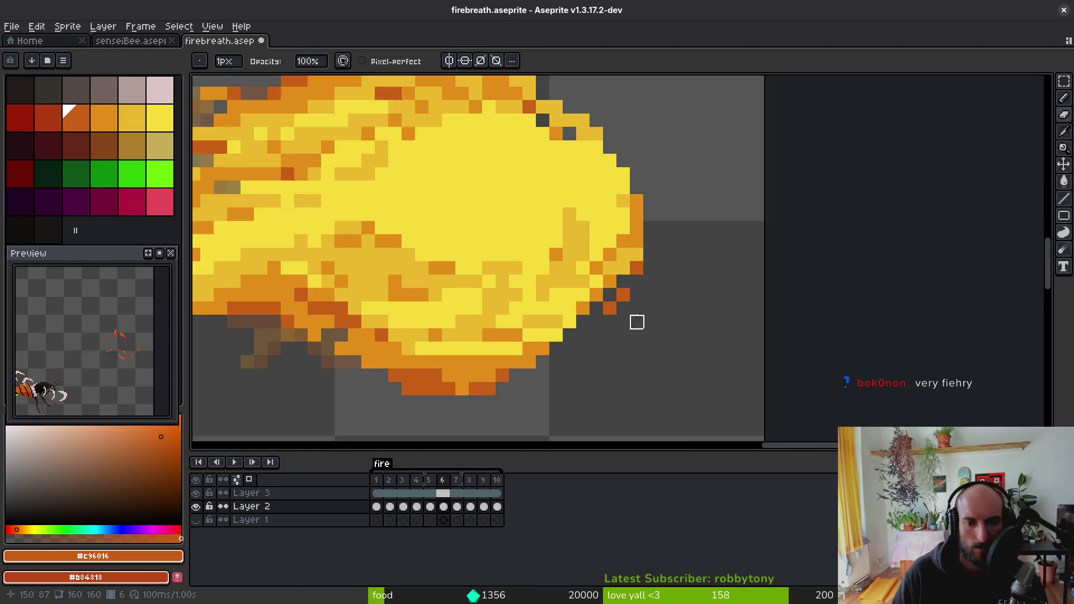
{"action": "scroll", "coordinate": [664, 295], "scroll_direction": "down", "scroll_amount": 3}
{"action": "scroll", "coordinate": [659, 311], "scroll_direction": "up", "scroll_amount": 3}
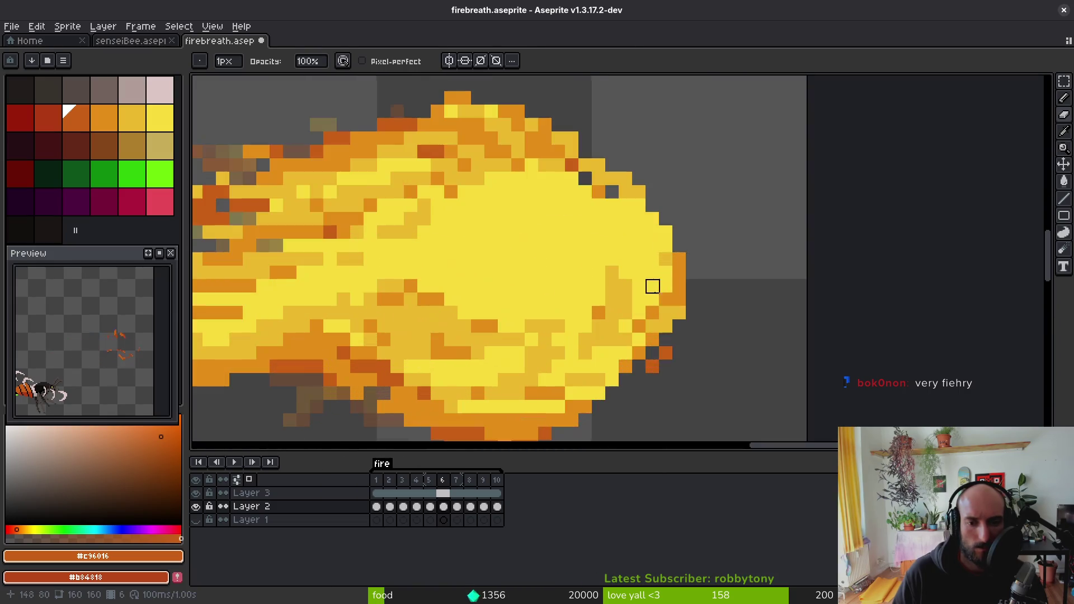
{"action": "key", "text": "b"}
{"action": "left_click", "coordinate": [679, 314], "text": "alt"}
{"action": "scroll", "coordinate": [703, 336], "scroll_direction": "down", "scroll_amount": 3}
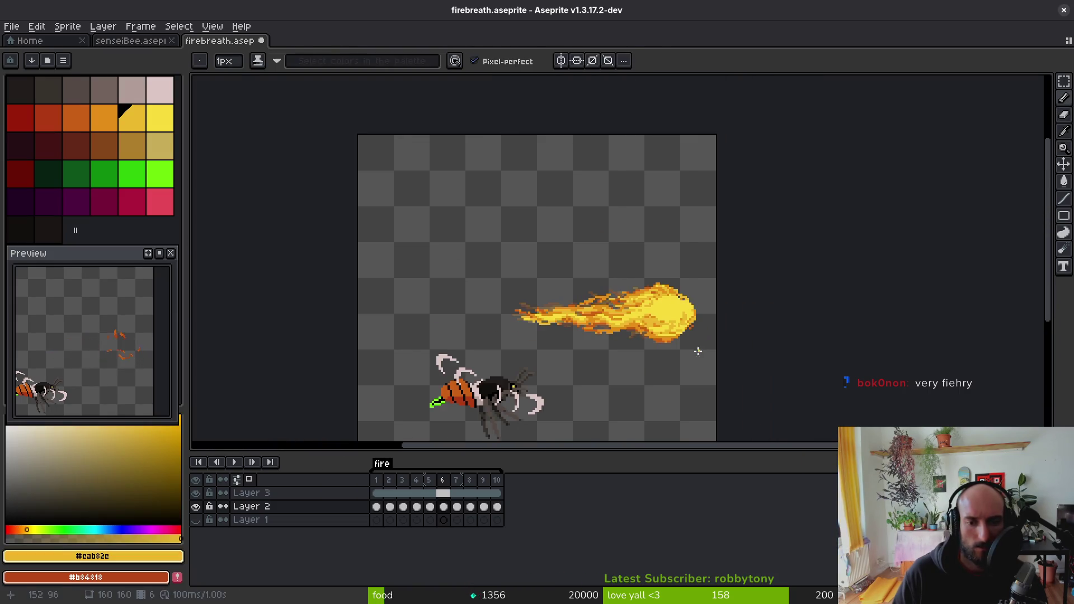
- Step through frames 7–9, back to 8, then on to frame 9 and lasso its upper flame
{"action": "key", "text": "Right"}
{"action": "scroll", "coordinate": [689, 340], "scroll_direction": "up", "scroll_amount": 4}
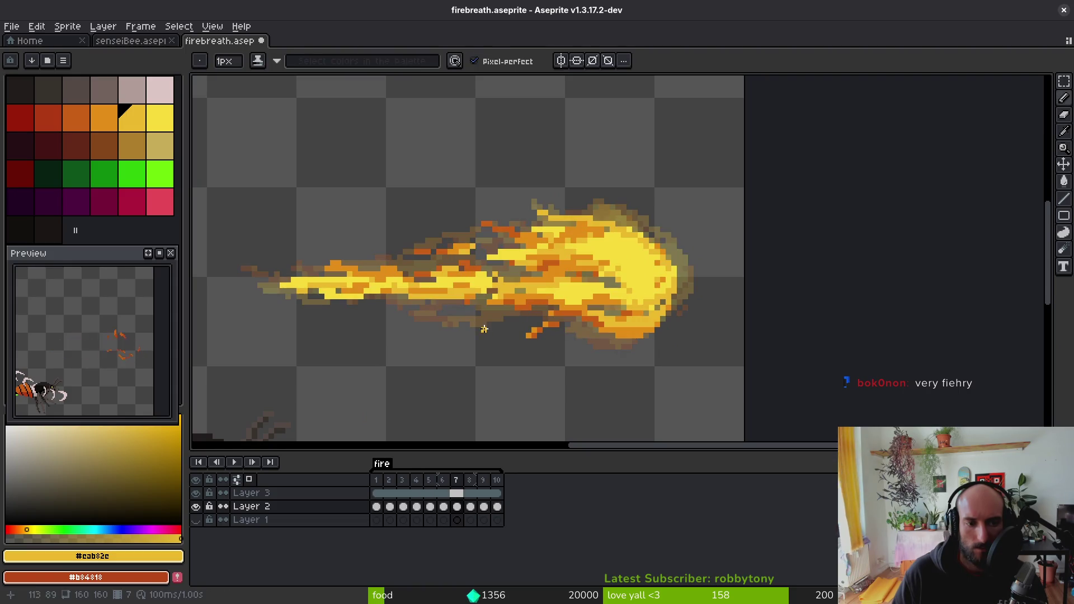
{"action": "key", "text": "Right"}
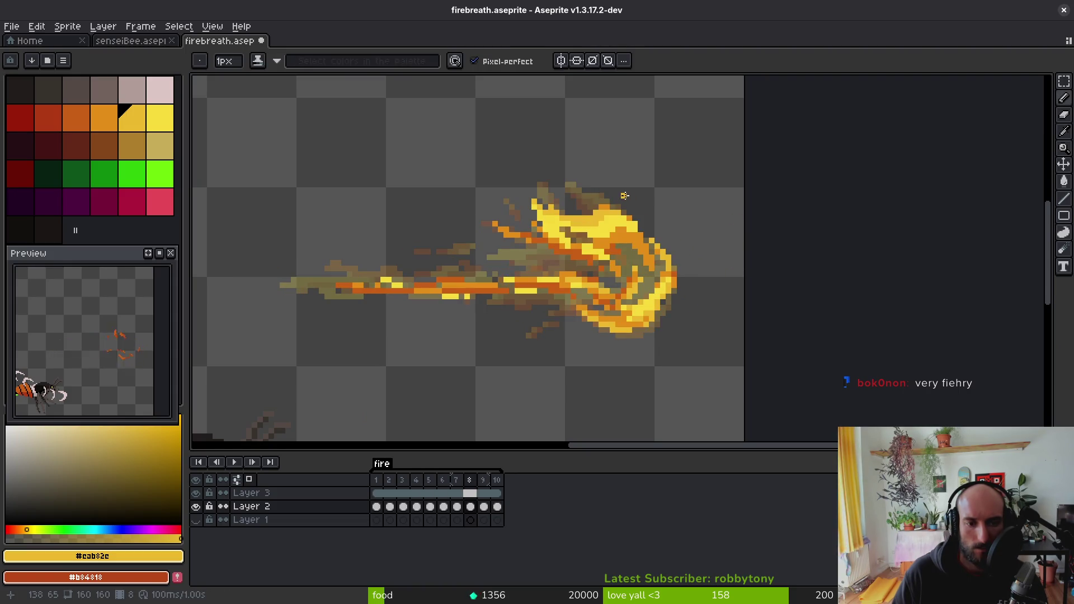
{"action": "key", "text": "Right"}
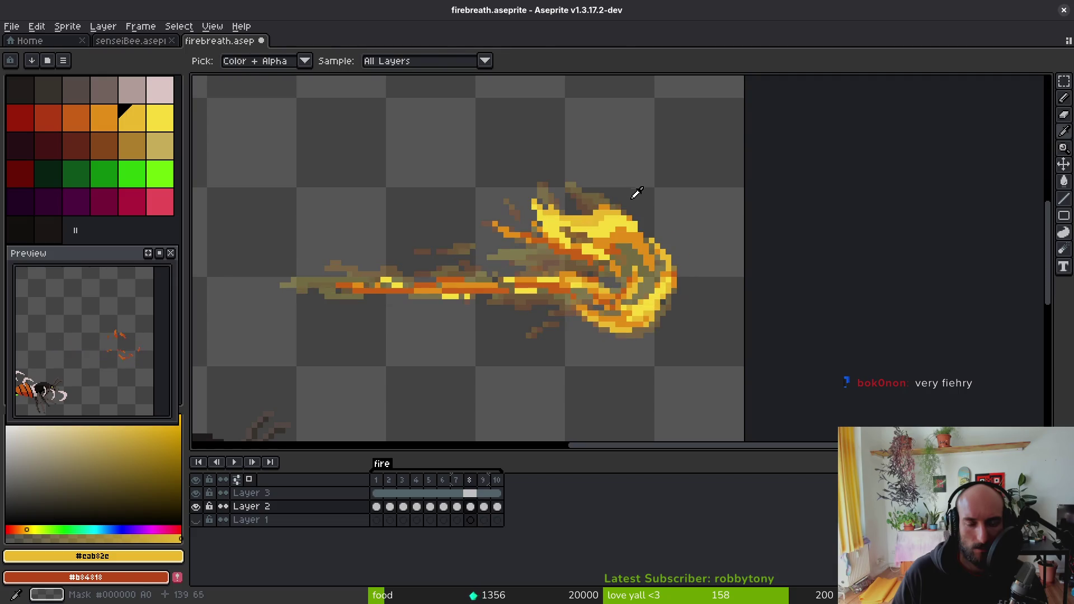
{"action": "key", "text": "Left"}
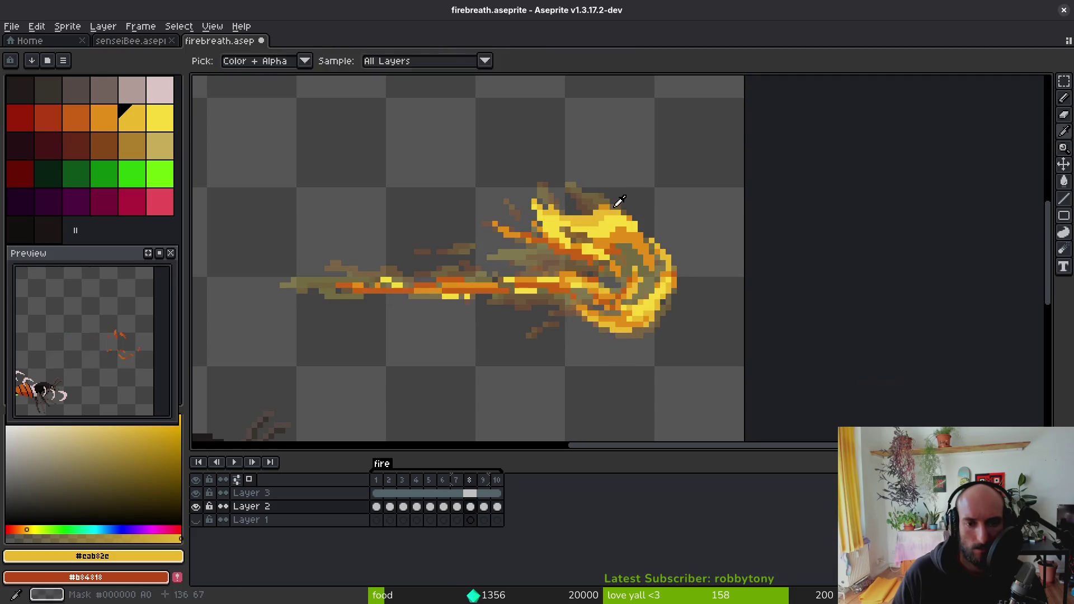
{"action": "scroll", "coordinate": [594, 199], "scroll_direction": "up", "scroll_amount": 3}
{"action": "key", "text": "Right"}
{"action": "key", "text": "q"}
{"action": "mouse_move", "coordinate": [643, 213]}
{"action": "left_mouse_down"}
{"action": "mouse_move", "coordinate": [547, 143]}
{"action": "mouse_move", "coordinate": [560, 255]}
{"action": "mouse_move", "coordinate": [685, 263]}
{"action": "left_mouse_up"}
- Nudge frame 9's upper flame down and sideways with several small lasso moves
{"action": "left_click_drag", "start_coordinate": [623, 227], "coordinate": [618, 245]}
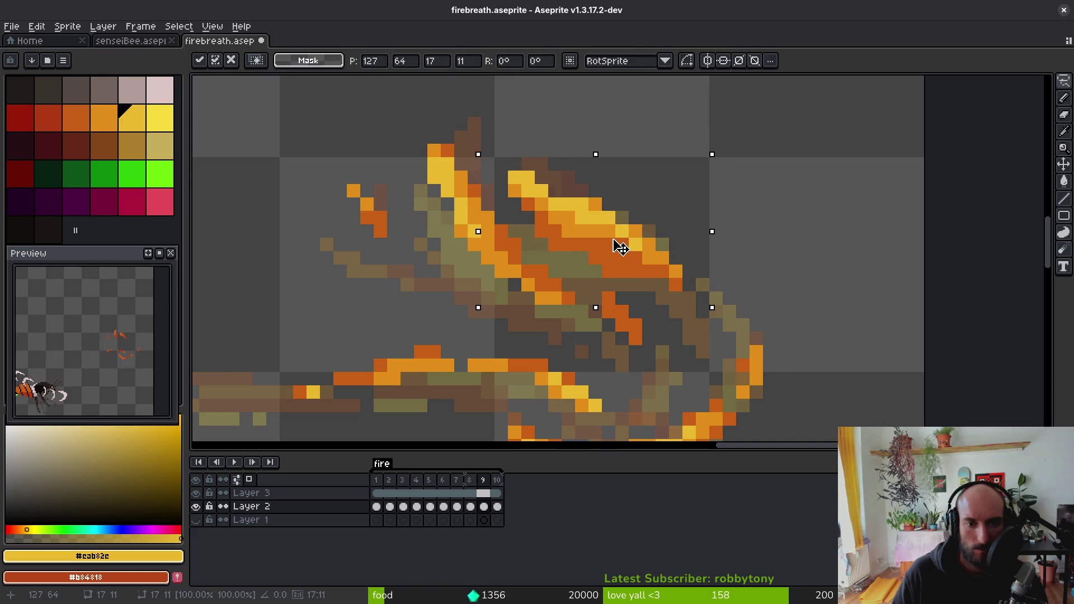
{"action": "key", "text": "ctrl+d"}
{"action": "left_click_drag", "start_coordinate": [418, 163], "coordinate": [565, 313]}
{"action": "mouse_move", "coordinate": [537, 263]}
{"action": "left_mouse_down"}
{"action": "mouse_move", "coordinate": [532, 280]}
{"action": "mouse_move", "coordinate": [495, 258]}
{"action": "left_mouse_up"}
{"action": "key", "text": "ctrl+d"}
{"action": "left_click_drag", "start_coordinate": [565, 305], "coordinate": [514, 292]}
{"action": "key", "text": "ctrl+d"}
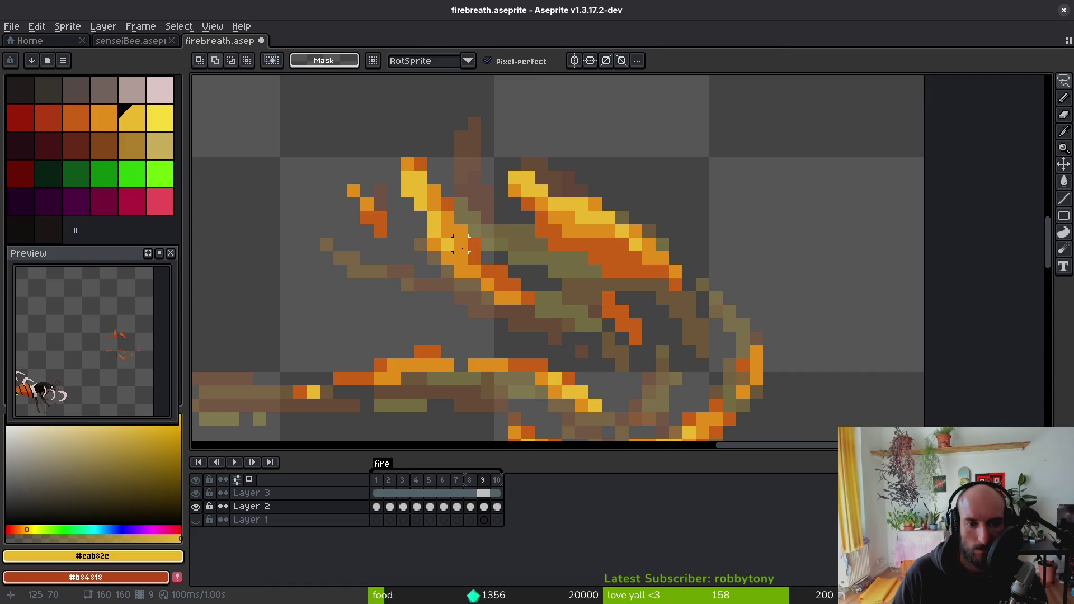
{"action": "mouse_move", "coordinate": [427, 145]}
{"action": "left_mouse_down"}
{"action": "mouse_move", "coordinate": [491, 312]}
{"action": "mouse_move", "coordinate": [512, 261]}
{"action": "mouse_move", "coordinate": [518, 276]}
{"action": "left_mouse_up"}
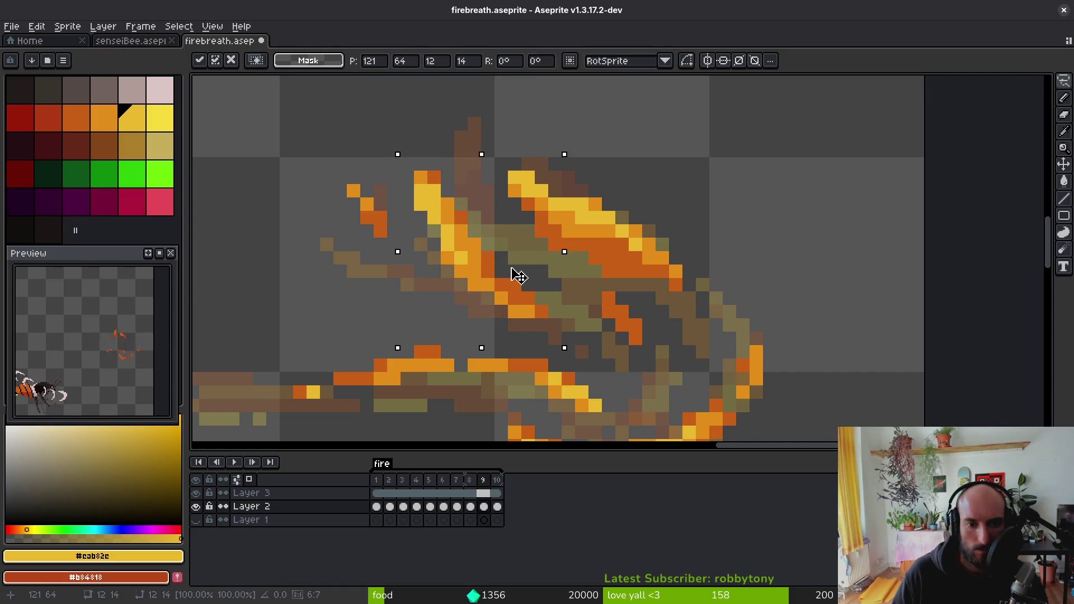
{"action": "key", "text": "ctrl+d"}
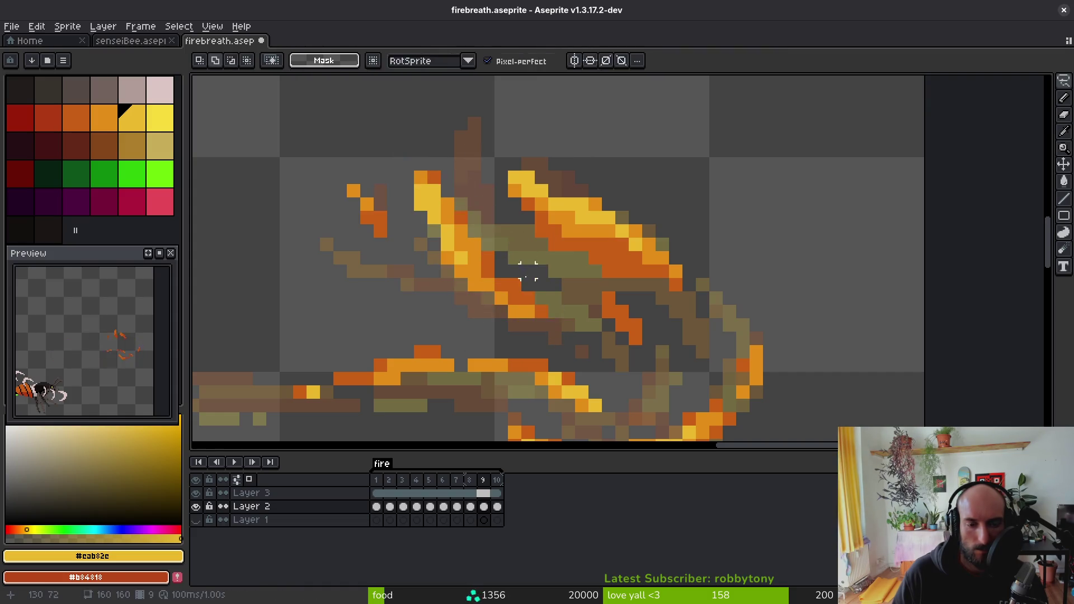
- Compare with frame 8, then move frame 10's upper flame wisp into position
{"action": "key", "text": "comma"}
{"action": "key", "text": "i"}
{"action": "scroll", "coordinate": [565, 300], "scroll_direction": "down", "scroll_amount": 3}
{"action": "key", "text": "period"}
{"action": "key", "text": "period"}
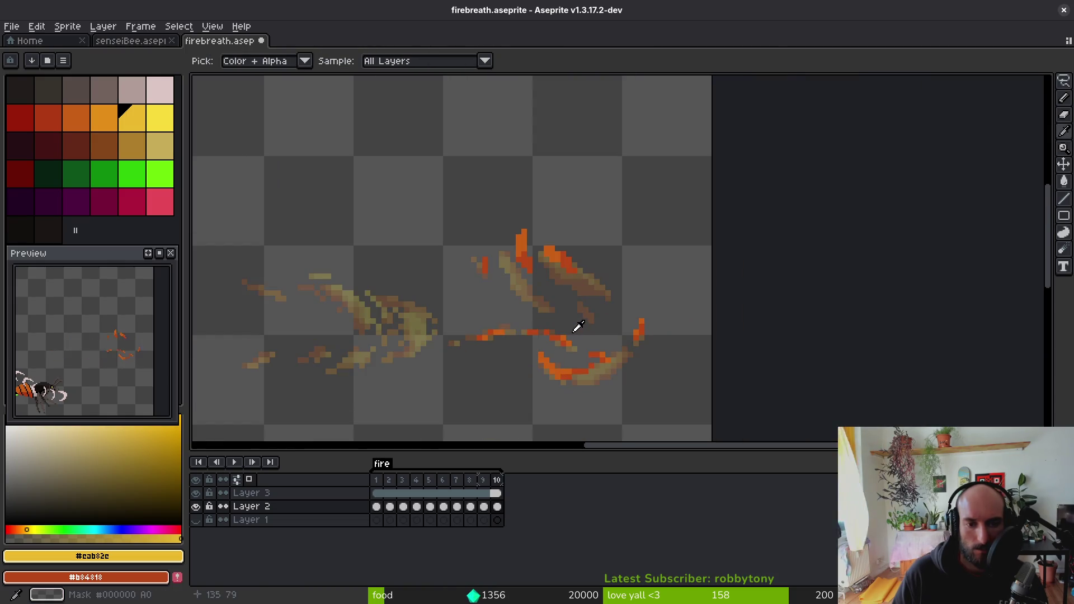
{"action": "key", "text": "q"}
{"action": "scroll", "coordinate": [515, 240], "scroll_direction": "up", "scroll_amount": 1}
{"action": "left_click_drag", "start_coordinate": [524, 289], "coordinate": [541, 256]}
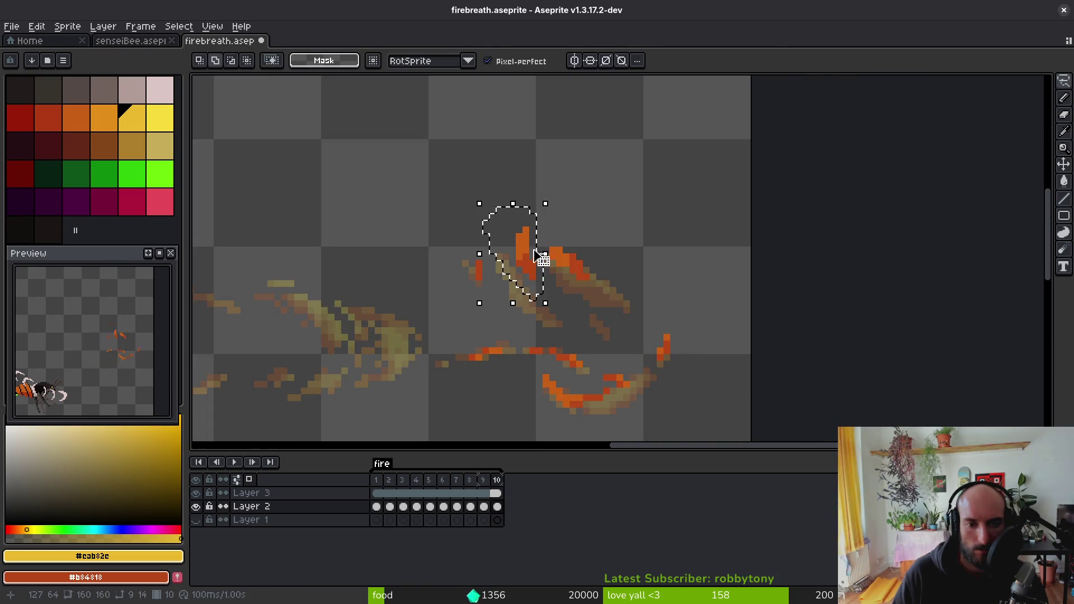
{"action": "scroll", "coordinate": [521, 274], "scroll_direction": "up", "scroll_amount": 2}
{"action": "key", "text": "ctrl+t"}
{"action": "left_click_drag", "start_coordinate": [499, 288], "coordinate": [503, 295]}
{"action": "key", "text": "Return"}
- Save firebreath.aseprite and play back the fire animation
{"action": "scroll", "coordinate": [529, 329], "scroll_direction": "down", "scroll_amount": 3}
{"action": "scroll", "coordinate": [529, 329], "scroll_direction": "down", "scroll_amount": 1}
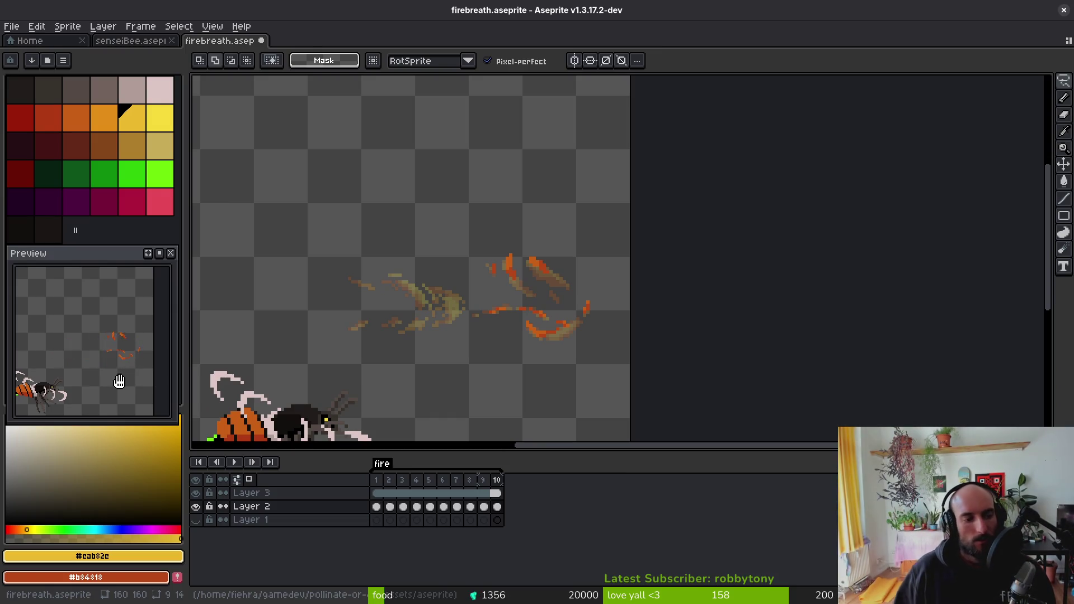
{"action": "key", "text": "ctrl+s"}
{"action": "scroll", "coordinate": [458, 302], "scroll_direction": "down", "scroll_amount": 5}
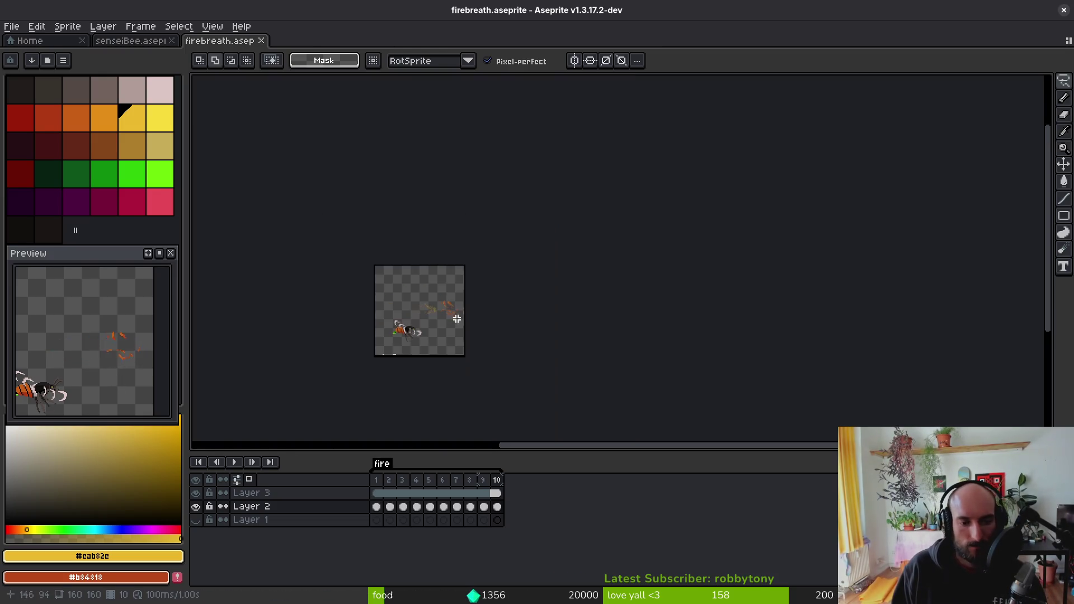
{"action": "scroll", "coordinate": [458, 302], "scroll_direction": "up", "scroll_amount": 5}
{"action": "key", "text": "Return"}
{"action": "key", "text": "i"}
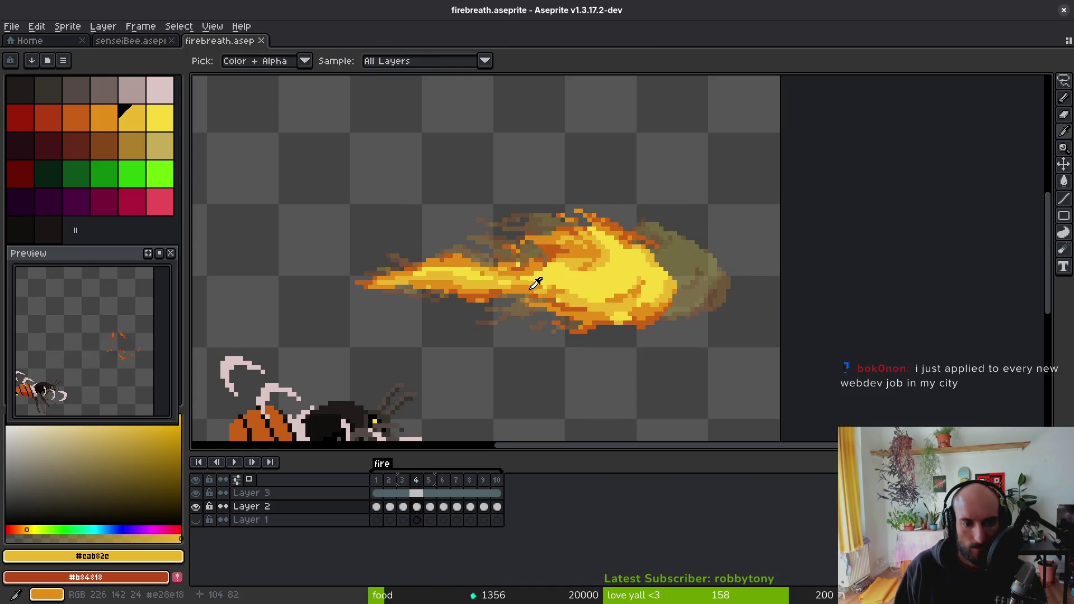
- Lasso the fire on frames 3 and 4, shifting frame 4's one pixel left
{"action": "key", "text": "q"}
{"action": "mouse_move", "coordinate": [610, 195]}
{"action": "left_mouse_down"}
{"action": "mouse_move", "coordinate": [408, 196]}
{"action": "mouse_move", "coordinate": [706, 297]}
{"action": "left_mouse_up"}
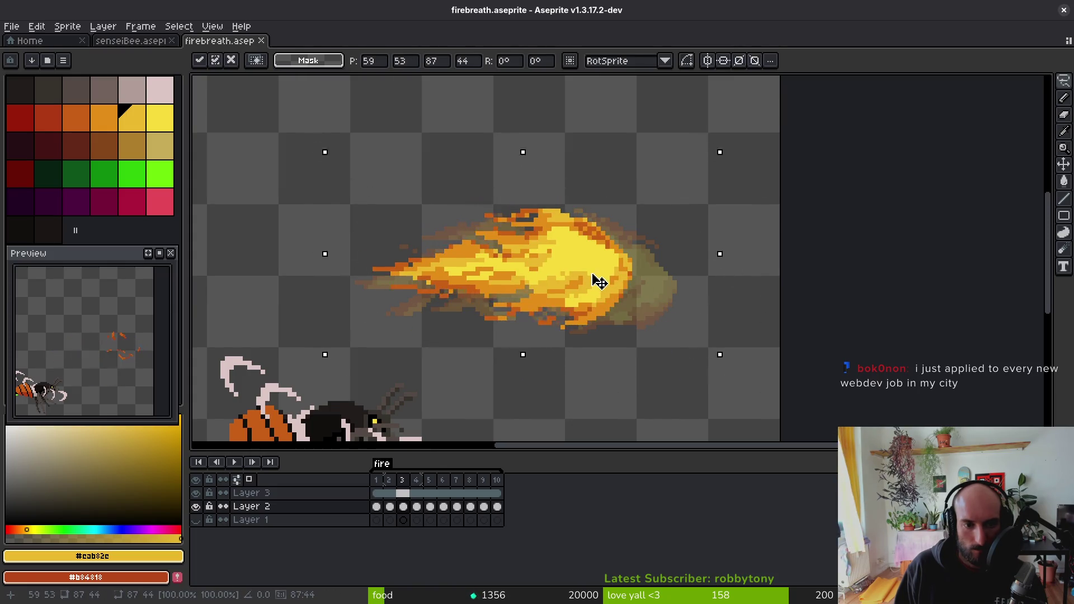
{"action": "key", "text": "Return"}
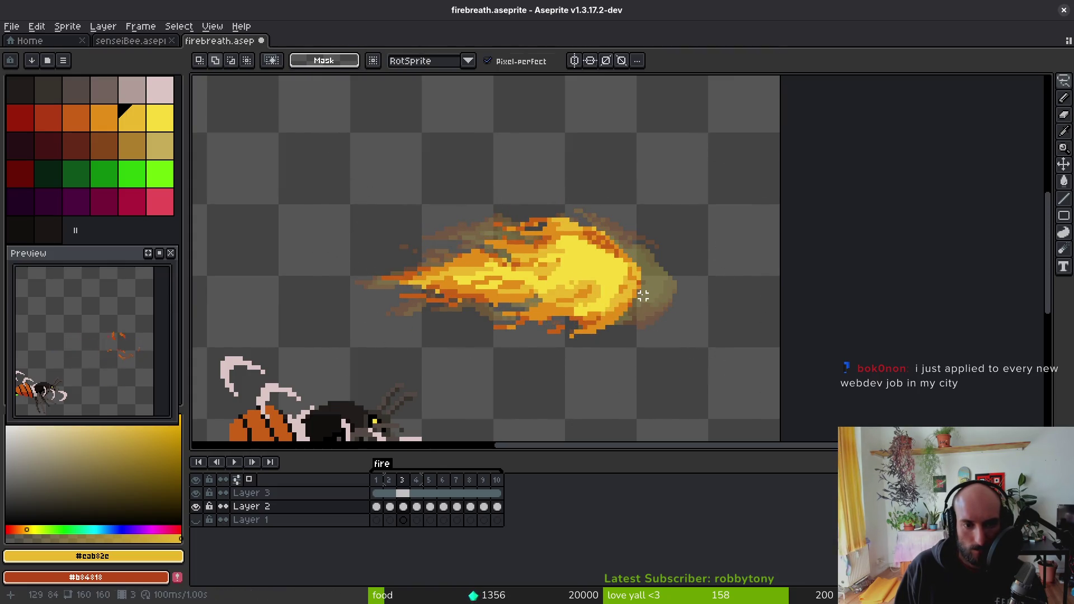
{"action": "mouse_move", "coordinate": [690, 206]}
{"action": "left_mouse_down"}
{"action": "mouse_move", "coordinate": [388, 357]}
{"action": "mouse_move", "coordinate": [693, 208]}
{"action": "left_mouse_up"}
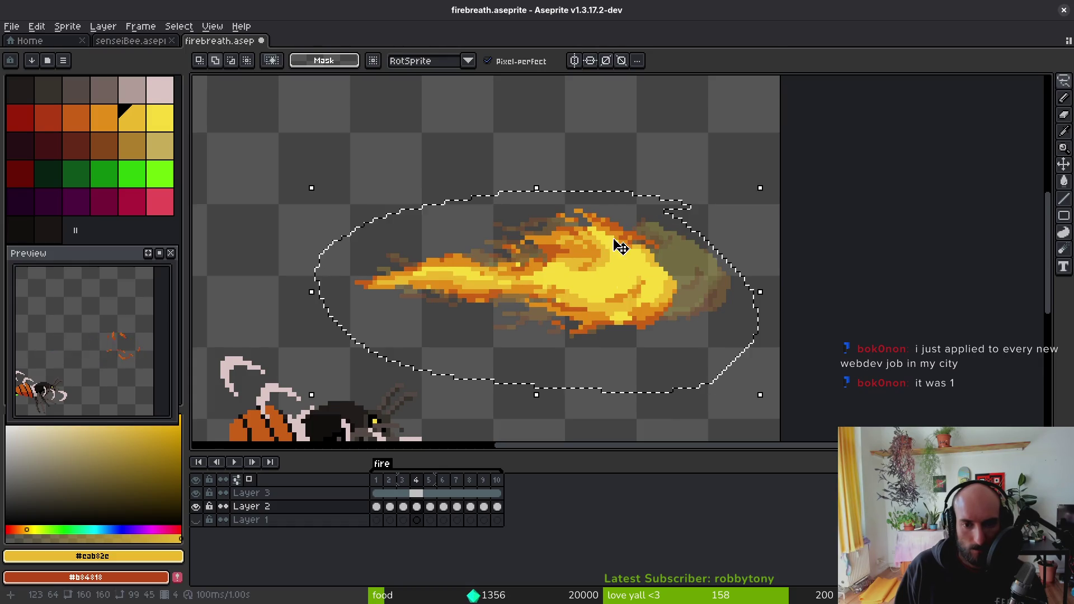
{"action": "left_click", "coordinate": [662, 293]}
{"action": "left_click_drag", "start_coordinate": [657, 291], "coordinate": [656, 289]}
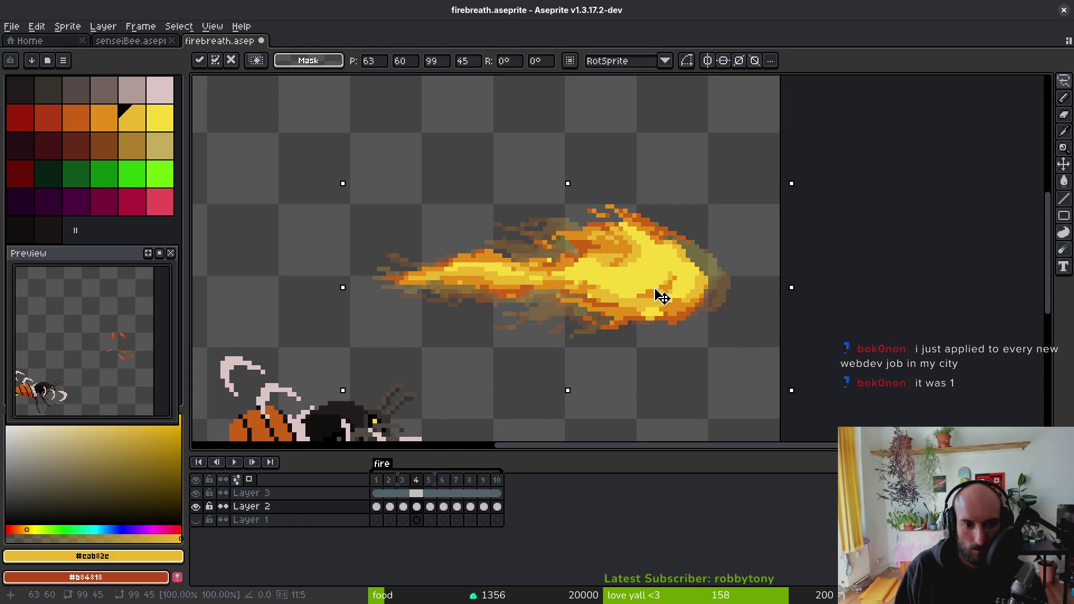
{"action": "key", "text": "Return"}
- Move frame 5's fire slightly right, then step through frames 3–8 to check alignment
{"action": "key", "text": "period"}
{"action": "mouse_move", "coordinate": [746, 214]}
{"action": "left_mouse_down"}
{"action": "mouse_move", "coordinate": [359, 307]}
{"action": "mouse_move", "coordinate": [721, 215]}
{"action": "left_mouse_up"}
{"action": "mouse_move", "coordinate": [671, 291]}
{"action": "left_mouse_down"}
{"action": "mouse_move", "coordinate": [711, 292]}
{"action": "mouse_move", "coordinate": [666, 288]}
{"action": "left_mouse_up"}
{"action": "key", "text": "Return"}
{"action": "key", "text": "period"}
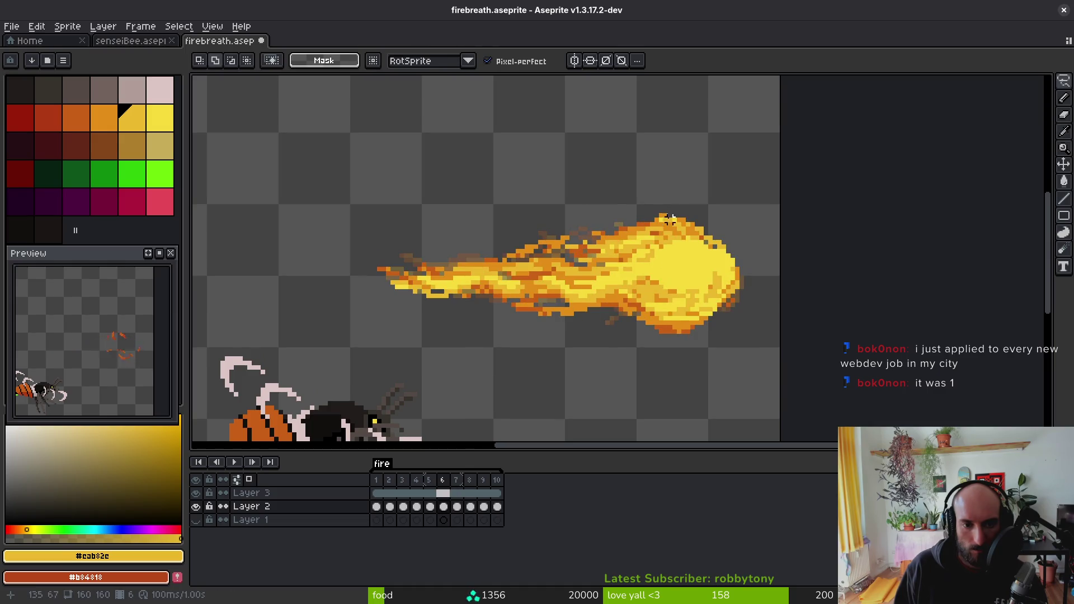
{"action": "key", "text": "i"}
{"action": "key", "text": "comma"}
{"action": "key", "text": "comma"}
{"action": "key", "text": "comma"}
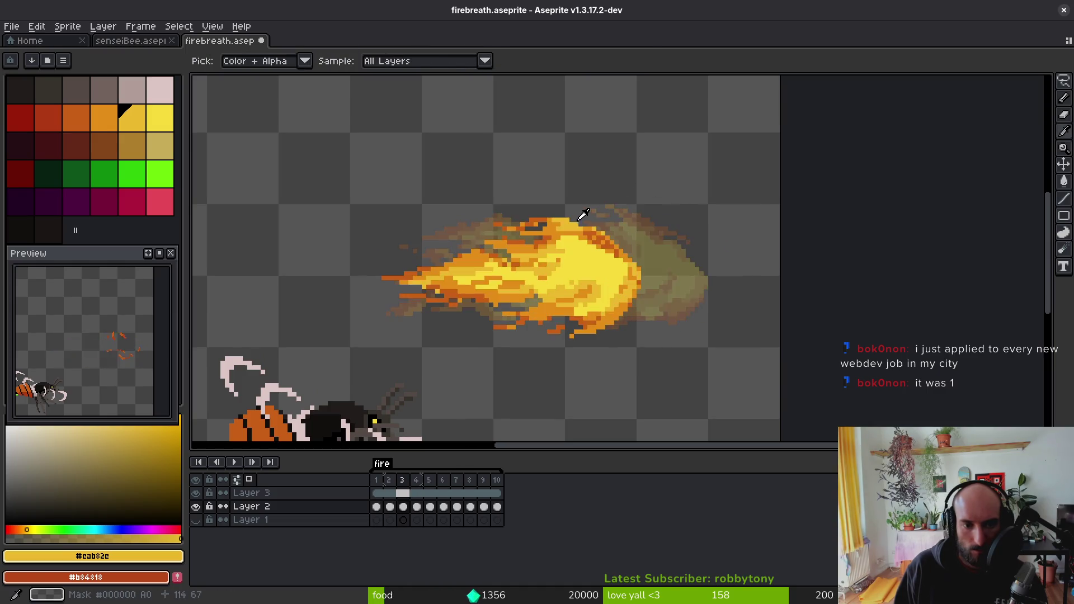
{"action": "key", "text": "period"}
{"action": "key", "text": "period"}
{"action": "key", "text": "period"}
{"action": "key", "text": "q"}
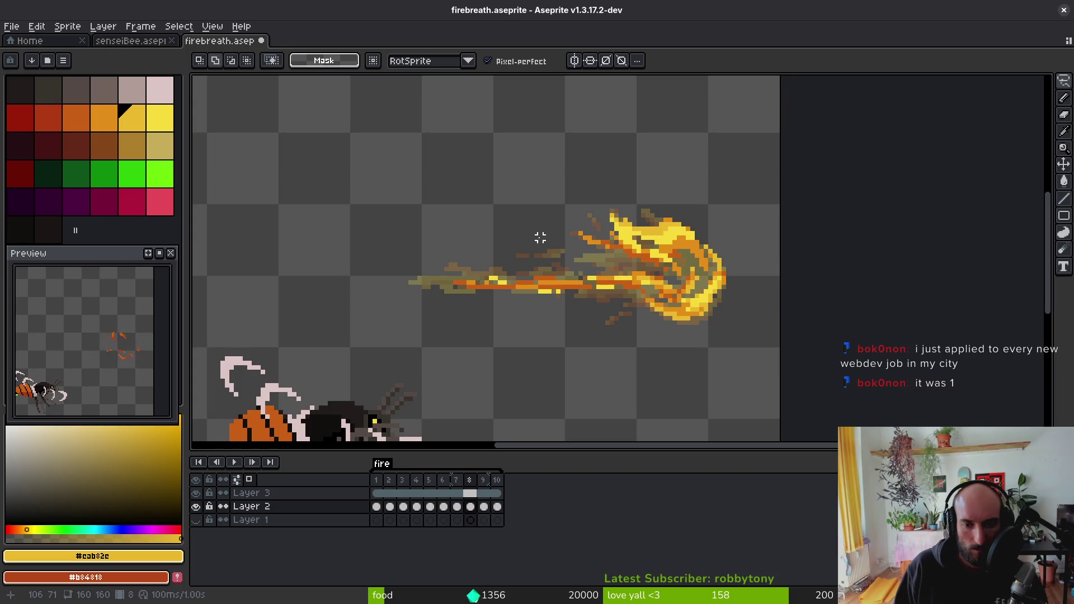
{"action": "key", "text": "i"}
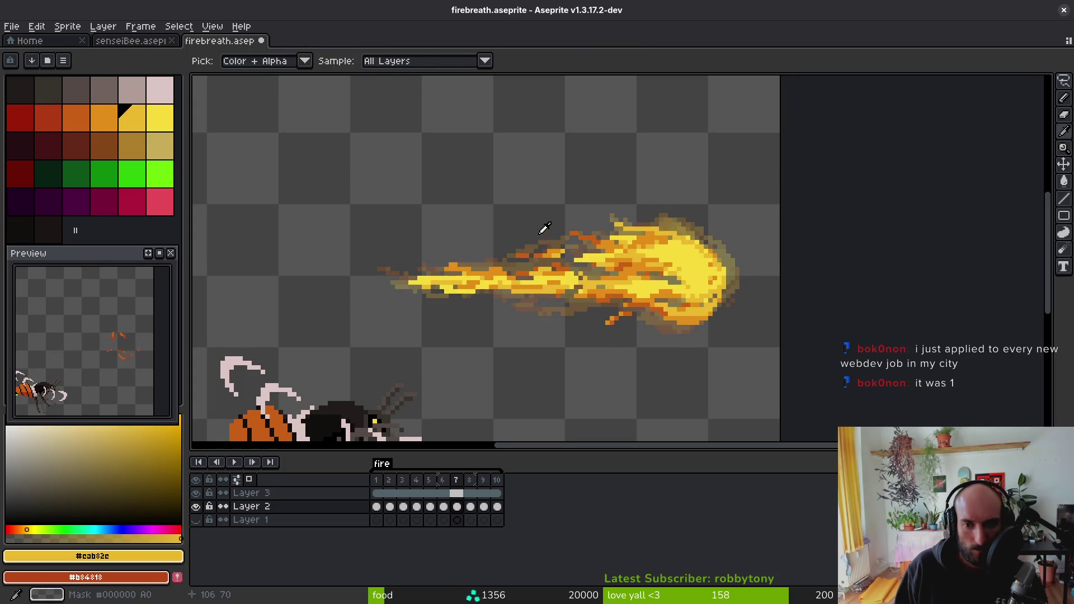
- Nudge the fire on frames 7 and 8 slightly to the right
{"action": "key", "text": "q"}
{"action": "mouse_move", "coordinate": [721, 216]}
{"action": "left_mouse_down"}
{"action": "mouse_move", "coordinate": [492, 192]}
{"action": "mouse_move", "coordinate": [746, 221]}
{"action": "left_mouse_up"}
{"action": "left_click_drag", "start_coordinate": [711, 276], "coordinate": [721, 277]}
{"action": "key", "text": "ctrl+d"}
{"action": "key", "text": "comma"}
{"action": "key", "text": "period"}
{"action": "key", "text": "period"}
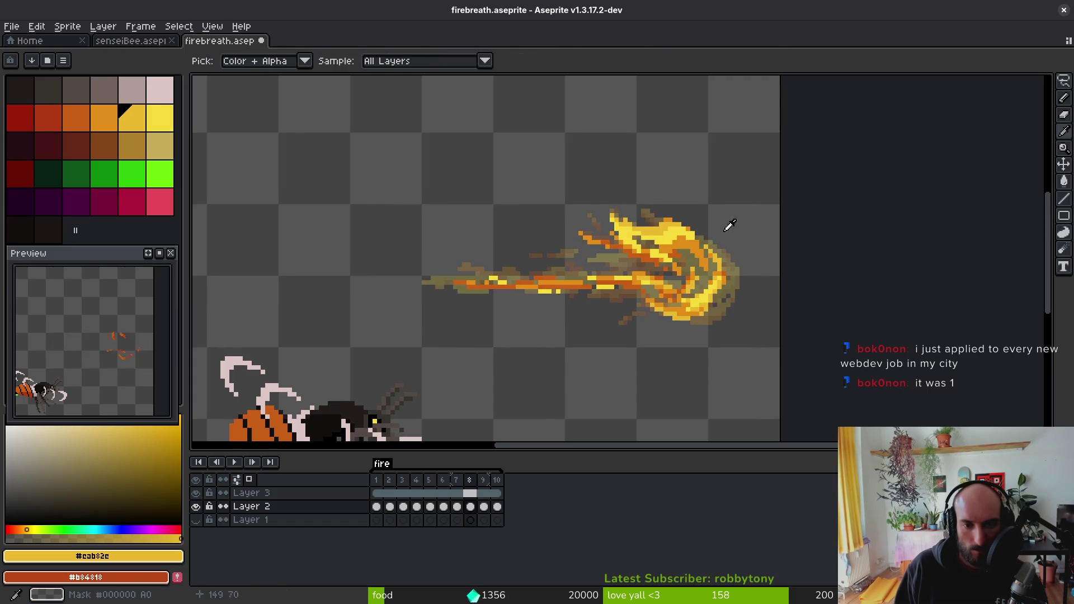
{"action": "mouse_move", "coordinate": [727, 211]}
{"action": "left_mouse_down"}
{"action": "mouse_move", "coordinate": [635, 359]}
{"action": "mouse_move", "coordinate": [730, 220]}
{"action": "left_mouse_up"}
{"action": "left_click_drag", "start_coordinate": [705, 274], "coordinate": [713, 277]}
{"action": "key", "text": "ctrl+d"}
- Shift frame 9's fire into place with two lasso moves
{"action": "key", "text": "period"}
{"action": "mouse_move", "coordinate": [711, 240]}
{"action": "left_mouse_down"}
{"action": "mouse_move", "coordinate": [484, 300]}
{"action": "mouse_move", "coordinate": [764, 265]}
{"action": "left_mouse_up"}
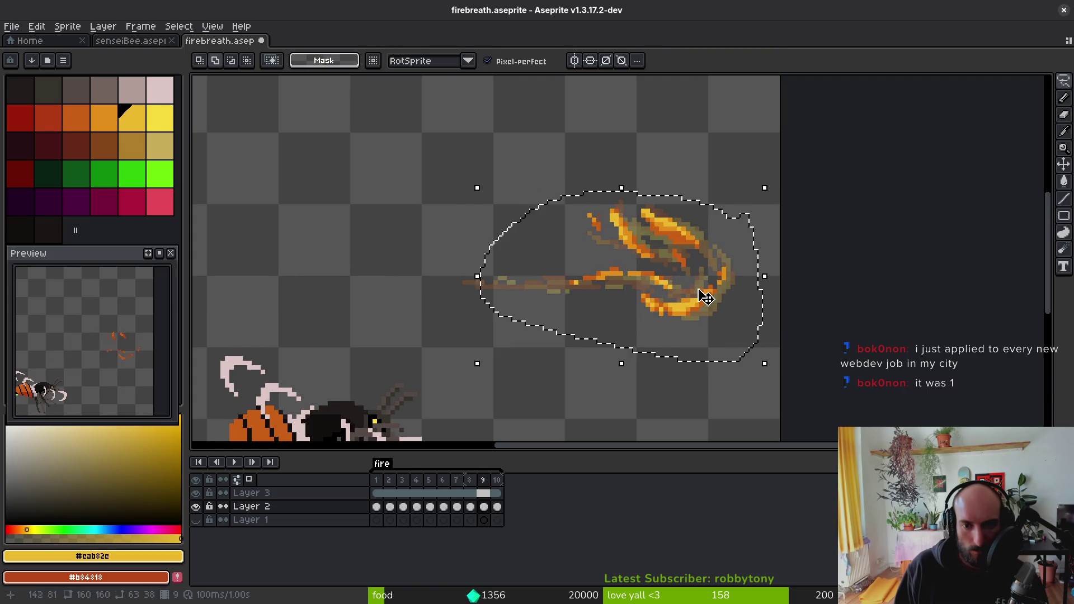
{"action": "left_click_drag", "start_coordinate": [699, 291], "coordinate": [712, 301]}
{"action": "key", "text": "ctrl+d"}
{"action": "mouse_move", "coordinate": [571, 174]}
{"action": "left_mouse_down"}
{"action": "mouse_move", "coordinate": [744, 278]}
{"action": "mouse_move", "coordinate": [733, 300]}
{"action": "left_mouse_up"}
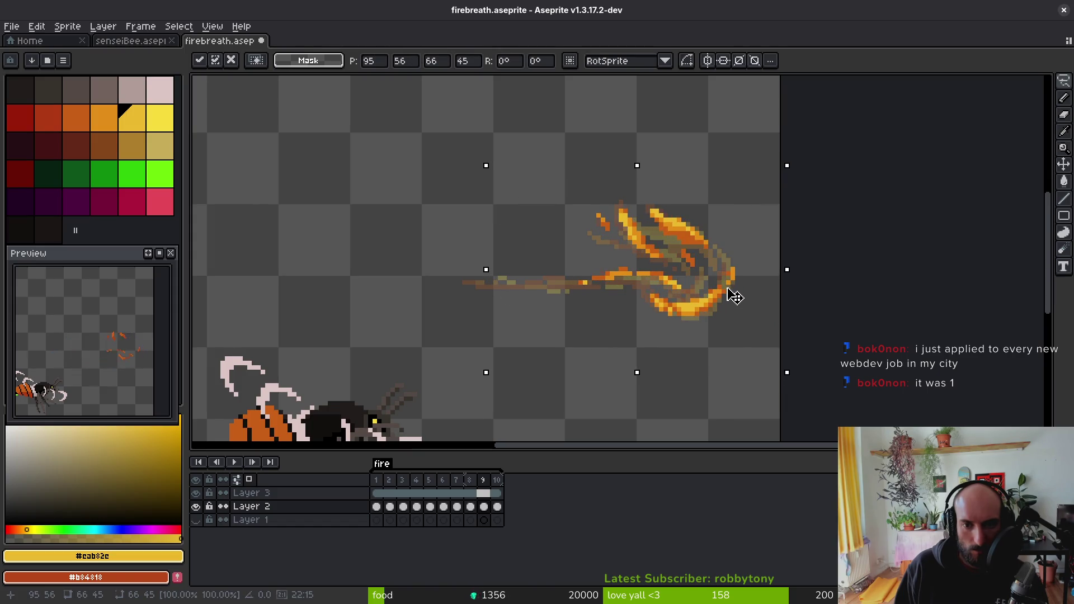
{"action": "key", "text": "ctrl+d"}
{"action": "scroll", "coordinate": [721, 301], "scroll_direction": "down", "scroll_amount": 1}
{"action": "key", "text": "Right"}
- Lasso frame 10's fire strokes and shift them slightly right and down
{"action": "key", "text": "q"}
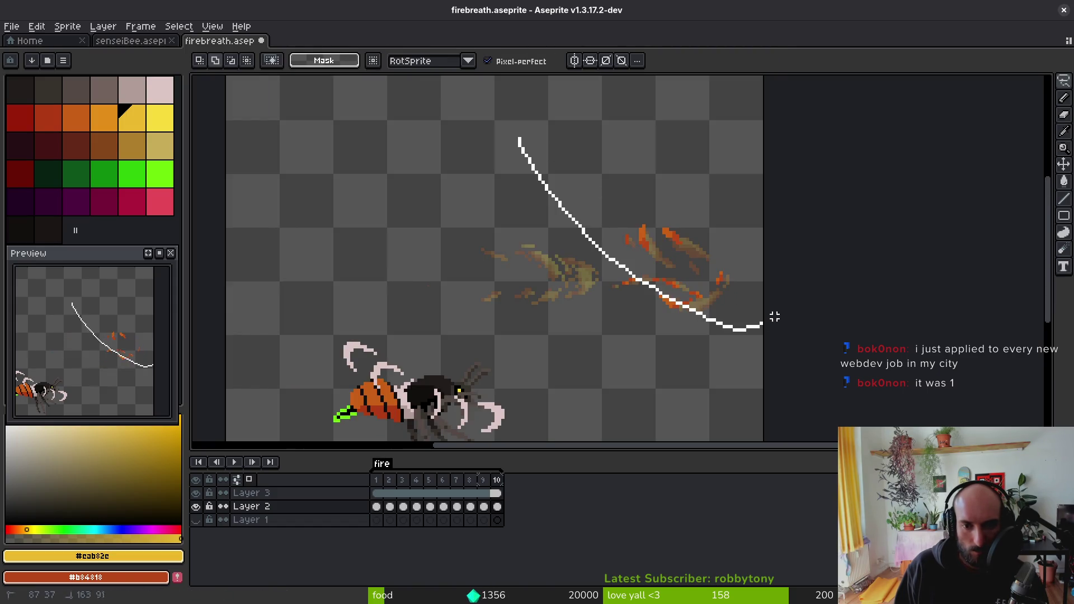
{"action": "left_click_drag", "start_coordinate": [516, 137], "coordinate": [774, 314]}
{"action": "left_click_drag", "start_coordinate": [765, 193], "coordinate": [763, 358]}
{"action": "scroll", "coordinate": [751, 245], "scroll_direction": "up", "scroll_amount": 2}
{"action": "left_click_drag", "start_coordinate": [690, 319], "coordinate": [700, 329]}
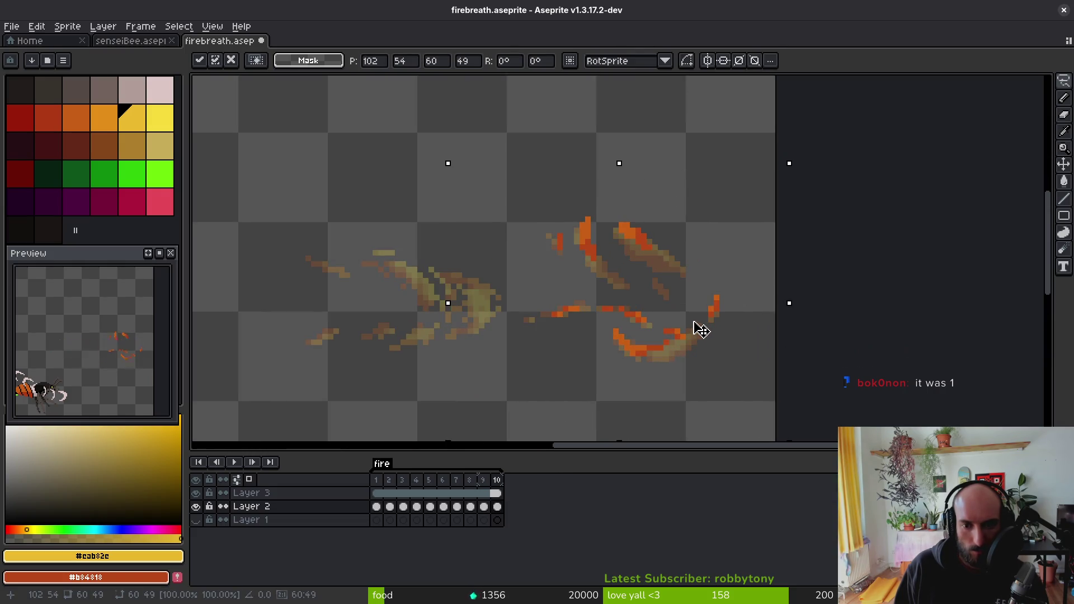
{"action": "key", "text": "ctrl+d"}
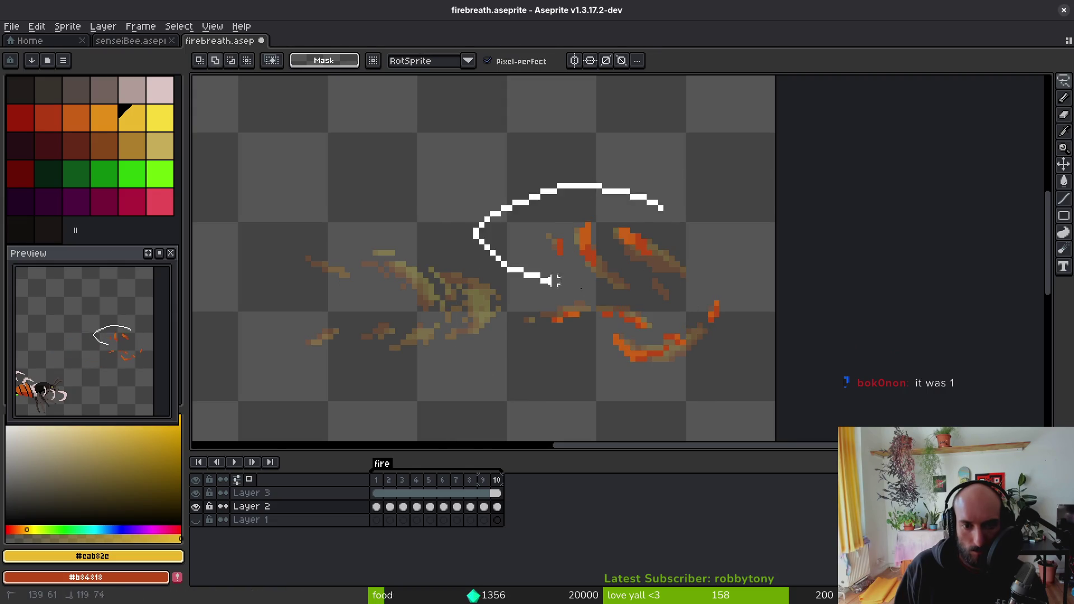
{"action": "left_click_drag", "start_coordinate": [554, 281], "coordinate": [671, 258]}
{"action": "key", "text": "ctrl+d"}
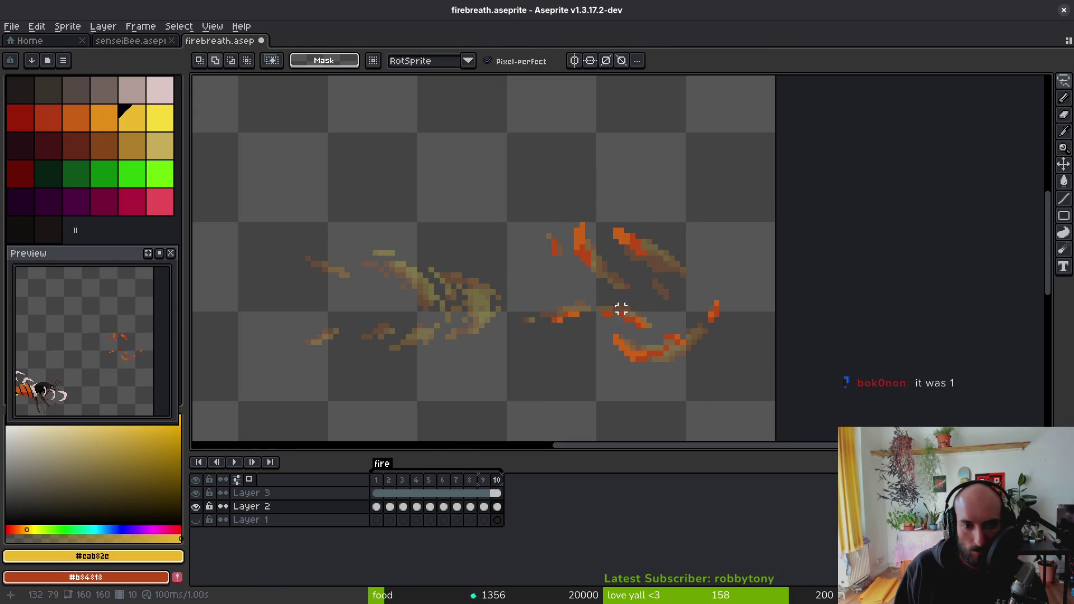
- Save the file and nudge the lower fire curl up one pixel
{"action": "scroll", "coordinate": [570, 274], "scroll_direction": "up", "scroll_amount": 1}
{"action": "scroll", "coordinate": [549, 246], "scroll_direction": "up", "scroll_amount": 1}
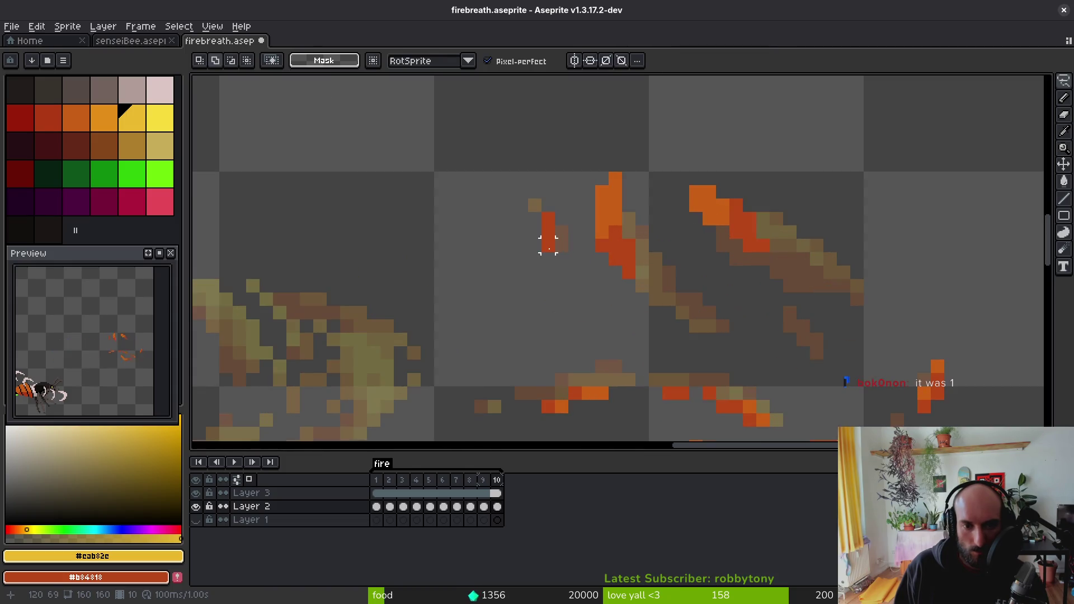
{"action": "key", "text": "e"}
{"action": "scroll", "coordinate": [604, 324], "scroll_direction": "down", "scroll_amount": 3}
{"action": "key", "text": "ctrl+s"}
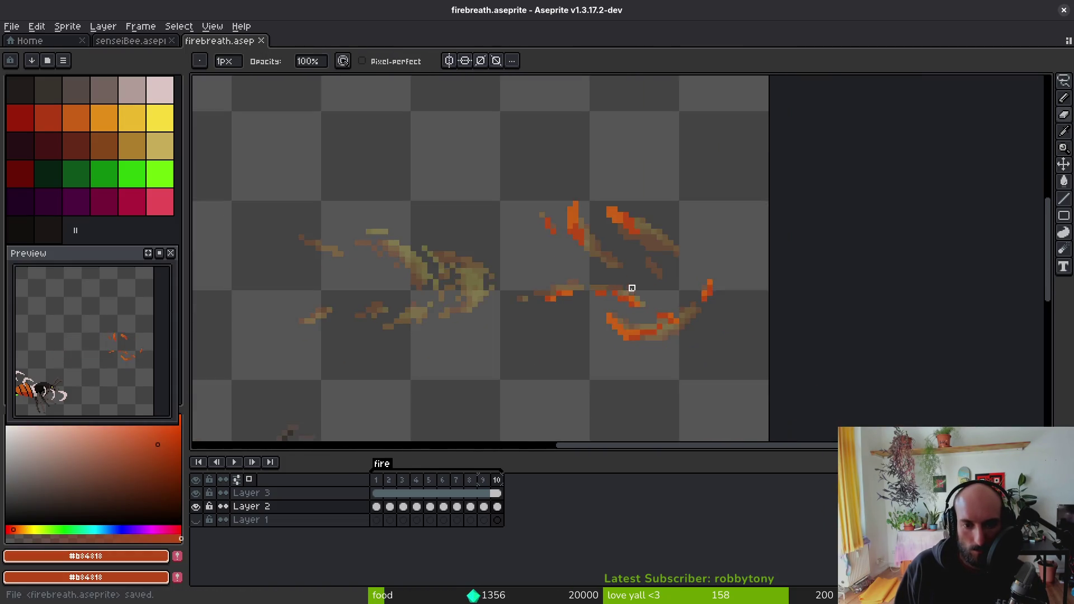
{"action": "scroll", "coordinate": [671, 295], "scroll_direction": "down", "scroll_amount": 1}
{"action": "key", "text": "i"}
{"action": "key", "text": "q"}
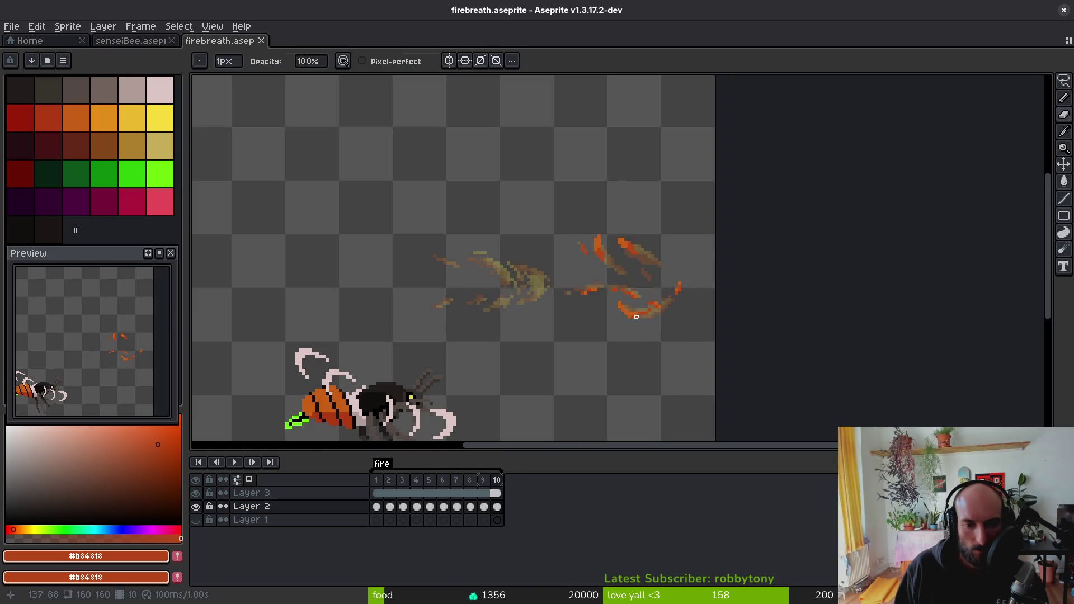
{"action": "scroll", "coordinate": [626, 292], "scroll_direction": "up", "scroll_amount": 3}
{"action": "scroll", "coordinate": [656, 319], "scroll_direction": "up", "scroll_amount": 3}
{"action": "left_click", "coordinate": [636, 322]}
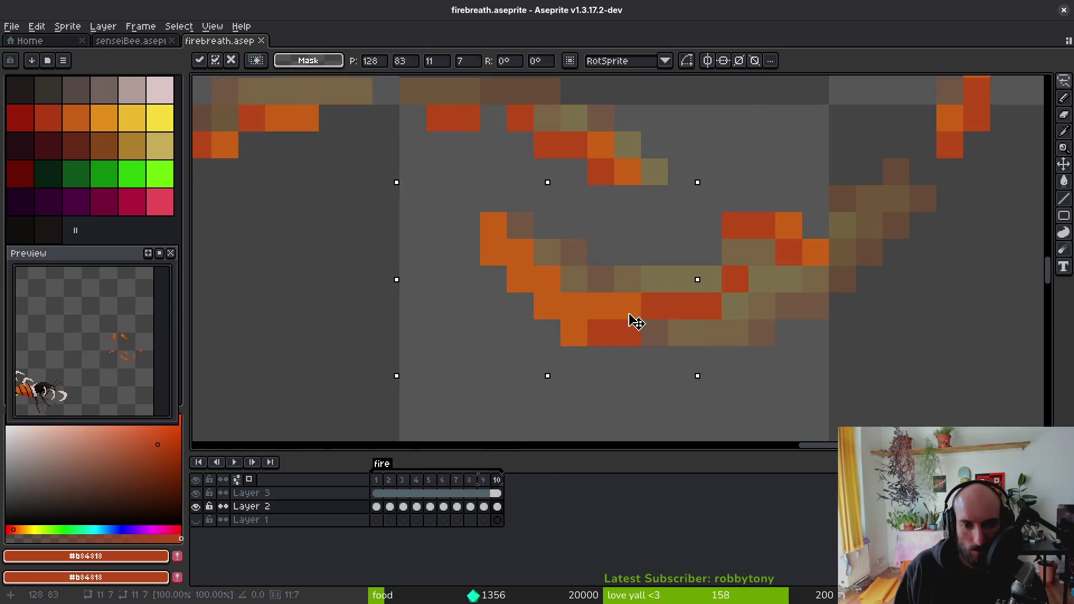
{"action": "key", "text": "Up"}
- Pencil one red pixel into the curl and save firebreath.aseprite
{"action": "key", "text": "b"}
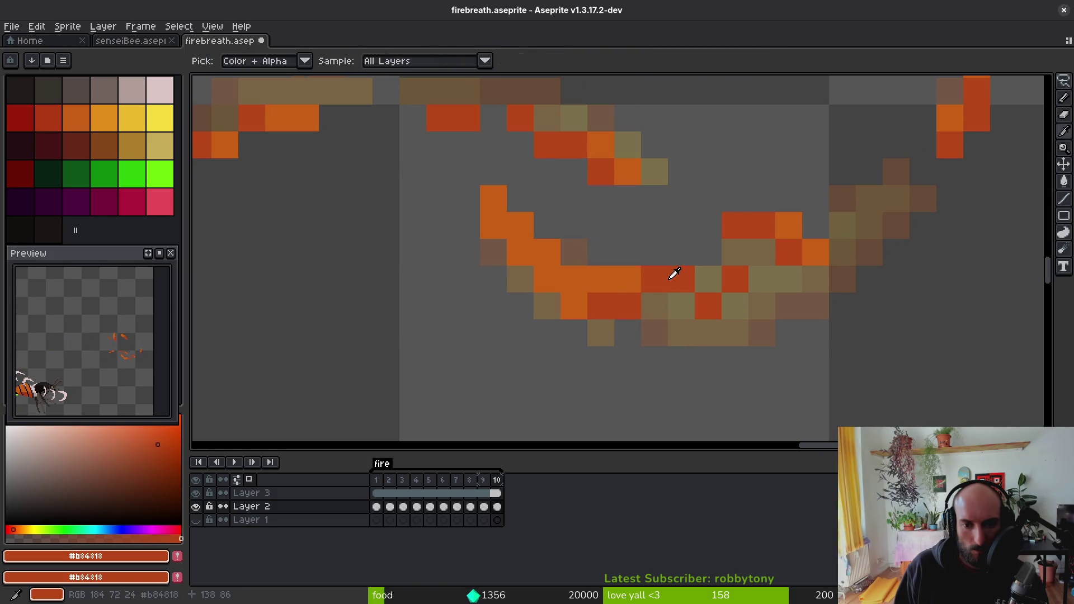
{"action": "left_click", "coordinate": [687, 301]}
{"action": "scroll", "coordinate": [692, 284], "scroll_direction": "down", "scroll_amount": 3}
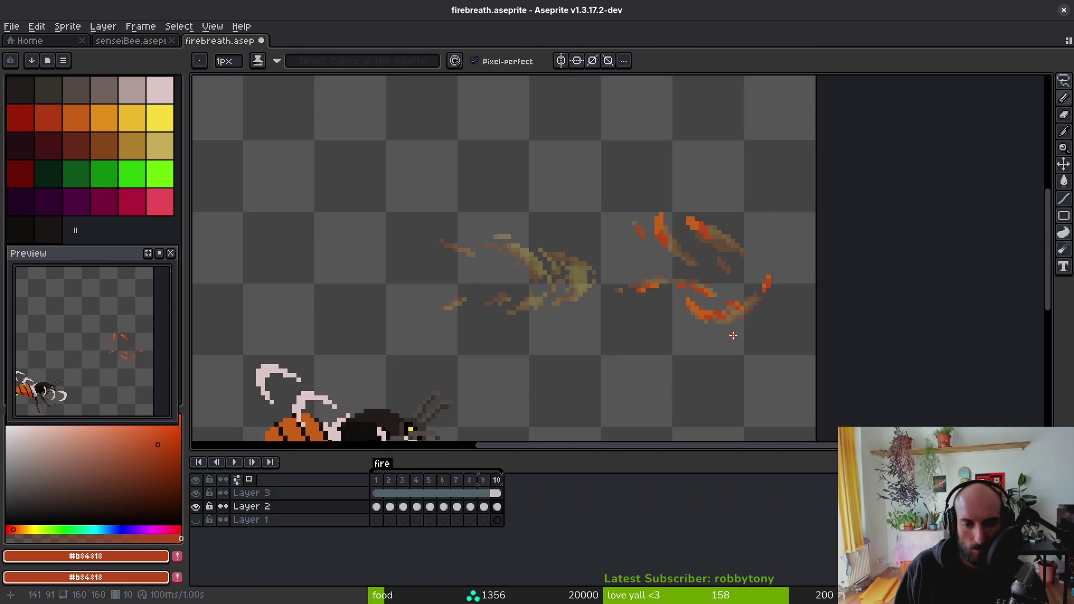
{"action": "key", "text": "ctrl+s"}
{"action": "scroll", "coordinate": [666, 281], "scroll_direction": "up", "scroll_amount": 2}
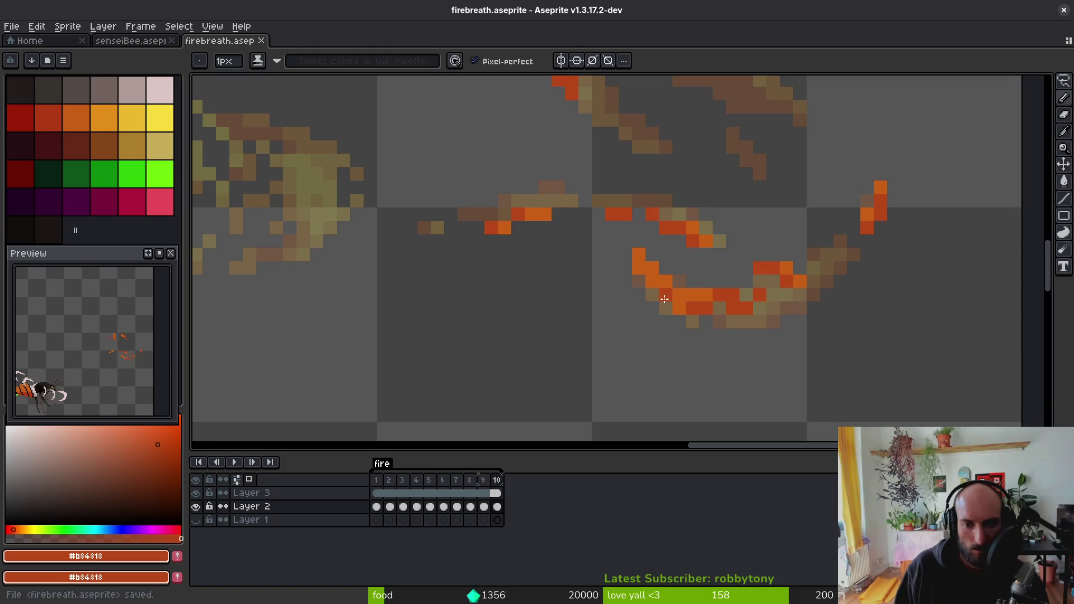
{"action": "scroll", "coordinate": [682, 325], "scroll_direction": "down", "scroll_amount": 4}
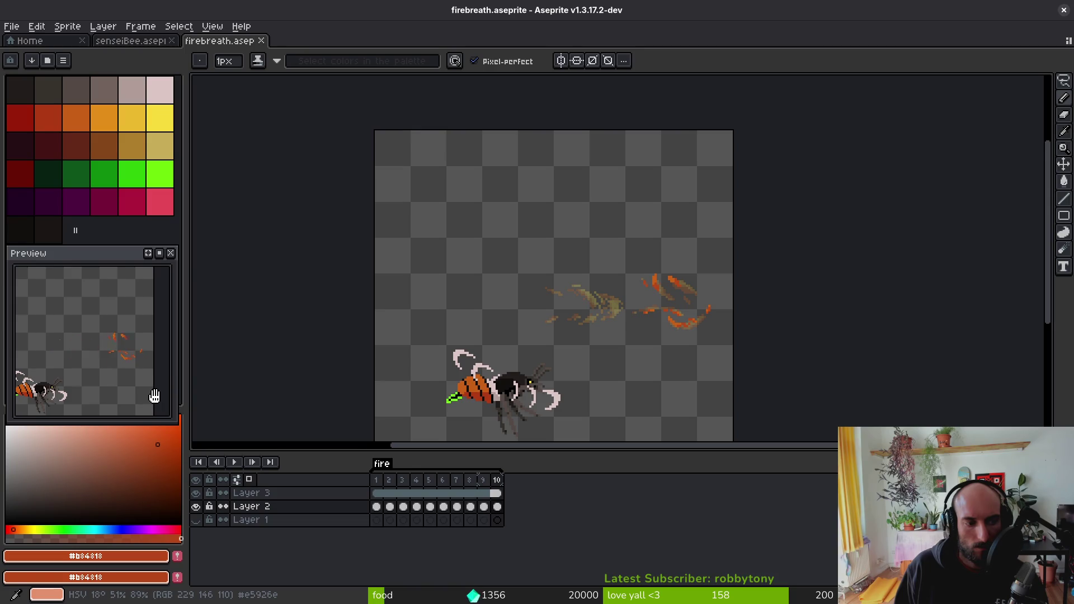
{"action": "key", "text": "ctrl+s"}
{"action": "left_click_drag", "start_coordinate": [617, 344], "coordinate": [615, 271]}
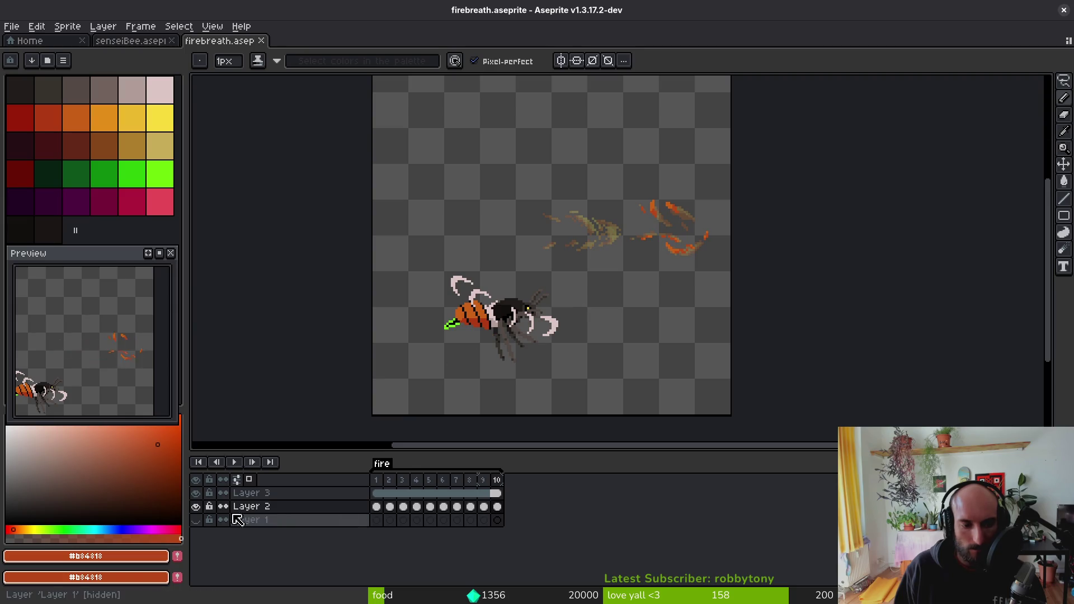
- Hide the bee layer (Layer 1) and generate a sprite sheet from all fire-breath frames
{"action": "left_click", "coordinate": [195, 493]}
{"action": "key", "text": "ctrl+e"}
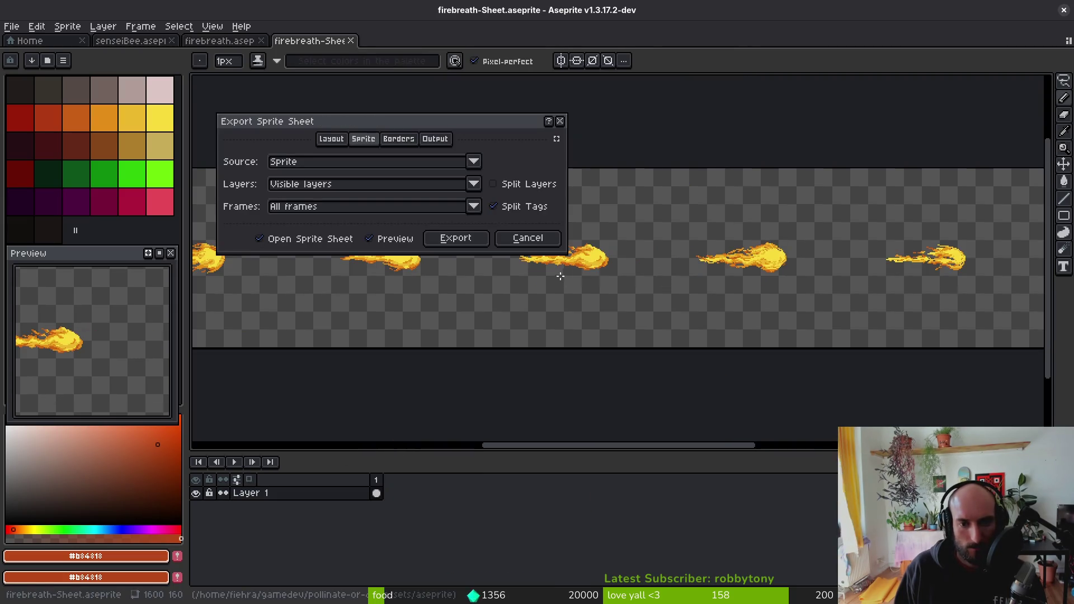
{"action": "left_click", "coordinate": [455, 238]}
- Export the sheet to art/vfx/firebreath-Sheet.png, overwriting the existing file
{"action": "key", "text": "ctrl+alt+shift+s"}
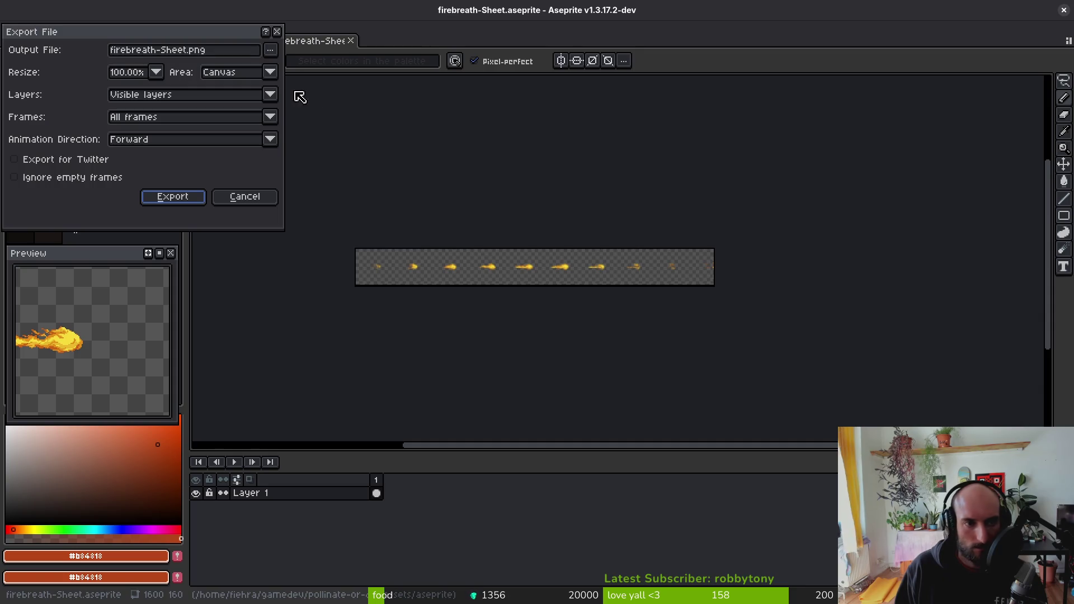
{"action": "left_click", "coordinate": [270, 50]}
{"action": "left_click", "coordinate": [307, 68]}
{"action": "left_click", "coordinate": [164, 124]}
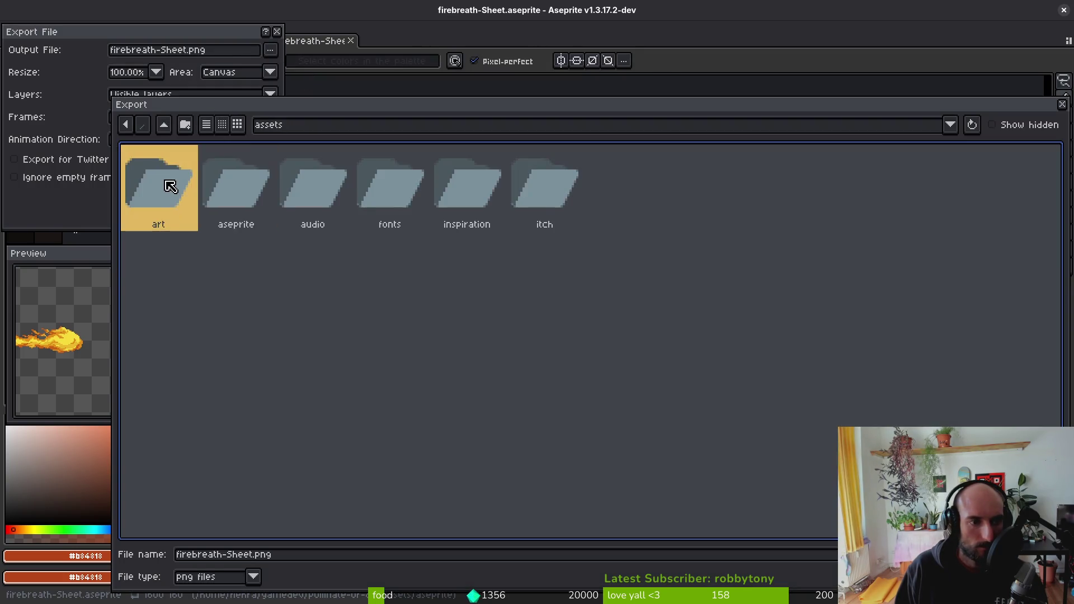
{"action": "double_click", "coordinate": [168, 180]}
{"action": "double_click", "coordinate": [734, 277]}
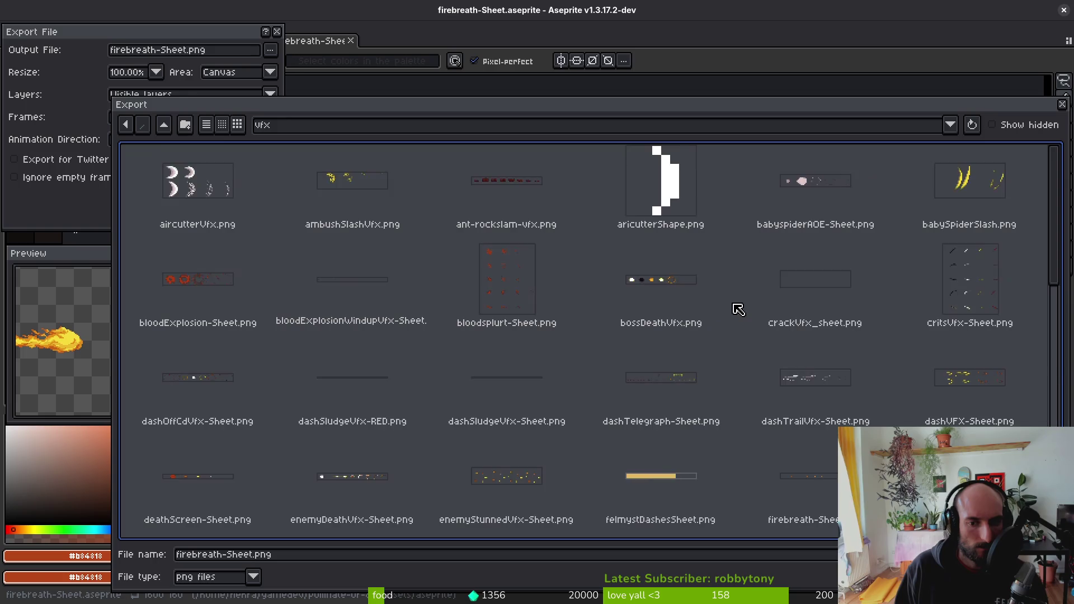
{"action": "scroll", "coordinate": [744, 357], "scroll_direction": "down", "scroll_amount": 5}
{"action": "scroll", "coordinate": [745, 363], "scroll_direction": "up", "scroll_amount": 2}
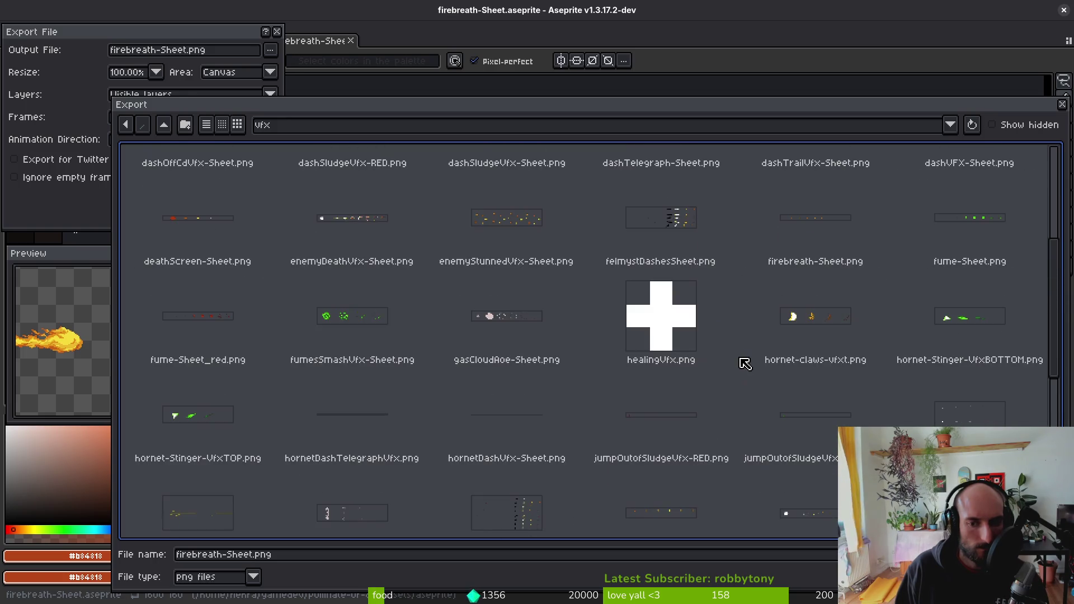
{"action": "left_click", "coordinate": [806, 245]}
{"action": "double_click", "coordinate": [805, 244]}
{"action": "left_click", "coordinate": [457, 337]}
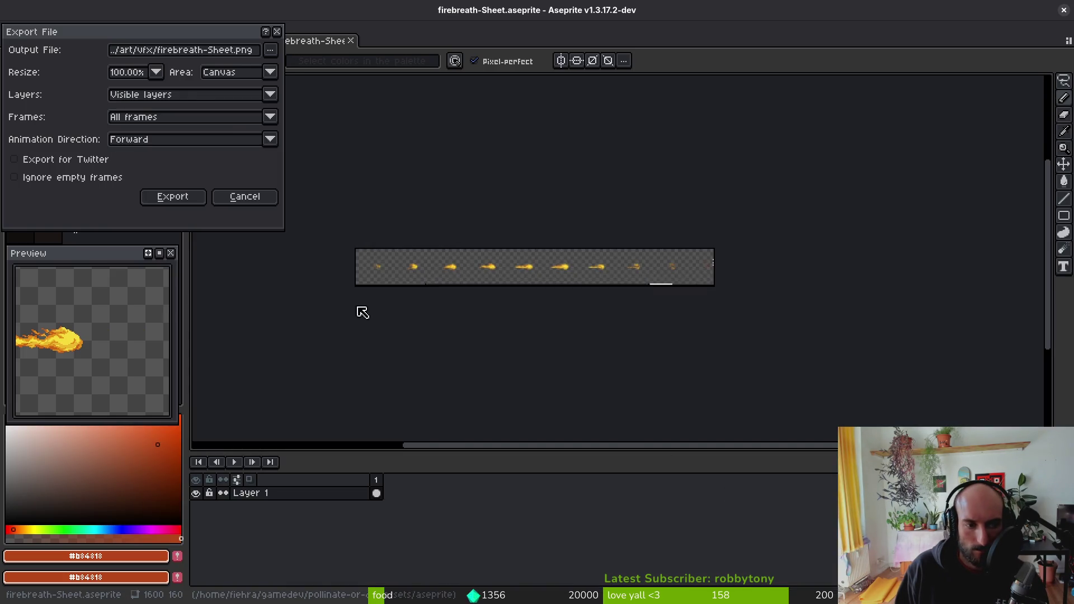
{"action": "left_click", "coordinate": [166, 201]}
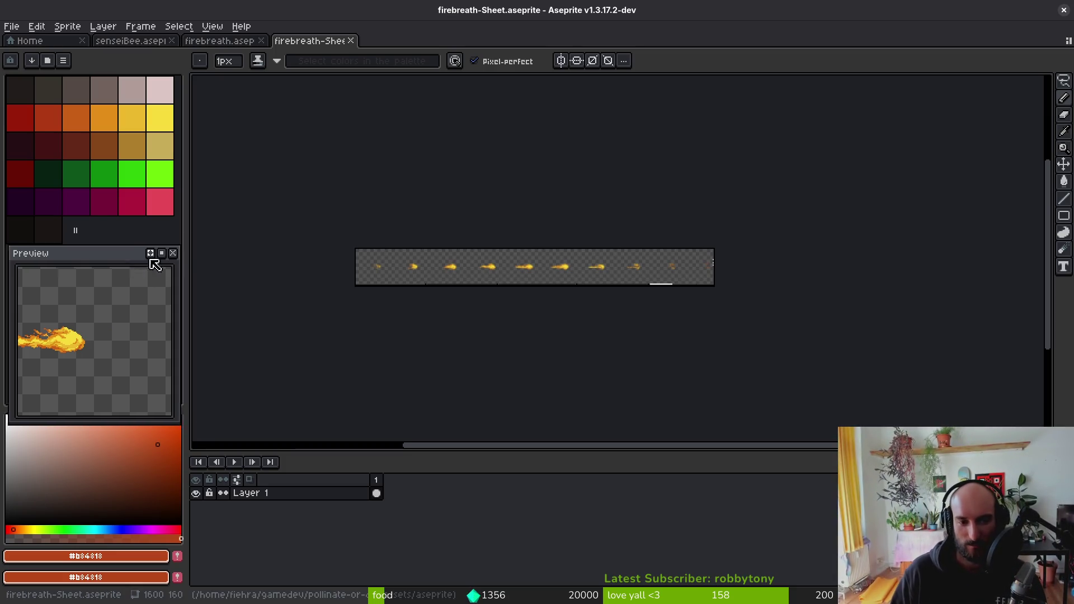
- Save the generated sheet as firebreath-Sheet.aseprite and close its tab
{"action": "mouse_move", "coordinate": [156, 259]}
{"action": "left_mouse_down"}
{"action": "mouse_move", "coordinate": [278, 266]}
{"action": "mouse_move", "coordinate": [160, 272]}
{"action": "mouse_move", "coordinate": [136, 260]}
{"action": "left_mouse_up"}
{"action": "key", "text": "ctrl+s"}
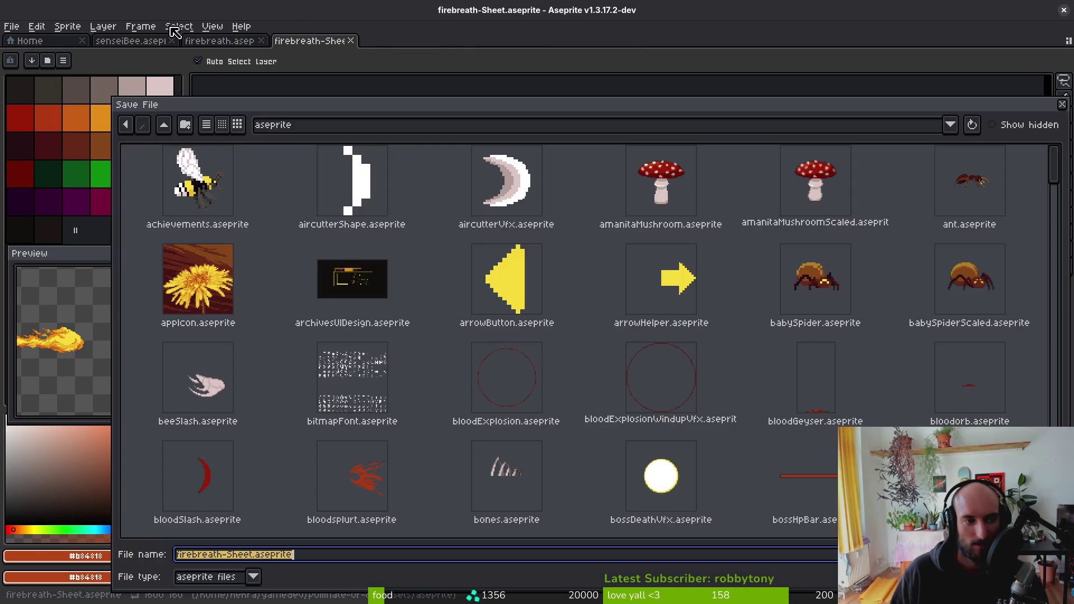
{"action": "key", "text": "Return"}
{"action": "left_click", "coordinate": [350, 41]}
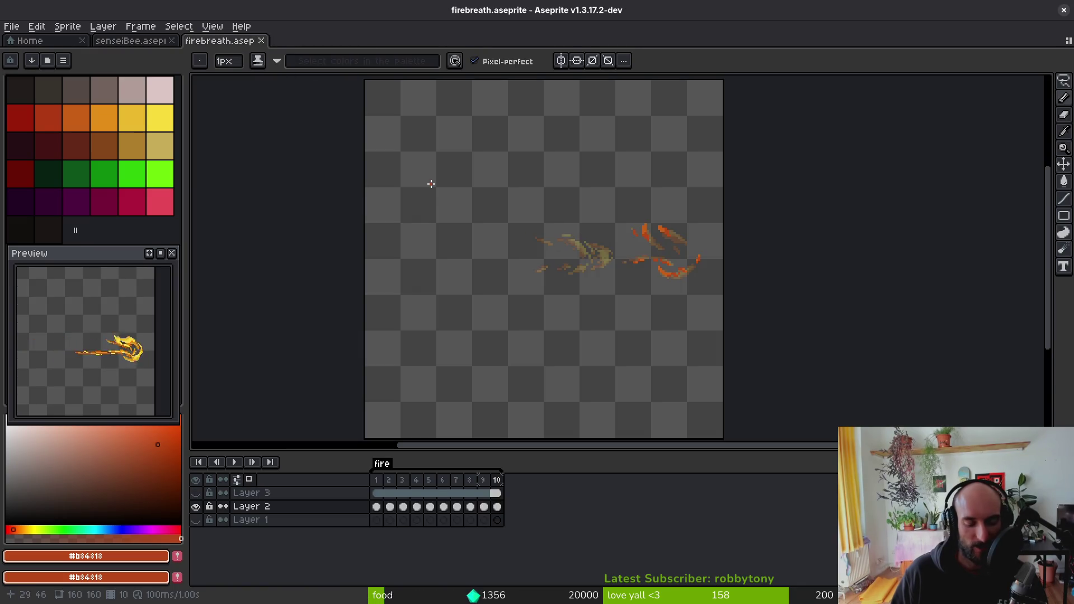
{"action": "key", "text": "alt+Tab"}
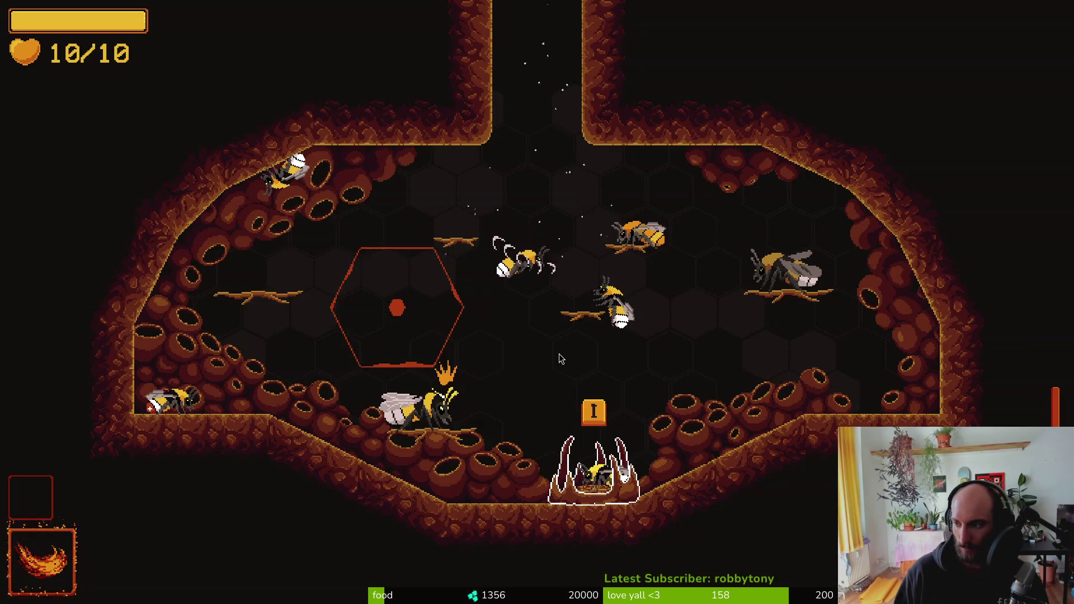
- Switch to the running bee game and fire the breath attack at a spot in the arena
{"action": "key", "text": "alt+Tab"}
{"action": "key", "text": "alt+Tab"}
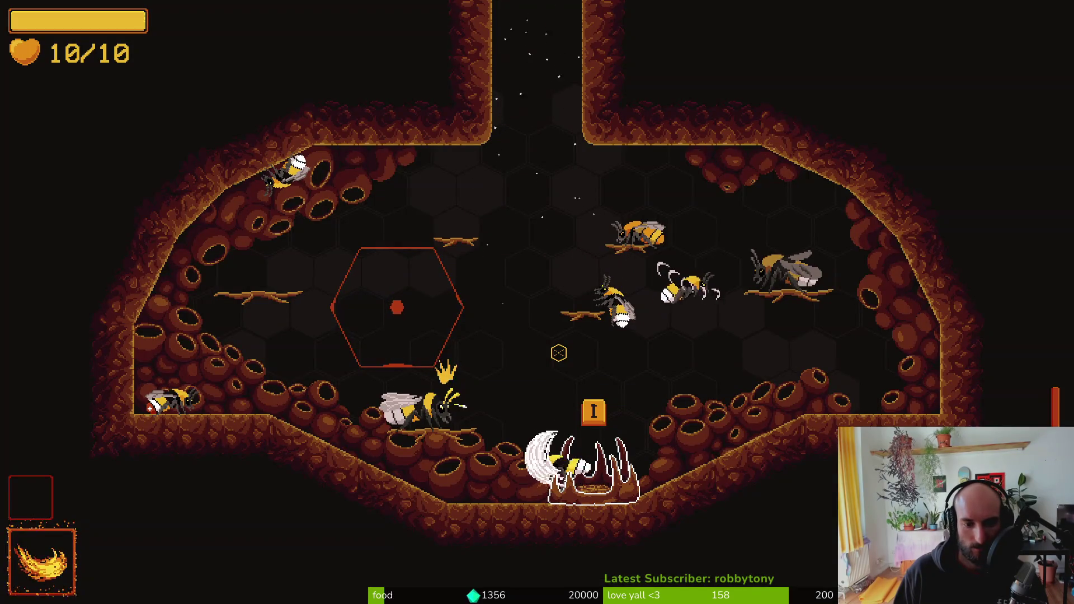
{"action": "left_click", "coordinate": [559, 353]}
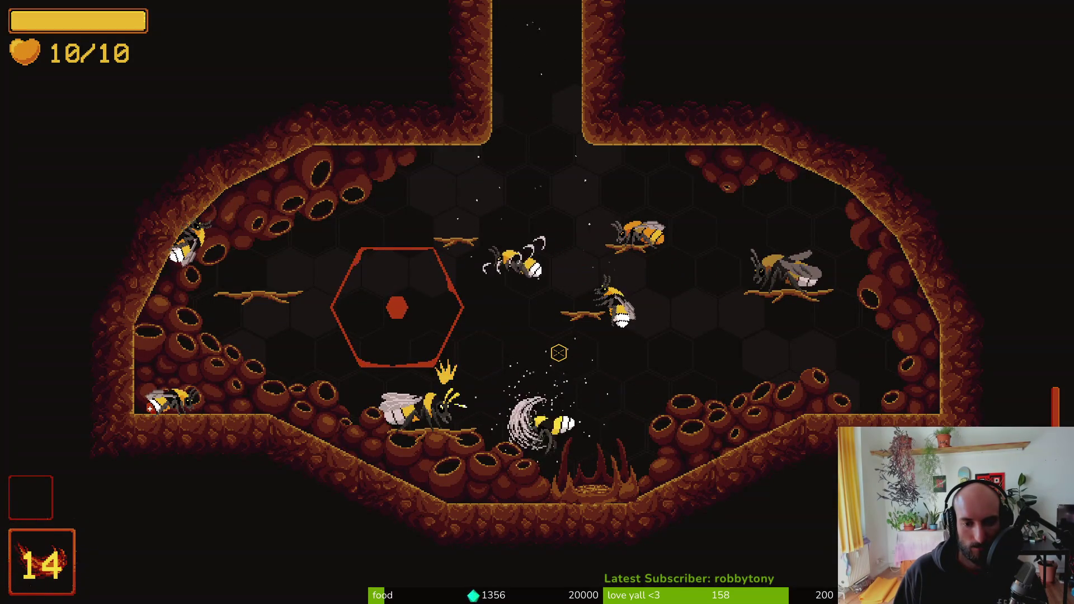
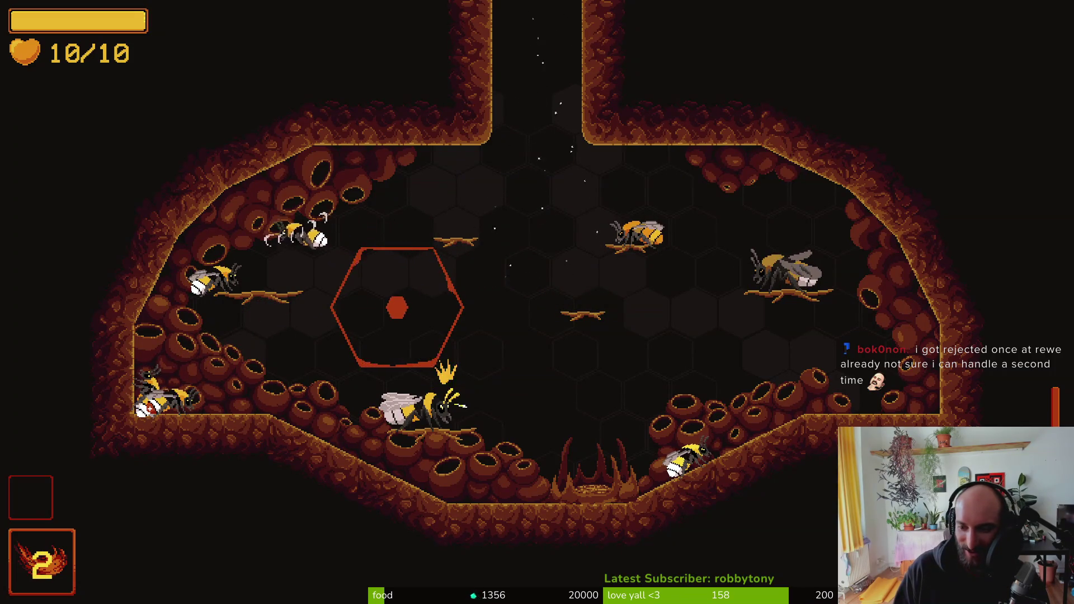
- Review the 14 debugger errors about emit_quest_completed receiving Nil
{"action": "key", "text": "alt+Tab"}
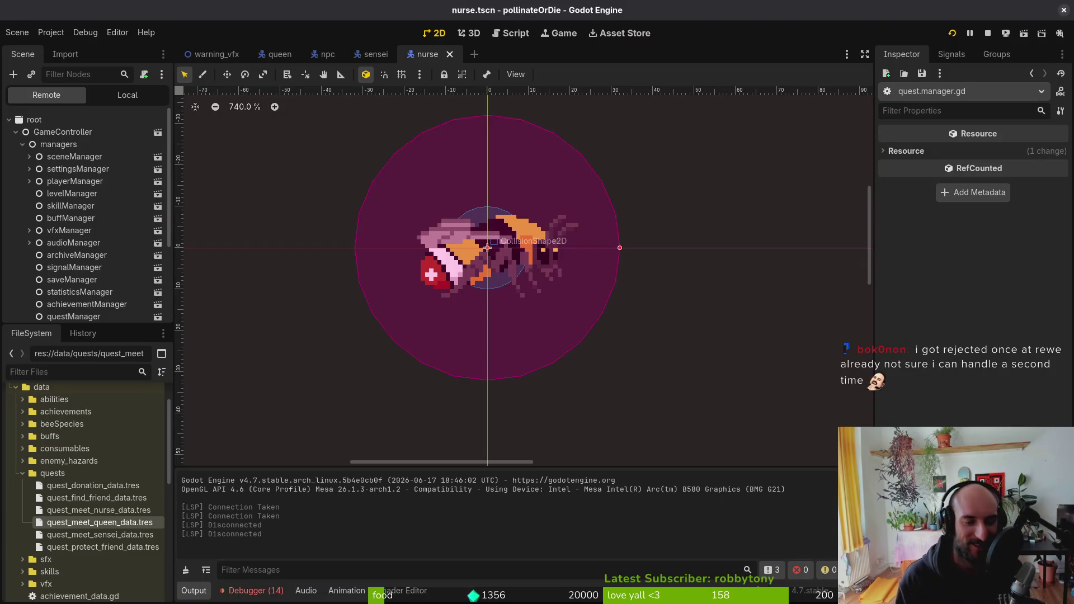
{"action": "left_click", "coordinate": [256, 588]}
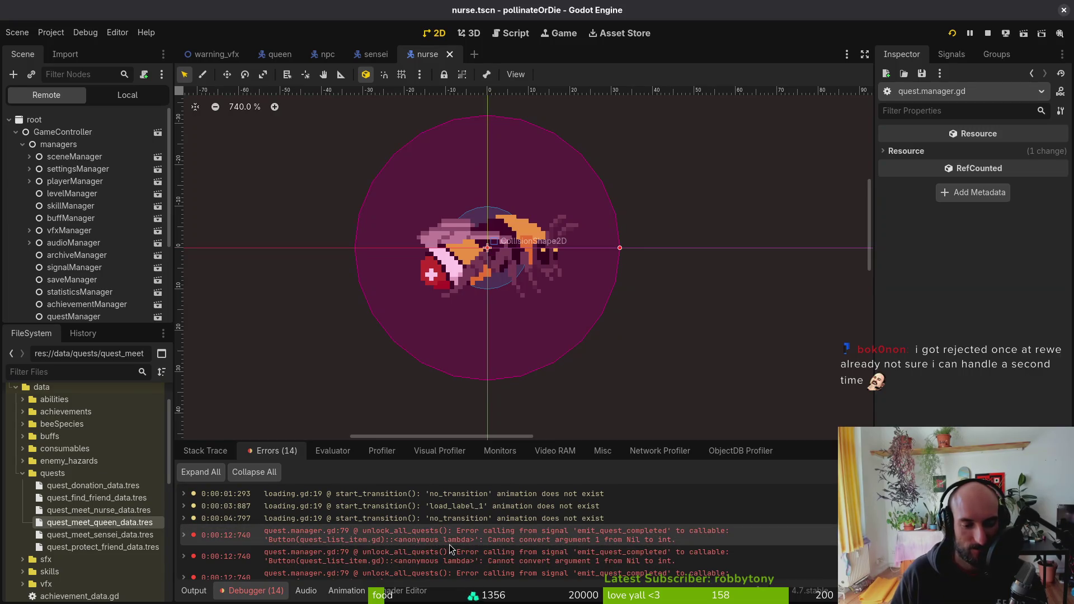
{"action": "scroll", "coordinate": [442, 545], "scroll_direction": "down", "scroll_amount": 1}
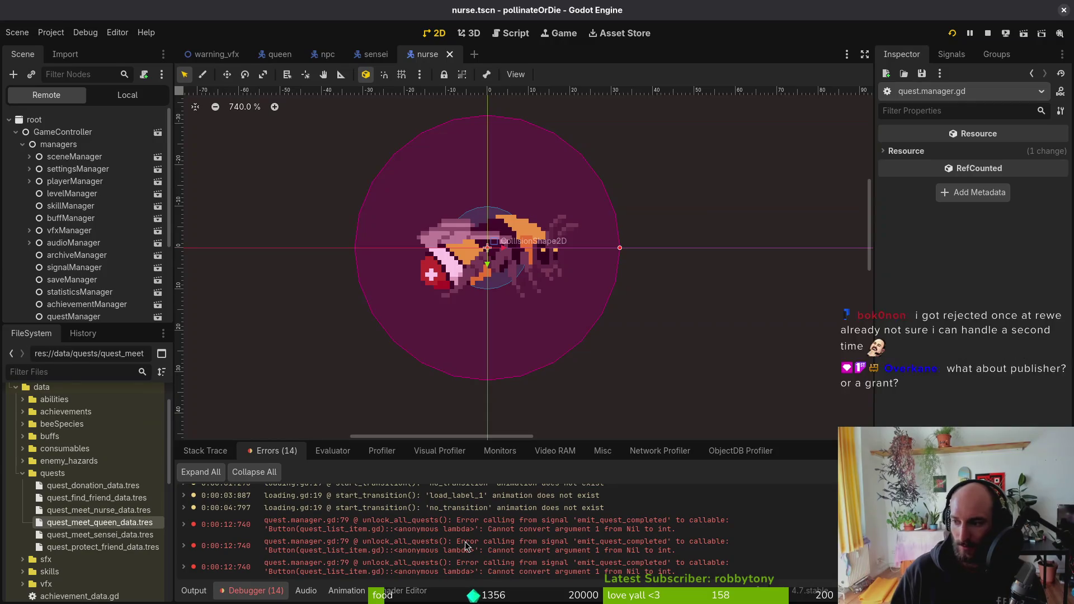
- Launch vim in the project terminal
{"action": "key", "text": "alt+Tab"}
{"action": "type", "text": "vim"}
{"action": "key", "text": "Return"}
- Open quest_list_item.gd, append .quest_type to emit(quest_data) and save, then undo it
{"action": "type", "text": "queli"}
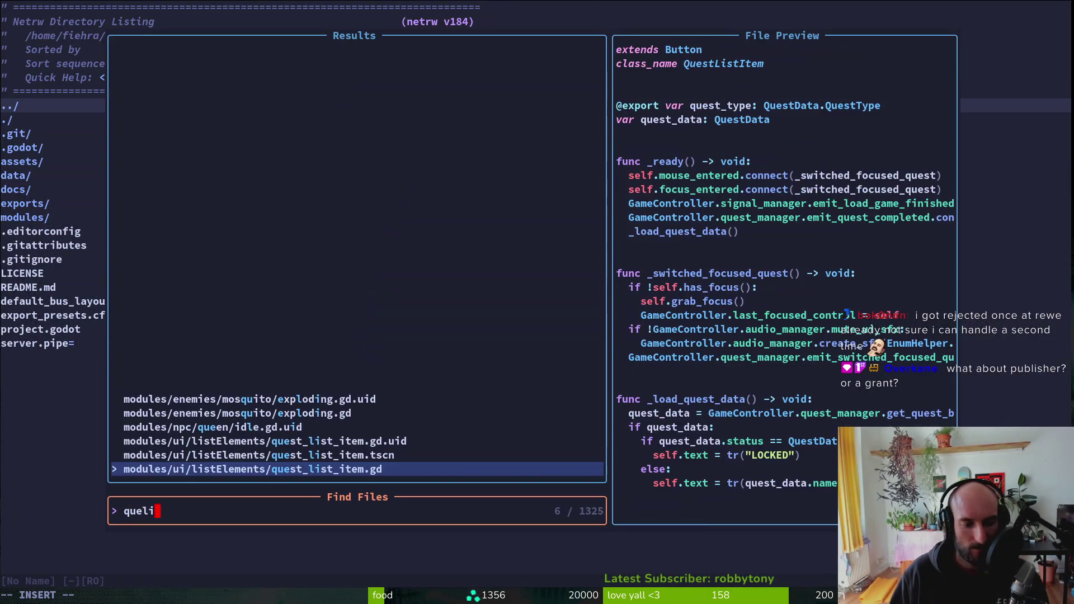
{"action": "key", "text": "Return"}
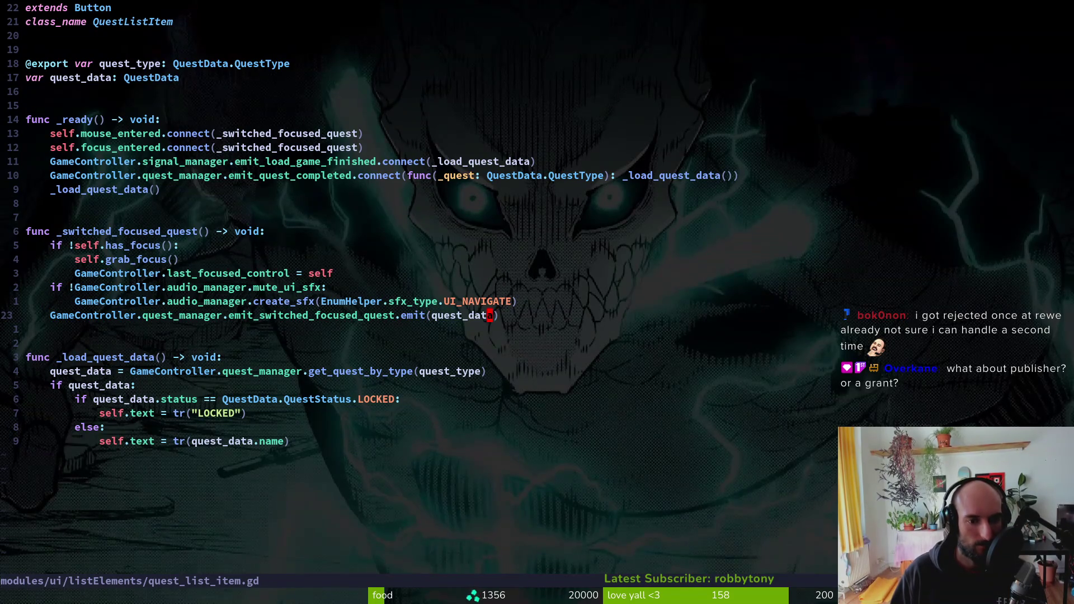
{"action": "type", "text": ".quest_type"}
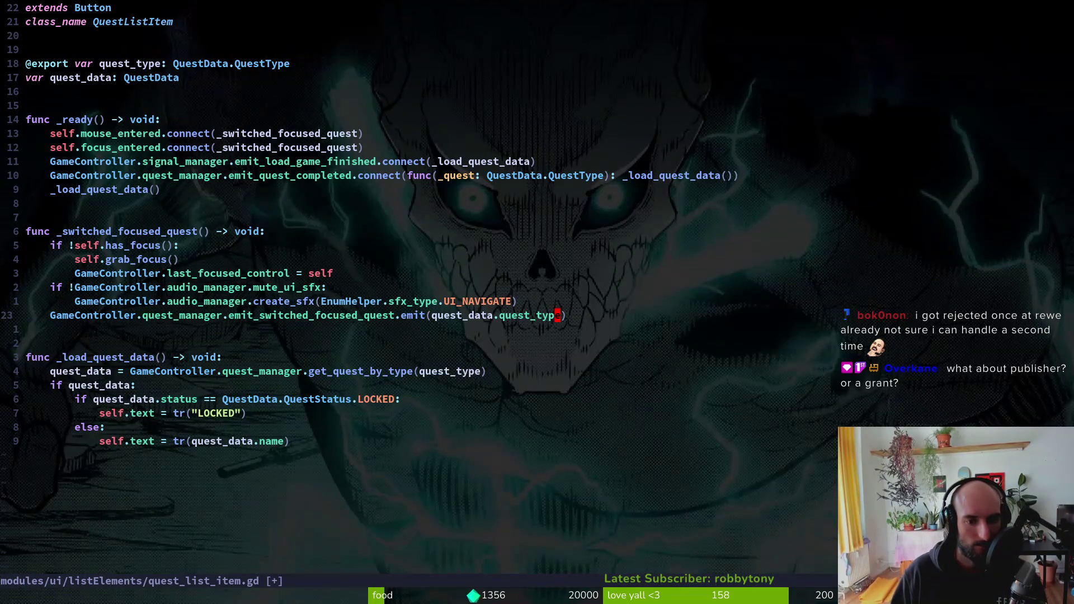
{"action": "type", "text": ":w"}
{"action": "key", "text": "Return"}
{"action": "key", "text": "u"}
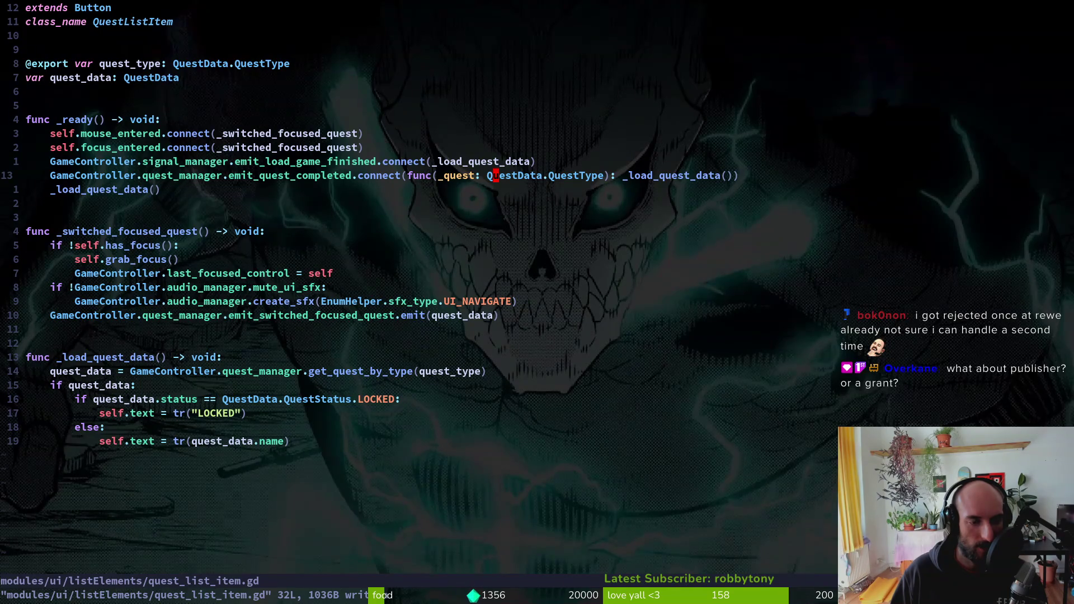
- Compare the script with the Godot error details, then start a project file search
{"action": "key", "text": "alt+Tab"}
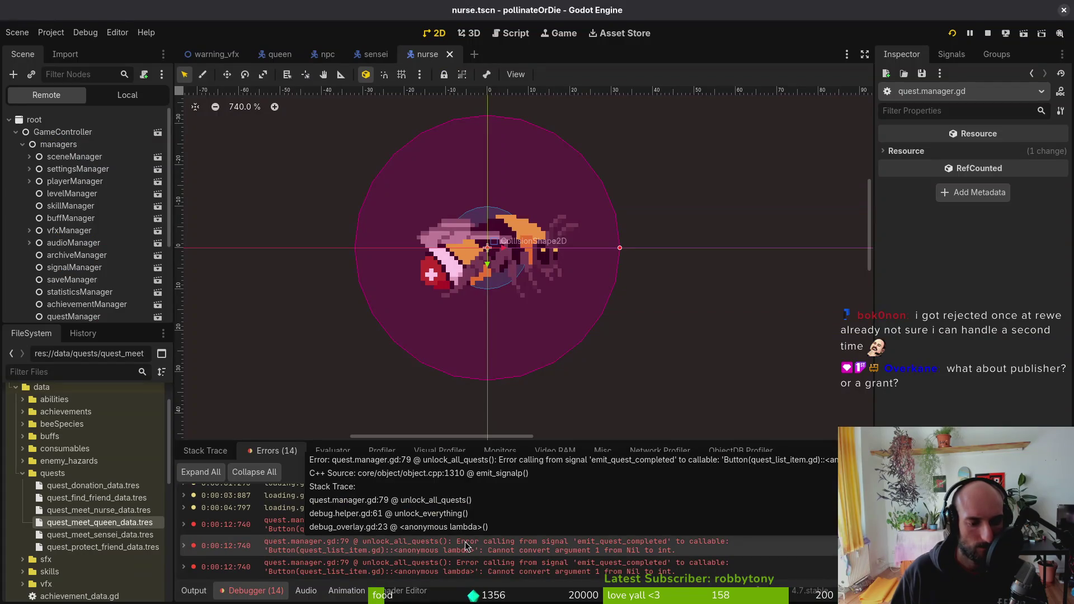
{"action": "key", "text": "alt+Tab"}
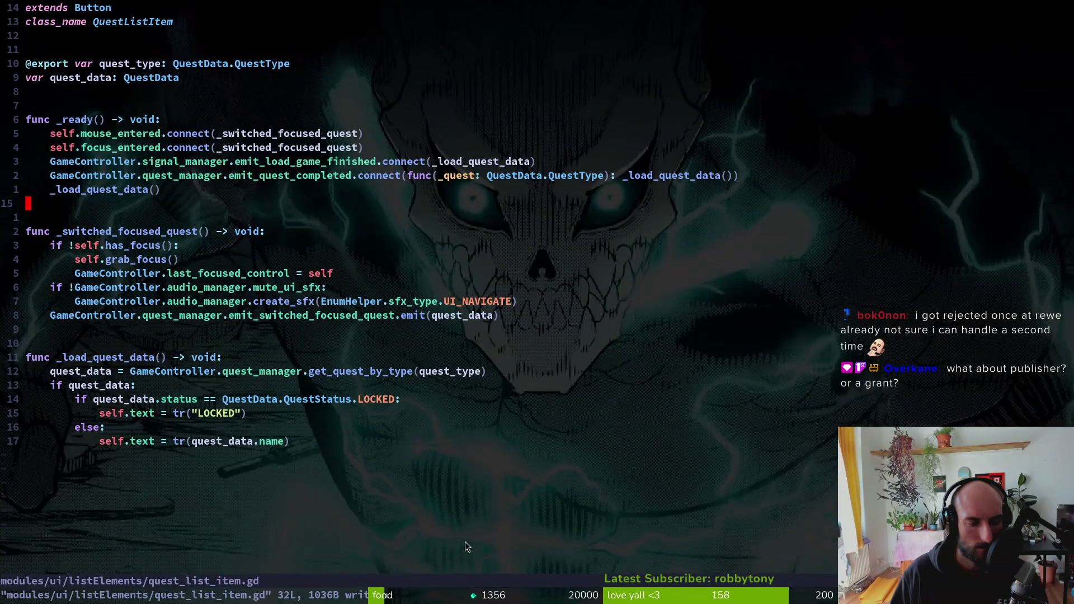
{"action": "key", "text": "alt+Tab"}
{"action": "key", "text": "alt+Tab"}
{"action": "key", "text": "alt+Tab"}
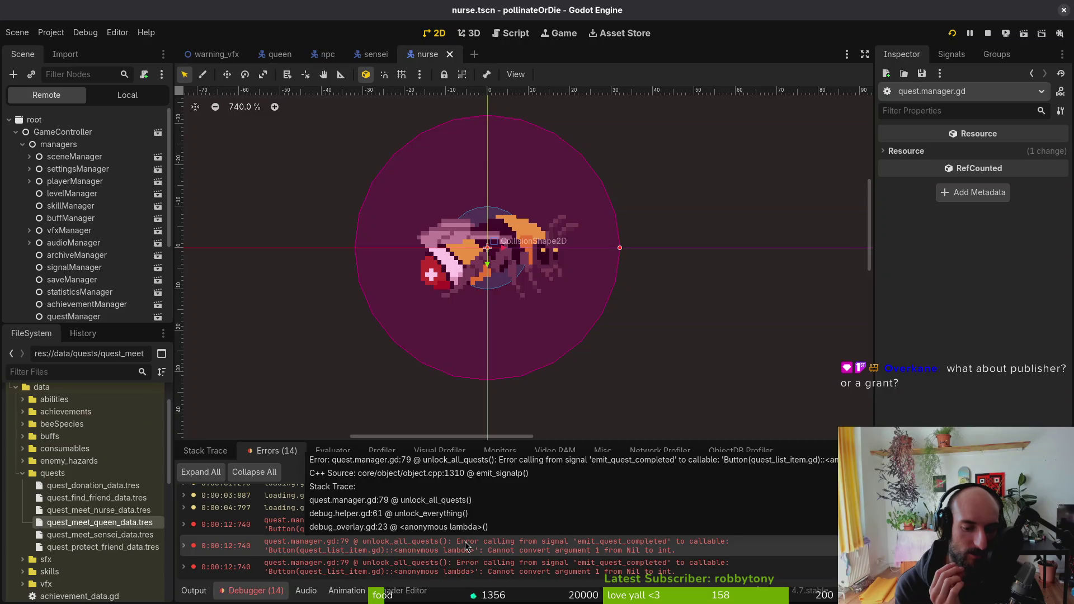
{"action": "key", "text": "alt+Tab"}
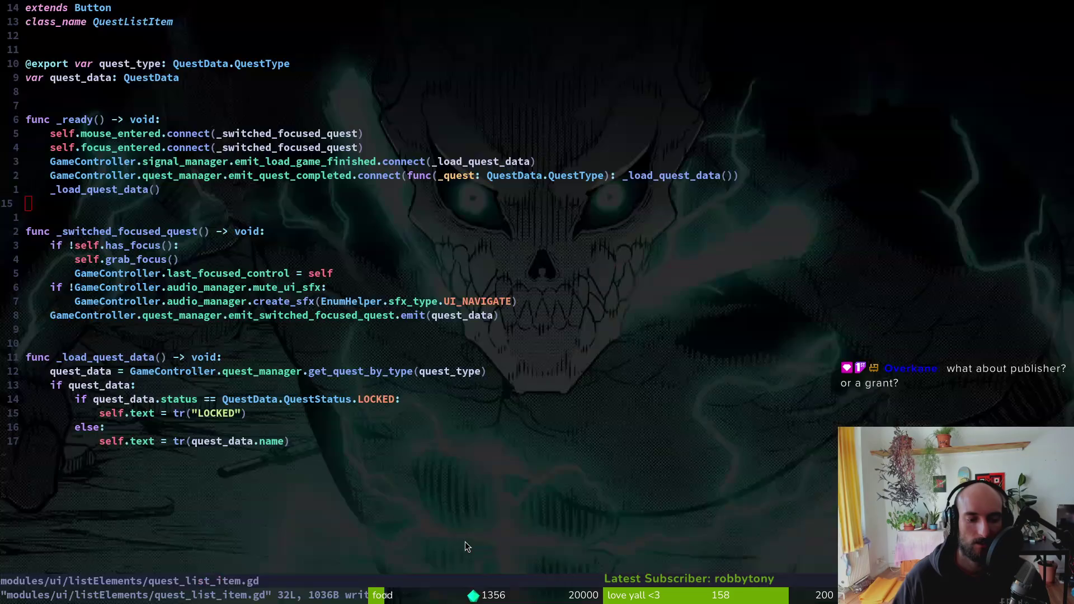
{"action": "key", "text": "space"}
- Open quest.manager.gd, delete the emit_quest_completed line at 79, and save
{"action": "key", "text": "f"}
{"action": "key", "text": "f"}
{"action": "type", "text": "questma"}
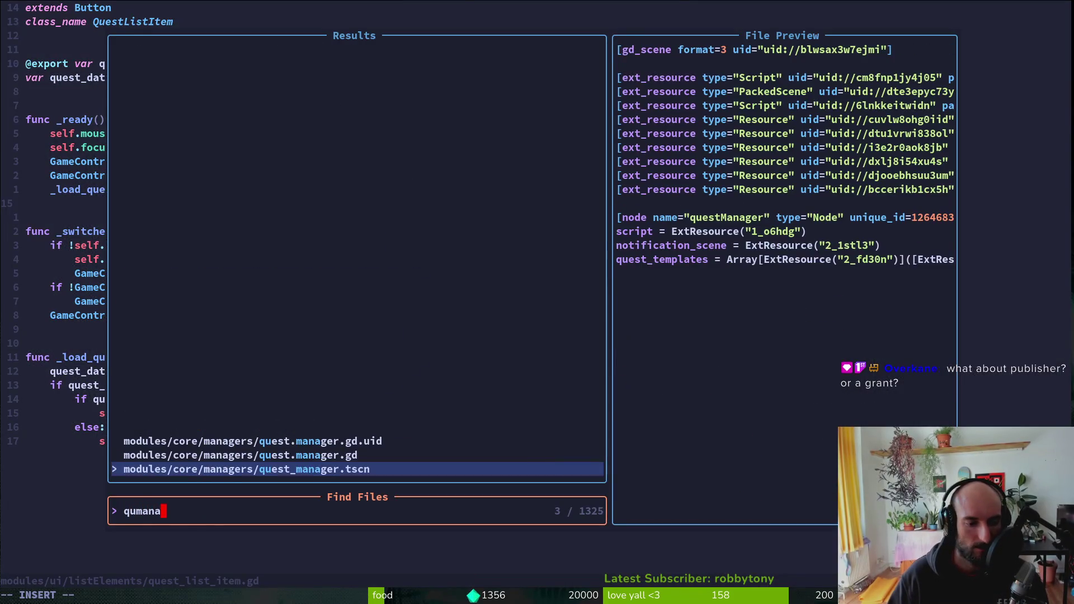
{"action": "key", "text": "Return"}
{"action": "key", "text": "Return"}
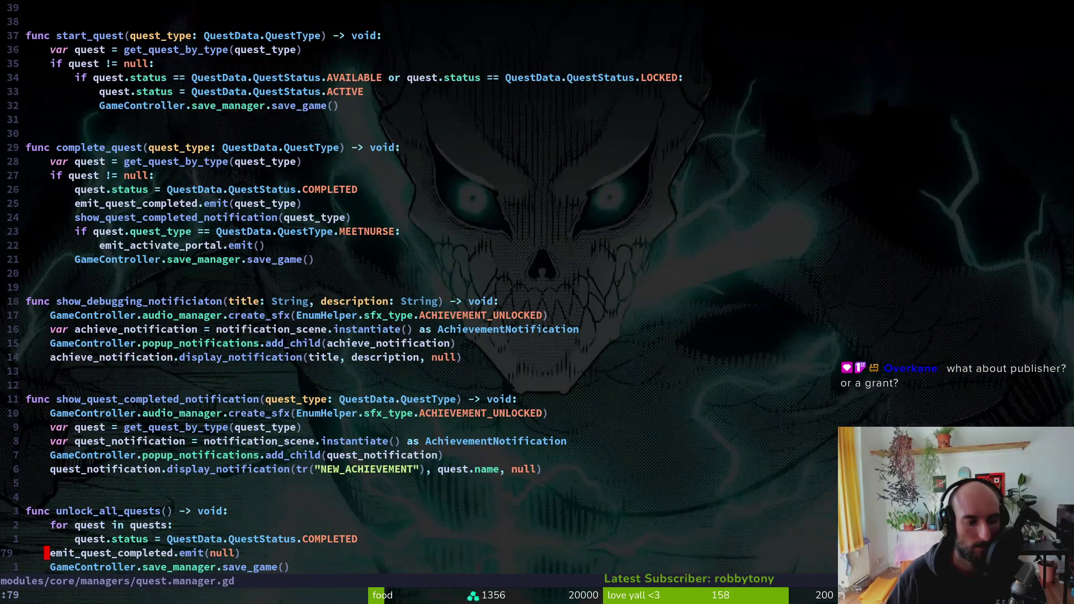
{"action": "key", "text": "shift+v"}
{"action": "key", "text": "Escape"}
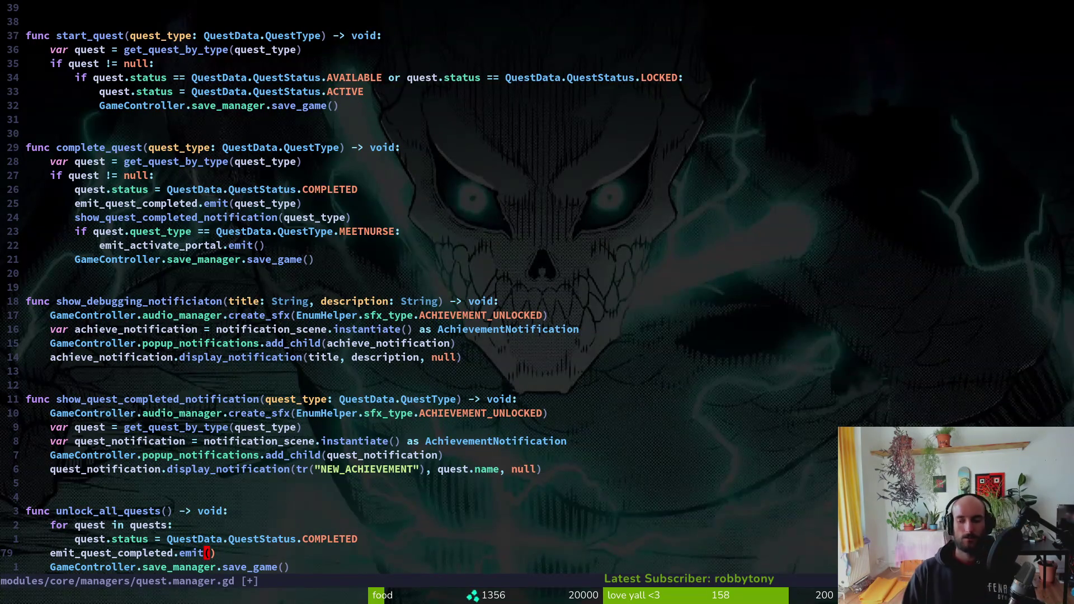
{"action": "key", "text": "d"}
{"action": "key", "text": "d"}
{"action": "type", "text": ":w"}
{"action": "key", "text": "Return"}
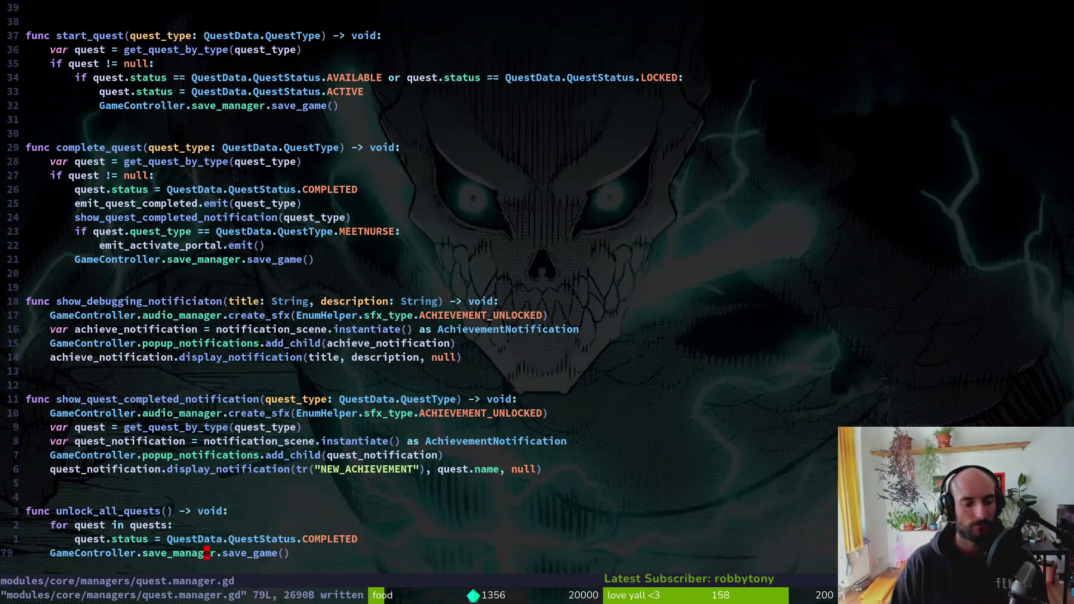
- Restore the line and change its argument from null to QuestData.QuestType.DONATION
{"action": "key", "text": "alt+Tab"}
{"action": "key", "text": "alt+Tab"}
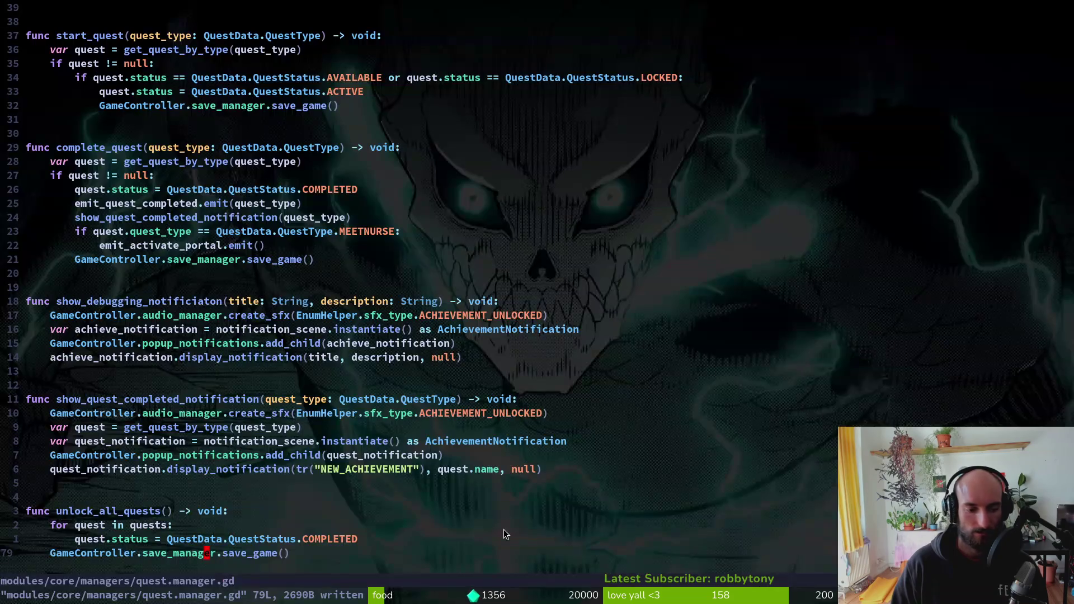
{"action": "key", "text": "u"}
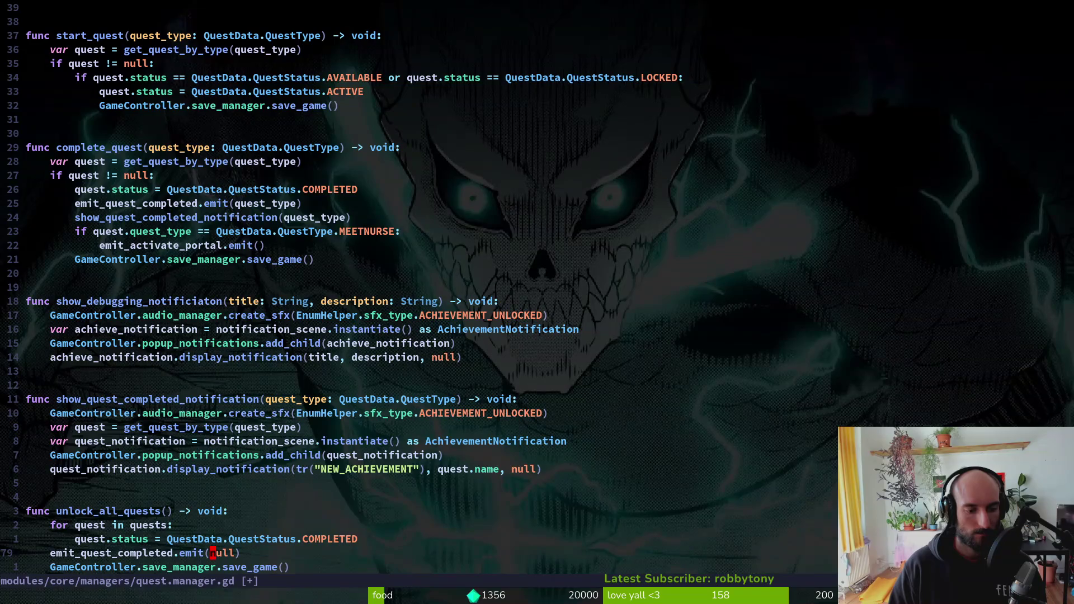
{"action": "type", "text": "Qu"}
{"action": "key", "text": "Tab"}
{"action": "key", "text": "Return"}
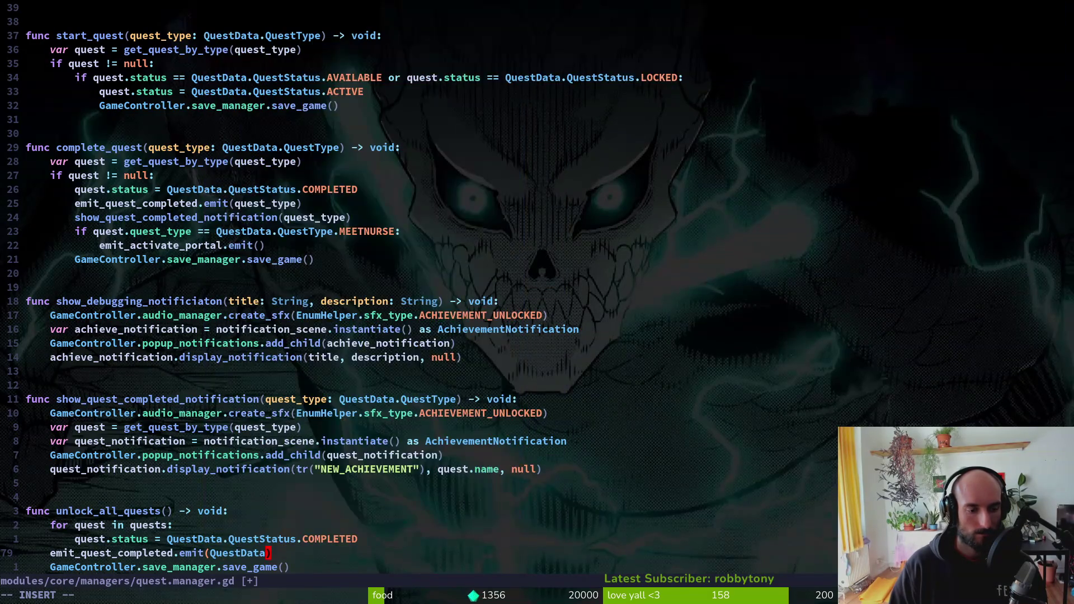
{"action": "type", "text": ".q"}
{"action": "key", "text": "Return"}
{"action": "type", "text": ".QuestType."}
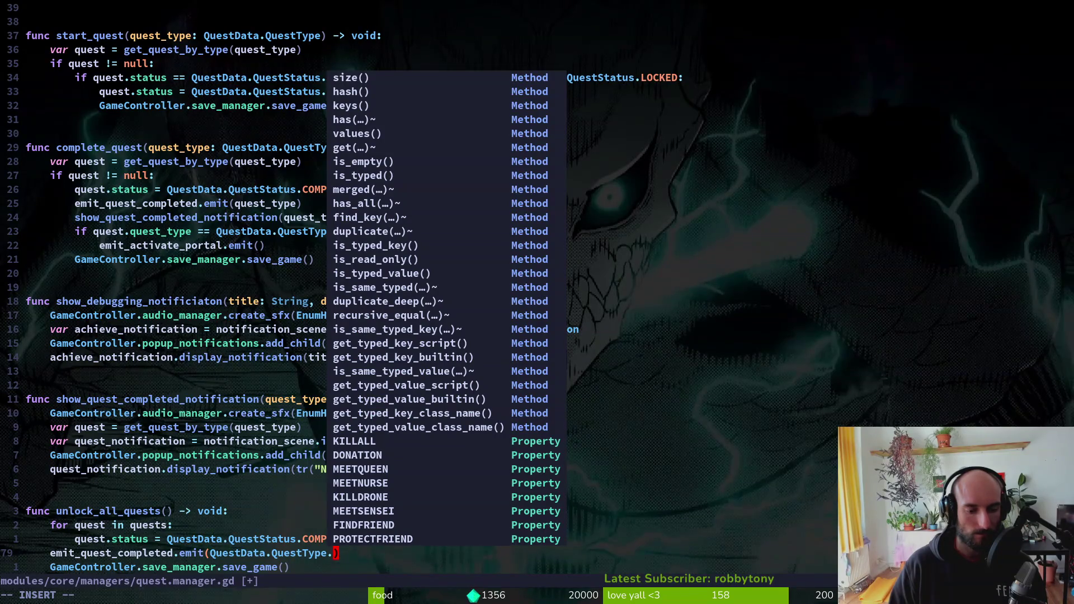
{"action": "type", "text": "d"}
{"action": "key", "text": "Tab"}
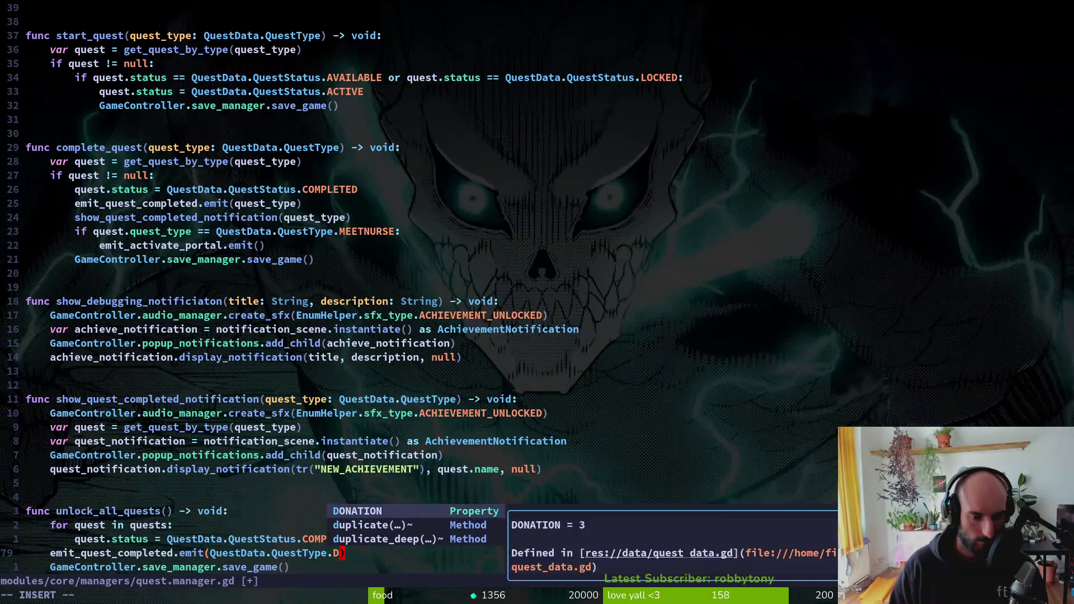
{"action": "key", "text": "Escape"}
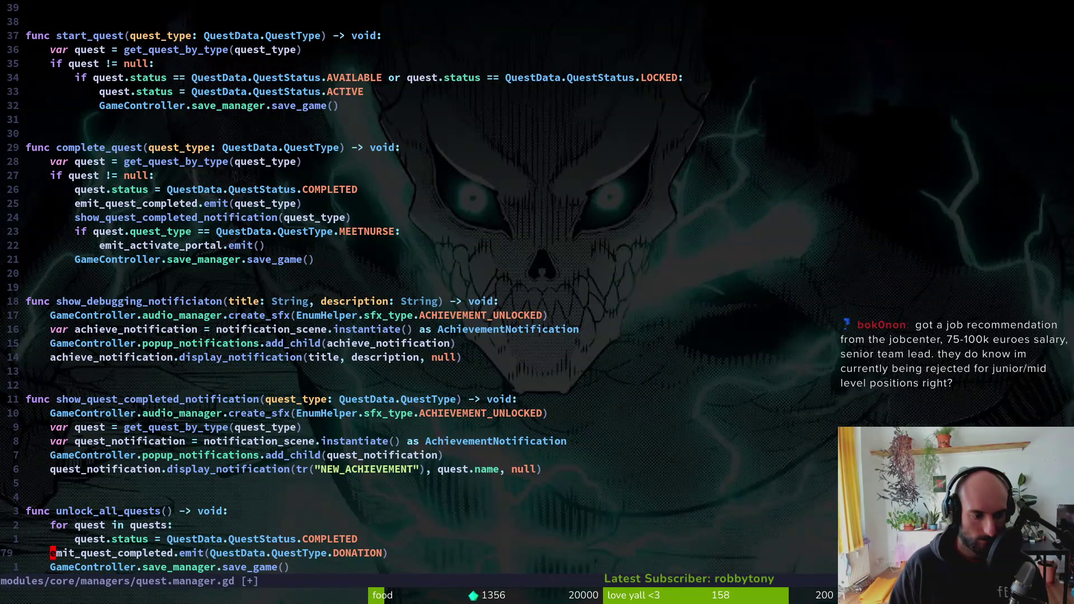
- Comment out the emit line, save, and quit vim
{"action": "type", "text": "#"}
{"action": "key", "text": "Escape"}
{"action": "type", "text": ":w"}
{"action": "key", "text": "Return"}
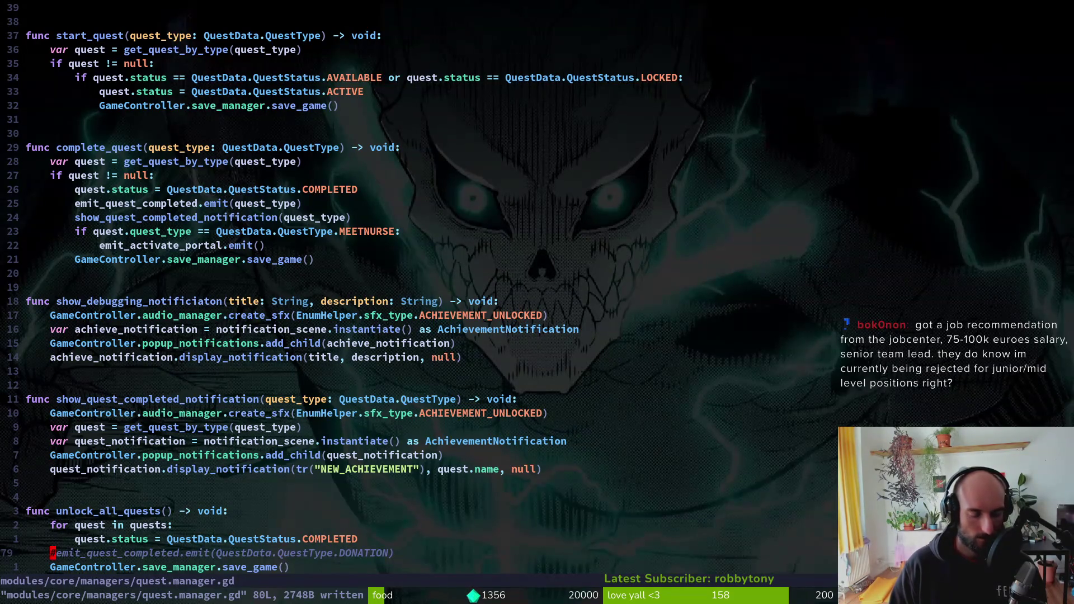
{"action": "type", "text": ":wq"}
{"action": "key", "text": "Return"}
{"action": "key", "text": "alt+Tab"}
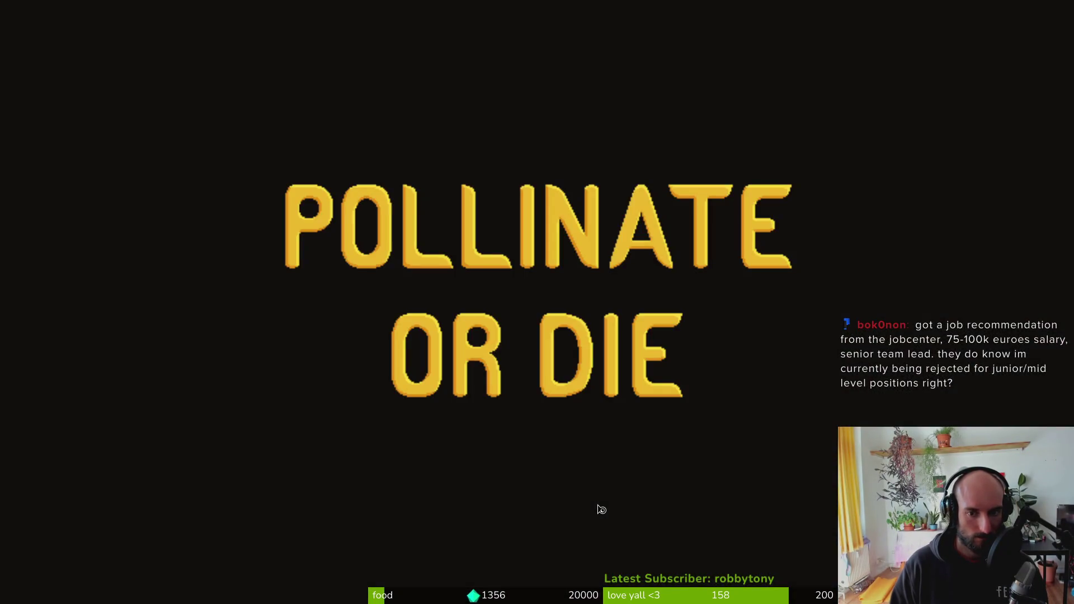
- Start a new game and talk through the bees' and sensei's dialogue
{"action": "key", "text": "Down"}
{"action": "key", "text": "Return"}
{"action": "key", "text": "Escape"}
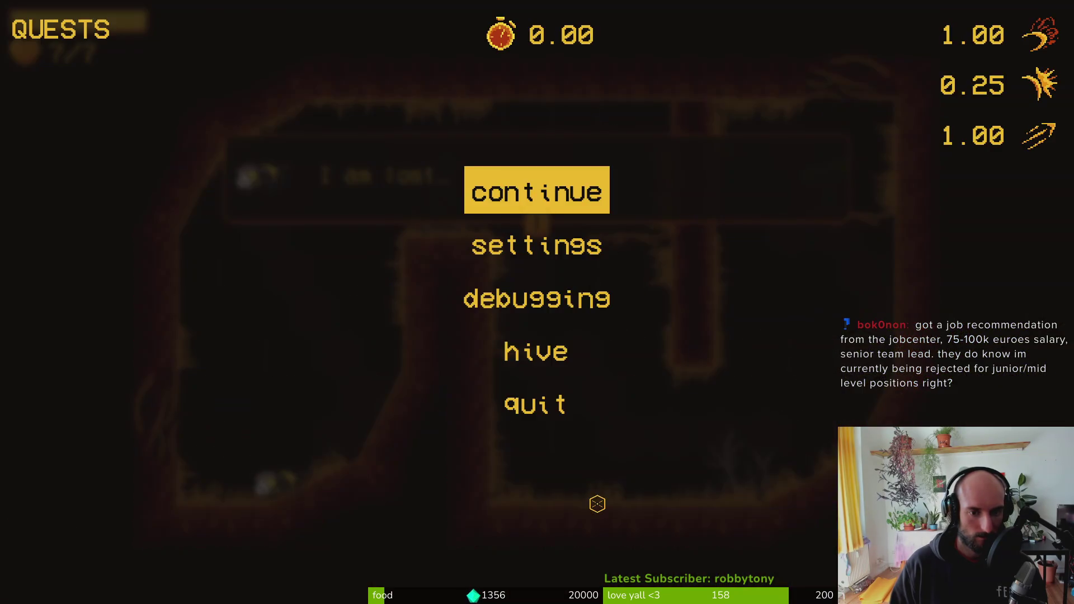
{"action": "key", "text": "Return"}
{"action": "key", "text": "i"}
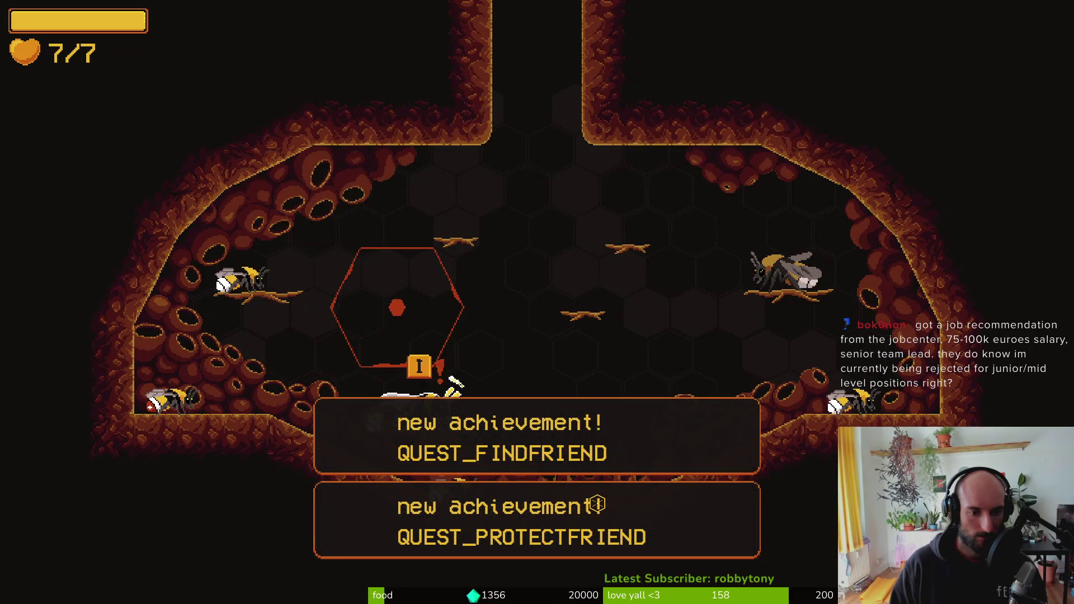
{"action": "key", "text": "i"}
{"action": "key", "text": "i"}
{"action": "key", "text": "i"}
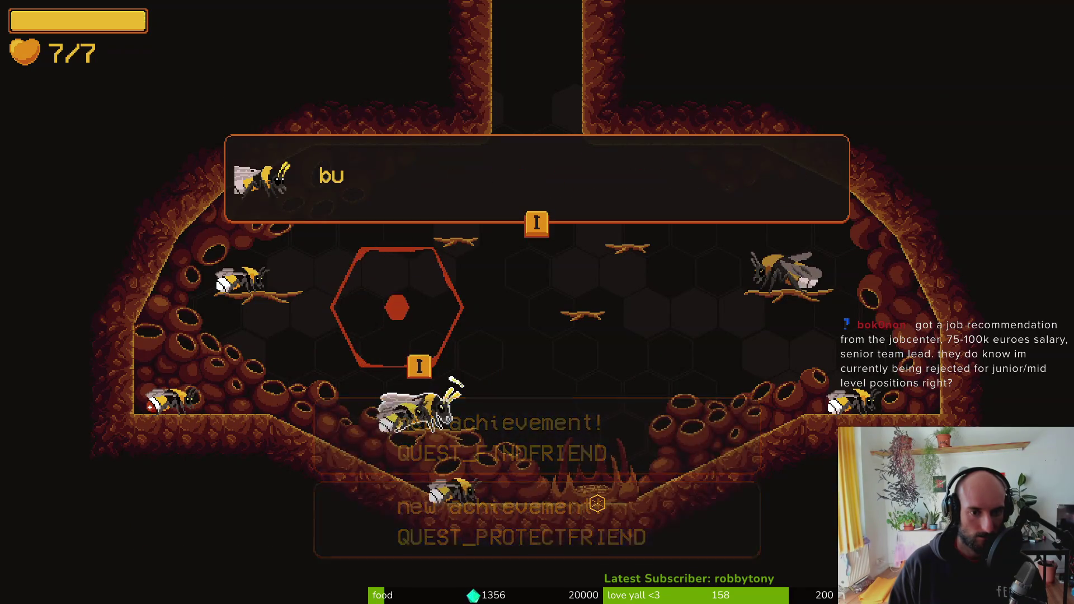
{"action": "key", "text": "i"}
{"action": "key", "text": "i"}
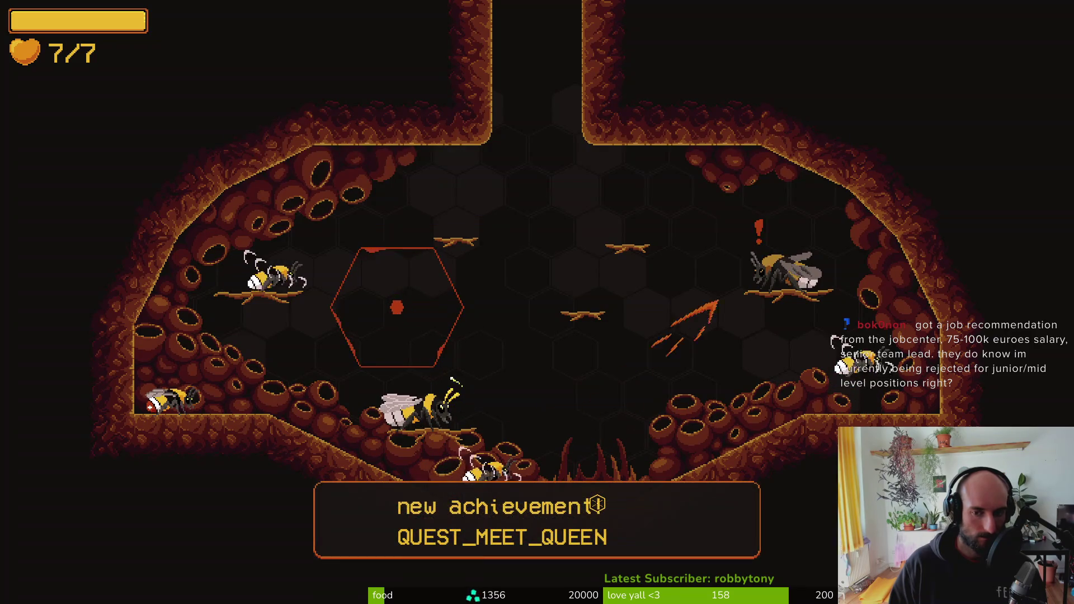
{"action": "key", "text": "i"}
{"action": "key", "text": "i"}
{"action": "key", "text": "i"}
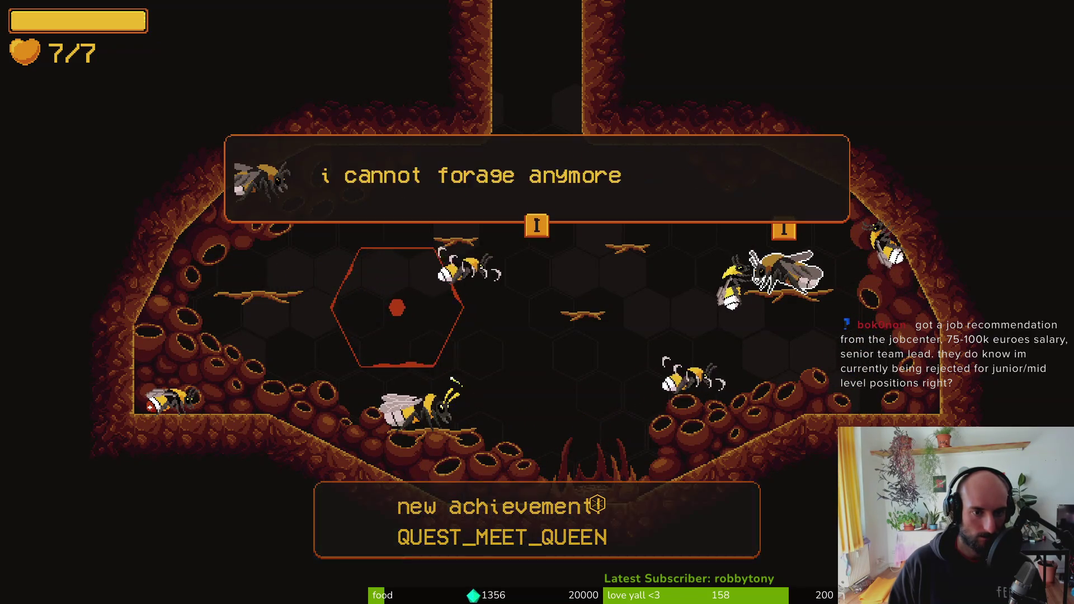
{"action": "key", "text": "i"}
{"action": "key", "text": "i"}
{"action": "key", "text": "i"}
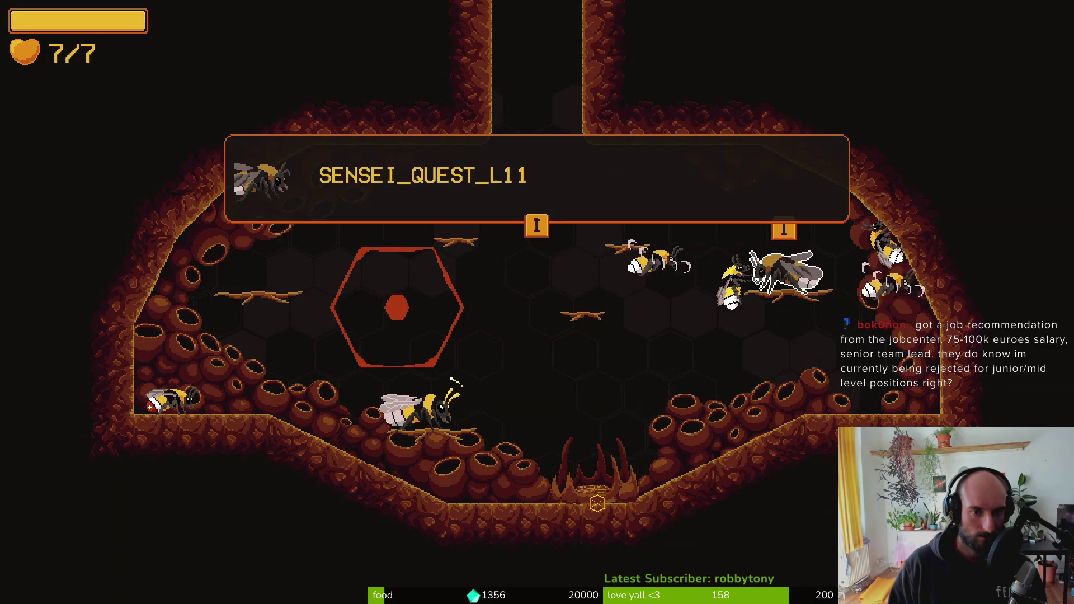
{"action": "key", "text": "i"}
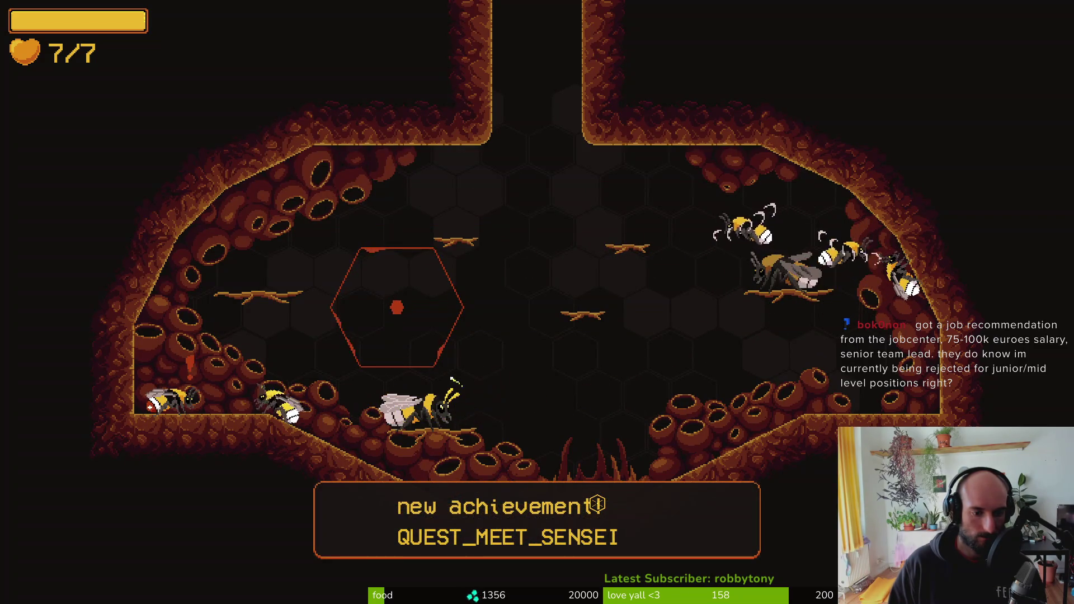
- Talk through the nurse bee's dialogue, pause and resume, then close the game
{"action": "key", "text": "i"}
{"action": "key", "text": "i"}
{"action": "key", "text": "i"}
{"action": "key", "text": "i"}
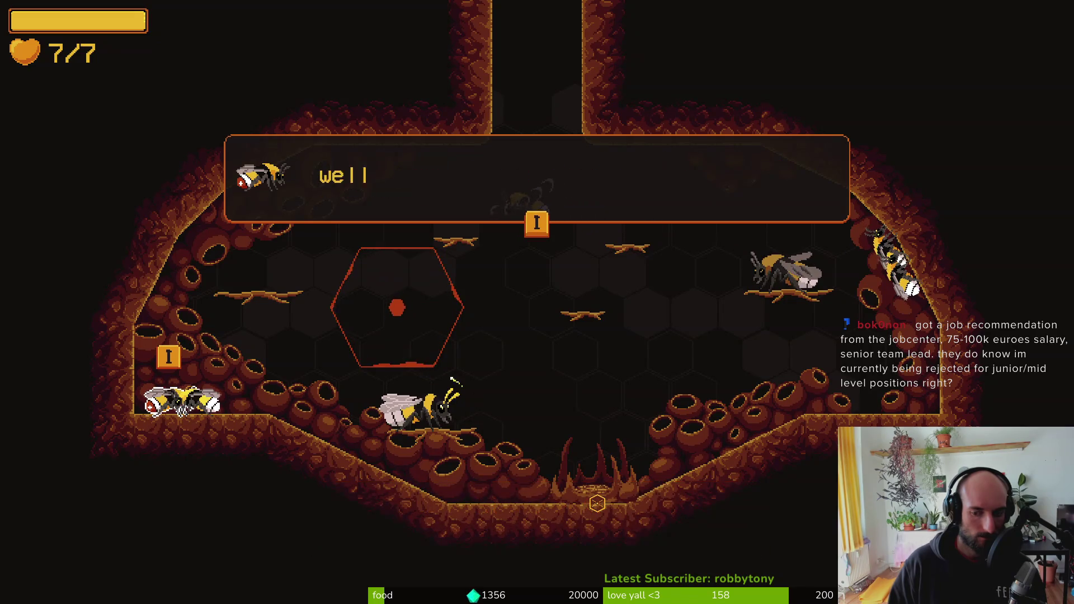
{"action": "key", "text": "i"}
{"action": "key", "text": "i"}
{"action": "key", "text": "i"}
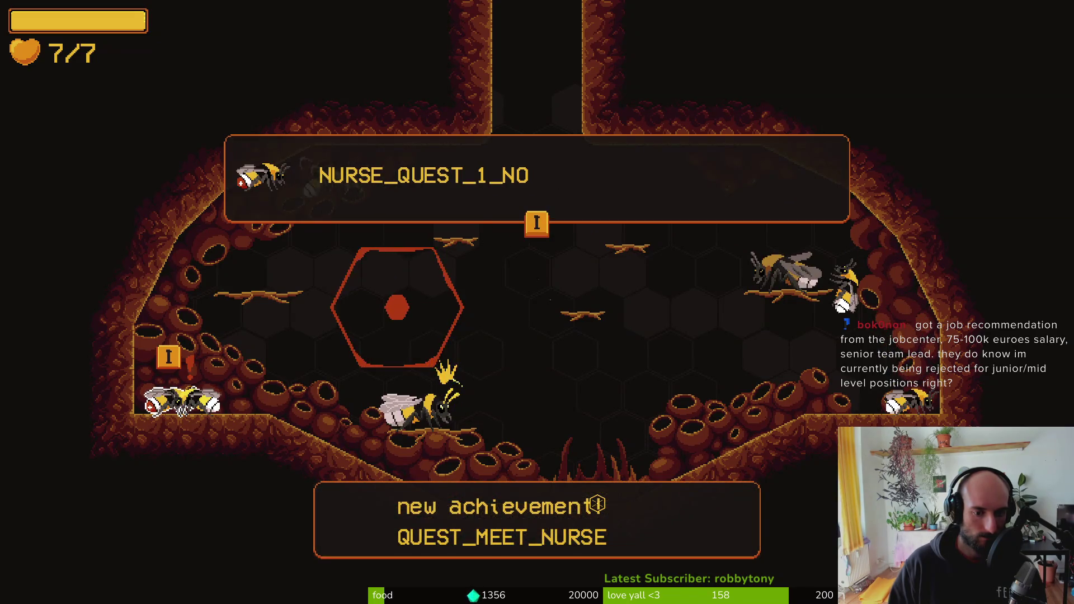
{"action": "key", "text": "i"}
{"action": "key", "text": "Escape"}
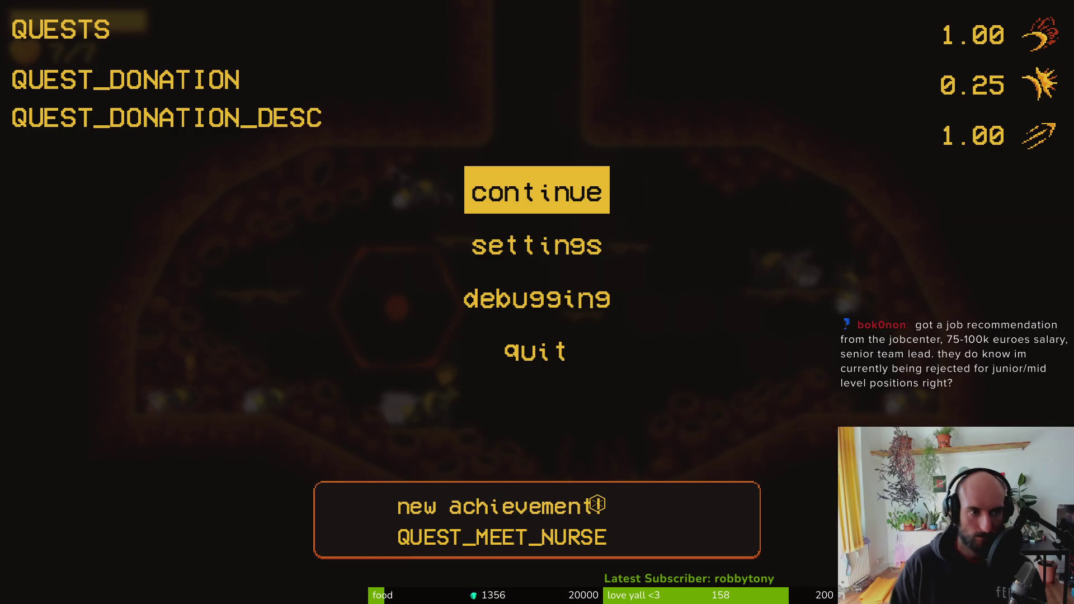
{"action": "key", "text": "Escape"}
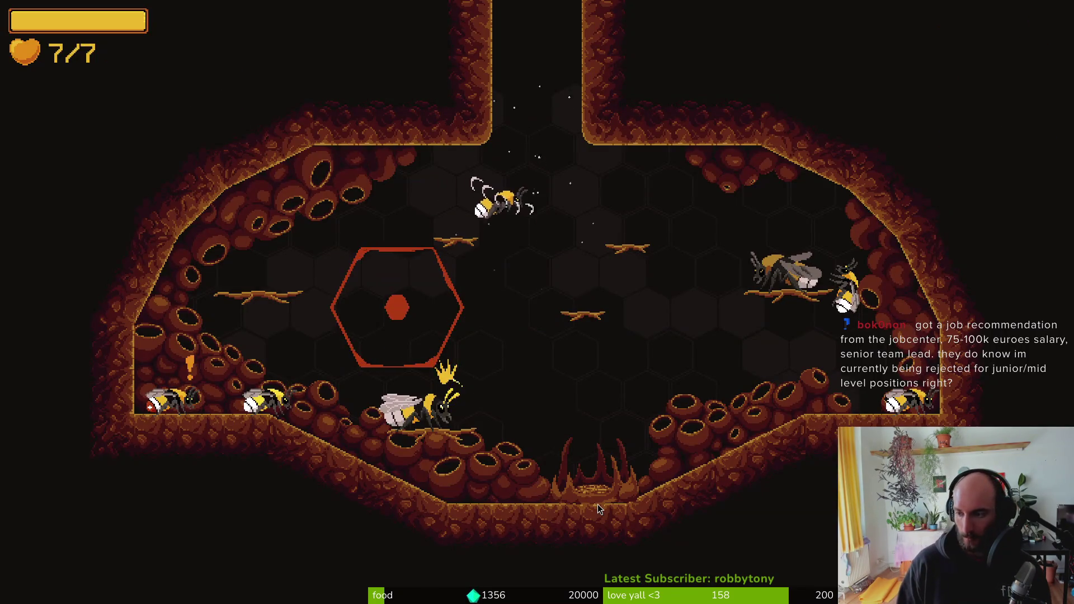
{"action": "key", "text": "alt+F4"}
{"action": "type", "text": "t"}
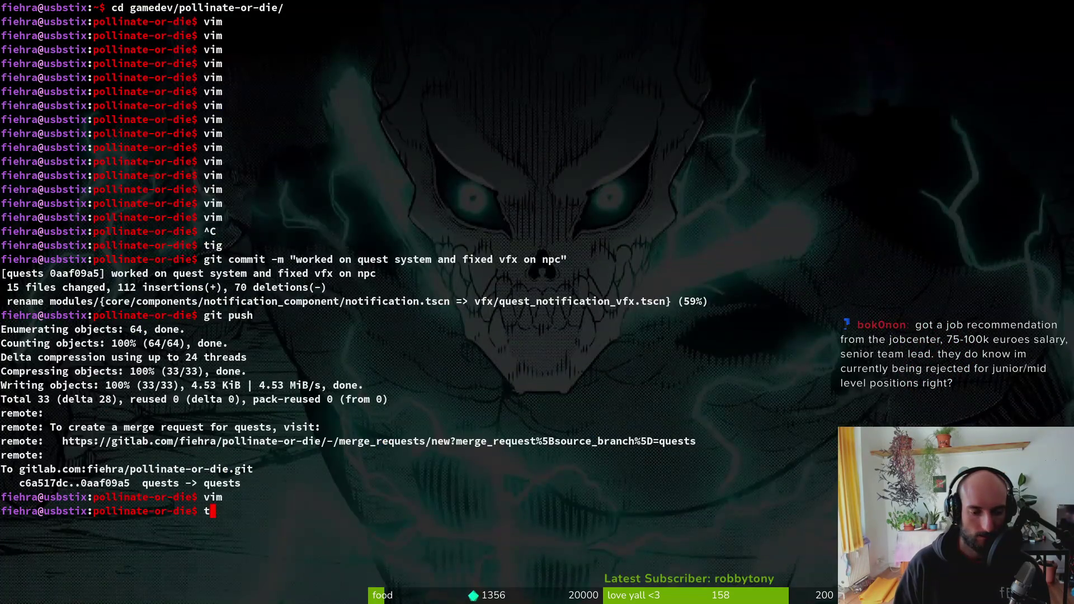
- Review the quest.manager.gd diff in tig
{"action": "type", "text": "ig"}
{"action": "key", "text": "Return"}
{"action": "key", "text": "q"}
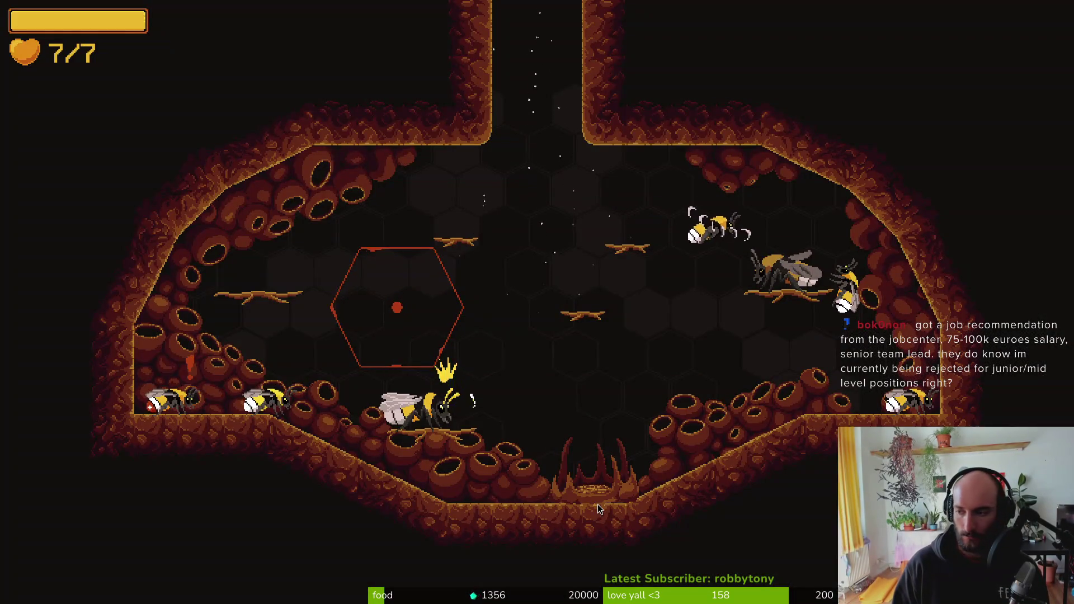
{"action": "key", "text": "alt+Tab"}
{"action": "key", "text": "Up"}
{"action": "key", "text": "Return"}
{"action": "key", "text": "Down"}
{"action": "key", "text": "Return"}
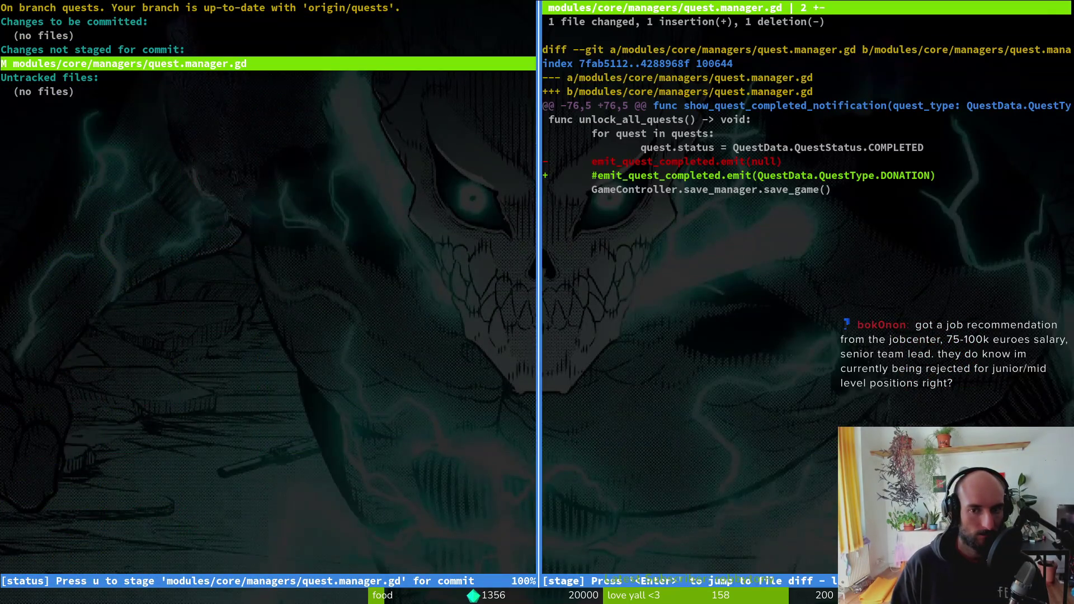
{"action": "key", "text": "q"}
{"action": "key", "text": "q"}
- Unlock all abilities via the game's Debugging > Unlock All option
{"action": "key", "text": "alt+Tab"}
{"action": "key", "text": "alt+Tab"}
{"action": "key", "text": "alt+Tab"}
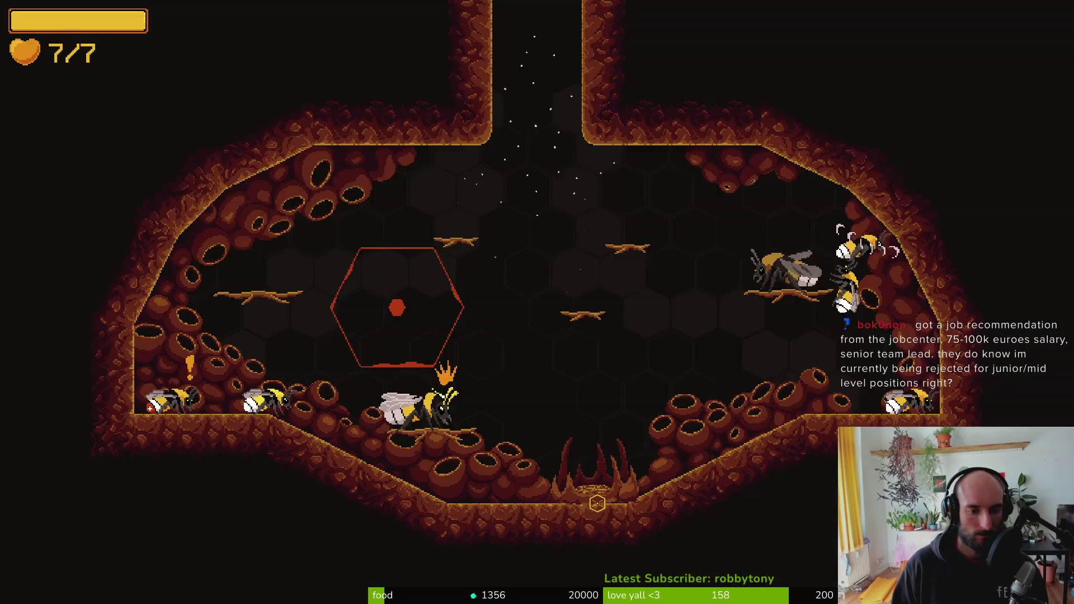
{"action": "key", "text": "Escape"}
{"action": "key", "text": "Down"}
{"action": "key", "text": "Down"}
{"action": "key", "text": "Return"}
{"action": "key", "text": "Up"}
{"action": "key", "text": "Left"}
{"action": "key", "text": "Return"}
{"action": "key", "text": "Escape"}
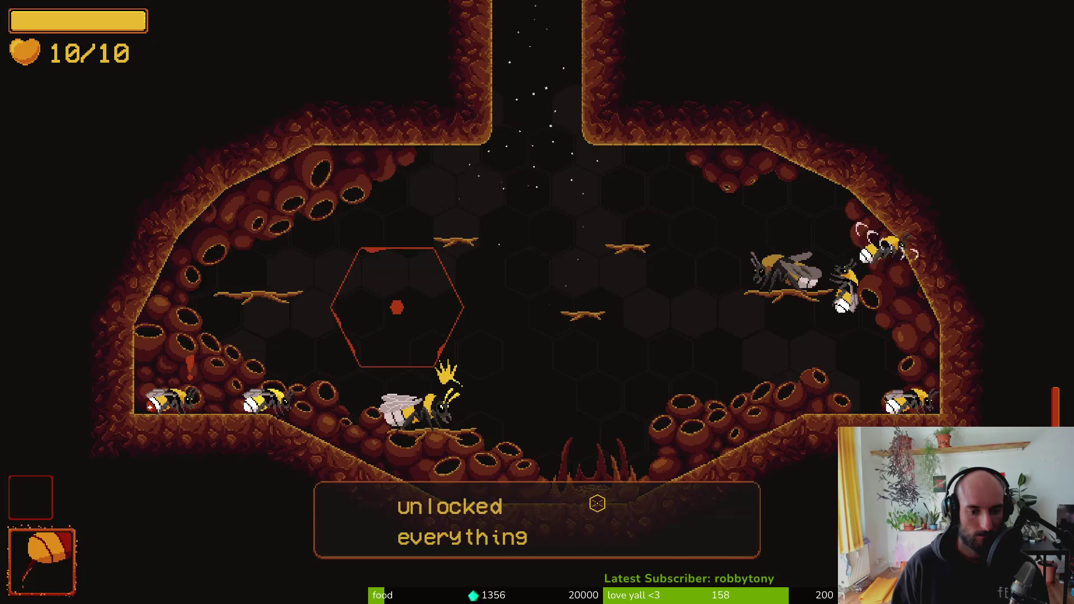
- Equip the fire breath ability from the inventory
{"action": "key", "text": "Tab"}
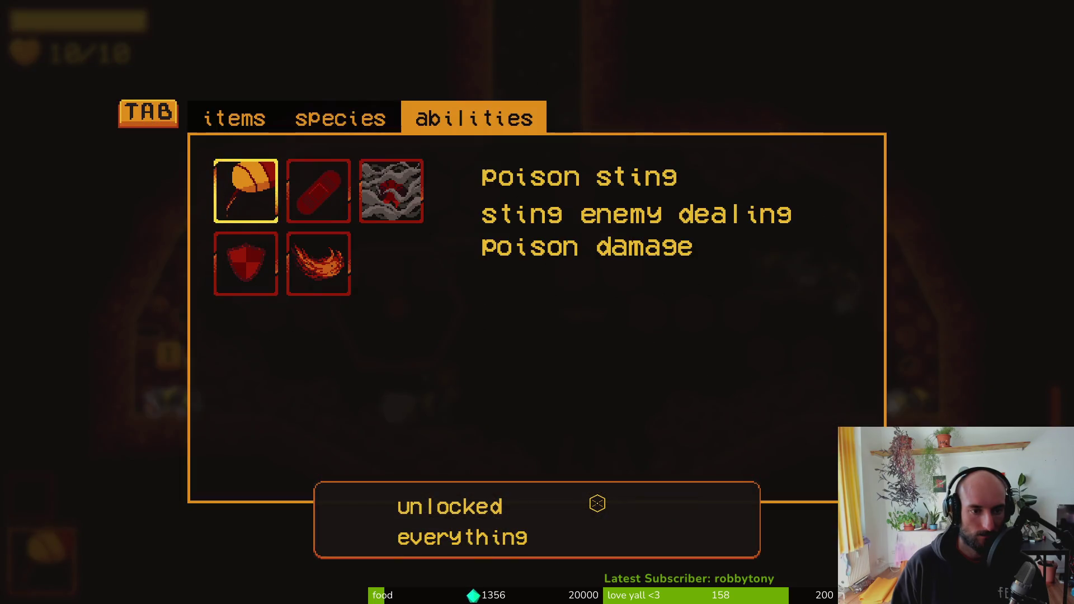
{"action": "key", "text": "Tab"}
{"action": "key", "text": "Tab"}
{"action": "key", "text": "Right"}
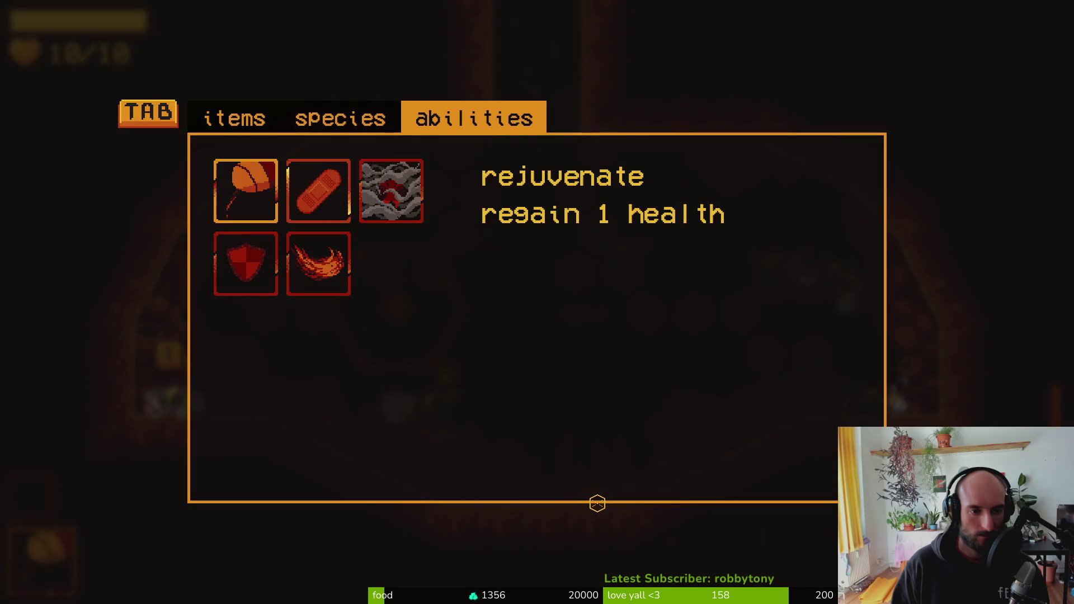
{"action": "key", "text": "Down"}
{"action": "key", "text": "Return"}
{"action": "key", "text": "Tab"}
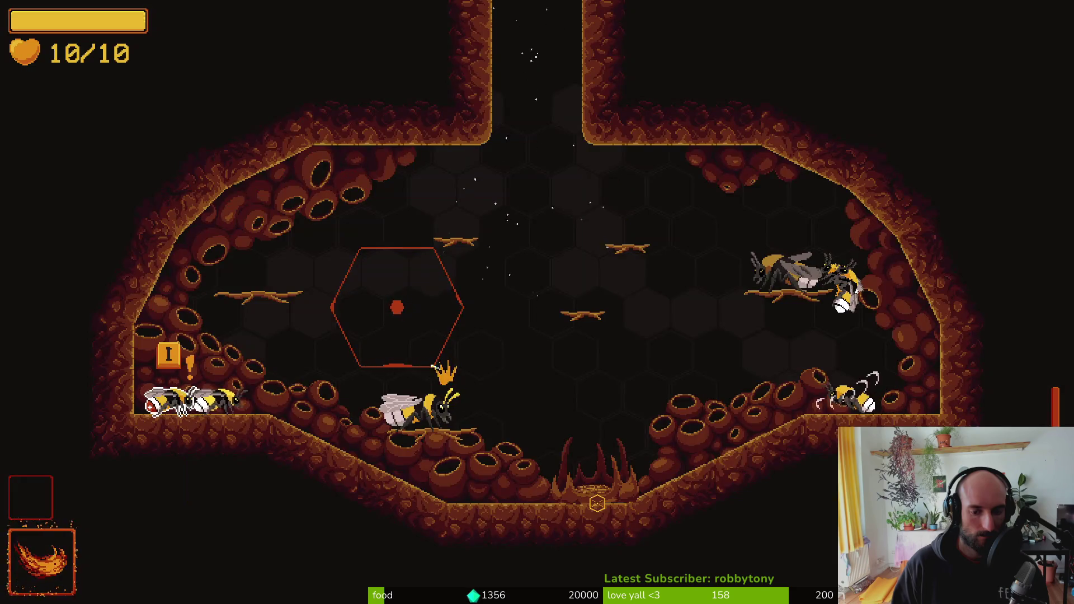
- Test fire breath while dash attacking in several directions around the hive
{"action": "left_click", "coordinate": [432, 367]}
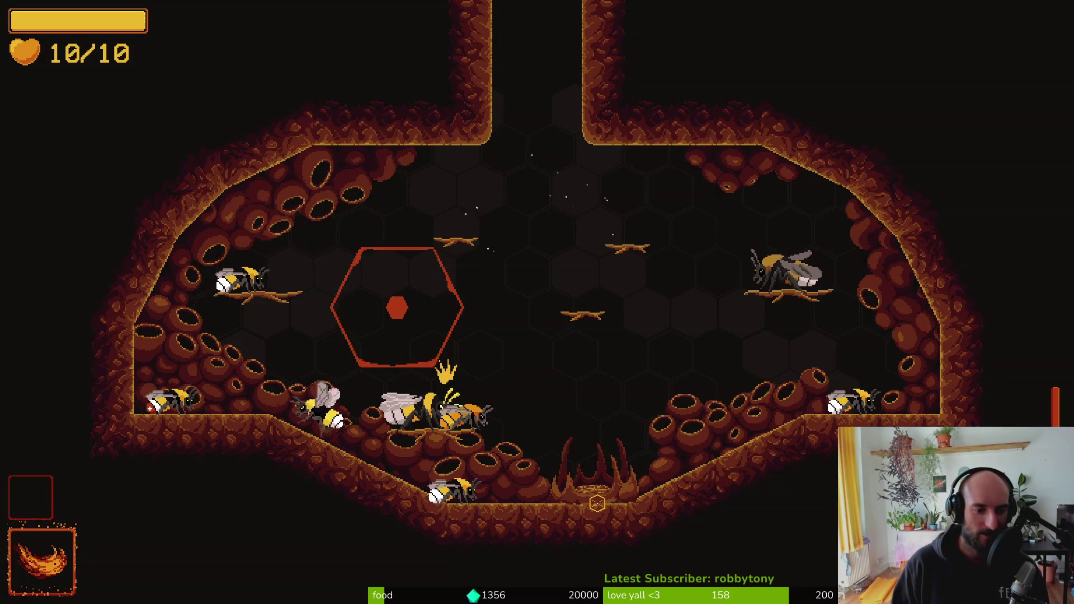
{"action": "left_click", "coordinate": [597, 502]}
{"action": "right_click", "coordinate": [596, 503]}
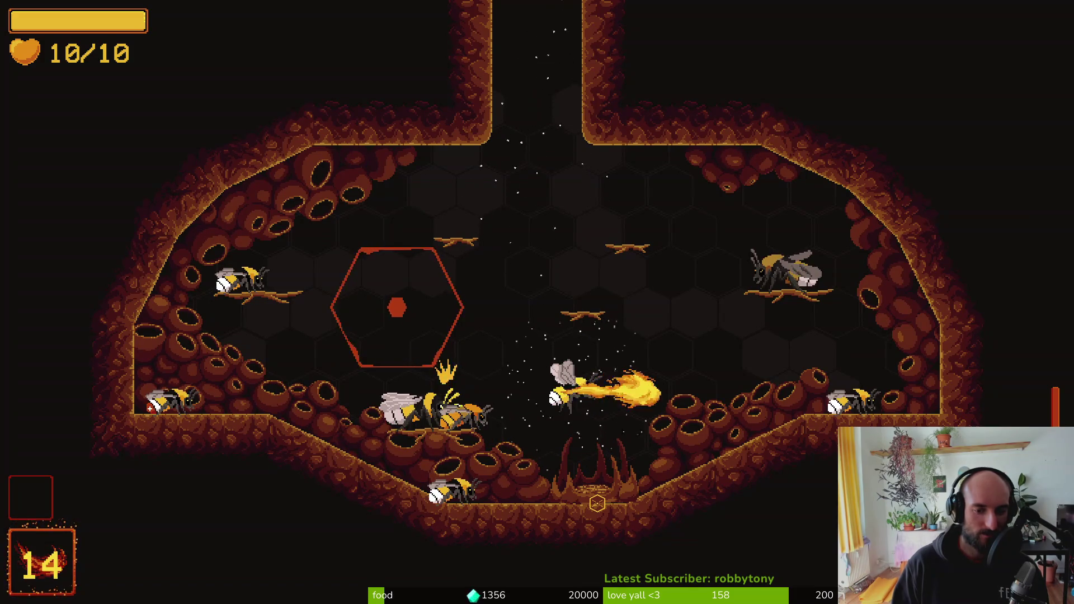
{"action": "left_click", "coordinate": [596, 503]}
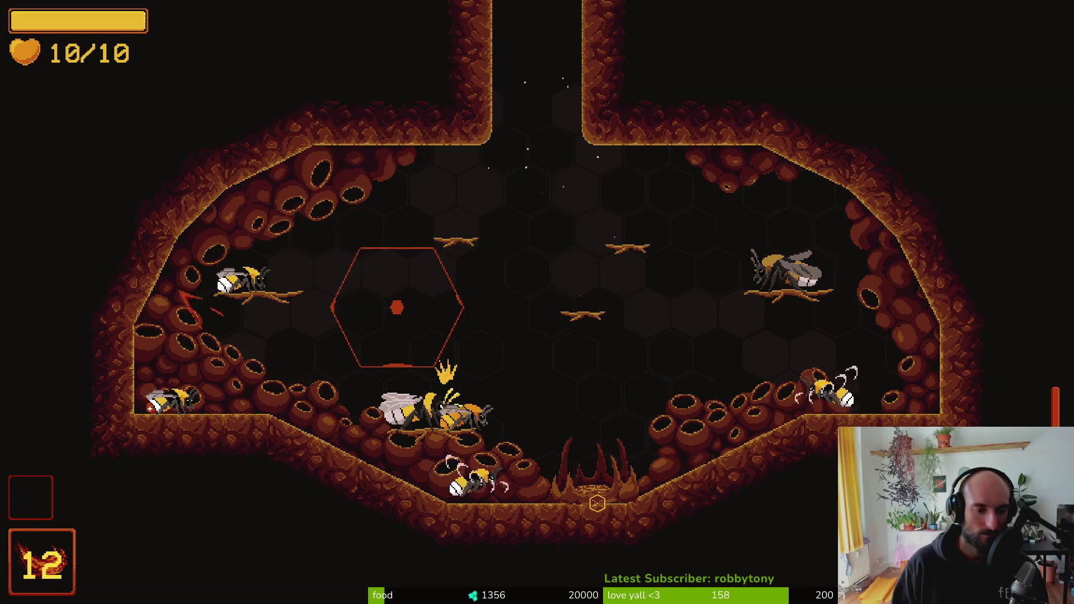
{"action": "left_click", "coordinate": [596, 502]}
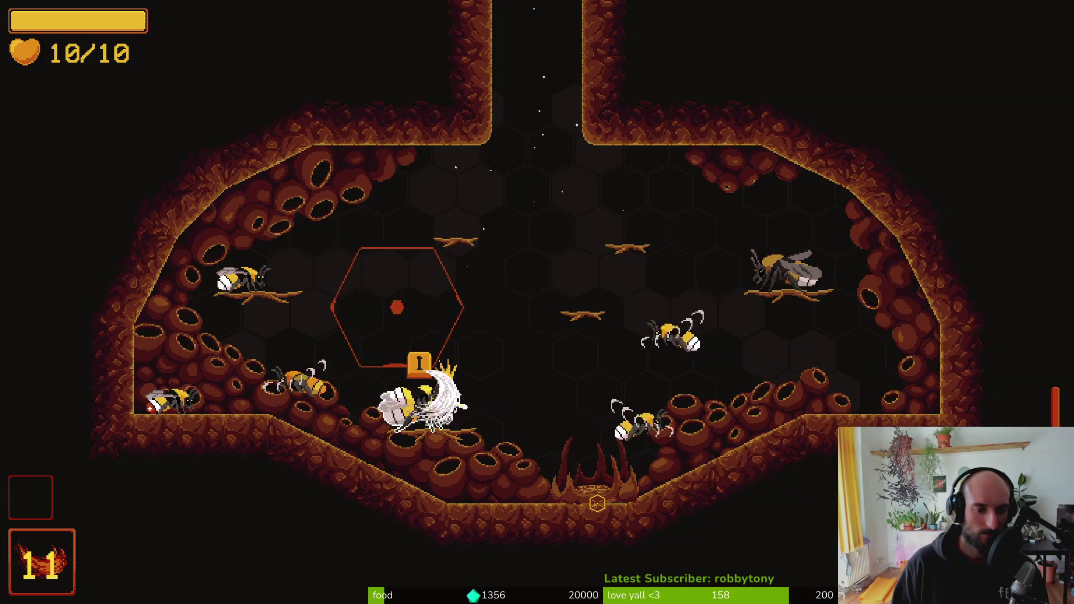
{"action": "left_click", "coordinate": [597, 503]}
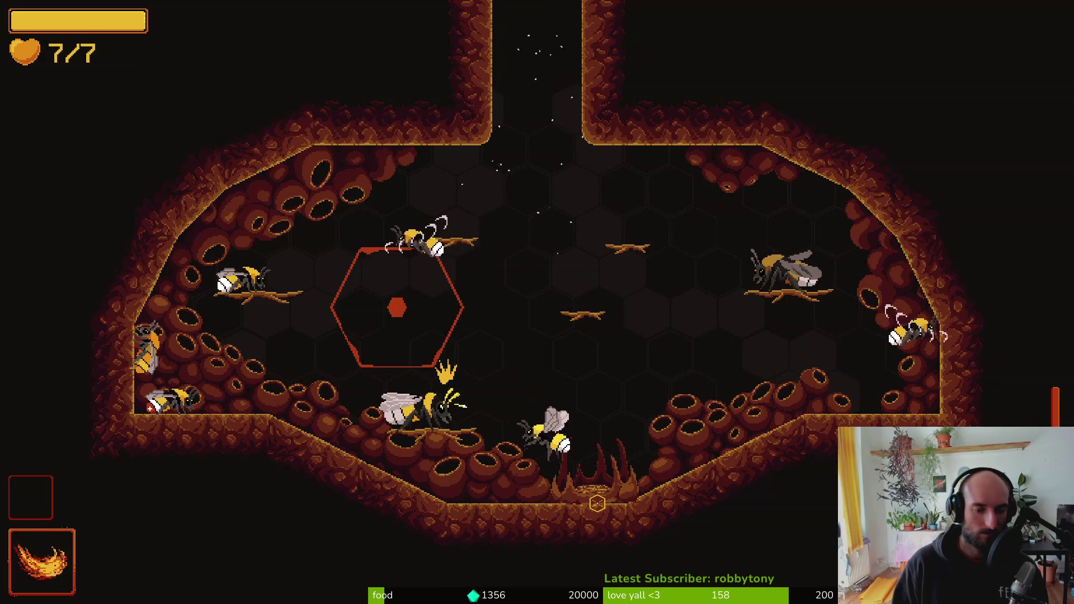
{"action": "left_click", "coordinate": [596, 503]}
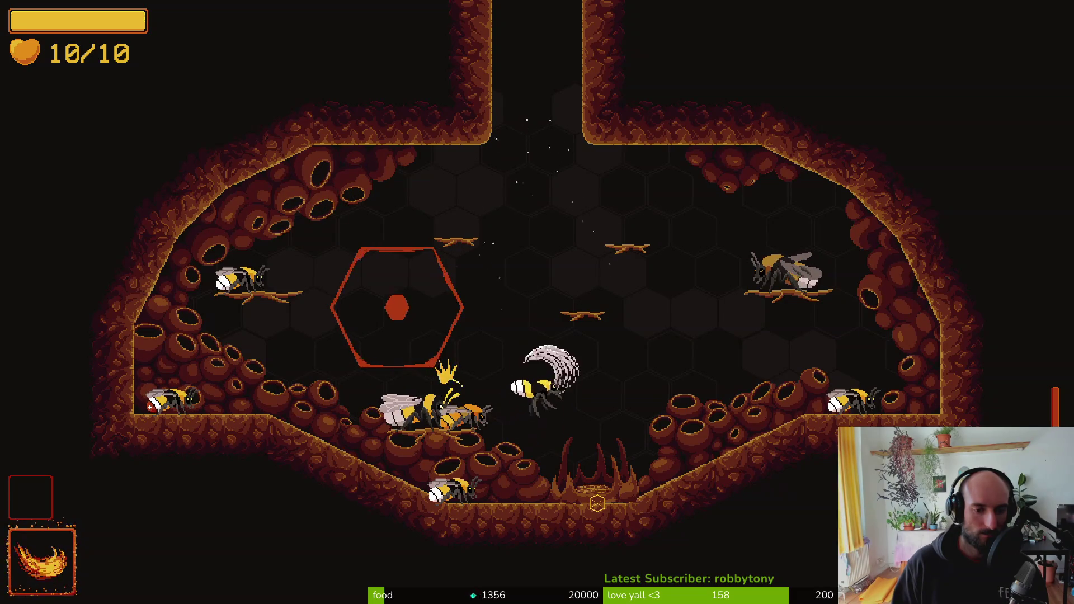
{"action": "right_click", "coordinate": [596, 502]}
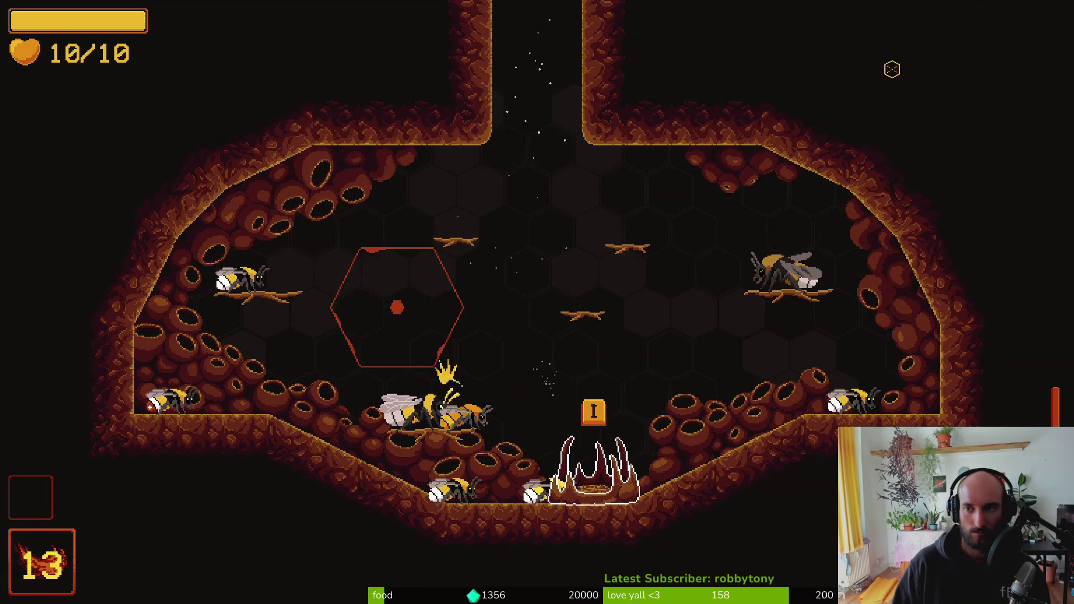
- Quit to the main menu and exit the game
{"action": "key", "text": "Escape"}
{"action": "left_click", "coordinate": [551, 351]}
{"action": "left_click", "coordinate": [460, 340]}
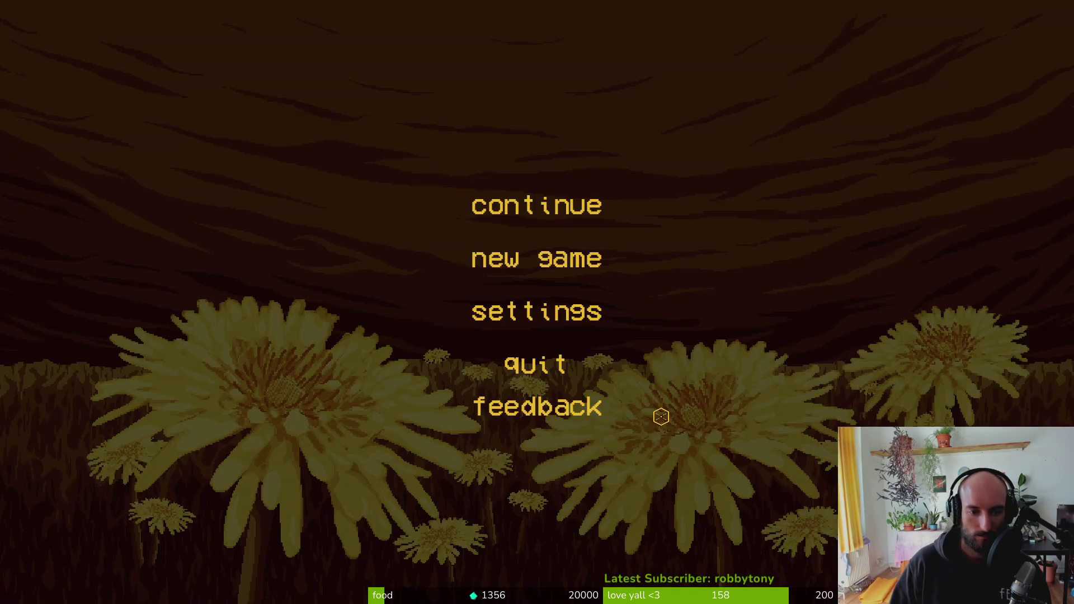
{"action": "left_click", "coordinate": [536, 364]}
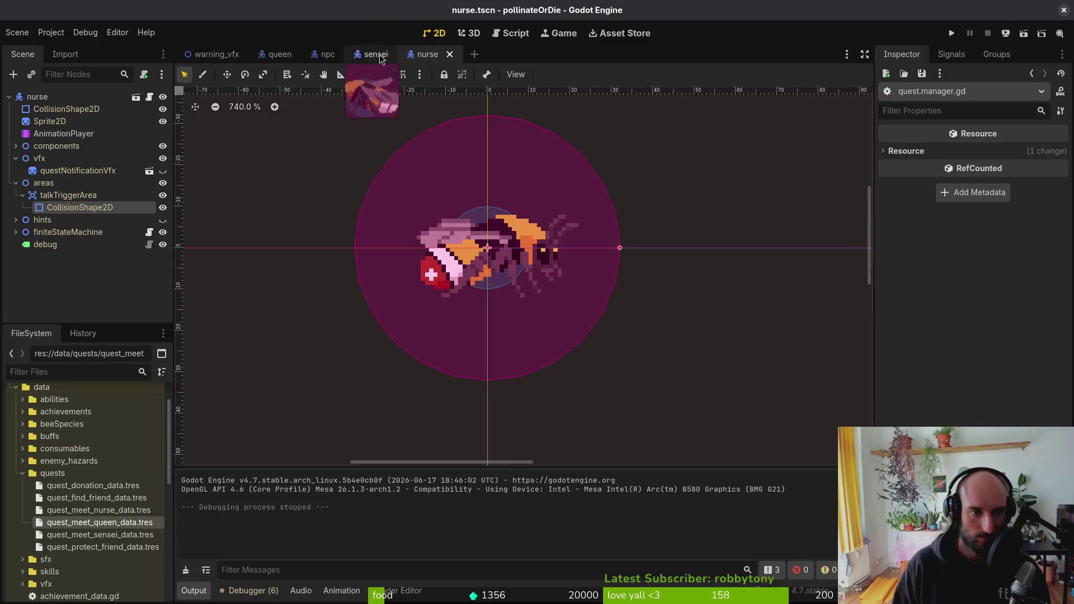
- Bring up the firebreath sprite in Aseprite and play its animation
{"action": "key", "text": "alt+Tab"}
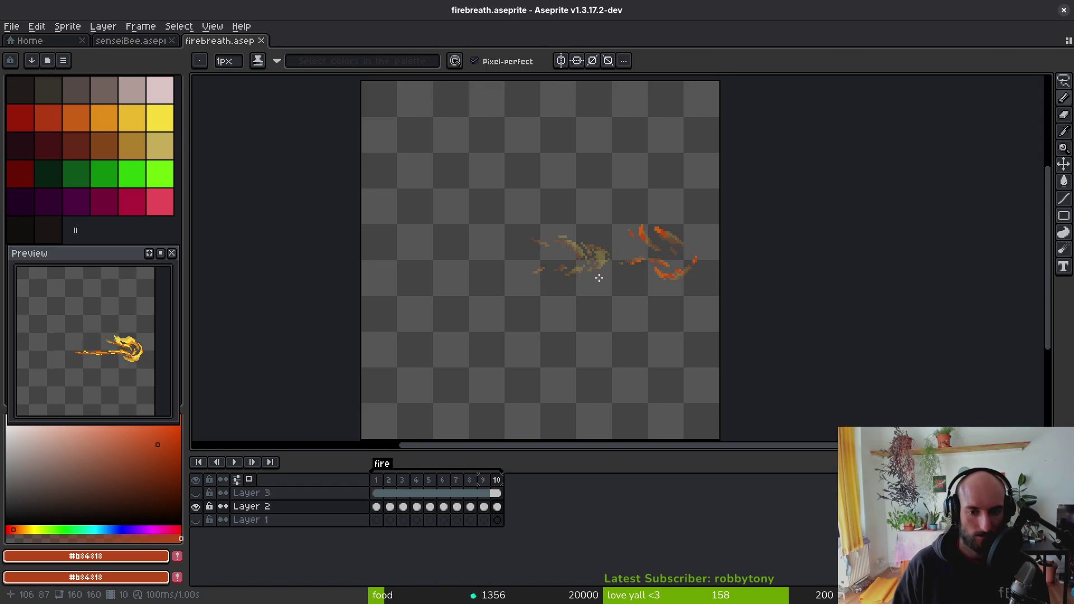
{"action": "left_click", "coordinate": [130, 40]}
{"action": "left_click", "coordinate": [219, 40]}
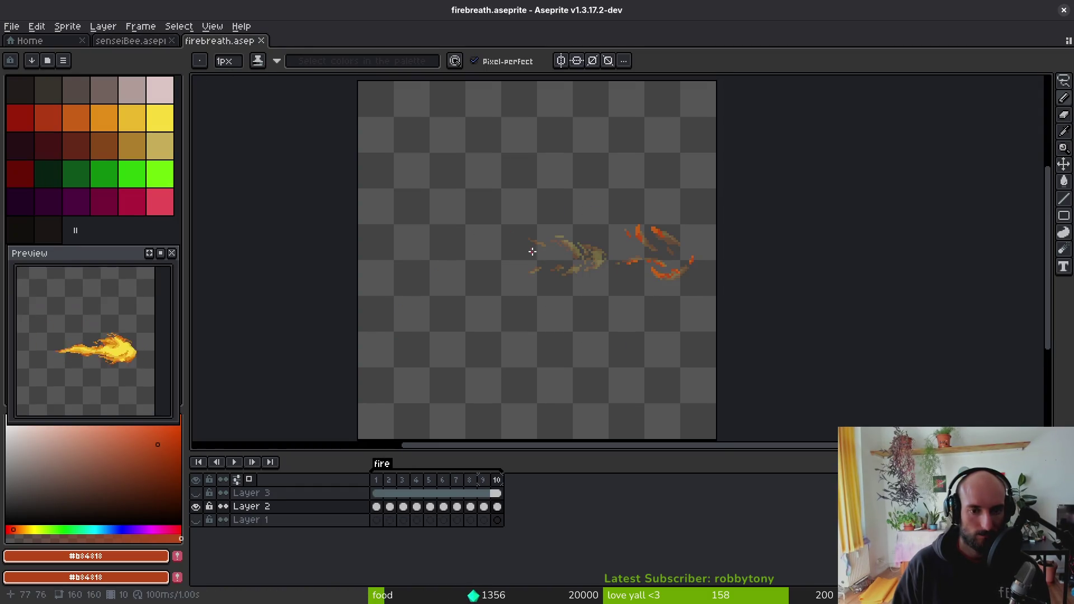
{"action": "key", "text": "Return"}
{"action": "key", "text": "alt"}
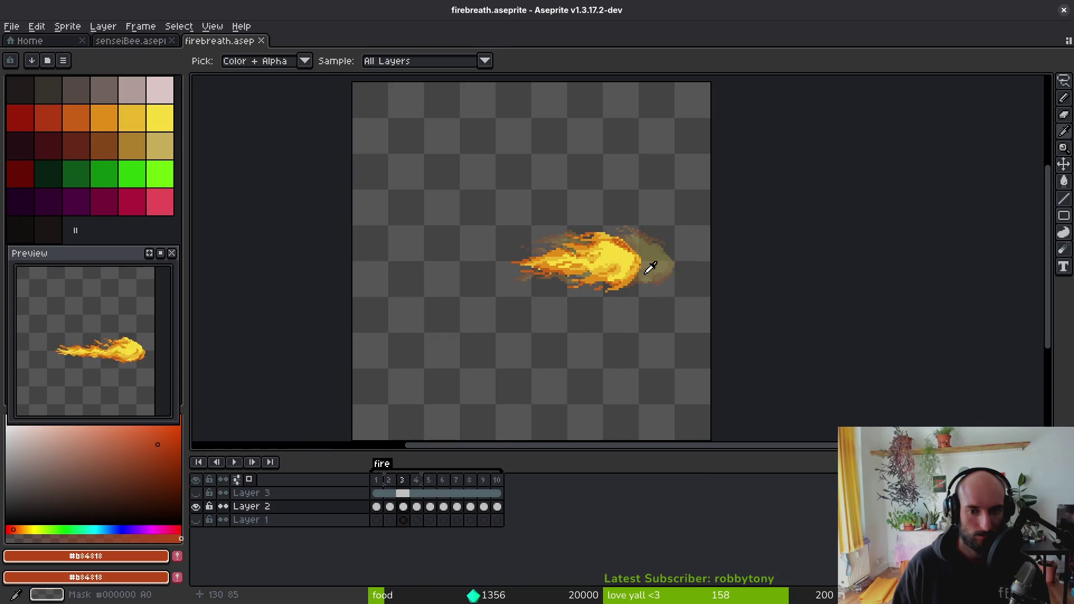
- Set the canvas width to 192 px with 16 px added on each side
{"action": "key", "text": "ctrl+alt+c"}
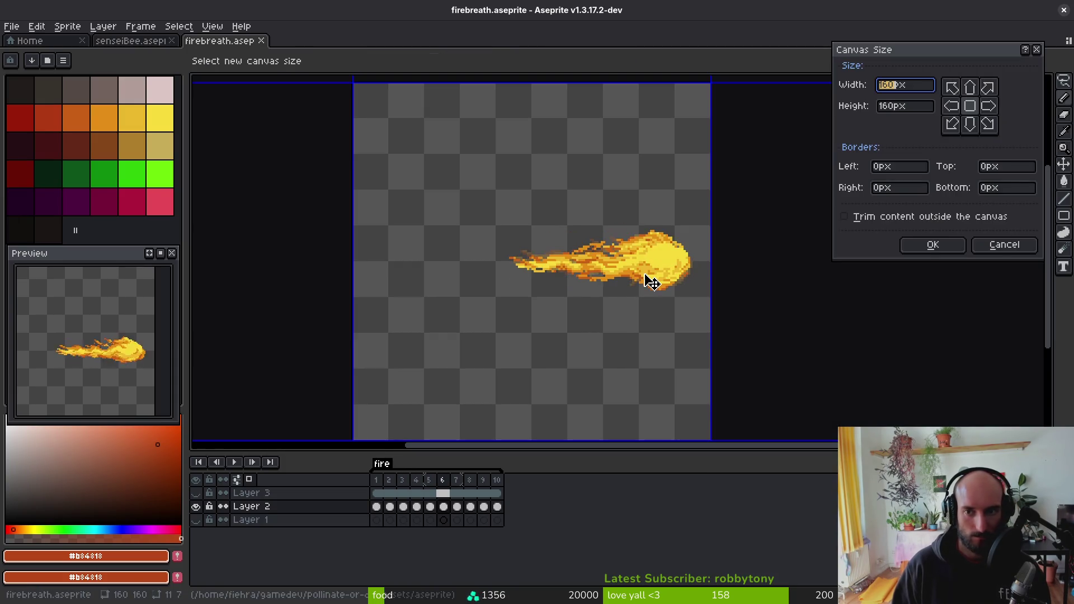
{"action": "type", "text": "192"}
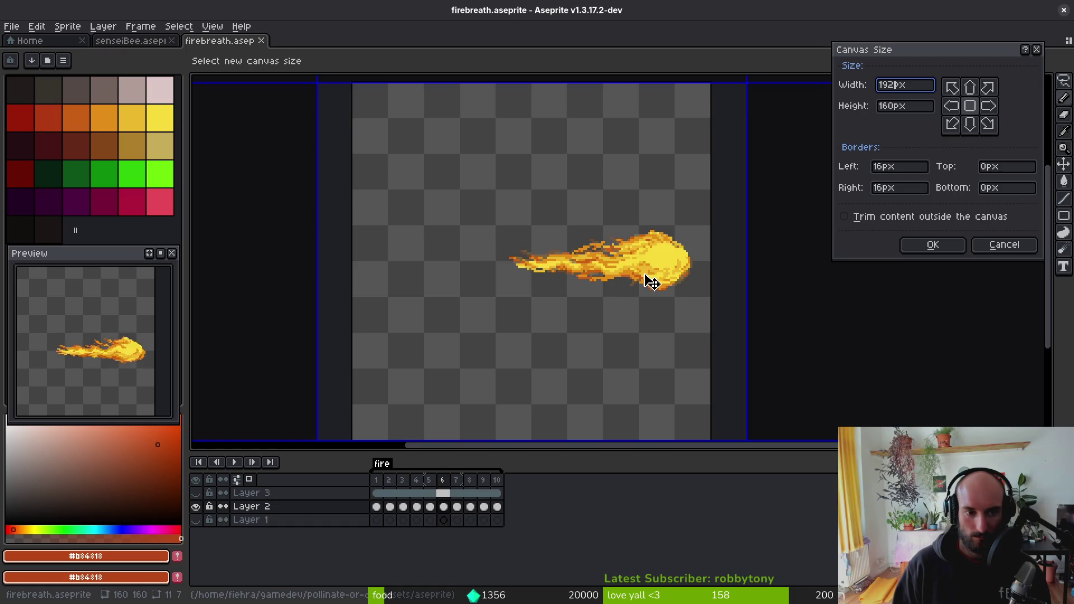
{"action": "key", "text": "Return"}
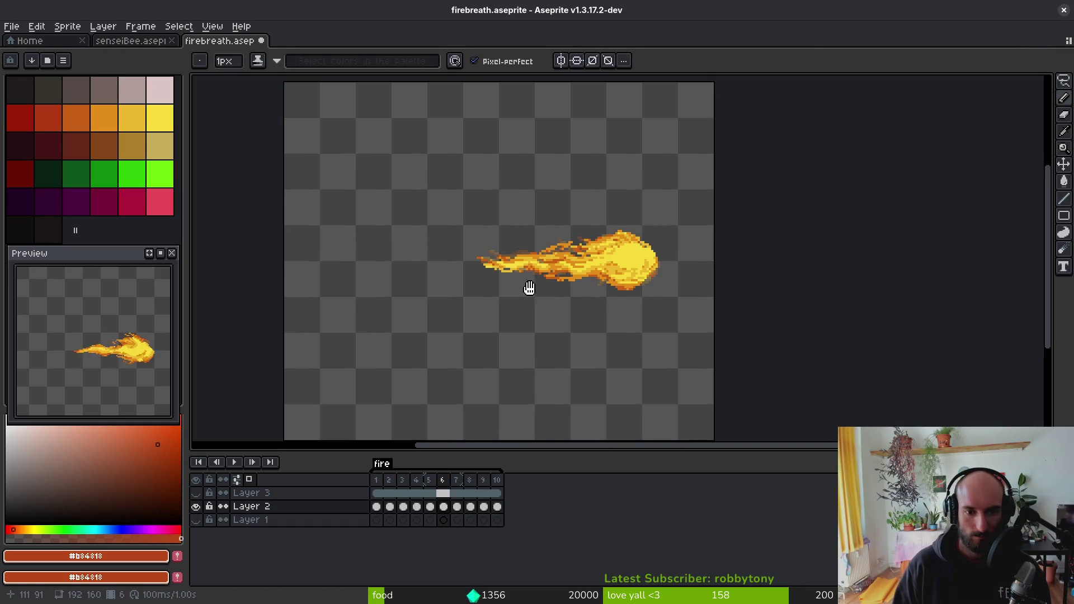
- Move the fire two pixels right across all ten Layer 2 frames and play it back
{"action": "key", "text": "m"}
{"action": "key", "text": "ctrl+shift+d"}
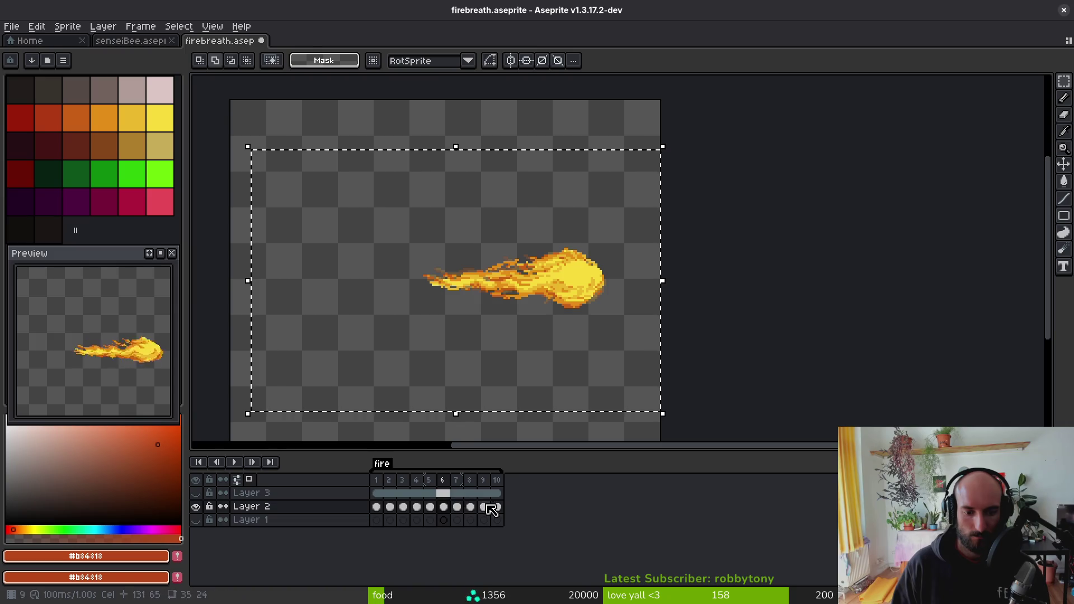
{"action": "left_click", "coordinate": [377, 507]}
{"action": "left_click", "coordinate": [403, 507], "text": "shift"}
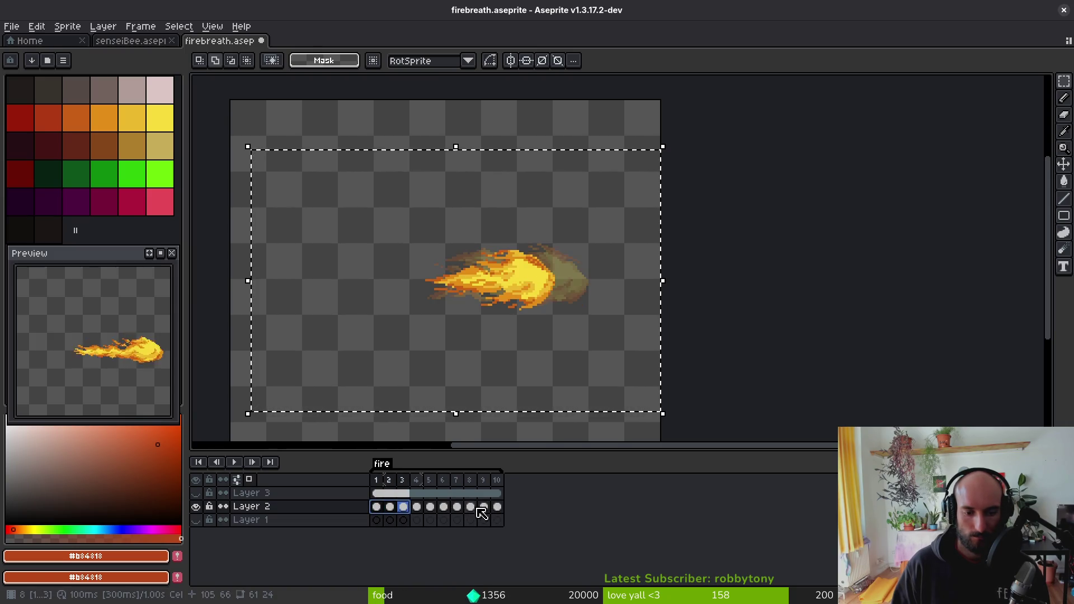
{"action": "left_click_drag", "start_coordinate": [498, 506], "coordinate": [377, 507]}
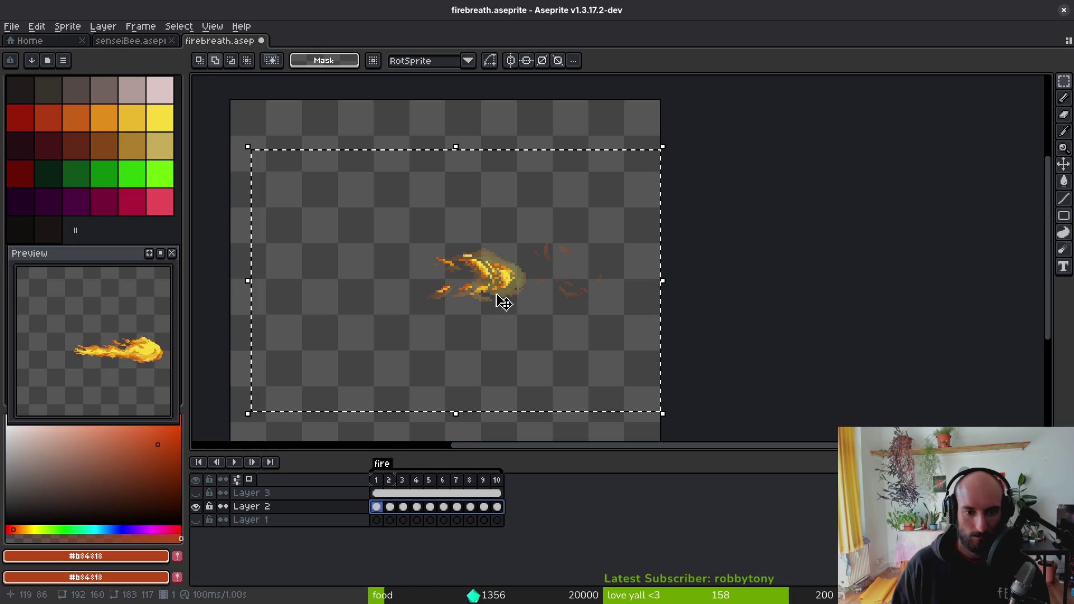
{"action": "key", "text": "Right"}
{"action": "key", "text": "Right"}
{"action": "key", "text": "Right"}
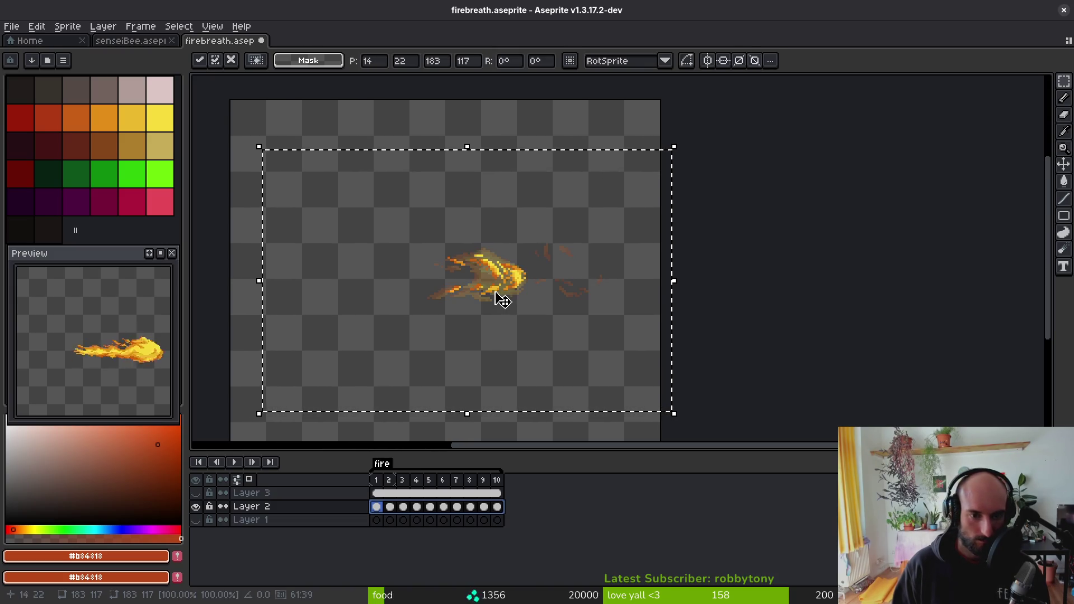
{"action": "key", "text": "Right"}
{"action": "key", "text": "Right"}
{"action": "key", "text": "Right"}
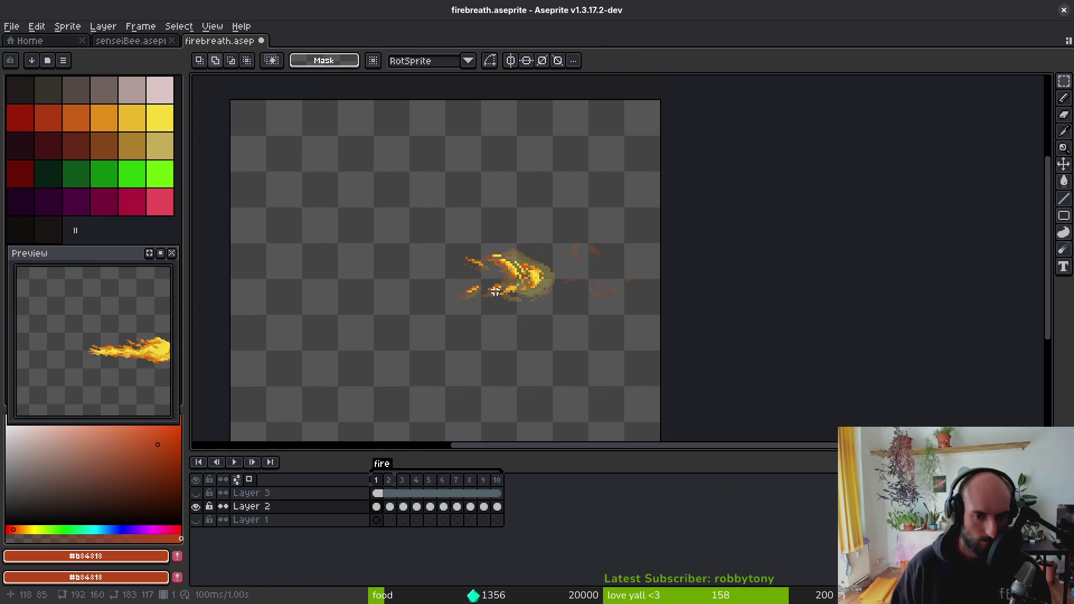
{"action": "key", "text": "Return"}
{"action": "key", "text": "Return"}
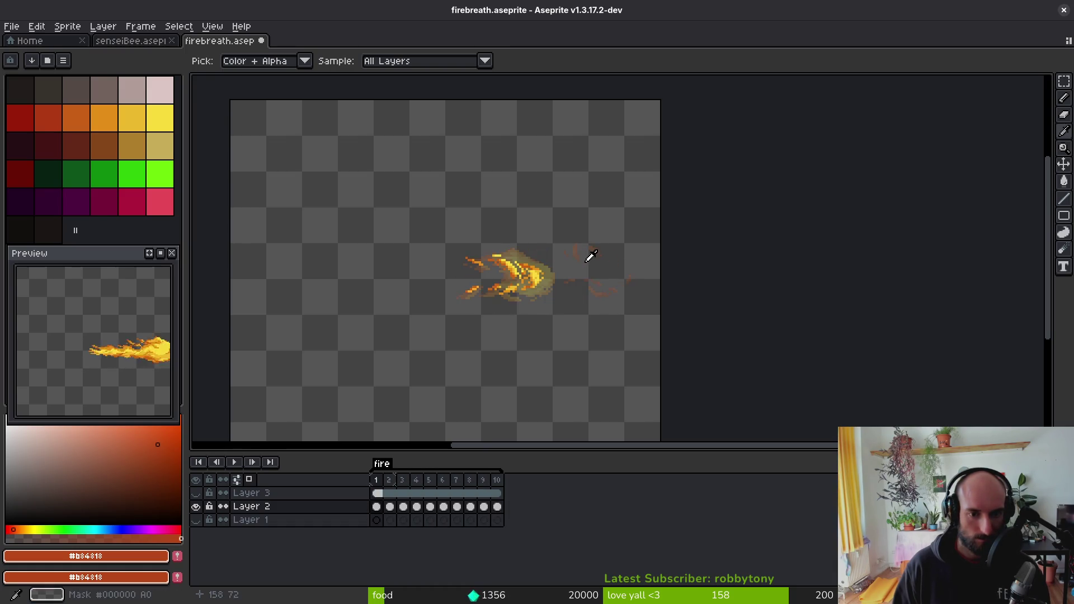
{"action": "key", "text": "m"}
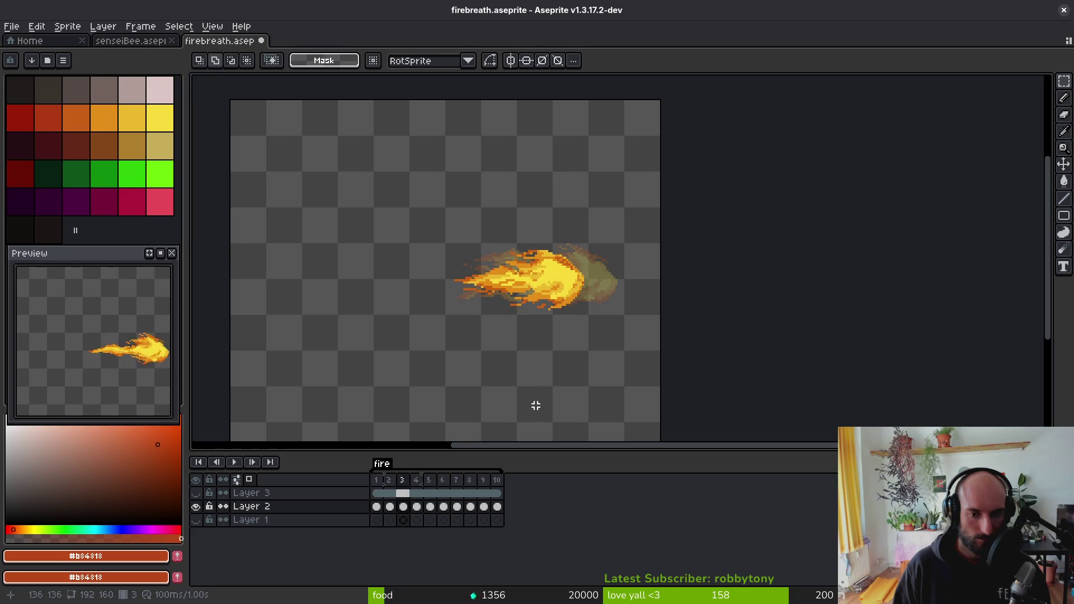
{"action": "mouse_move", "coordinate": [499, 507]}
{"action": "left_mouse_down"}
{"action": "mouse_move", "coordinate": [381, 513]}
{"action": "mouse_move", "coordinate": [391, 512]}
{"action": "left_mouse_up"}
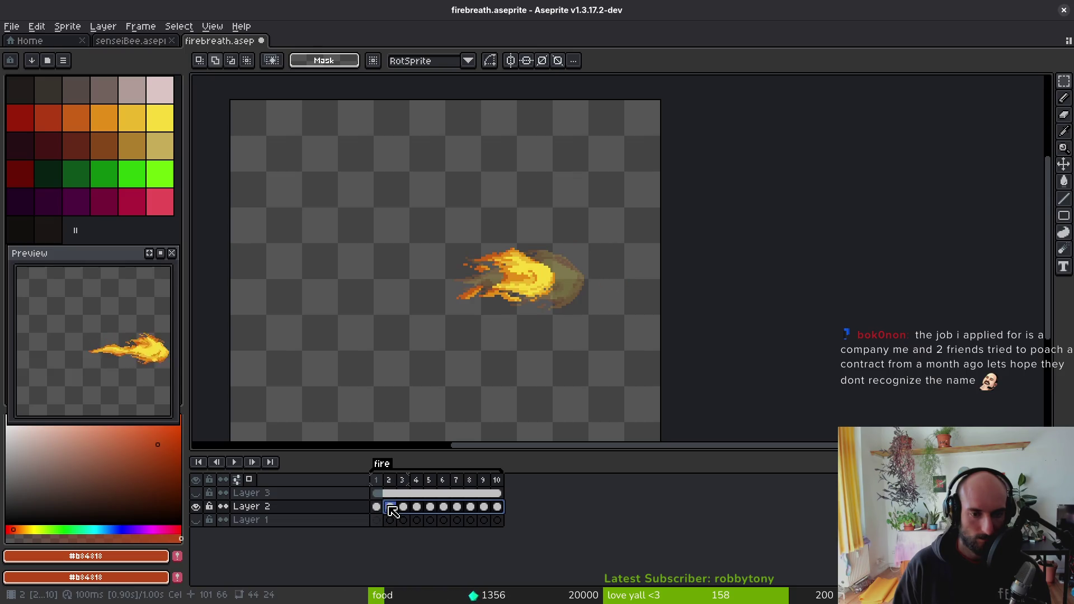
- Nudge the fire one pixel right in Layer 2 frames 2–10
{"action": "left_click_drag", "start_coordinate": [401, 512], "coordinate": [402, 513]}
{"action": "scroll", "coordinate": [542, 312], "scroll_direction": "up", "scroll_amount": 1}
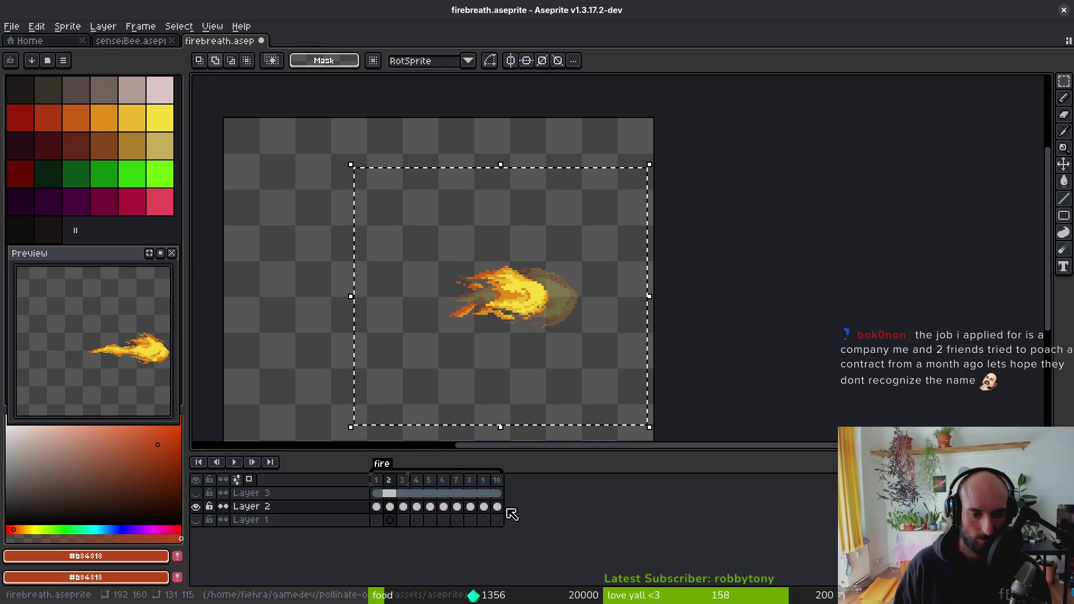
{"action": "left_click_drag", "start_coordinate": [497, 507], "coordinate": [397, 512]}
{"action": "key", "text": "Right"}
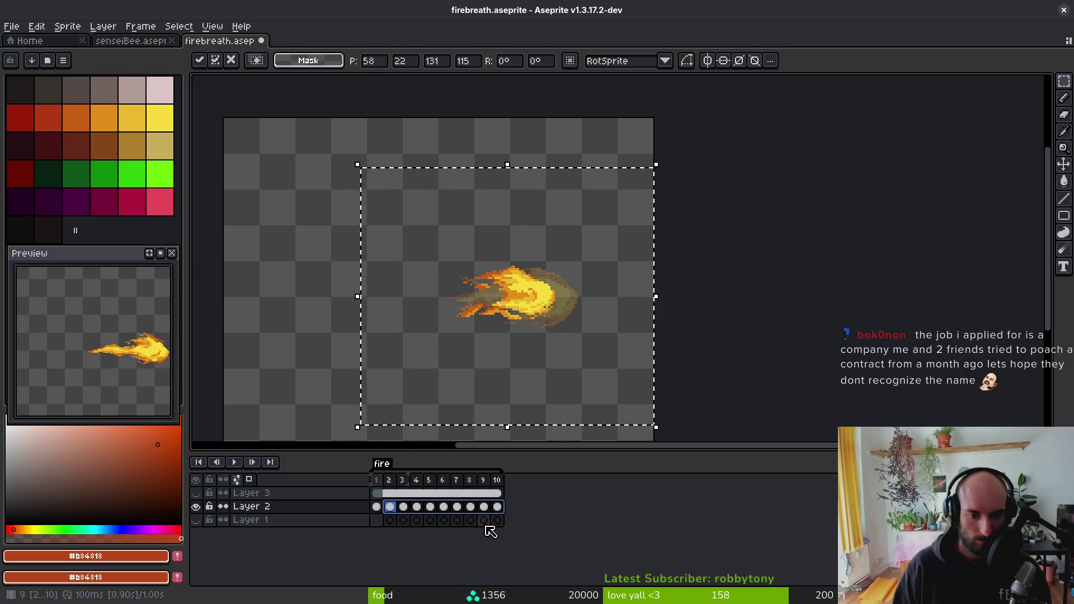
- Shift the fire two more pixels right in frames 4–10 and commit
{"action": "left_click_drag", "start_coordinate": [497, 506], "coordinate": [425, 514]}
{"action": "left_click_drag", "start_coordinate": [651, 161], "coordinate": [353, 404]}
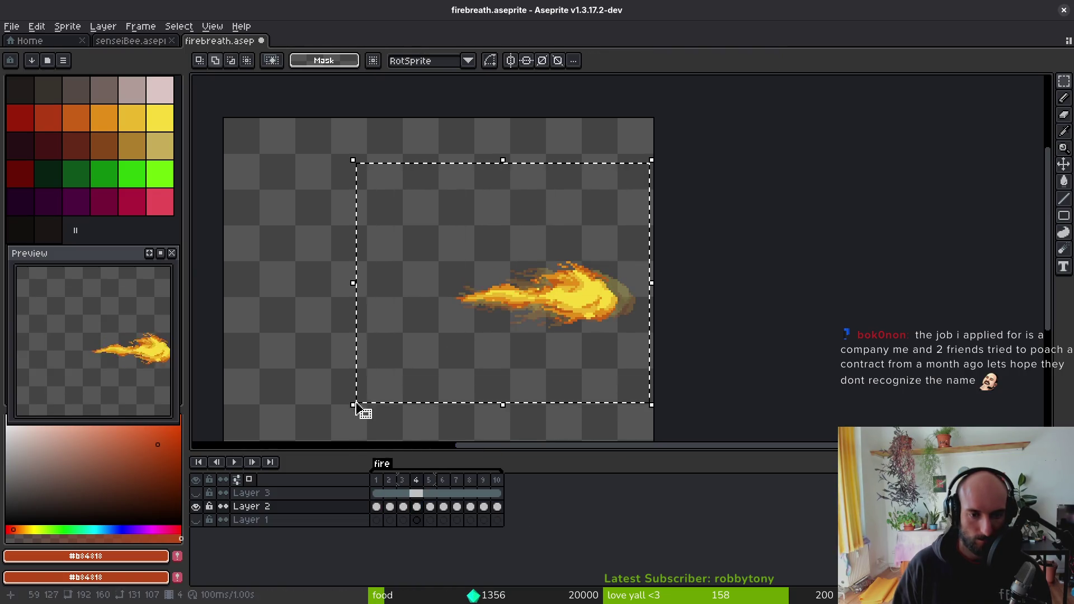
{"action": "left_click_drag", "start_coordinate": [497, 507], "coordinate": [425, 511]}
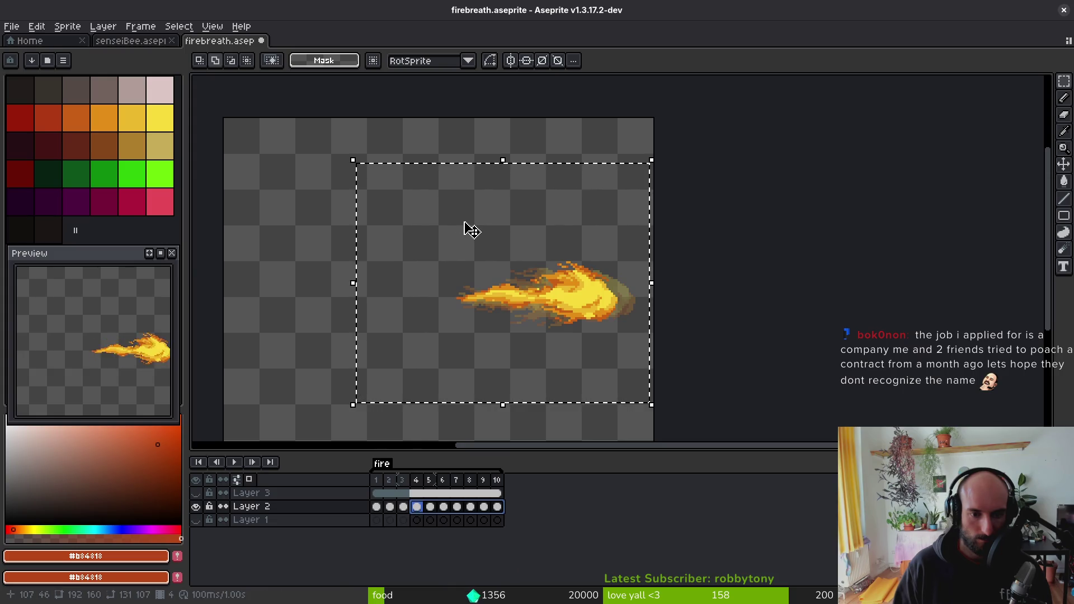
{"action": "key", "text": "Right"}
{"action": "key", "text": "Right"}
{"action": "key", "text": "Right"}
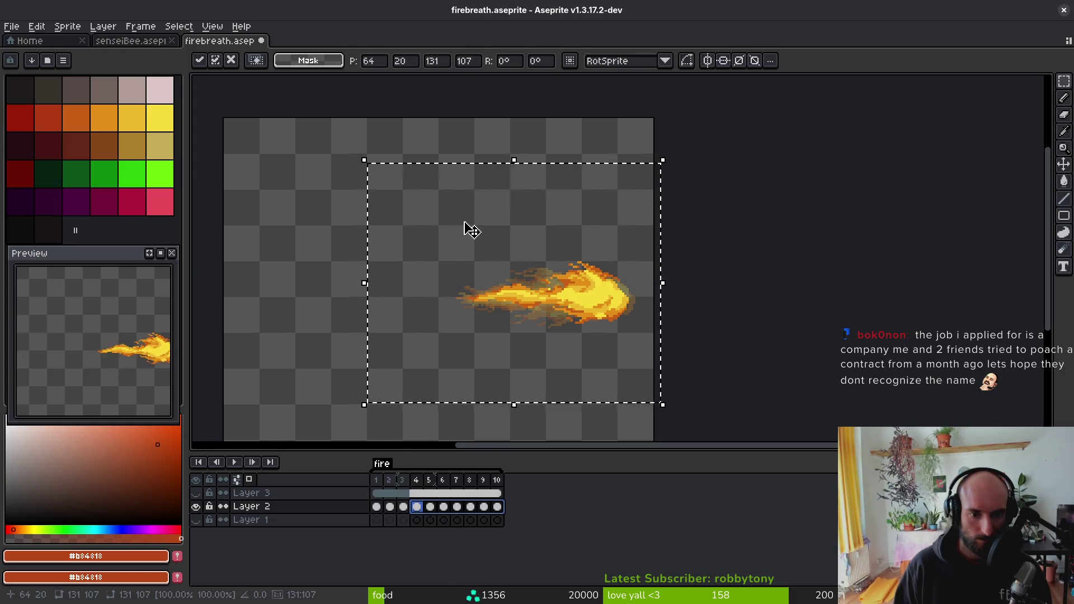
{"action": "key", "text": "Right"}
{"action": "key", "text": "Right"}
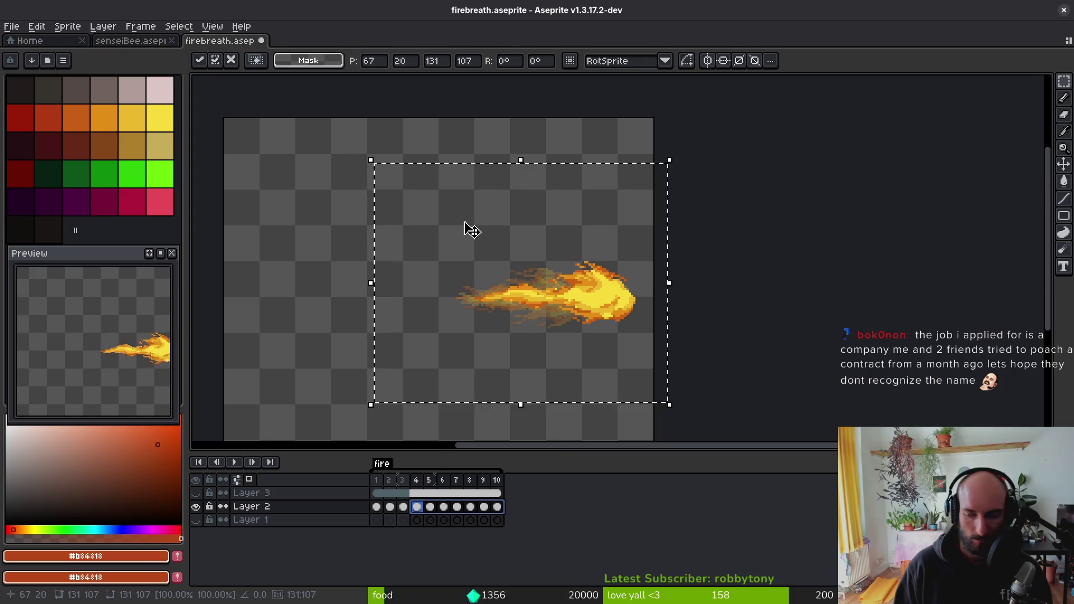
{"action": "key", "text": "ctrl+d"}
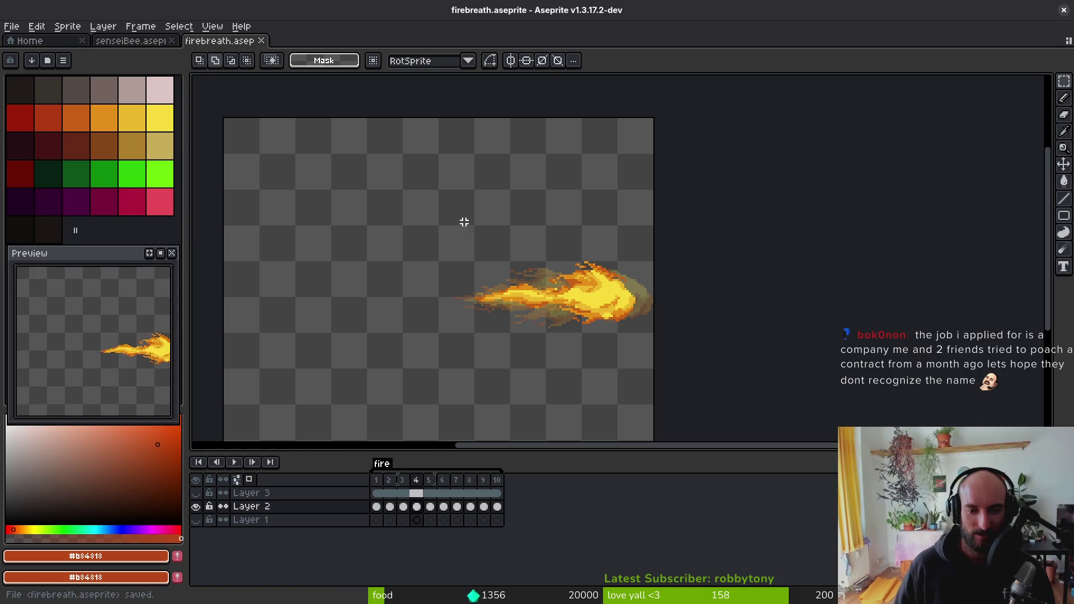
- Save firebreath.aseprite and run the game from Godot with F5
{"action": "key", "text": "ctrl+s"}
{"action": "key", "text": "i"}
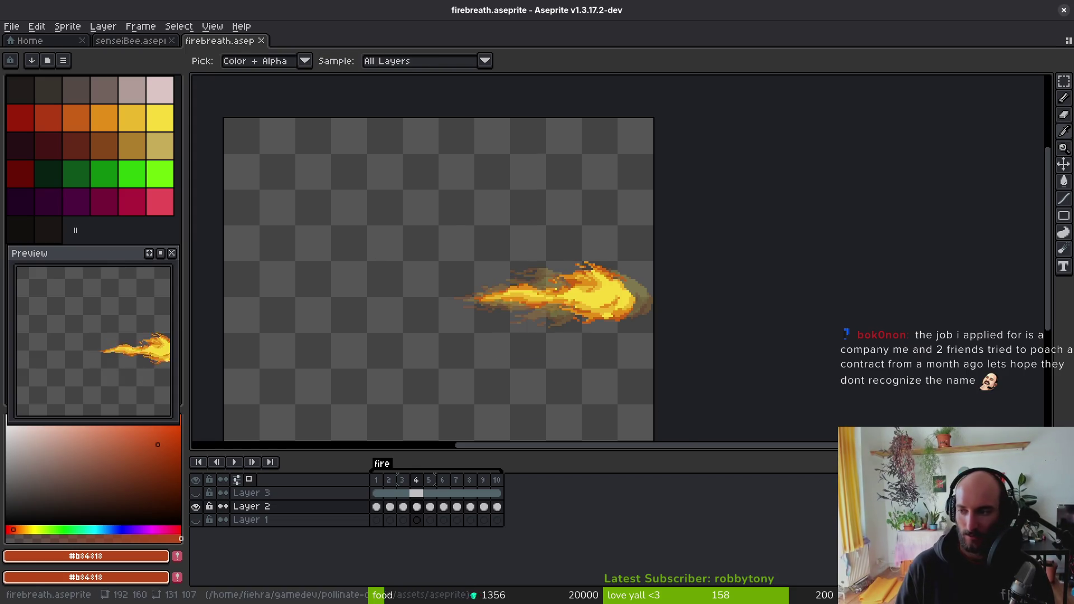
{"action": "key", "text": "alt+Tab"}
{"action": "key", "text": "F5"}
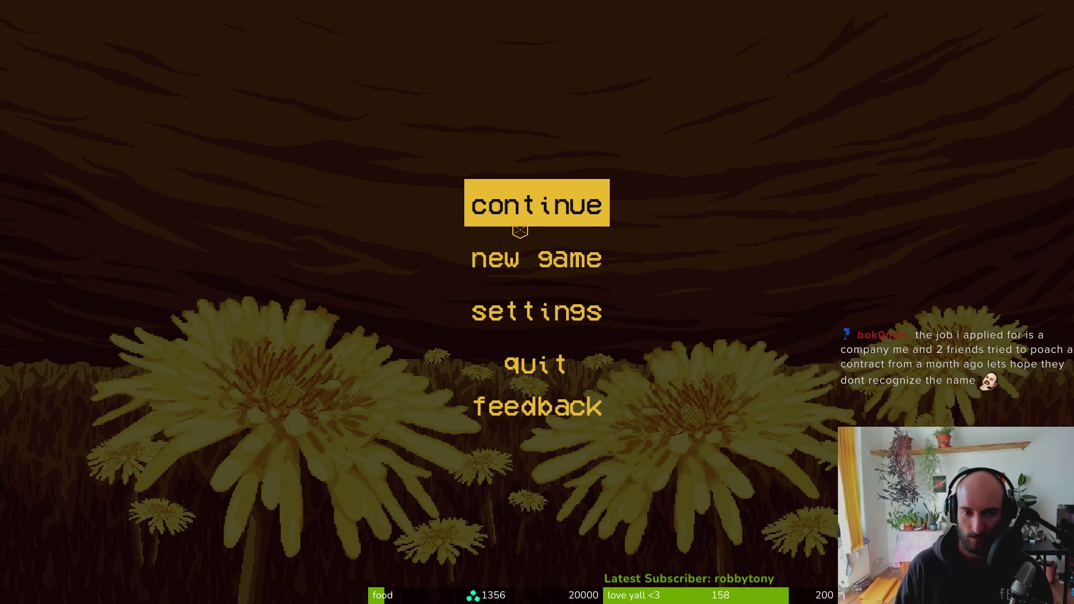
- Continue into the hive level, fly the bee up and right, and pause
{"action": "left_click", "coordinate": [520, 230]}
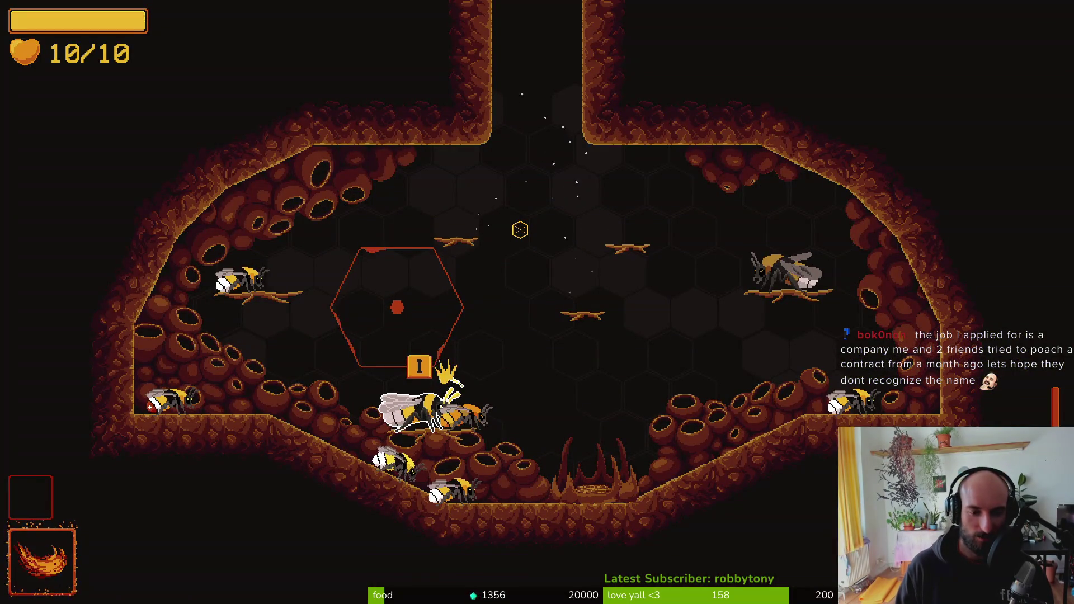
{"action": "key", "text": "d"}
{"action": "key", "text": "space"}
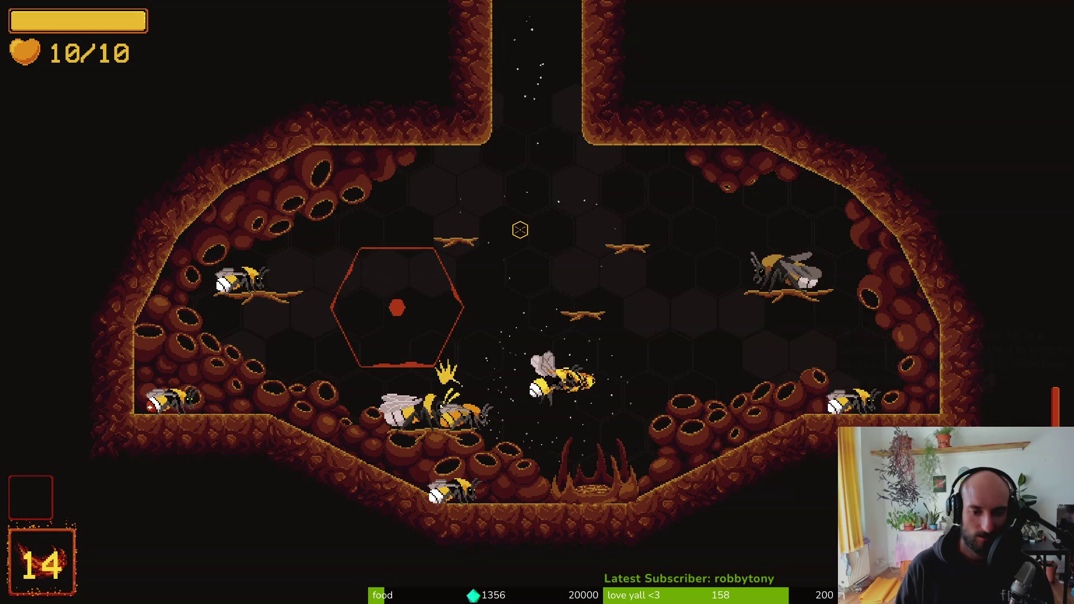
{"action": "key", "text": "Escape"}
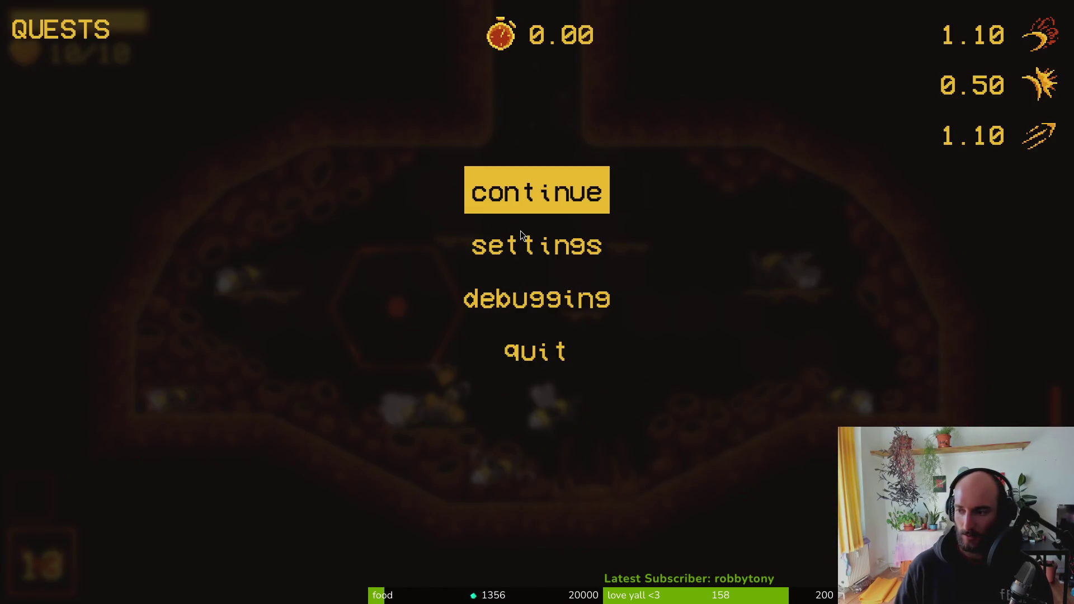
- Glance at the Godot editor, then bring up Aseprite's sprite sheet export
{"action": "key", "text": "alt+Tab"}
{"action": "key", "text": "alt+Tab"}
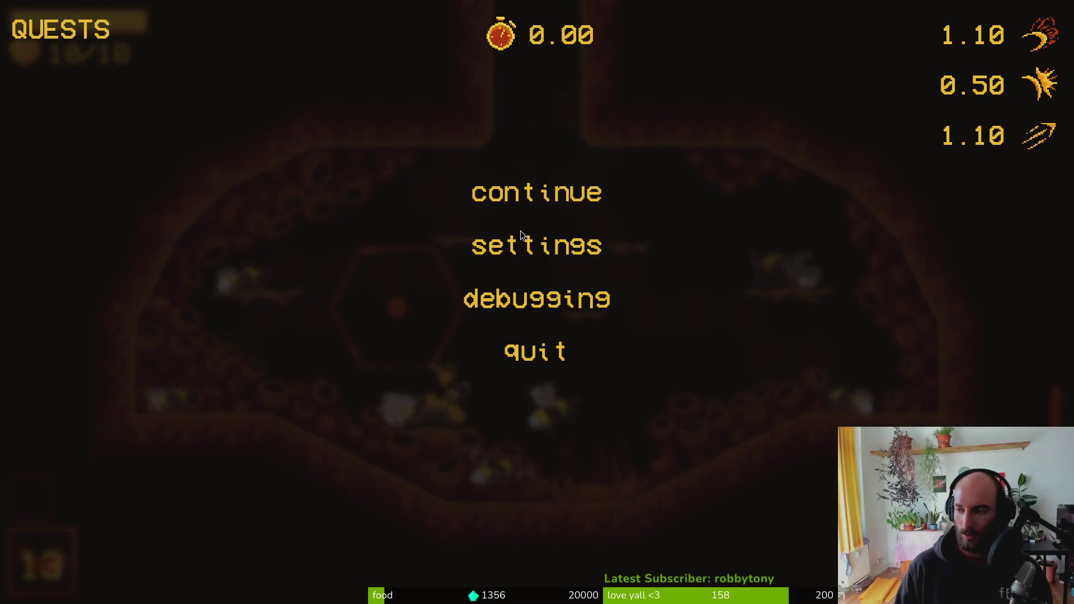
{"action": "key", "text": "alt+Tab"}
{"action": "key", "text": "Escape"}
{"action": "key", "text": "ctrl+shift+e"}
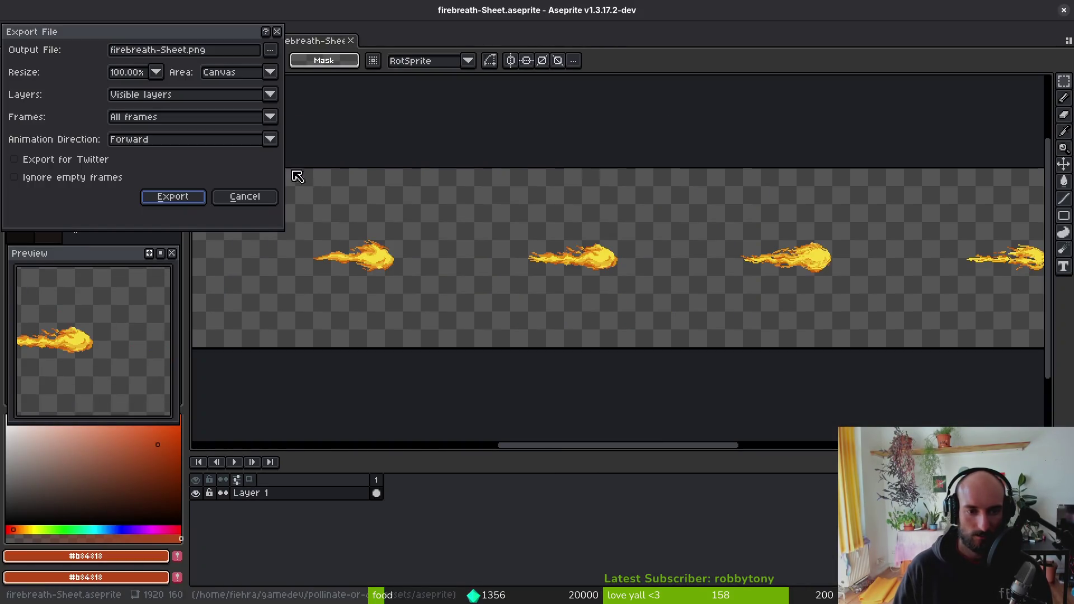
- Export the sheet over art/vfx/firebreath-Sheet.png, confirming the overwrite
{"action": "left_click", "coordinate": [270, 50]}
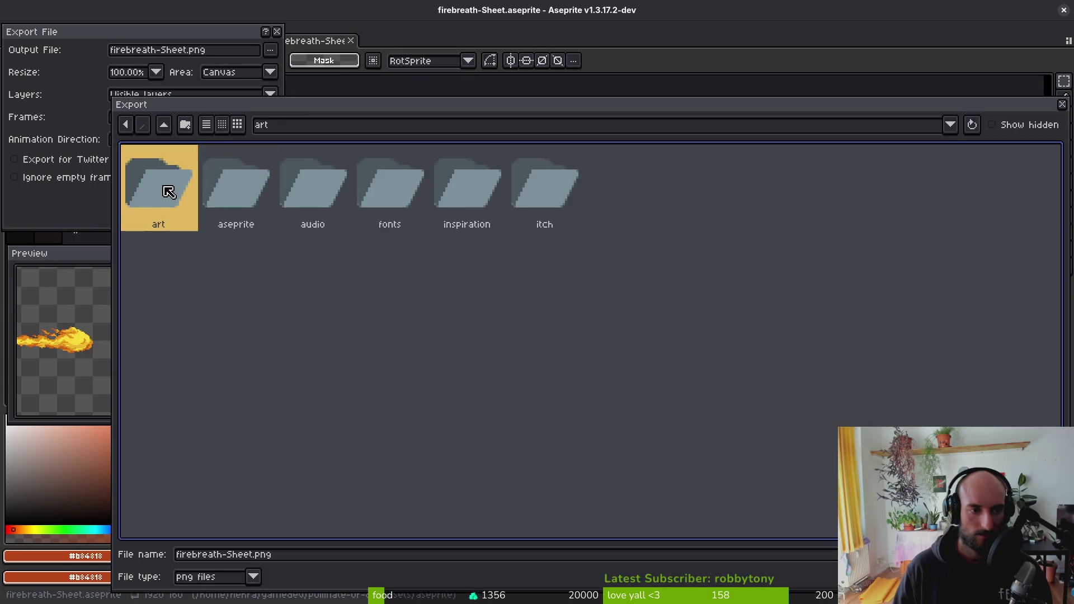
{"action": "double_click", "coordinate": [714, 274]}
{"action": "scroll", "coordinate": [916, 417], "scroll_direction": "down", "scroll_amount": 5}
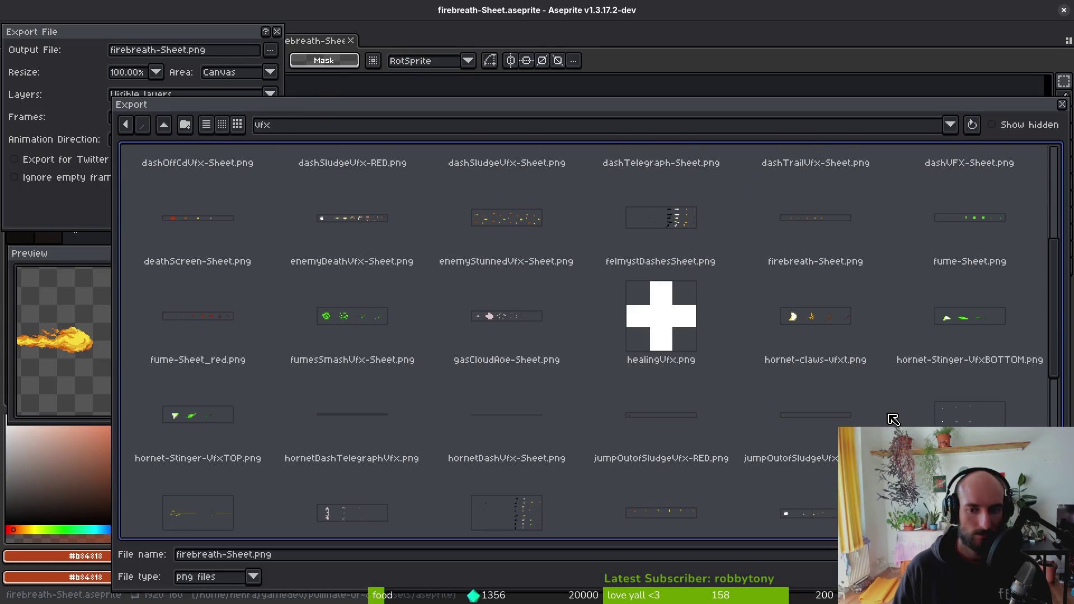
{"action": "double_click", "coordinate": [812, 319]}
{"action": "key", "text": "Return"}
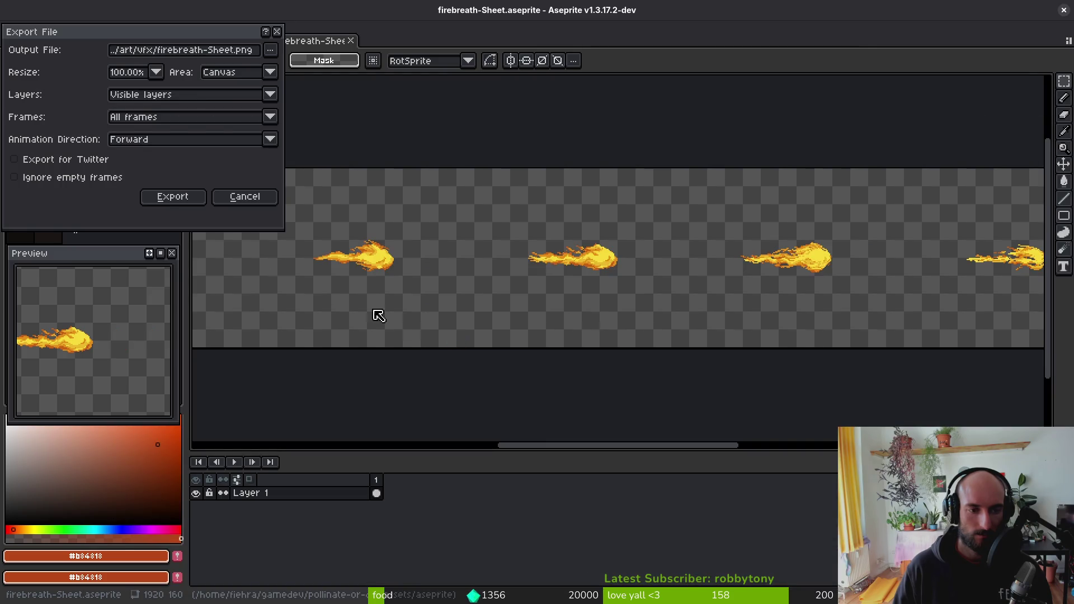
{"action": "left_click", "coordinate": [173, 196]}
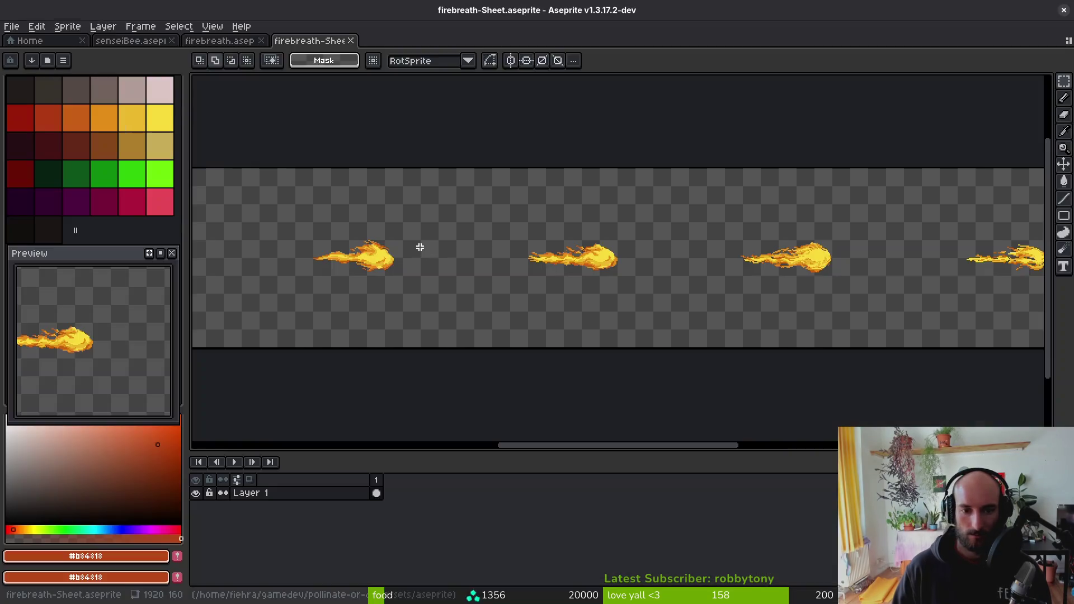
{"action": "key", "text": "alt+Tab"}
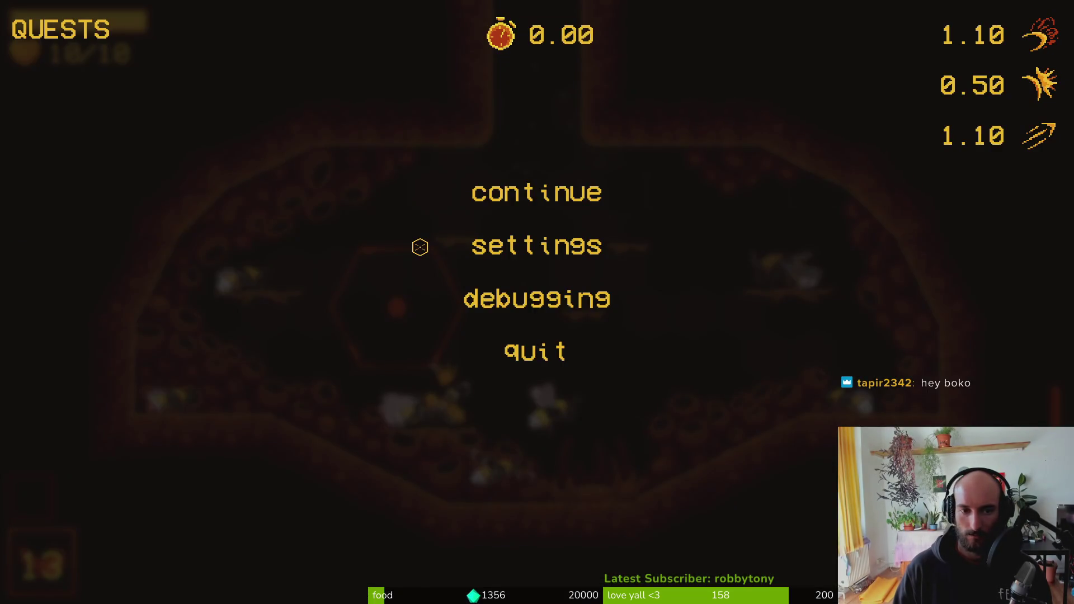
- Resume the game and fire the breath attack while flying the bee down toward the nest
{"action": "key", "text": "Escape"}
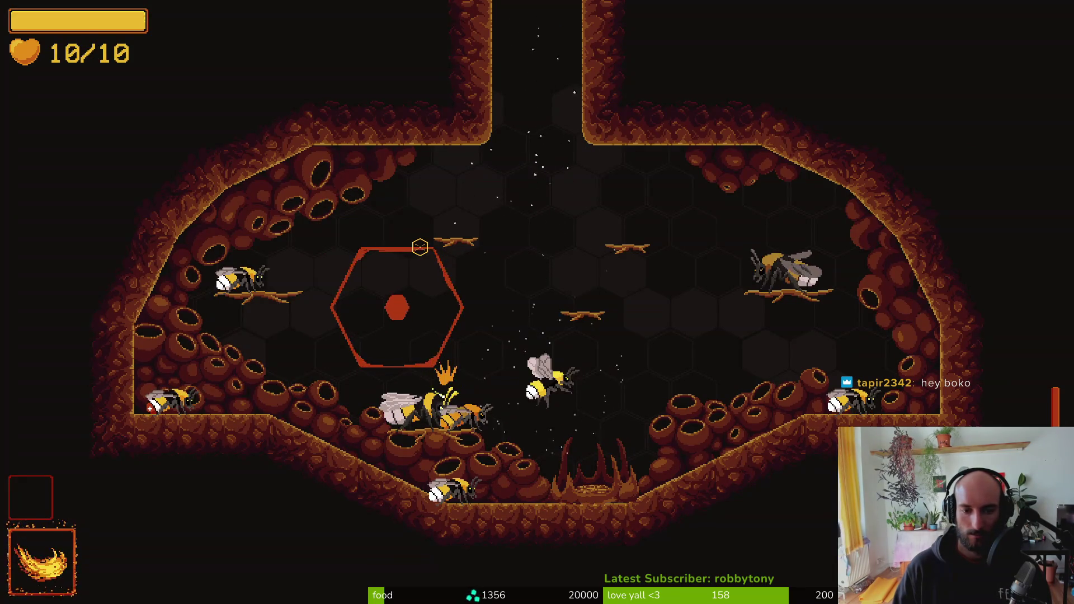
{"action": "key", "text": "e"}
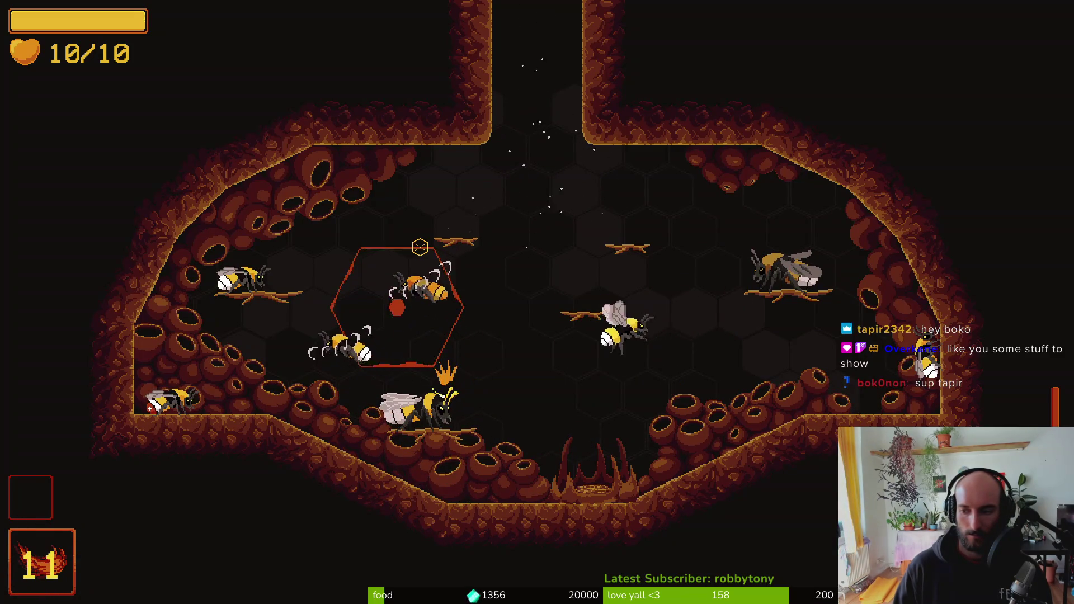
{"action": "key", "text": "s"}
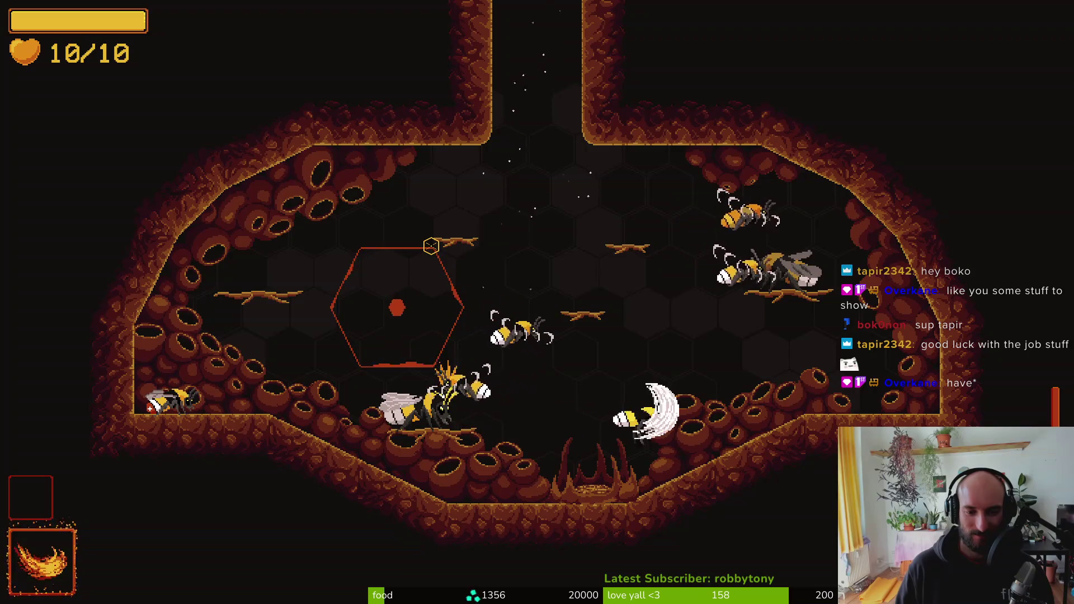
{"action": "key", "text": "e"}
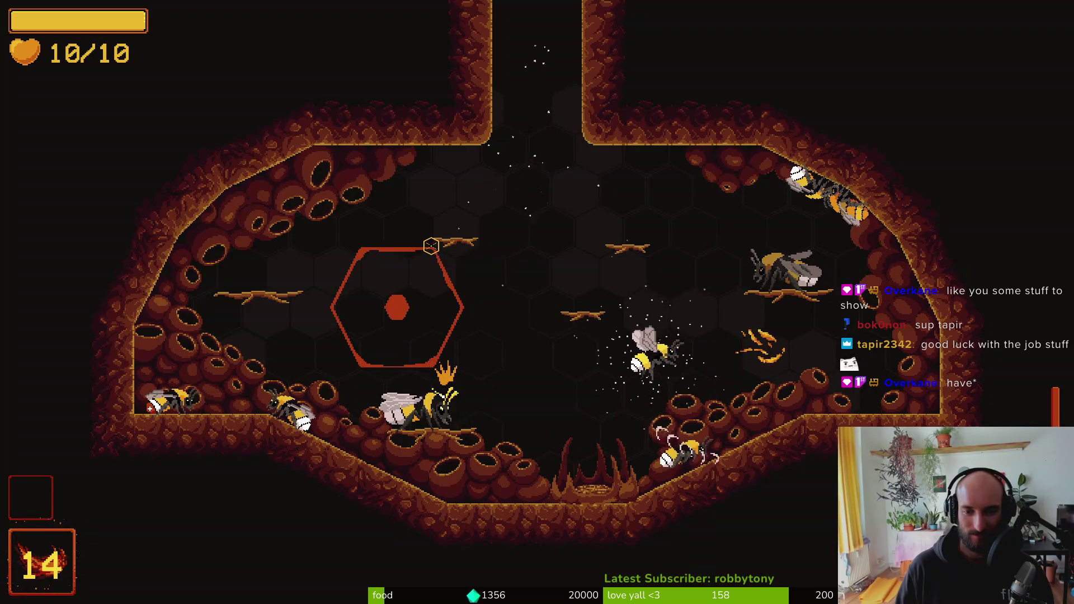
- Pause, quit to the main menu, confirm, then quit the game
{"action": "key", "text": "Escape"}
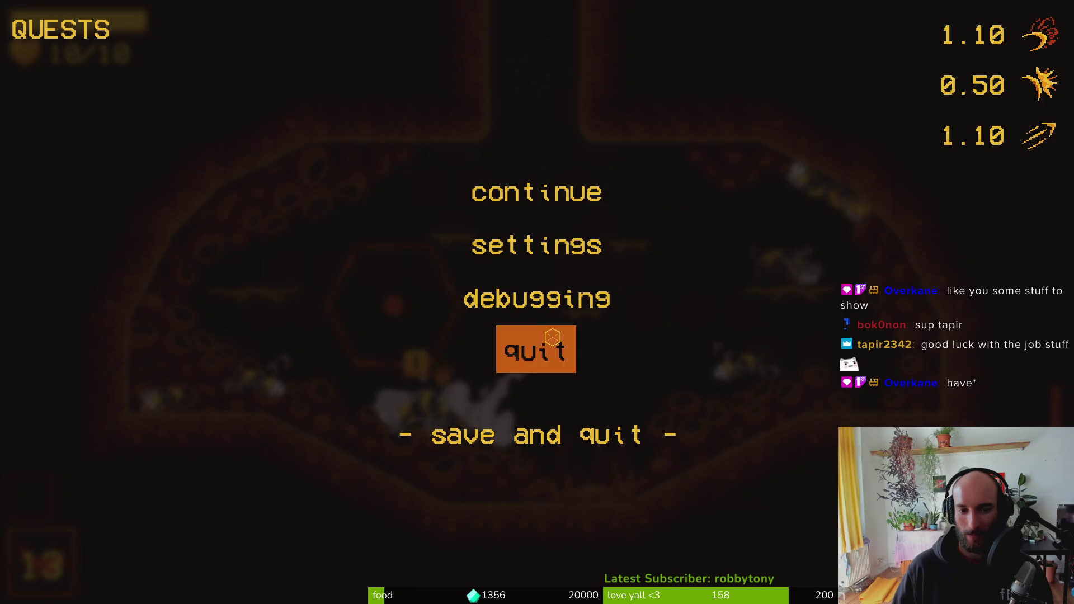
{"action": "left_click", "coordinate": [552, 337]}
{"action": "left_click", "coordinate": [491, 339]}
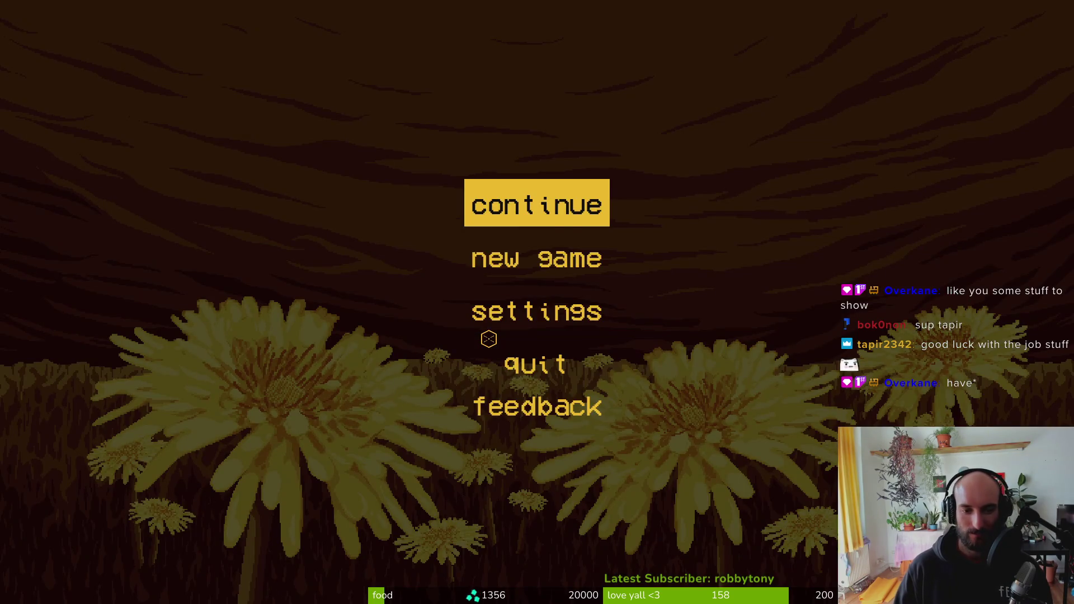
{"action": "left_click", "coordinate": [488, 340]}
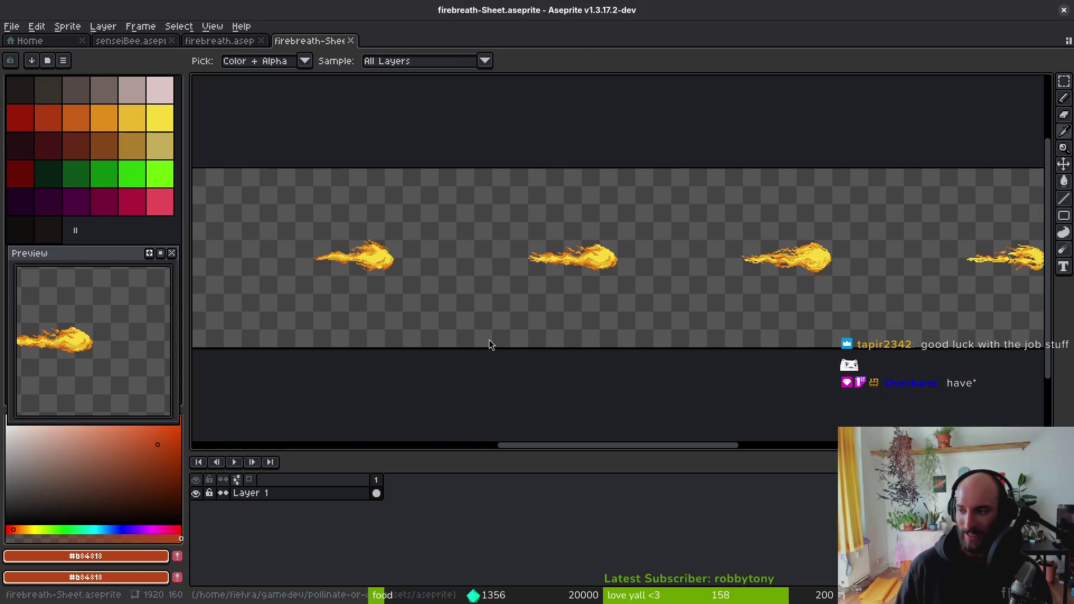
- Launch Neovim on the project folder with vi . and open firebreath.gd via Telescope Find Files
{"action": "key", "text": "alt+Tab"}
{"action": "key", "text": "alt+Tab"}
{"action": "key", "text": "alt+Tab"}
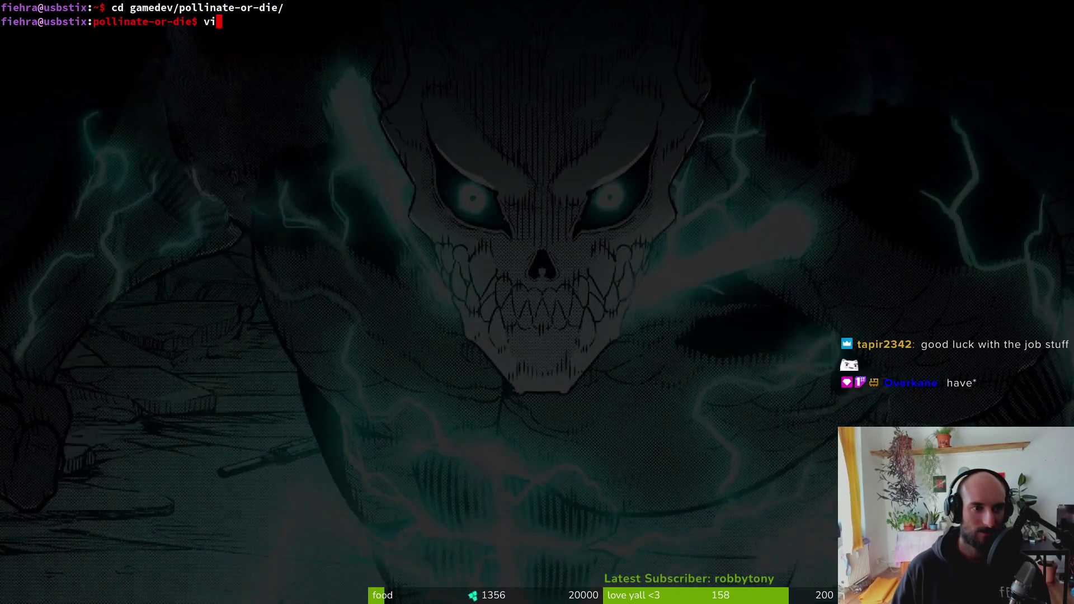
{"action": "type", "text": "."}
{"action": "key", "text": "Return"}
{"action": "key", "text": "space"}
{"action": "key", "text": "f"}
{"action": "key", "text": "f"}
{"action": "type", "text": "fireb"}
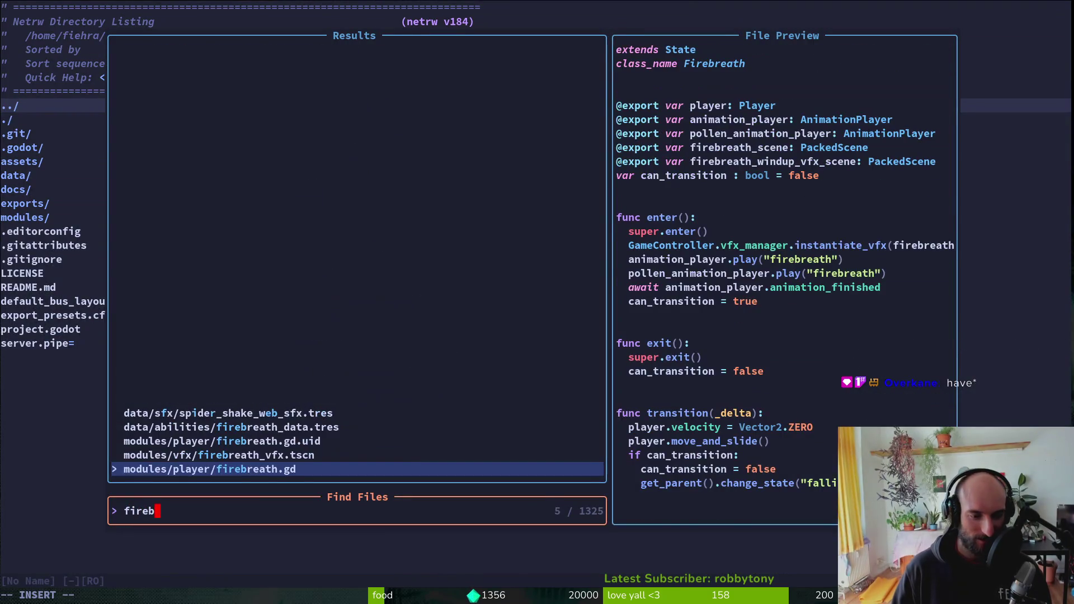
{"action": "key", "text": "Return"}
- Open modules/player/smashing.gd in a vertical split beside firebreath.gd and inspect its smash vfx call
{"action": "key", "text": "space"}
{"action": "key", "text": "f"}
{"action": "key", "text": "f"}
{"action": "type", "text": "smash"}
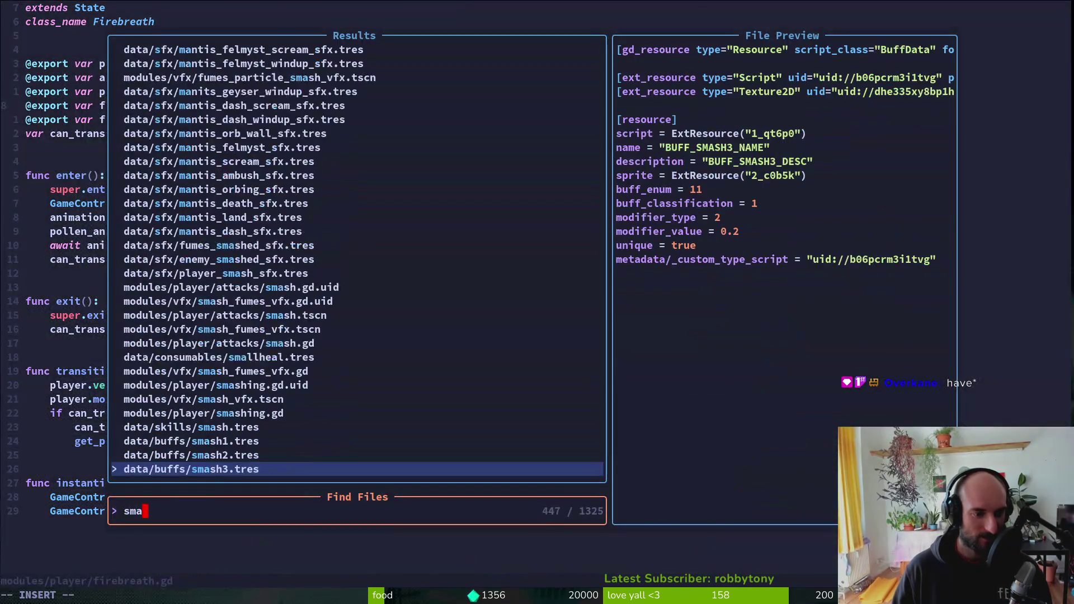
{"action": "key", "text": "Up"}
{"action": "key", "text": "Up"}
{"action": "key", "text": "Up"}
{"action": "key", "text": "ctrl+v"}
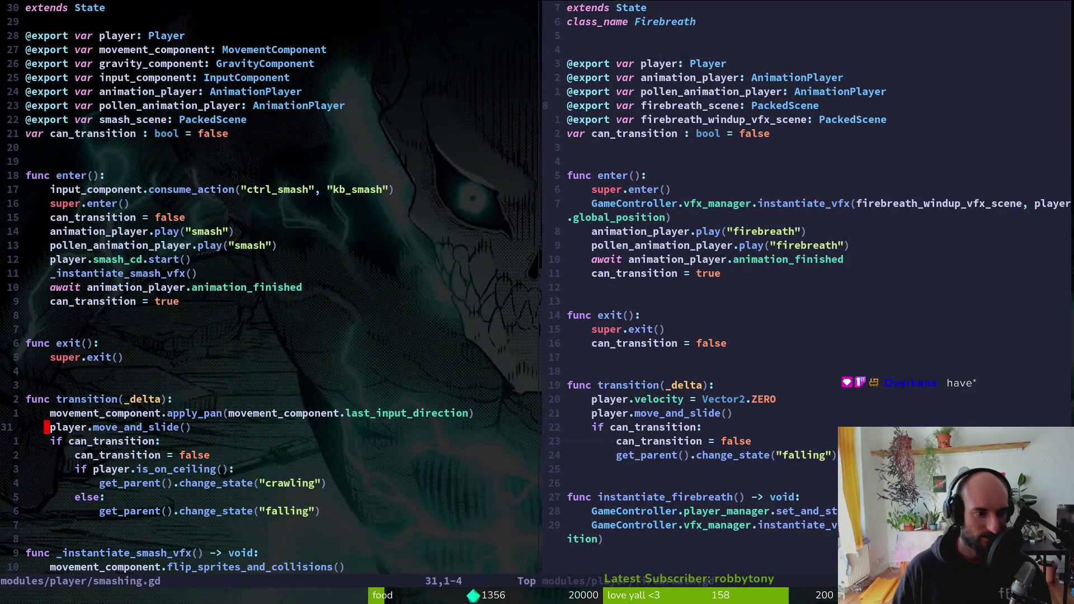
{"action": "key", "text": "k"}
{"action": "key", "text": "k"}
{"action": "key", "text": "y"}
{"action": "key", "text": "y"}
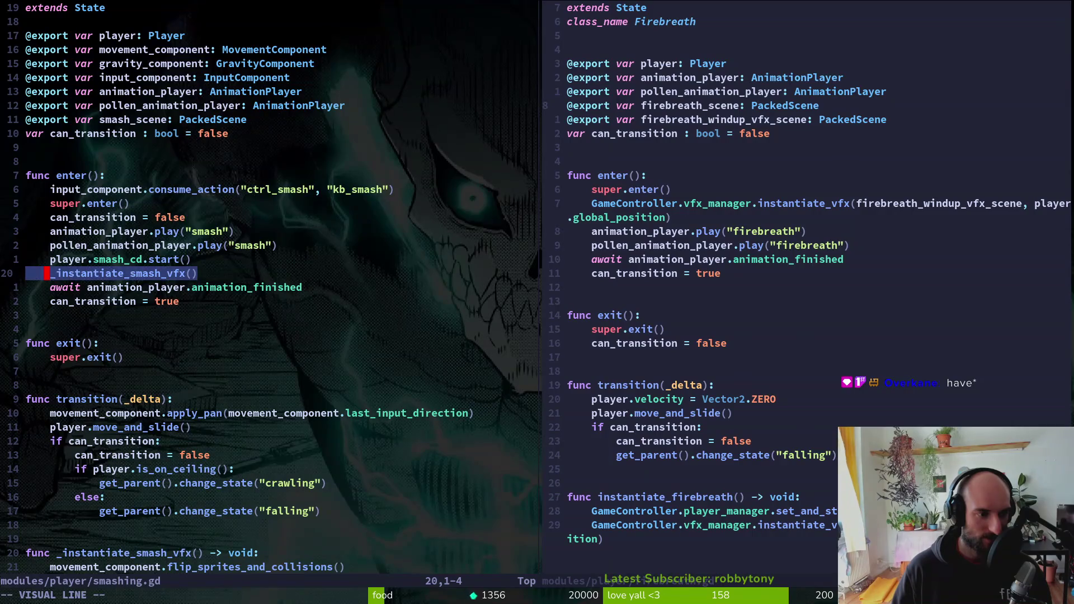
{"action": "key", "text": "G"}
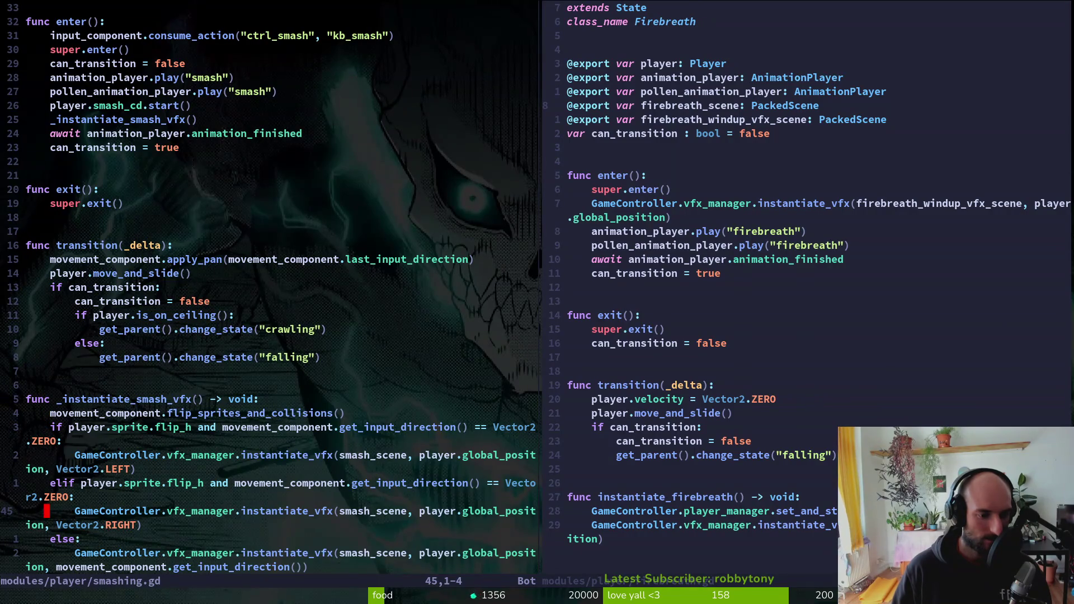
- Close the firebreath.gd split with :wq, then yank smashing.gd's input-direction instantiate_vfx line
{"action": "key", "text": "ctrl+w"}
{"action": "type", "text": "l:"}
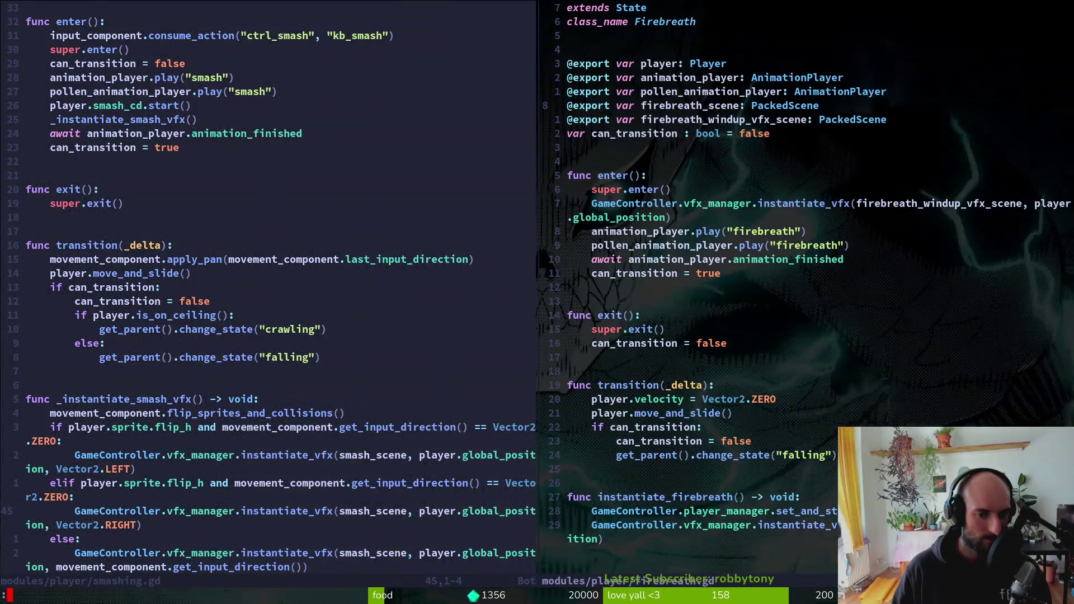
{"action": "key", "text": "Return"}
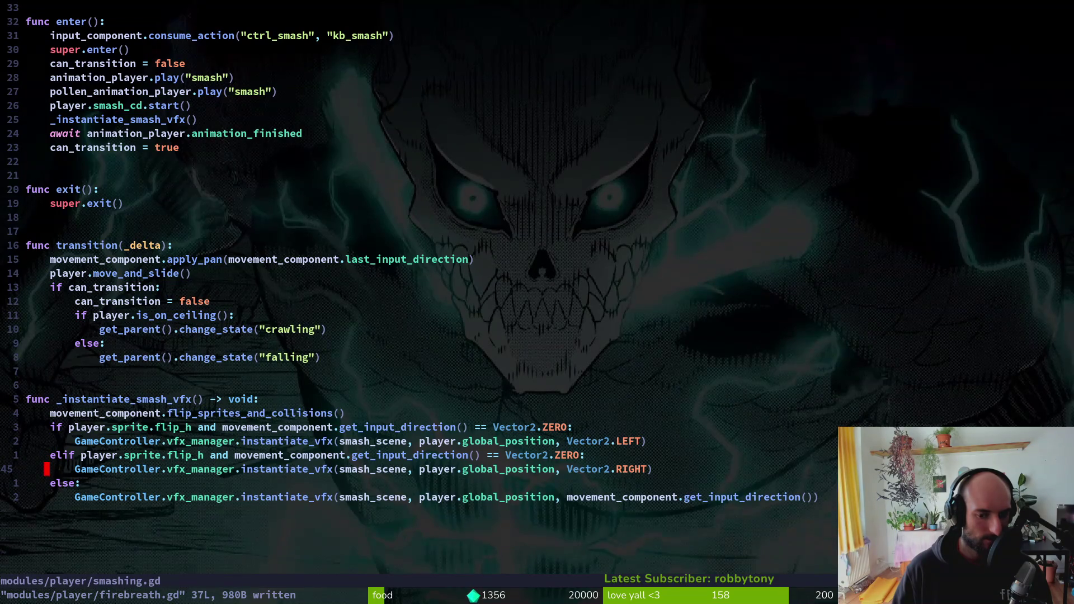
{"action": "key", "text": "j"}
{"action": "key", "text": "j"}
{"action": "key", "text": "V"}
{"action": "key", "text": "y"}
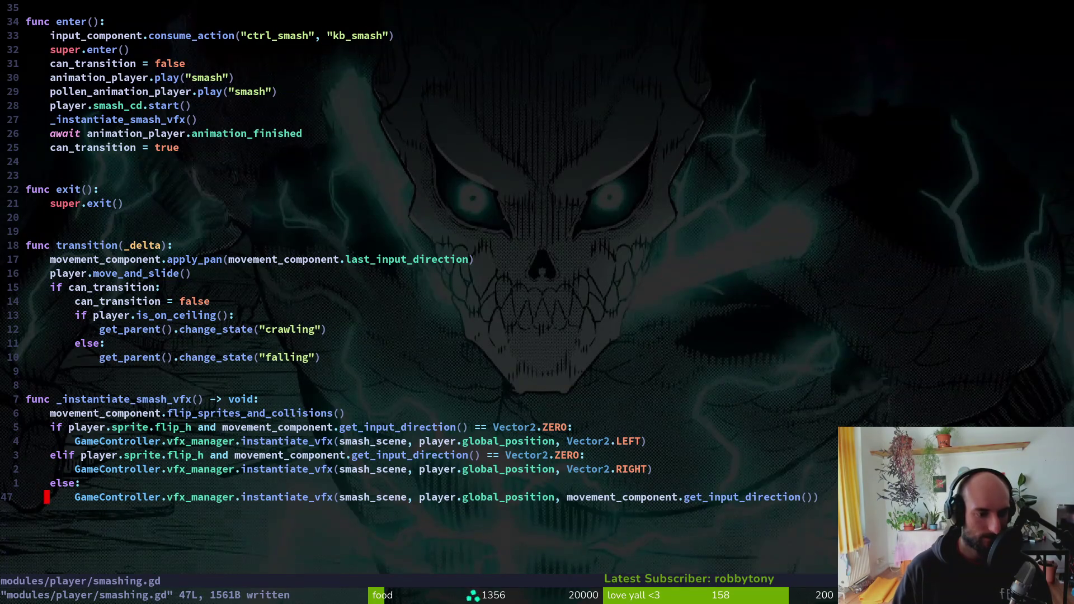
{"action": "key", "text": "ctrl+6"}
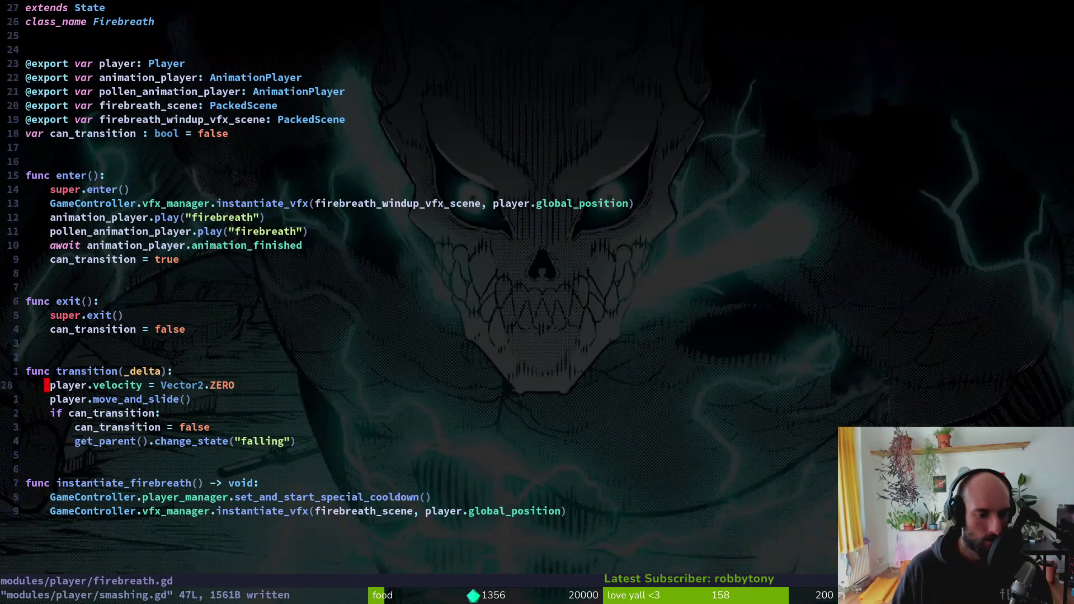
- Paste the spawn line into firebreath.gd, pass movement_component.get_input_direction(), drop the leftover line, and save
{"action": "key", "text": "G"}
{"action": "key", "text": "p"}
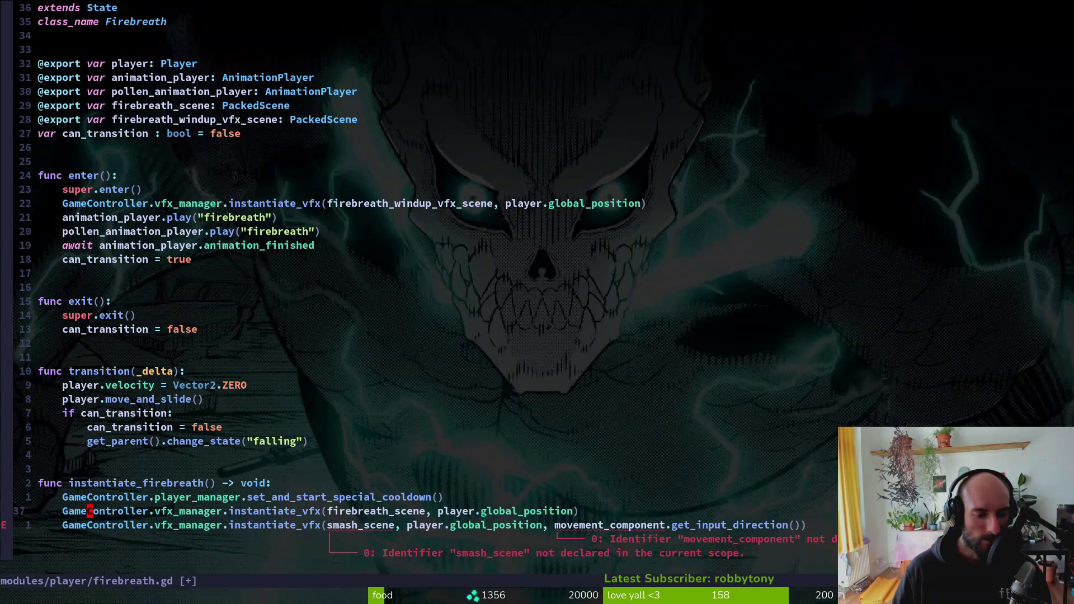
{"action": "type", "text": "ion, movec"}
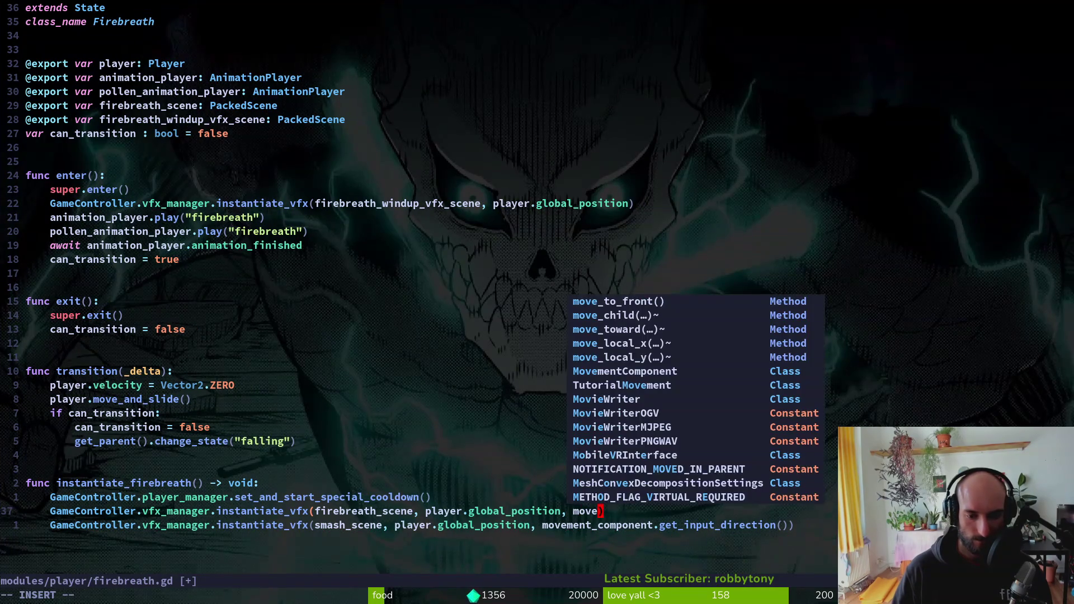
{"action": "type", "text": "om"}
{"action": "key", "text": "Escape"}
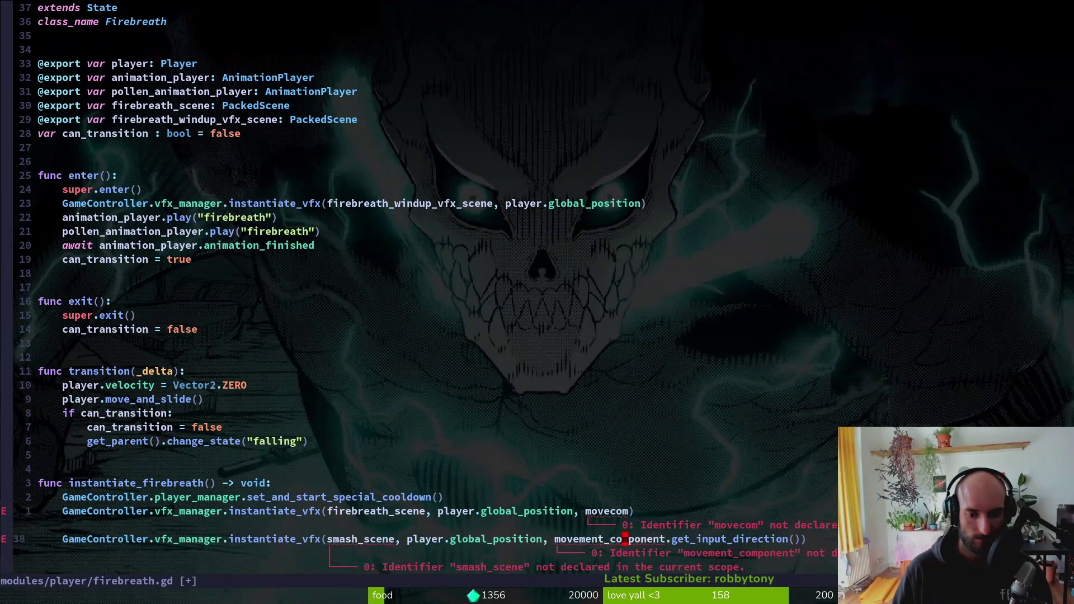
{"action": "key", "text": "j"}
{"action": "key", "text": "d"}
{"action": "key", "text": "d"}
{"action": "key", "text": "u"}
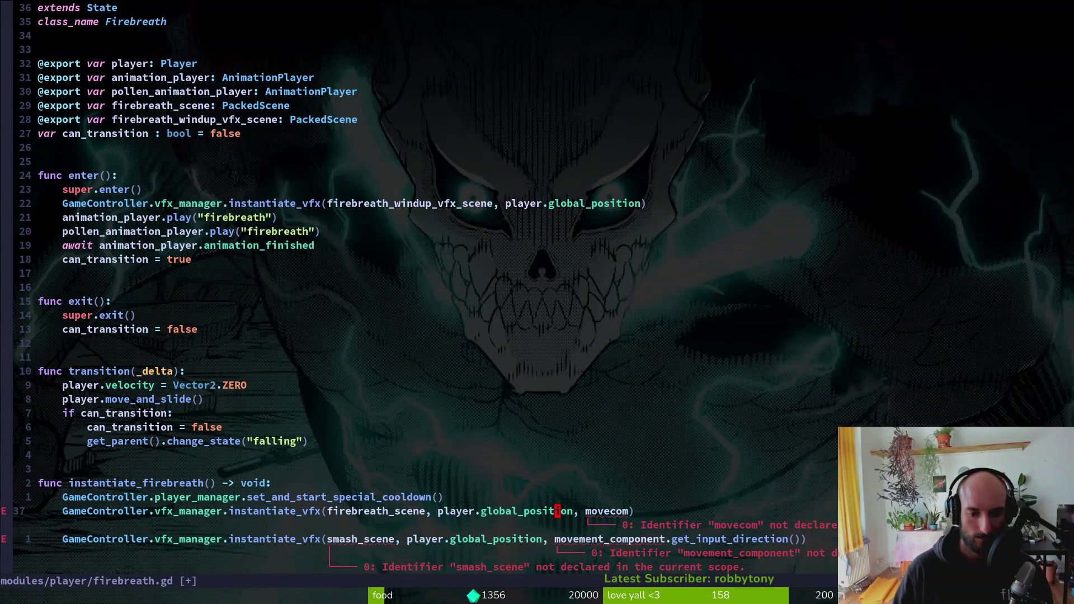
{"action": "type", "text": "cmovement_component.getin"}
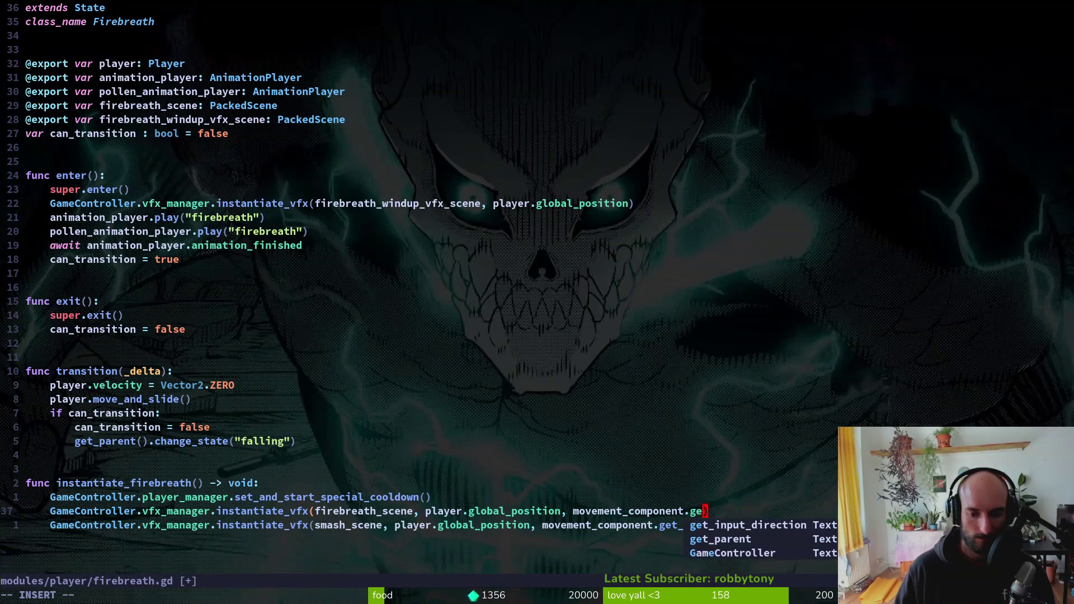
{"action": "type", "text": "("}
{"action": "key", "text": "Escape"}
{"action": "key", "text": "j"}
{"action": "key", "text": "d"}
{"action": "key", "text": "d"}
{"action": "type", "text": ":write"}
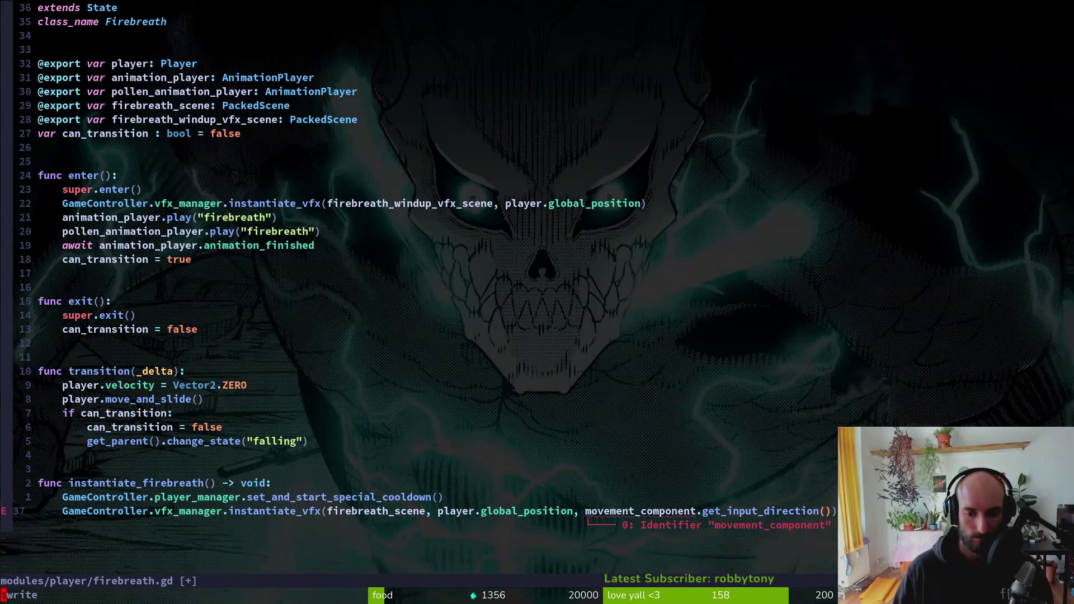
- Copy the movement_component export from smashing.gd and paste it below firebreath.gd's player export
{"action": "key", "text": "ctrl+6"}
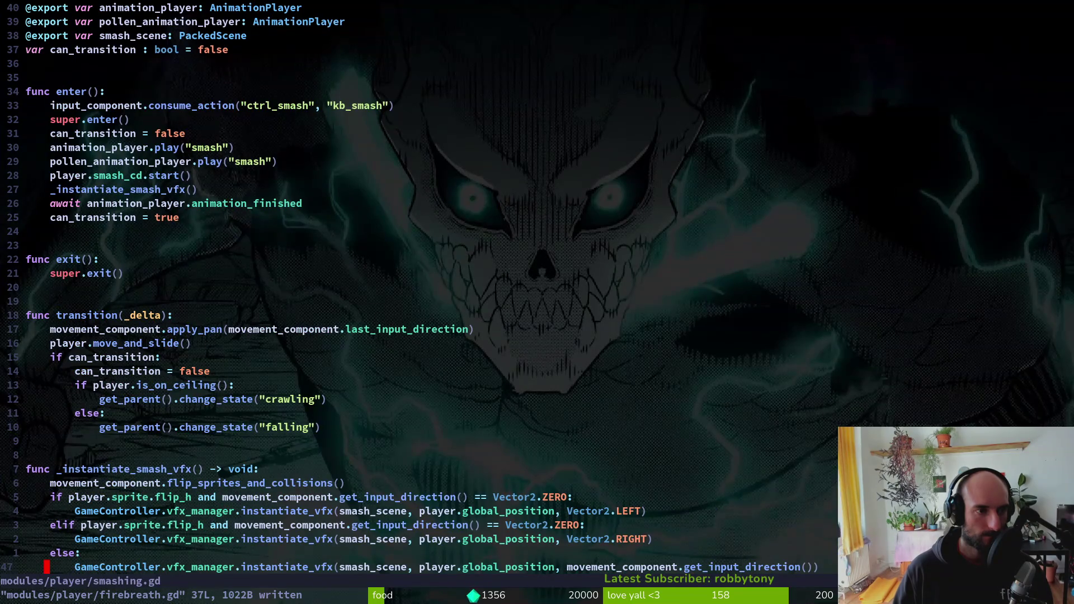
{"action": "key", "text": "4"}
{"action": "key", "text": "0"}
{"action": "key", "text": "k"}
{"action": "key", "text": "y"}
{"action": "key", "text": "k"}
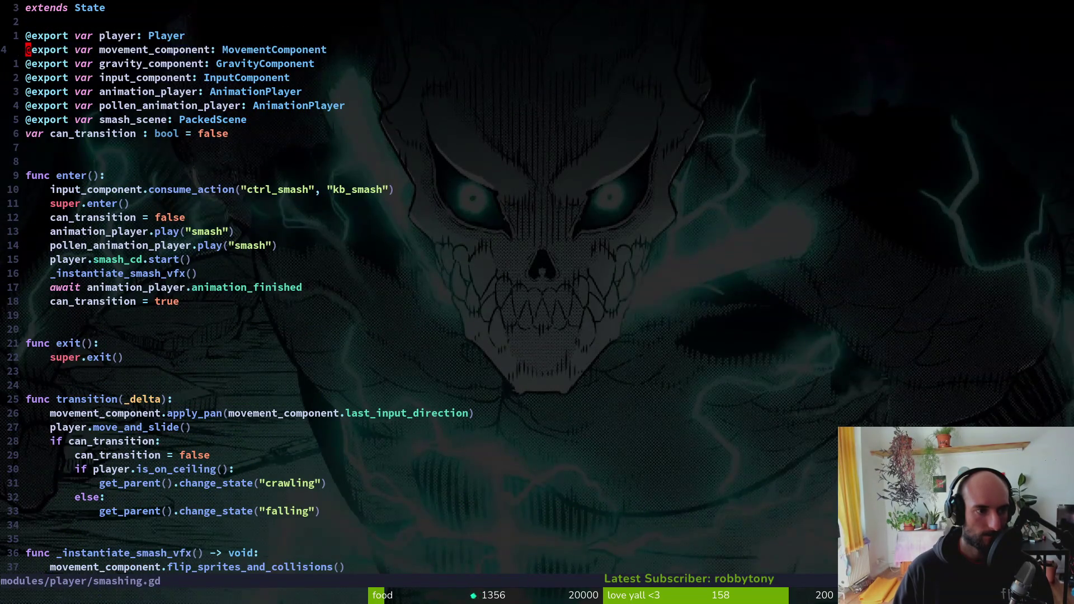
{"action": "key", "text": "ctrl+6"}
{"action": "key", "text": "3"}
{"action": "key", "text": "2"}
{"action": "key", "text": "k"}
{"action": "key", "text": "p"}
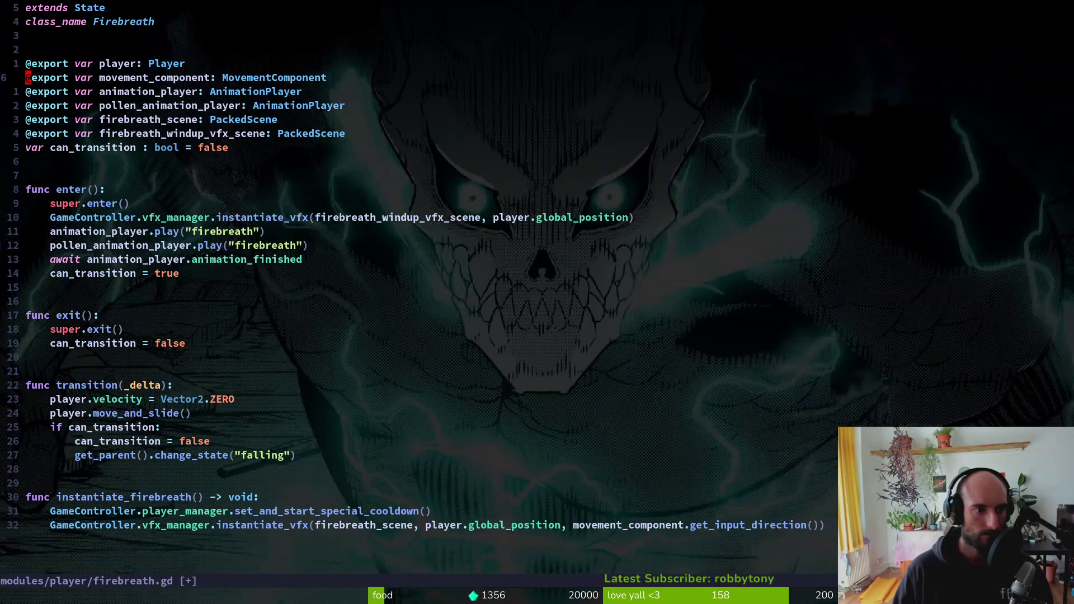
{"action": "key", "text": "alt+Tab"}
{"action": "key", "text": "alt+Tab"}
{"action": "key", "text": "alt+Tab"}
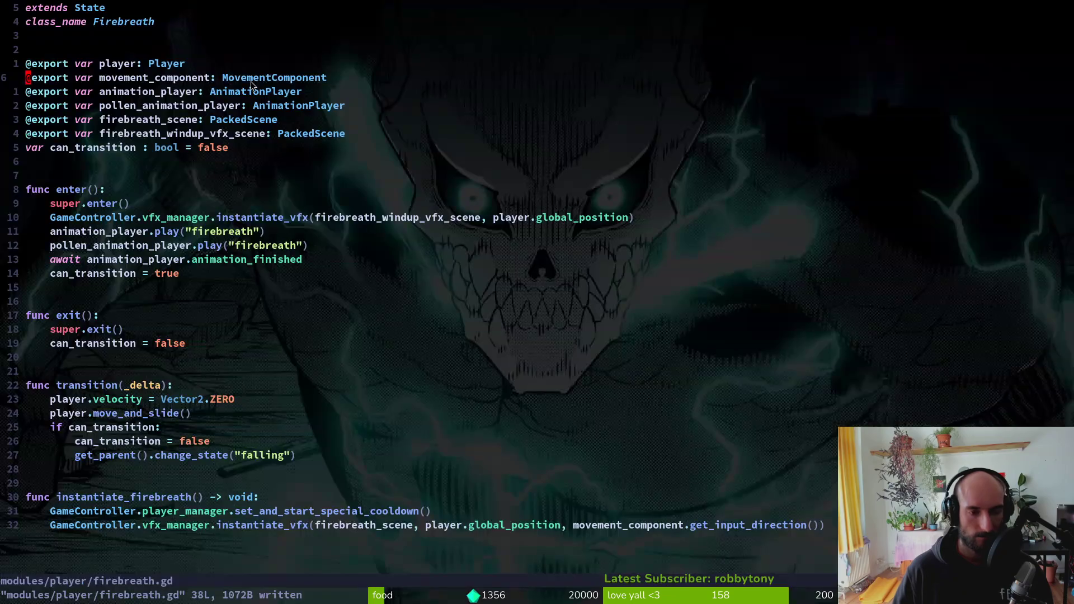
{"action": "key", "text": "alt+Tab"}
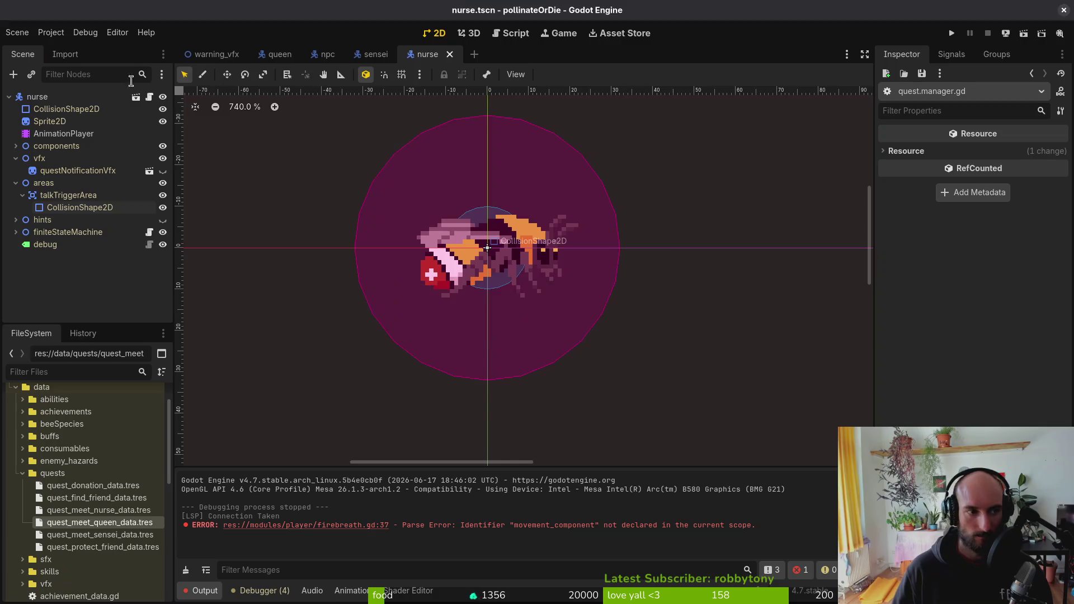
- Quick-open the player.tscn scene in Godot
{"action": "key", "text": "ctrl+shift+o"}
{"action": "type", "text": "player"}
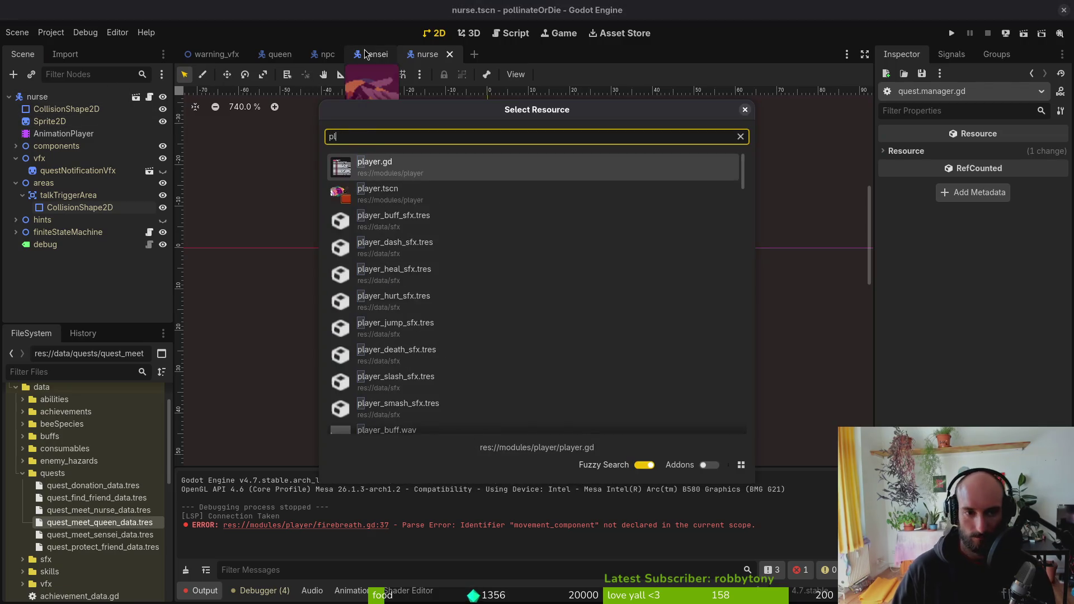
{"action": "key", "text": "Return"}
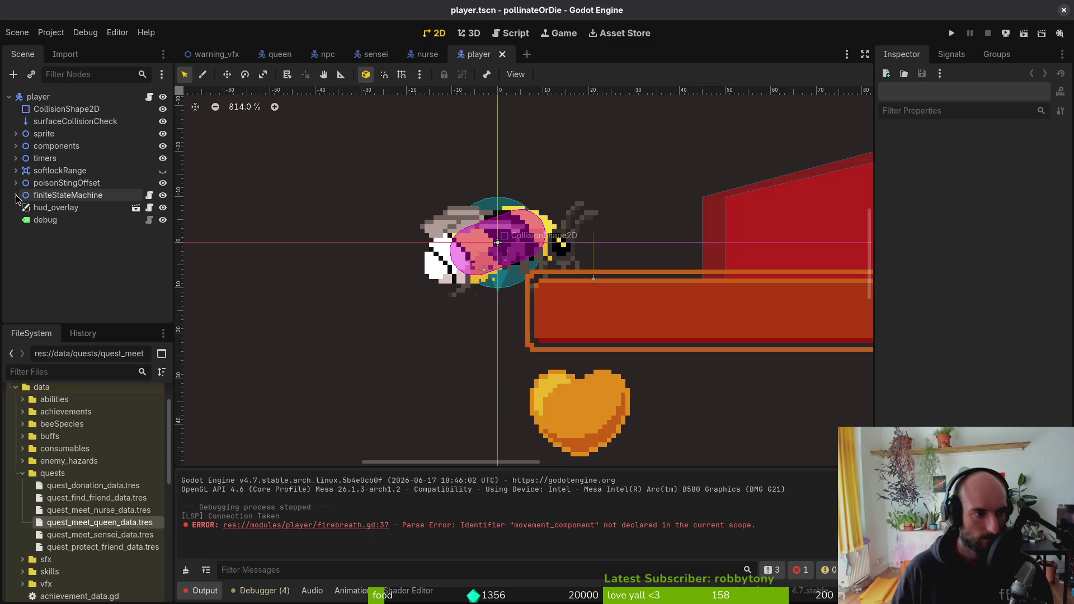
- Assign MovementComponent to the firebreath state's Movement Component, save the scene, and run the game
{"action": "left_click", "coordinate": [15, 196]}
{"action": "scroll", "coordinate": [80, 208], "scroll_direction": "down", "scroll_amount": 3}
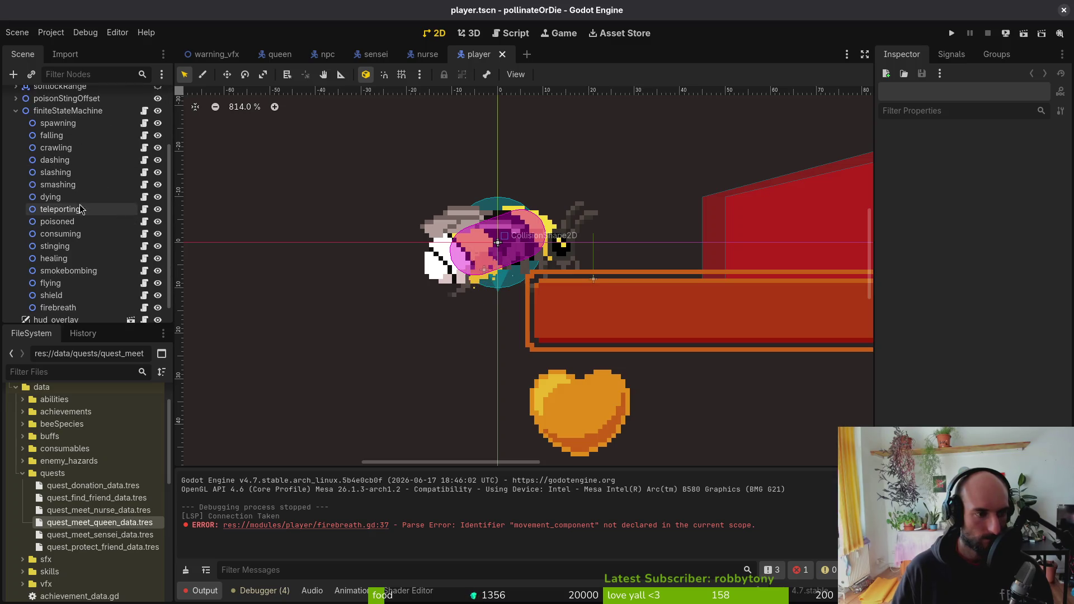
{"action": "left_click", "coordinate": [59, 307]}
{"action": "left_click", "coordinate": [1029, 173]}
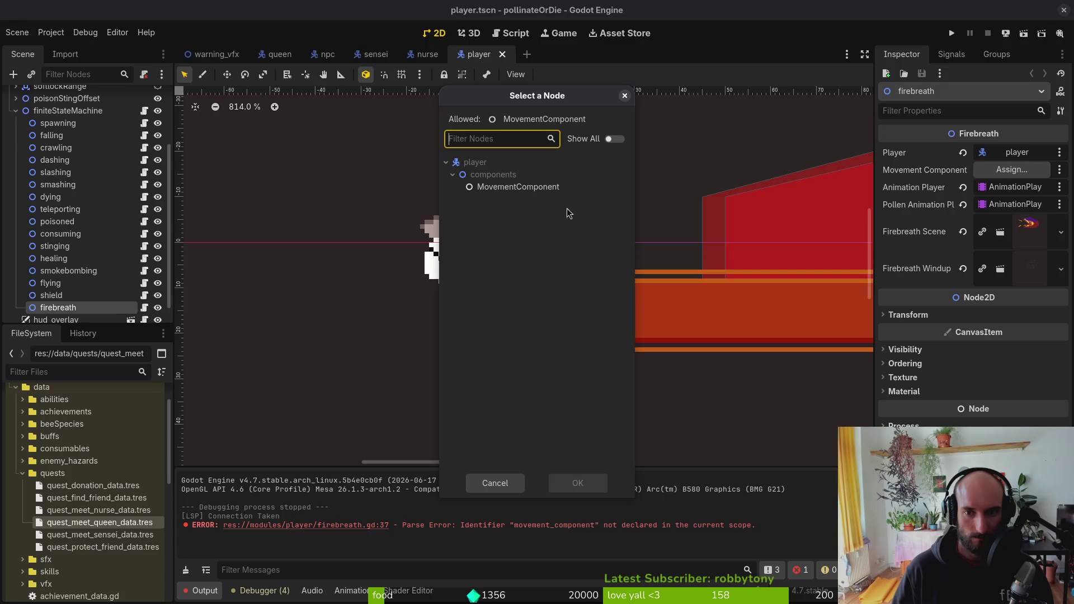
{"action": "left_click", "coordinate": [574, 482]}
{"action": "key", "text": "ctrl+s"}
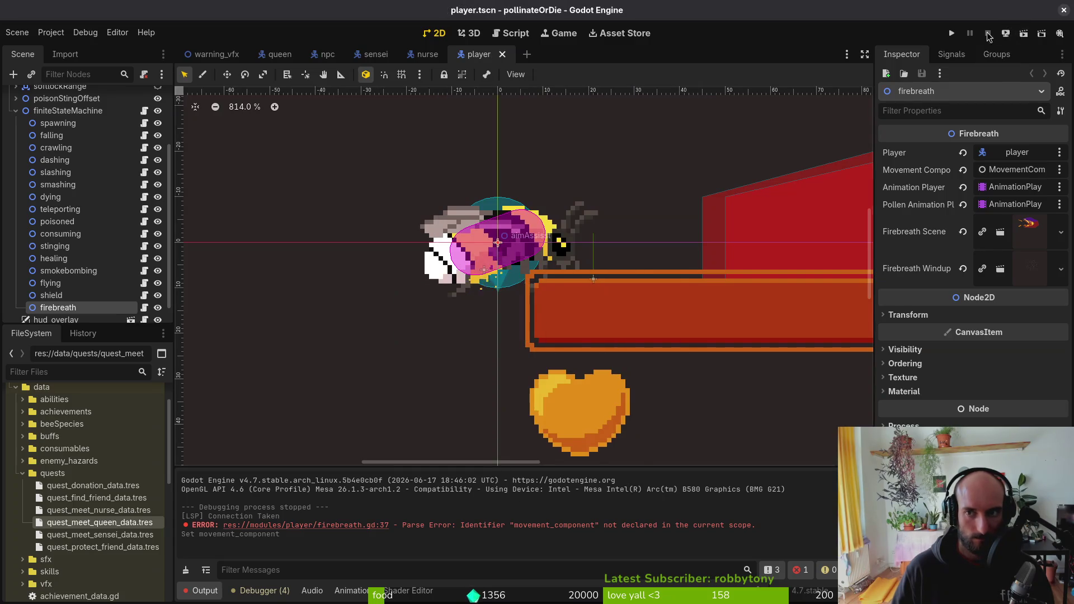
{"action": "left_click", "coordinate": [952, 34]}
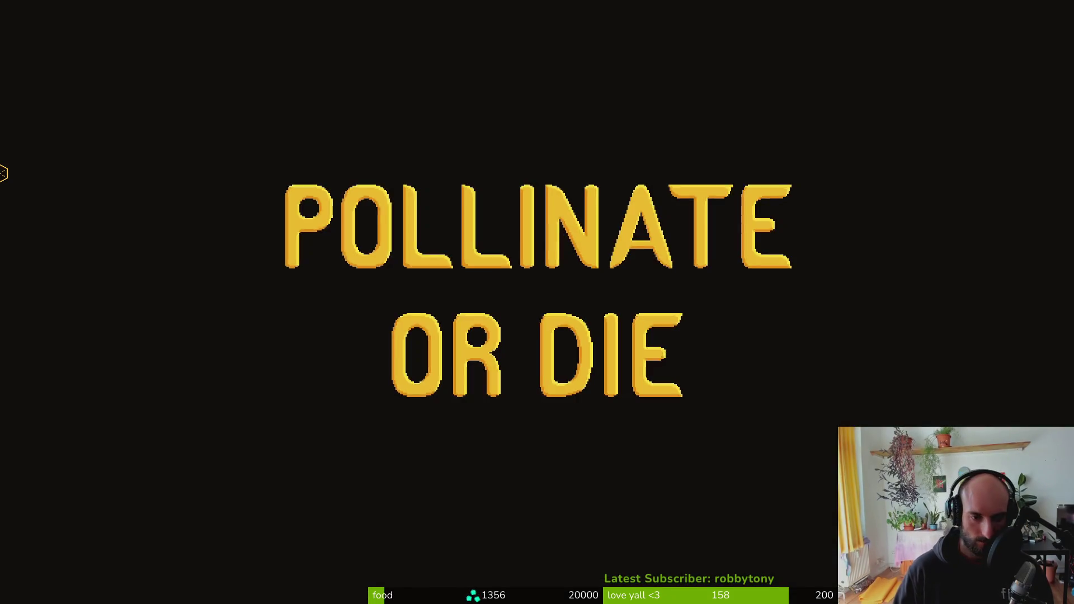
- Continue into the hive level, breathe fire upward, and dash the bee down and right
{"action": "key", "text": "Return"}
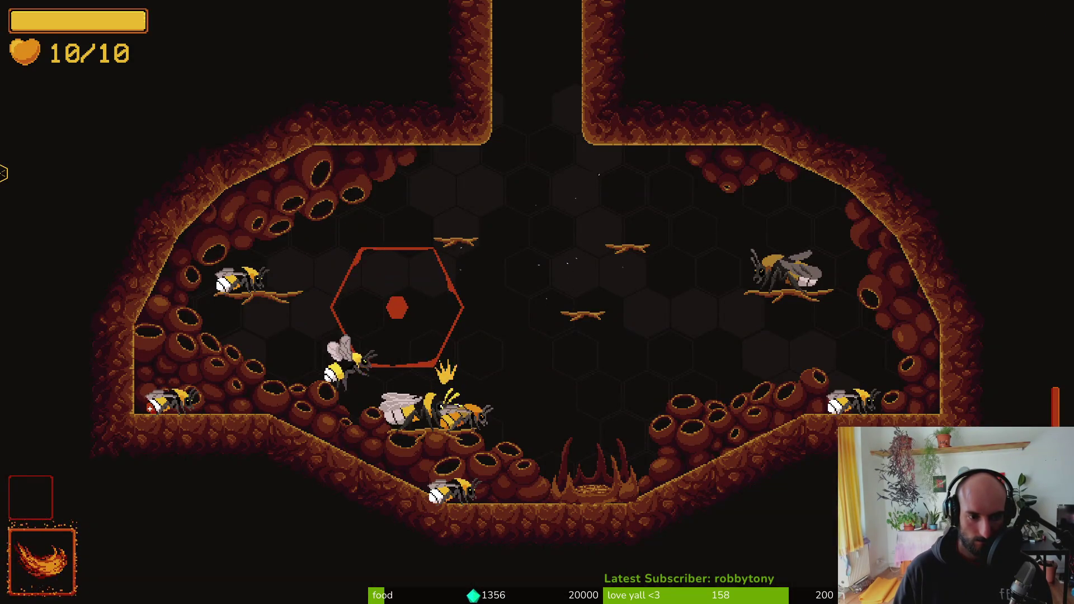
{"action": "key", "text": "space"}
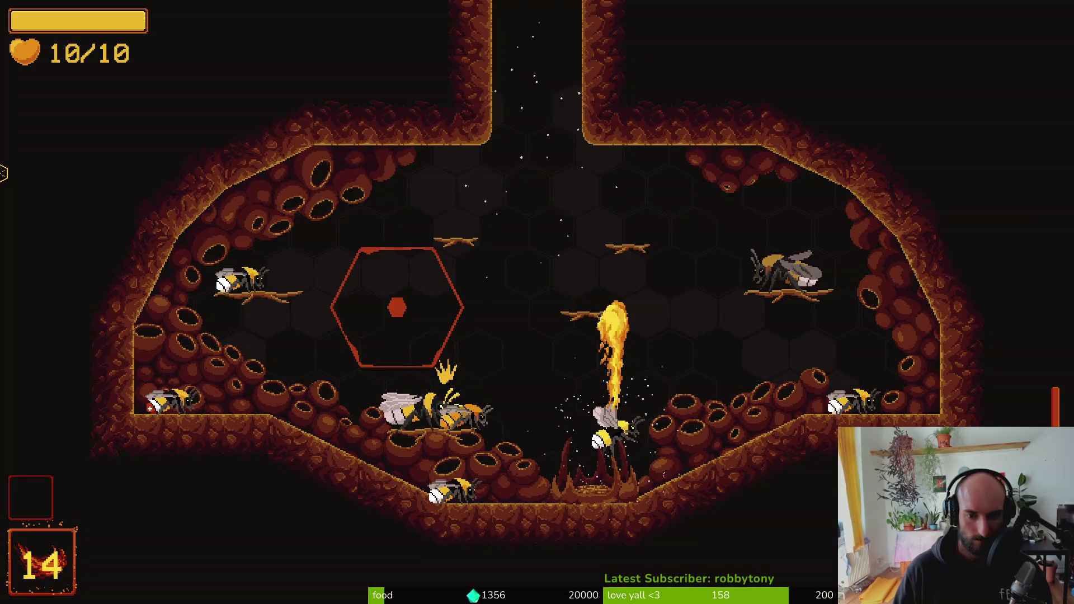
{"action": "key", "text": "w"}
{"action": "key", "text": "a"}
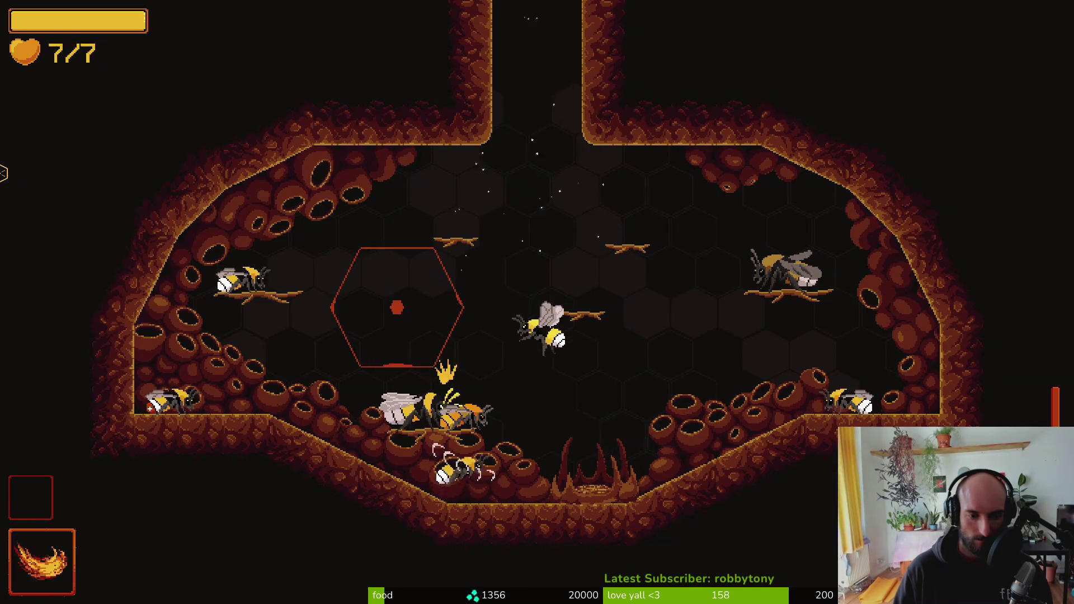
{"action": "key", "text": "s"}
{"action": "key", "text": "space"}
{"action": "key", "text": "d"}
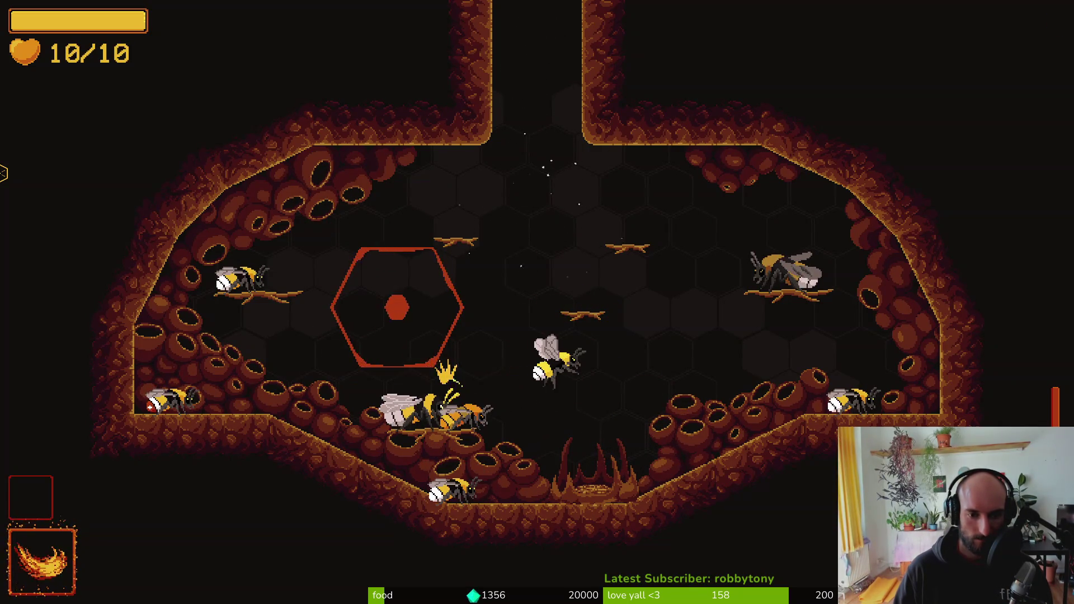
- Fly the bee around the hive with several dashes in different directions
{"action": "key", "text": "s"}
{"action": "key", "text": "w"}
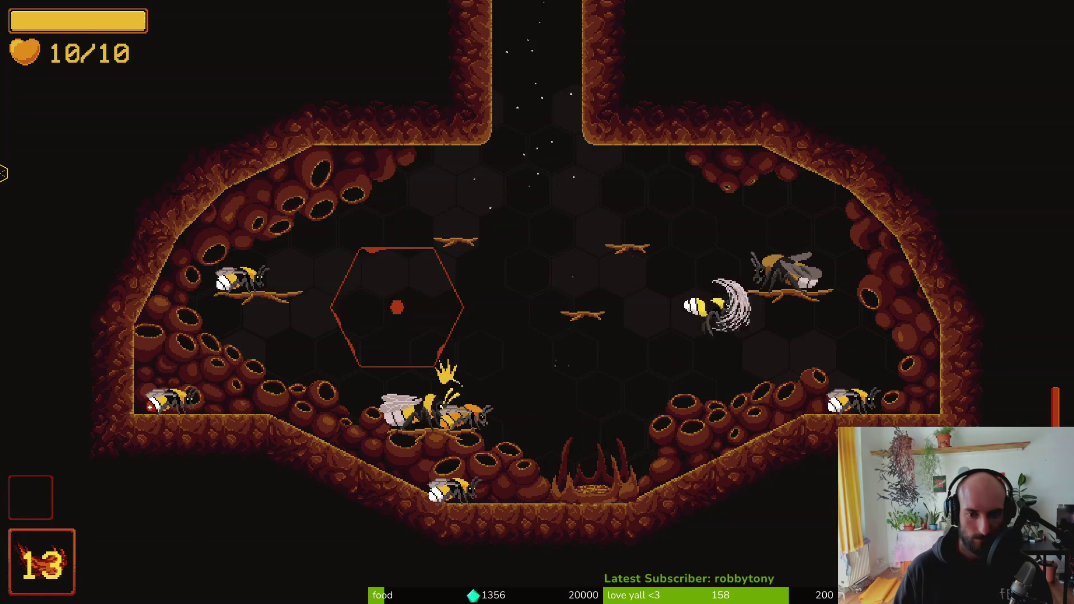
{"action": "key", "text": "a"}
{"action": "key", "text": "d"}
{"action": "key", "text": "s"}
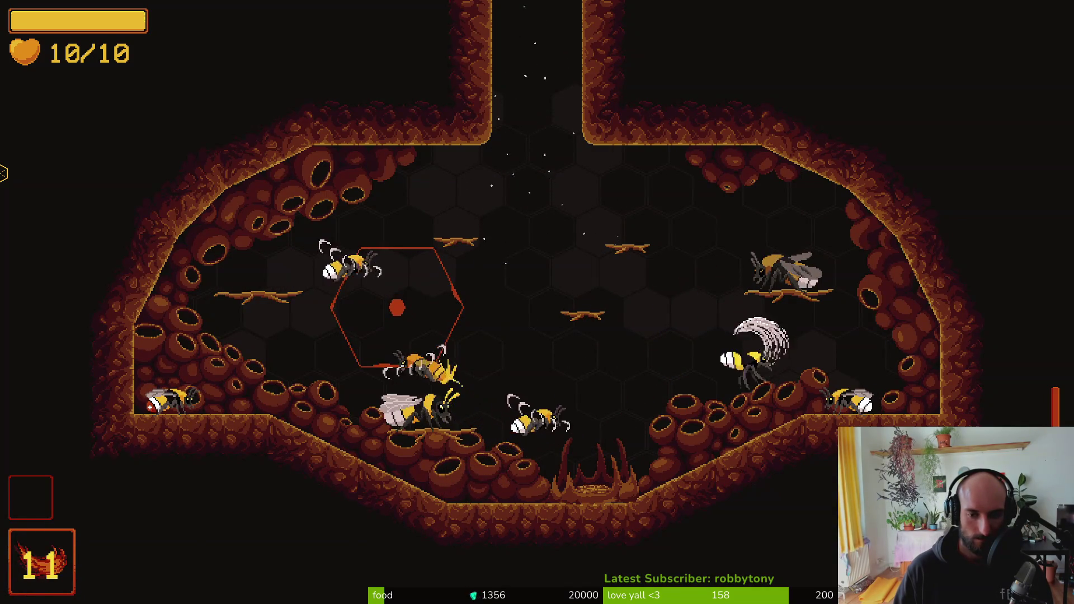
{"action": "key", "text": "a"}
{"action": "key", "text": "w"}
{"action": "key", "text": "s"}
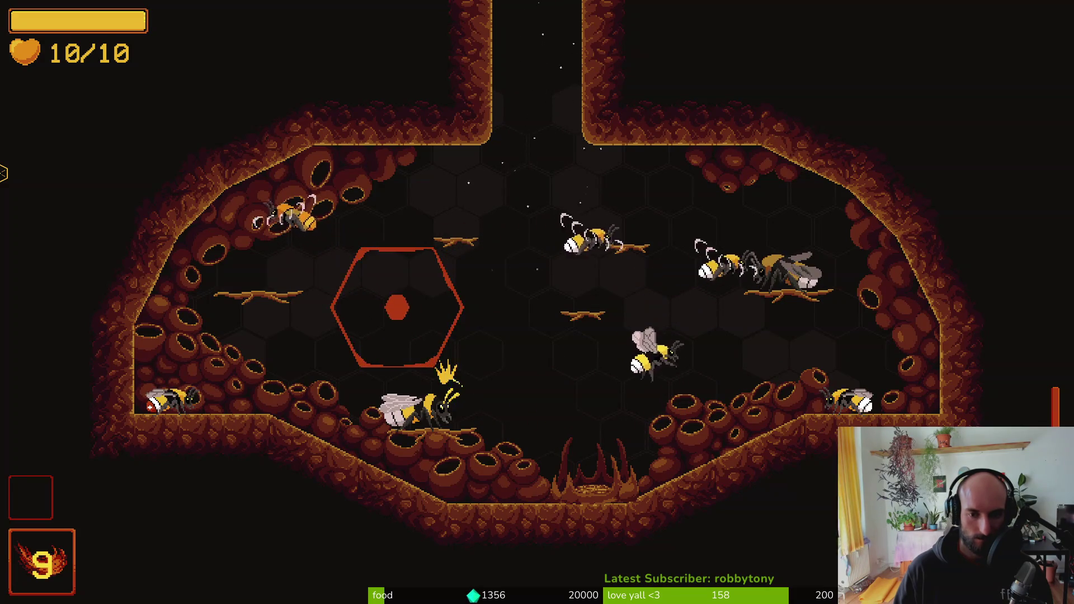
{"action": "key", "text": "a"}
{"action": "key", "text": "d"}
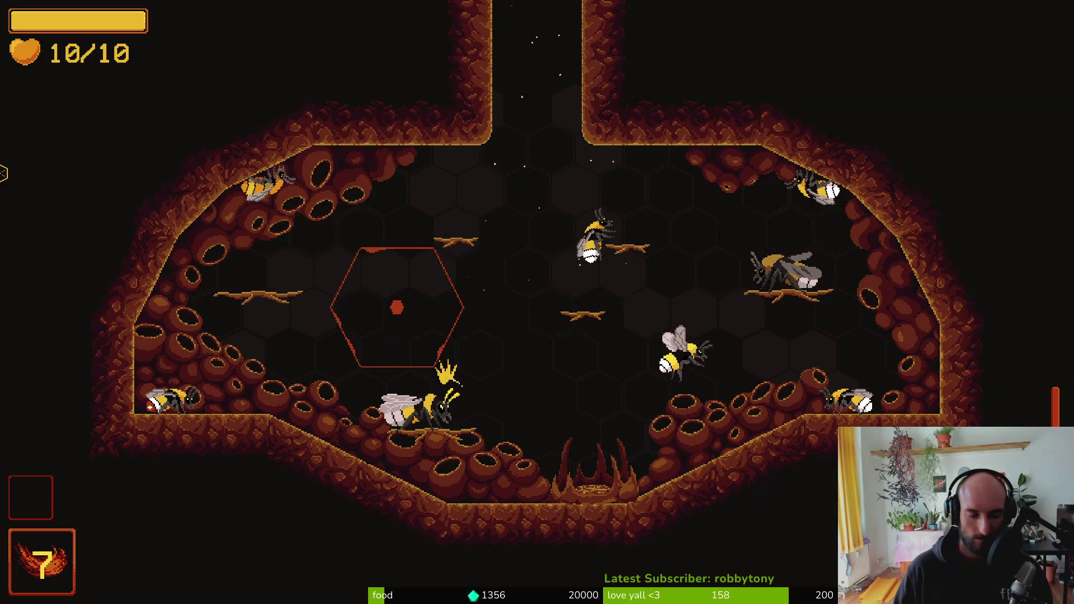
{"action": "key", "text": "s"}
{"action": "key", "text": "d"}
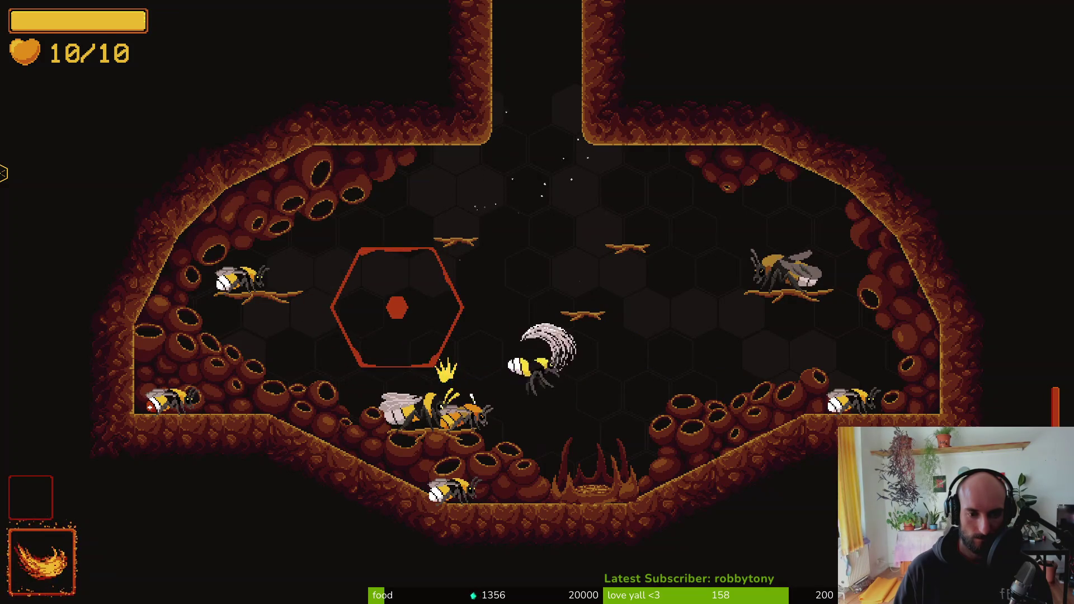
- Breathe fire to the right, fly to the lower-right combs, then return to firebreath.gd
{"action": "key", "text": "space"}
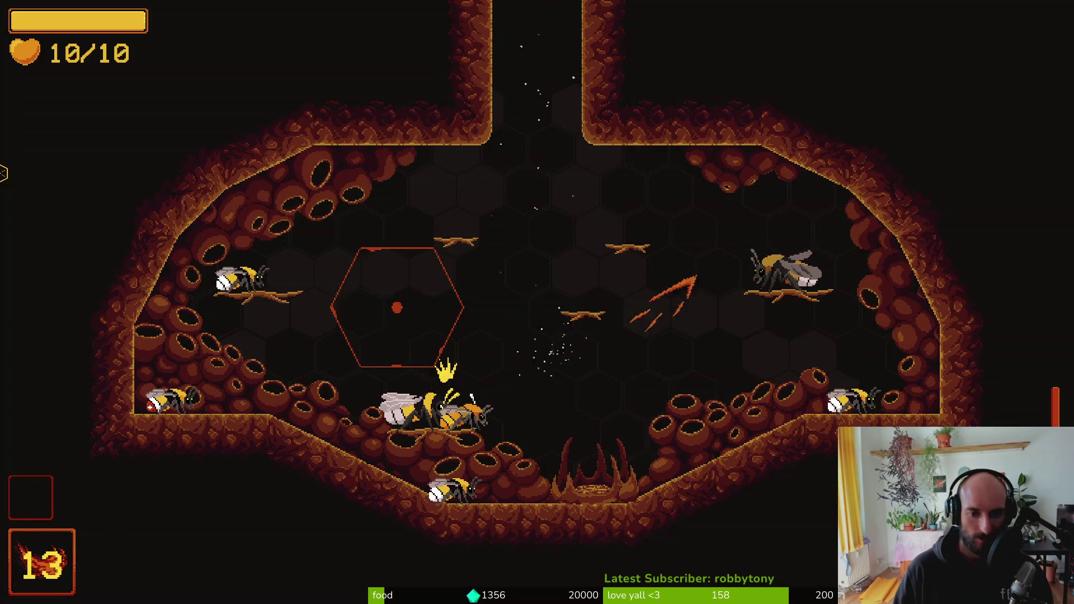
{"action": "key", "text": "d"}
{"action": "key", "text": "s"}
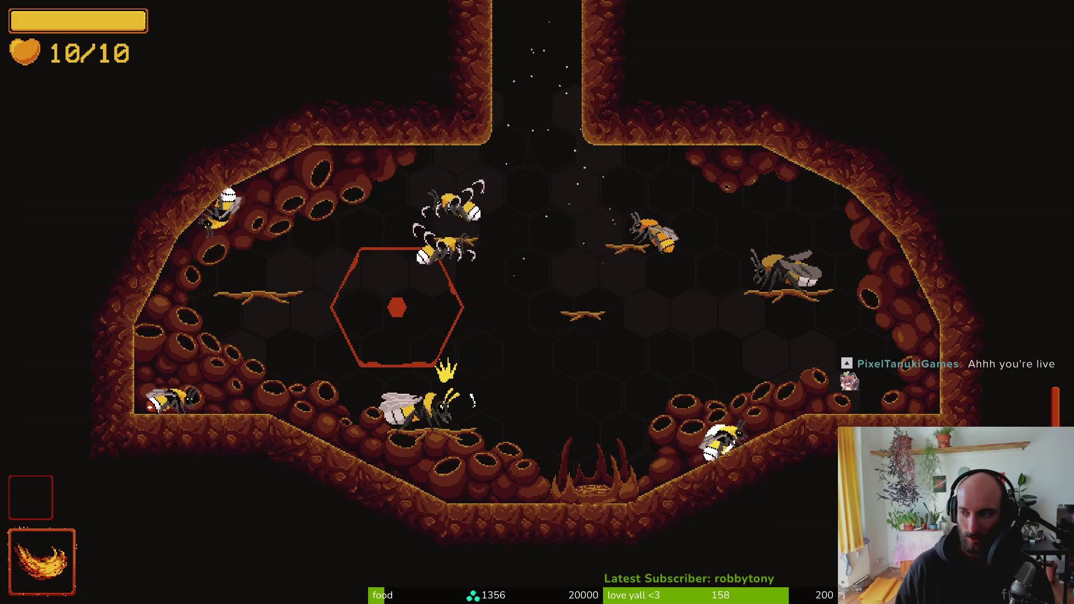
{"action": "key", "text": "alt+Tab"}
- Review the velocity reset and transition function in firebreath.gd, then return to the Godot editor
{"action": "key", "text": "j"}
{"action": "key", "text": "j"}
{"action": "key", "text": "j"}
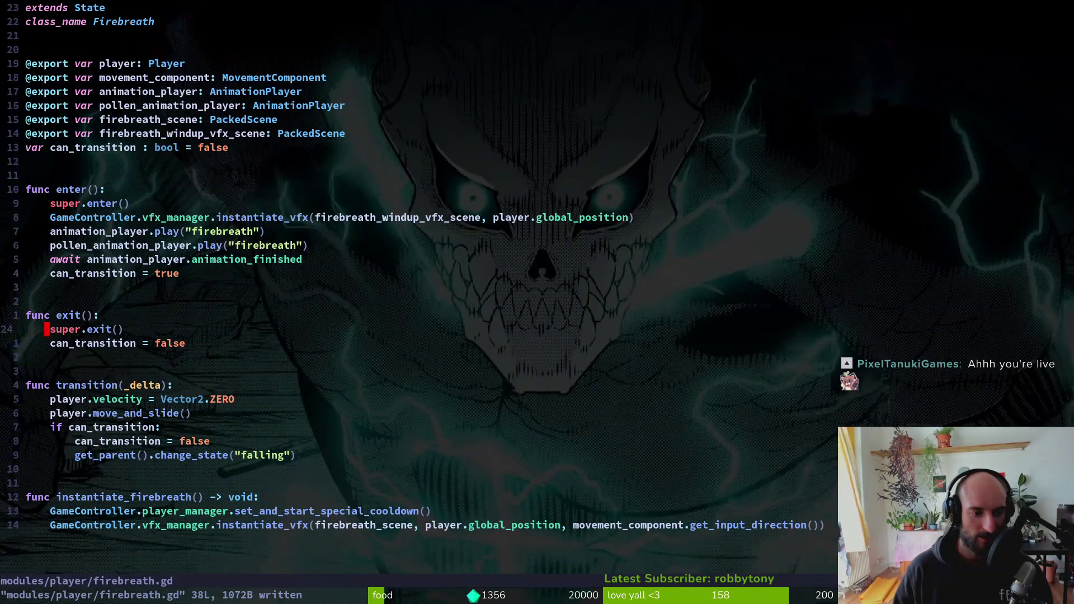
{"action": "key", "text": "k"}
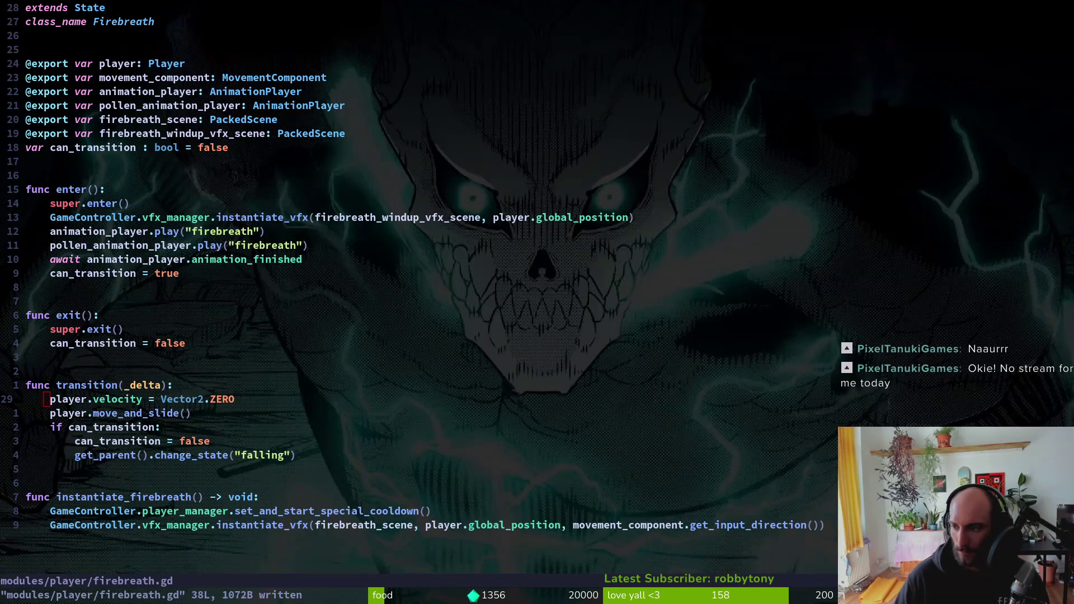
{"action": "key", "text": "alt+Tab"}
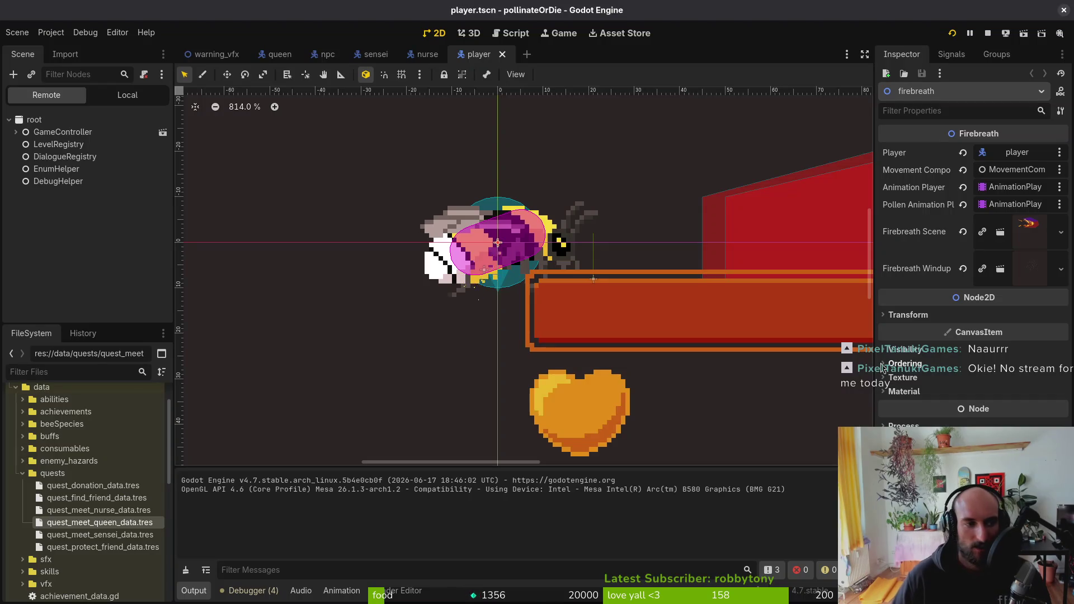
- Select the Sprite2D's AnimationPlayer and show the firebreath animation's track
{"action": "scroll", "coordinate": [39, 162], "scroll_direction": "down", "scroll_amount": 2}
{"action": "scroll", "coordinate": [39, 162], "scroll_direction": "up", "scroll_amount": 3}
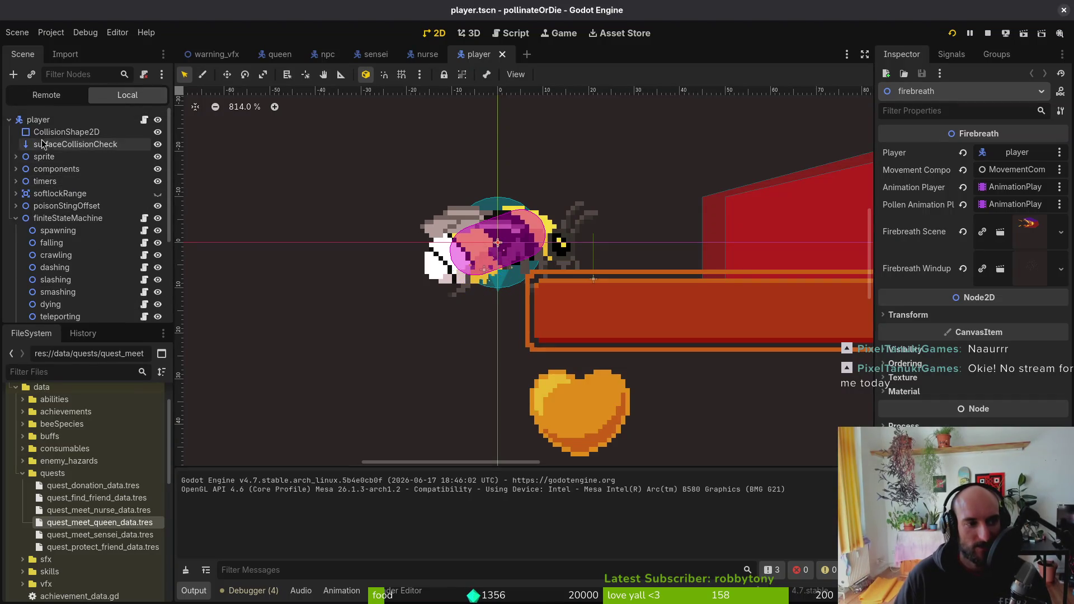
{"action": "left_click", "coordinate": [16, 218]}
{"action": "left_click", "coordinate": [16, 157]}
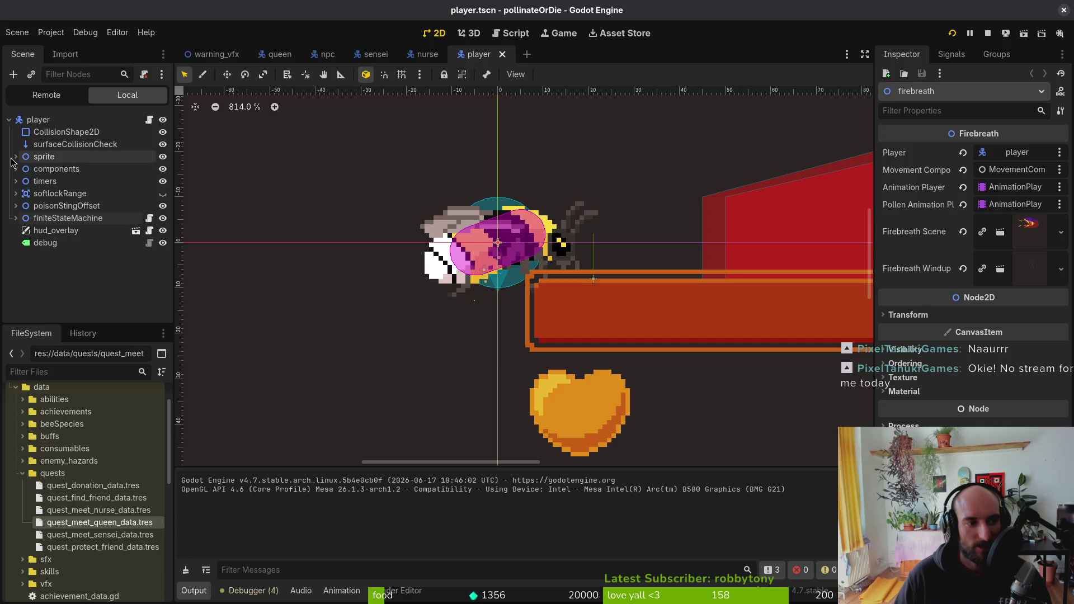
{"action": "left_click", "coordinate": [20, 180]}
{"action": "left_click", "coordinate": [21, 168]}
{"action": "left_click", "coordinate": [76, 181]}
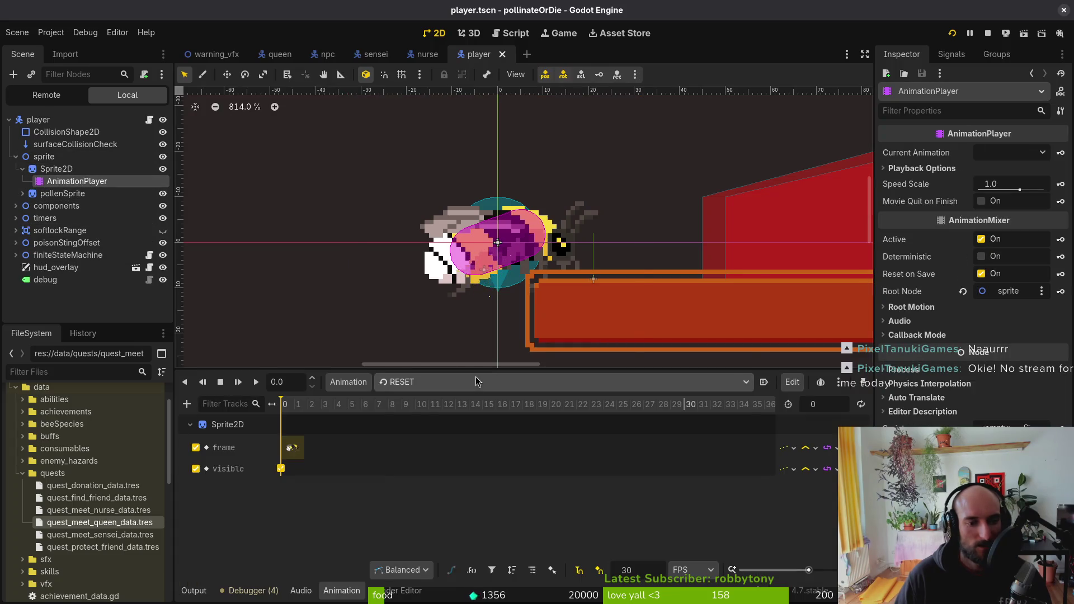
{"action": "left_click", "coordinate": [475, 382]}
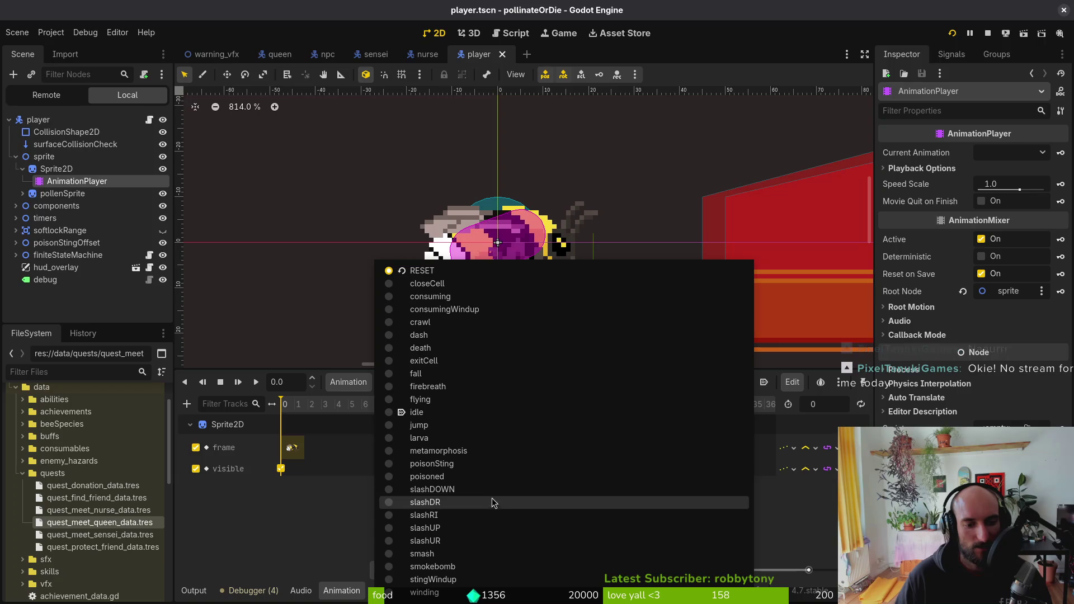
{"action": "left_click", "coordinate": [481, 387]}
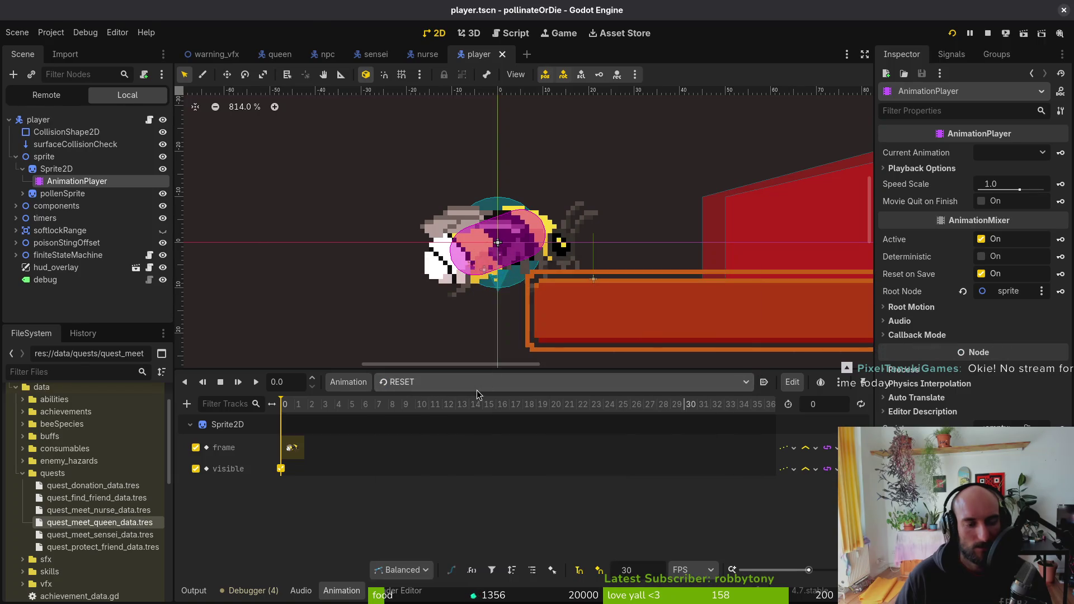
{"action": "key", "text": "alt+Tab"}
{"action": "key", "text": "alt+Tab"}
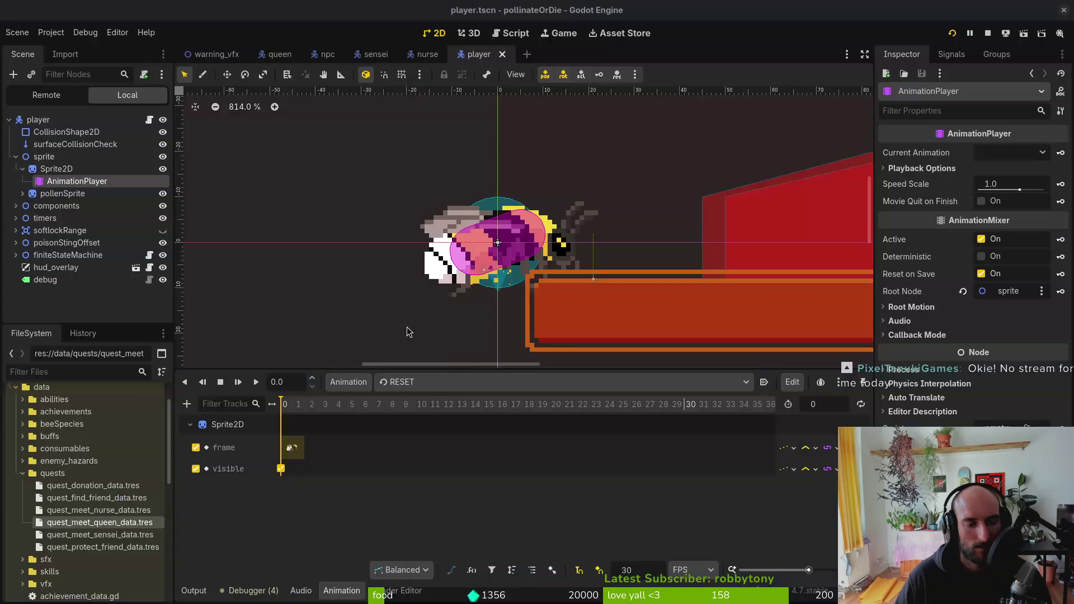
{"action": "left_click", "coordinate": [444, 382]}
{"action": "left_click", "coordinate": [441, 387]}
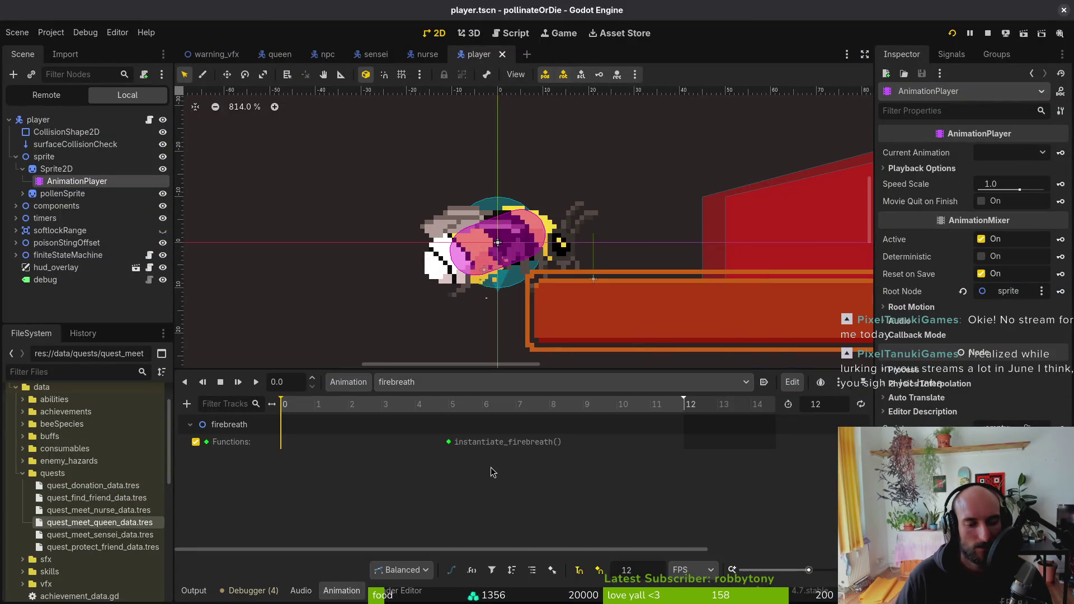
{"action": "key", "text": "alt+Tab"}
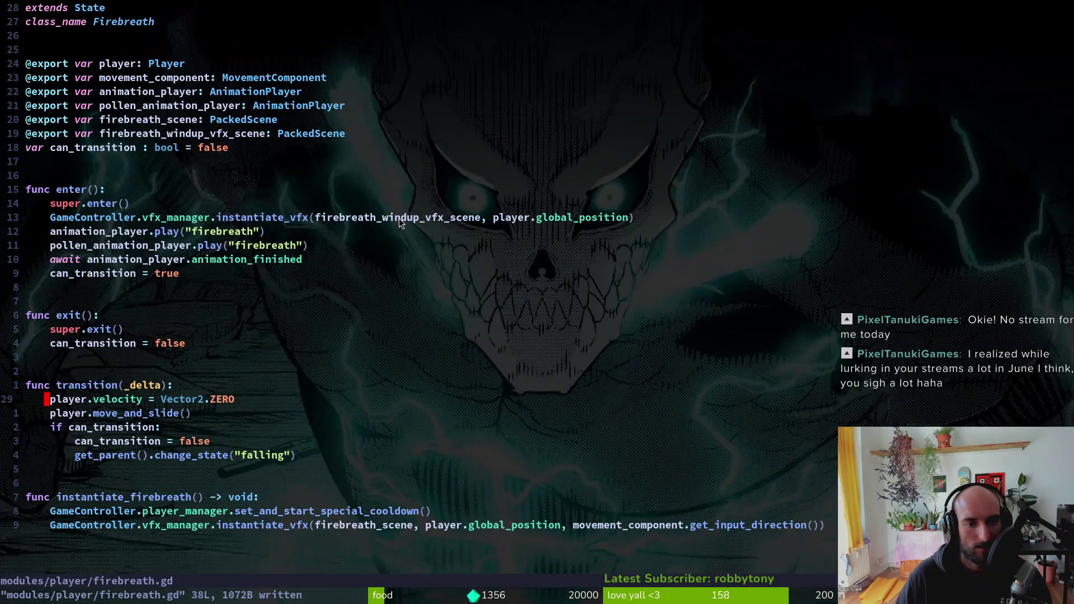
{"action": "key", "text": "alt+Tab"}
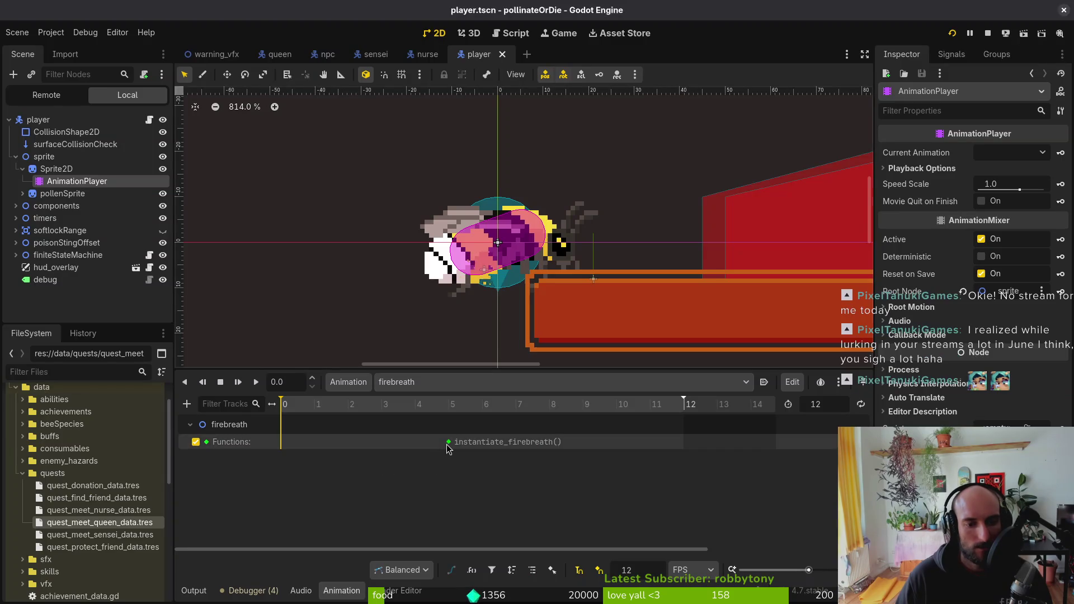
- Move the instantiate_firebreath() key to time 2, set length to 8, save, and run the game
{"action": "left_click_drag", "start_coordinate": [448, 441], "coordinate": [348, 442]}
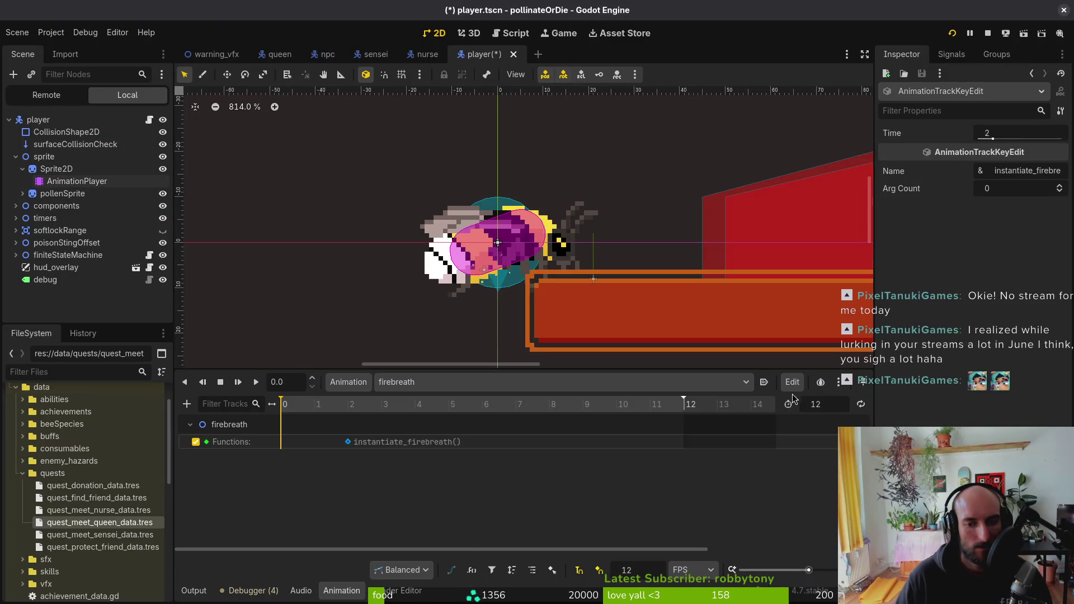
{"action": "left_click", "coordinate": [839, 404]}
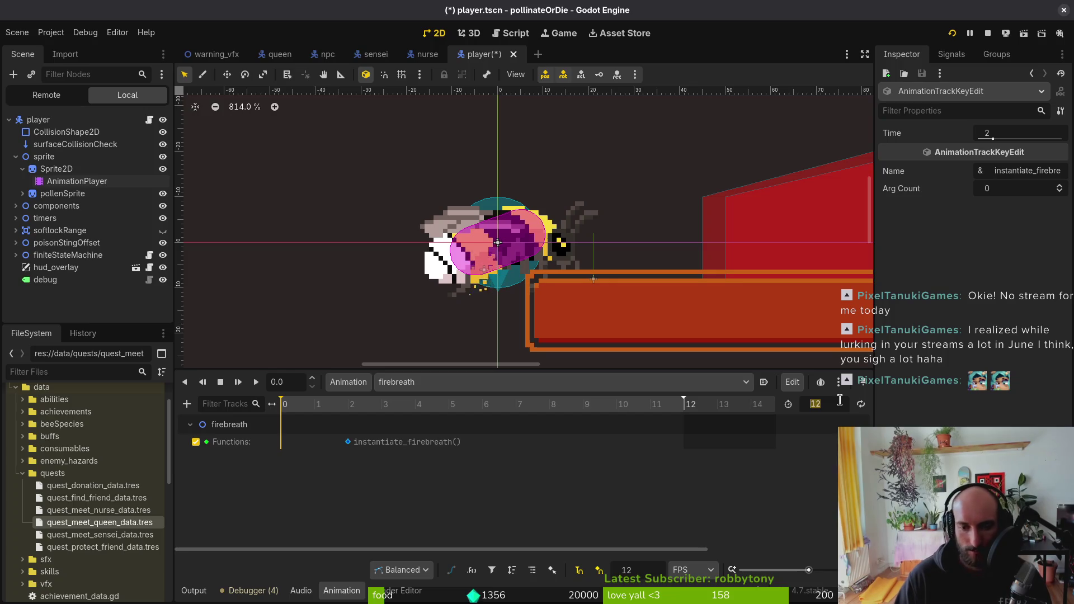
{"action": "type", "text": "8"}
{"action": "key", "text": "Return"}
{"action": "key", "text": "ctrl+s"}
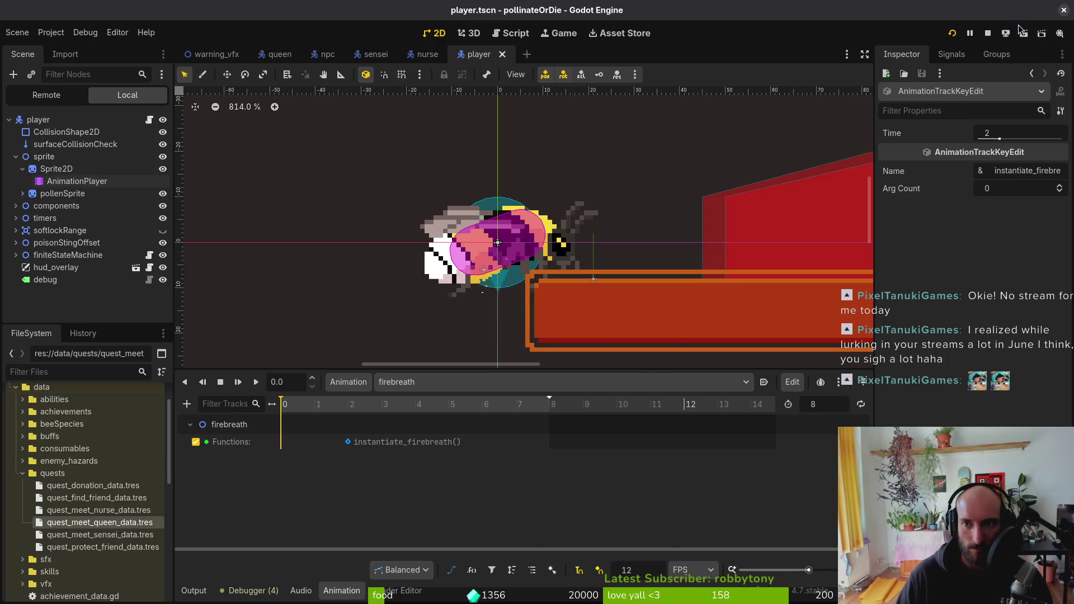
{"action": "left_click", "coordinate": [952, 33]}
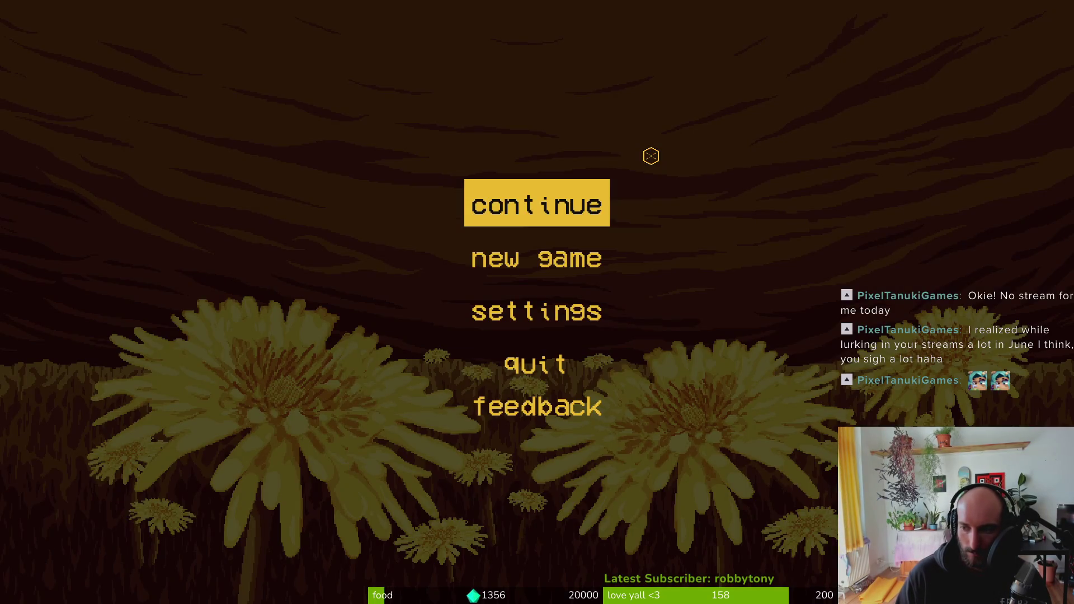
- Continue into the hive, dash and fire two rightward breath blasts, then return to Neovim
{"action": "key", "text": "Return"}
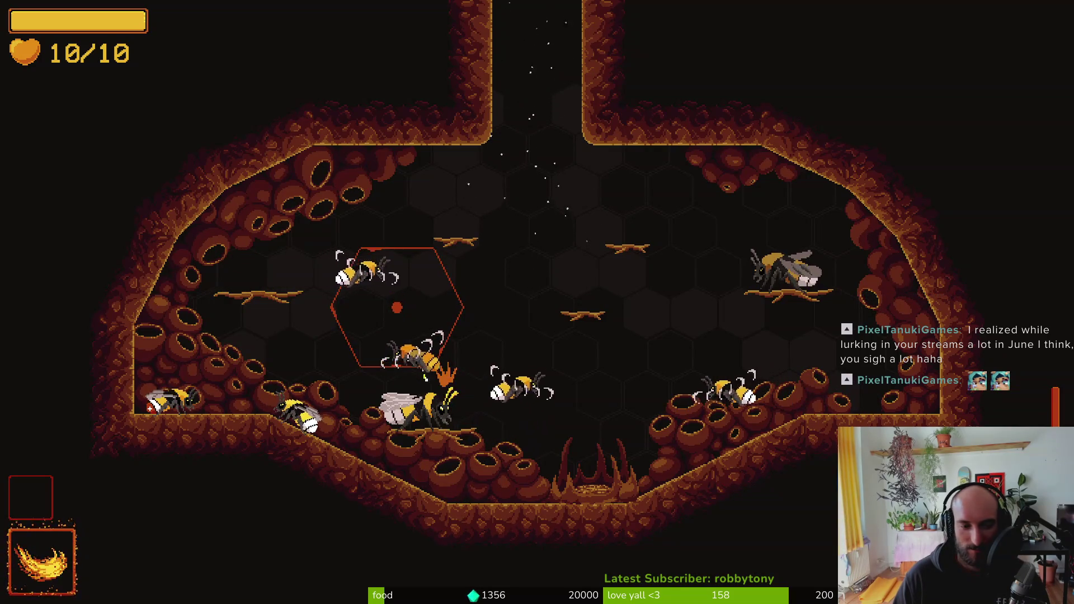
{"action": "key", "text": "shift"}
{"action": "key", "text": "e"}
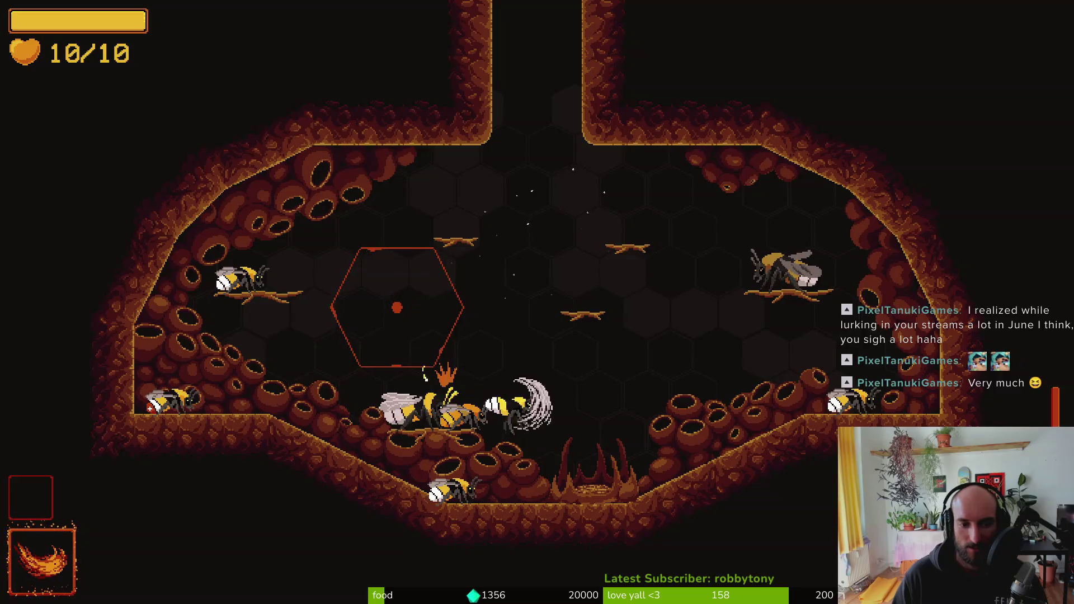
{"action": "key", "text": "e"}
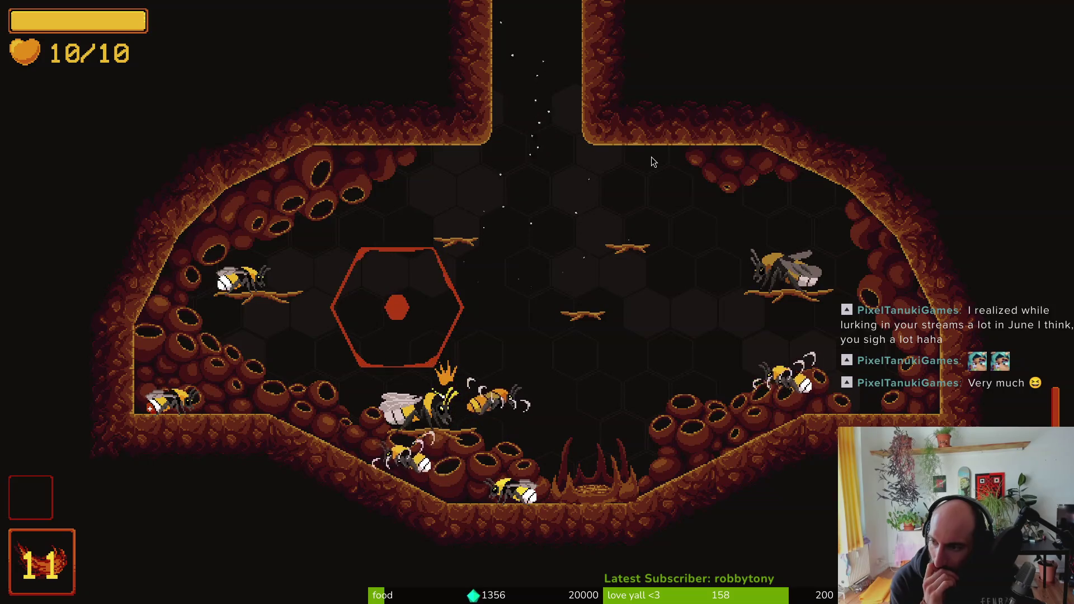
{"action": "key", "text": "alt+Tab"}
{"action": "key", "text": "alt+Tab"}
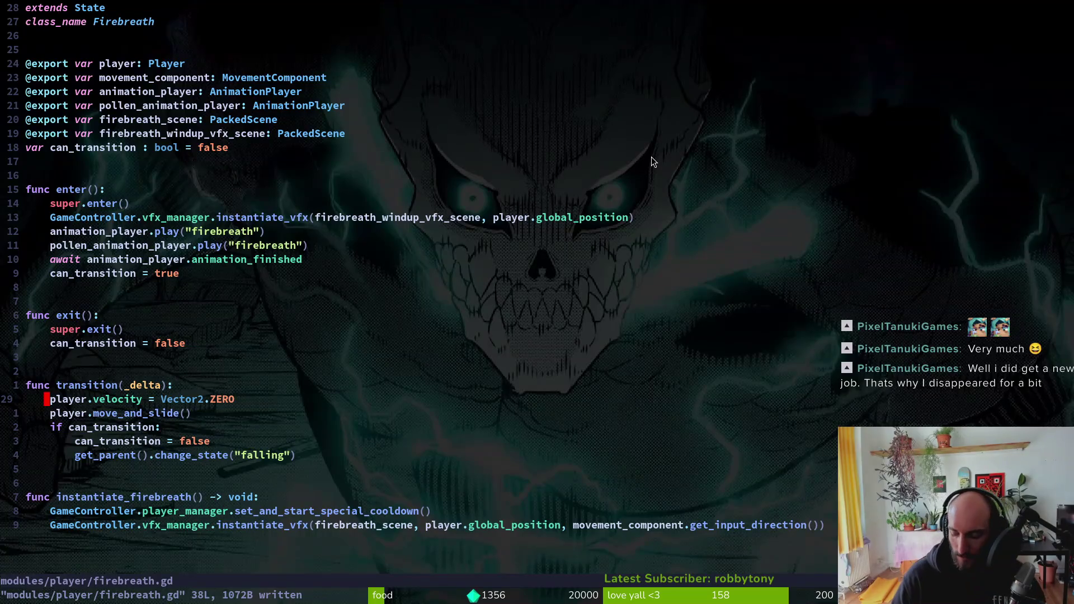
- Open player_finite_state_machine.gd with the project file finder
{"action": "key", "text": "space"}
{"action": "key", "text": "f"}
{"action": "key", "text": "f"}
{"action": "type", "text": "p"}
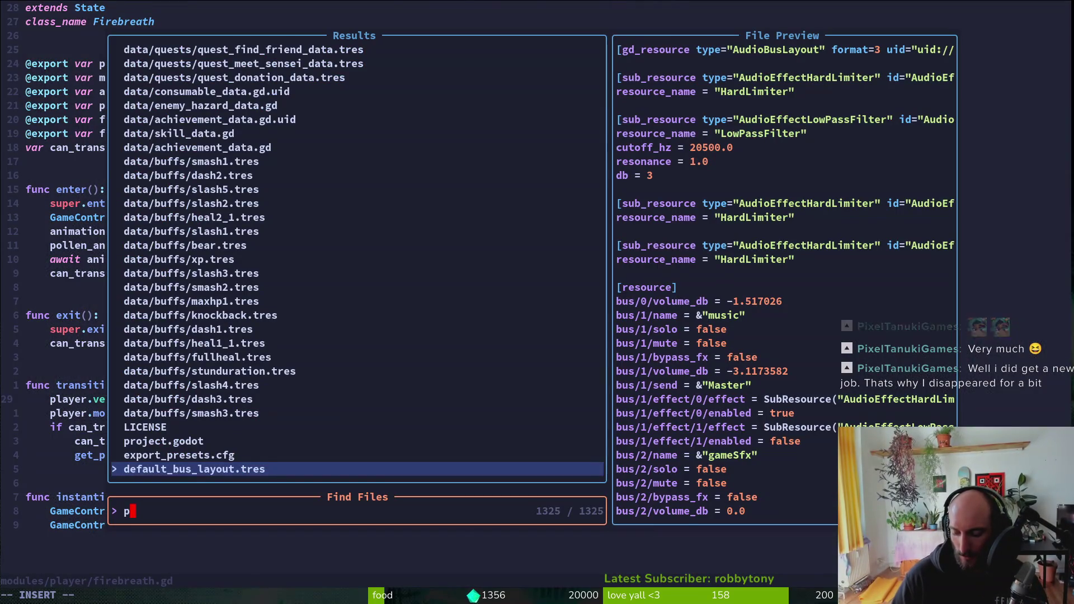
{"action": "type", "text": "layer_fini"}
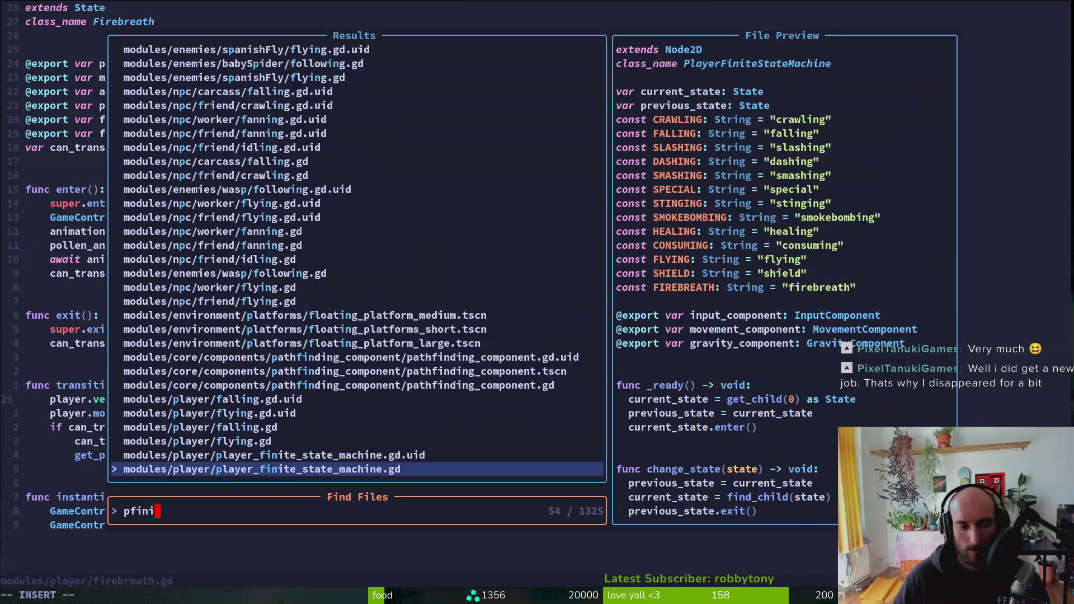
{"action": "key", "text": "Return"}
- Go to the dash handler's can_transition check near the end of the file and save
{"action": "key", "text": "shift+g"}
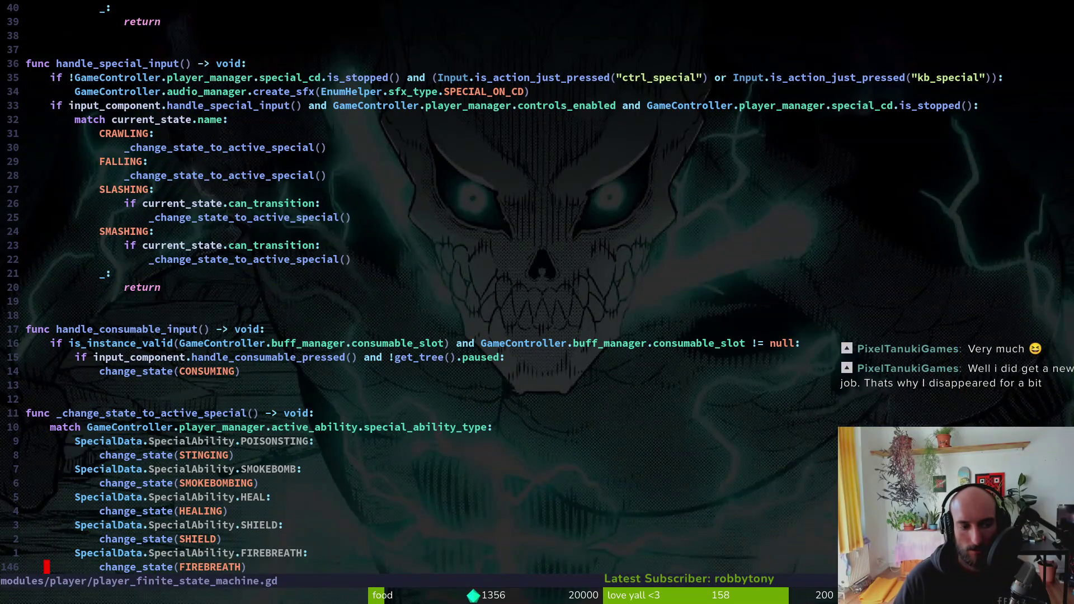
{"action": "key", "text": "k"}
{"action": "key", "text": "k"}
{"action": "key", "text": "k"}
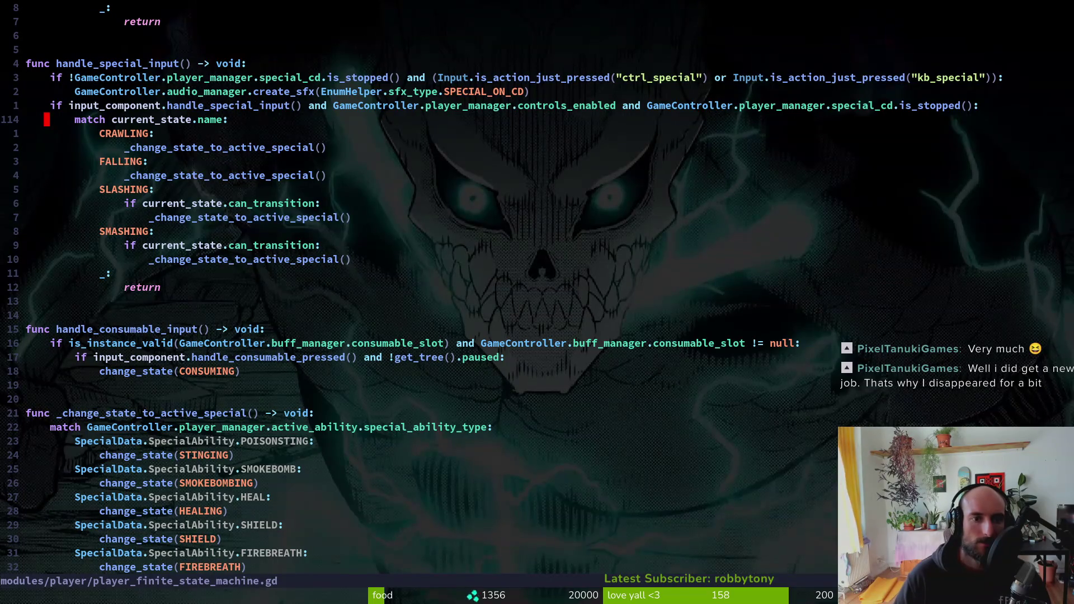
{"action": "key", "text": "k"}
{"action": "key", "text": "2"}
{"action": "key", "text": "0"}
{"action": "key", "text": "k"}
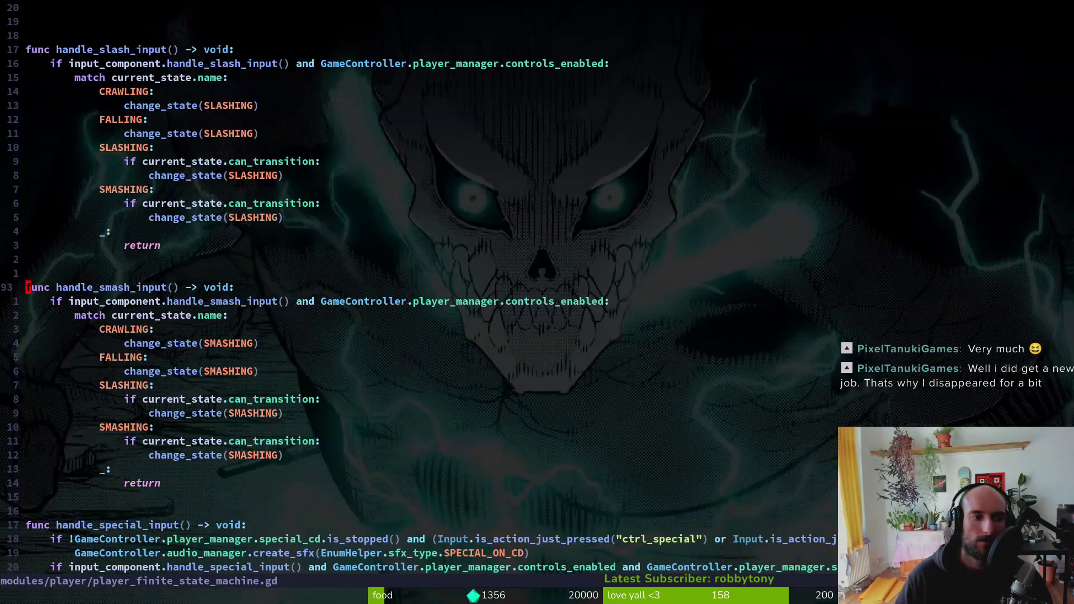
{"action": "key", "text": "2"}
{"action": "key", "text": "0"}
{"action": "key", "text": "k"}
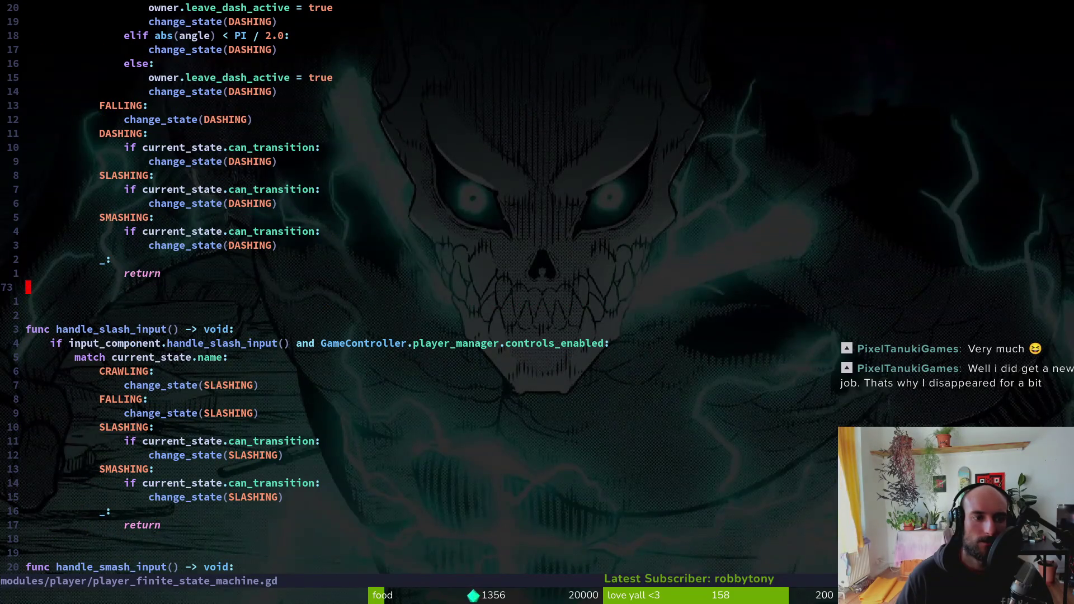
{"action": "key", "text": "k"}
{"action": "key", "text": "k"}
{"action": "key", "text": "k"}
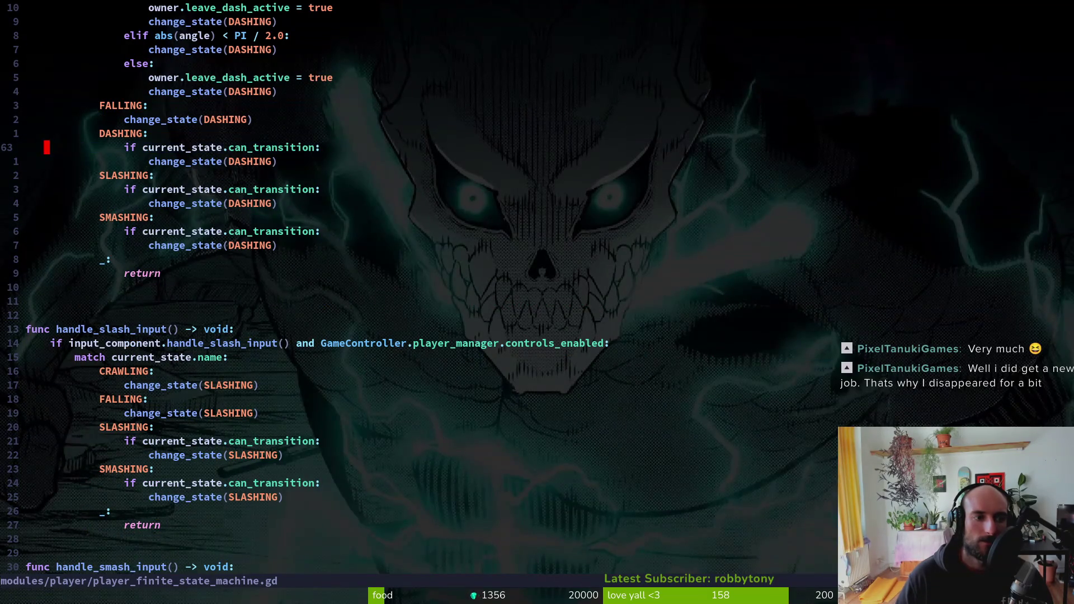
{"action": "type", "text": ":w"}
{"action": "key", "text": "Return"}
{"action": "key", "text": "j"}
{"action": "key", "text": "j"}
{"action": "key", "text": "j"}
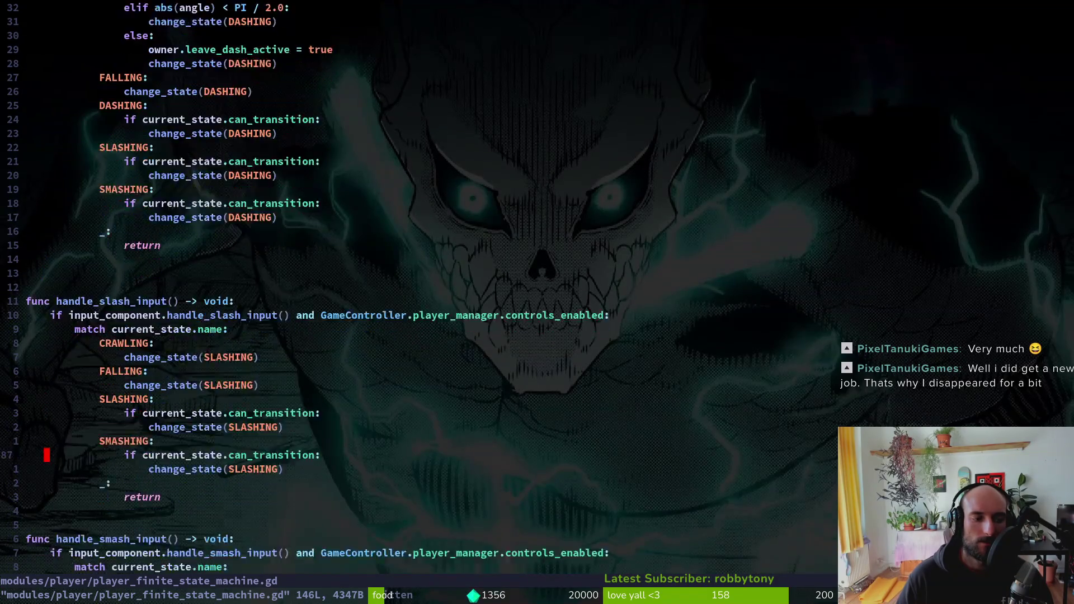
- Paste an 'if current_state.can_transition:' line above the special match, dedent it, and save
{"action": "key", "text": "j"}
{"action": "key", "text": "j"}
{"action": "key", "text": "j"}
{"action": "key", "text": "k"}
{"action": "key", "text": "k"}
{"action": "key", "text": "k"}
{"action": "key", "text": "k"}
{"action": "key", "text": "k"}
{"action": "key", "text": "j"}
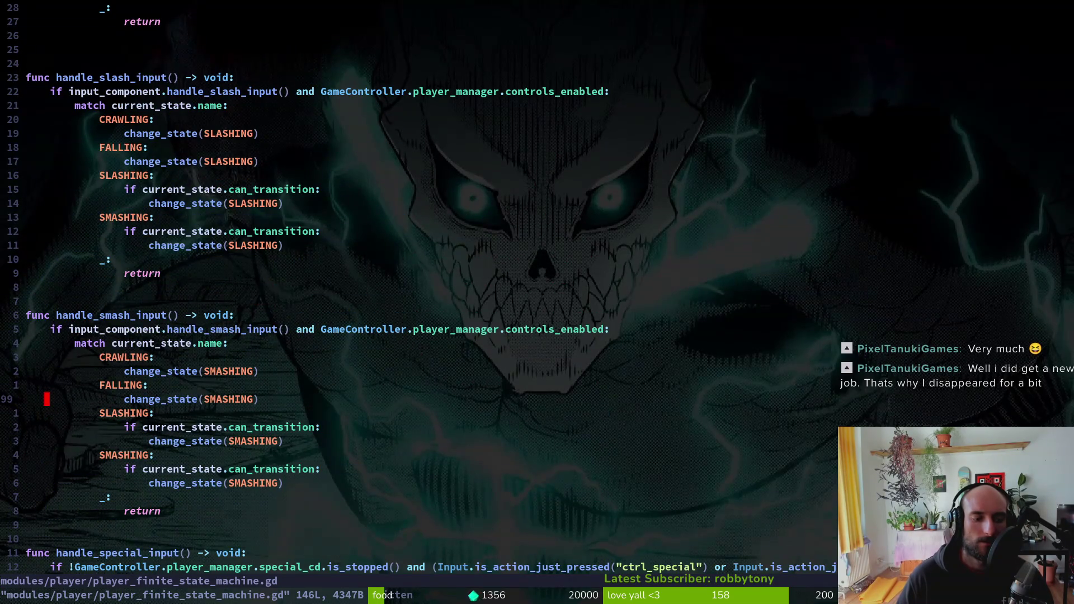
{"action": "key", "text": "j"}
{"action": "key", "text": "j"}
{"action": "key", "text": "j"}
{"action": "key", "text": "p"}
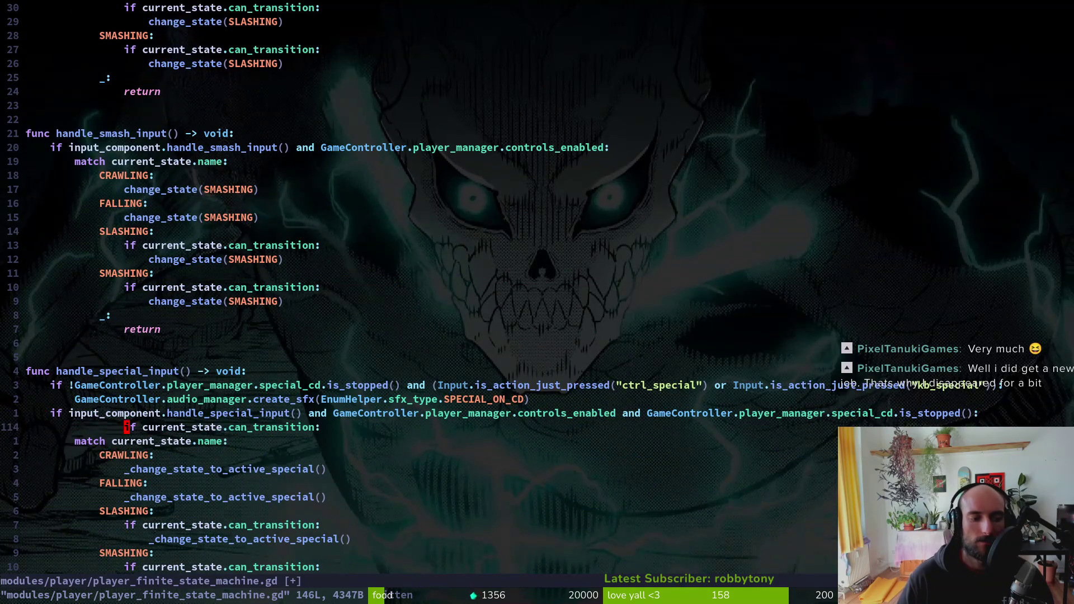
{"action": "key", "text": "shift+v"}
{"action": "key", "text": "less"}
{"action": "key", "text": "shift+v"}
{"action": "key", "text": "less"}
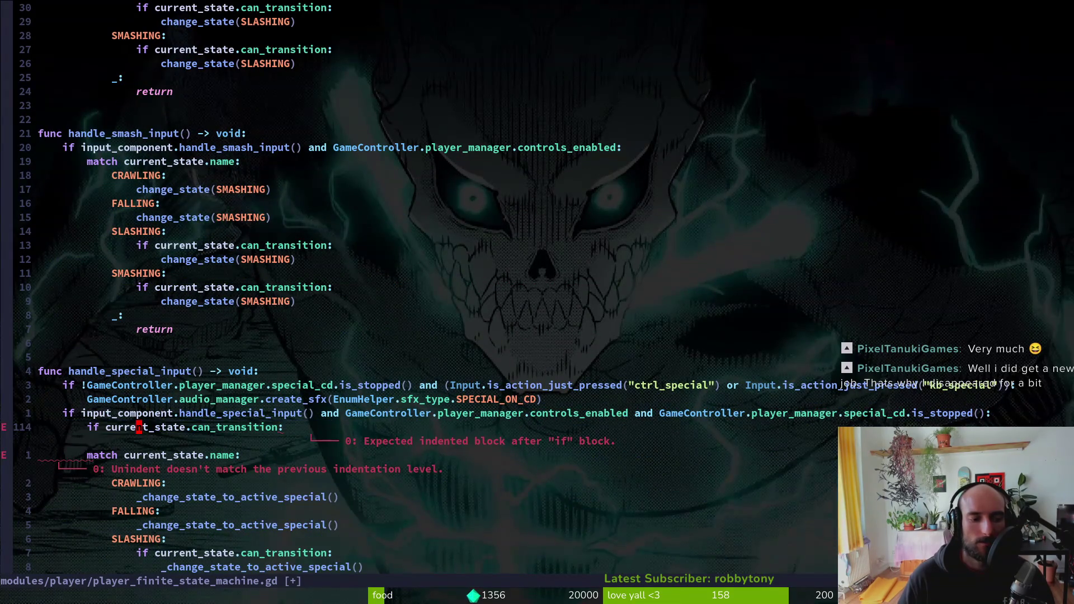
{"action": "type", "text": ":w"}
{"action": "key", "text": "Return"}
{"action": "key", "text": "j"}
- Undo an accidental line deletion, indent the match block under the check, and save
{"action": "key", "text": "d"}
{"action": "key", "text": "d"}
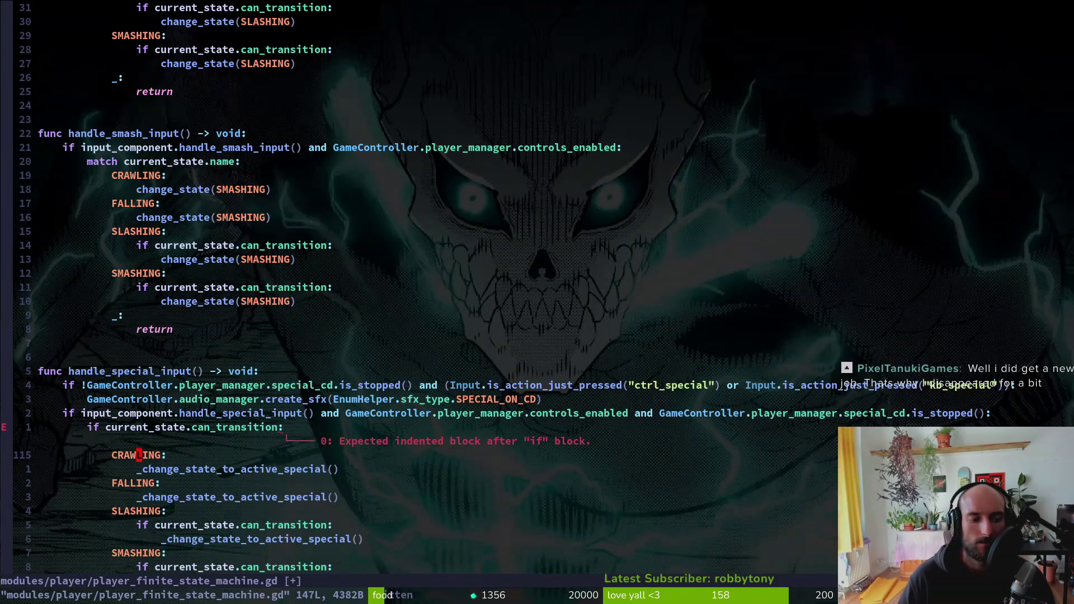
{"action": "key", "text": "u"}
{"action": "key", "text": "k"}
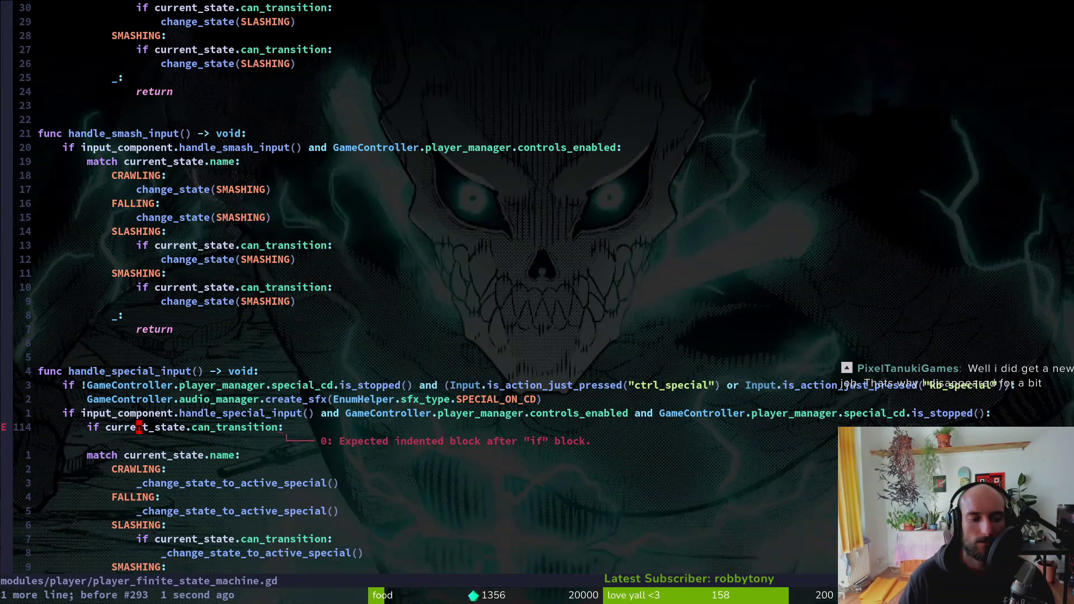
{"action": "key", "text": "j"}
{"action": "key", "text": "shift+v"}
{"action": "key", "text": "j"}
{"action": "key", "text": "j"}
{"action": "key", "text": "j"}
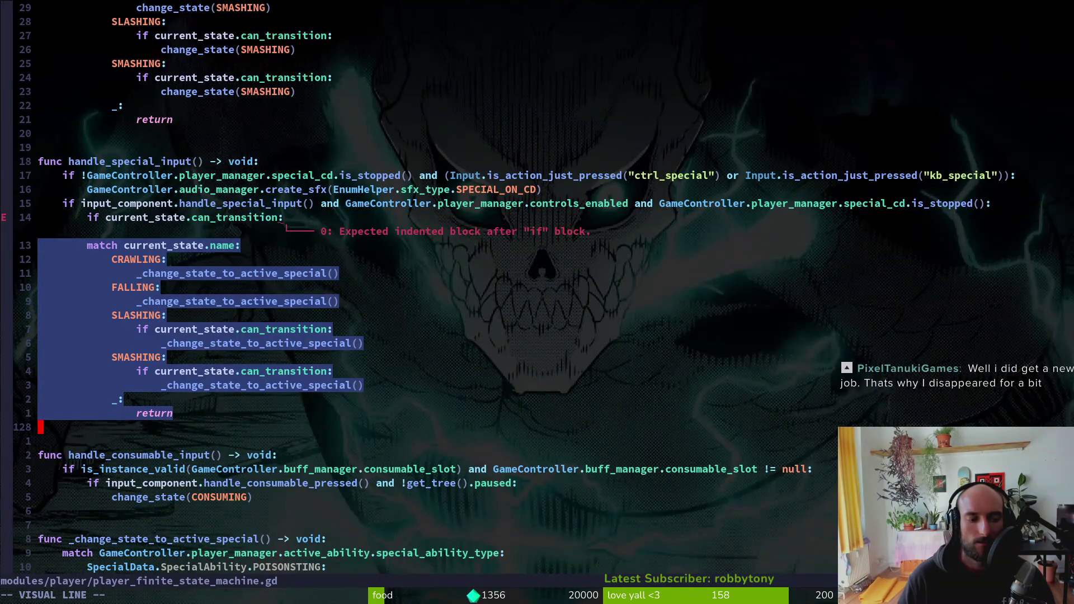
{"action": "key", "text": "shift+period"}
{"action": "type", "text": ":write"}
{"action": "key", "text": "Return"}
{"action": "key", "text": "k"}
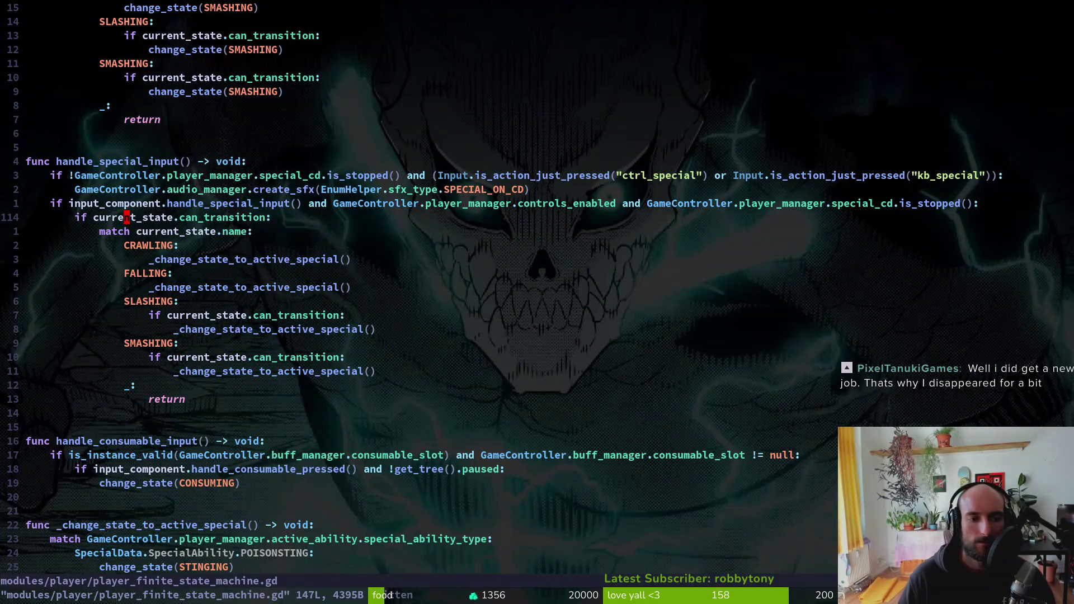
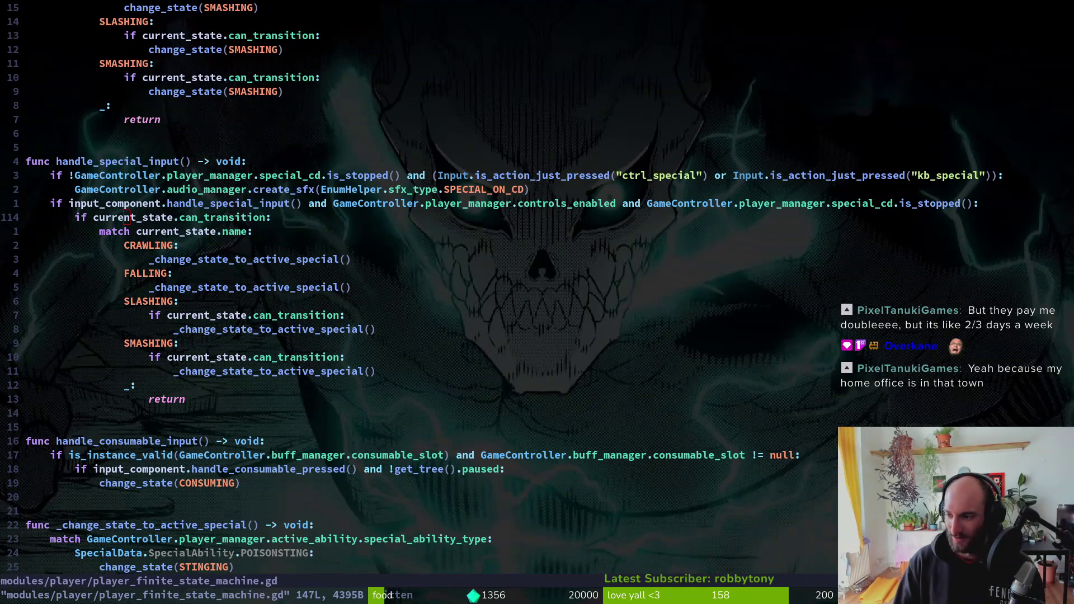
- Stop the game, relaunch it from the main menu, and reproduce the can_transition error on the falling state
{"action": "key", "text": "alt+Tab"}
{"action": "key", "text": "F8"}
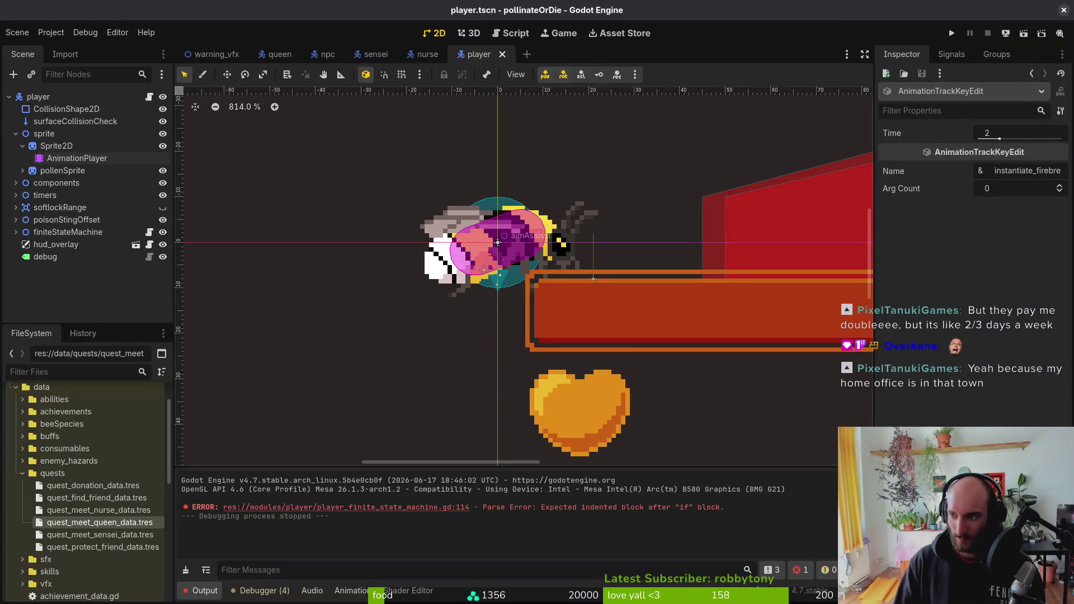
{"action": "key", "text": "alt+Tab"}
{"action": "key", "text": "alt+Tab"}
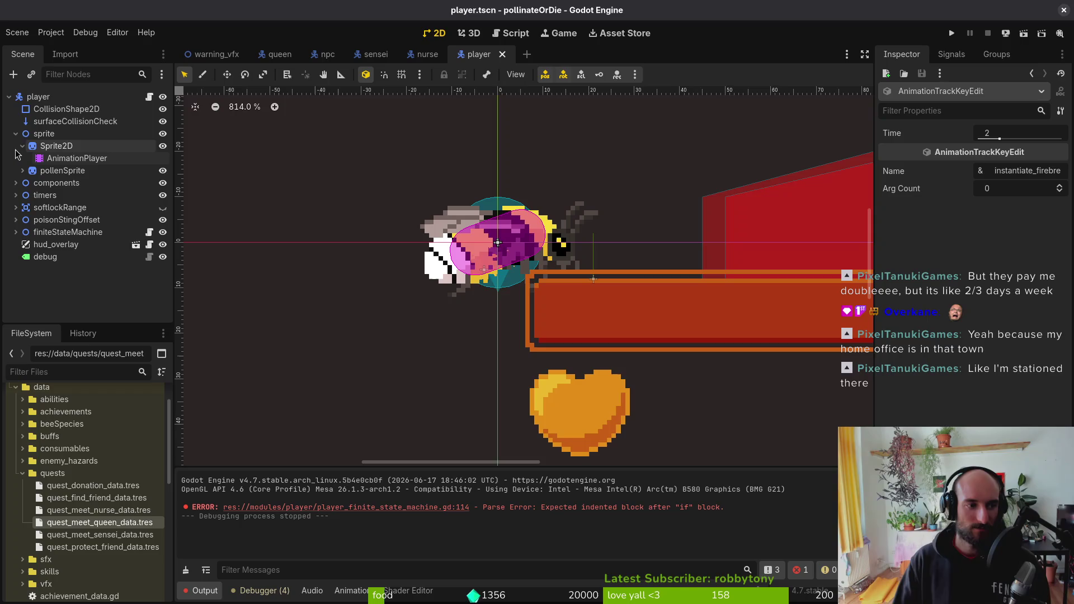
{"action": "left_click", "coordinate": [15, 134]}
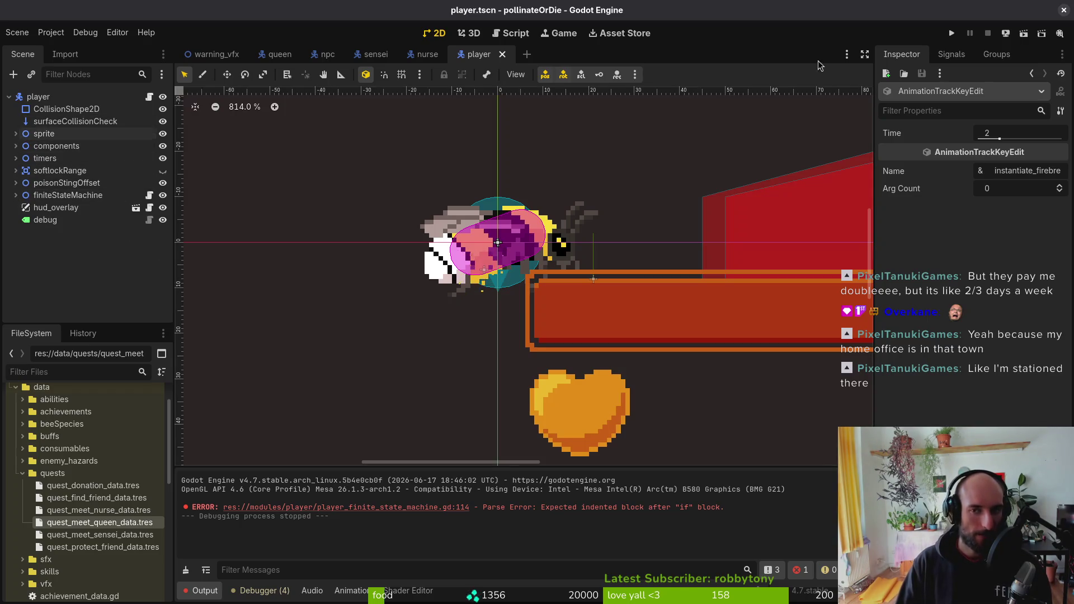
{"action": "left_click", "coordinate": [951, 33]}
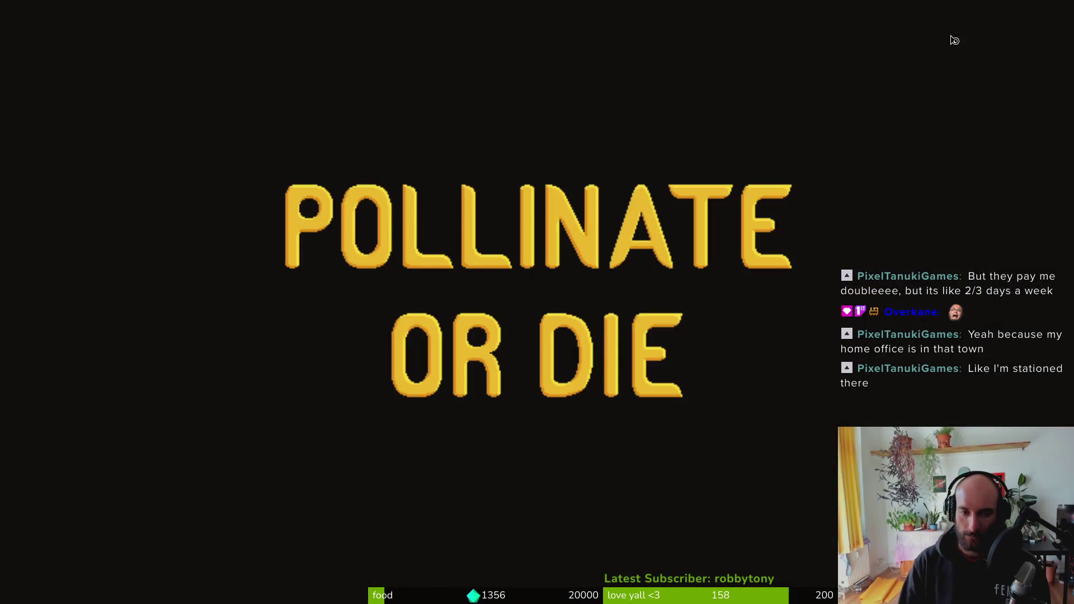
{"action": "key", "text": "Return"}
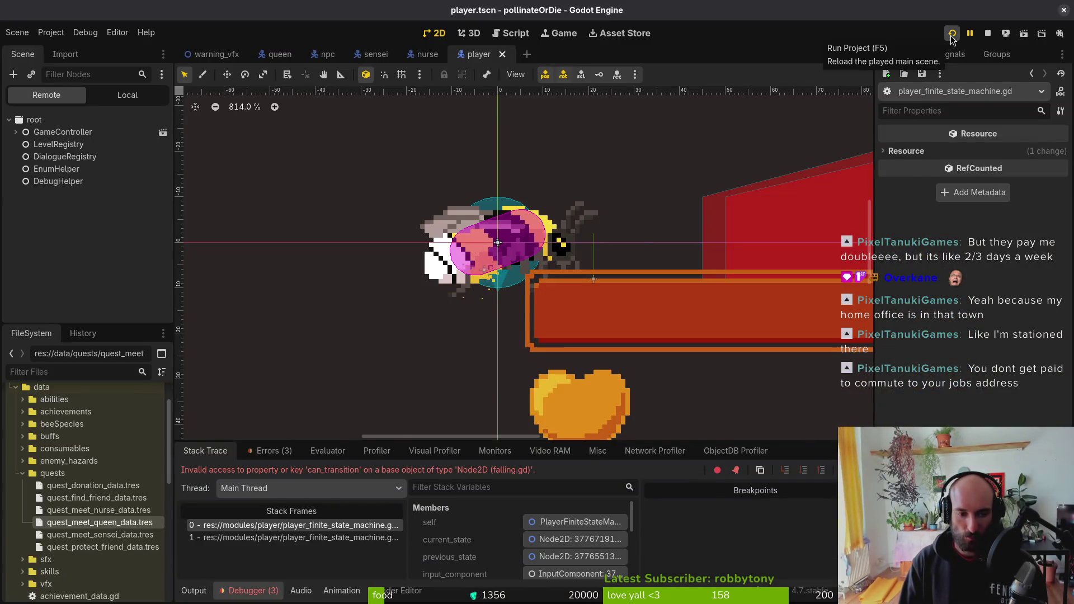
{"action": "left_click", "coordinate": [952, 34]}
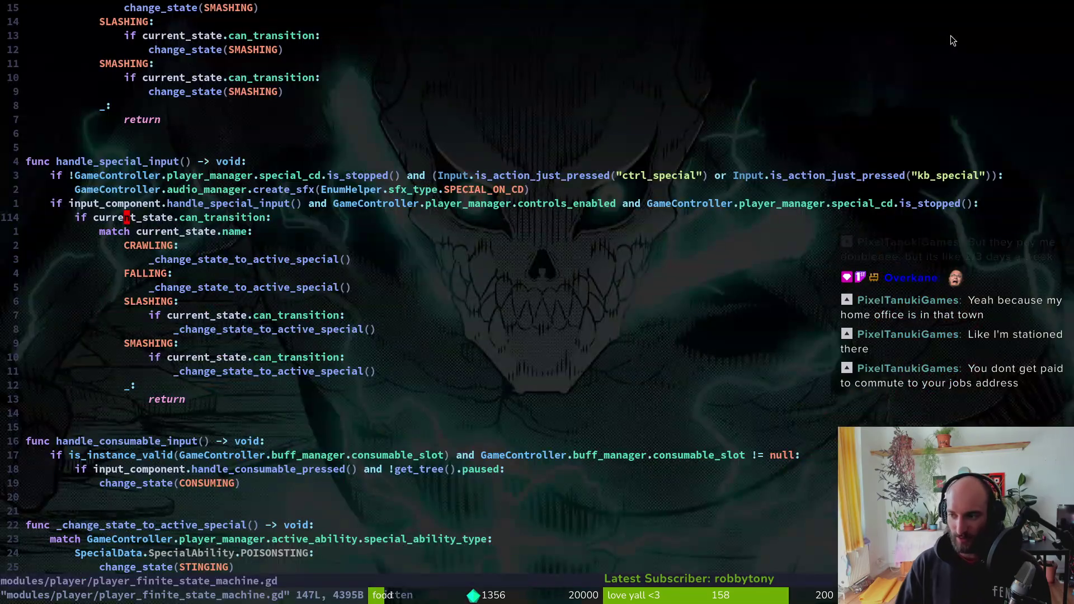
- Delete the 'if current_state.can_transition:' line, dedent the match block, and save the script
{"action": "key", "text": "j"}
{"action": "key", "text": "shift+v"}
{"action": "key", "text": "shift+bracketright"}
{"action": "key", "text": "less"}
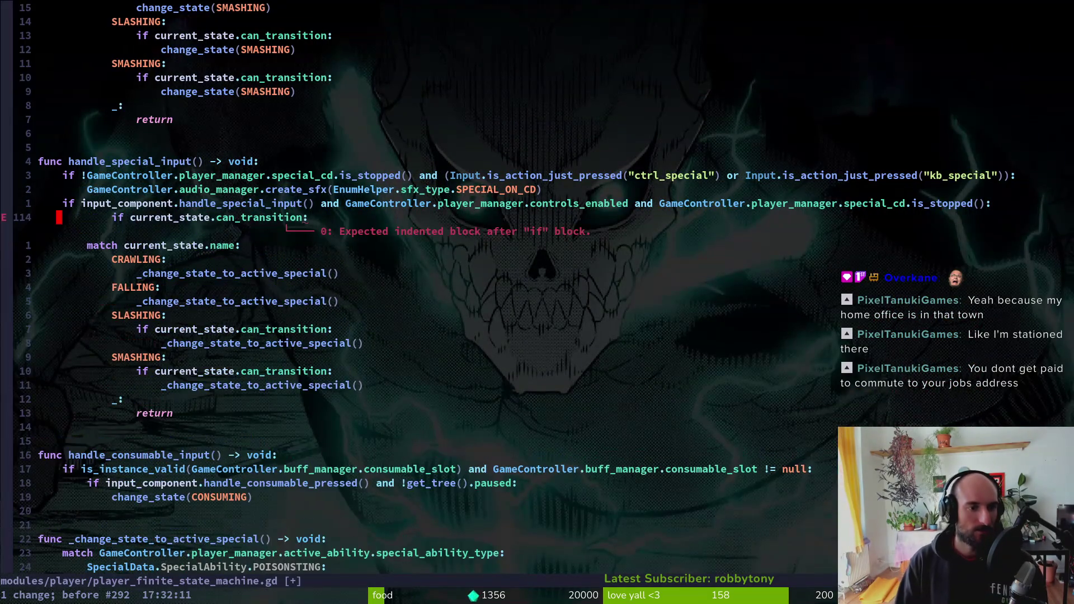
{"action": "key", "text": "k"}
{"action": "key", "text": "d"}
{"action": "key", "text": "d"}
{"action": "type", "text": ":w"}
{"action": "key", "text": "Return"}
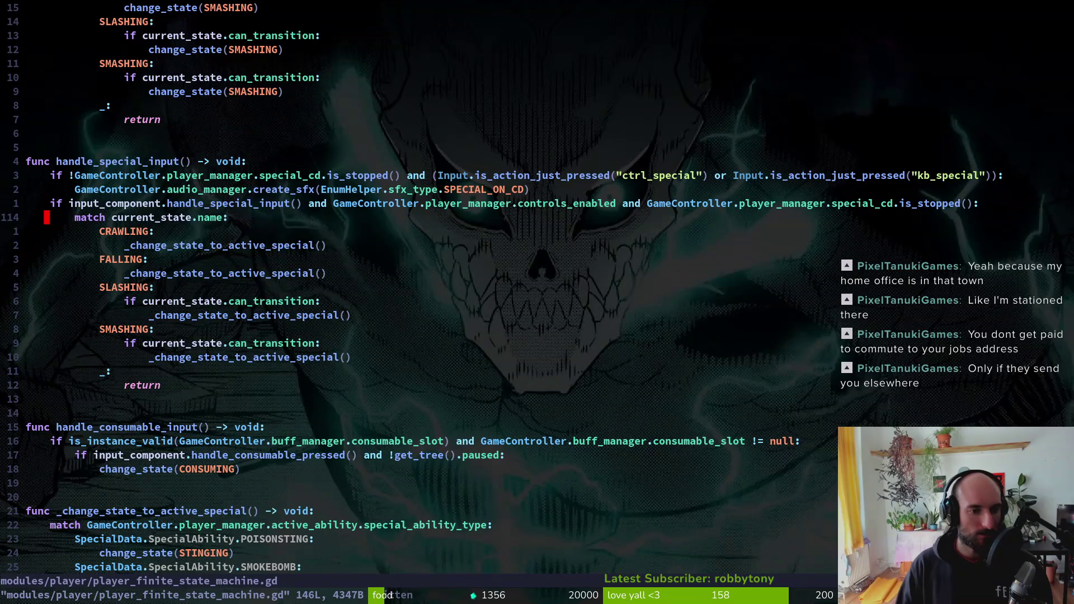
- Review the SLASHING case, undo the accidentally pasted line, and save the script again
{"action": "key", "text": "j"}
{"action": "key", "text": "j"}
{"action": "key", "text": "j"}
{"action": "key", "text": "j"}
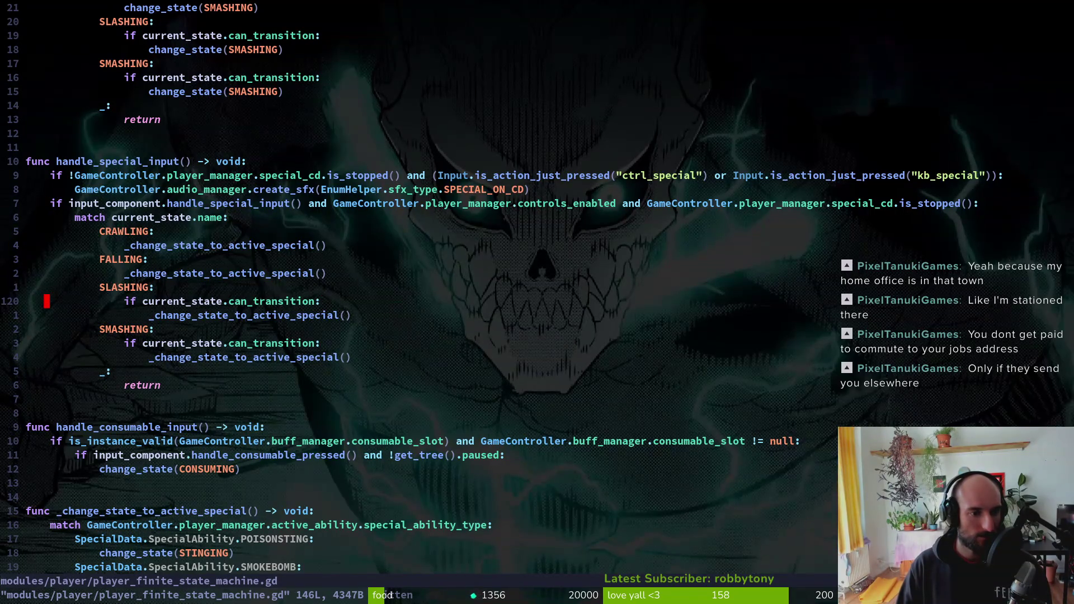
{"action": "key", "text": "shift+v"}
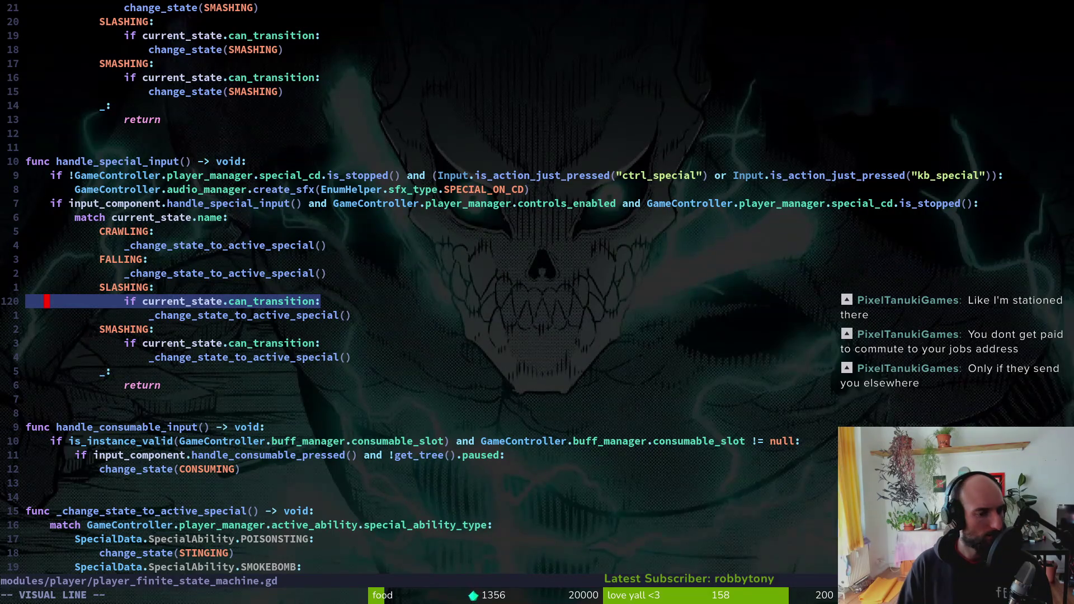
{"action": "key", "text": "Escape"}
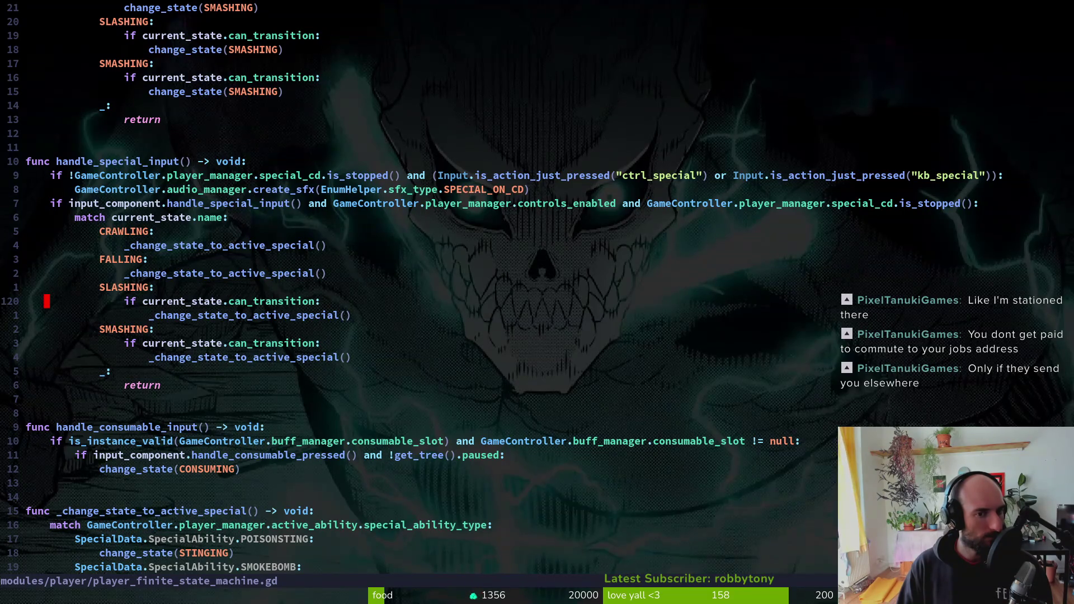
{"action": "key", "text": "k"}
{"action": "key", "text": "k"}
{"action": "key", "text": "k"}
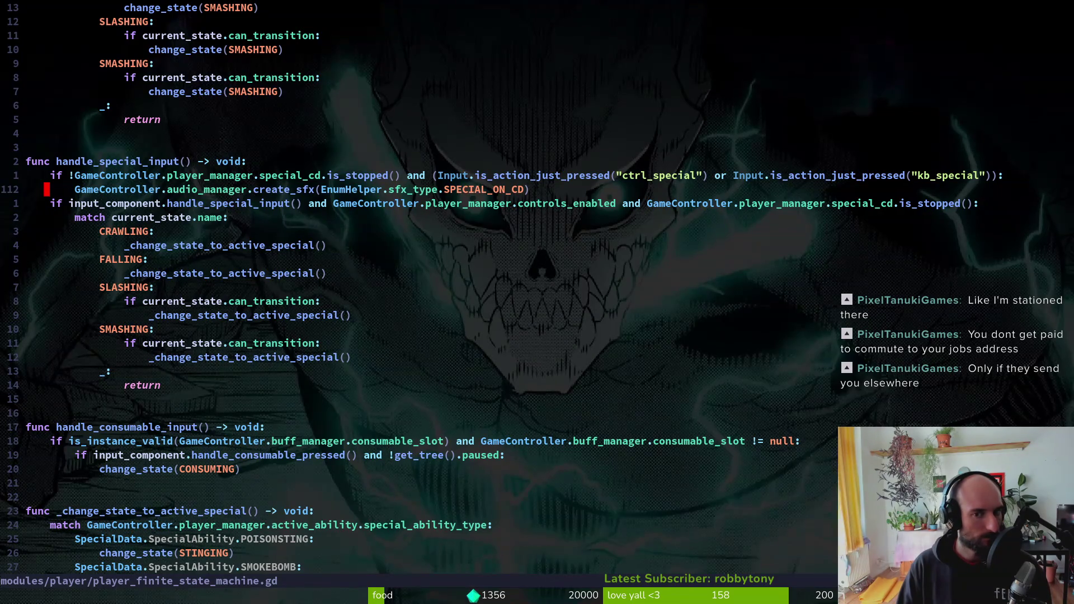
{"action": "type", "text": ":w"}
{"action": "key", "text": "Return"}
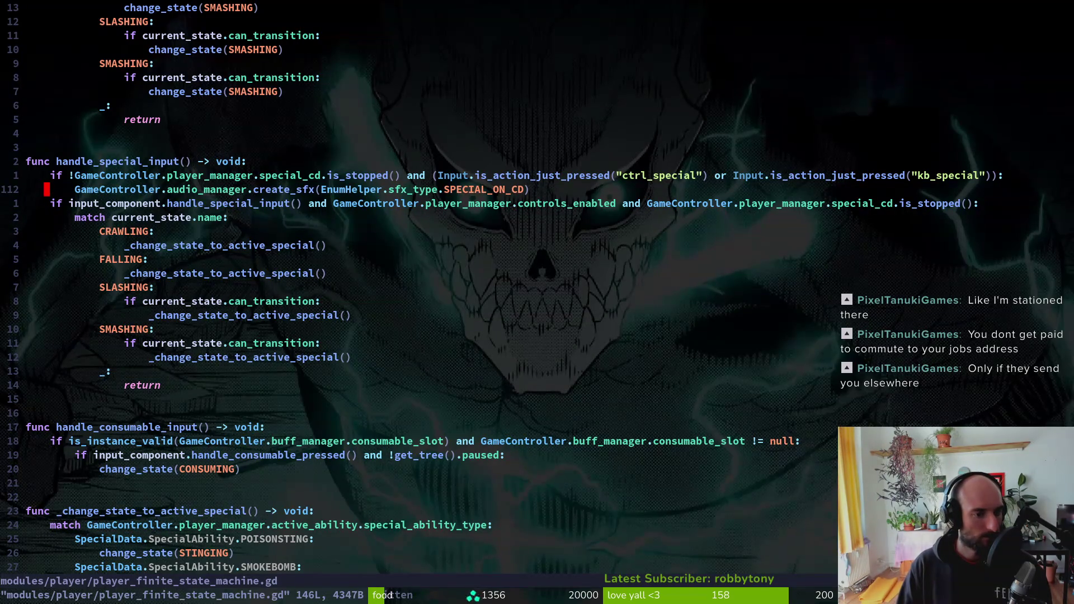
{"action": "key", "text": "p"}
{"action": "key", "text": "u"}
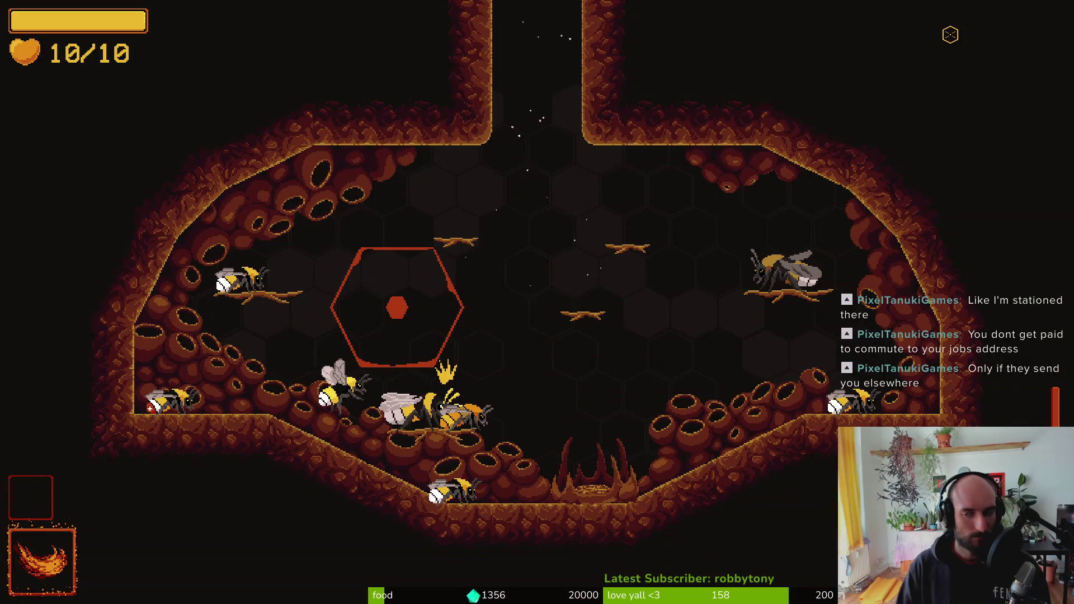
- Relaunch the game, fly the bee down-right, fire the fire breath with E, then pause
{"action": "key", "text": "F5"}
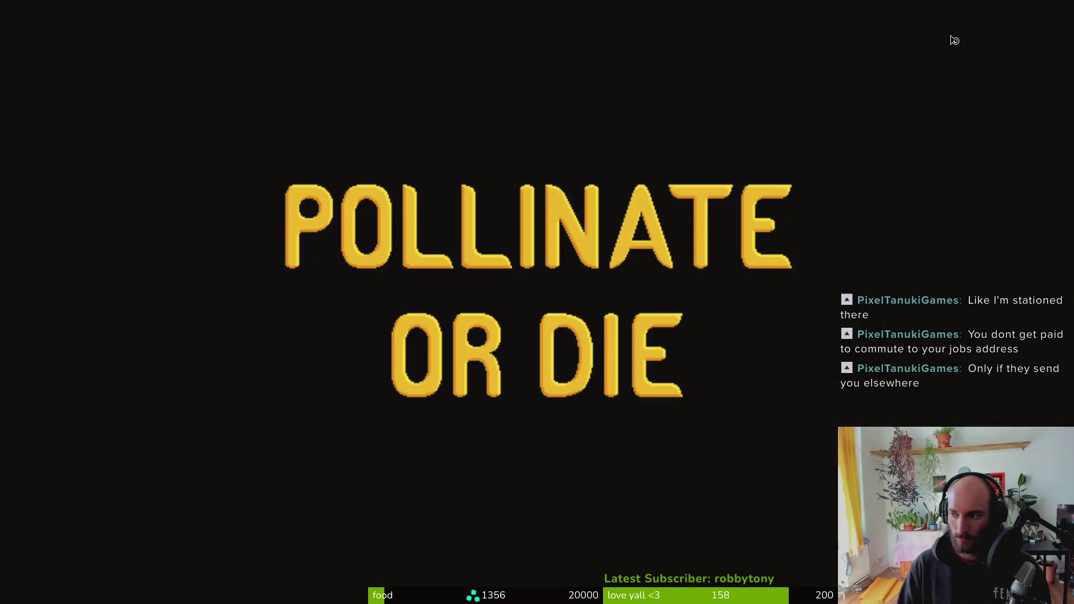
{"action": "key", "text": "Return"}
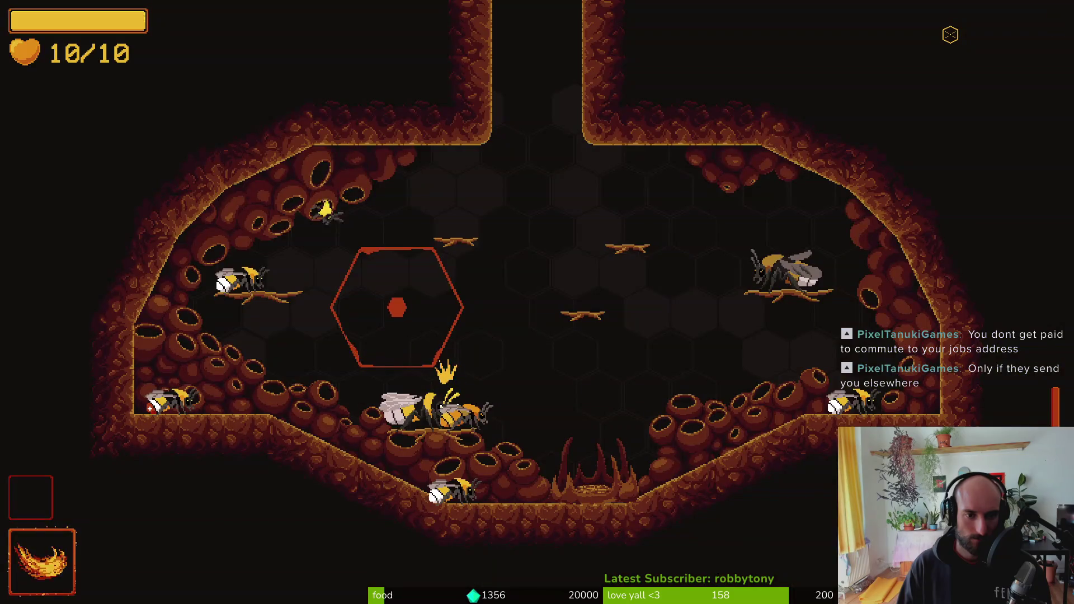
{"action": "key", "text": "s"}
{"action": "key", "text": "d"}
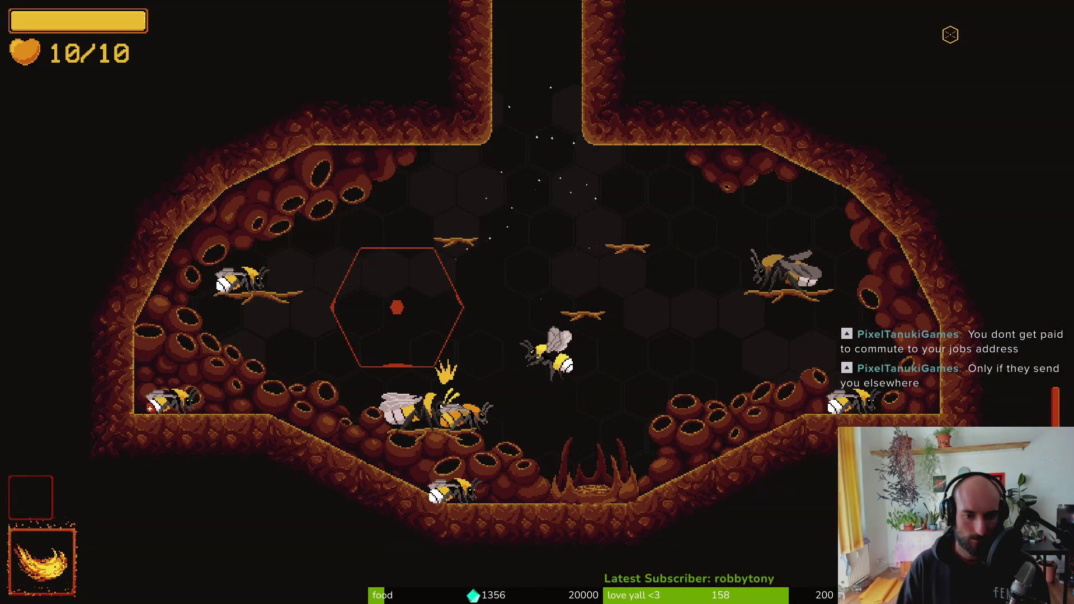
{"action": "key", "text": "e"}
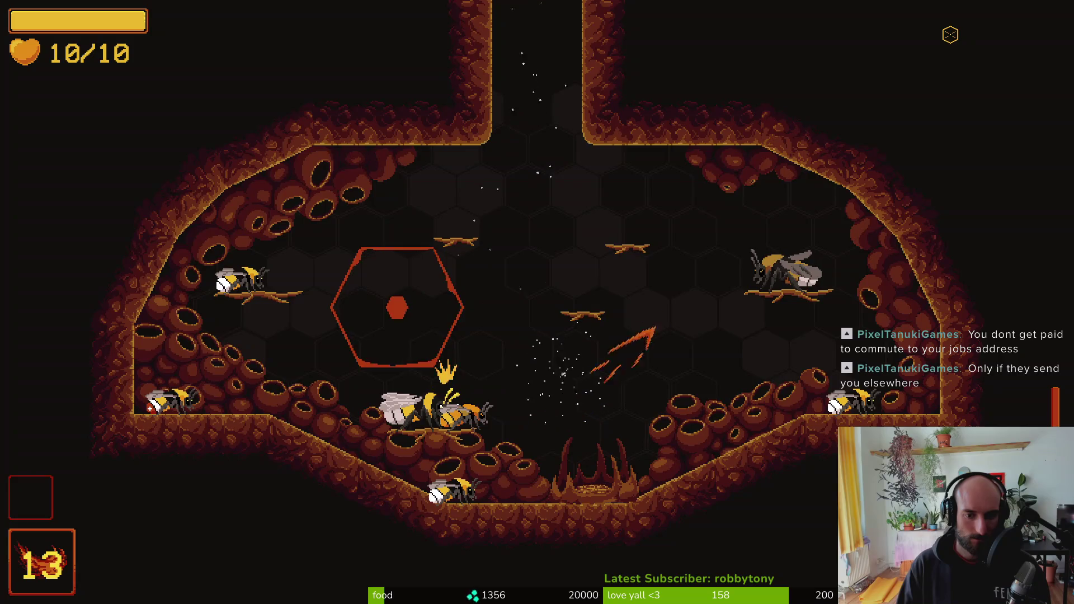
{"action": "key", "text": "Escape"}
{"action": "key", "text": "alt+Tab"}
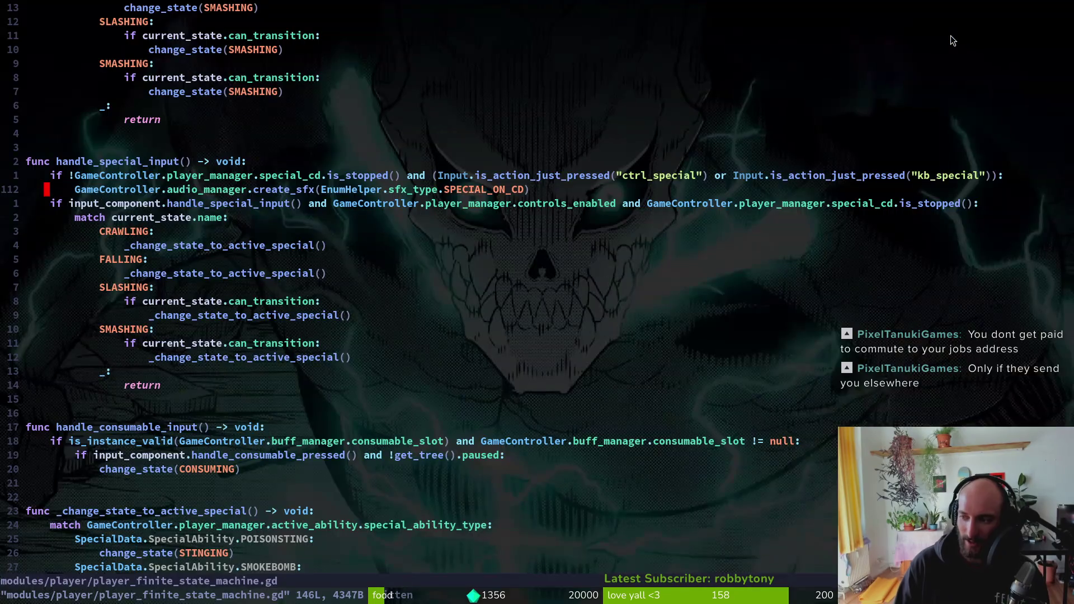
- Look over firebreath.gd, then return to the state machine script
{"action": "key", "text": "j"}
{"action": "key", "text": "j"}
{"action": "key", "text": "j"}
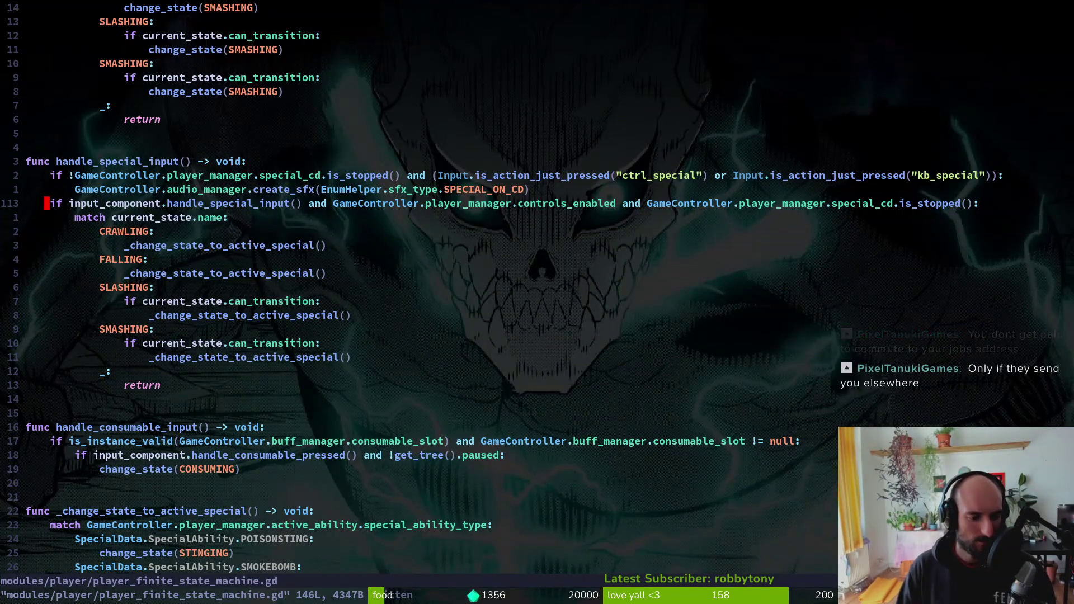
{"action": "key", "text": "j"}
{"action": "key", "text": "j"}
{"action": "key", "text": "j"}
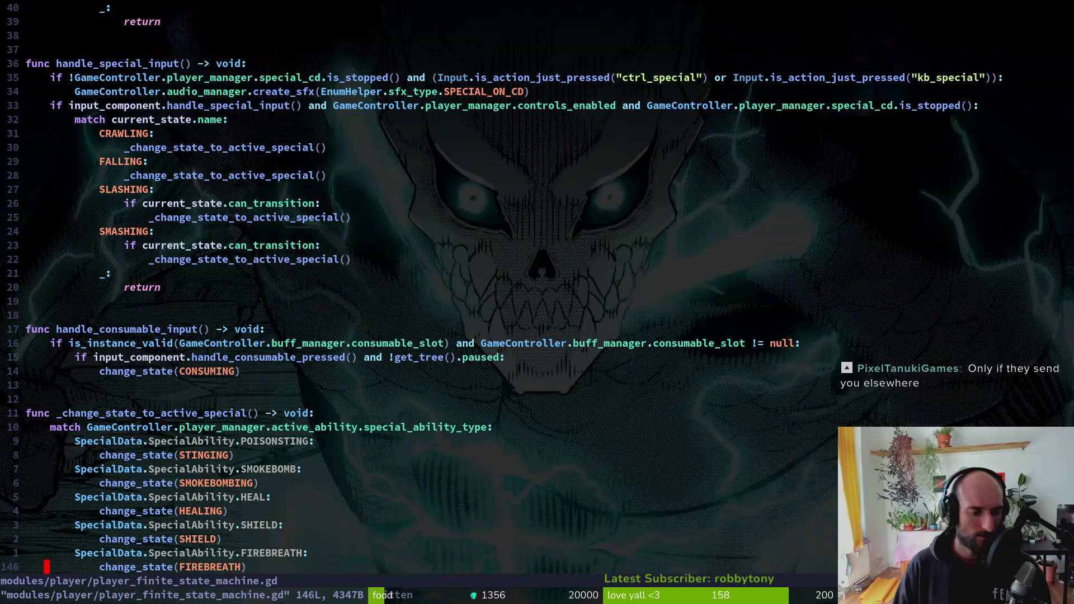
{"action": "key", "text": "ctrl+p"}
{"action": "type", "text": "firebrea"}
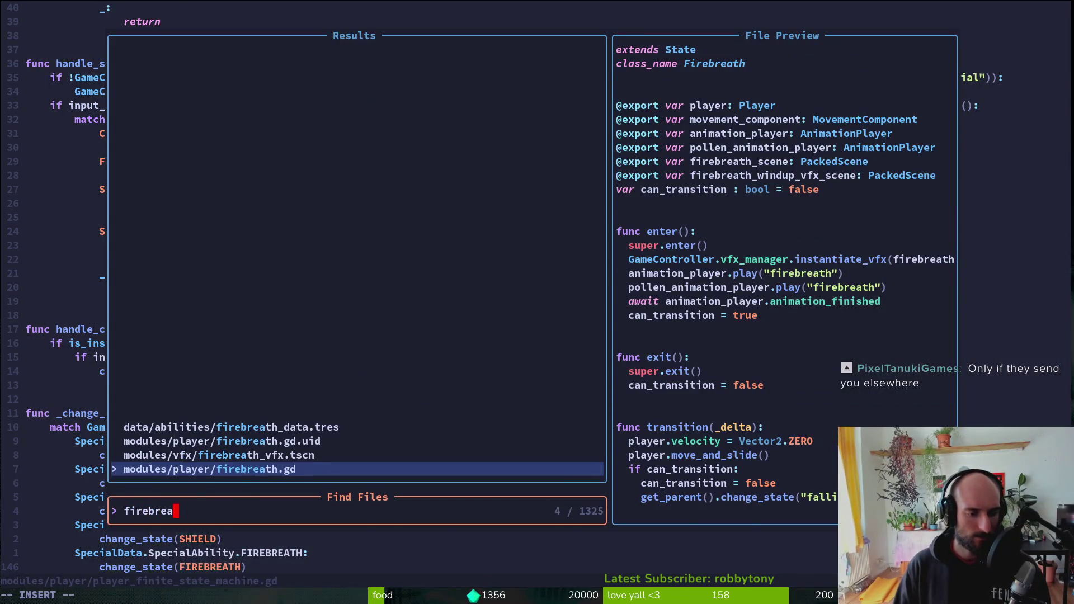
{"action": "key", "text": "Return"}
{"action": "key", "text": "j"}
{"action": "key", "text": "j"}
{"action": "key", "text": "j"}
{"action": "key", "text": "j"}
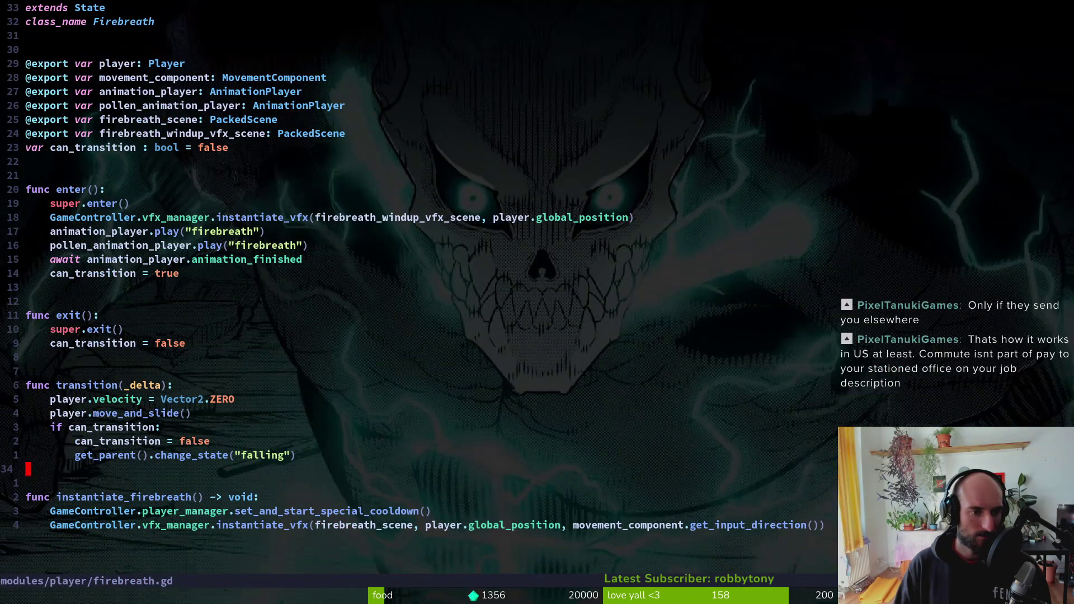
{"action": "key", "text": "k"}
{"action": "key", "text": "k"}
{"action": "key", "text": "ctrl+o"}
- Add print_debug(current_state.can_transition) under the SLASHING case
{"action": "key", "text": "k"}
{"action": "key", "text": "k"}
{"action": "key", "text": "k"}
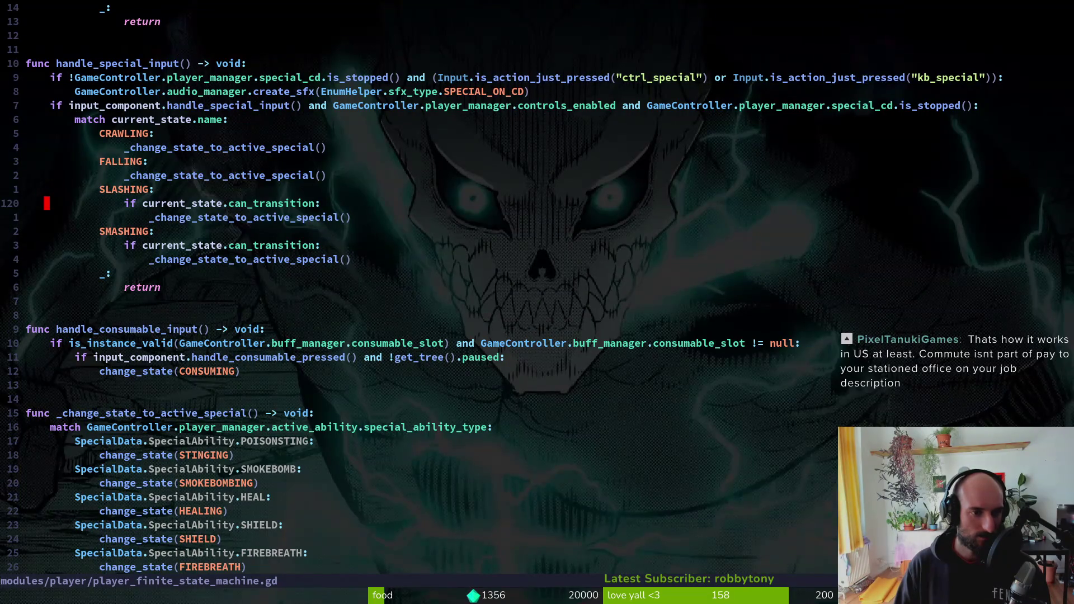
{"action": "type", "text": "oprde"}
{"action": "key", "text": "Return"}
{"action": "type", "text": "\""}
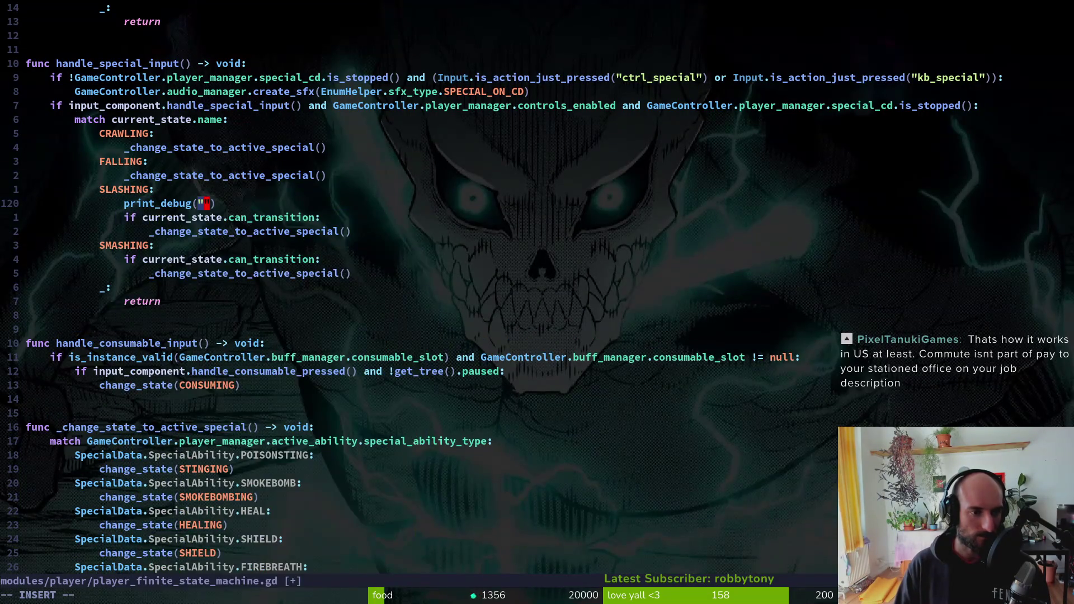
{"action": "key", "text": "BackSpace"}
{"action": "key", "text": "BackSpace"}
{"action": "type", "text": "cu"}
{"action": "key", "text": "Return"}
{"action": "type", "text": ".ca"}
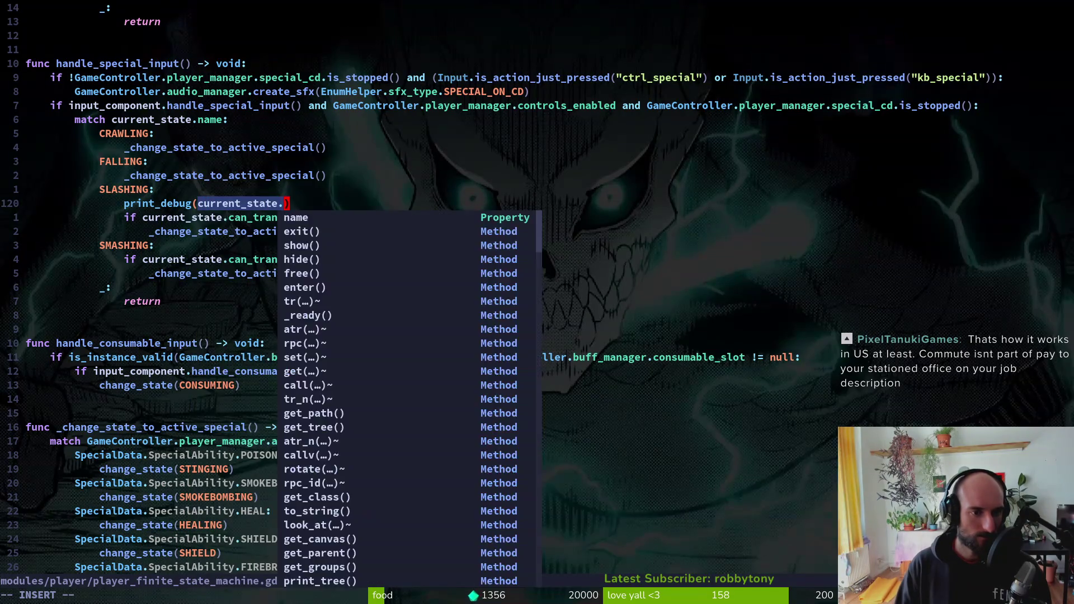
{"action": "type", "text": "n"}
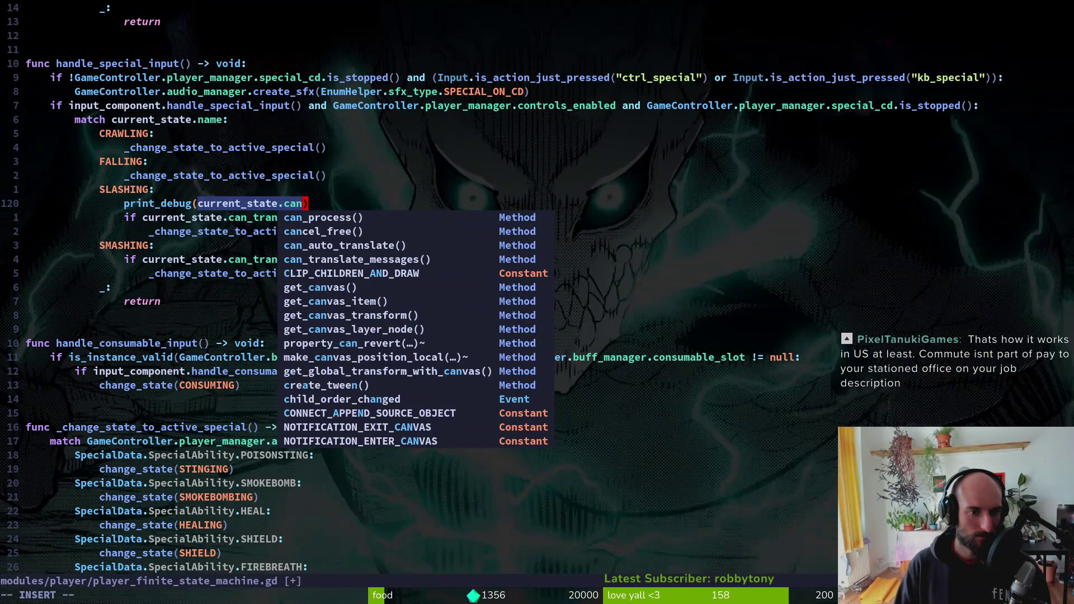
{"action": "type", "text": "tra"}
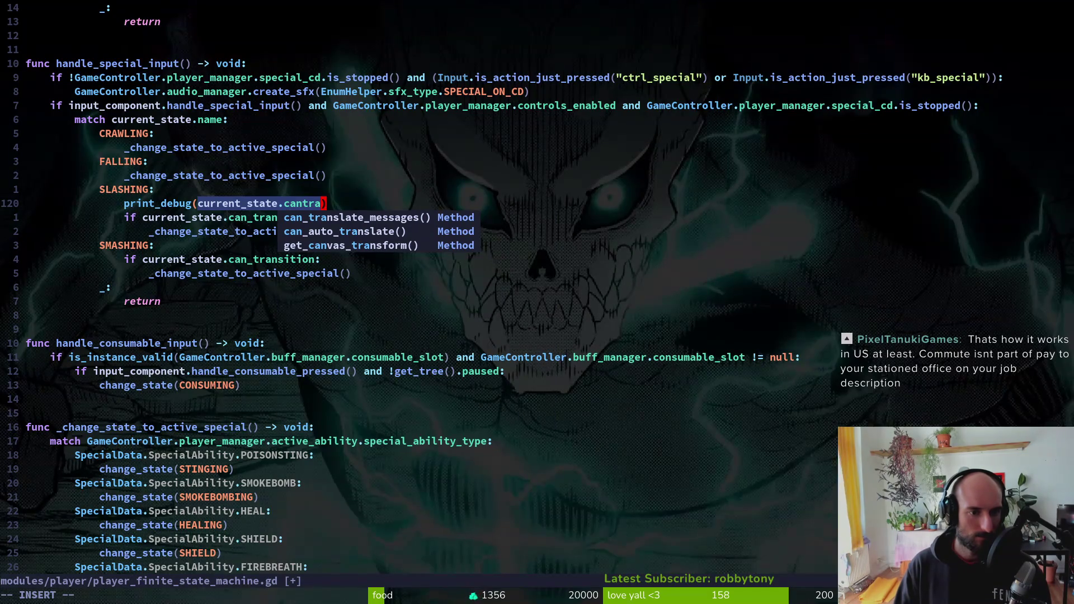
{"action": "key", "text": "BackSpace"}
{"action": "key", "text": "BackSpace"}
{"action": "key", "text": "BackSpace"}
{"action": "type", "text": "_c"}
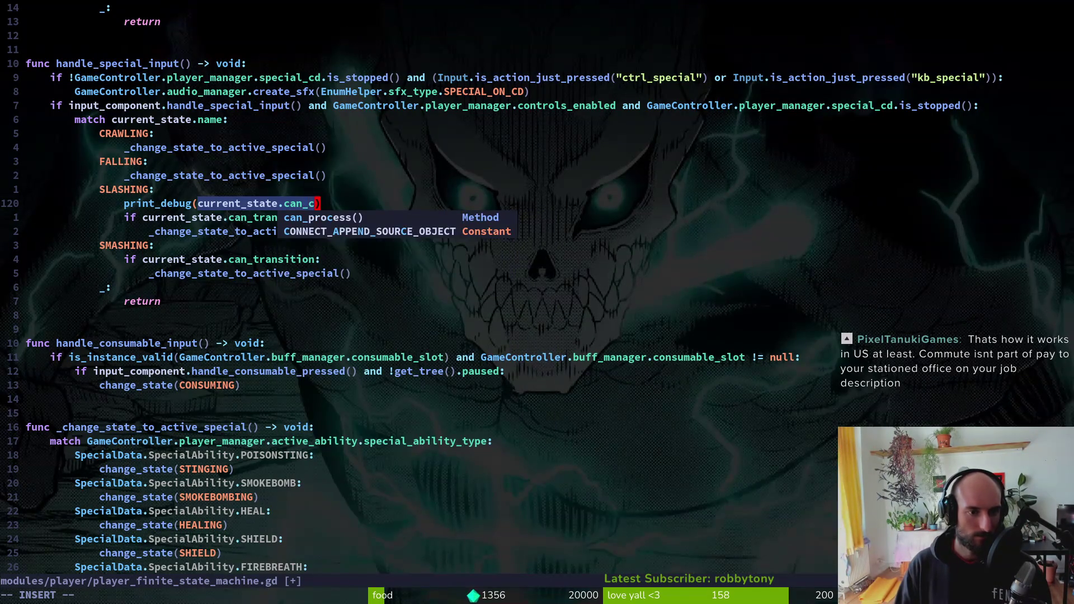
{"action": "key", "text": "BackSpace"}
{"action": "type", "text": "transi"}
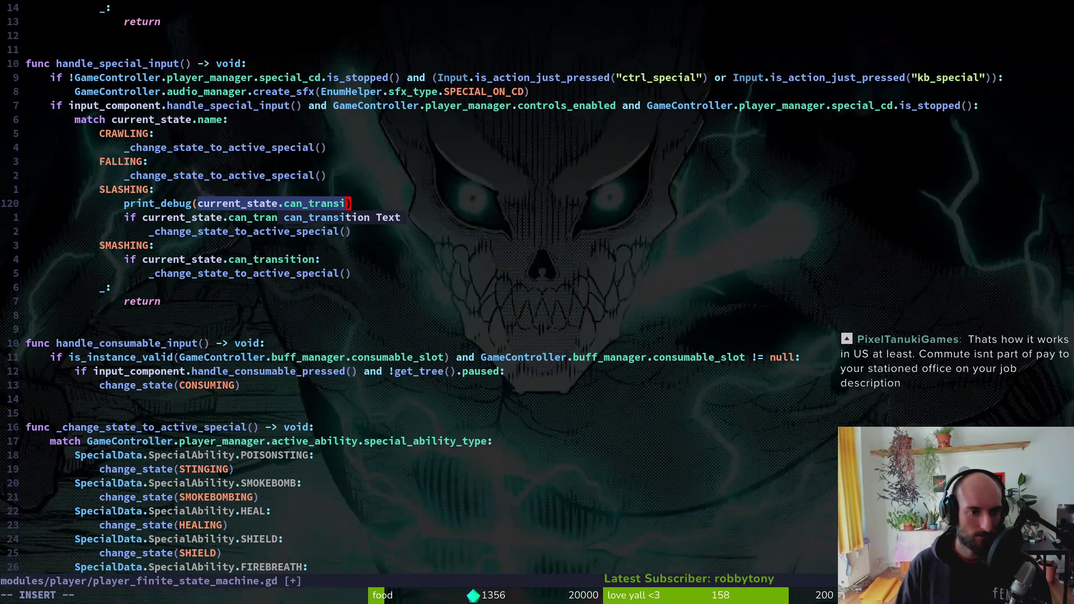
{"action": "key", "text": "Return"}
{"action": "key", "text": "Escape"}
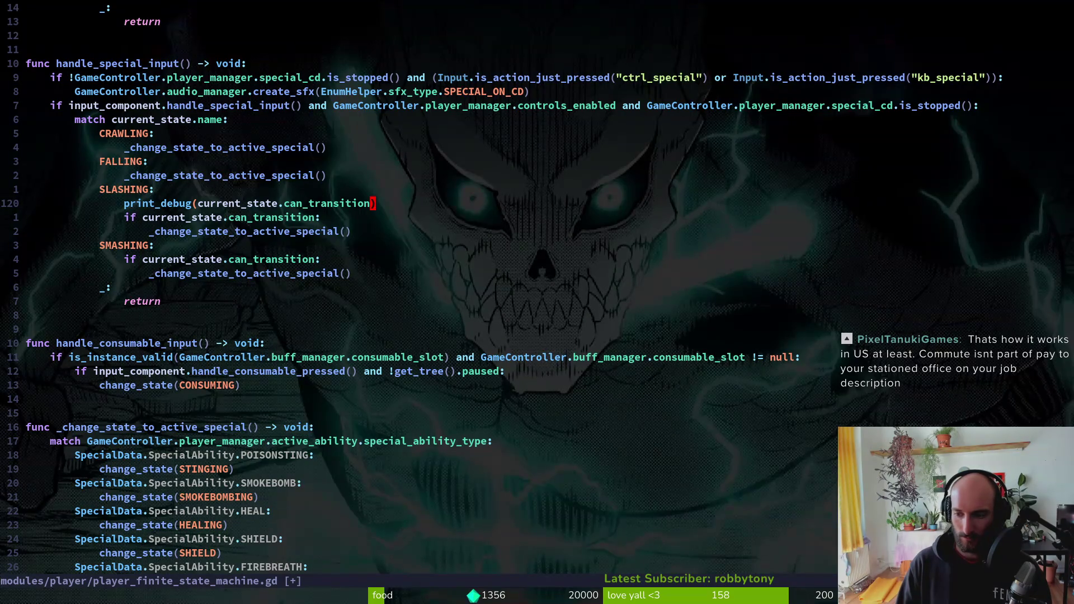
- Save player_finite_state_machine.gd and switch back to Godot
{"action": "type", "text": ":w"}
{"action": "key", "text": "Return"}
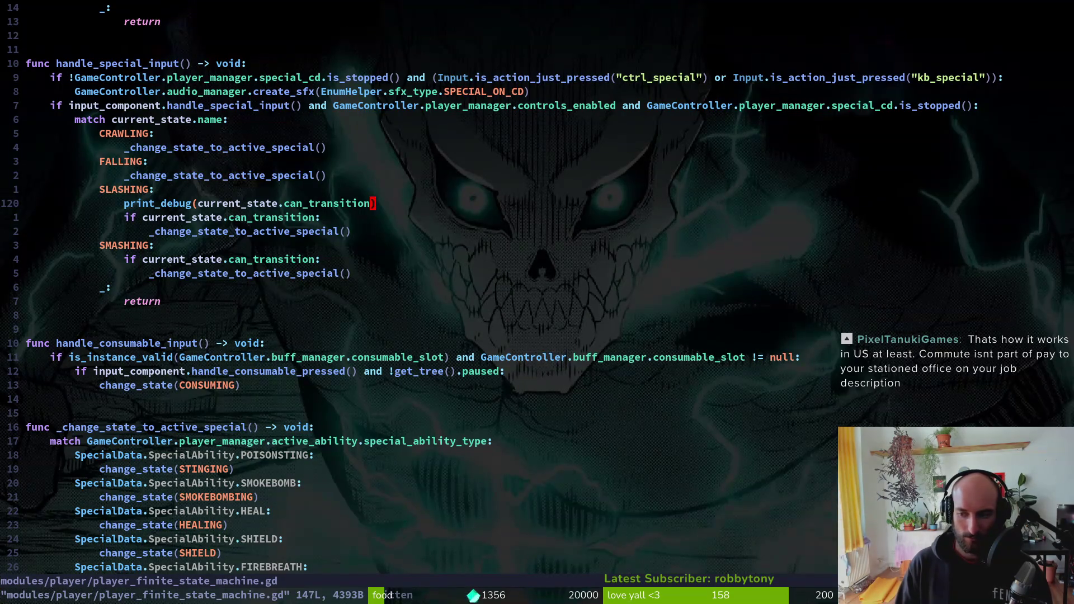
{"action": "key", "text": "j"}
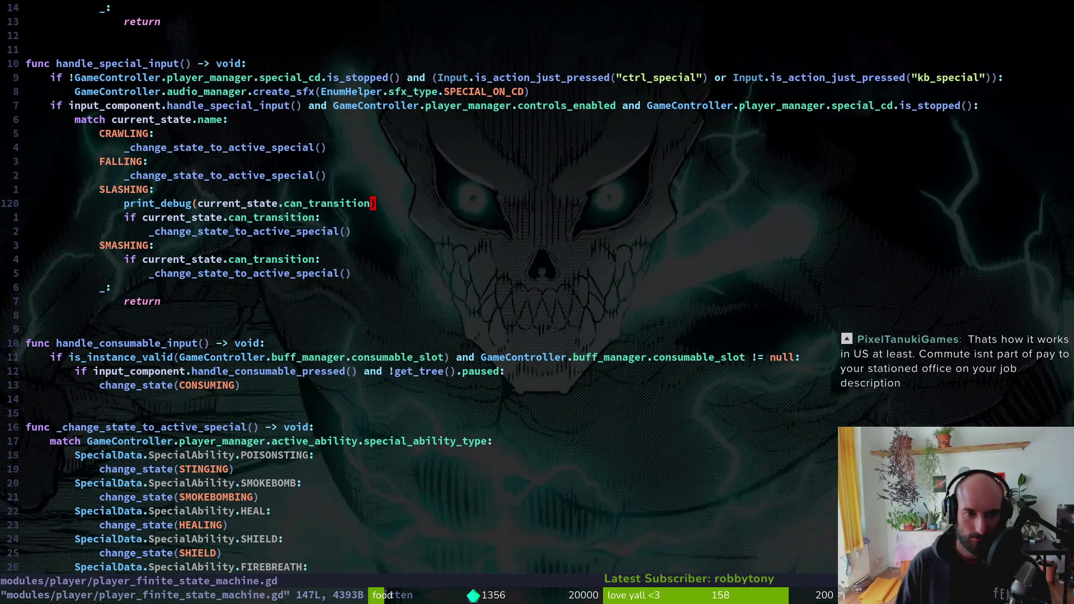
{"action": "key", "text": "j"}
{"action": "key", "text": "k"}
{"action": "key", "text": "k"}
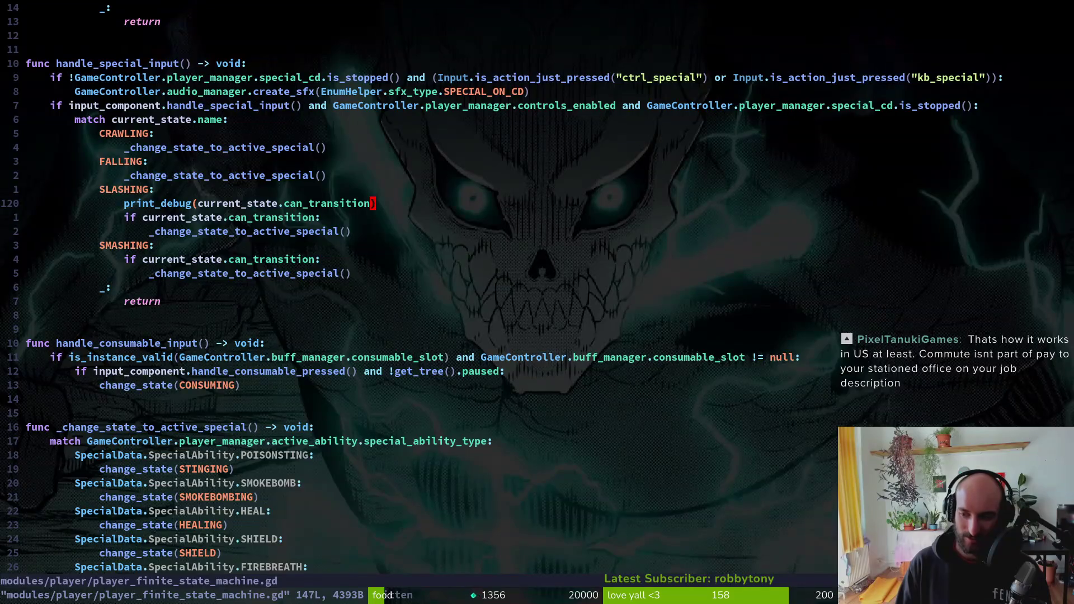
{"action": "key", "text": "alt+Tab"}
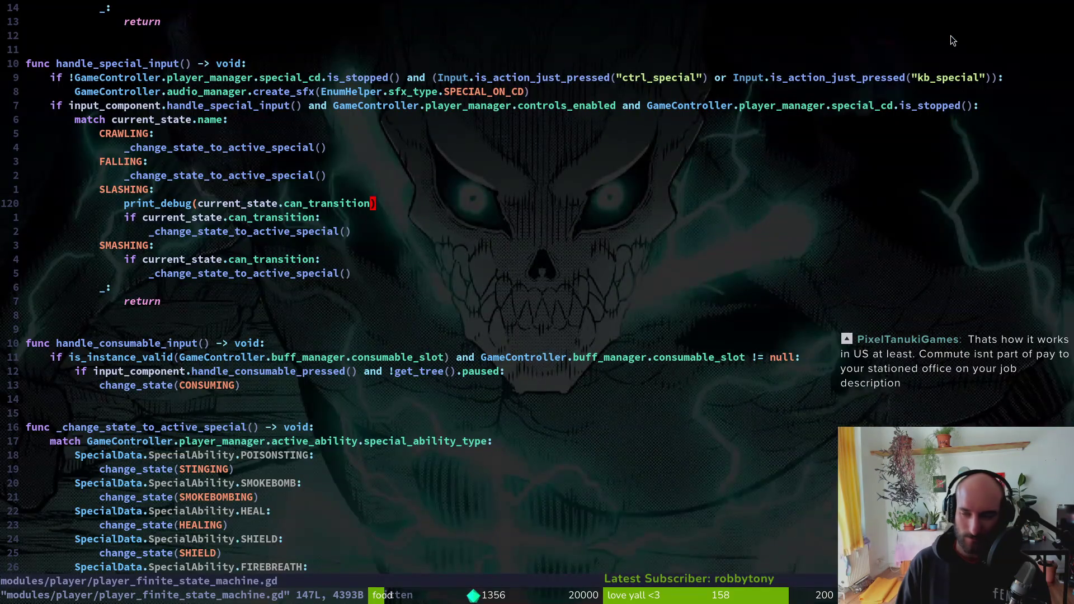
{"action": "key", "text": "alt+Tab"}
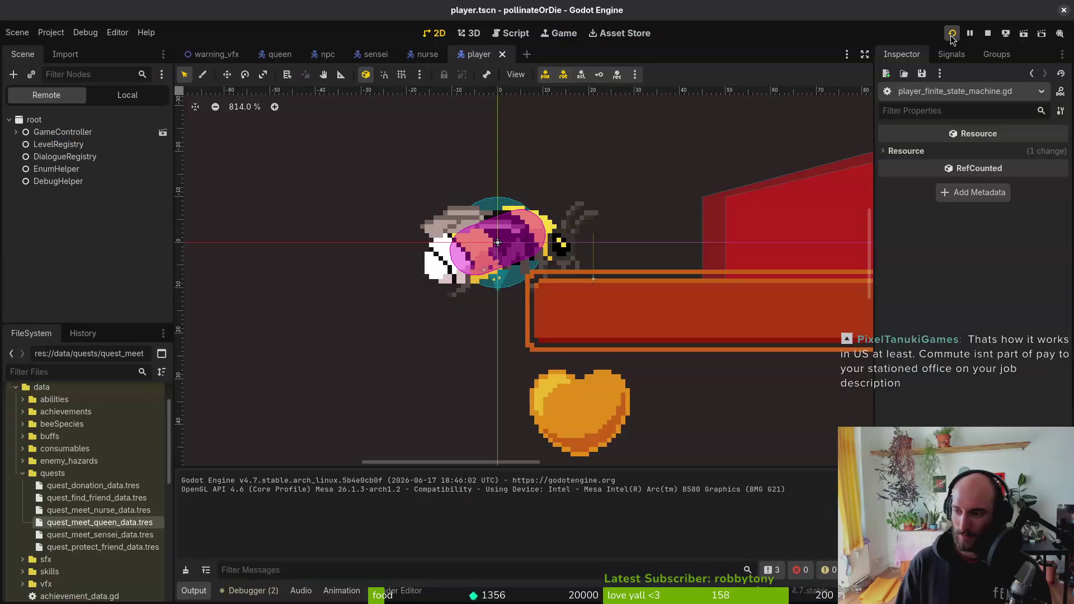
- Run the game, fly right, slash twice, then fire the fire breath right after with right-click
{"action": "key", "text": "alt+Tab"}
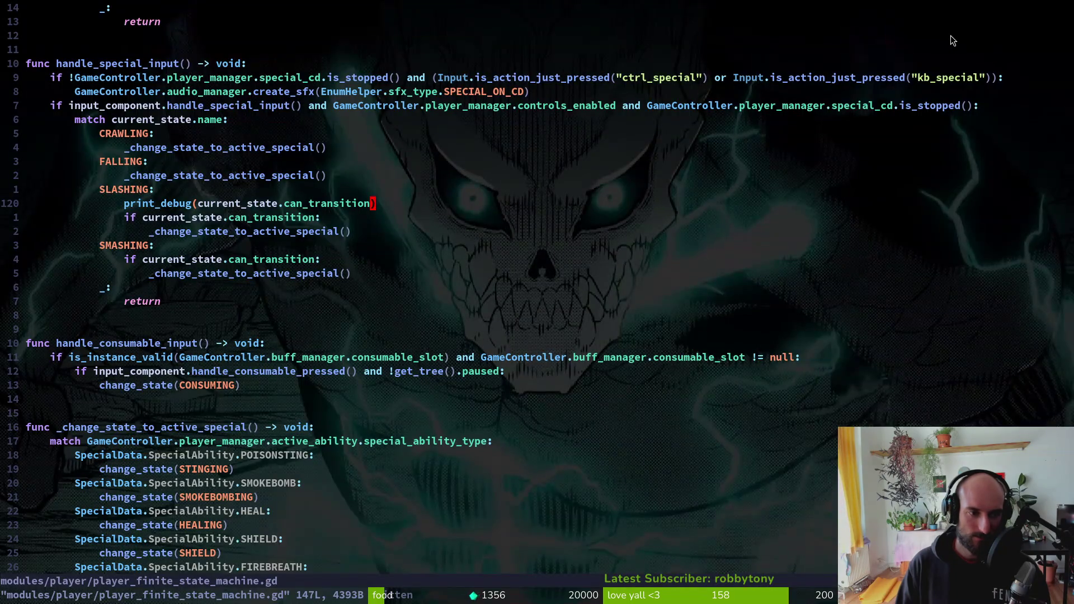
{"action": "key", "text": "alt+Tab"}
{"action": "left_click", "coordinate": [950, 35]}
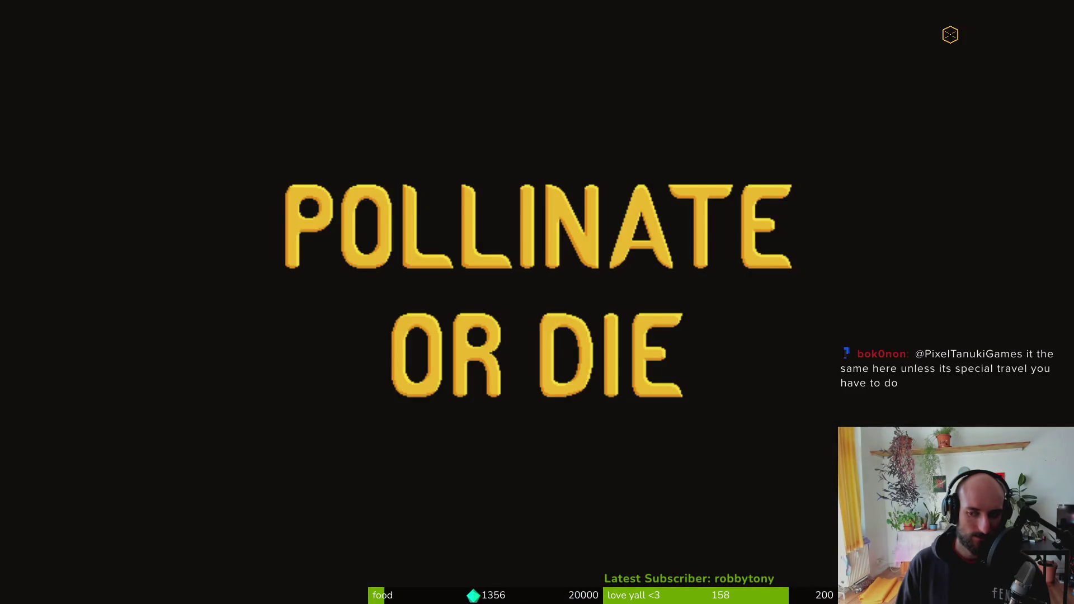
{"action": "key", "text": "Return"}
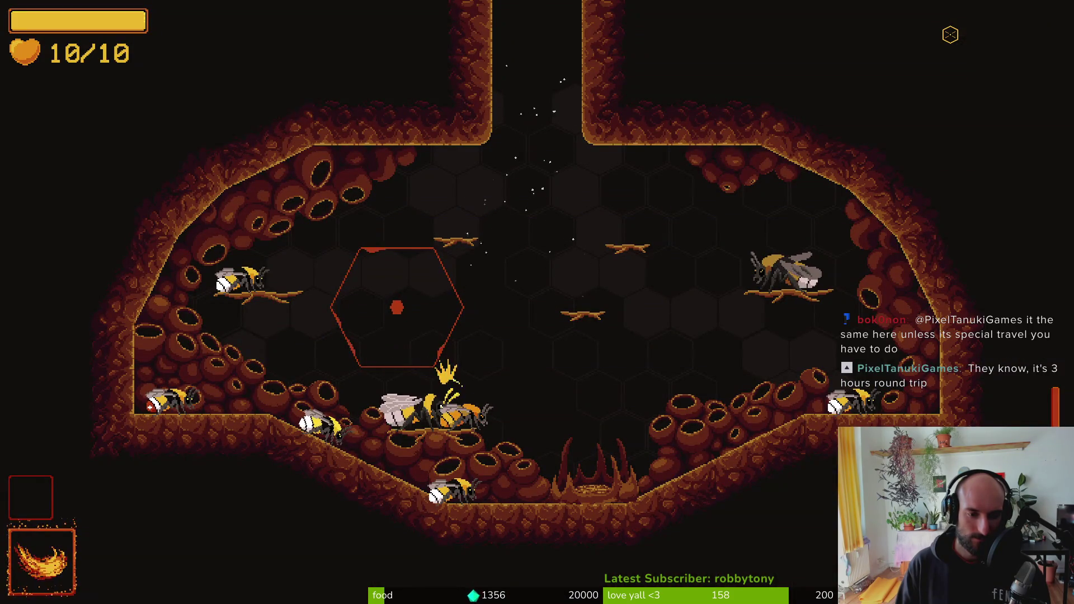
{"action": "key", "text": "d"}
{"action": "left_click", "coordinate": [950, 35]}
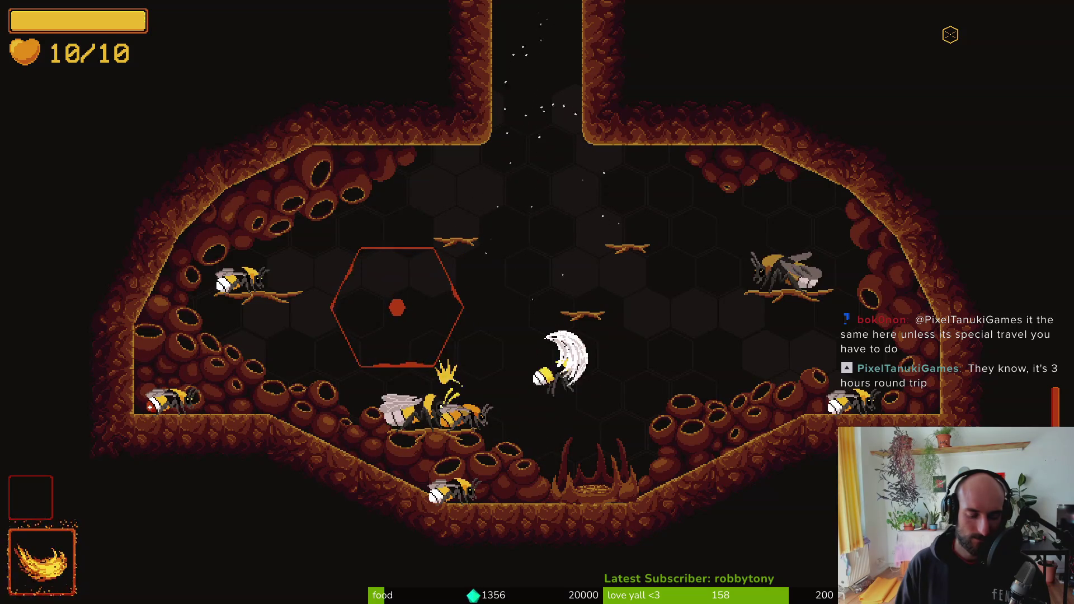
{"action": "key", "text": "d"}
{"action": "left_click", "coordinate": [950, 35]}
{"action": "right_click", "coordinate": [950, 35]}
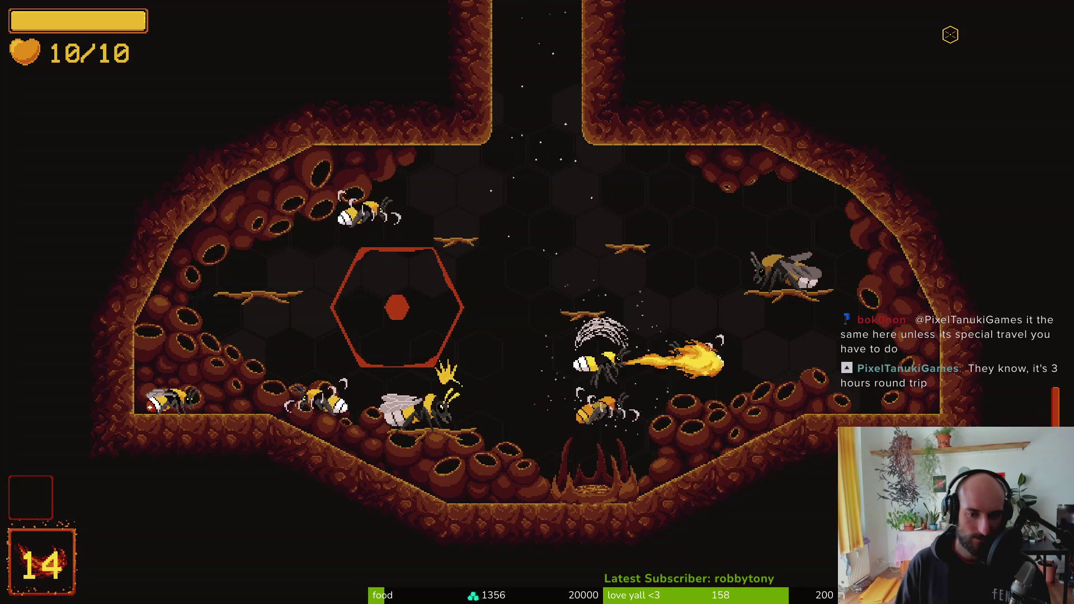
{"action": "key", "text": "alt+Tab"}
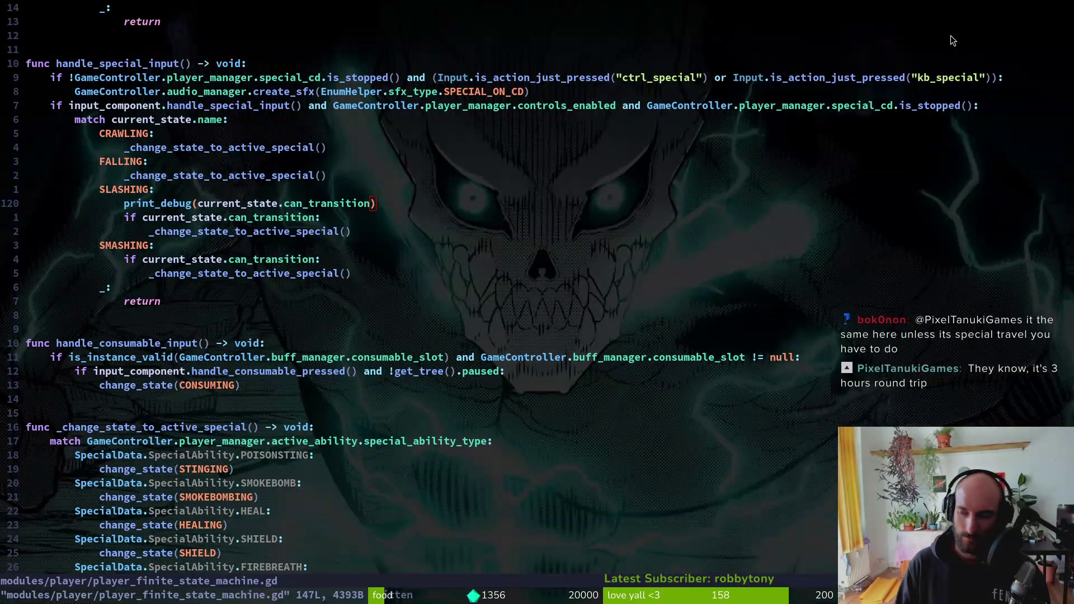
- Stop the game and review the await animation_finished line in modules/player/slashing.gd
{"action": "key", "text": "alt+Tab"}
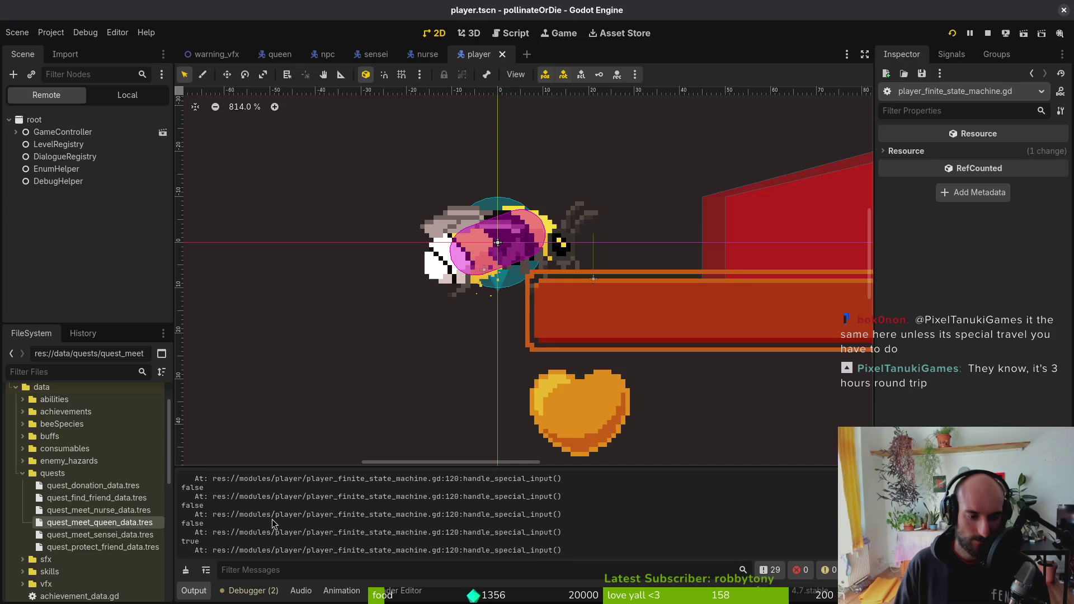
{"action": "left_click", "coordinate": [988, 33]}
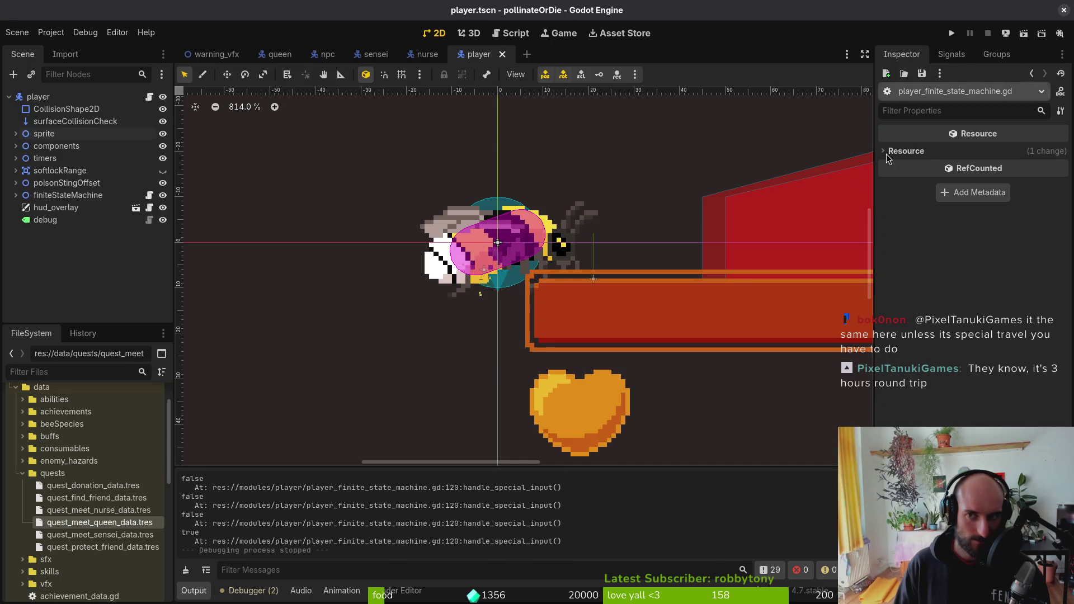
{"action": "key", "text": "alt+Tab"}
{"action": "key", "text": "space"}
{"action": "key", "text": "f"}
{"action": "key", "text": "f"}
{"action": "type", "text": "slash"}
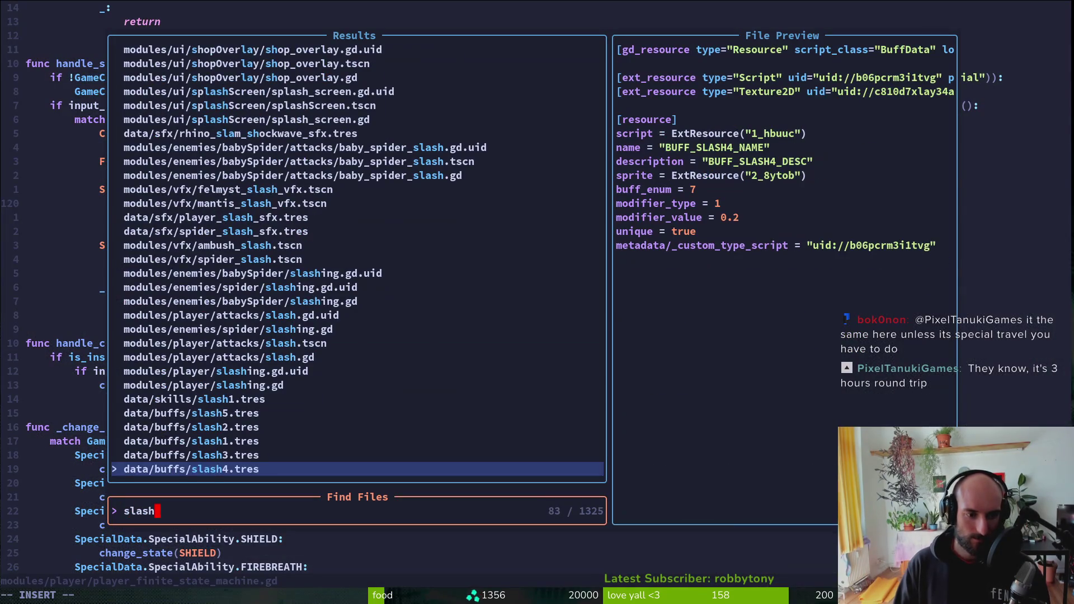
{"action": "key", "text": "Up"}
{"action": "key", "text": "Up"}
{"action": "key", "text": "Up"}
{"action": "key", "text": "Return"}
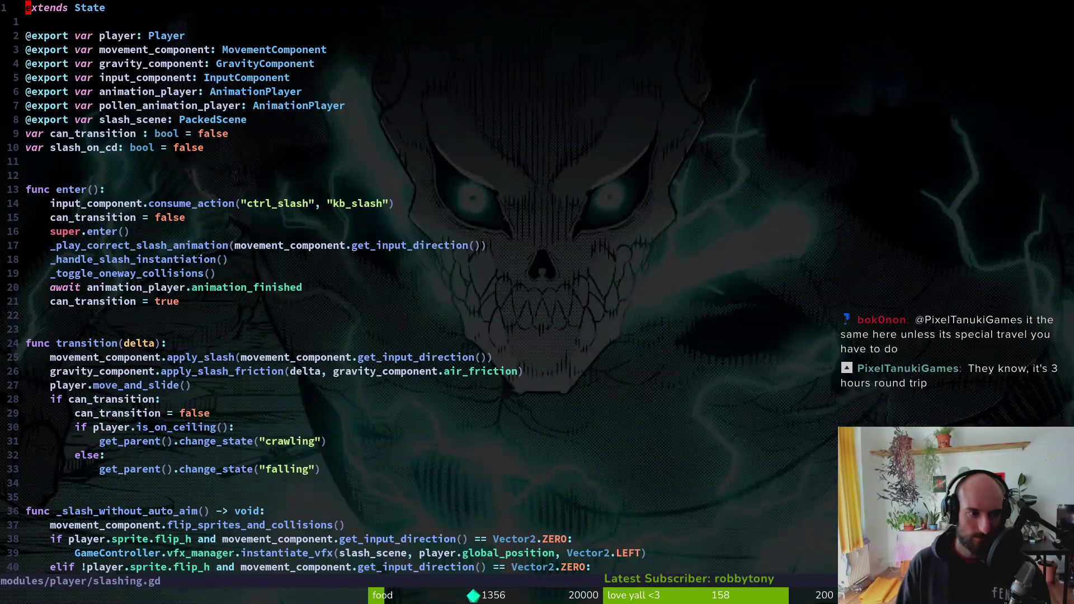
{"action": "key", "text": "j"}
{"action": "key", "text": "j"}
{"action": "key", "text": "j"}
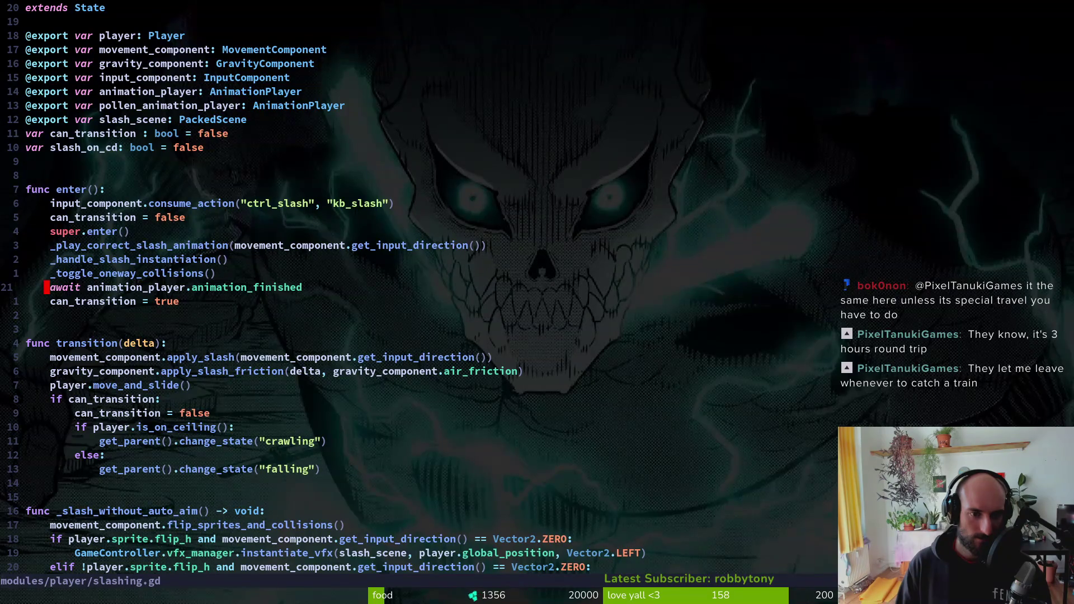
{"action": "key", "text": "ctrl+o"}
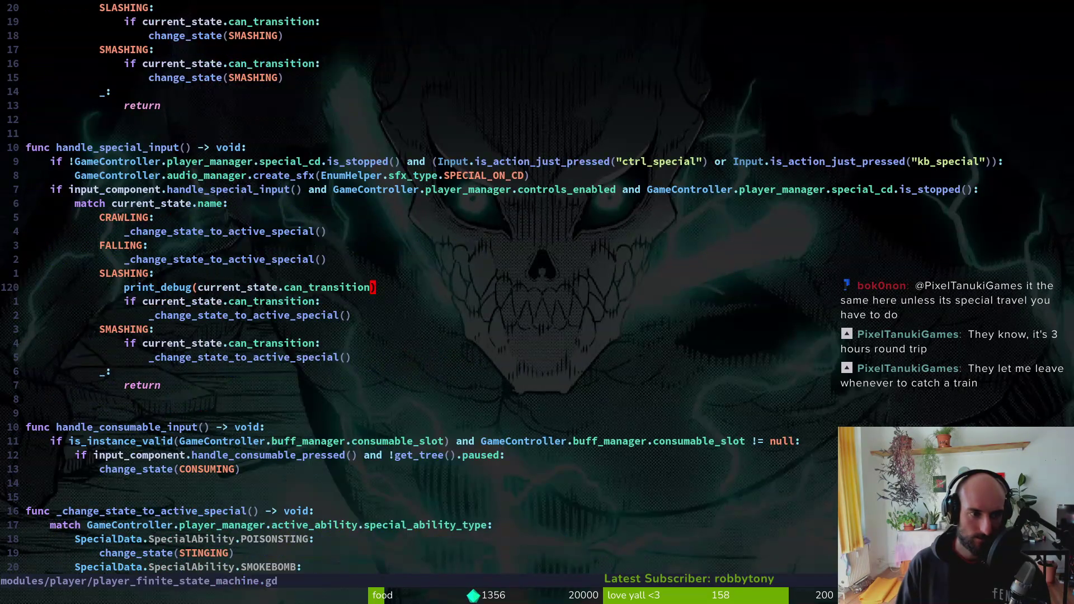
{"action": "key", "text": "ctrl+i"}
- Compare against modules/player/firebreath.gd, then go back to slashing.gd
{"action": "key", "text": "space"}
{"action": "key", "text": "f"}
{"action": "key", "text": "f"}
{"action": "type", "text": "fireb"}
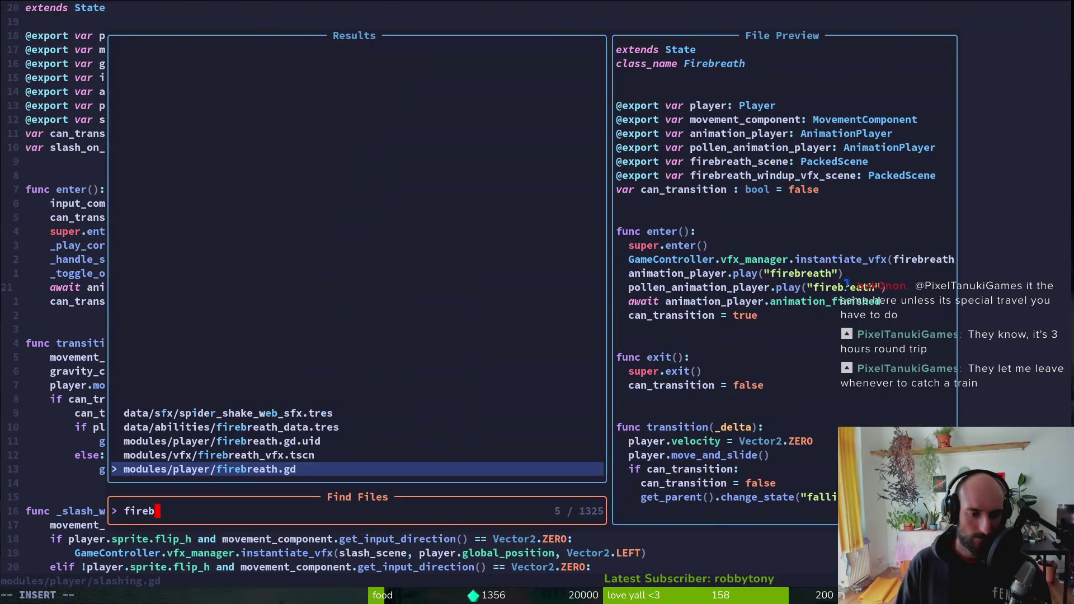
{"action": "key", "text": "Return"}
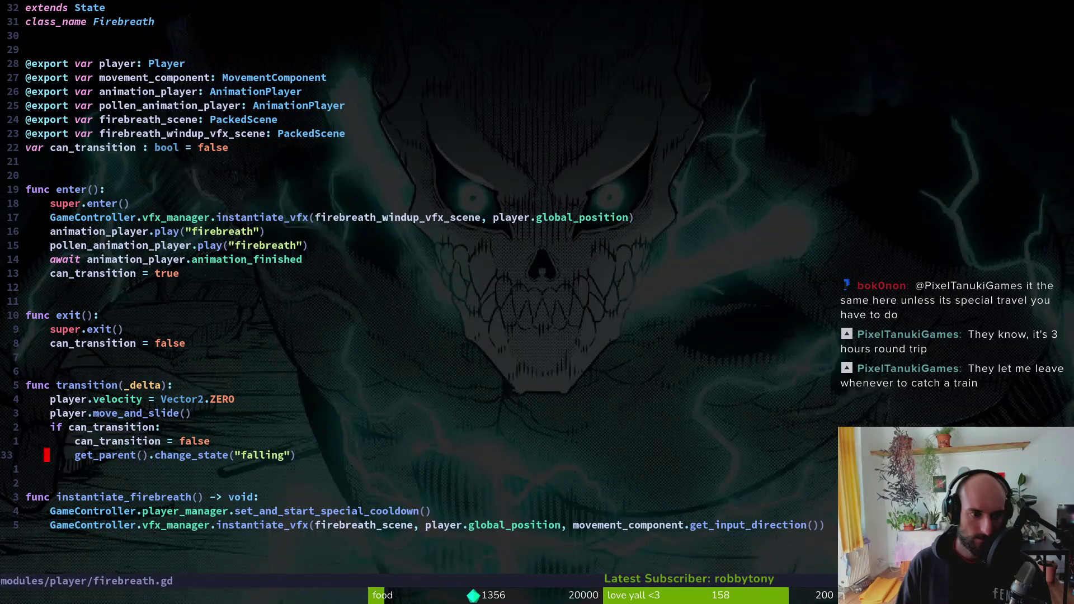
{"action": "key", "text": "ctrl+o"}
- Reopen player_finite_state_machine.gd, check the print_debug line, save, and relaunch the game
{"action": "key", "text": "space"}
{"action": "key", "text": "f"}
{"action": "key", "text": "f"}
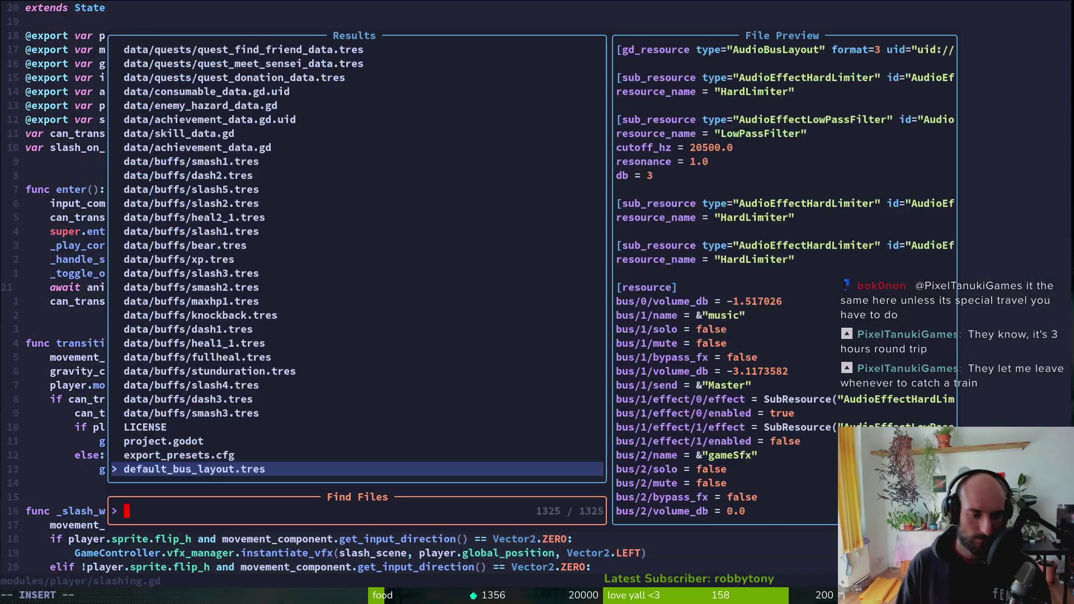
{"action": "type", "text": "pfini"}
{"action": "key", "text": "Return"}
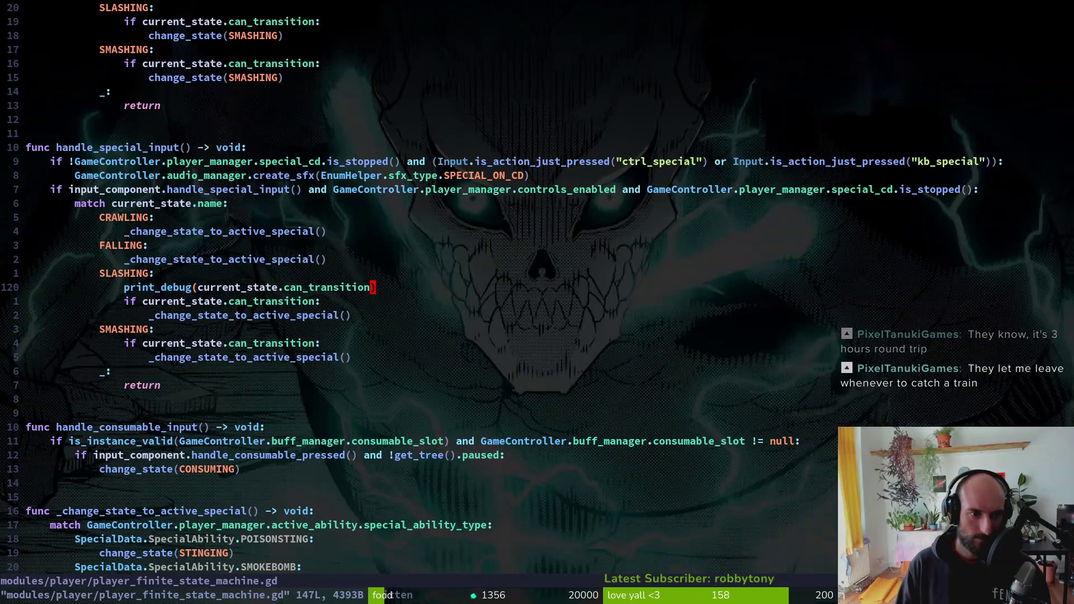
{"action": "key", "text": "k"}
{"action": "key", "text": "k"}
{"action": "key", "text": "k"}
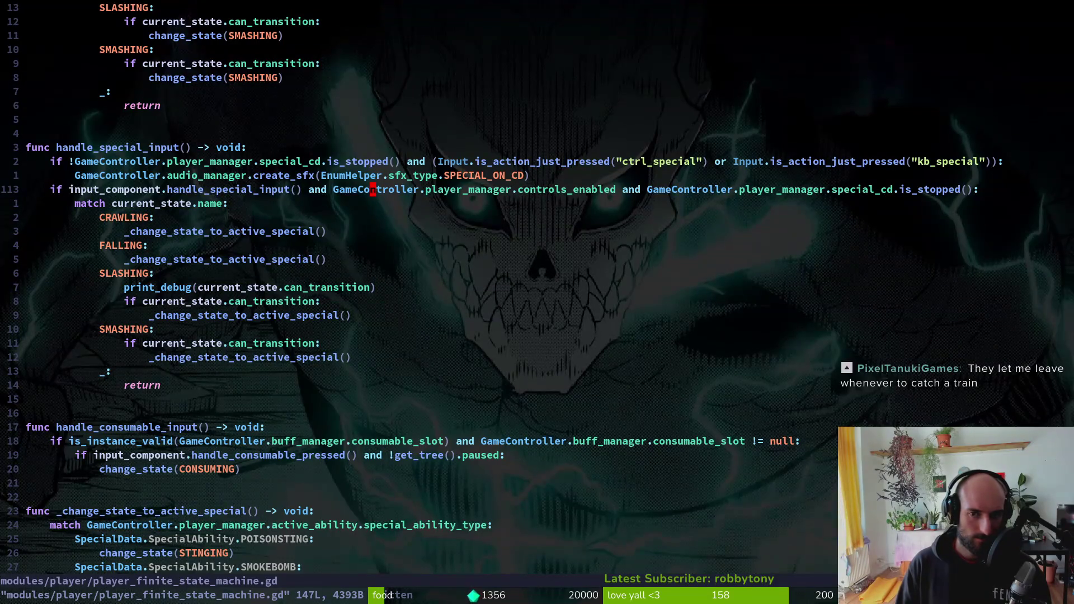
{"action": "key", "text": "j"}
{"action": "key", "text": "j"}
{"action": "key", "text": "j"}
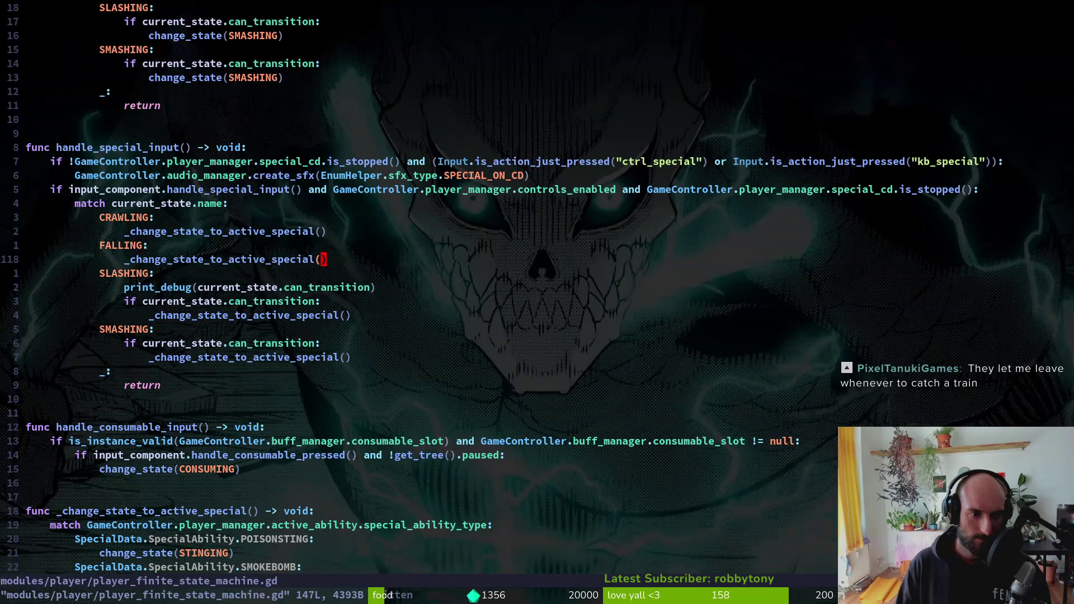
{"action": "key", "text": "j"}
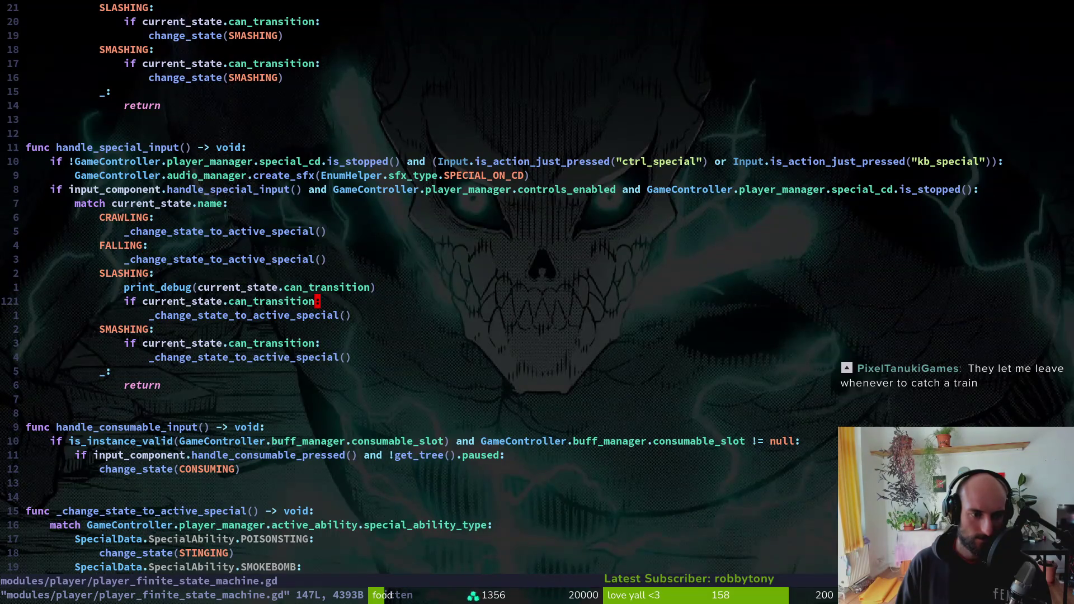
{"action": "key", "text": "k"}
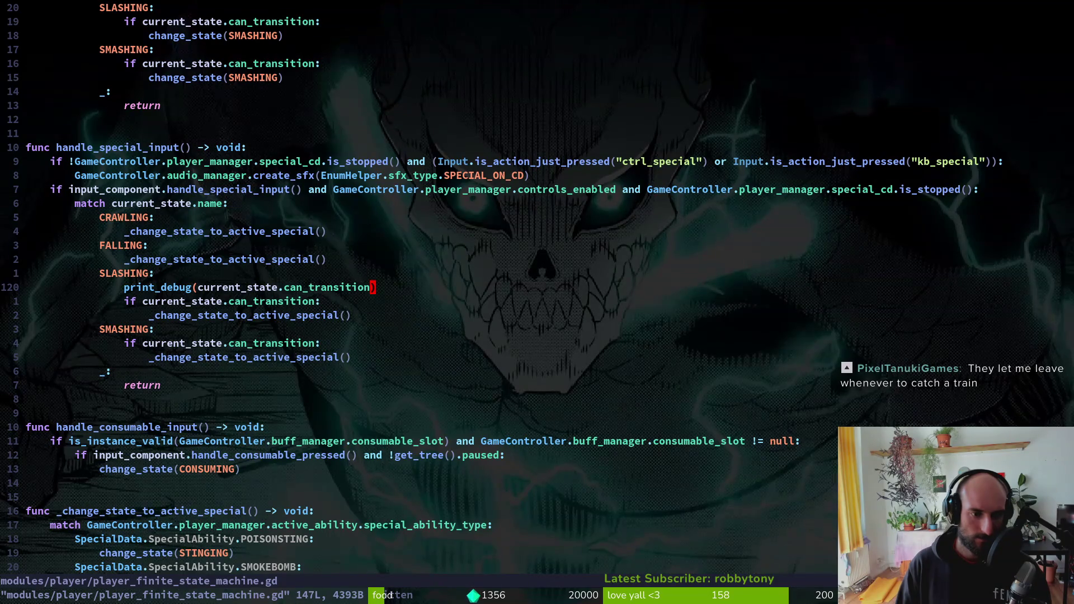
{"action": "type", "text": ":w"}
{"action": "key", "text": "Return"}
{"action": "key", "text": "alt+Tab"}
{"action": "key", "text": "F5"}
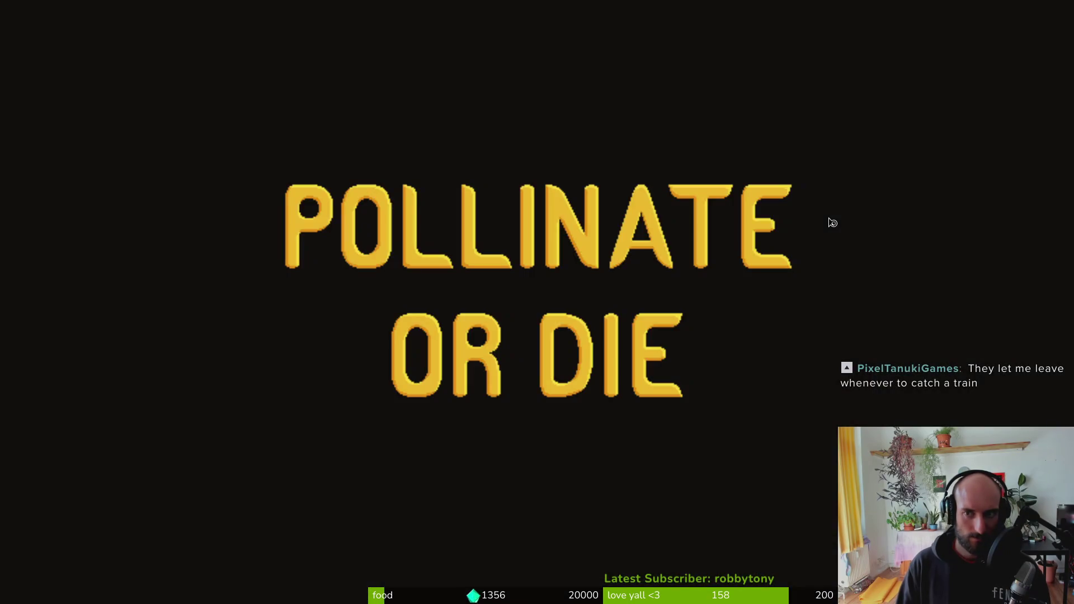
- Turn off fullscreen in the game settings, centre the game window, and continue into the hive
{"action": "key", "text": "Up"}
{"action": "key", "text": "Up"}
{"action": "key", "text": "Return"}
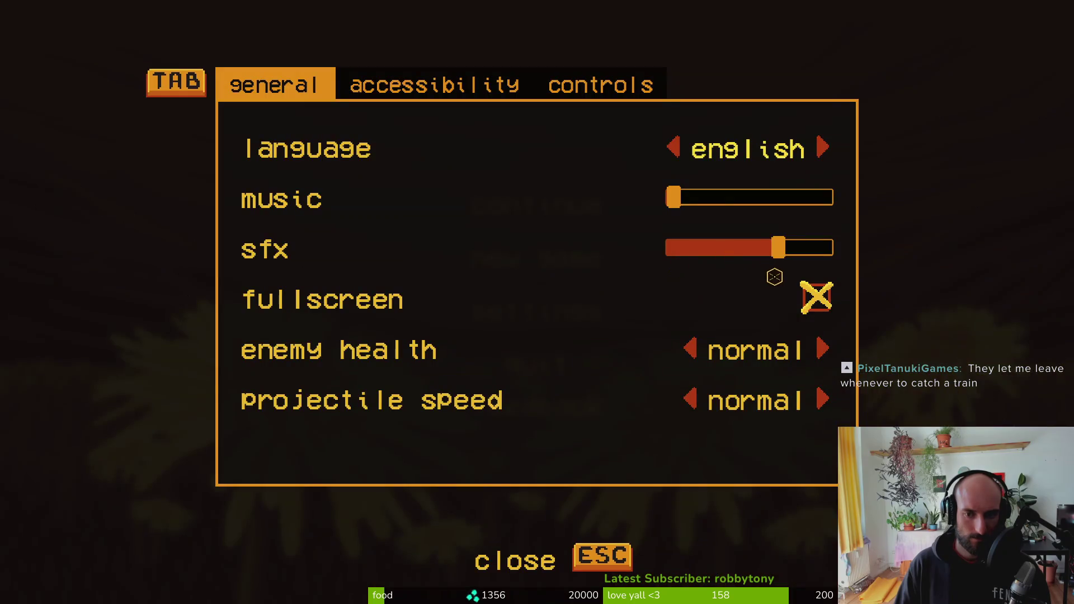
{"action": "left_click", "coordinate": [816, 296]}
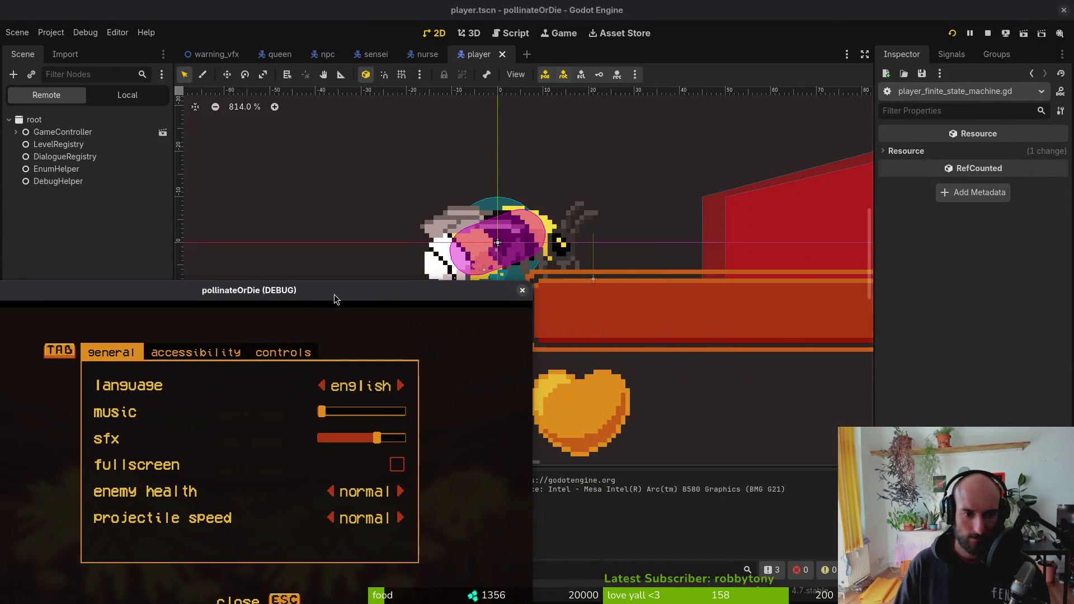
{"action": "left_click_drag", "start_coordinate": [335, 297], "coordinate": [688, 36]}
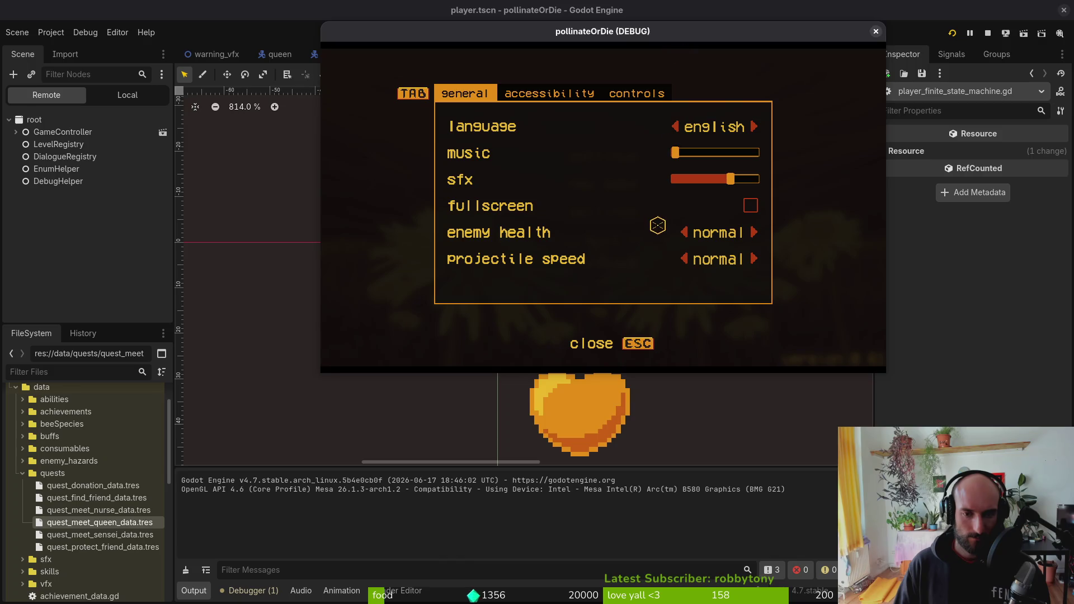
{"action": "key", "text": "Escape"}
{"action": "key", "text": "Up"}
{"action": "key", "text": "Up"}
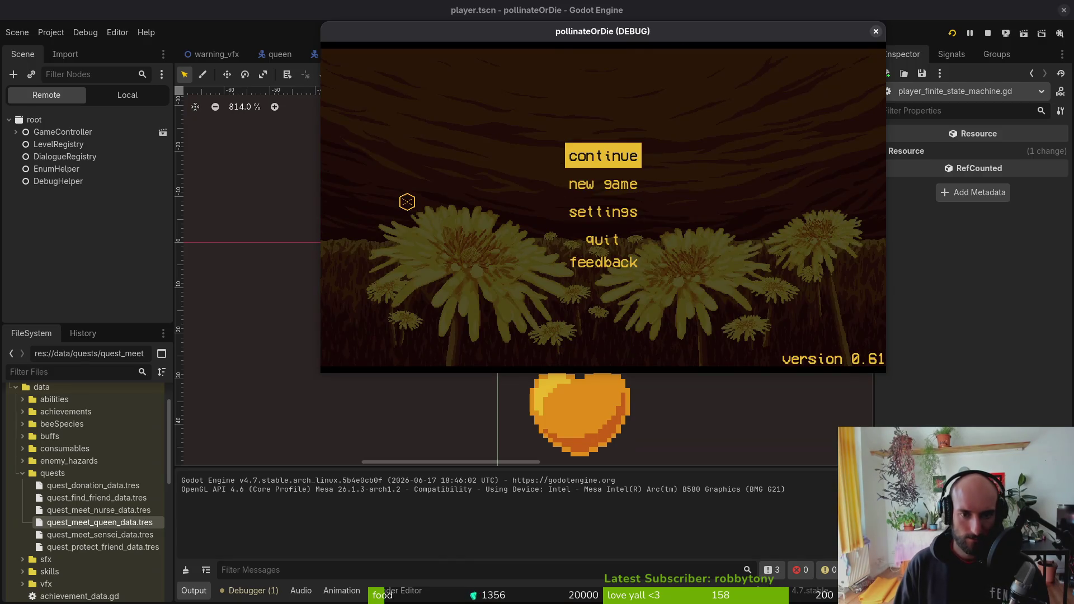
{"action": "key", "text": "Return"}
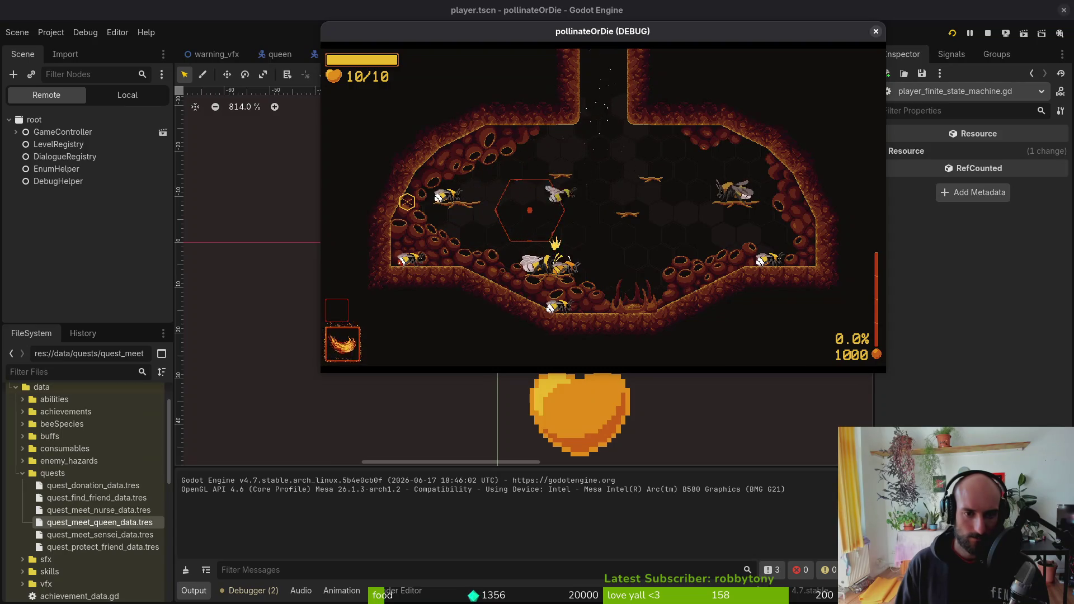
- Trigger the fire breath special, clear the Output log, and trigger it again to read can_transition
{"action": "key", "text": "space"}
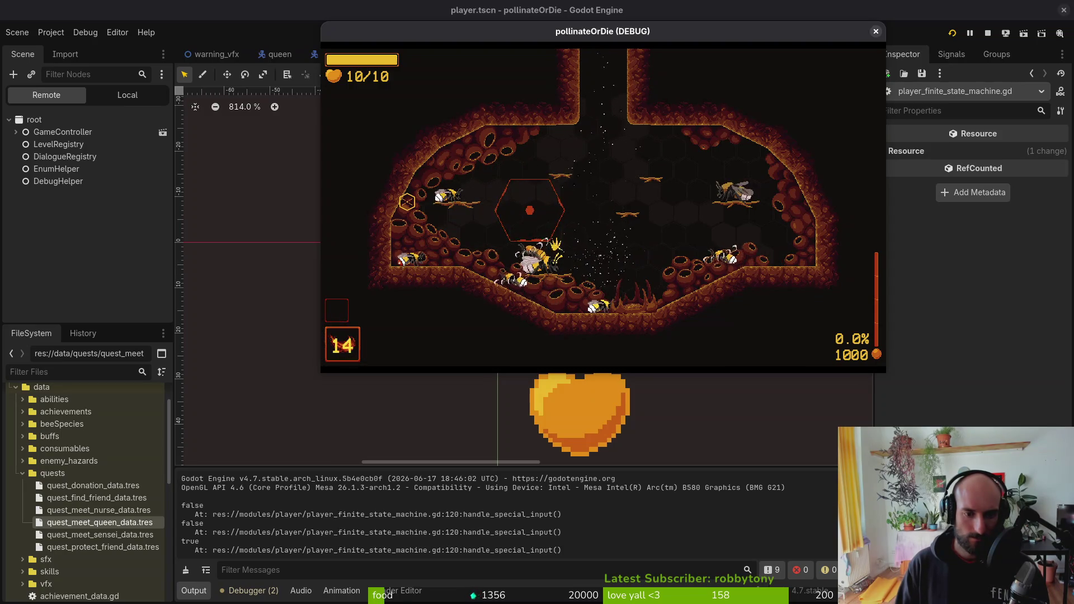
{"action": "left_click", "coordinate": [421, 529]}
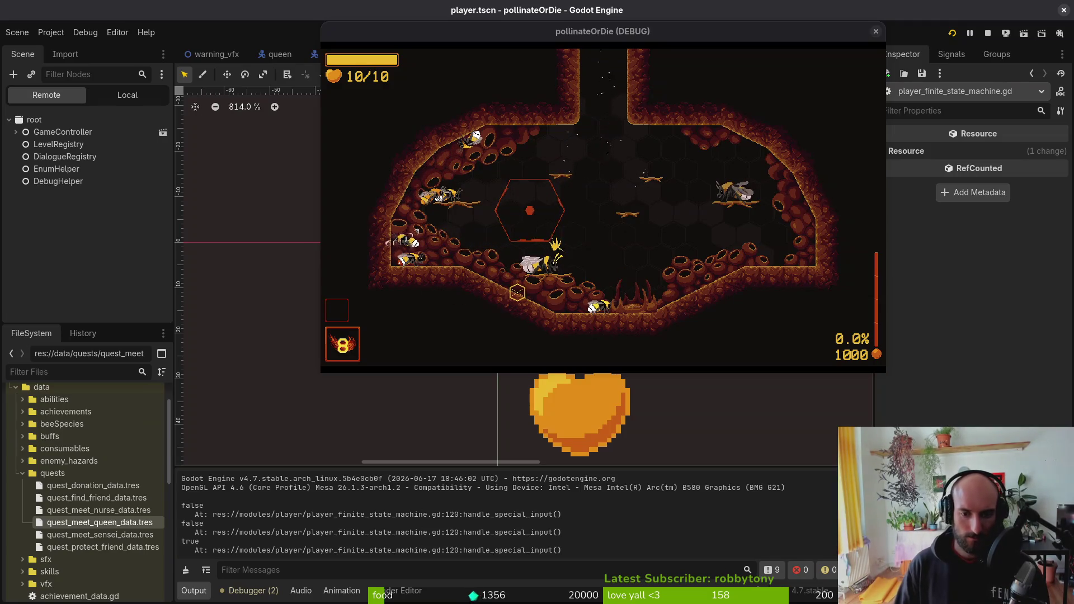
{"action": "left_click", "coordinate": [625, 313]}
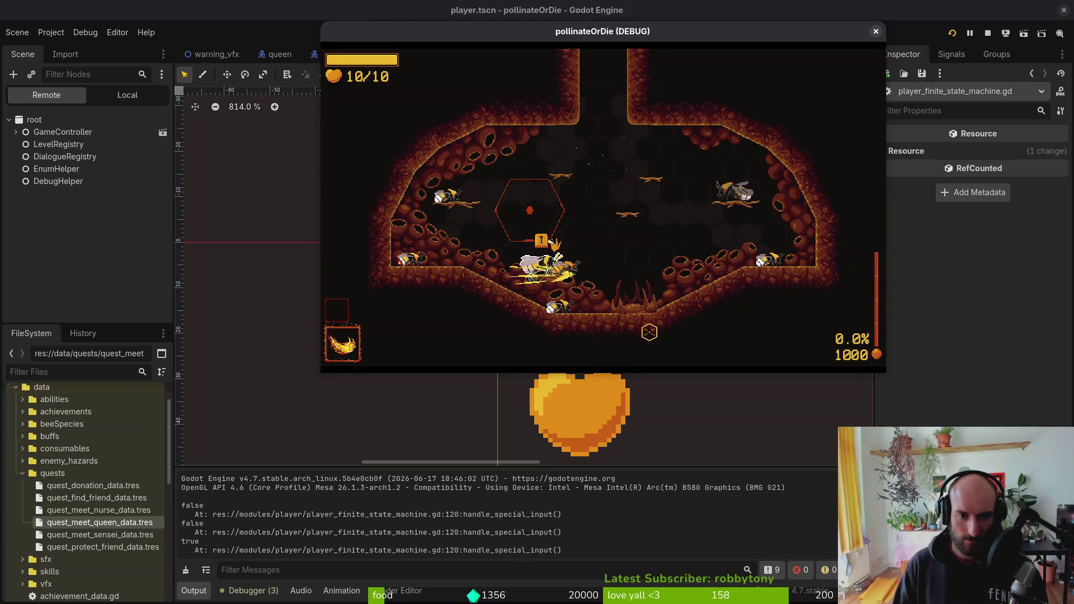
{"action": "left_click", "coordinate": [185, 569]}
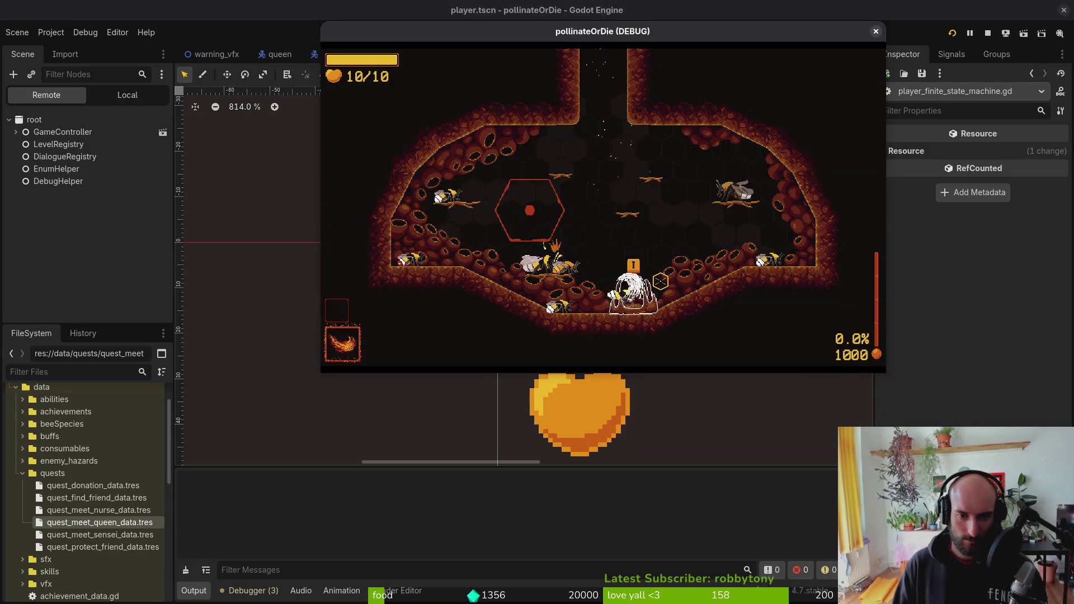
{"action": "key", "text": "space"}
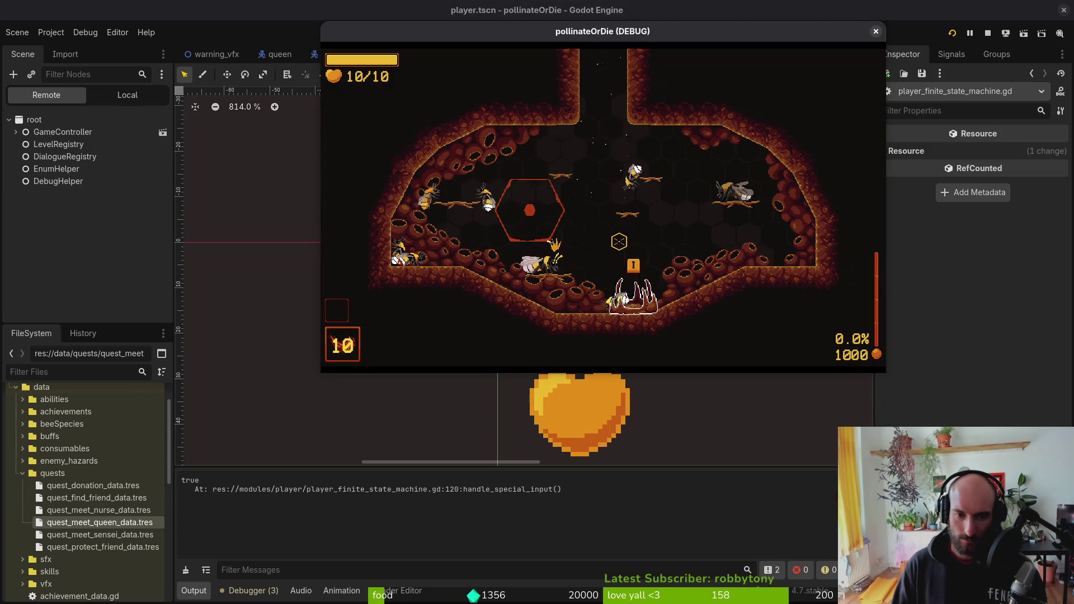
{"action": "key", "text": "alt+Tab"}
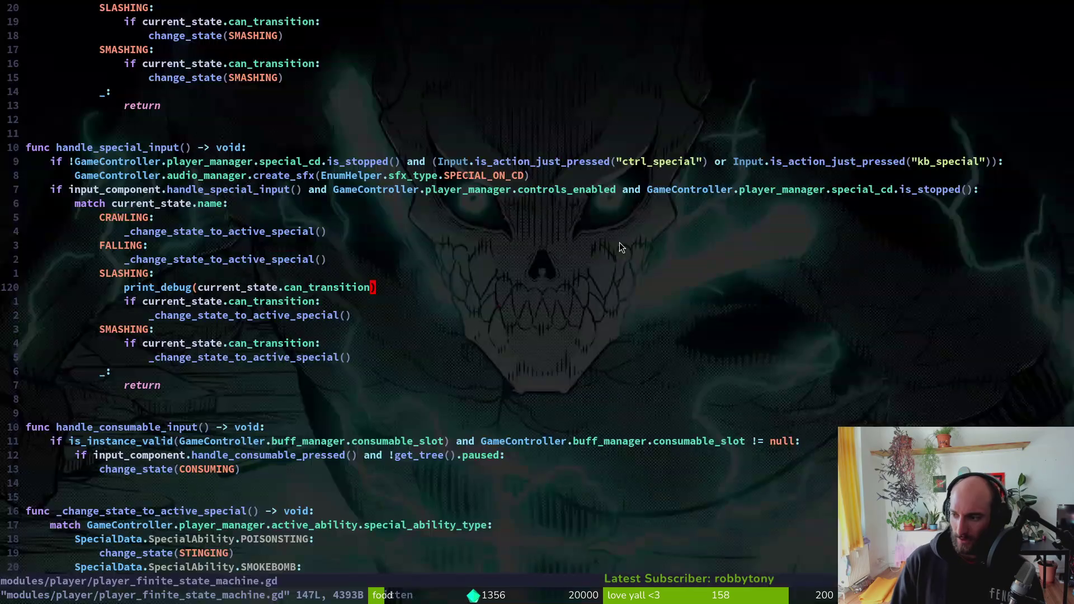
- Use the special ability once more in the game, close the debug window, and switch to Aseprite
{"action": "key", "text": "alt+Tab"}
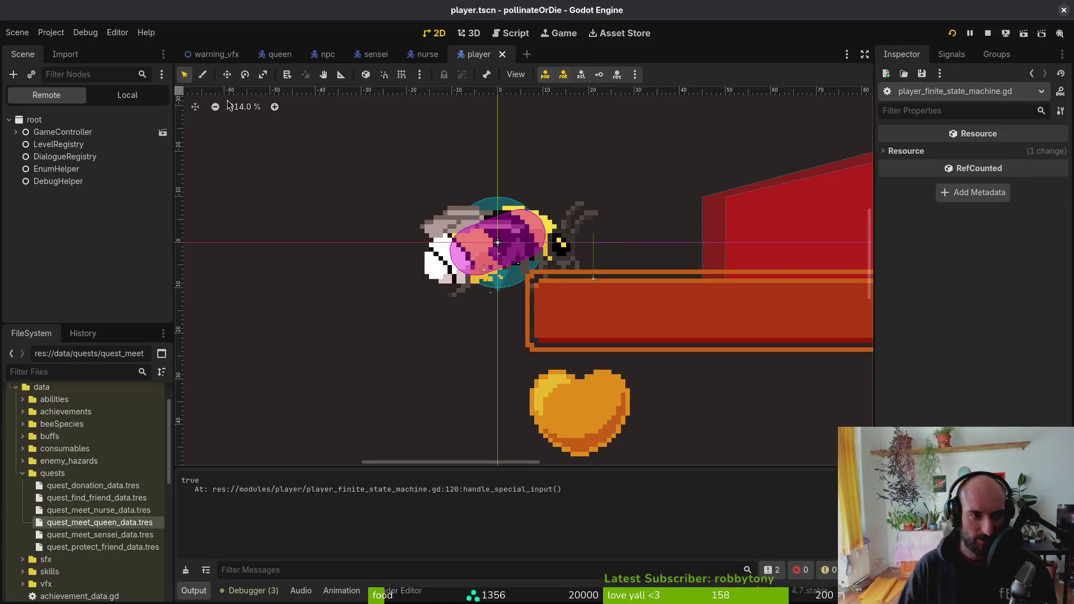
{"action": "key", "text": "alt+Tab"}
{"action": "key", "text": "alt+Tab"}
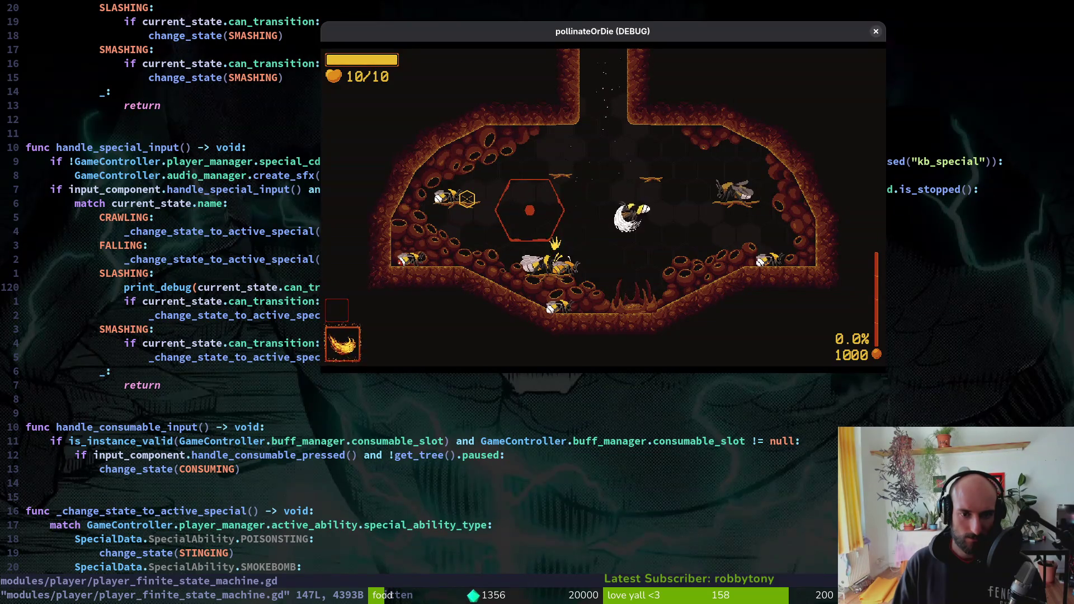
{"action": "key", "text": "e"}
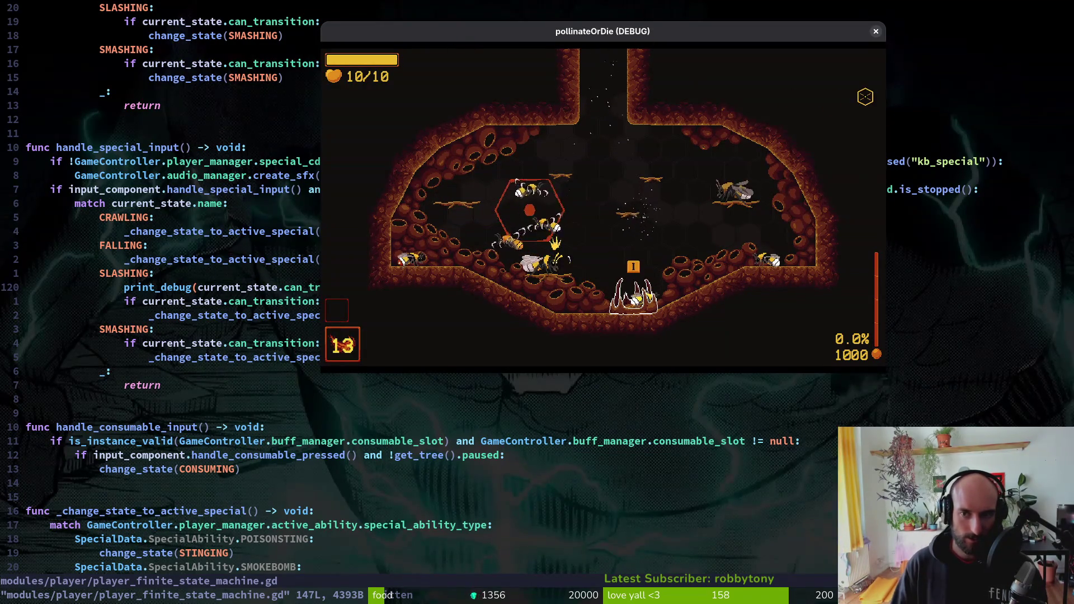
{"action": "key", "text": "alt+F4"}
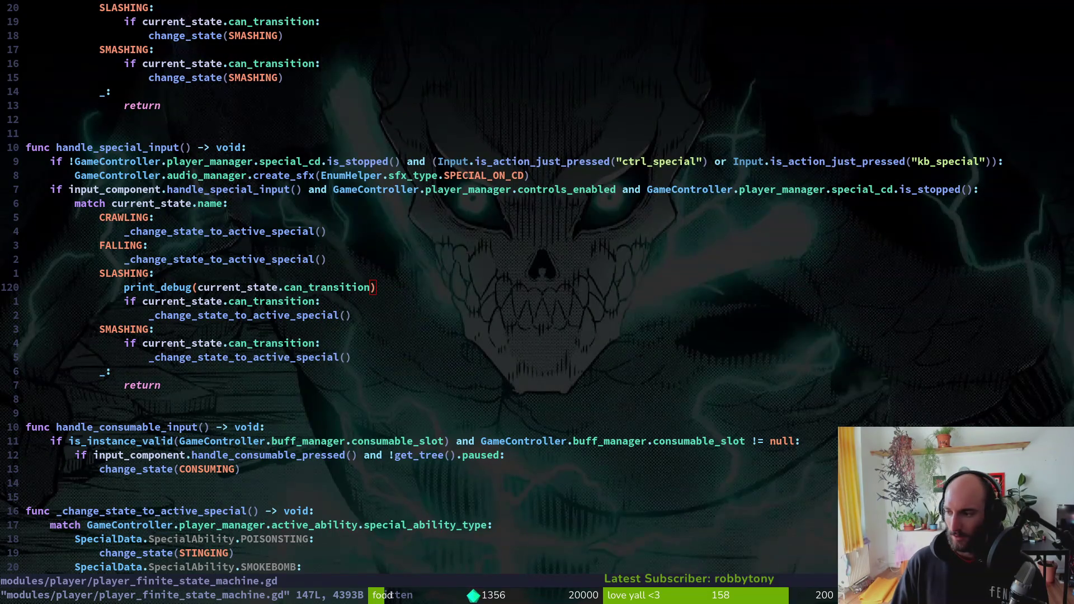
{"action": "key", "text": "alt+Tab"}
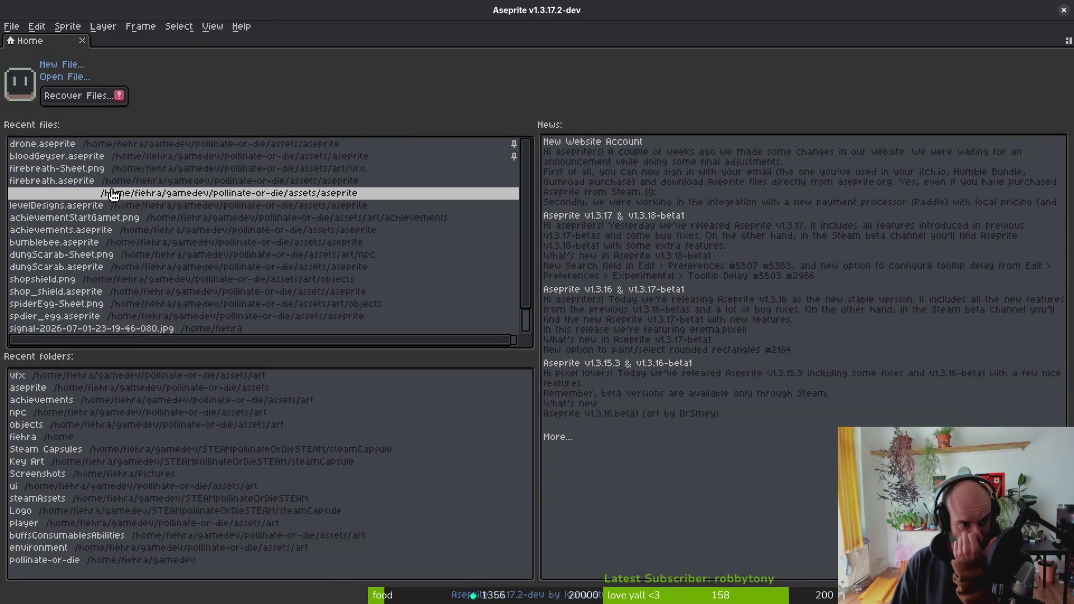
- Open bumblebee.aseprite from Aseprite's recent files
{"action": "left_click", "coordinate": [96, 254]}
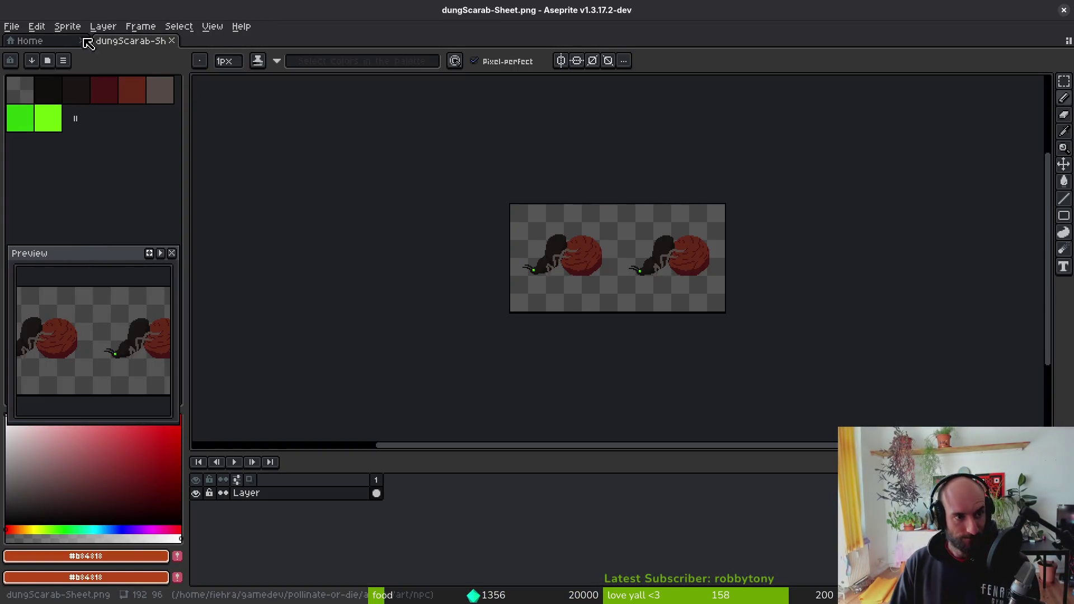
{"action": "left_click", "coordinate": [41, 45]}
{"action": "left_click", "coordinate": [279, 255]}
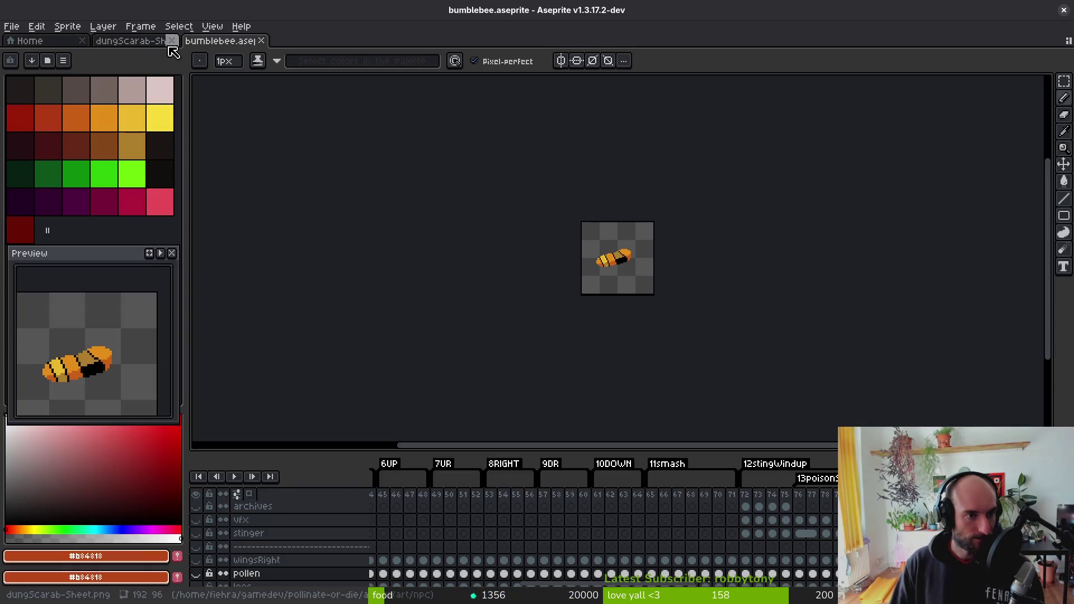
- Enlarge the timeline, scroll to the fireWindup and firebreath tags, and select frame 53
{"action": "scroll", "coordinate": [744, 522], "scroll_direction": "right", "scroll_amount": 10}
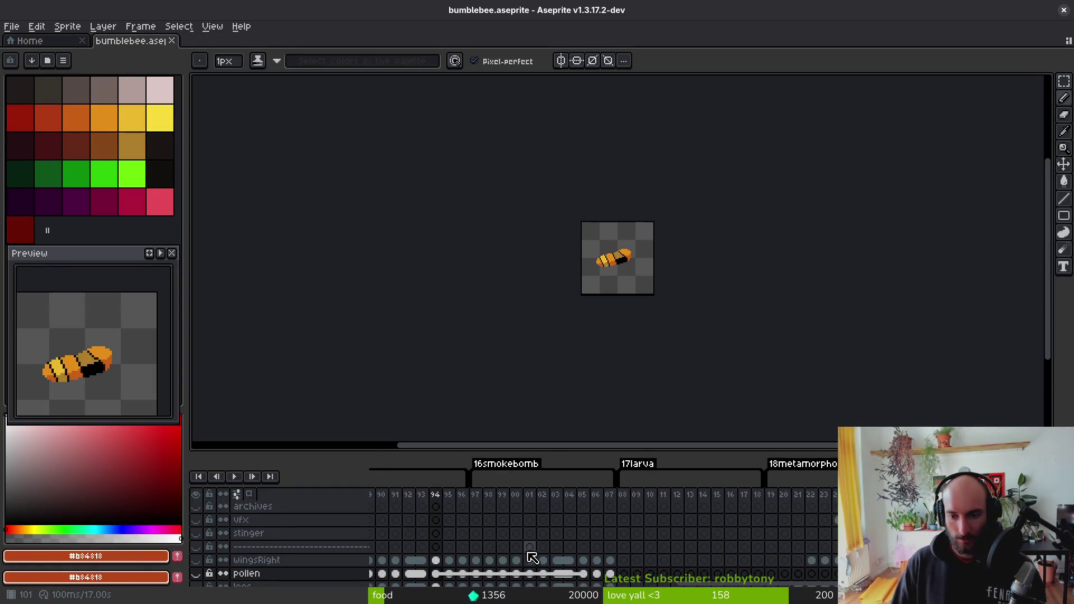
{"action": "mouse_move", "coordinate": [723, 448]}
{"action": "left_mouse_down"}
{"action": "mouse_move", "coordinate": [712, 419]}
{"action": "mouse_move", "coordinate": [713, 308]}
{"action": "left_mouse_up"}
{"action": "scroll", "coordinate": [676, 489], "scroll_direction": "right", "scroll_amount": 10}
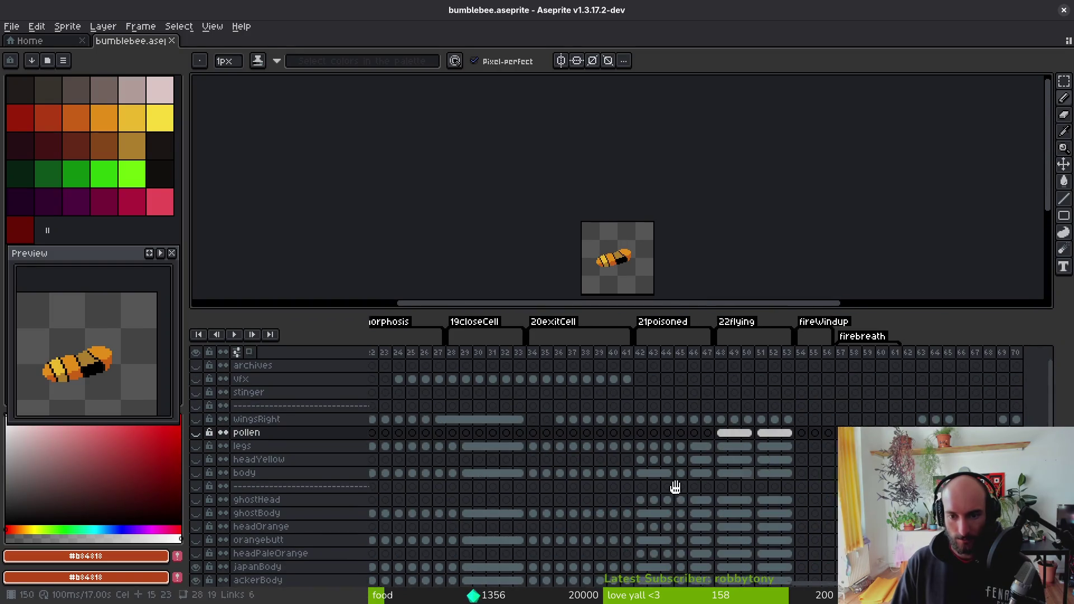
{"action": "left_click", "coordinate": [657, 432]}
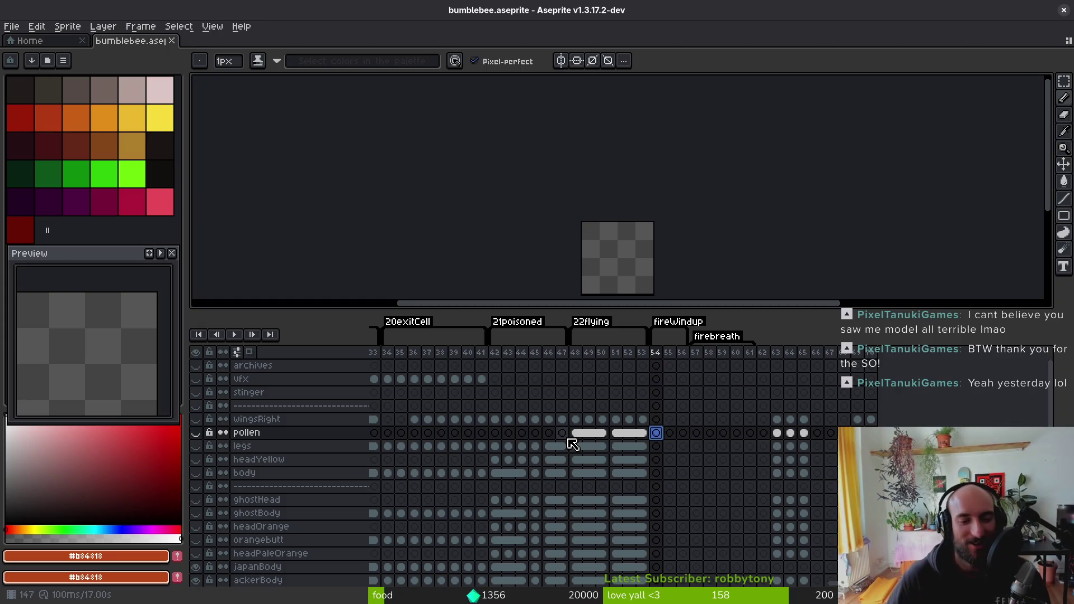
{"action": "scroll", "coordinate": [569, 426], "scroll_direction": "down", "scroll_amount": 1}
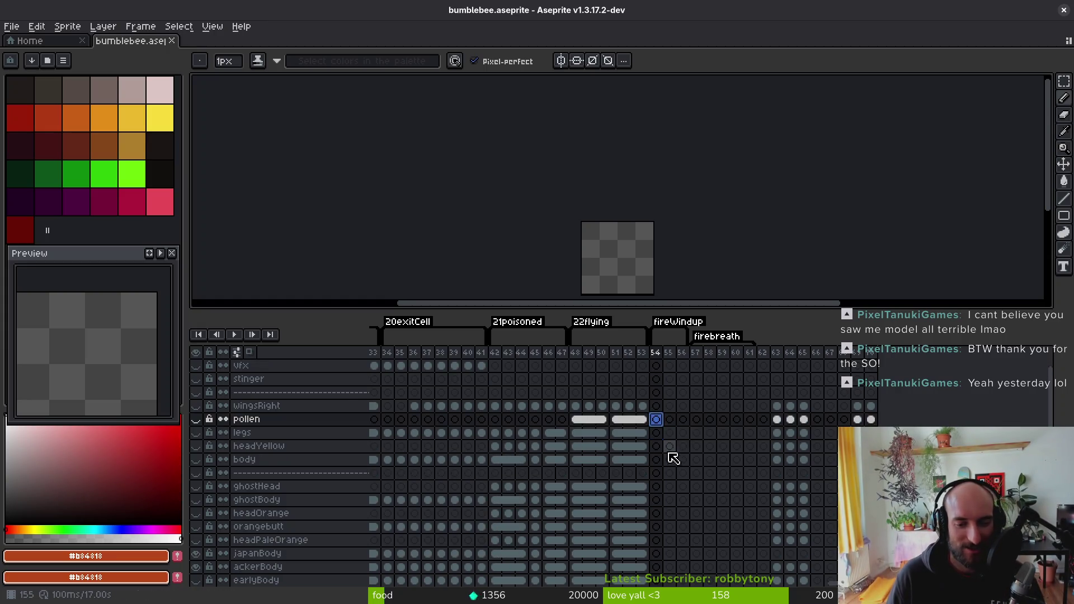
{"action": "scroll", "coordinate": [671, 450], "scroll_direction": "up", "scroll_amount": 1}
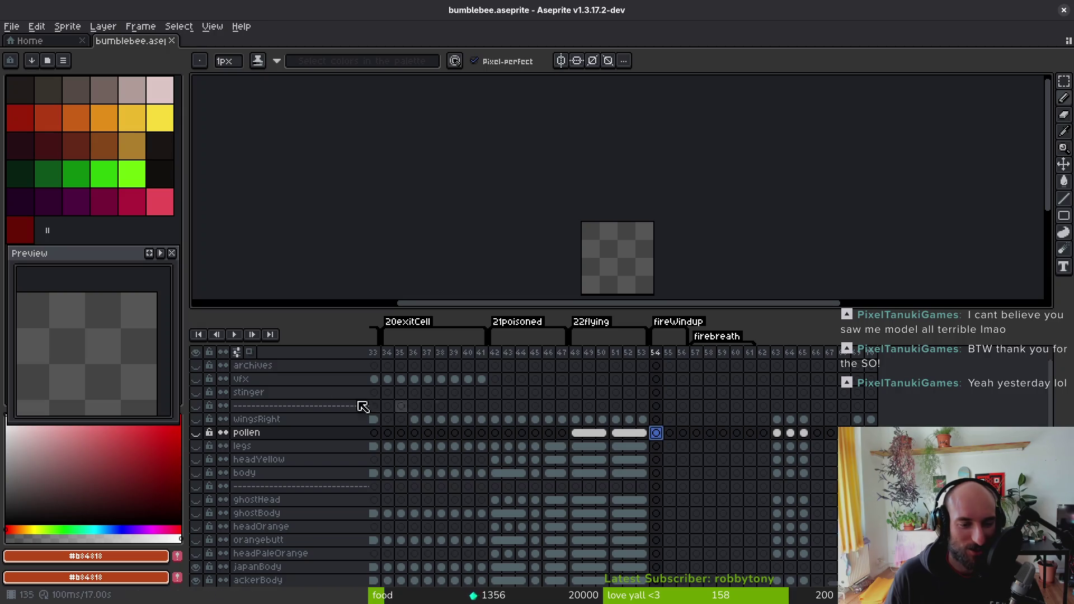
{"action": "left_click", "coordinate": [642, 433]}
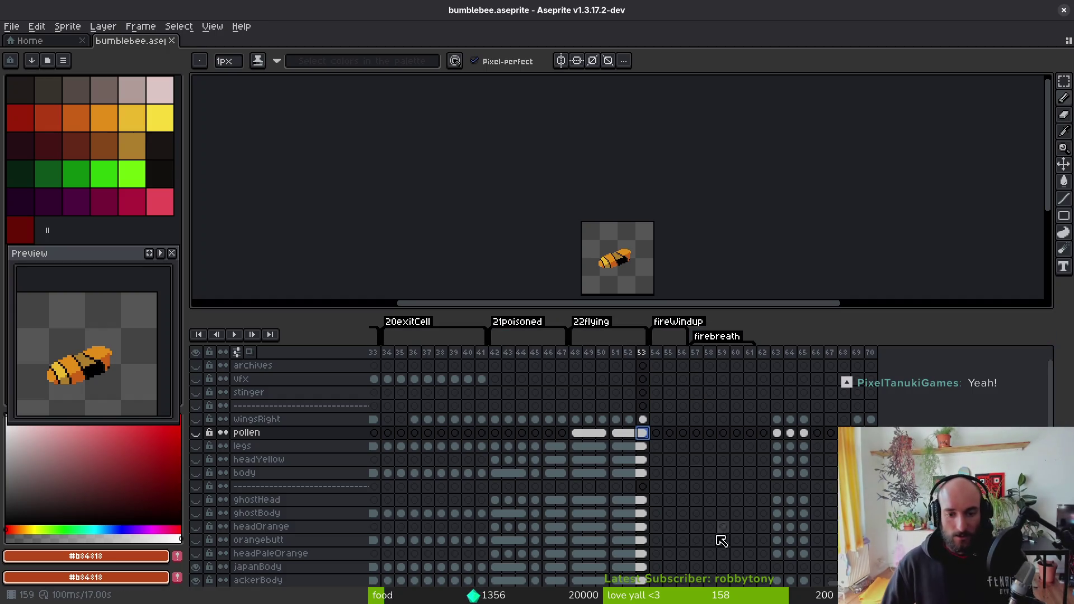
- Scroll the timeline left past 4dash and 5death to the 6UP tag and select frames 45–46
{"action": "left_click", "coordinate": [637, 458]}
{"action": "left_click", "coordinate": [683, 446]}
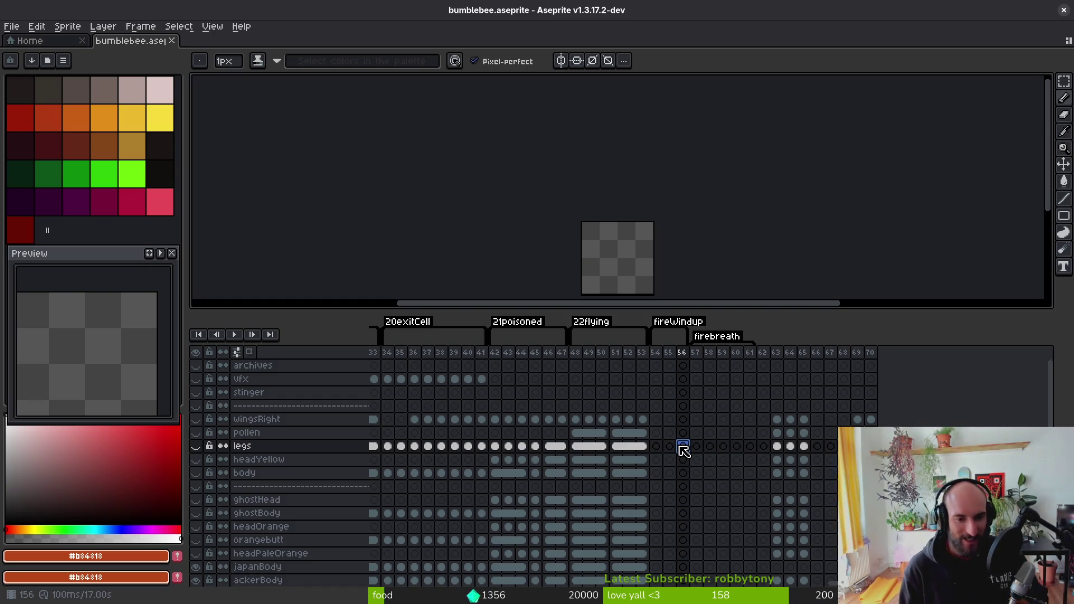
{"action": "left_click_drag", "start_coordinate": [539, 438], "coordinate": [775, 417]}
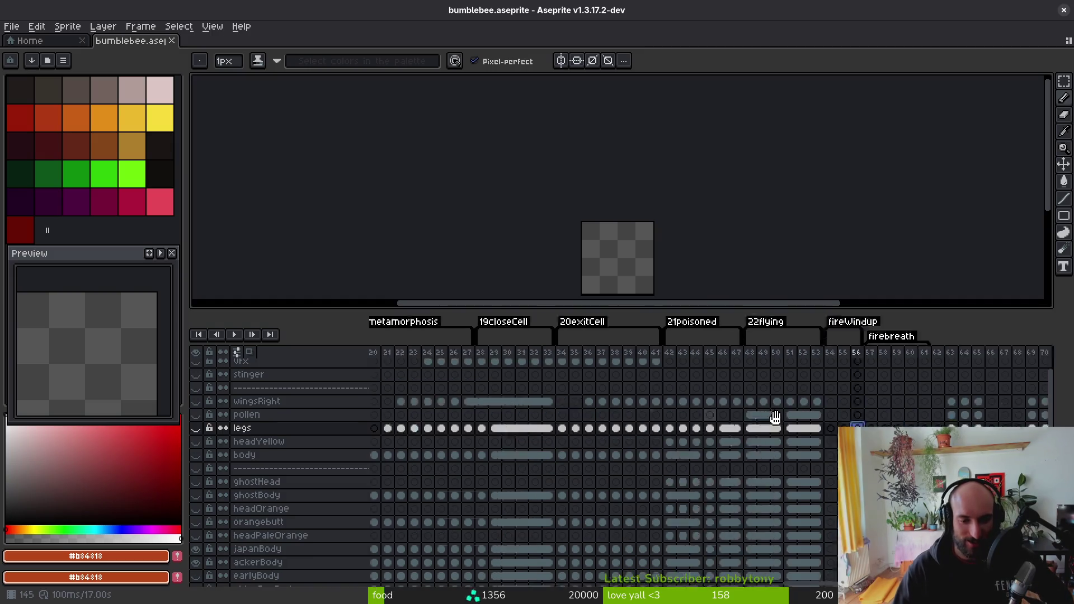
{"action": "scroll", "coordinate": [578, 422], "scroll_direction": "left", "scroll_amount": 15}
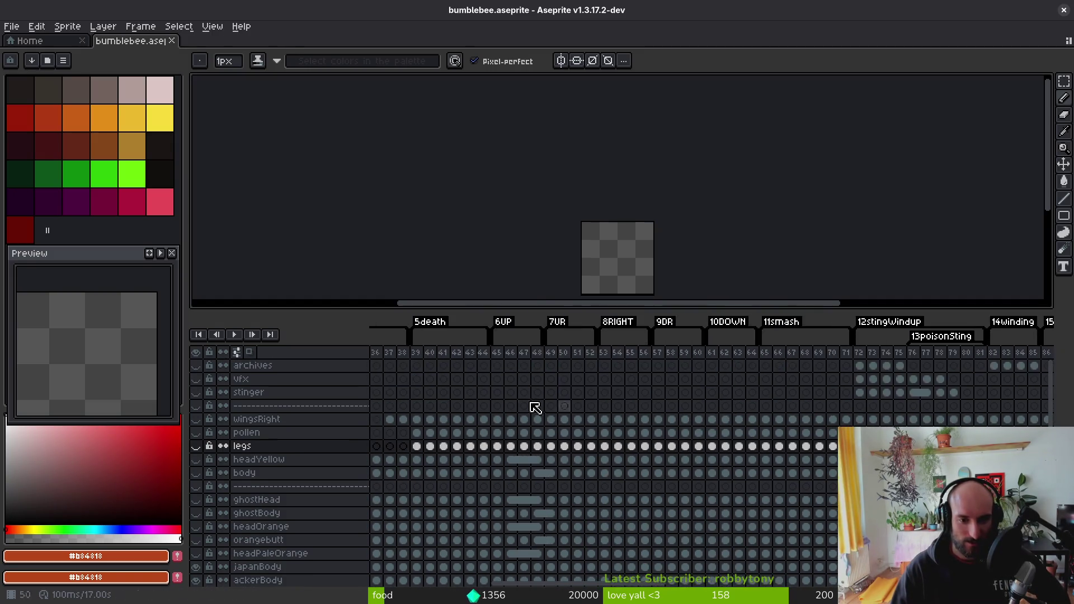
{"action": "scroll", "coordinate": [535, 407], "scroll_direction": "left", "scroll_amount": 5}
{"action": "mouse_move", "coordinate": [703, 432]}
{"action": "left_mouse_down"}
{"action": "mouse_move", "coordinate": [890, 439]}
{"action": "mouse_move", "coordinate": [943, 459]}
{"action": "mouse_move", "coordinate": [720, 462]}
{"action": "left_mouse_up"}
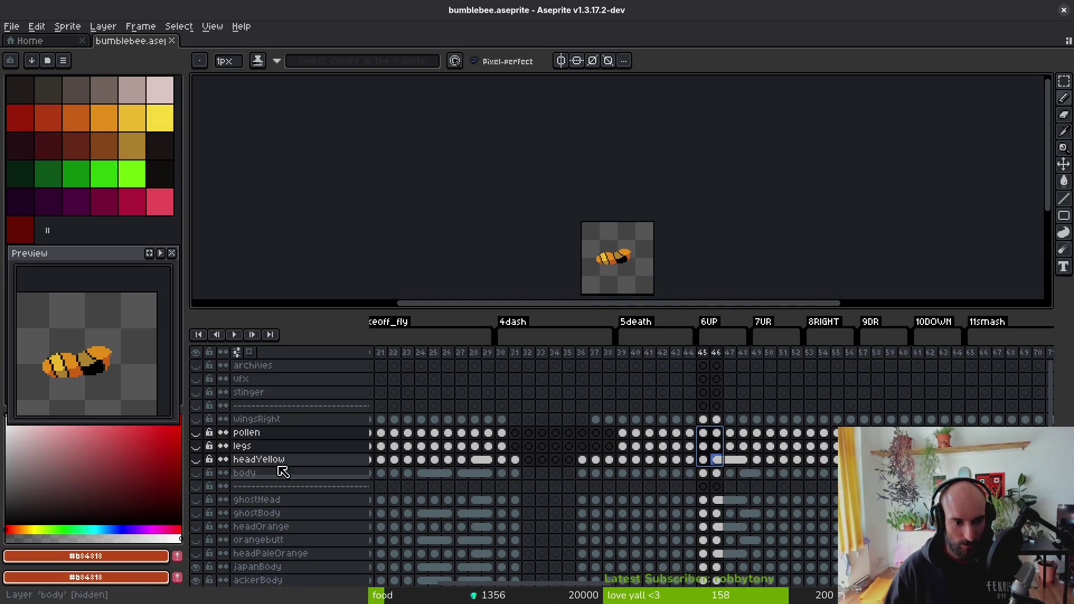
- Make the body layer visible, compare the wingsRight swirl, and leave wingsRight hidden
{"action": "left_click", "coordinate": [196, 473]}
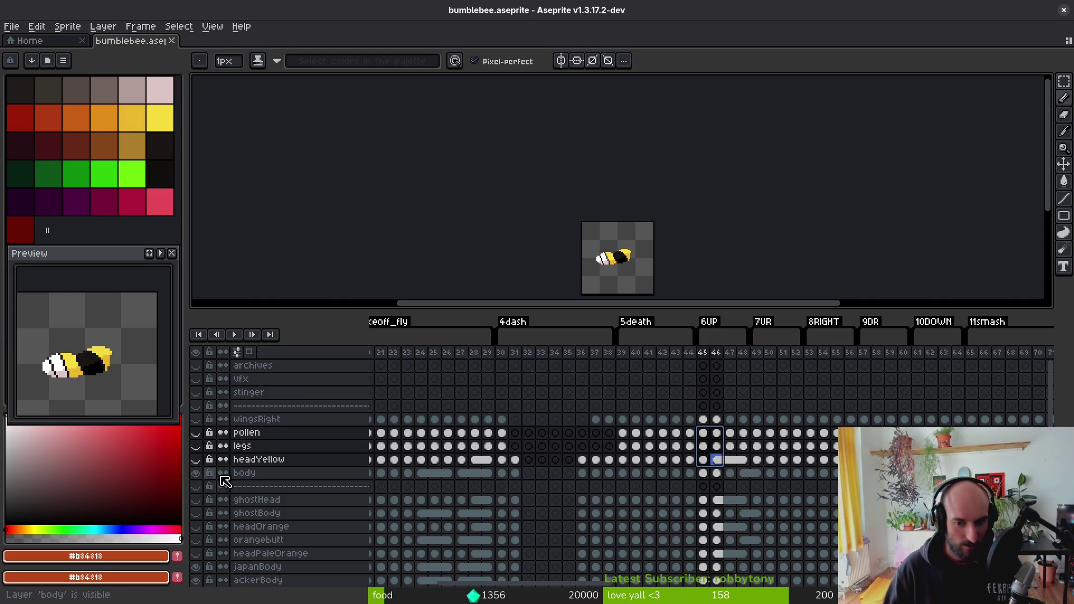
{"action": "left_click", "coordinate": [201, 420]}
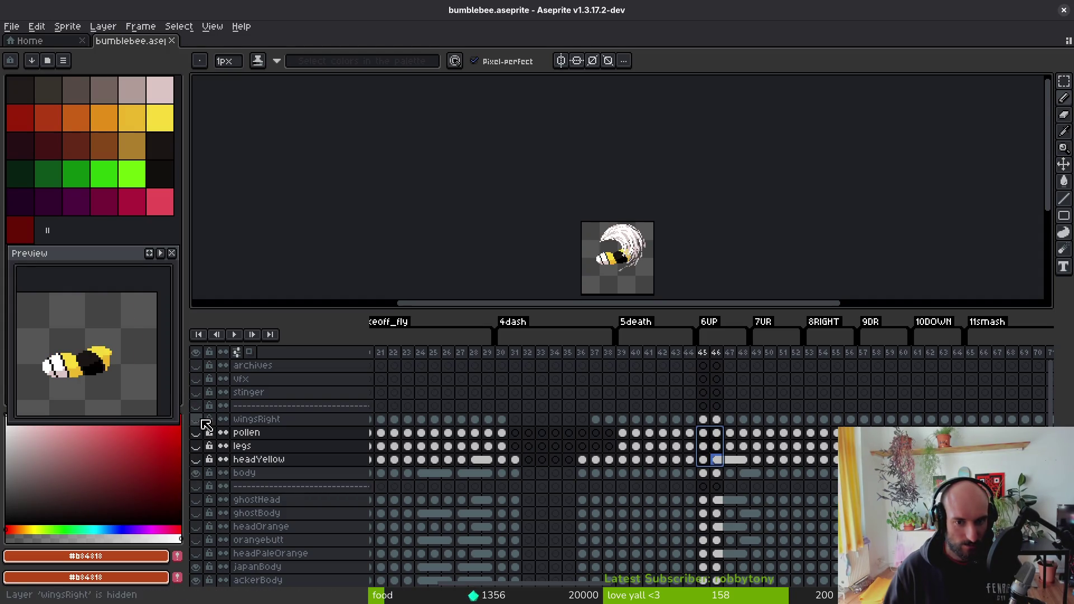
{"action": "left_click", "coordinate": [201, 419]}
{"action": "double_click", "coordinate": [201, 420]}
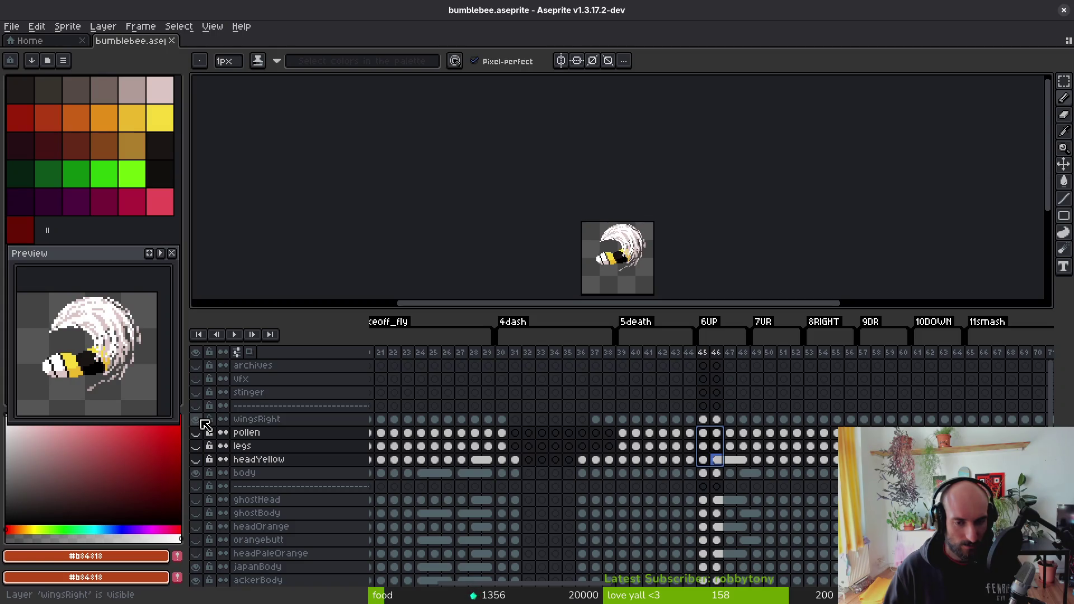
{"action": "left_click", "coordinate": [201, 420]}
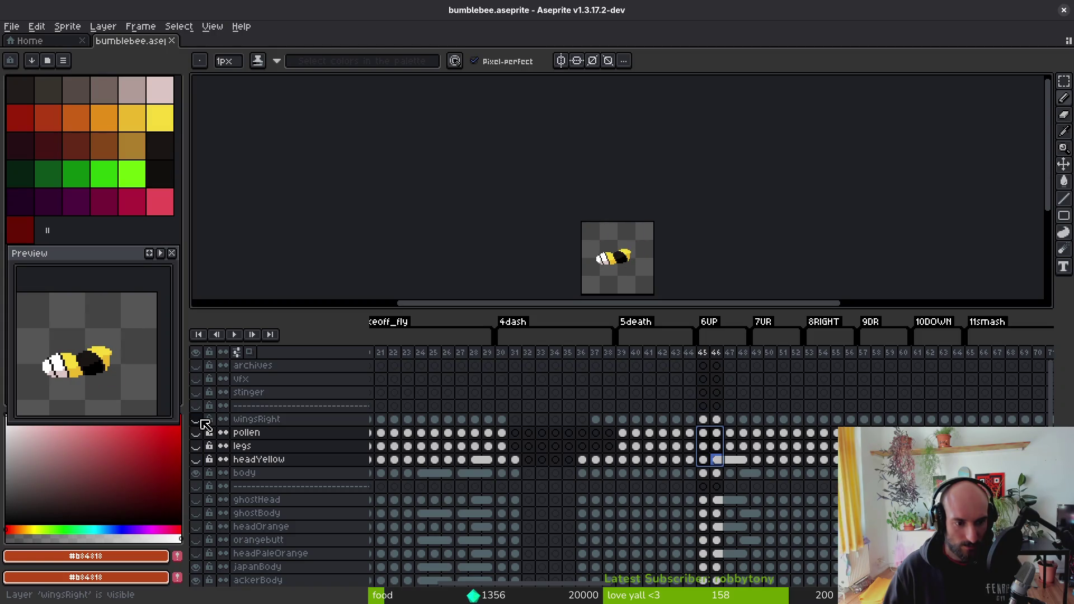
- Turn the headYellow layer on, comparing the bee with and without it
{"action": "left_click", "coordinate": [198, 457]}
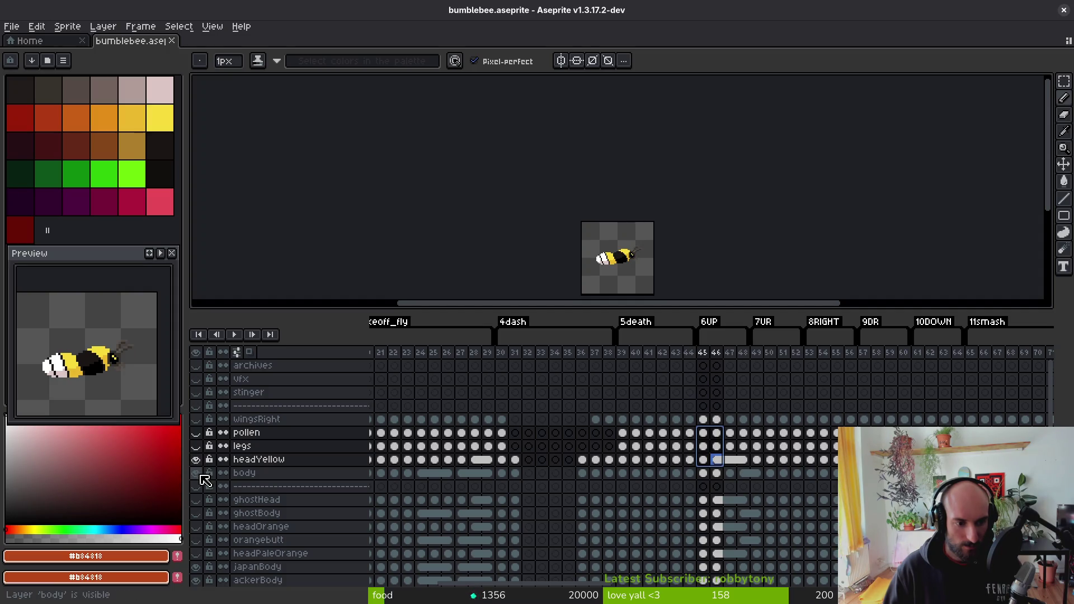
{"action": "left_click", "coordinate": [197, 458]}
{"action": "left_click", "coordinate": [196, 459]}
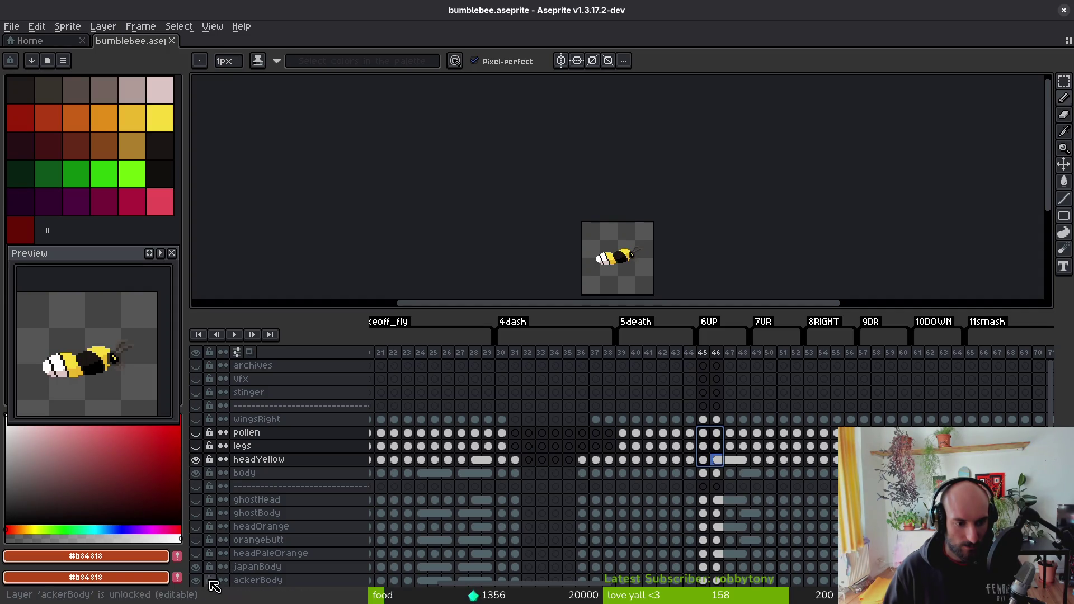
{"action": "scroll", "coordinate": [204, 581], "scroll_direction": "down", "scroll_amount": 1}
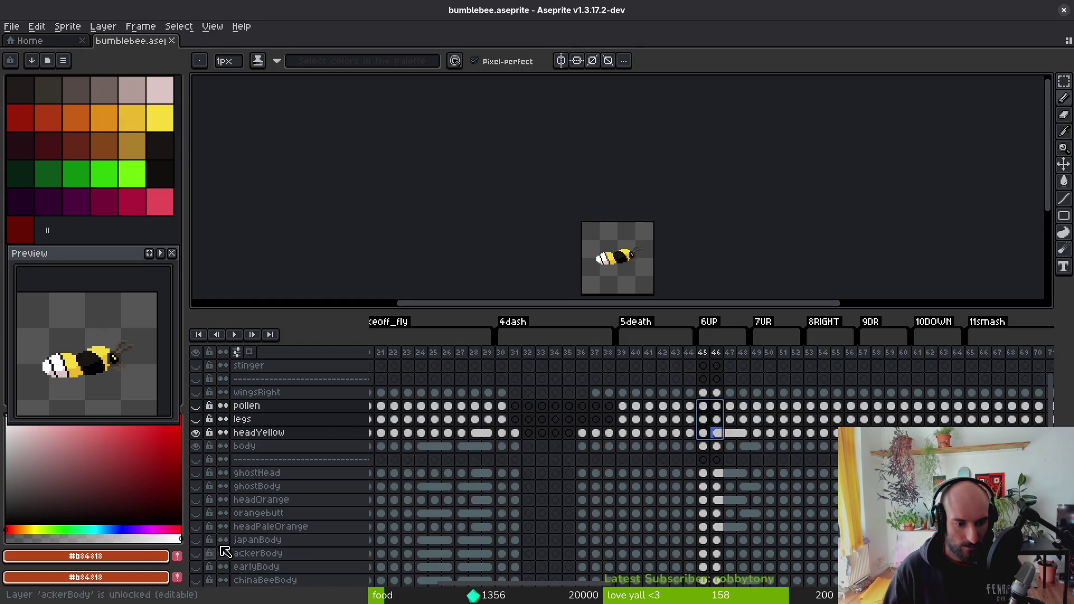
{"action": "scroll", "coordinate": [216, 472], "scroll_direction": "up", "scroll_amount": 1}
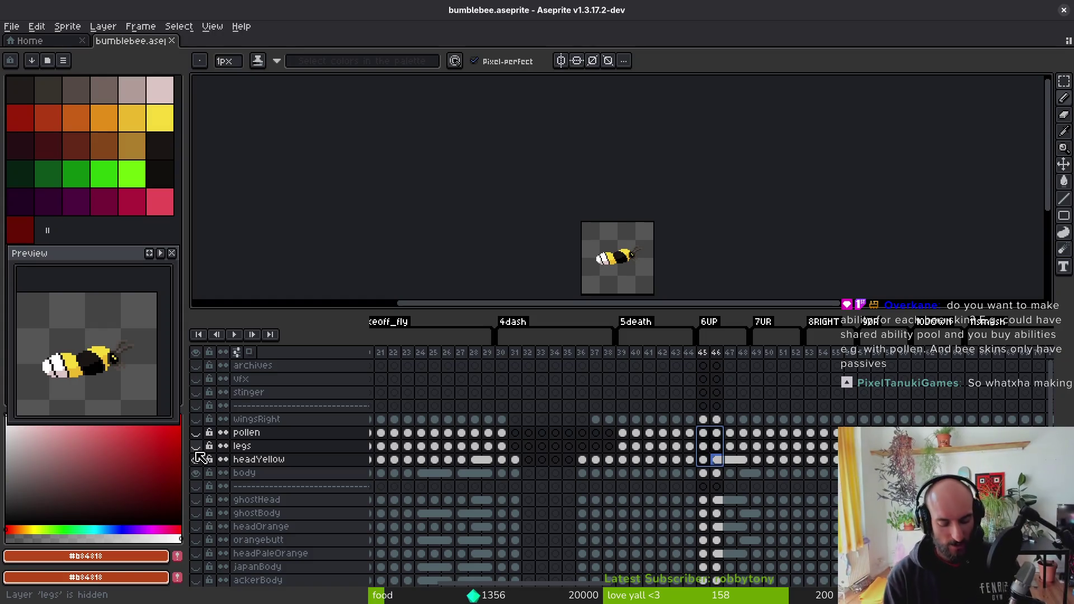
- Run the game from the Godot editor and continue the saved game
{"action": "key", "text": "i"}
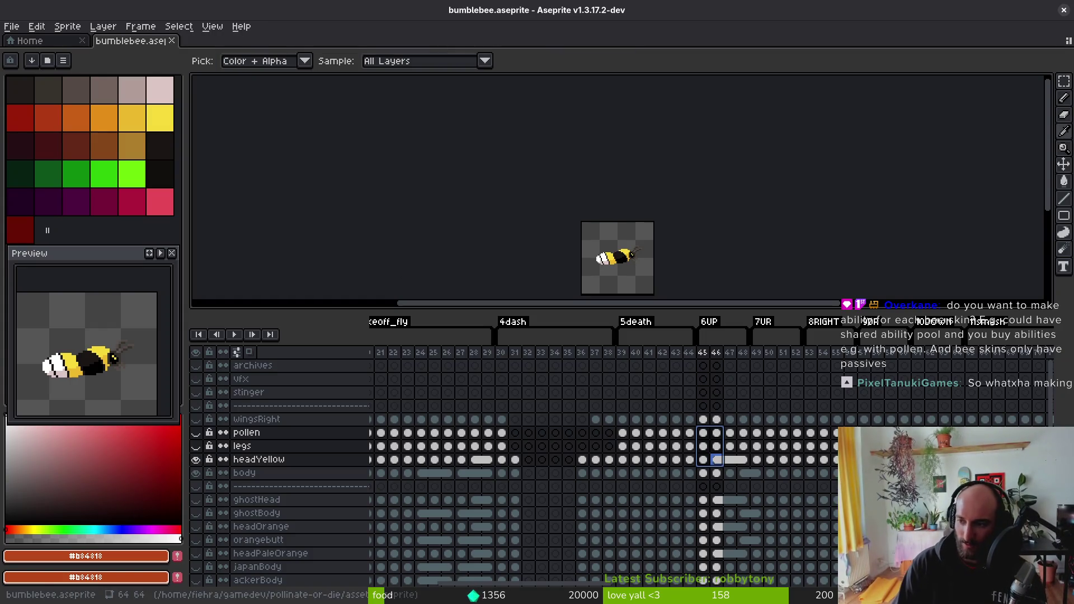
{"action": "key", "text": "alt+Tab"}
{"action": "left_click", "coordinate": [948, 33]}
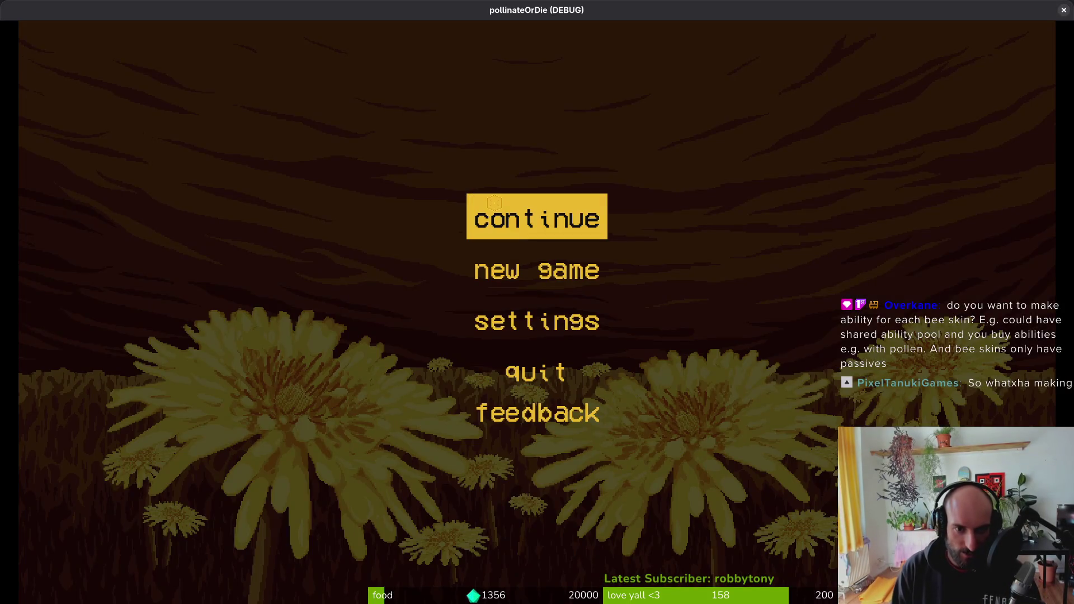
{"action": "left_click", "coordinate": [494, 203]}
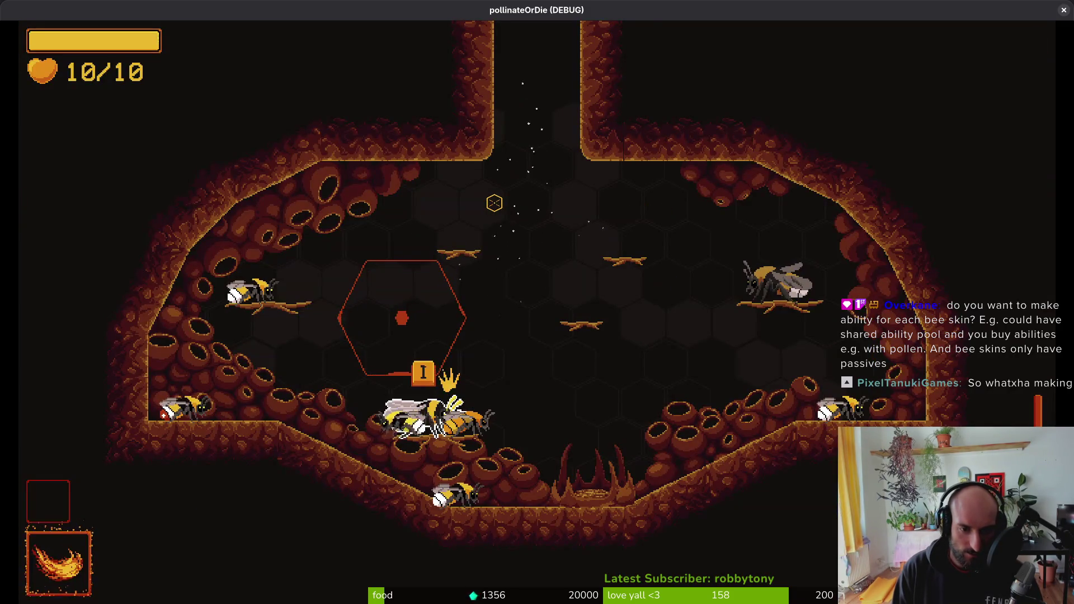
- Open the in-game inventory menu and browse the bee species list
{"action": "key", "text": "Tab"}
{"action": "key", "text": "Down"}
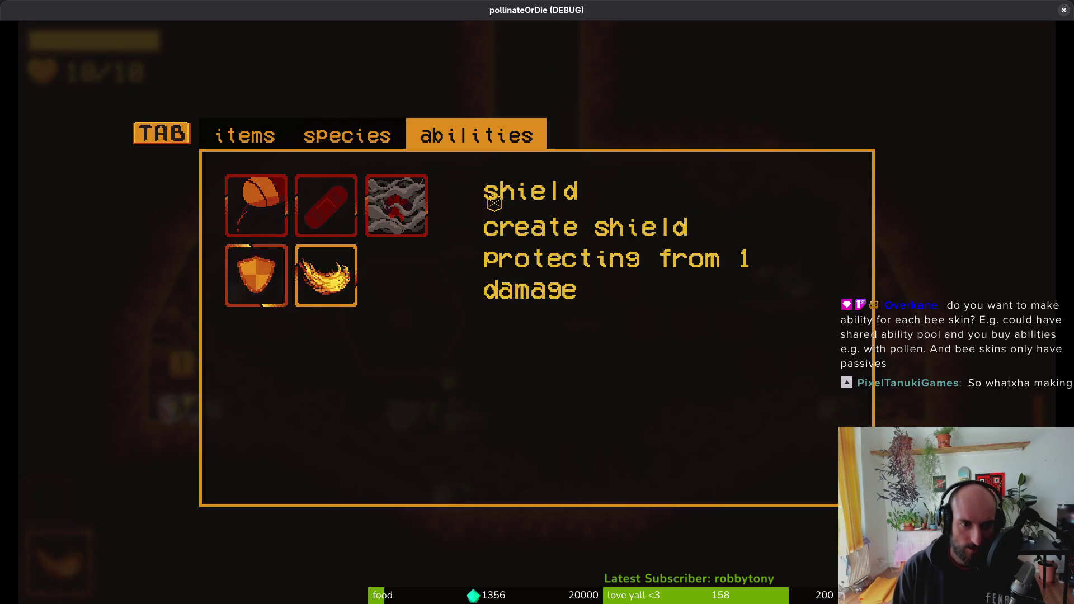
{"action": "key", "text": "Tab"}
{"action": "key", "text": "Tab"}
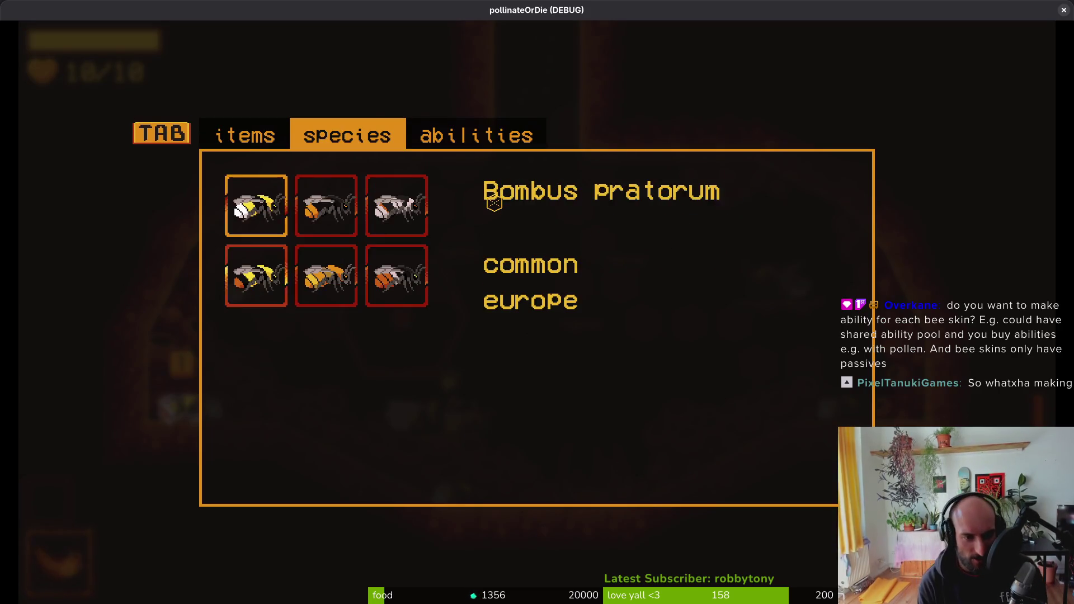
{"action": "key", "text": "Right"}
{"action": "key", "text": "Left"}
{"action": "key", "text": "Up"}
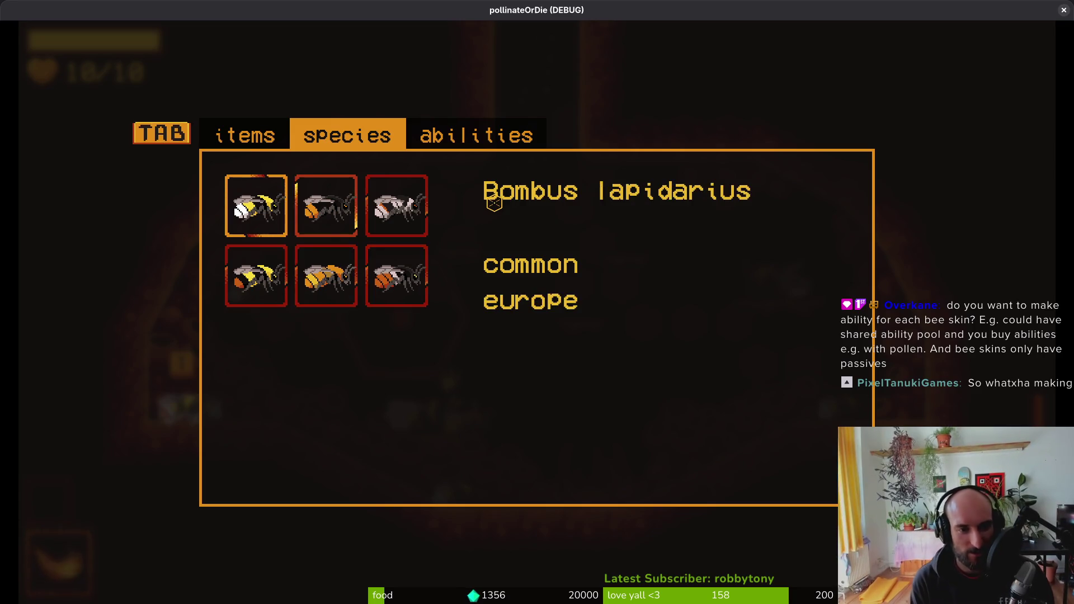
{"action": "key", "text": "Right"}
{"action": "key", "text": "Left"}
- Select fire breath on the abilities tab and close the menu with it equipped
{"action": "key", "text": "Tab"}
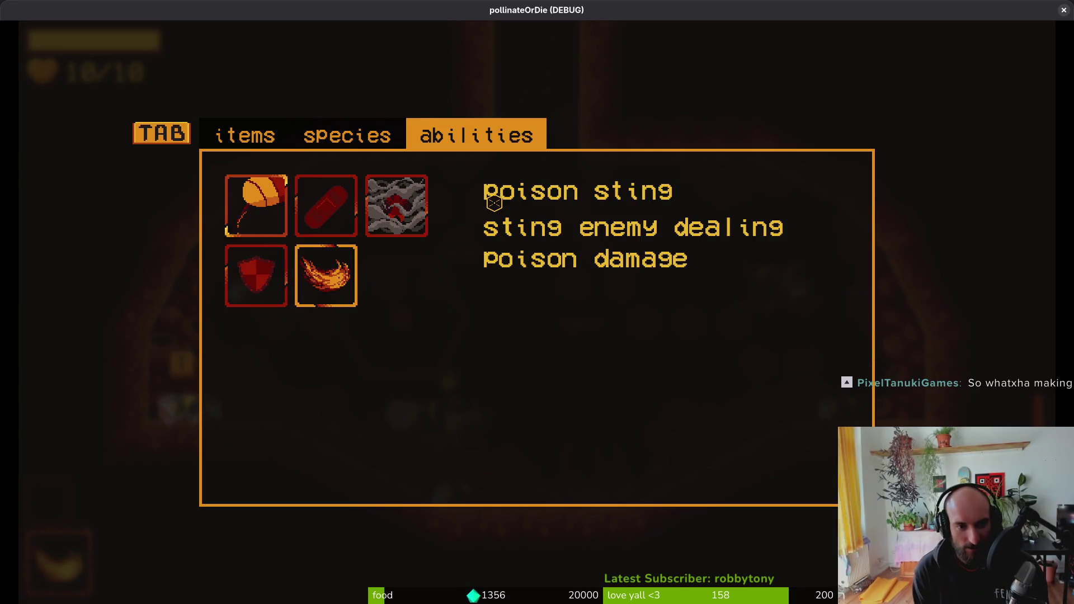
{"action": "key", "text": "Left"}
{"action": "key", "text": "Left"}
{"action": "key", "text": "Left"}
{"action": "key", "text": "Down"}
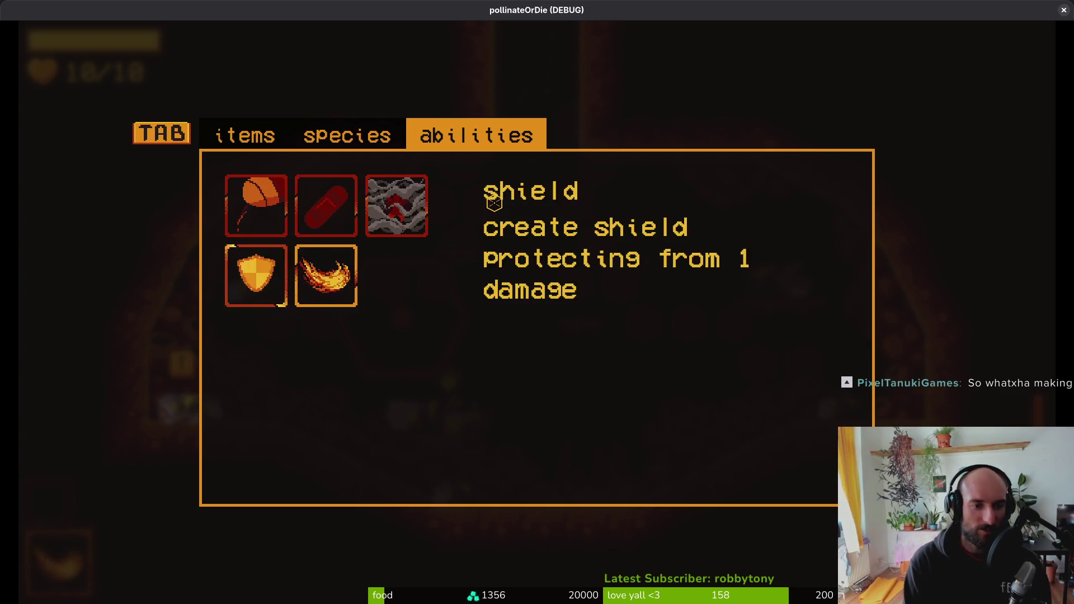
{"action": "key", "text": "Up"}
{"action": "key", "text": "Right"}
{"action": "key", "text": "Left"}
{"action": "key", "text": "Down"}
{"action": "key", "text": "Right"}
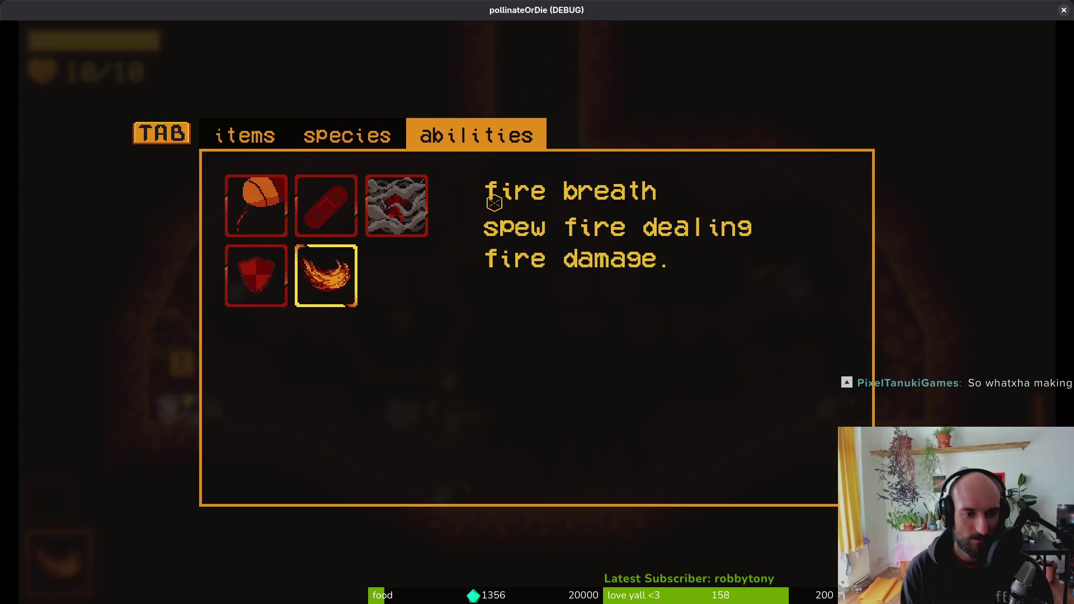
{"action": "key", "text": "Left"}
{"action": "key", "text": "Up"}
{"action": "key", "text": "Right"}
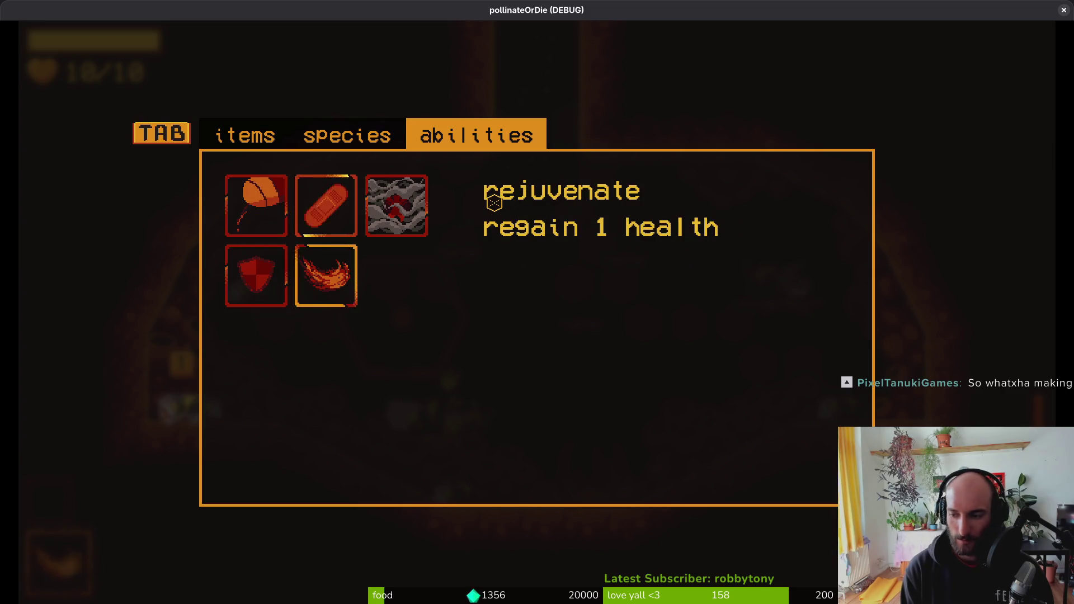
{"action": "key", "text": "Right"}
{"action": "key", "text": "Left"}
{"action": "key", "text": "Down"}
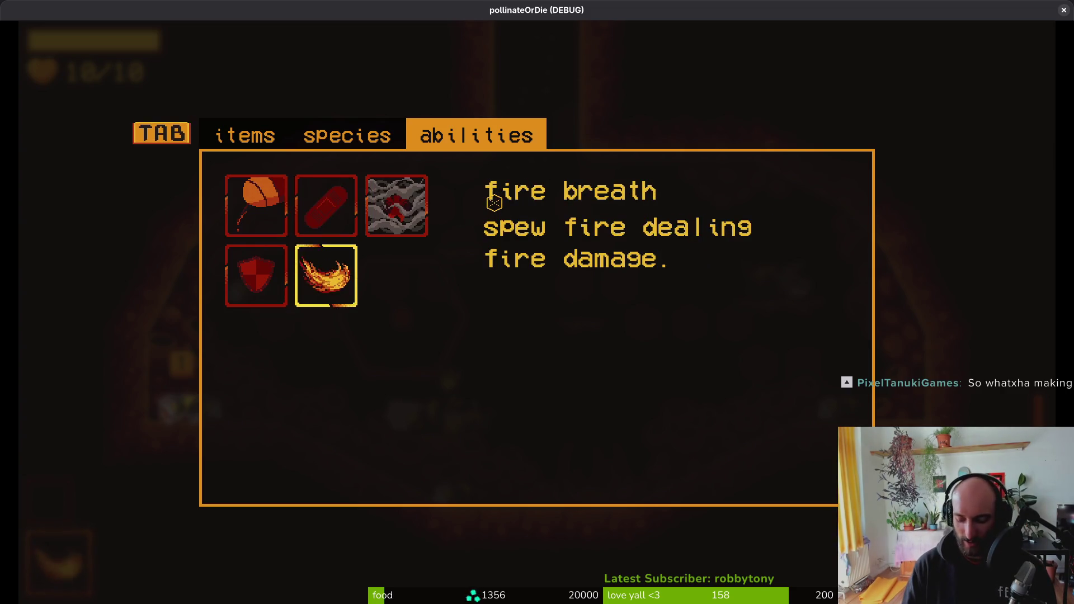
{"action": "key", "text": "Tab"}
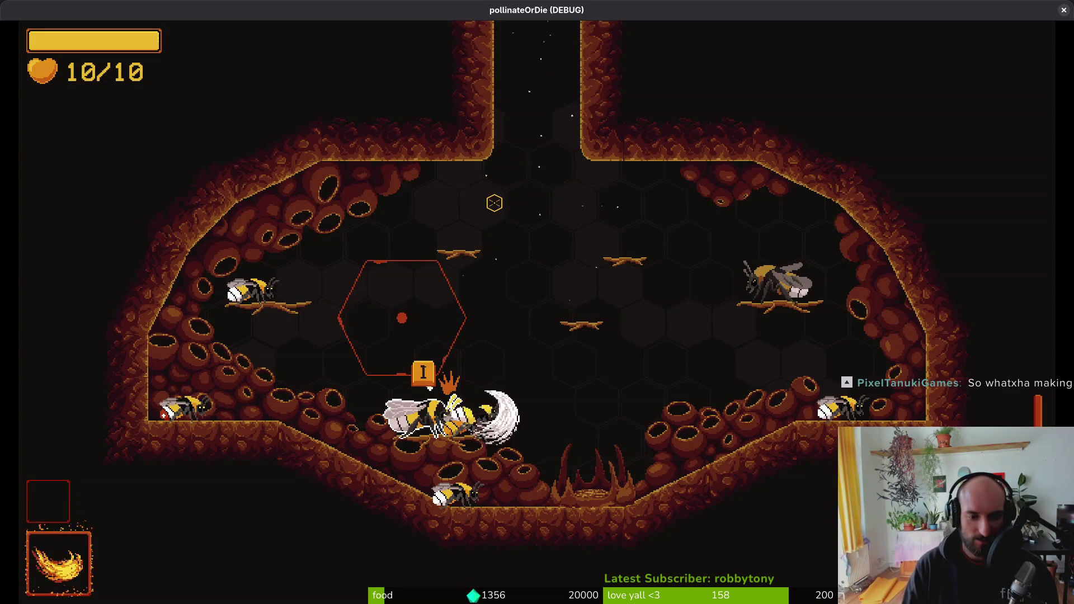
- Fly the bee around the hive chamber, breathing fire to the right and upward
{"action": "key", "text": "Right"}
{"action": "key", "text": "e"}
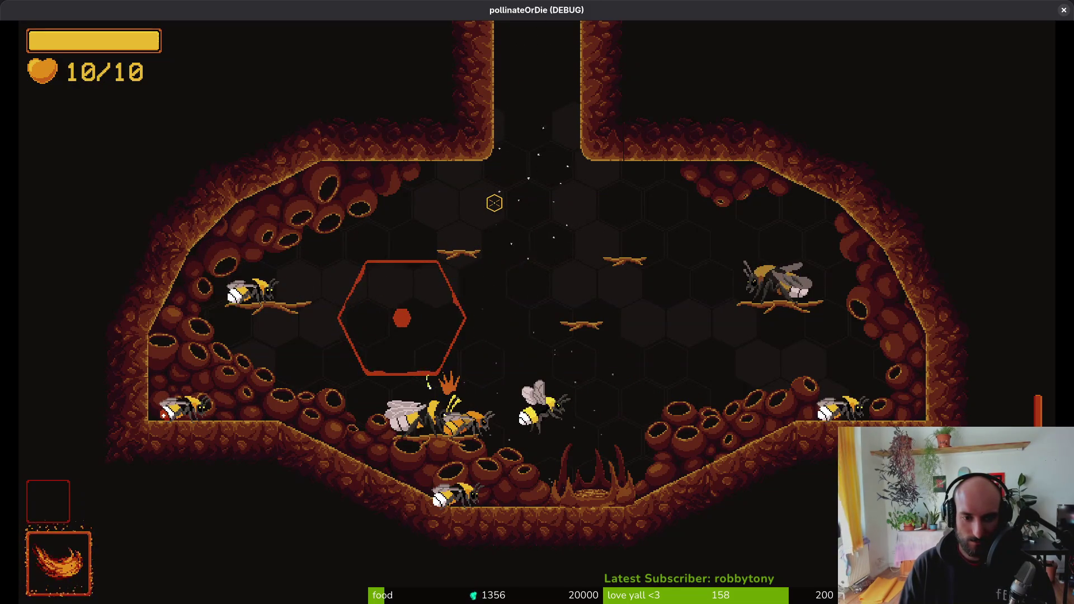
{"action": "key", "text": "space"}
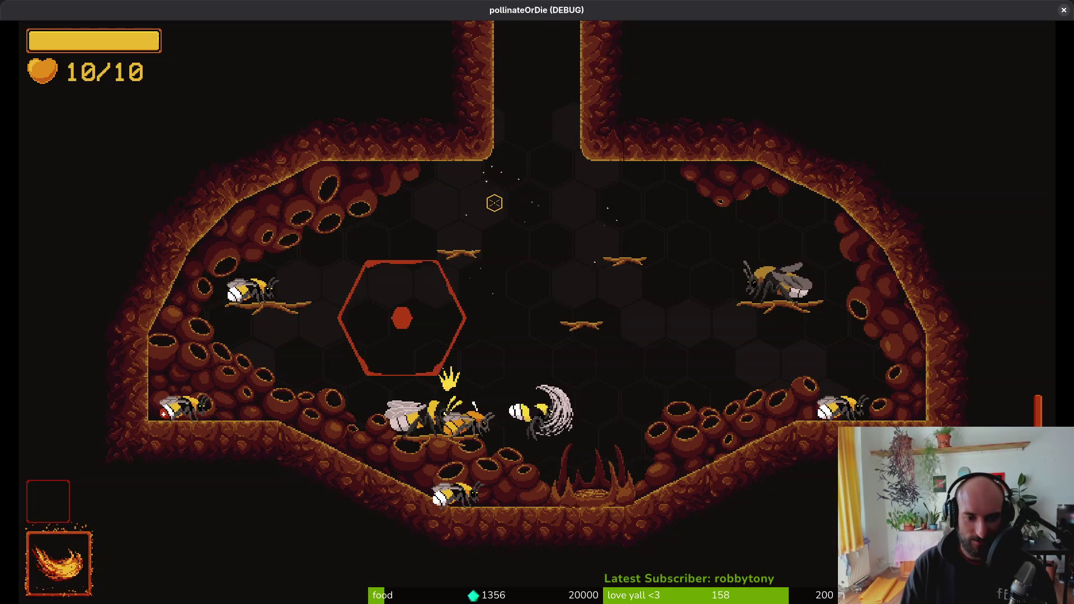
{"action": "key", "text": "space"}
{"action": "key", "text": "a"}
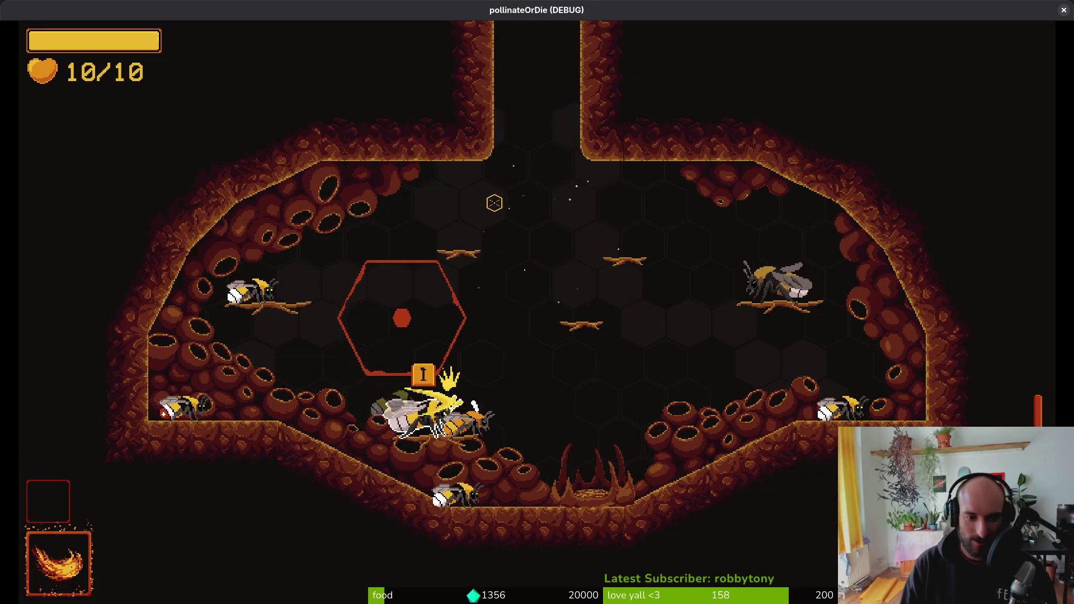
{"action": "key", "text": "d"}
{"action": "key", "text": "space"}
{"action": "key", "text": "s"}
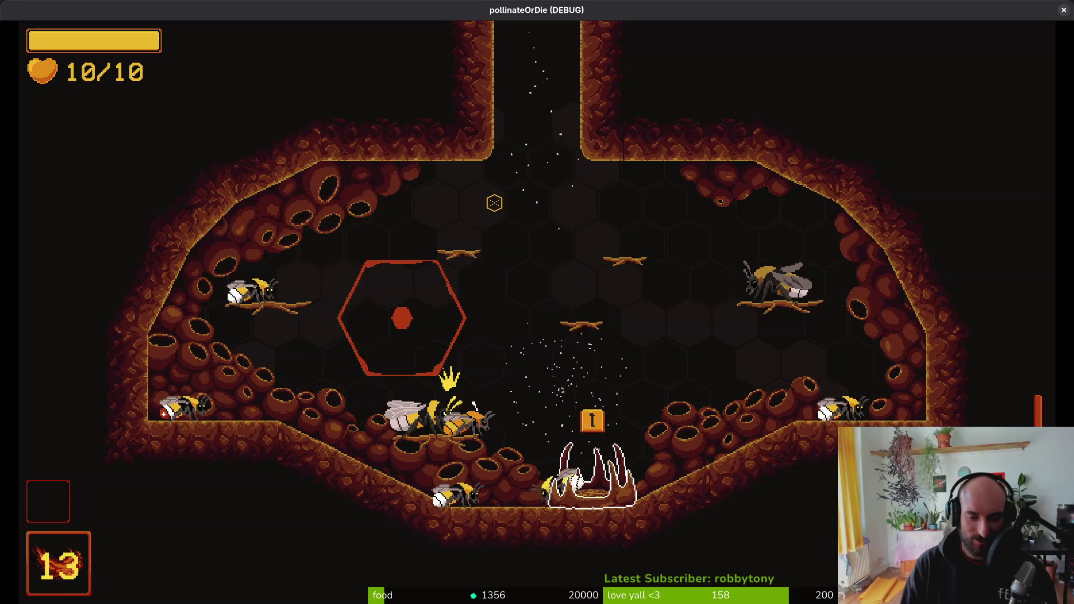
{"action": "key", "text": "i"}
{"action": "key", "text": "s"}
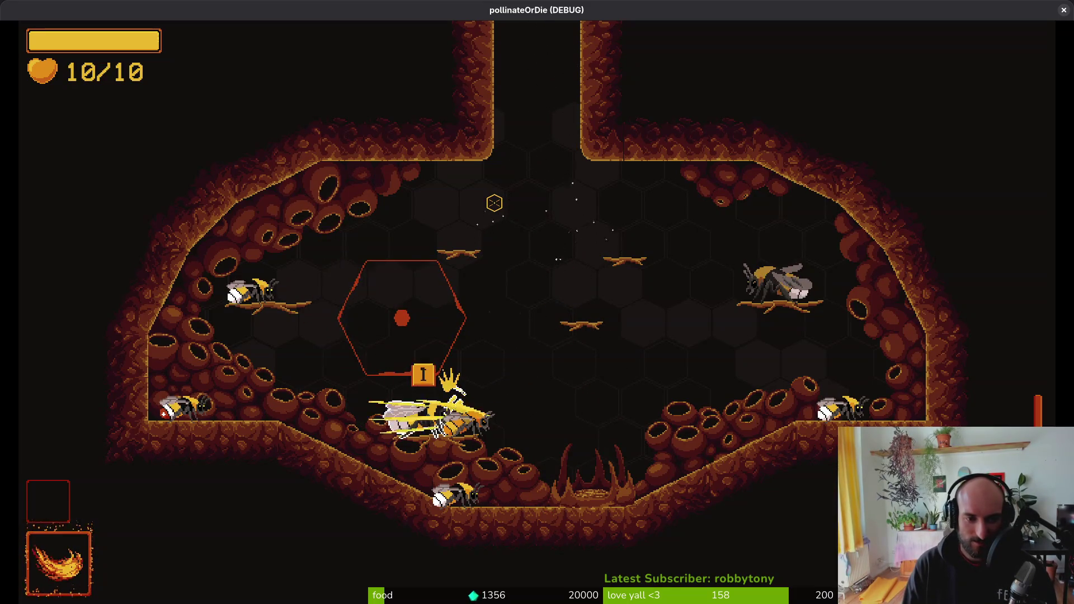
{"action": "key", "text": "d"}
{"action": "key", "text": "space"}
- Interact with the bottom hive, breathe fire at the upper-right bee after dashing, then switch to bumblebee.aseprite
{"action": "key", "text": "s"}
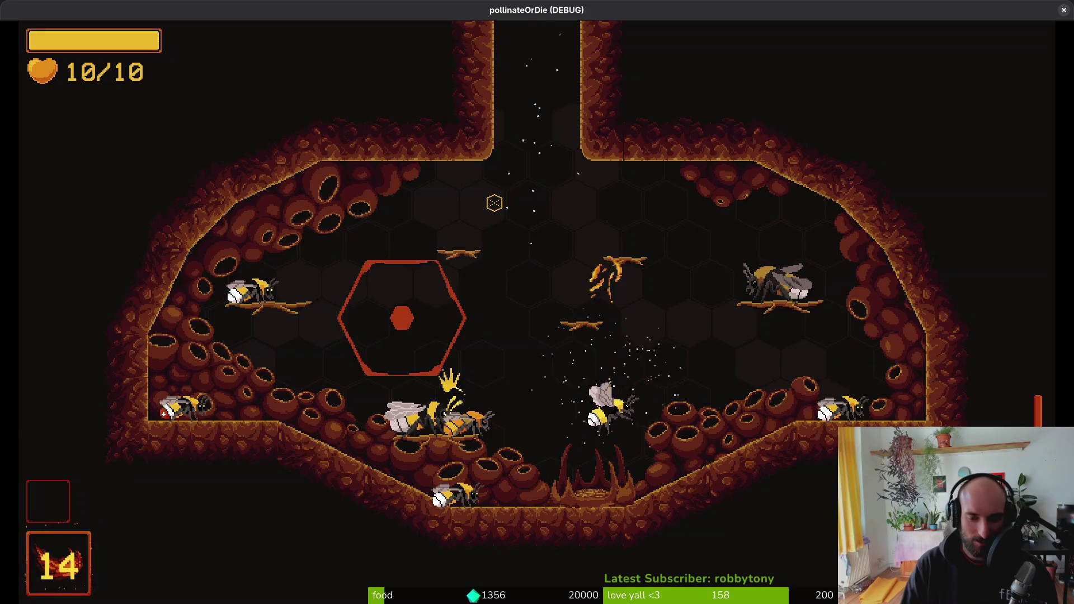
{"action": "key", "text": "i"}
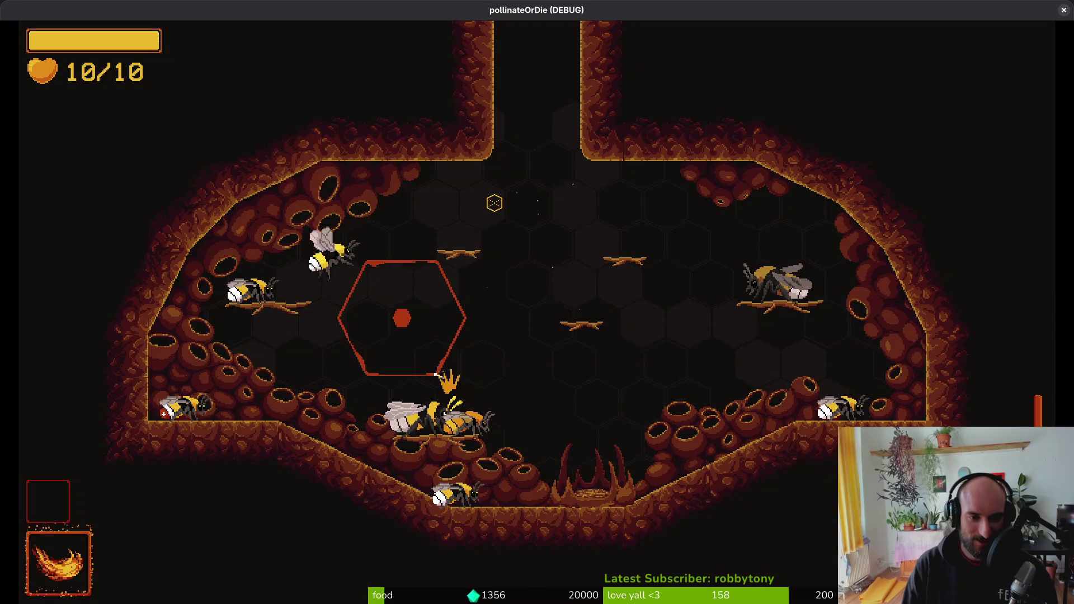
{"action": "key", "text": "d"}
{"action": "key", "text": "w"}
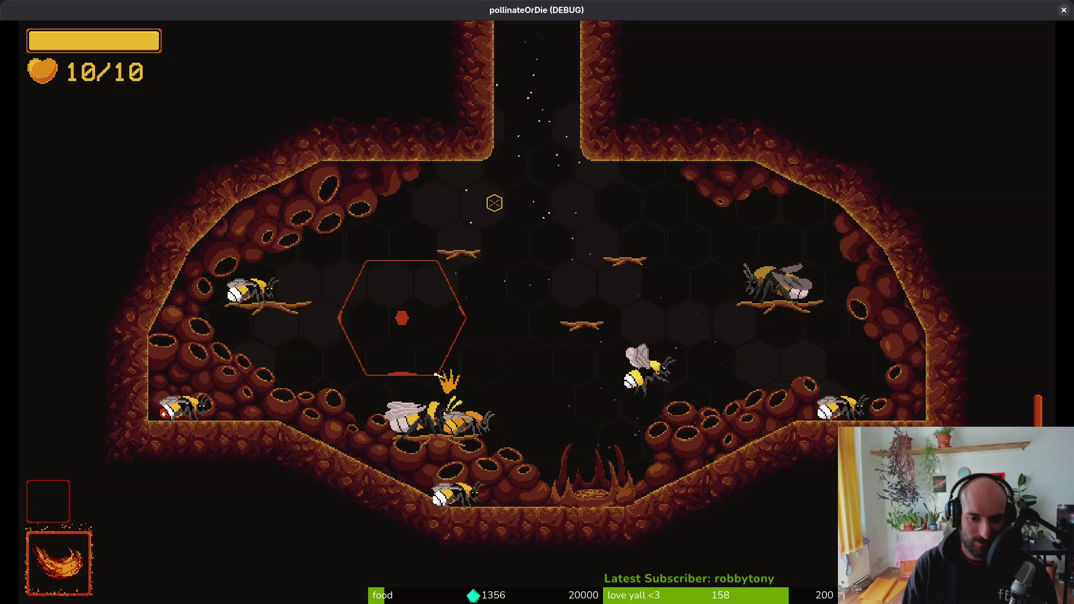
{"action": "key", "text": "f"}
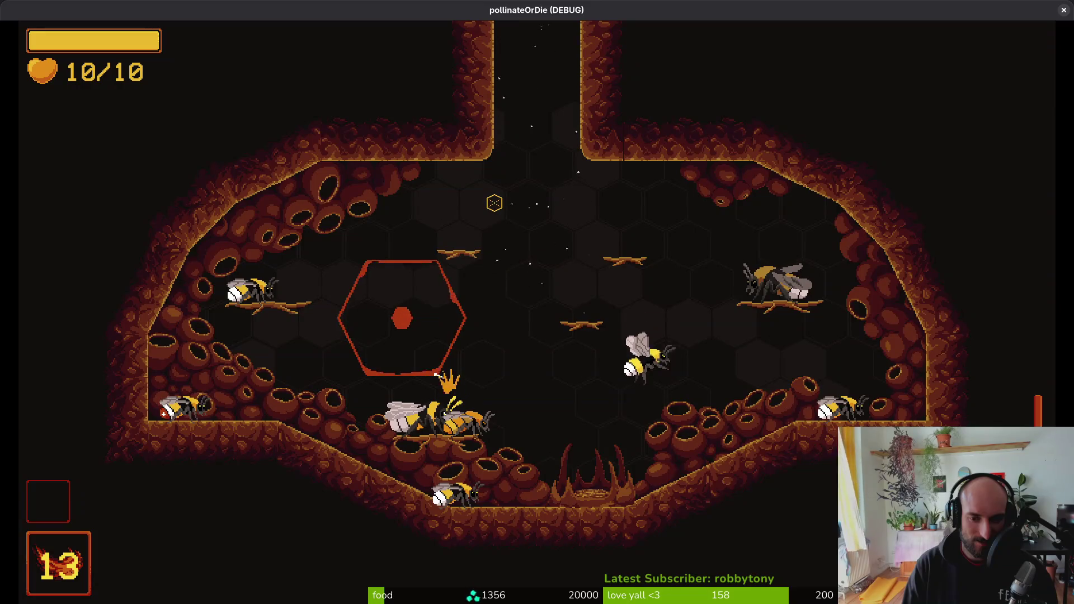
{"action": "key", "text": "s"}
{"action": "key", "text": "w"}
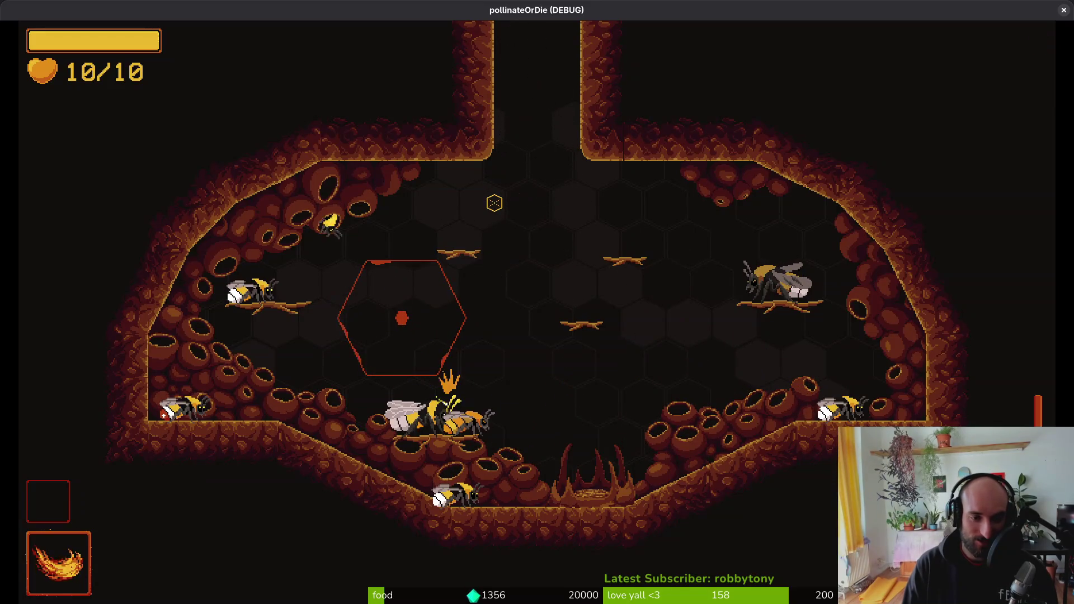
{"action": "key", "text": "a"}
{"action": "key", "text": "w"}
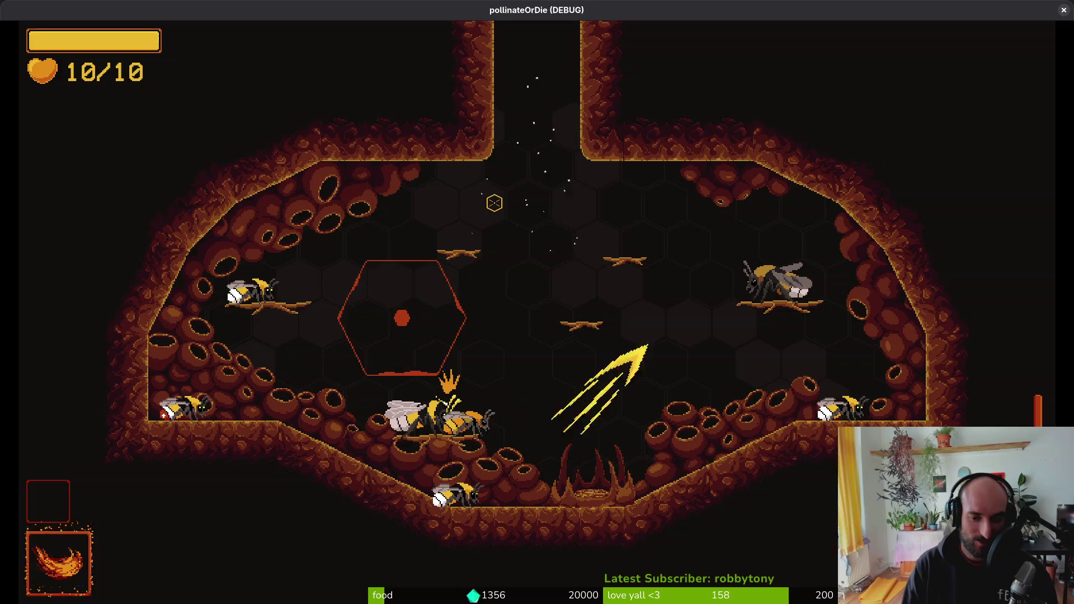
{"action": "key", "text": "f"}
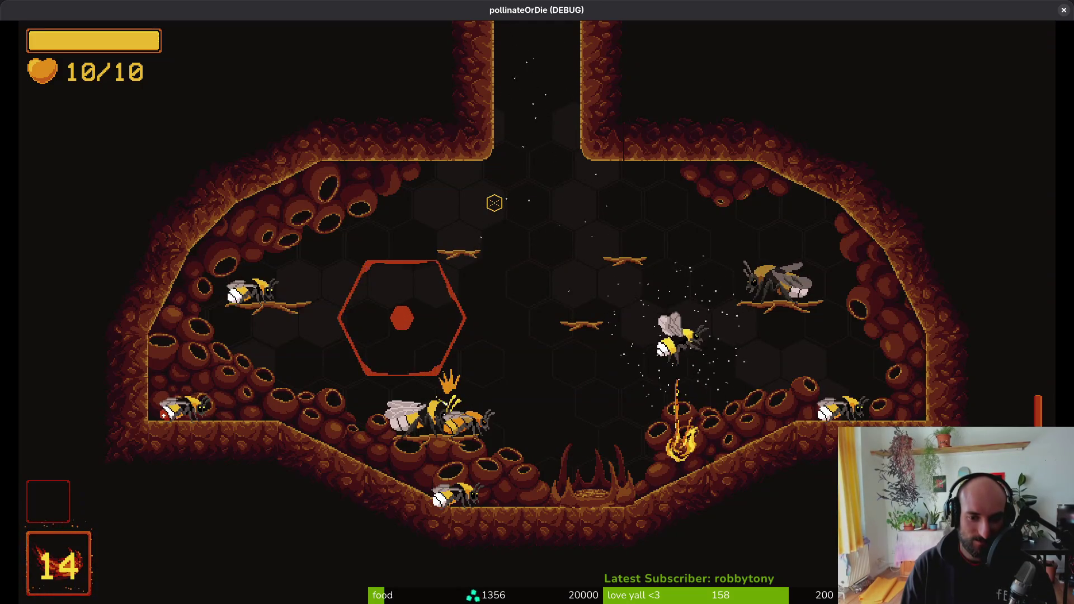
{"action": "left_click", "coordinate": [494, 203]}
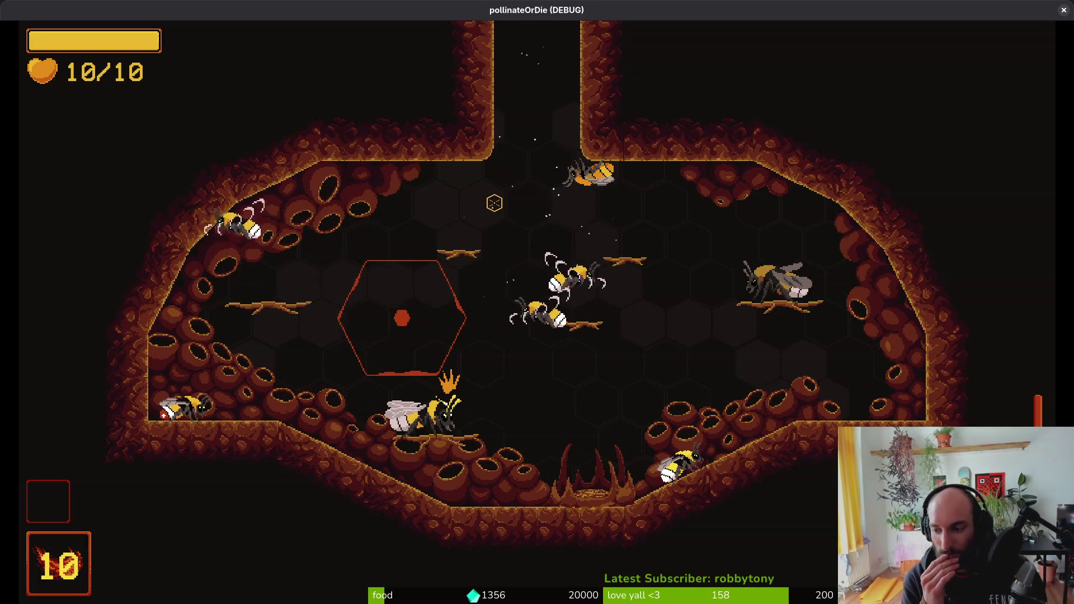
{"action": "key", "text": "alt+Tab"}
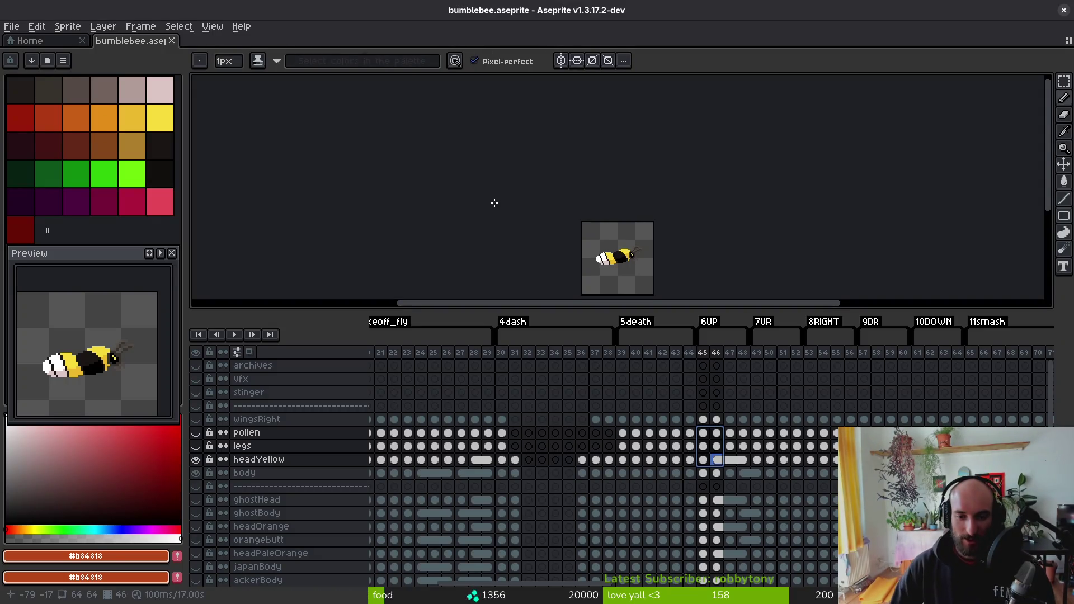
- Step through the body layer frames 45, 48, 51 and 54 in the timeline
{"action": "scroll", "coordinate": [805, 448], "scroll_direction": "right", "scroll_amount": 5}
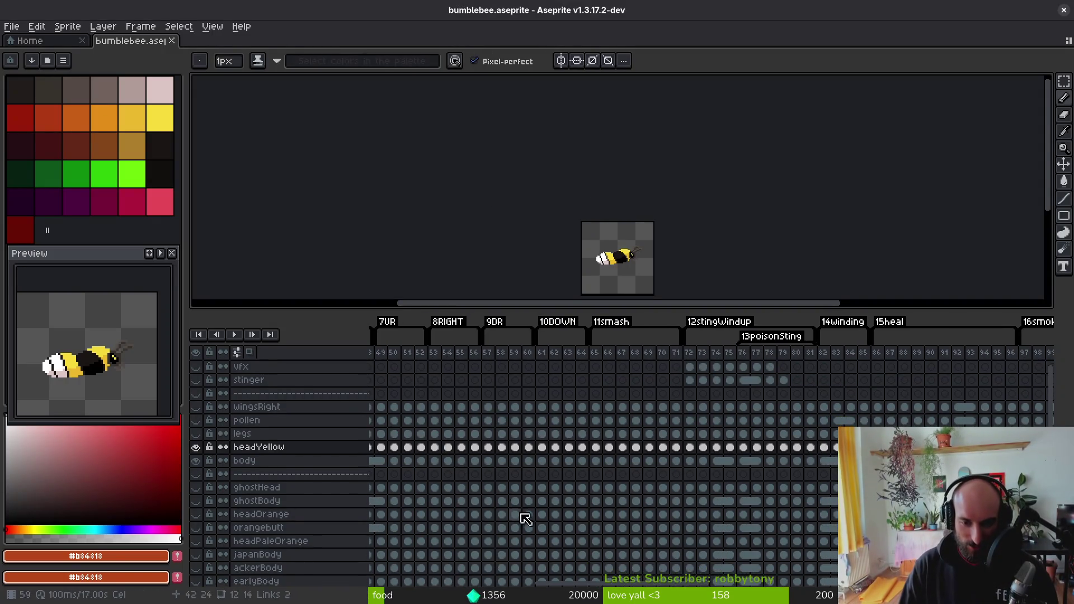
{"action": "scroll", "coordinate": [659, 407], "scroll_direction": "left", "scroll_amount": 3}
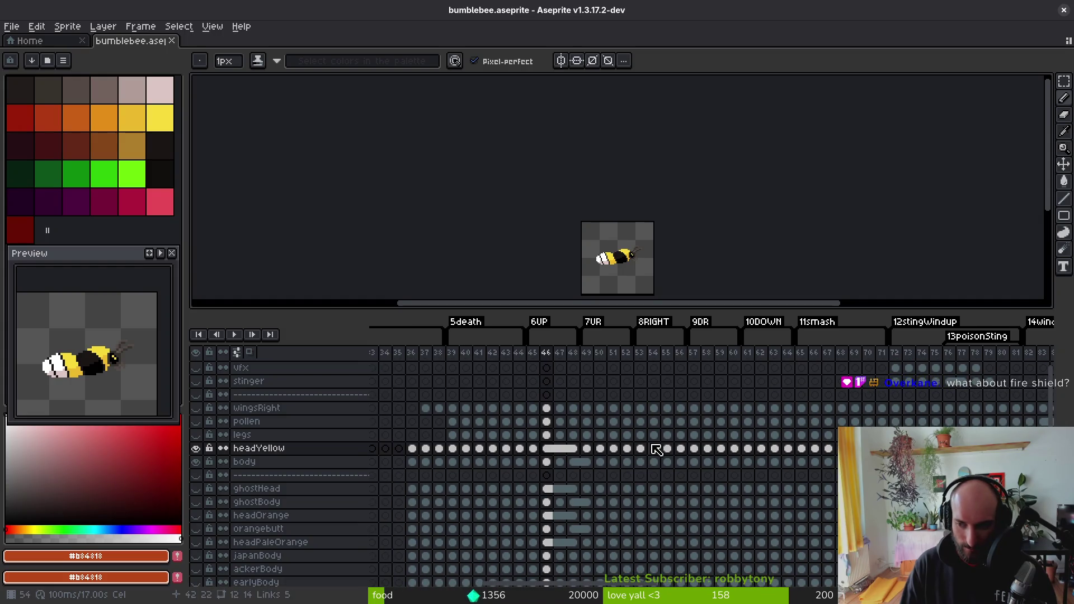
{"action": "scroll", "coordinate": [582, 477], "scroll_direction": "left", "scroll_amount": 1}
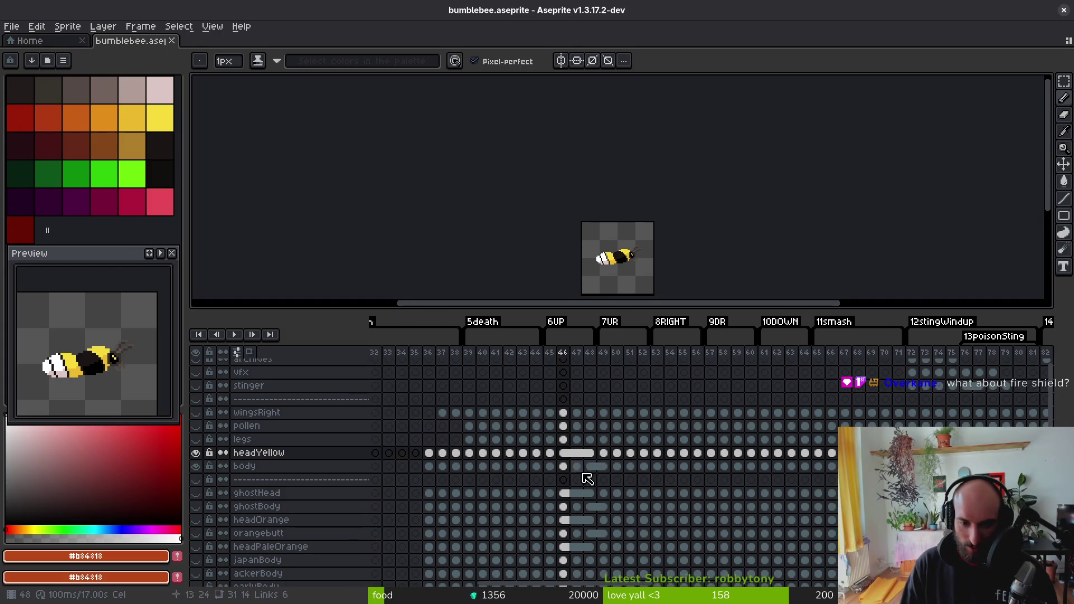
{"action": "left_click", "coordinate": [551, 466]}
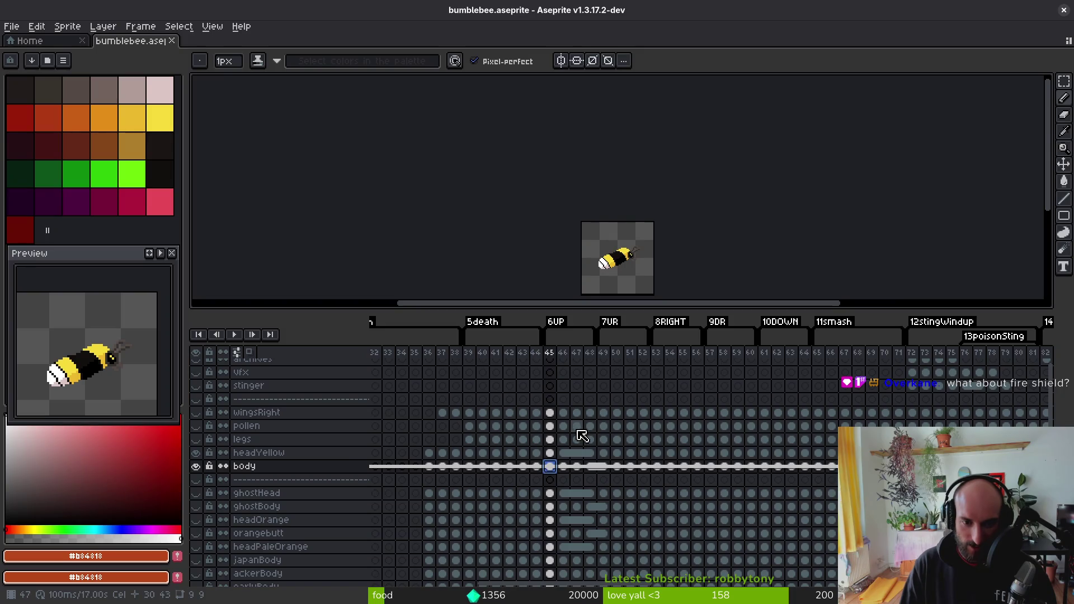
{"action": "key", "text": "Right"}
{"action": "key", "text": "Right"}
{"action": "key", "text": "Right"}
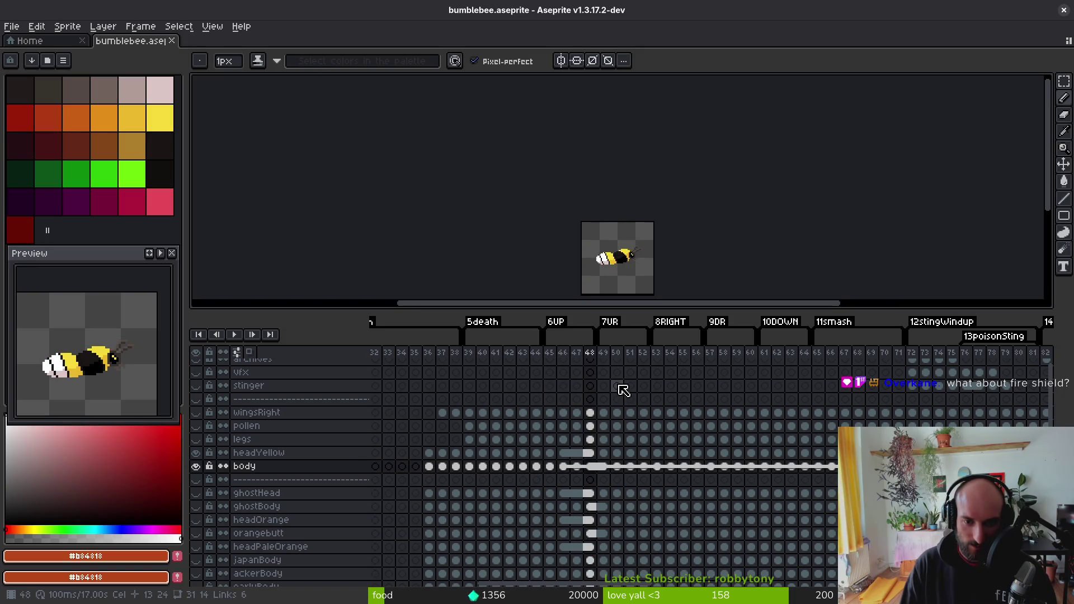
{"action": "key", "text": "Right"}
{"action": "key", "text": "Right"}
{"action": "key", "text": "Right"}
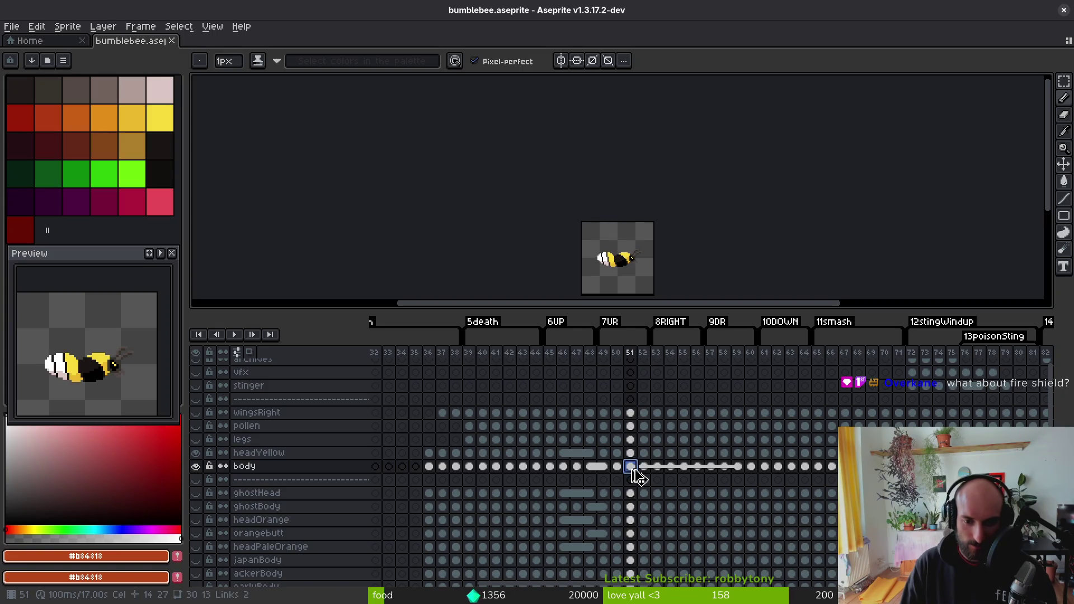
{"action": "scroll", "coordinate": [496, 487], "scroll_direction": "right", "scroll_amount": 10}
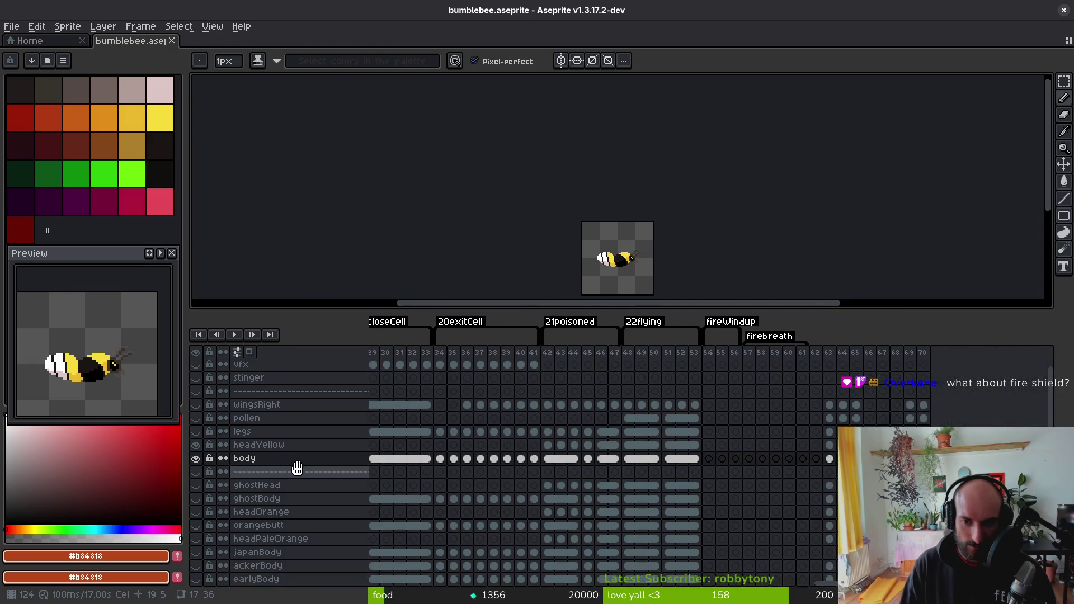
{"action": "left_click", "coordinate": [707, 459]}
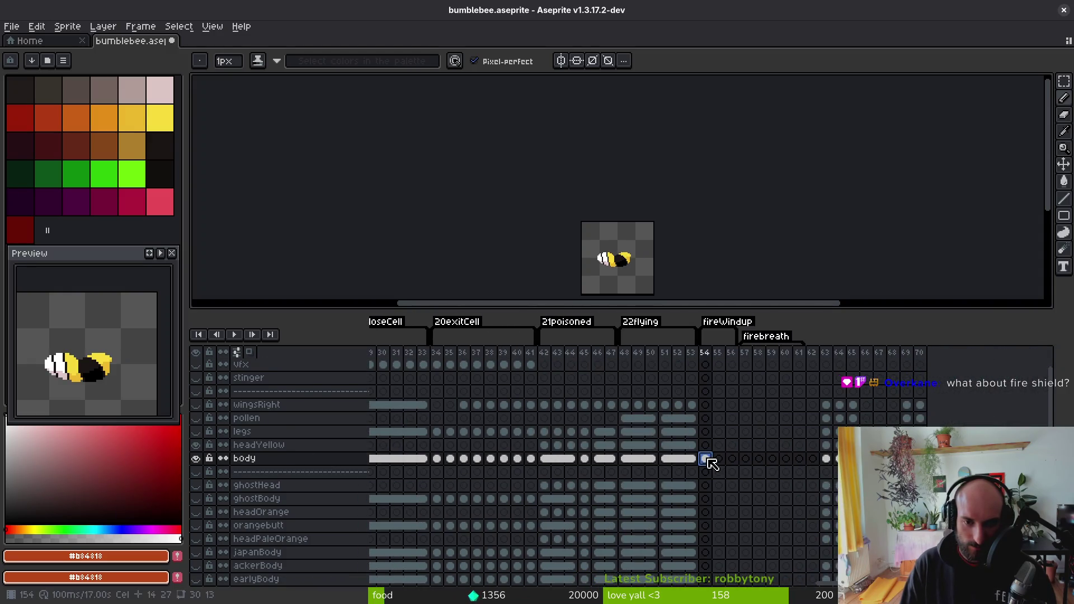
- Review body layer frames 73 through 88 of the directional animations
{"action": "scroll", "coordinate": [486, 450], "scroll_direction": "left", "scroll_amount": 10}
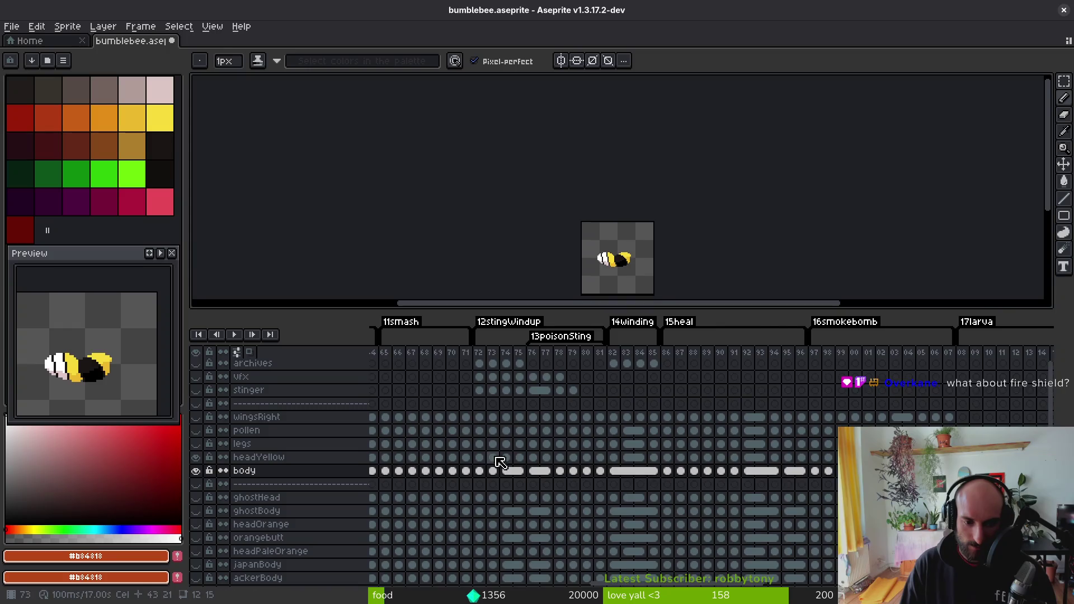
{"action": "scroll", "coordinate": [479, 449], "scroll_direction": "right", "scroll_amount": 10}
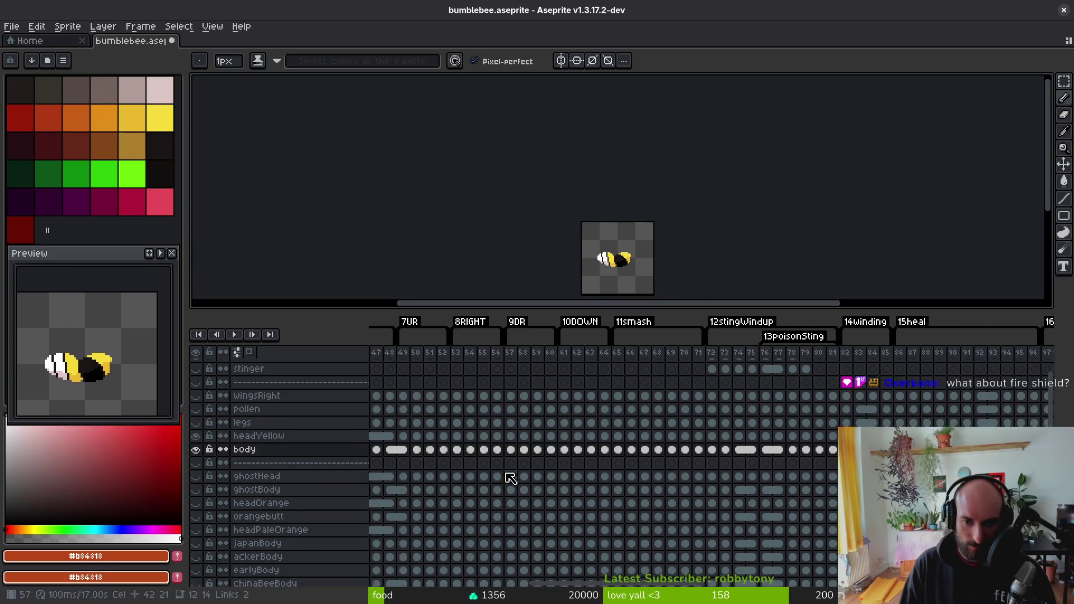
{"action": "scroll", "coordinate": [600, 473], "scroll_direction": "up", "scroll_amount": 1}
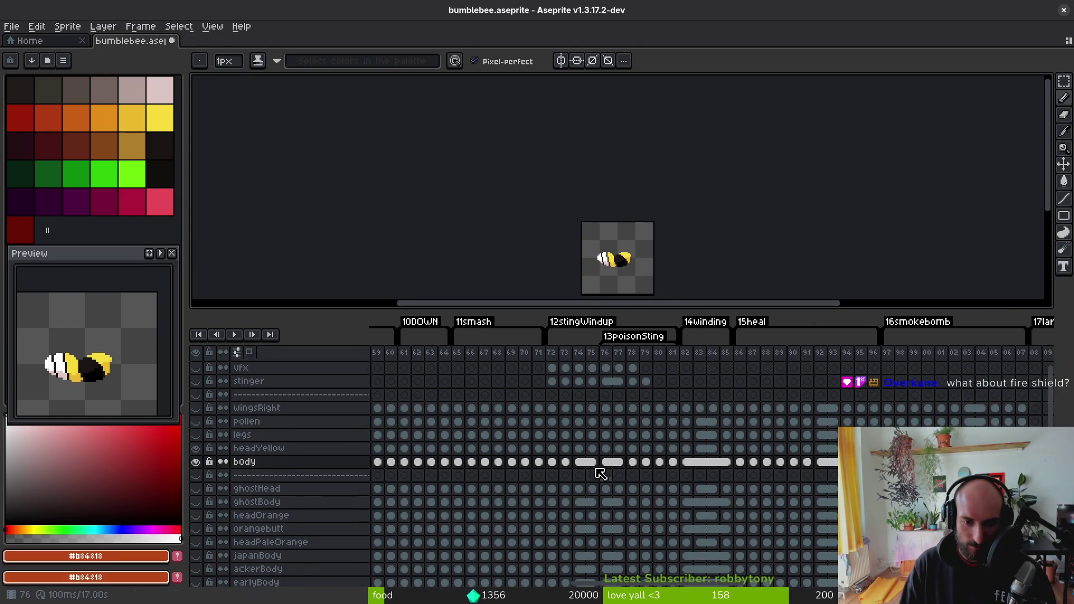
{"action": "left_click", "coordinate": [565, 461]}
{"action": "left_click", "coordinate": [577, 463]}
{"action": "left_click", "coordinate": [591, 463]}
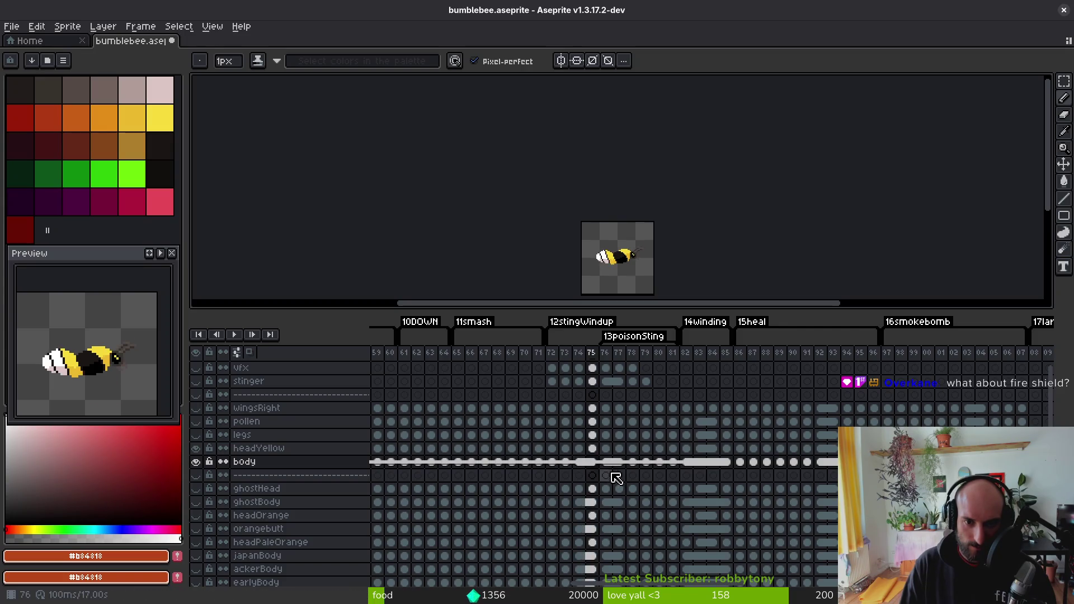
{"action": "key", "text": "Right"}
{"action": "key", "text": "Right"}
{"action": "key", "text": "Right"}
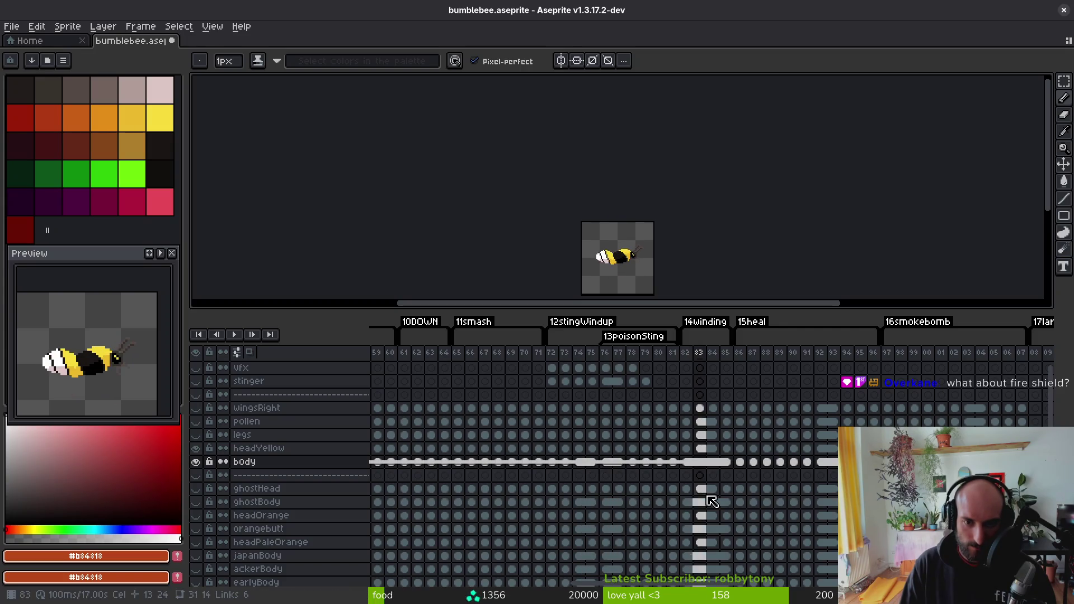
{"action": "key", "text": "Right"}
{"action": "key", "text": "Right"}
{"action": "key", "text": "Right"}
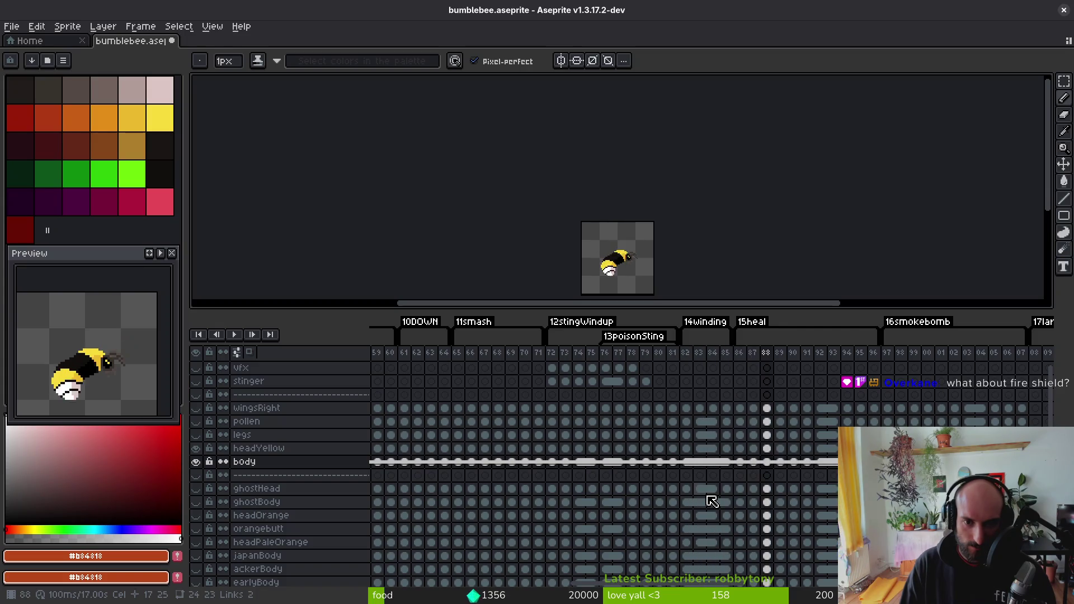
{"action": "key", "text": "Left"}
{"action": "key", "text": "Left"}
{"action": "key", "text": "Left"}
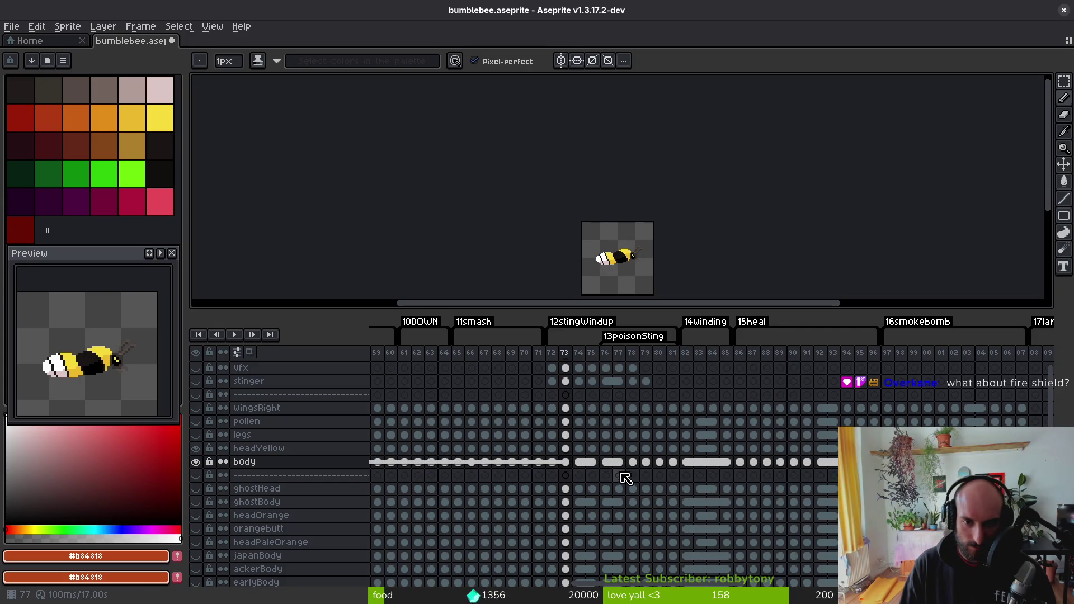
- Go to frame 51 on the body layer and select the whole bee for transforming
{"action": "left_click_drag", "start_coordinate": [657, 455], "coordinate": [481, 469]}
{"action": "mouse_move", "coordinate": [771, 465]}
{"action": "left_mouse_down"}
{"action": "mouse_move", "coordinate": [623, 462]}
{"action": "mouse_move", "coordinate": [547, 484]}
{"action": "left_mouse_up"}
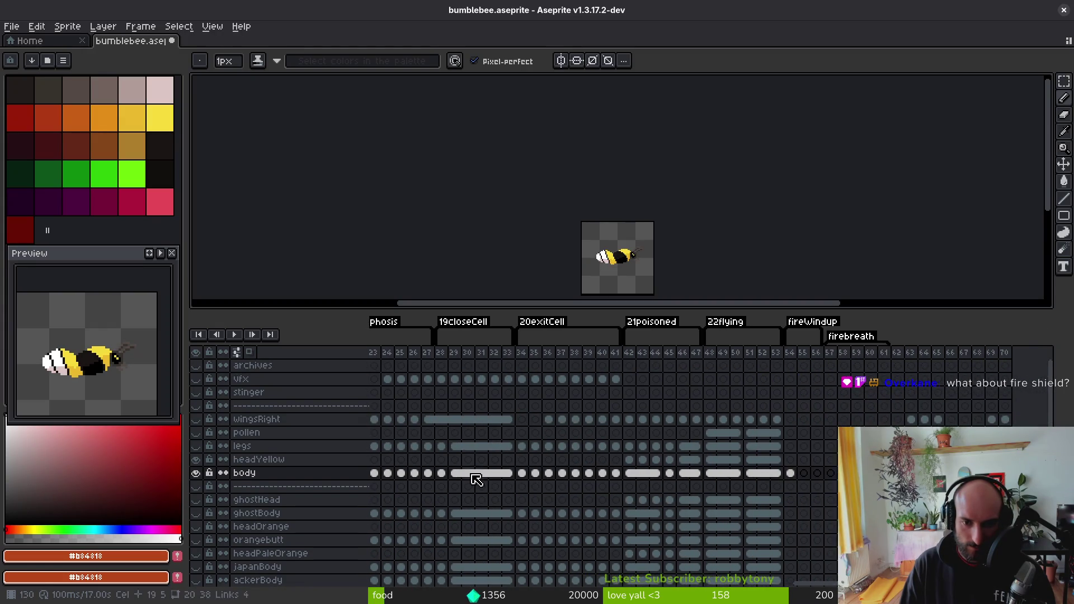
{"action": "left_click_drag", "start_coordinate": [475, 479], "coordinate": [794, 470]}
{"action": "left_click_drag", "start_coordinate": [391, 472], "coordinate": [783, 462]}
{"action": "left_click_drag", "start_coordinate": [252, 448], "coordinate": [690, 430]}
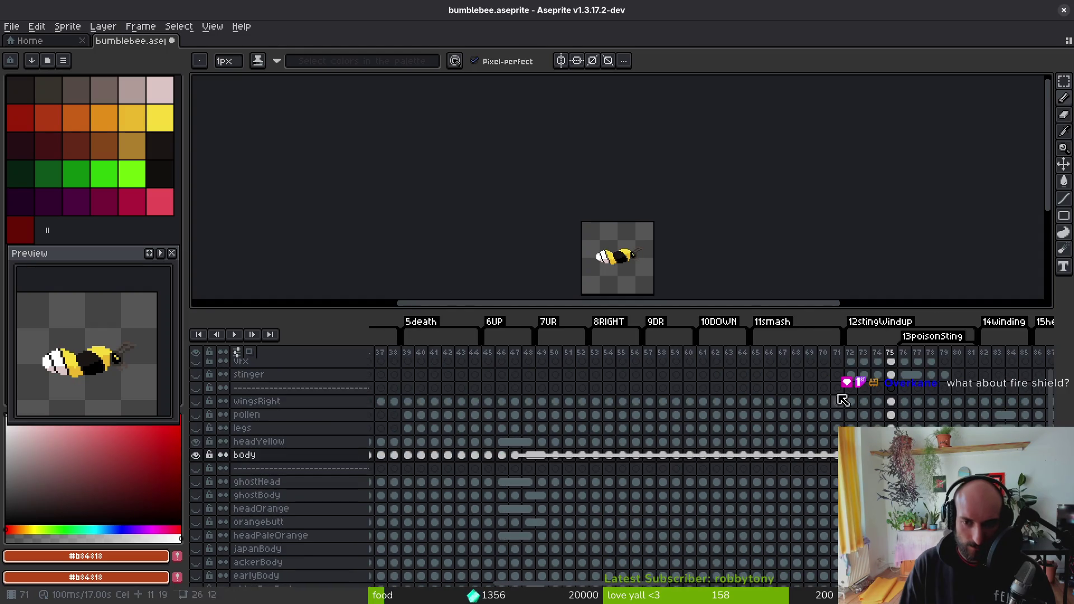
{"action": "left_click_drag", "start_coordinate": [480, 468], "coordinate": [676, 475]}
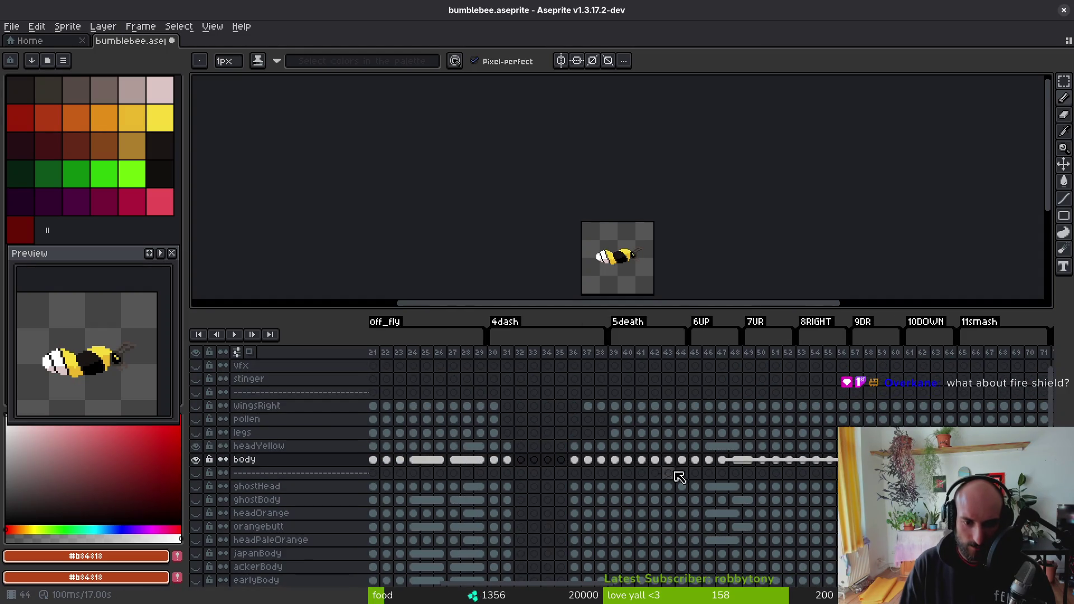
{"action": "left_click_drag", "start_coordinate": [512, 478], "coordinate": [716, 475]}
{"action": "left_click_drag", "start_coordinate": [554, 501], "coordinate": [663, 489]}
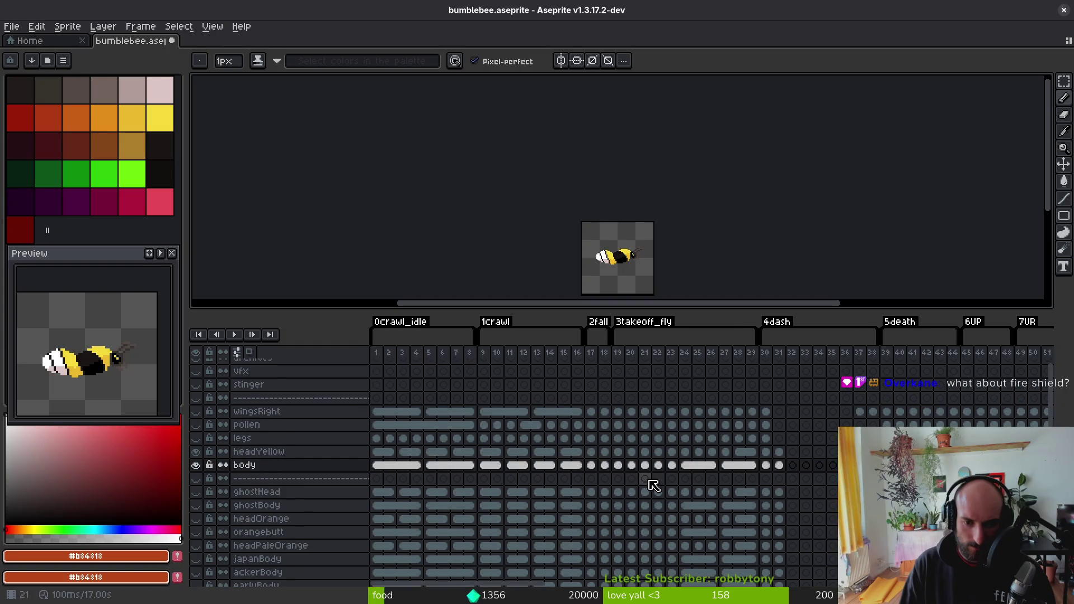
{"action": "scroll", "coordinate": [804, 467], "scroll_direction": "right", "scroll_amount": 10}
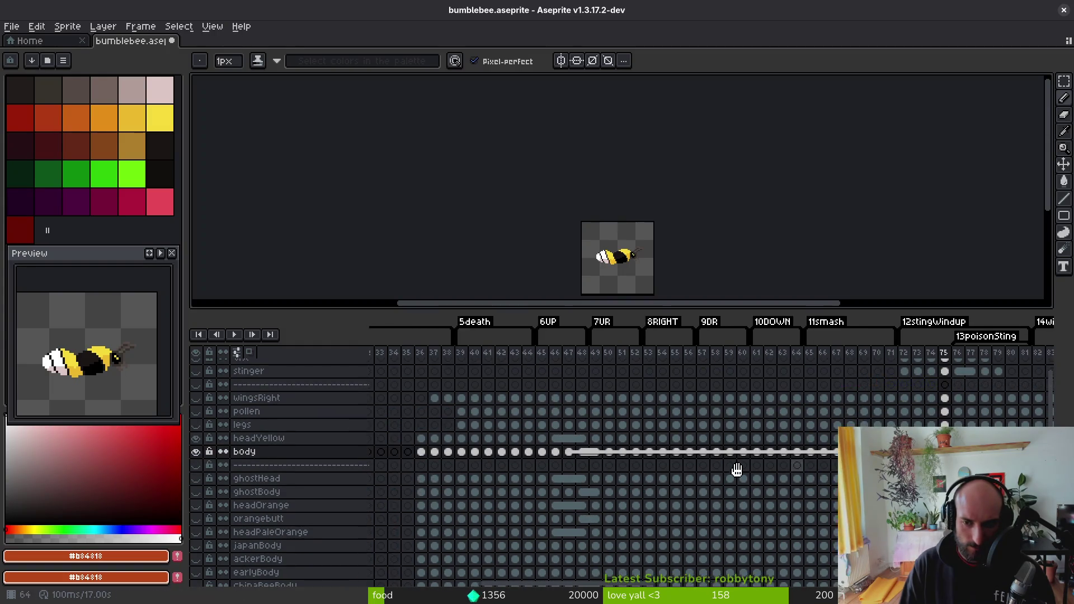
{"action": "scroll", "coordinate": [783, 470], "scroll_direction": "right", "scroll_amount": 3}
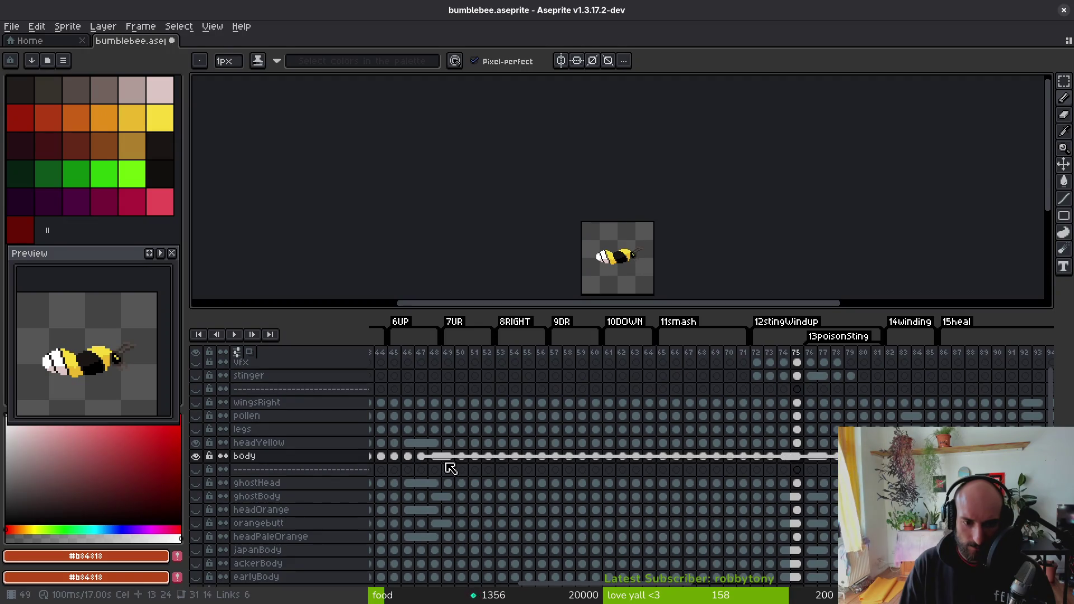
{"action": "left_click", "coordinate": [423, 460]}
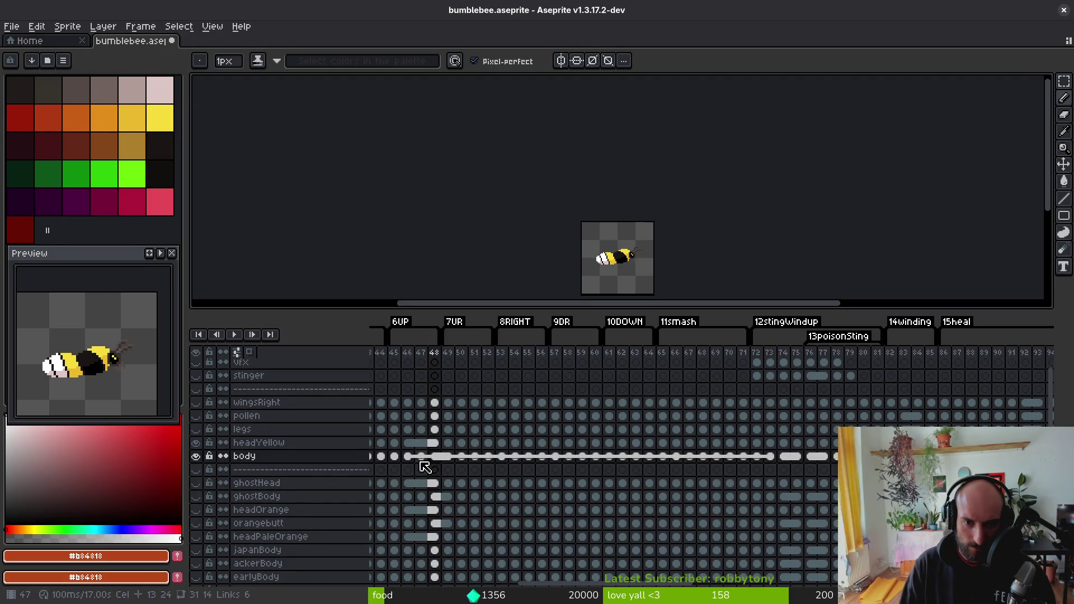
{"action": "key", "text": "Right"}
{"action": "key", "text": "Right"}
{"action": "key", "text": "Right"}
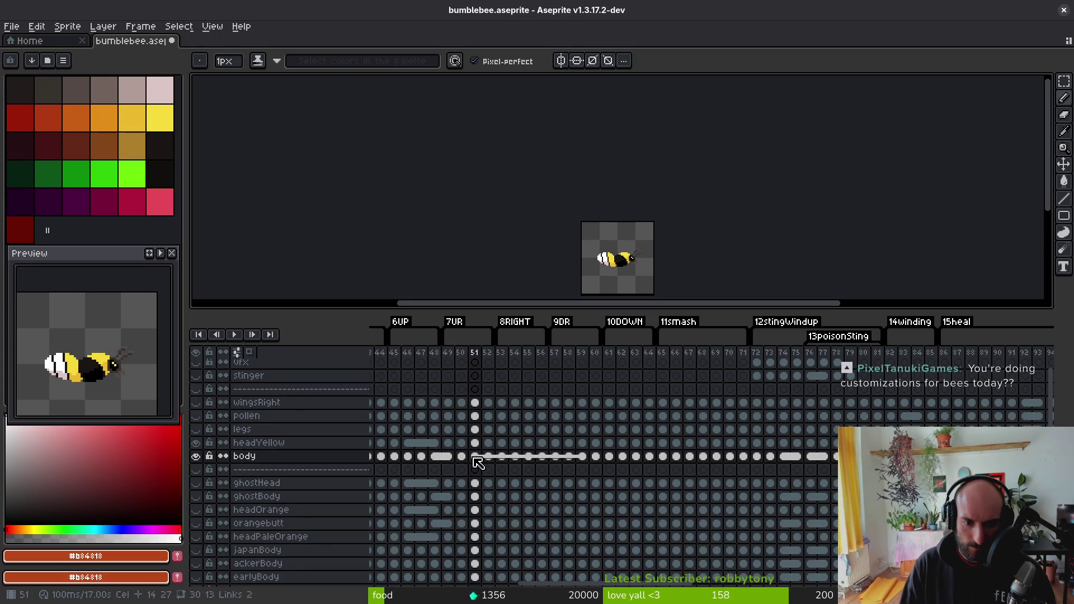
{"action": "key", "text": "ctrl+t"}
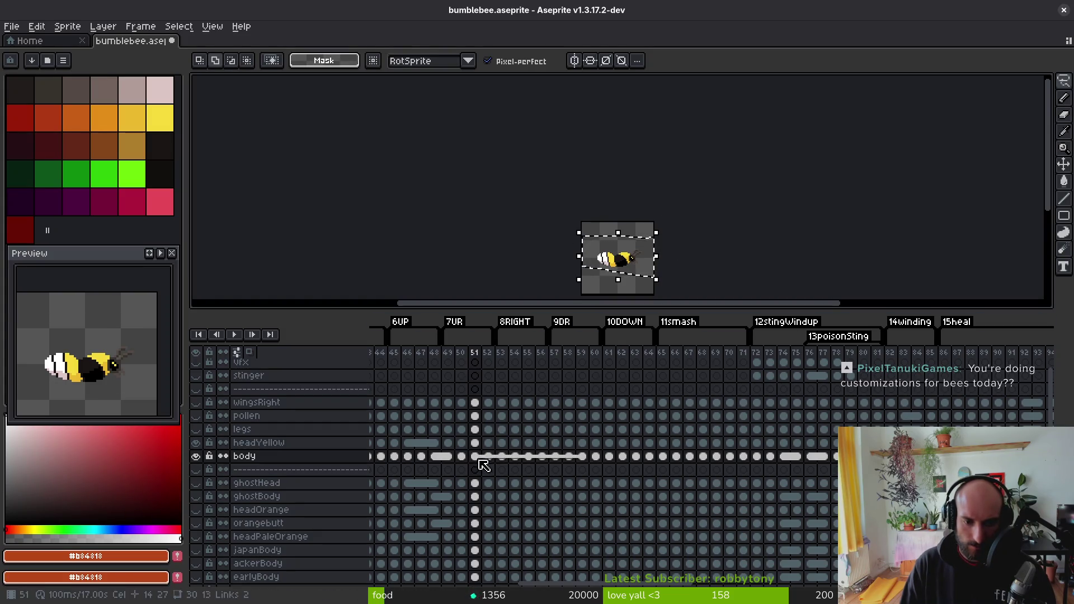
{"action": "scroll", "coordinate": [749, 470], "scroll_direction": "right", "scroll_amount": 5}
{"action": "scroll", "coordinate": [764, 469], "scroll_direction": "right", "scroll_amount": 10}
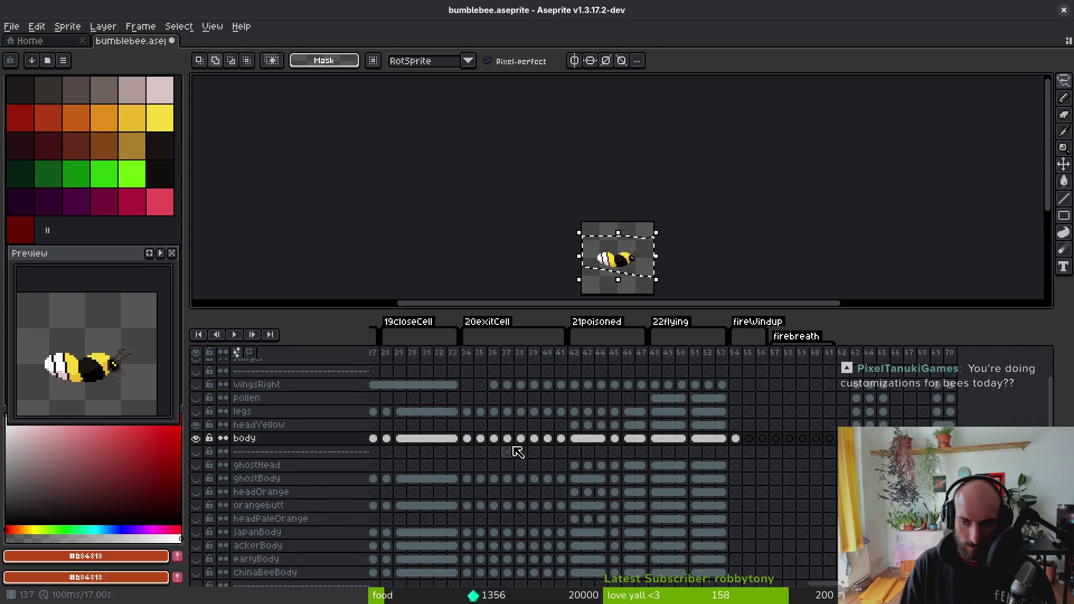
{"action": "left_click", "coordinate": [562, 449]}
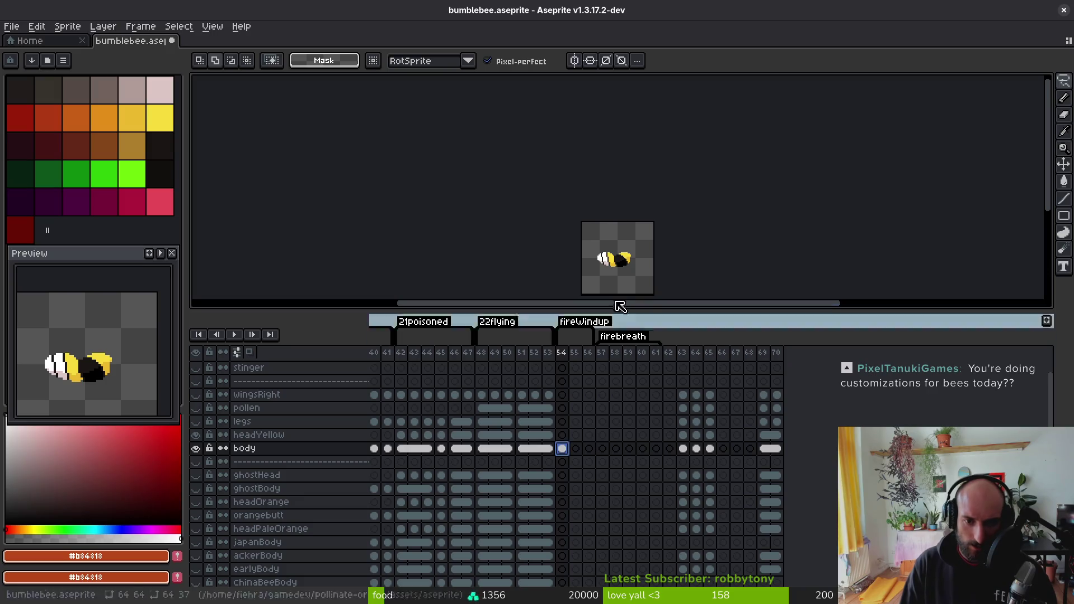
{"action": "scroll", "coordinate": [604, 267], "scroll_direction": "up", "scroll_amount": 3}
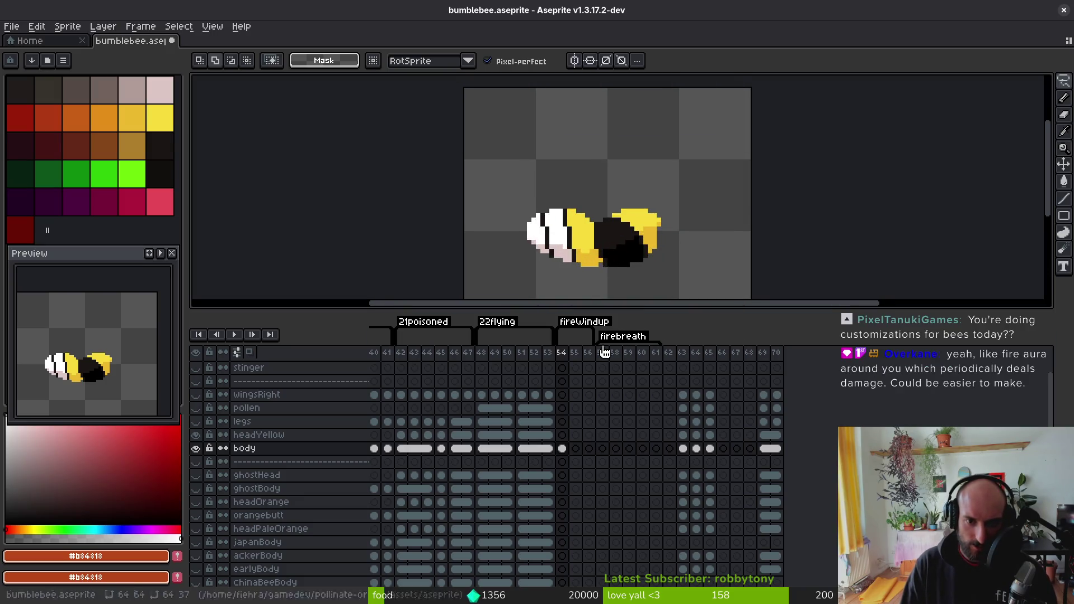
{"action": "mouse_move", "coordinate": [564, 447]}
{"action": "left_mouse_down"}
{"action": "mouse_move", "coordinate": [894, 439]}
{"action": "mouse_move", "coordinate": [615, 464]}
{"action": "left_mouse_up"}
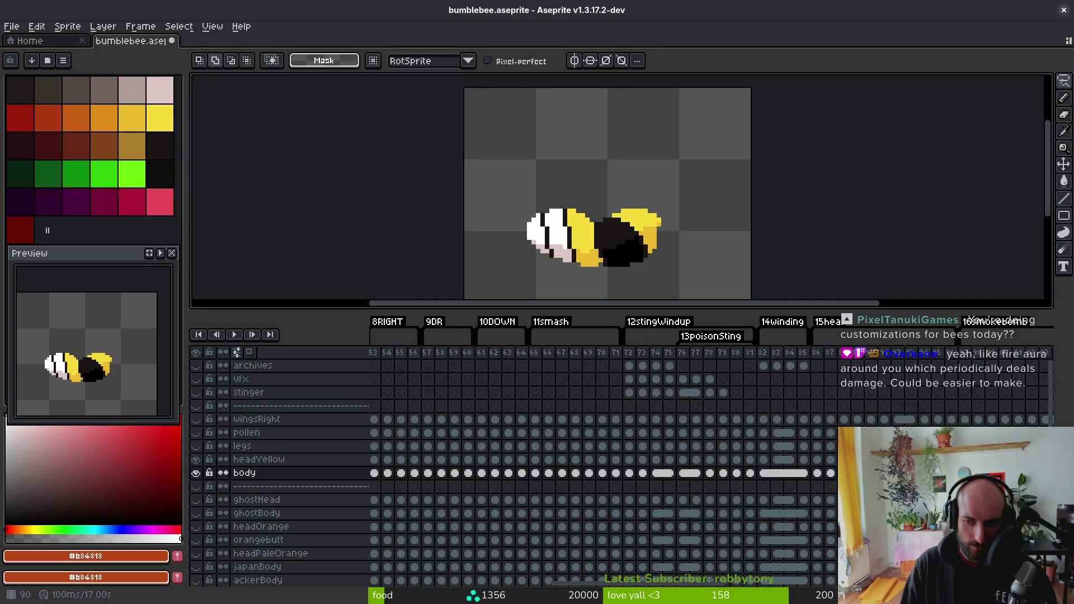
{"action": "scroll", "coordinate": [725, 497], "scroll_direction": "left", "scroll_amount": 5}
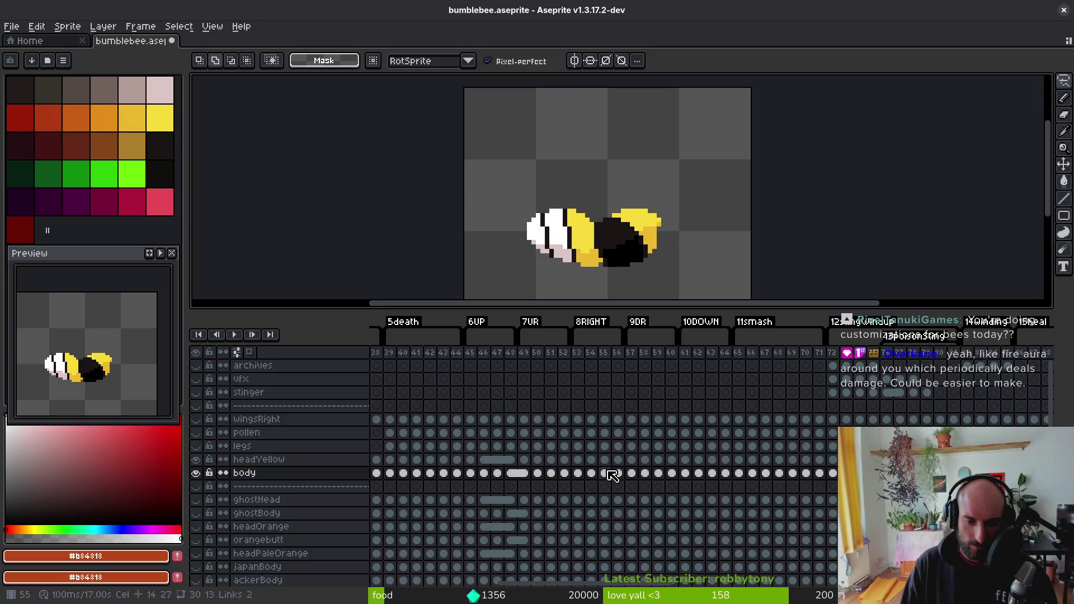
{"action": "mouse_move", "coordinate": [613, 474]}
{"action": "left_mouse_down"}
{"action": "mouse_move", "coordinate": [695, 443]}
{"action": "mouse_move", "coordinate": [543, 492]}
{"action": "left_mouse_up"}
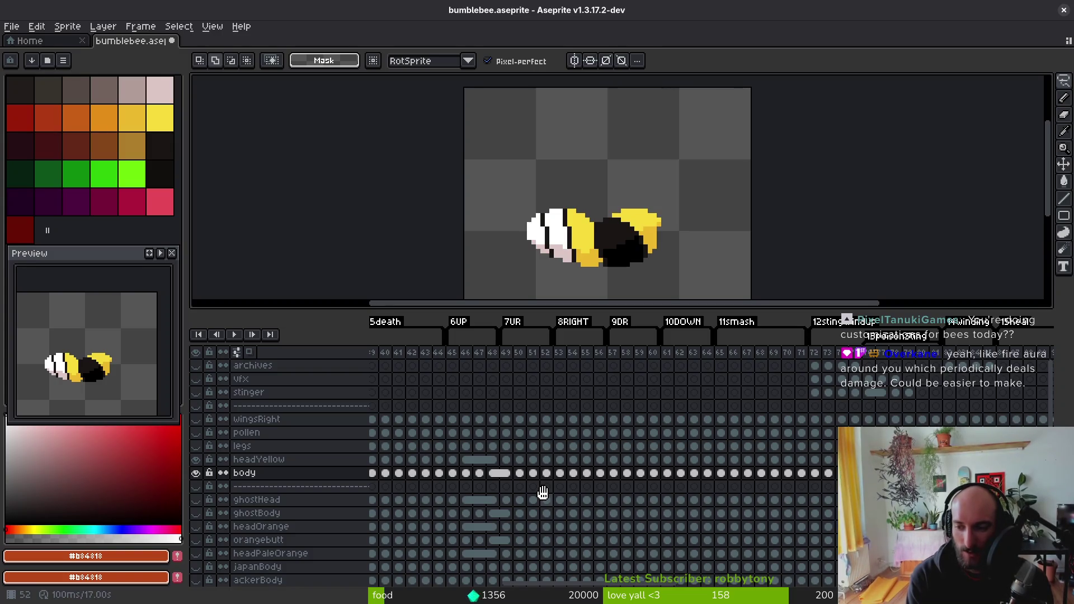
{"action": "key", "text": "alt+Tab"}
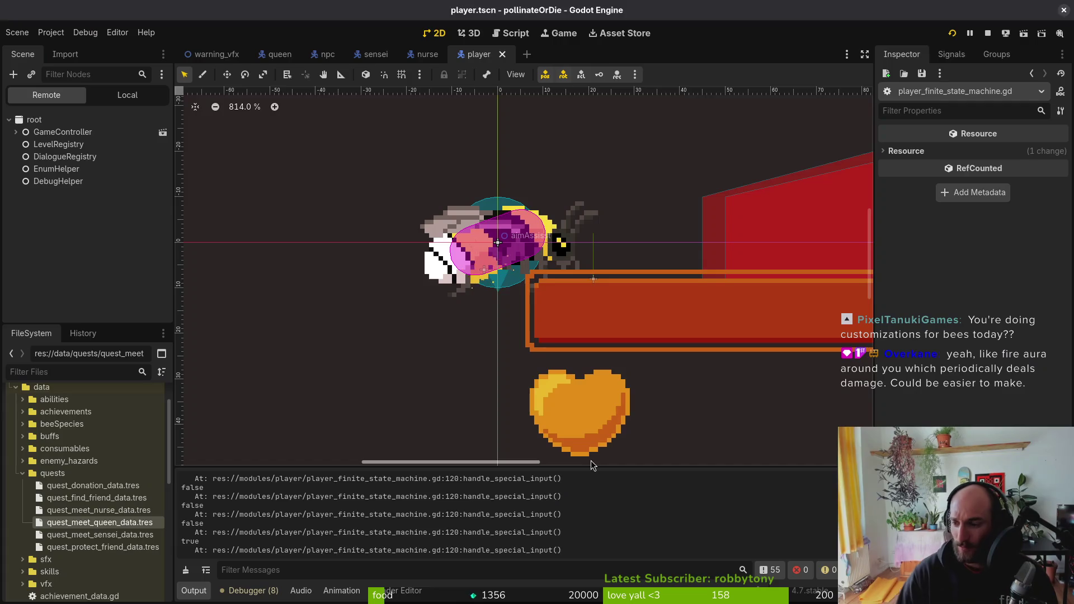
{"action": "key", "text": "alt+Tab"}
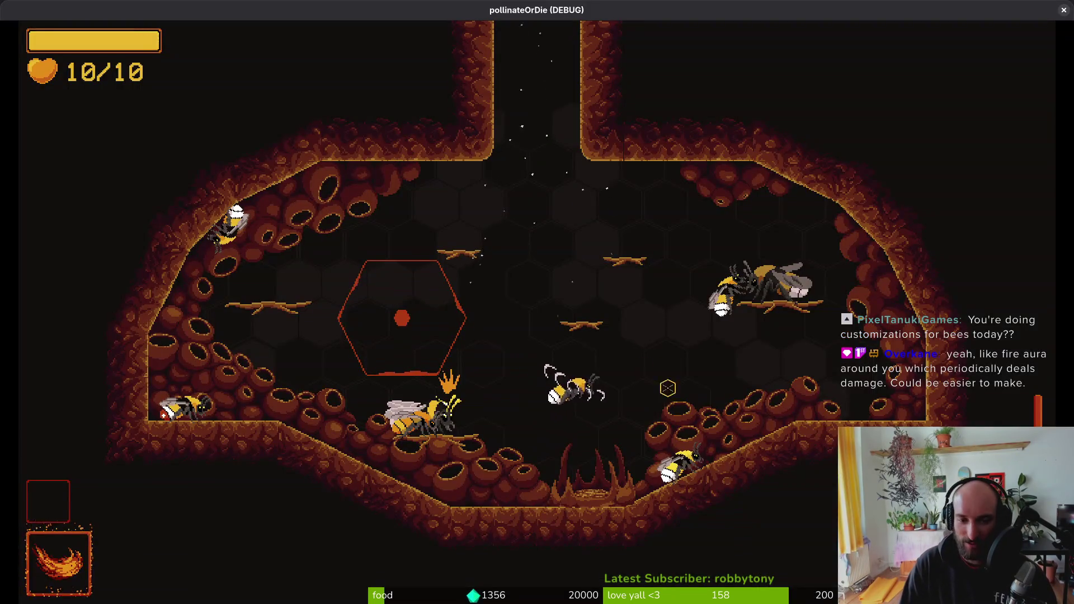
{"action": "key", "text": "alt+Tab"}
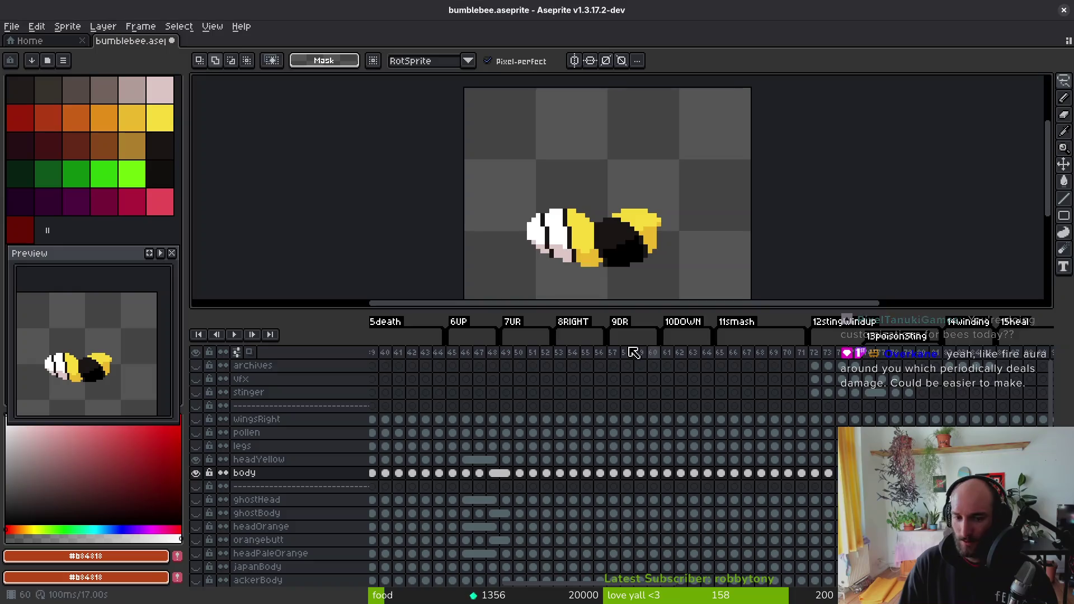
- Add straight red edges to the cone outline in front of the bee's head
{"action": "left_click", "coordinate": [657, 126], "text": "shift"}
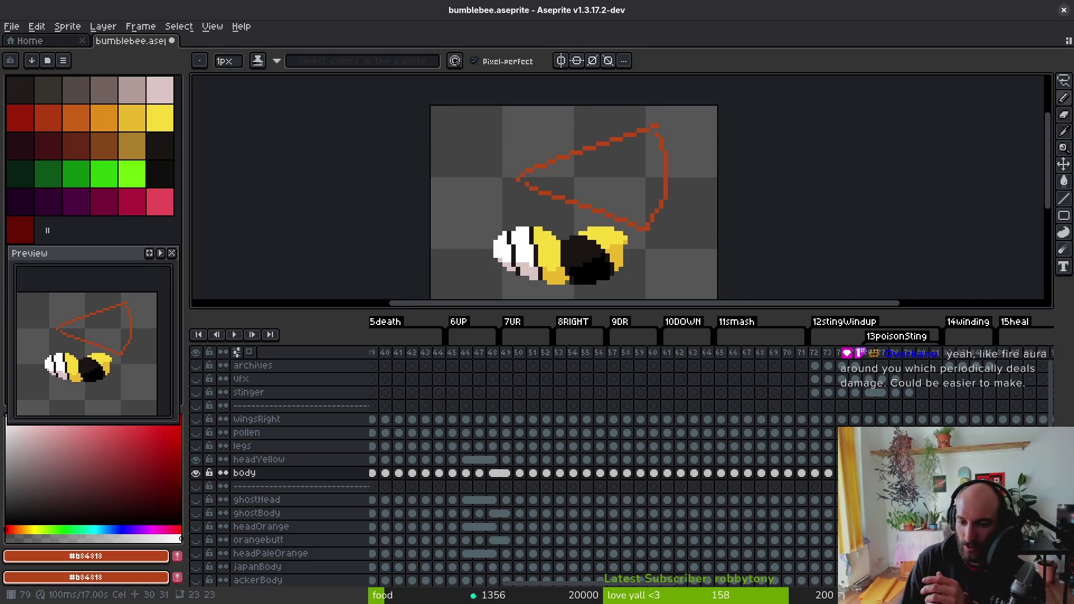
{"action": "scroll", "coordinate": [906, 358], "scroll_direction": "right", "scroll_amount": 5}
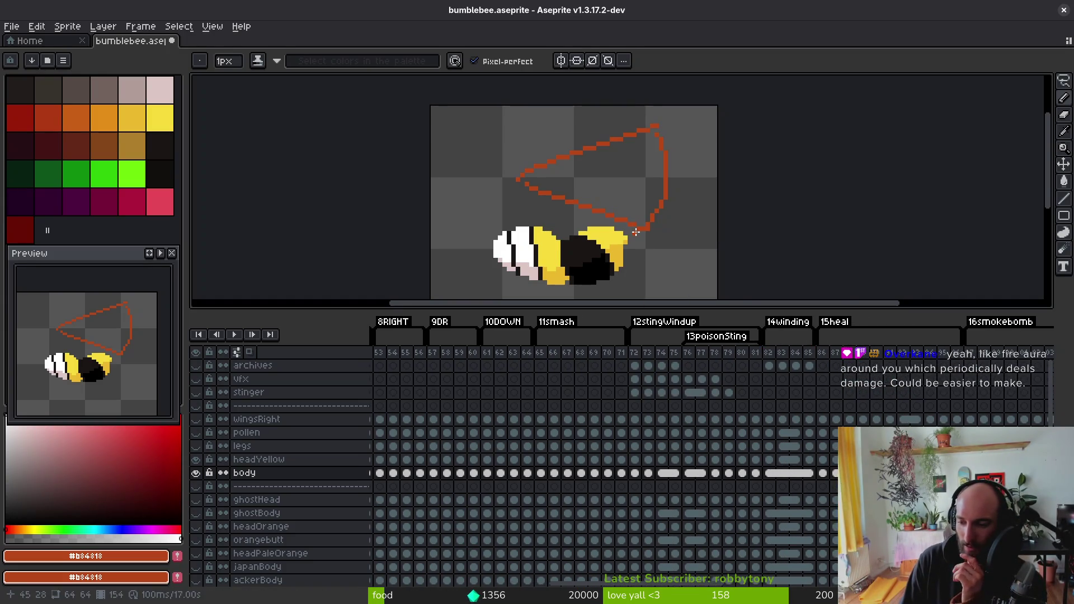
{"action": "mouse_move", "coordinate": [665, 242]}
{"action": "left_mouse_down"}
{"action": "mouse_move", "coordinate": [636, 253]}
{"action": "mouse_move", "coordinate": [625, 209]}
{"action": "left_mouse_up"}
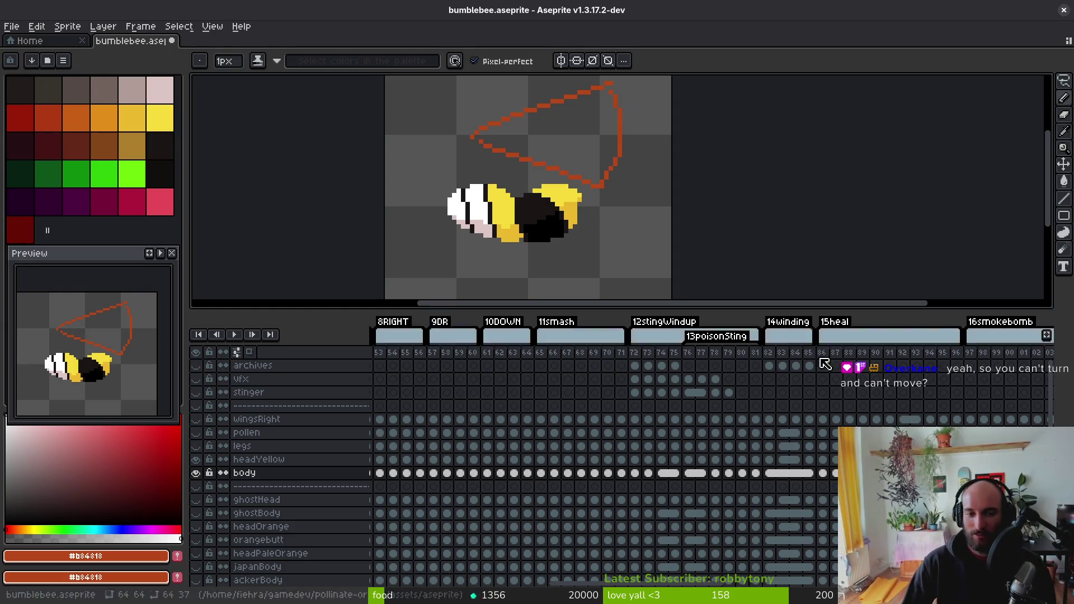
- Switch to the eyedropper tool and return to the Godot editor
{"action": "scroll", "coordinate": [552, 235], "scroll_direction": "right", "scroll_amount": 2}
{"action": "scroll", "coordinate": [552, 235], "scroll_direction": "up", "scroll_amount": 1}
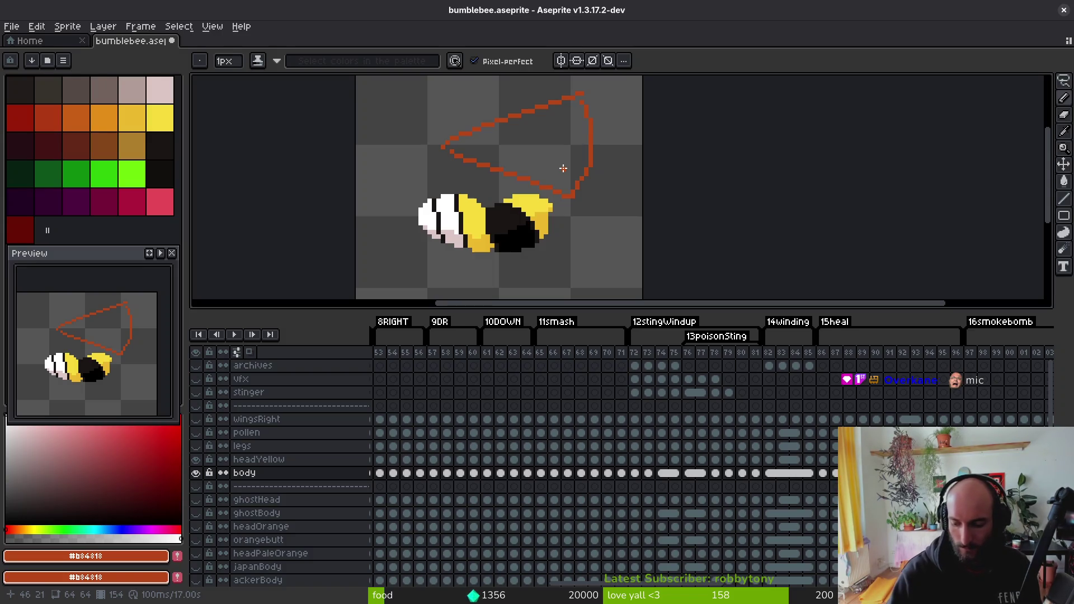
{"action": "key", "text": "i"}
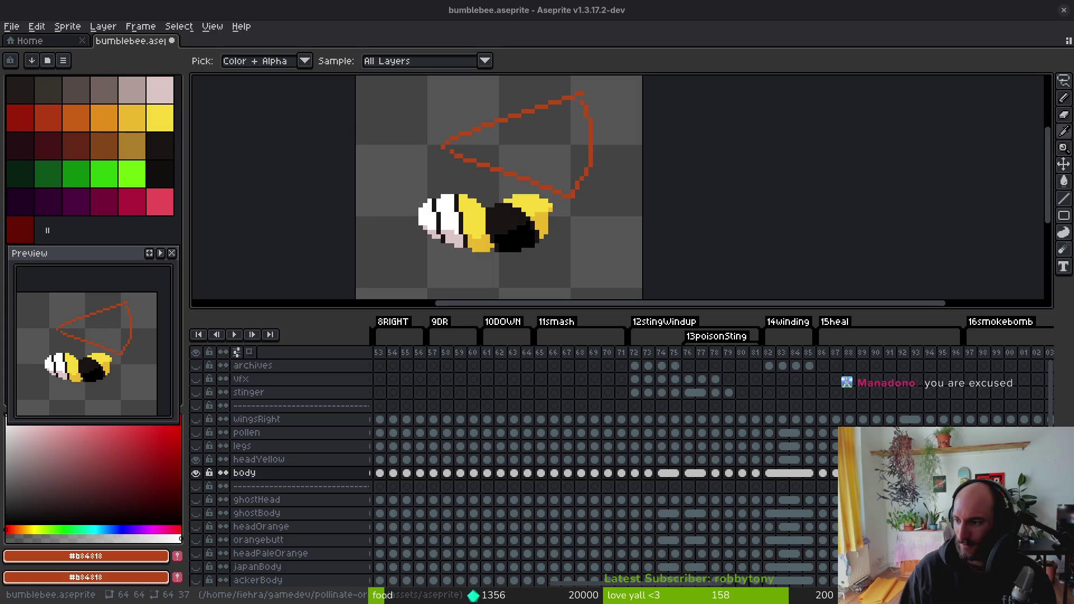
{"action": "key", "text": "alt+Tab"}
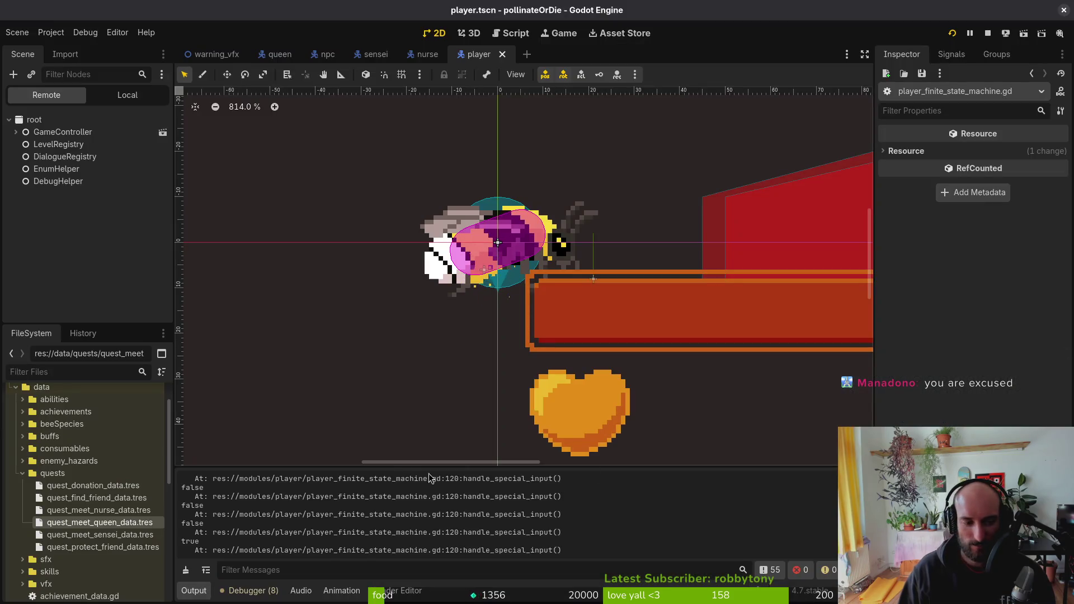
- Open firebreath.gd with Telescope find_files and save it with :write
{"action": "key", "text": "alt+Tab"}
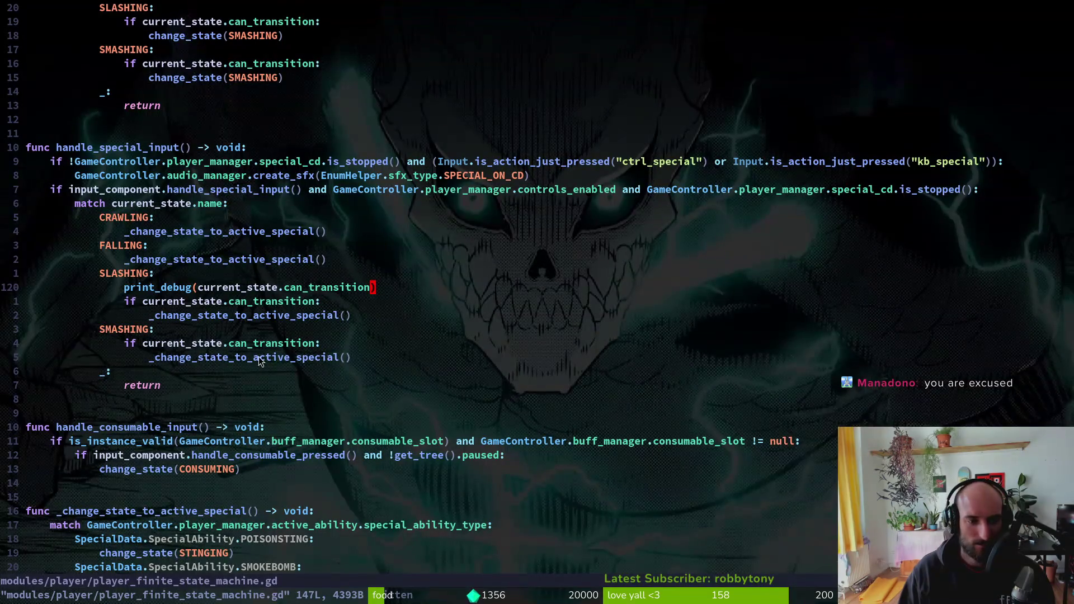
{"action": "key", "text": "j"}
{"action": "key", "text": "space"}
{"action": "key", "text": "f"}
{"action": "key", "text": "f"}
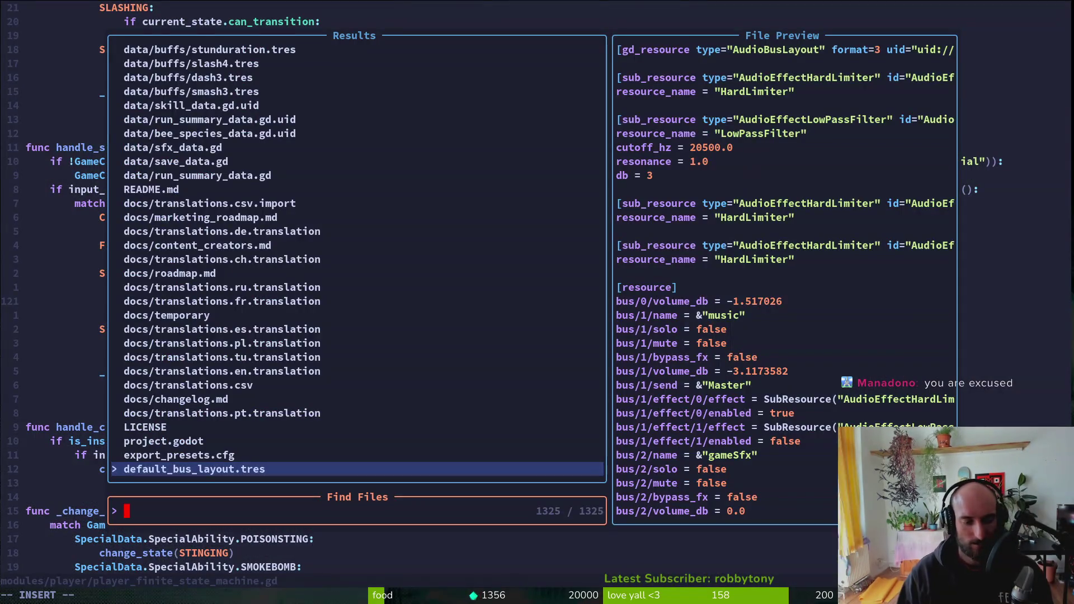
{"action": "type", "text": "firebrea"}
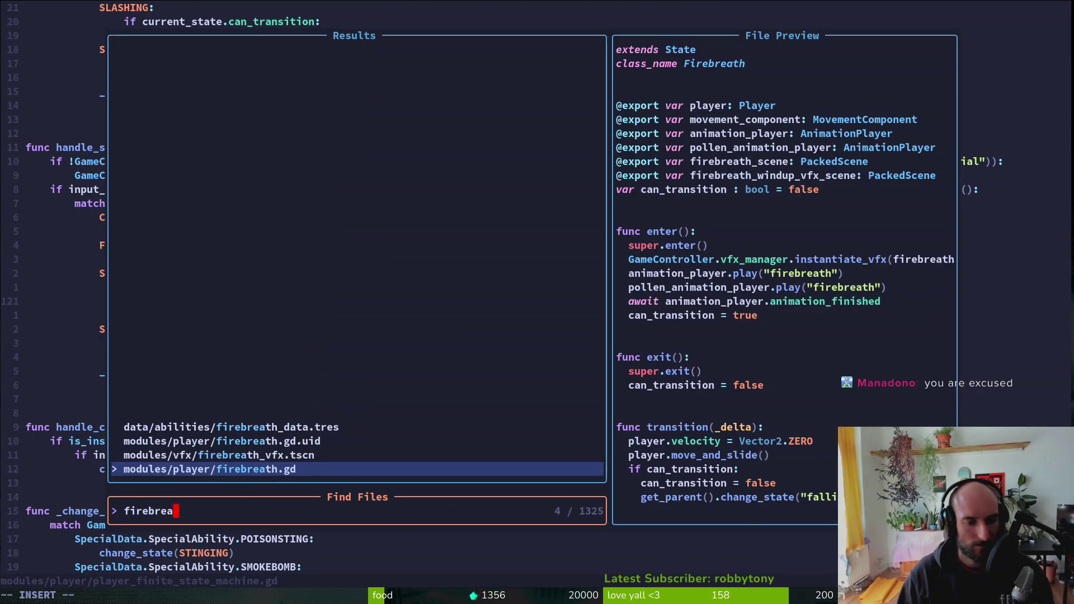
{"action": "key", "text": "Return"}
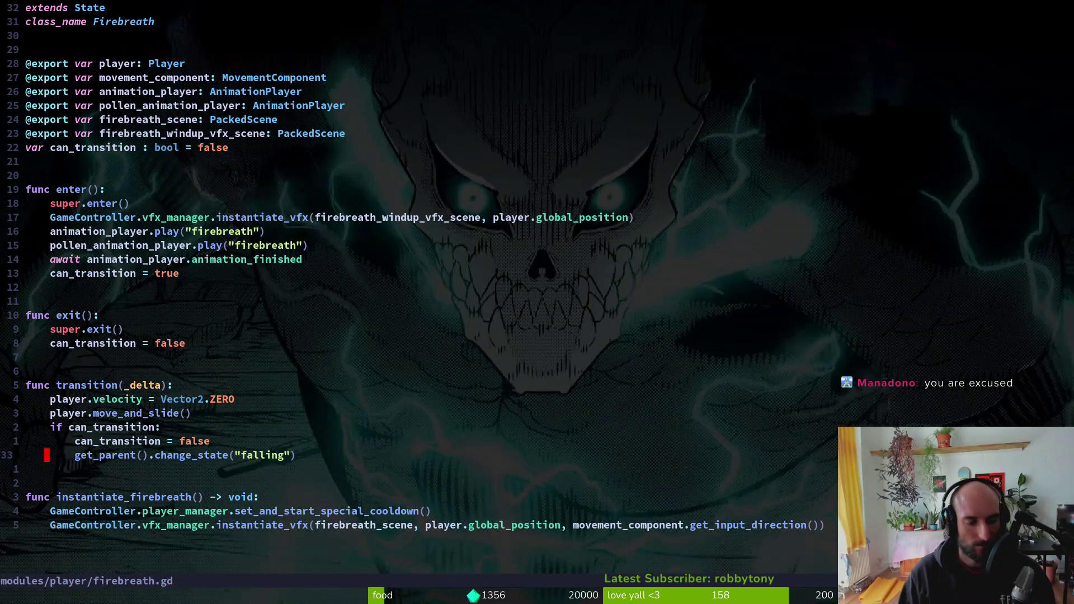
{"action": "key", "text": "o"}
{"action": "key", "text": "Escape"}
{"action": "type", "text": "u:write"}
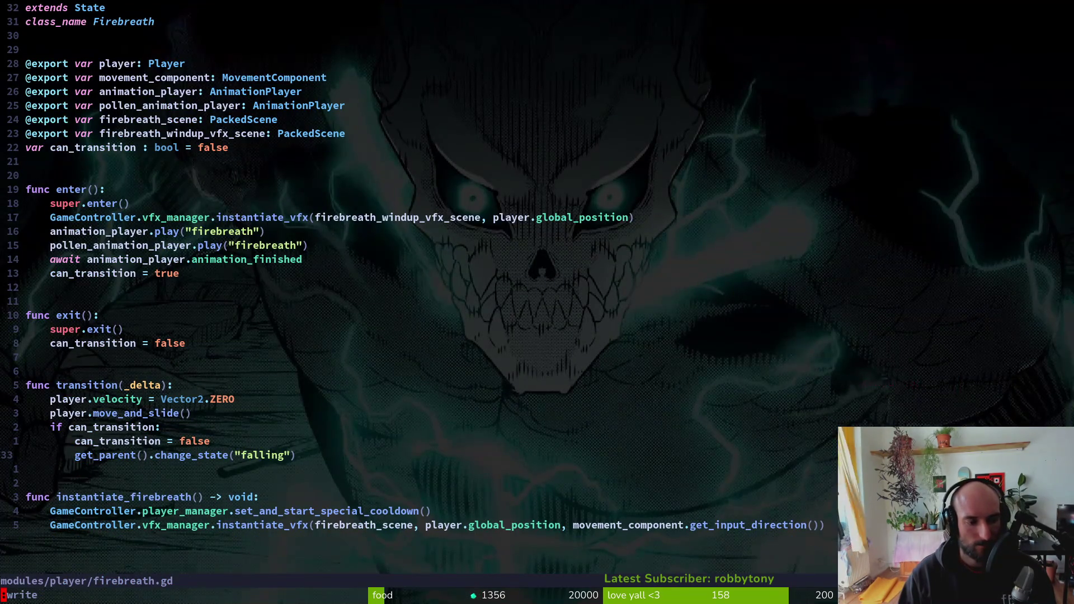
- Search for stinging and open stinging.gd in a vertical split beside firebreath.gd
{"action": "key", "text": "space"}
{"action": "key", "text": "f"}
{"action": "key", "text": "f"}
{"action": "type", "text": "poisonst"}
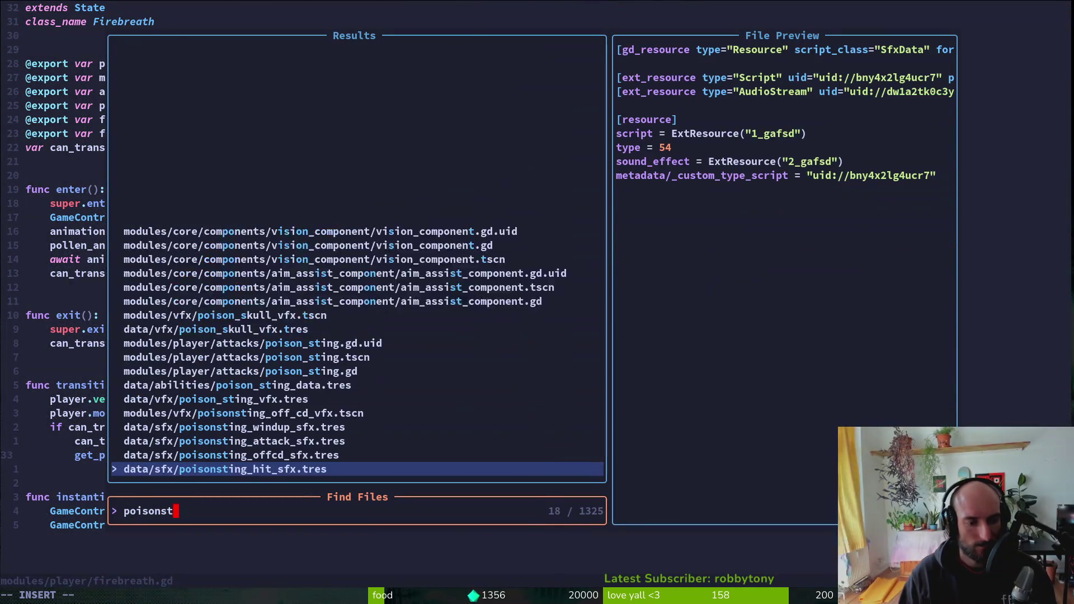
{"action": "type", "text": "in"}
{"action": "key", "text": "BackSpace"}
{"action": "key", "text": "BackSpace"}
{"action": "key", "text": "BackSpace"}
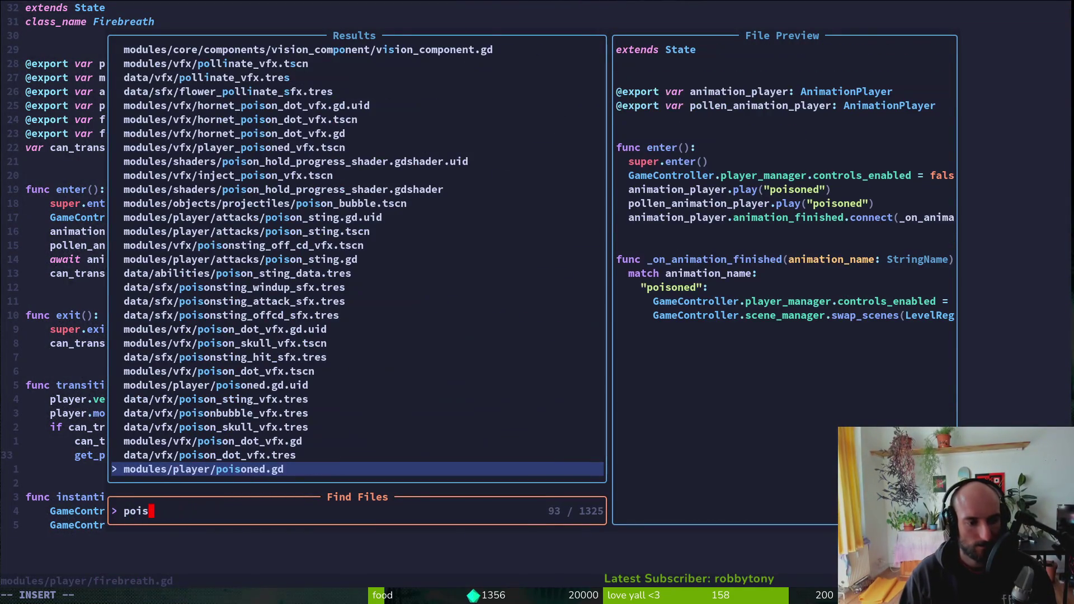
{"action": "key", "text": "BackSpace"}
{"action": "key", "text": "BackSpace"}
{"action": "key", "text": "BackSpace"}
{"action": "type", "text": "stinger"}
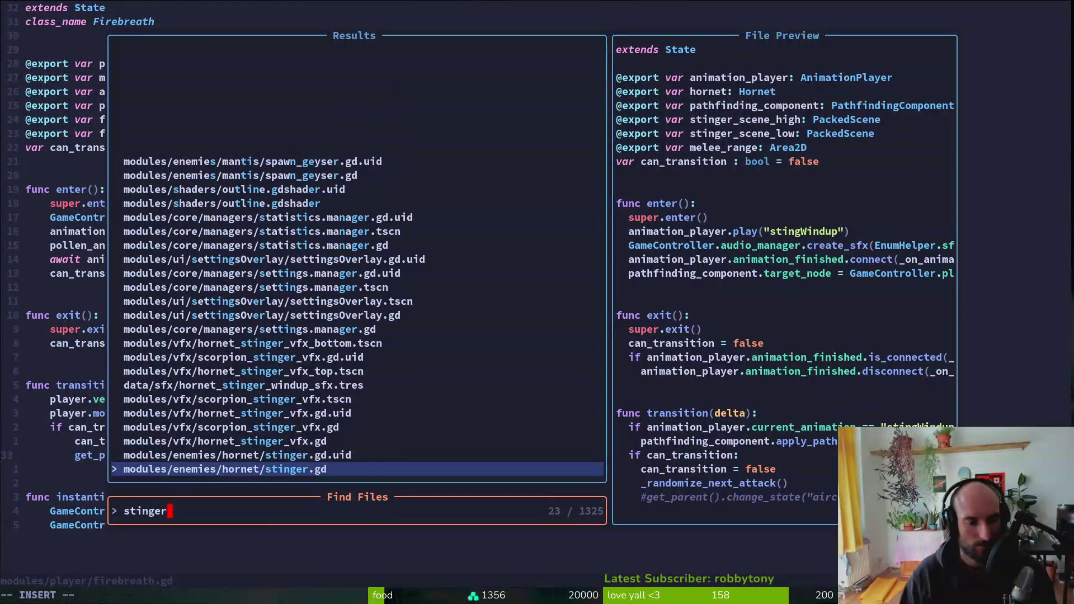
{"action": "key", "text": "BackSpace"}
{"action": "key", "text": "BackSpace"}
{"action": "type", "text": "ing"}
{"action": "key", "text": "ctrl+v"}
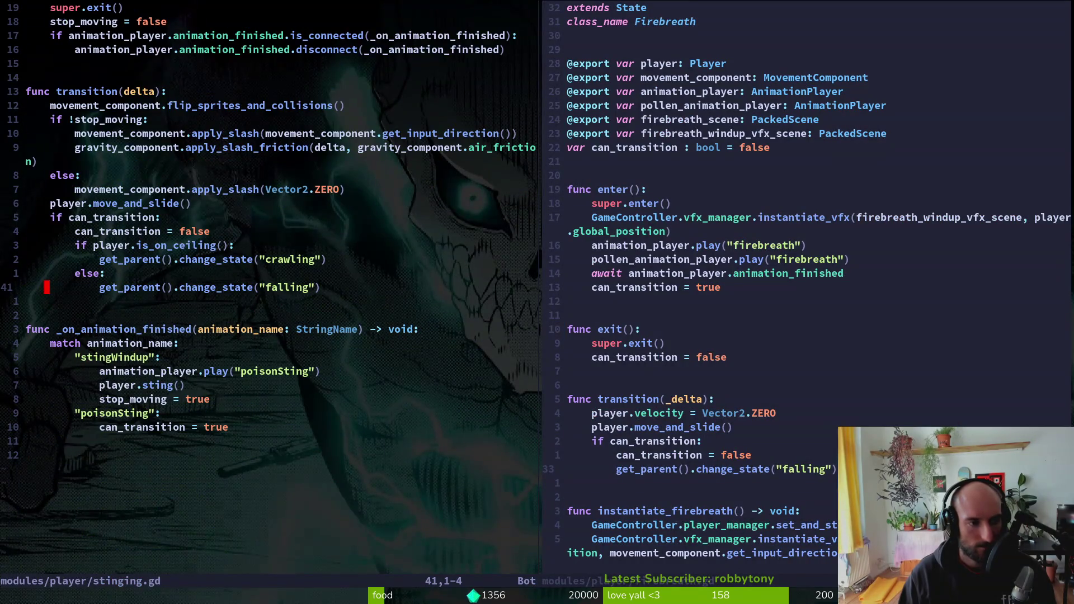
- Open player.gd and copy the poison sting instantiation line
{"action": "key", "text": "ctrl+u"}
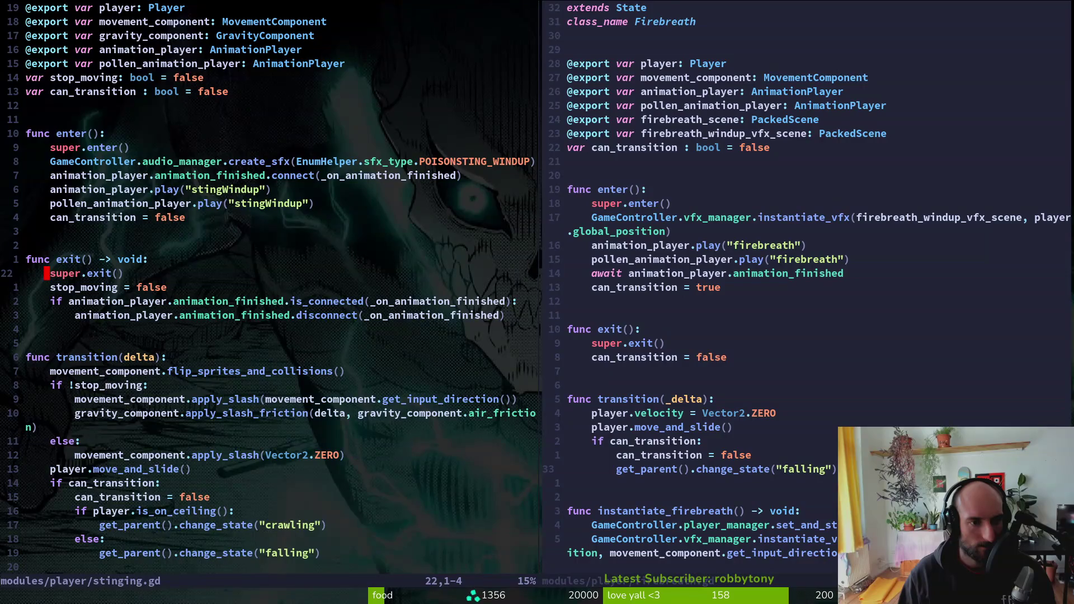
{"action": "key", "text": "space"}
{"action": "type", "text": "sfplayer"}
{"action": "key", "text": "Return"}
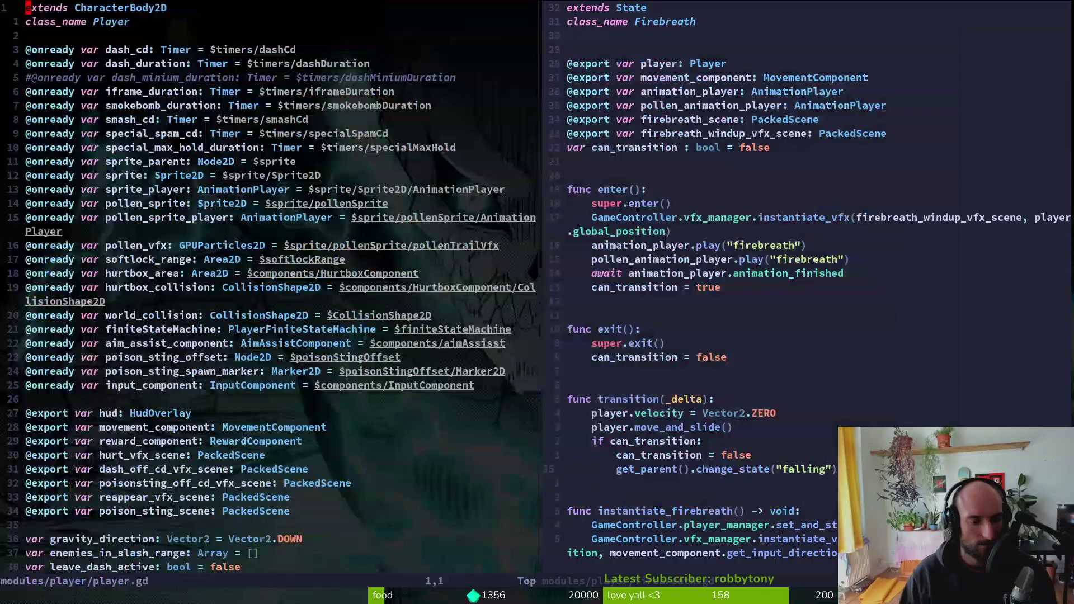
{"action": "key", "text": "k"}
{"action": "key", "text": "k"}
{"action": "key", "text": "k"}
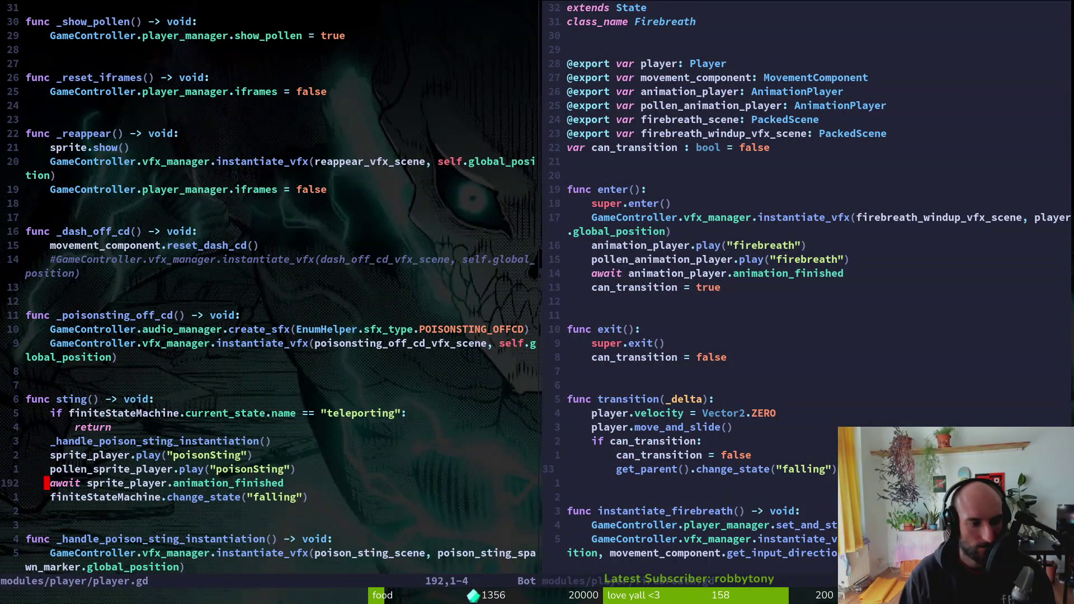
{"action": "key", "text": "y"}
{"action": "key", "text": "y"}
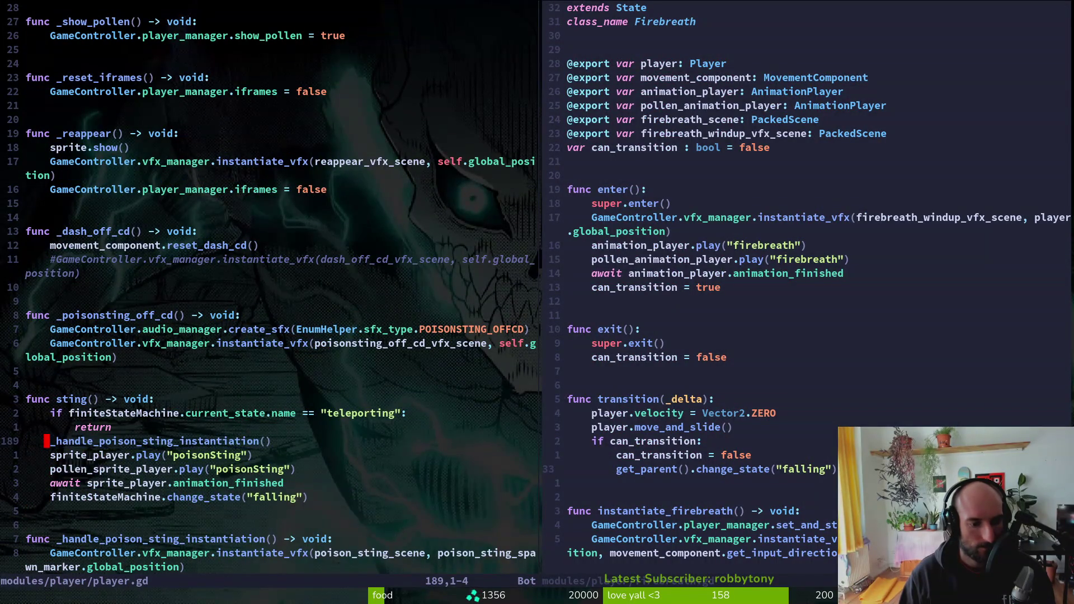
{"action": "key", "text": "j"}
{"action": "key", "text": "j"}
{"action": "key", "text": "j"}
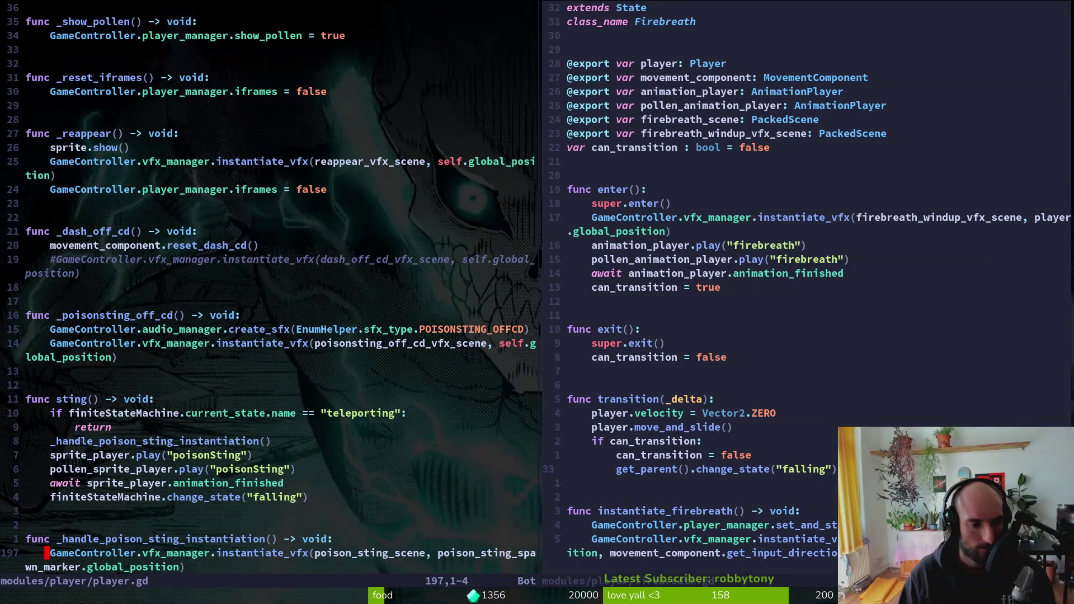
- Open poison_sting.gd in the left pane and close the firebreath split with :q
{"action": "key", "text": "space"}
{"action": "key", "text": "f"}
{"action": "key", "text": "f"}
{"action": "type", "text": "poisting"}
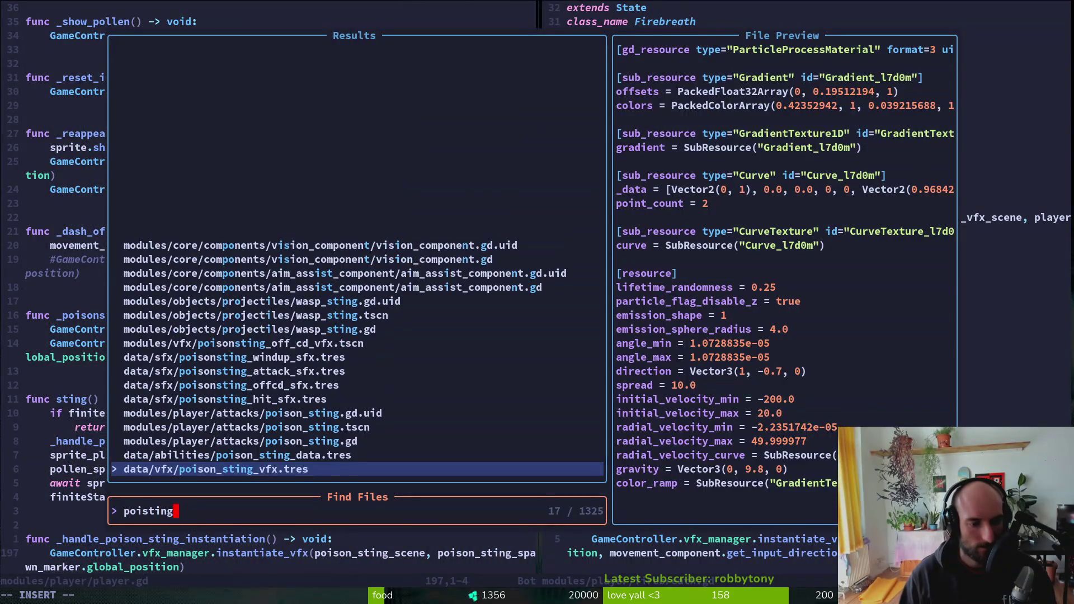
{"action": "key", "text": "Return"}
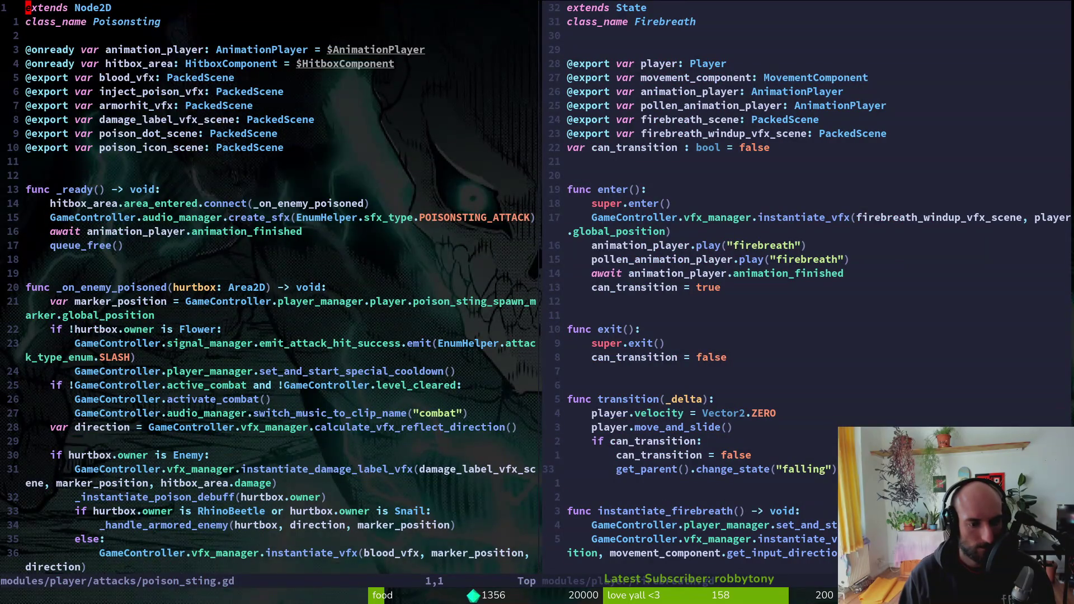
{"action": "key", "text": "ctrl+w"}
{"action": "type", "text": "l:q"}
{"action": "key", "text": "Return"}
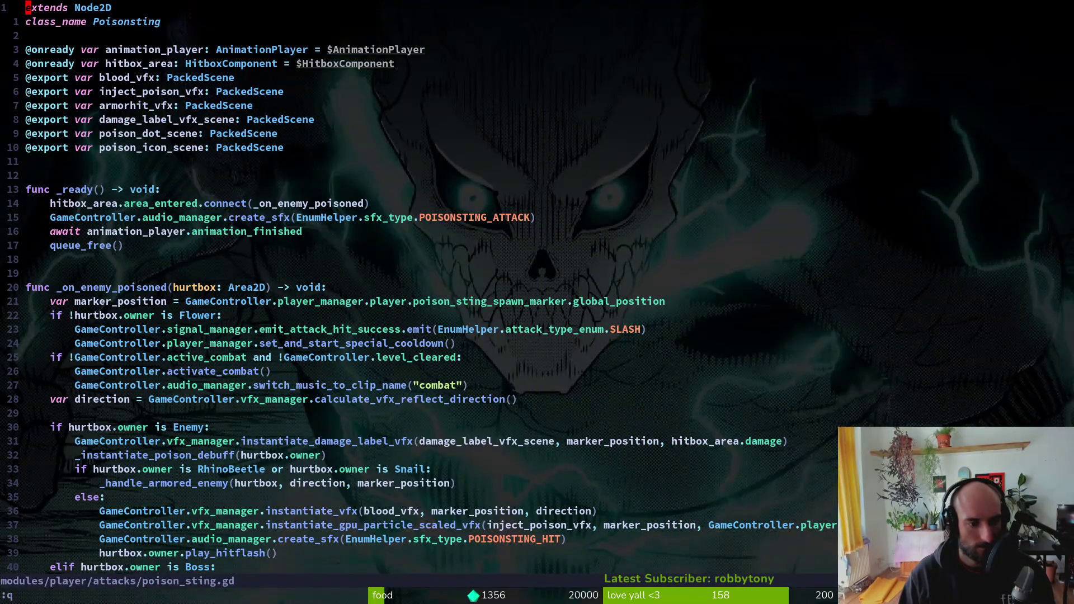
- Scroll down poison_sting.gd to the armored-enemy handler, then quit Neovim
{"action": "key", "text": "j"}
{"action": "key", "text": "j"}
{"action": "key", "text": "j"}
{"action": "key", "text": "j"}
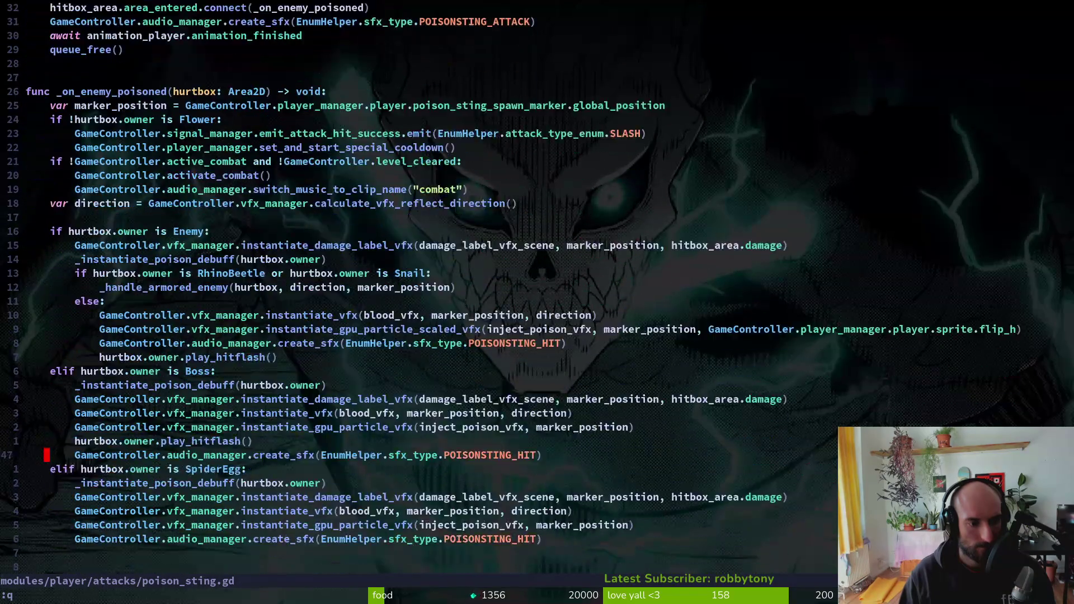
{"action": "key", "text": "j"}
{"action": "key", "text": "j"}
{"action": "key", "text": "j"}
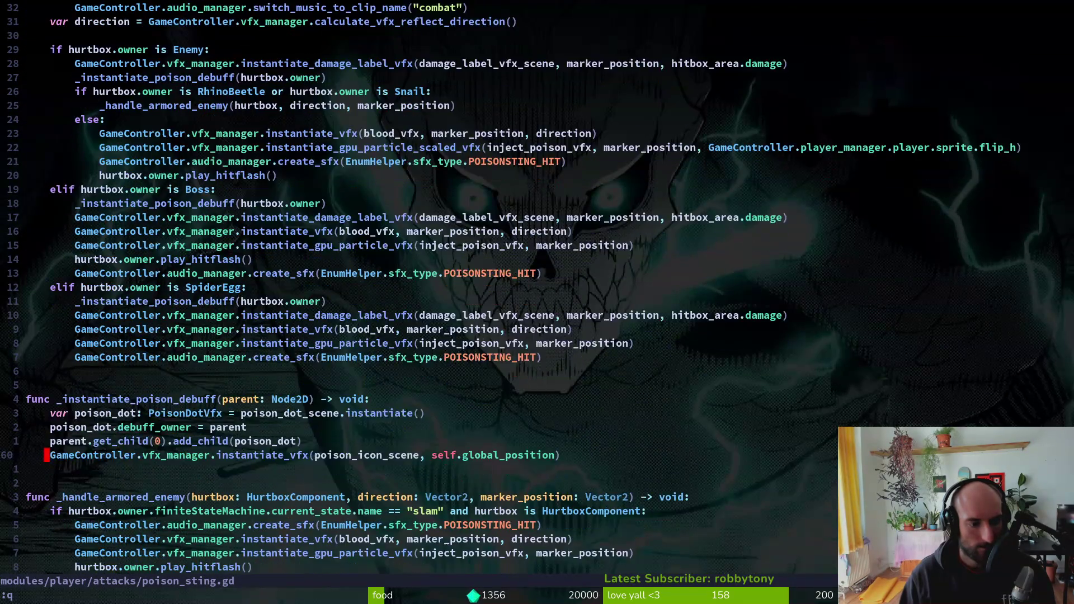
{"action": "key", "text": "j"}
{"action": "key", "text": "j"}
{"action": "key", "text": "j"}
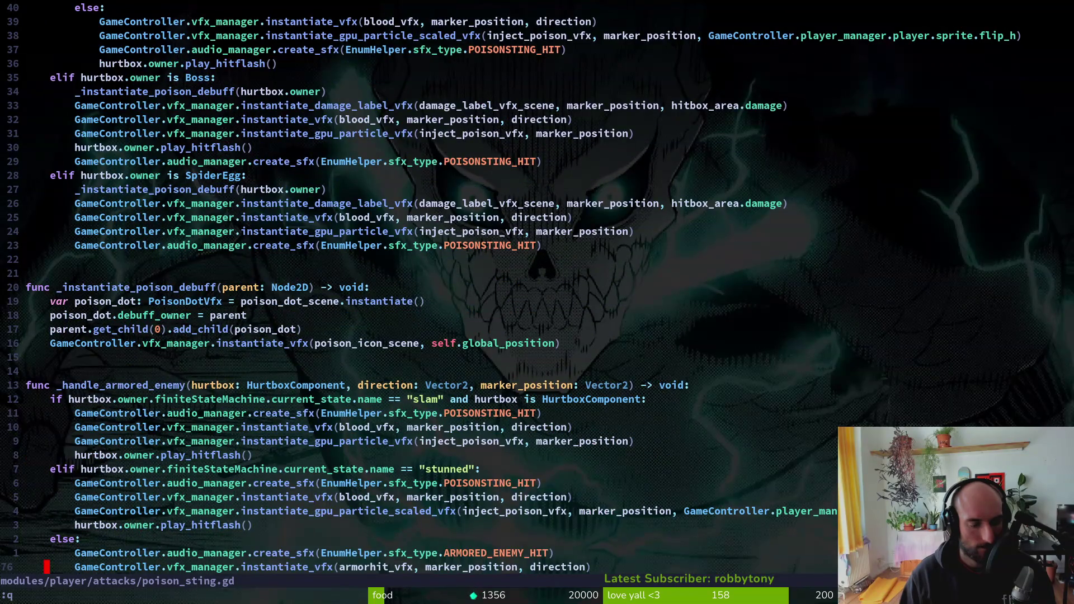
{"action": "key", "text": "Return"}
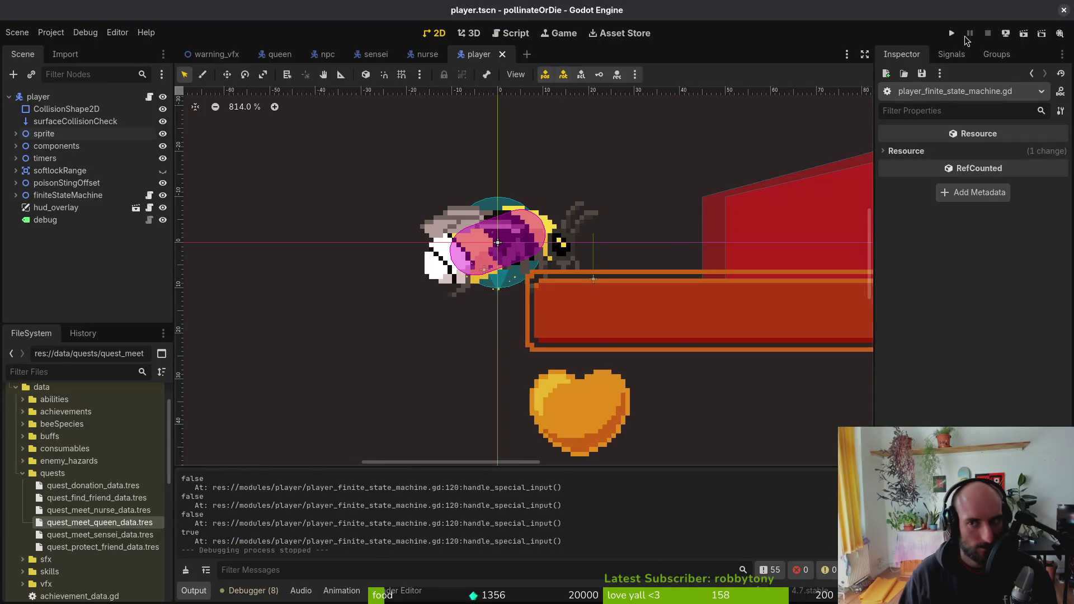
- Launch the game, continue the saved game, and open then close the pause menu's debugging panel
{"action": "left_click", "coordinate": [951, 34]}
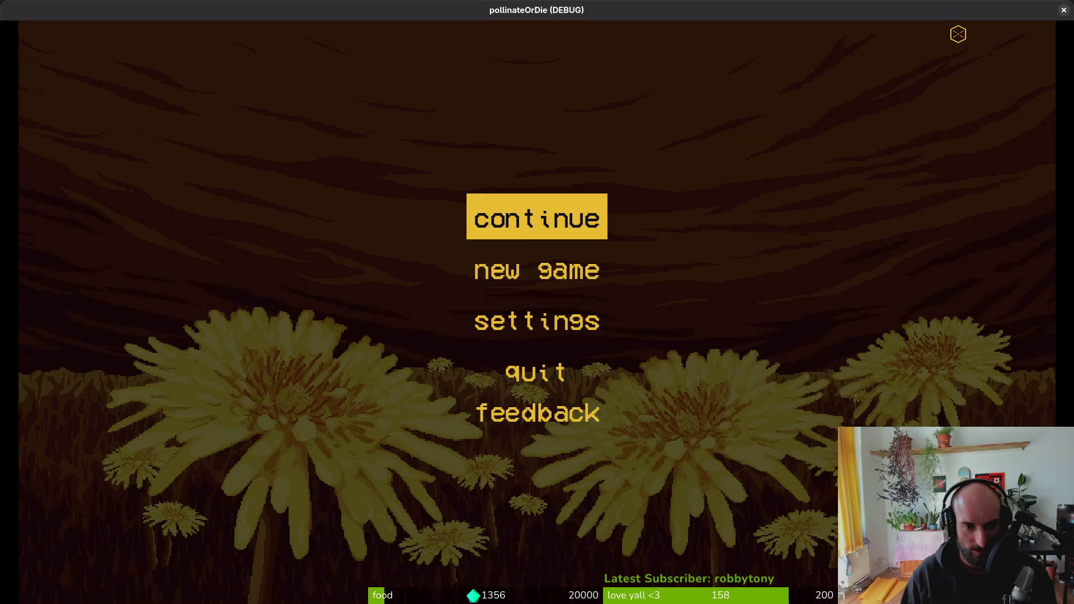
{"action": "key", "text": "Return"}
{"action": "key", "text": "Escape"}
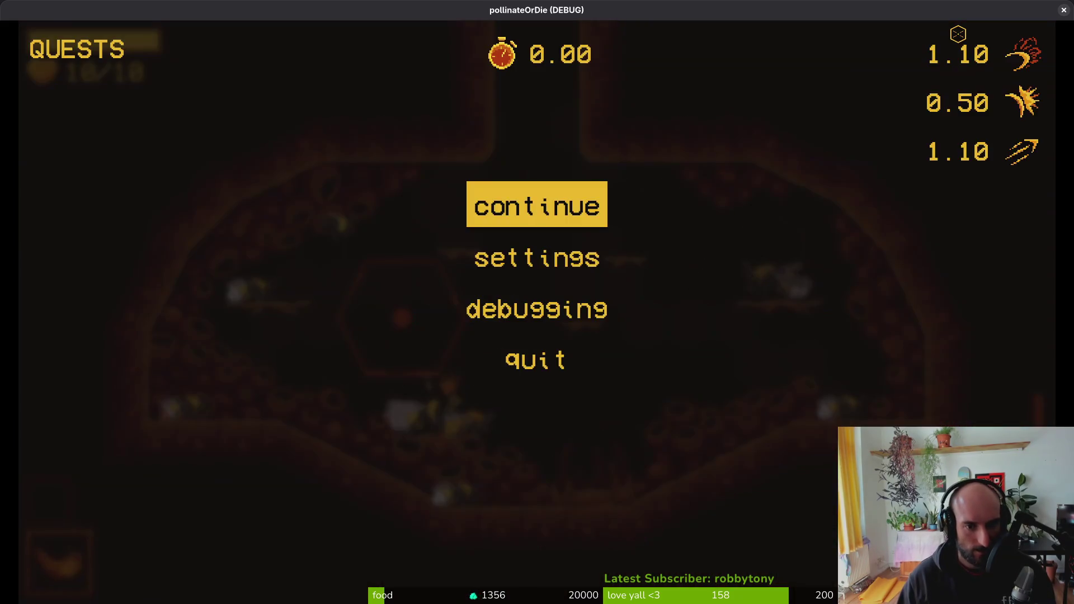
{"action": "key", "text": "Down"}
{"action": "key", "text": "Down"}
{"action": "key", "text": "Return"}
{"action": "key", "text": "Down"}
{"action": "key", "text": "Down"}
{"action": "key", "text": "Down"}
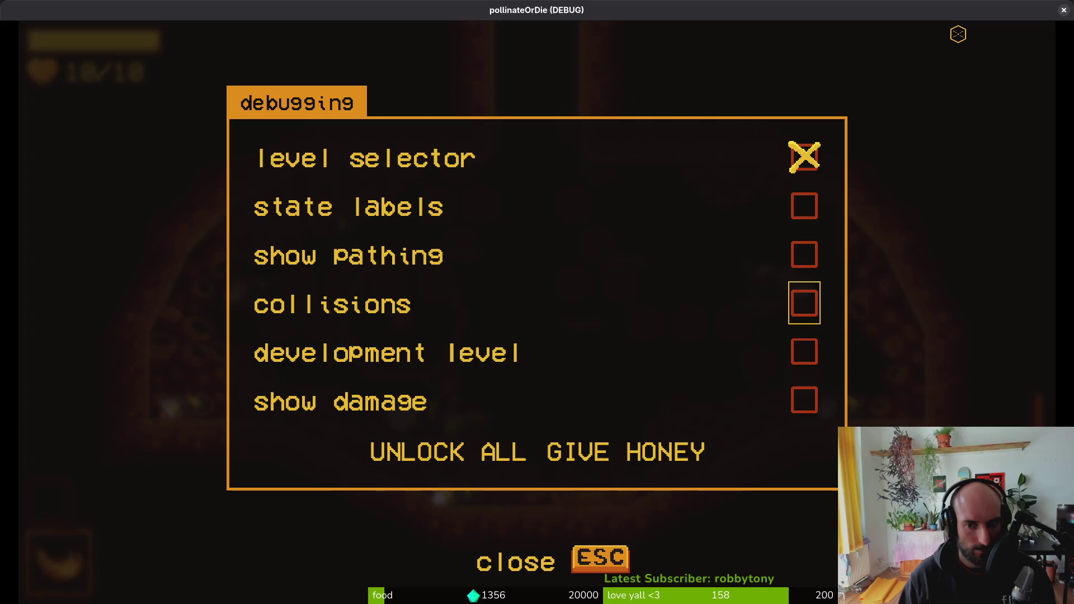
{"action": "key", "text": "Return"}
{"action": "key", "text": "Escape"}
- In the inventory's abilities tab, switch between rejuvenate and poison sting, then resume play
{"action": "key", "text": "Tab"}
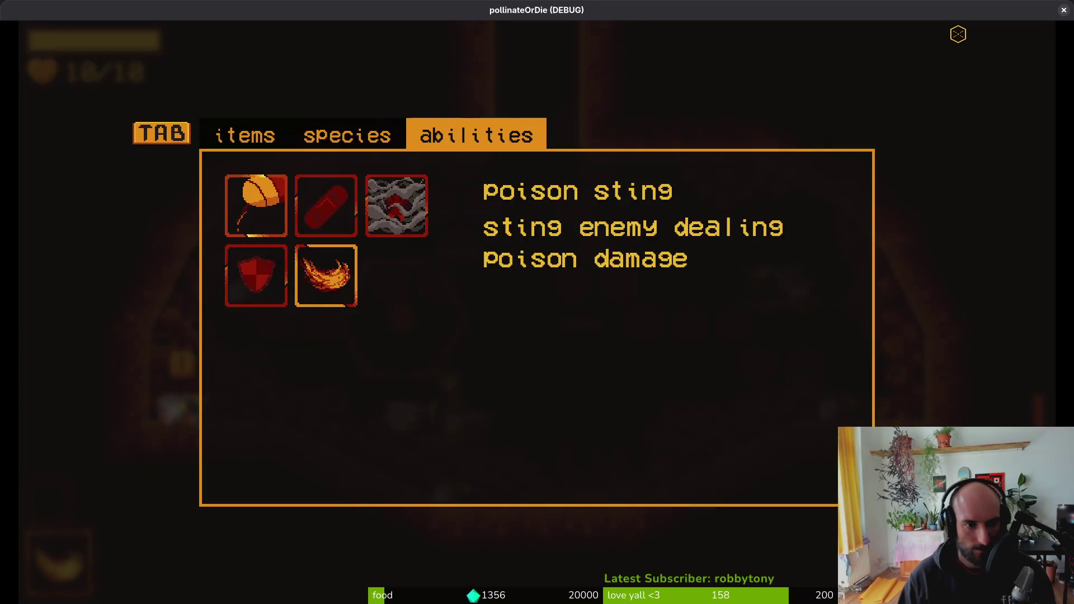
{"action": "key", "text": "Left"}
{"action": "key", "text": "Right"}
{"action": "key", "text": "Left"}
{"action": "key", "text": "Tab"}
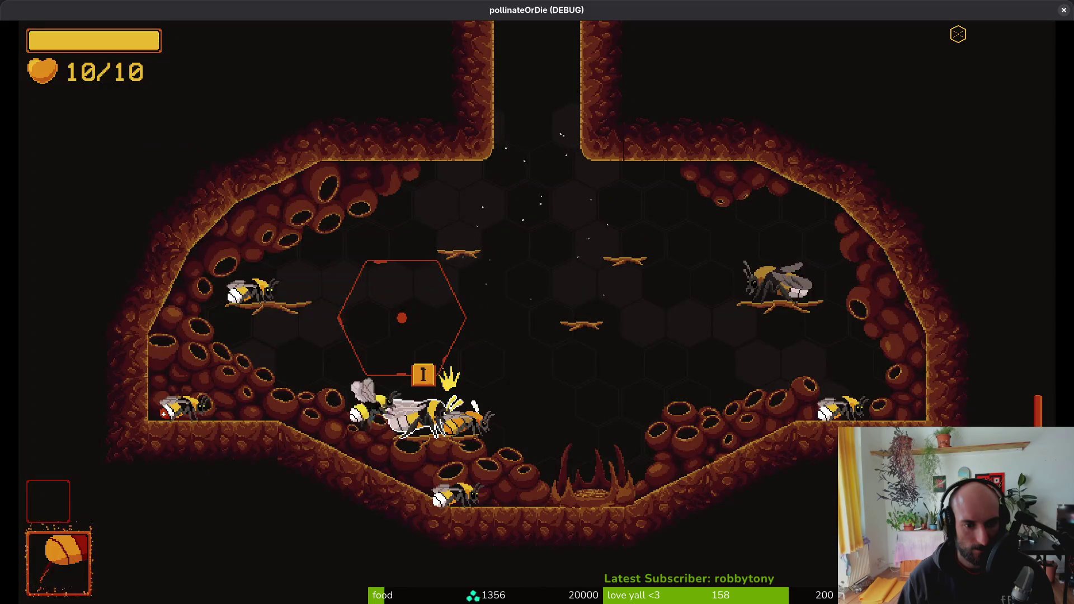
- Fly the bee around the hive, trigger its special ability, and close the game
{"action": "key", "text": "Right"}
{"action": "key", "text": "Left"}
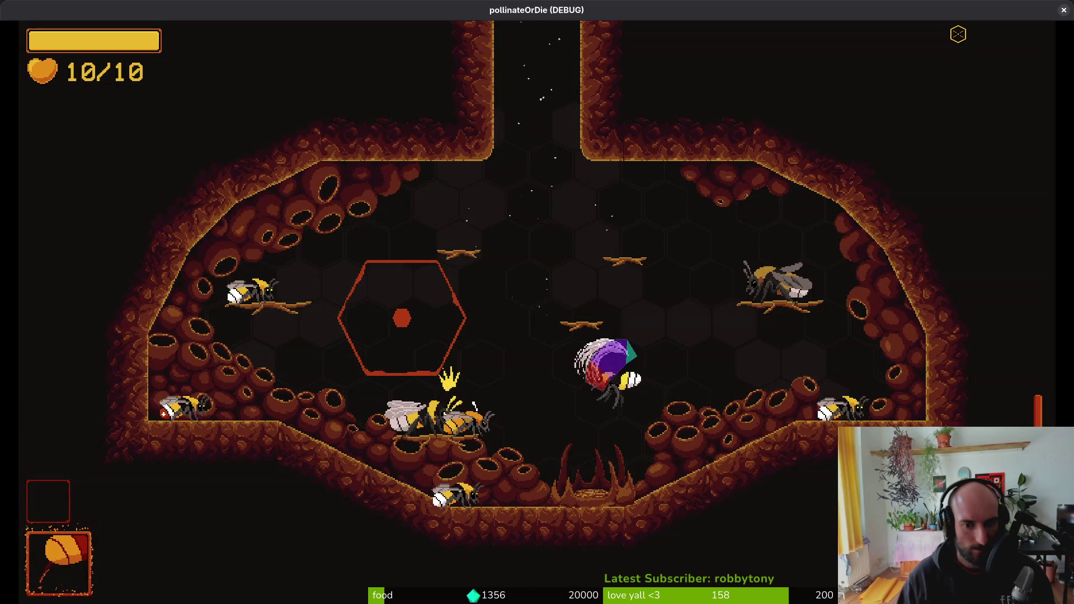
{"action": "key", "text": "Left"}
{"action": "key", "text": "Right"}
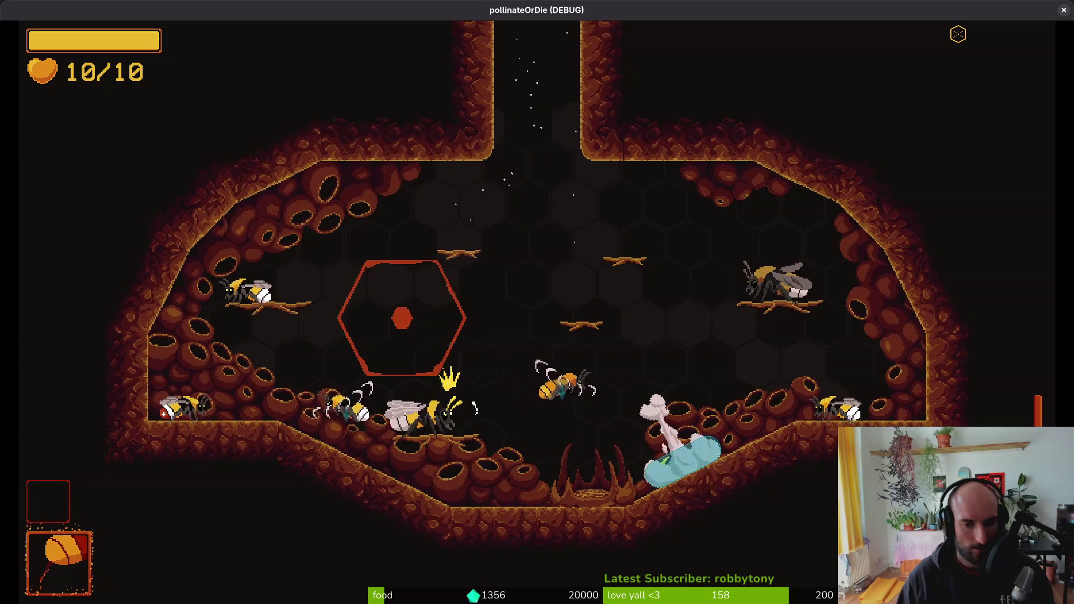
{"action": "key", "text": "Escape"}
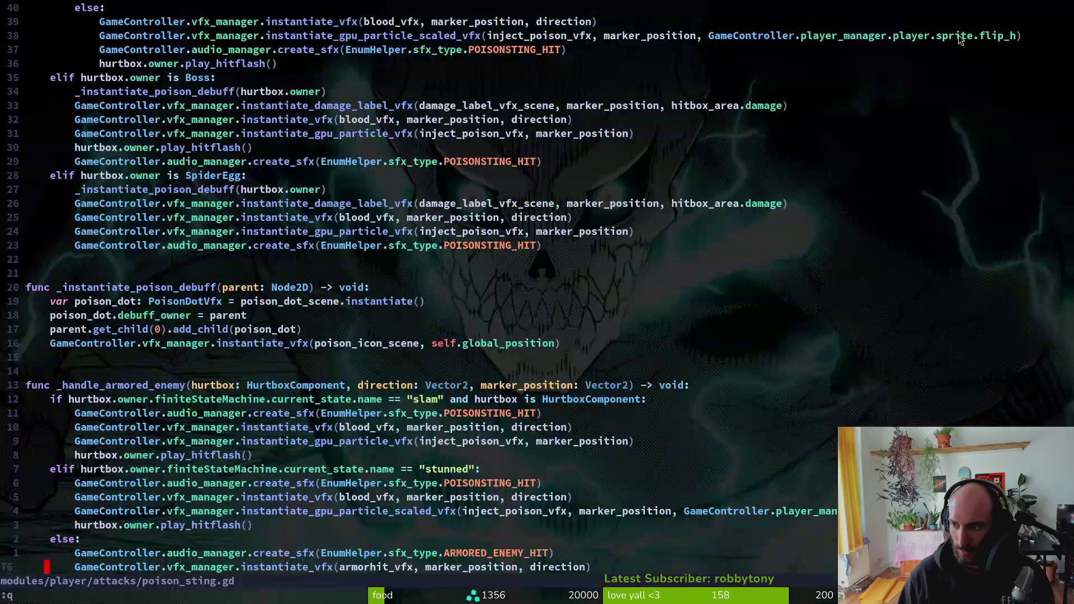
- Jump back to player.gd and inspect the poison sting instantiate_vfx arguments
{"action": "key", "text": "k"}
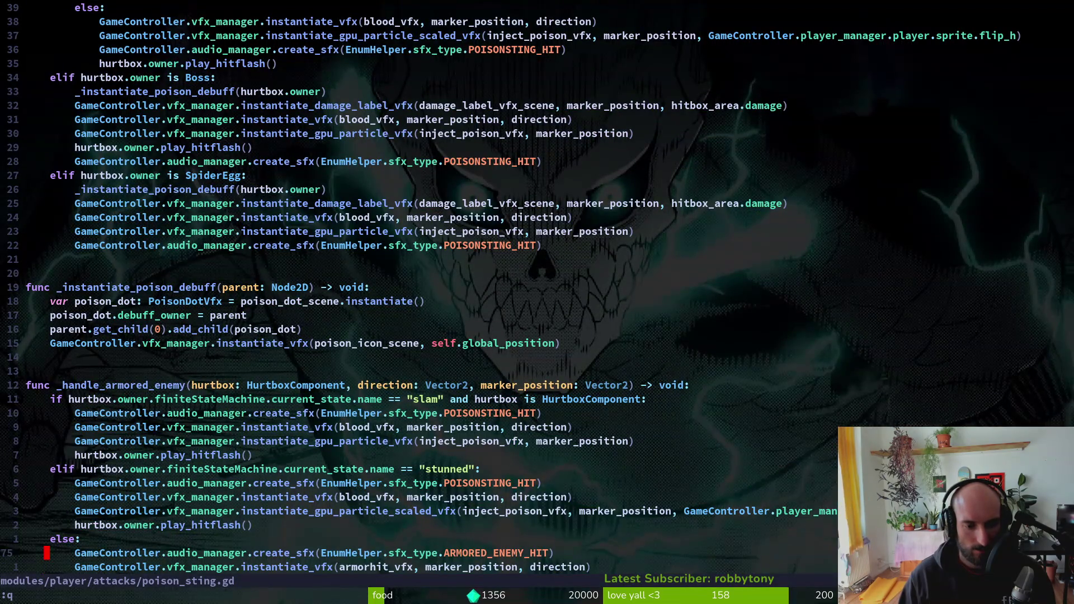
{"action": "key", "text": "k"}
{"action": "key", "text": "k"}
{"action": "key", "text": "ctrl+o"}
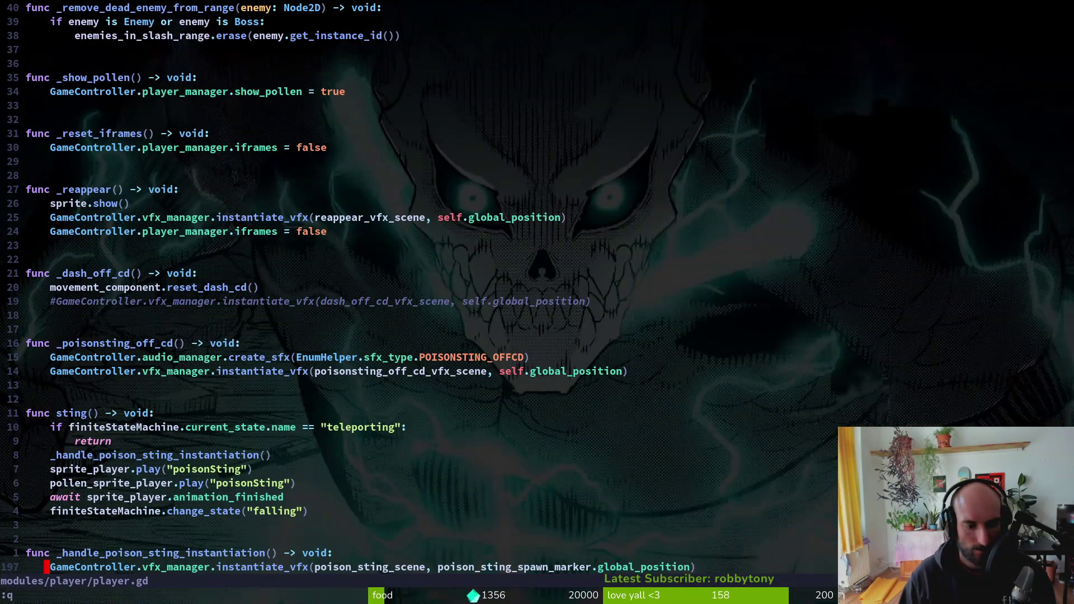
{"action": "key", "text": "w"}
{"action": "key", "text": "w"}
{"action": "key", "text": "w"}
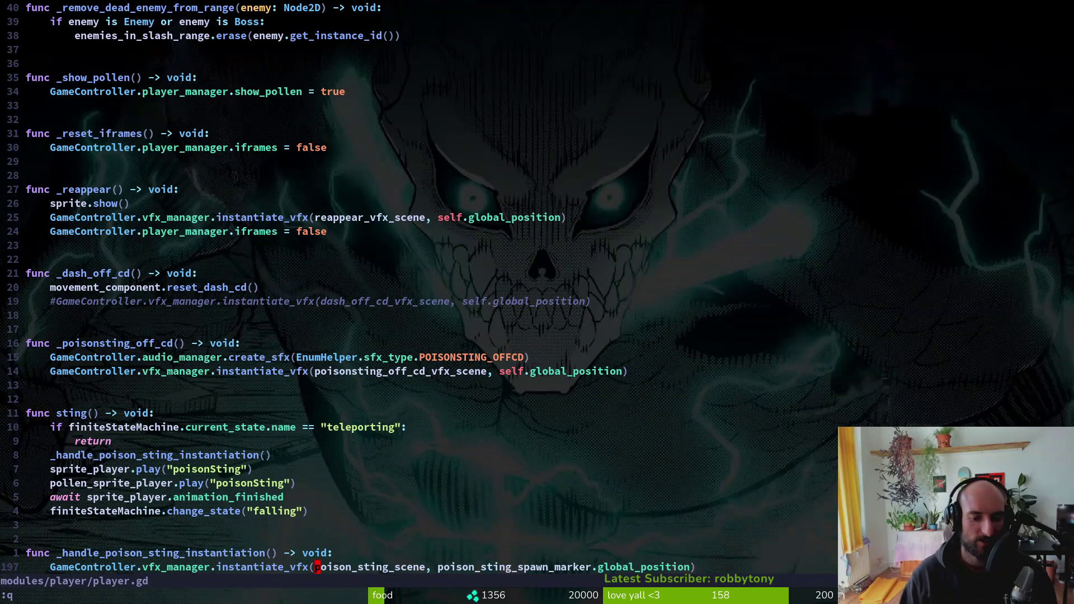
{"action": "key", "text": "w"}
{"action": "key", "text": "w"}
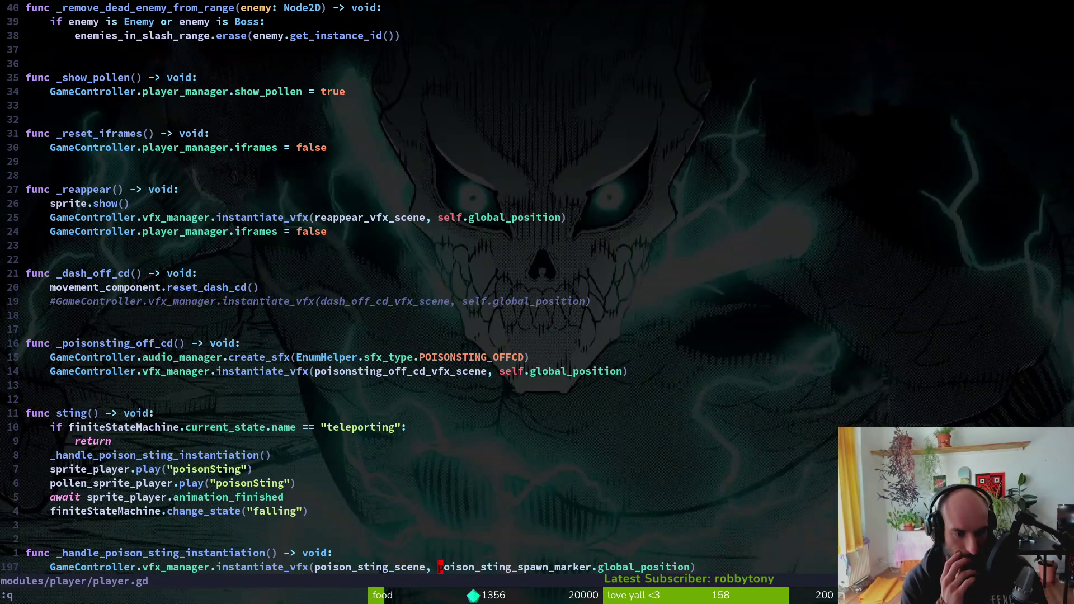
- Open firebreath.gd with the file finder ('fireb') and go to its instantiate_vfx line
{"action": "key", "text": "space"}
{"action": "key", "text": "f"}
{"action": "key", "text": "f"}
{"action": "type", "text": "fireb"}
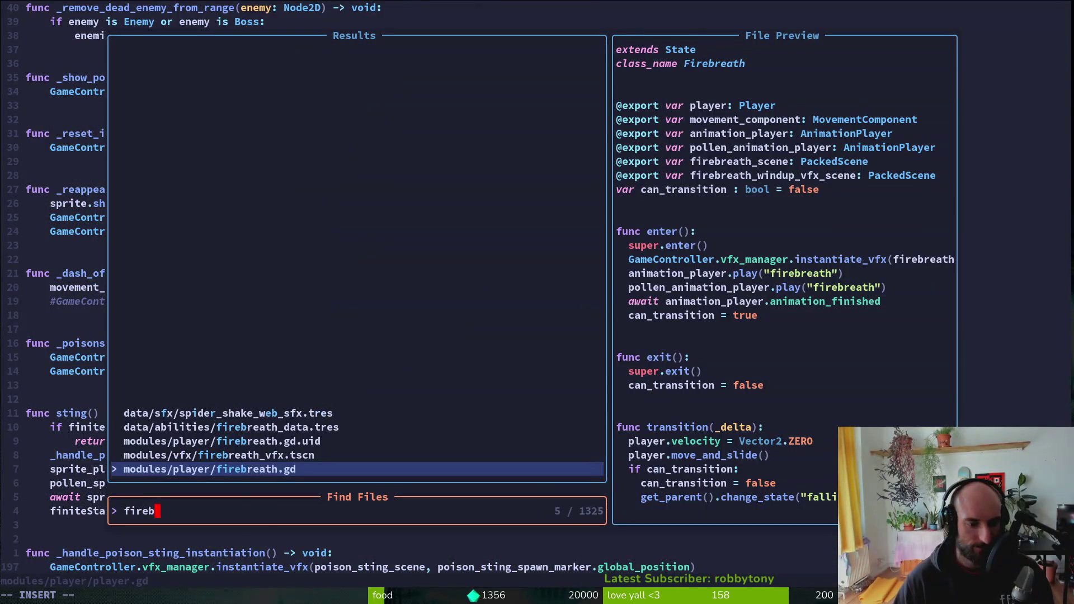
{"action": "key", "text": "Return"}
{"action": "key", "text": "j"}
{"action": "key", "text": "j"}
{"action": "key", "text": "j"}
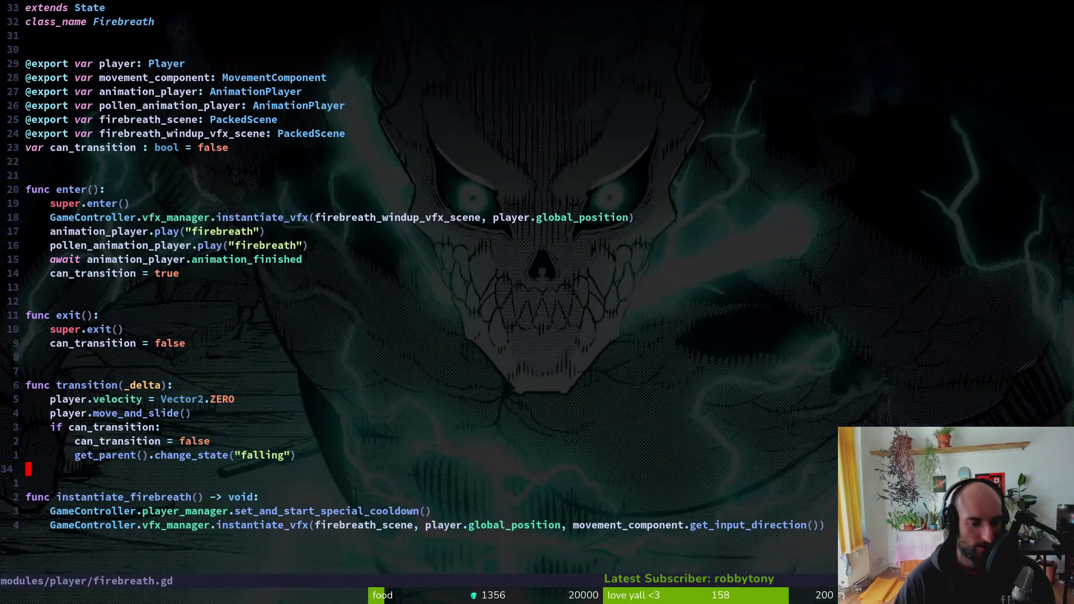
{"action": "key", "text": "j"}
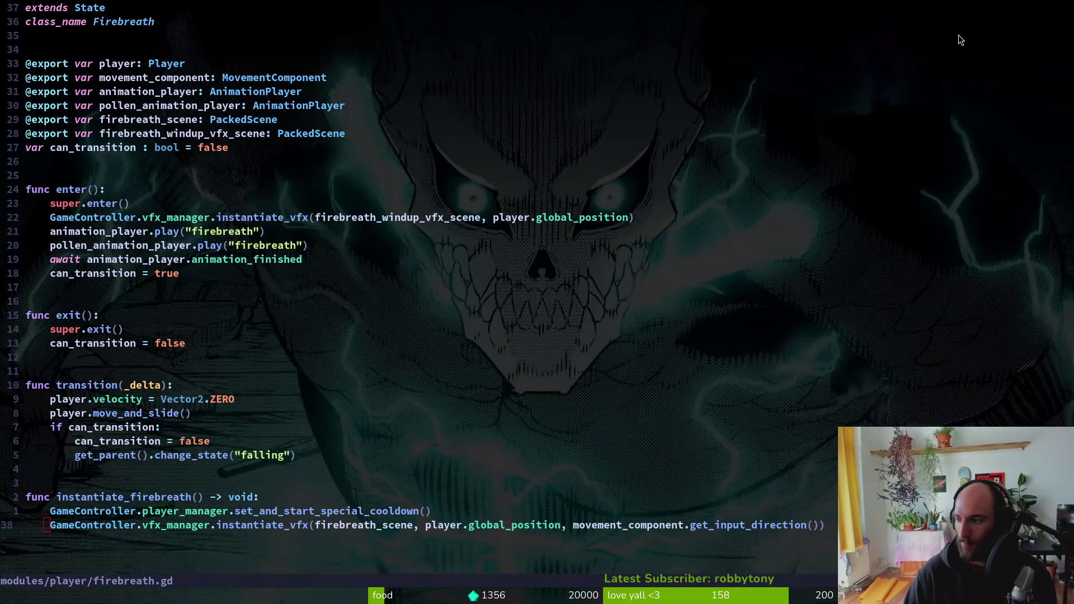
- Delete the get_input_direction() argument from the firebreath vfx call and save with :w
{"action": "left_click", "coordinate": [759, 531]}
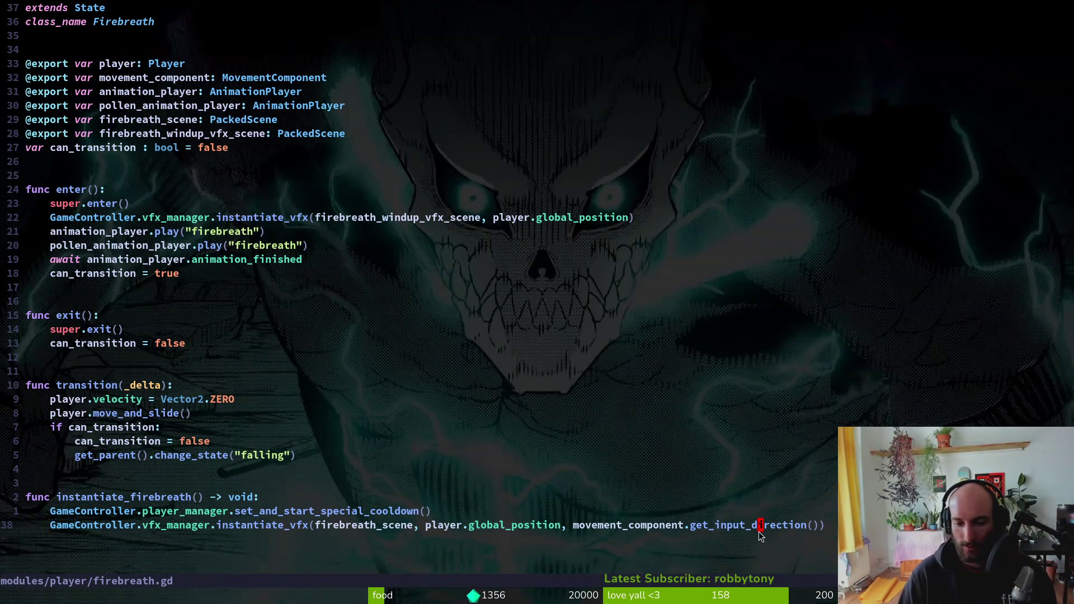
{"action": "key", "text": "c"}
{"action": "key", "text": "i"}
{"action": "key", "text": "w"}
{"action": "key", "text": "BackSpace"}
{"action": "key", "text": "BackSpace"}
{"action": "key", "text": "BackSpace"}
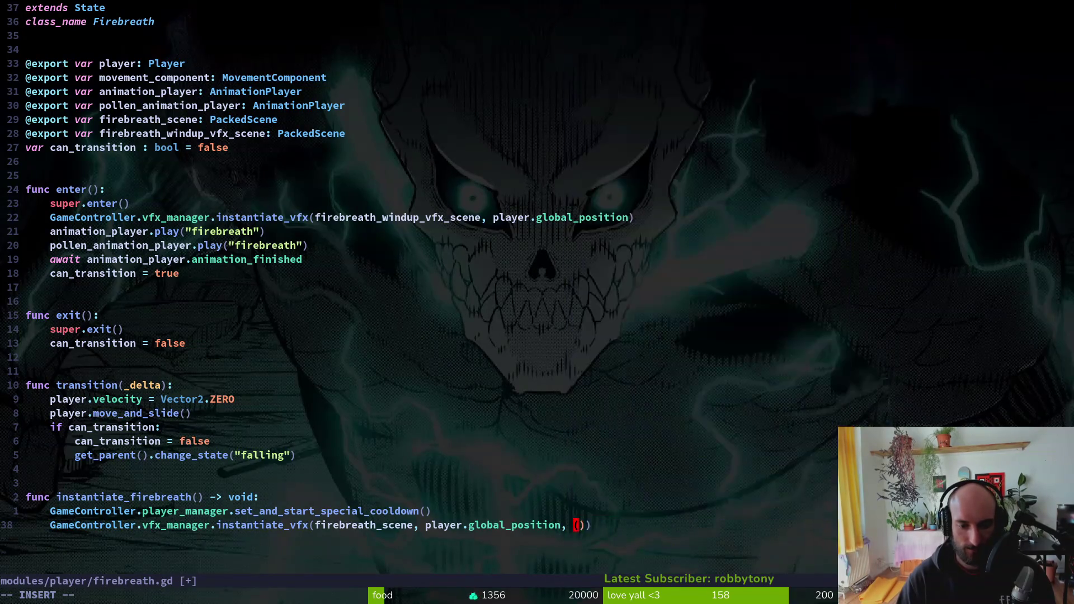
{"action": "key", "text": "Delete"}
{"action": "key", "text": "Delete"}
{"action": "key", "text": "BackSpace"}
{"action": "key", "text": "BackSpace"}
{"action": "key", "text": "Escape"}
{"action": "type", "text": ":write"}
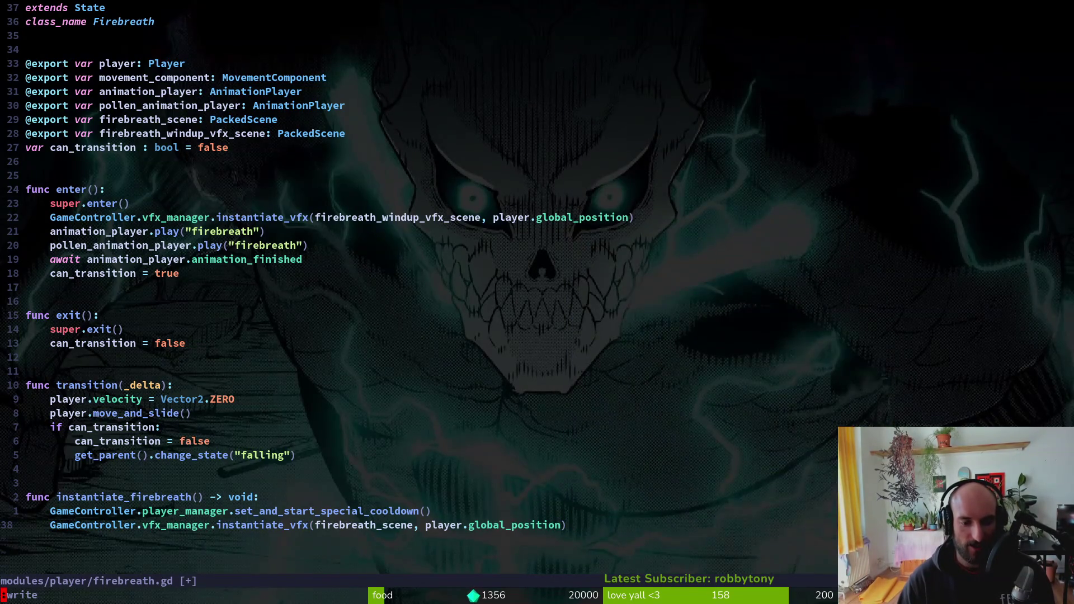
{"action": "key", "text": "Return"}
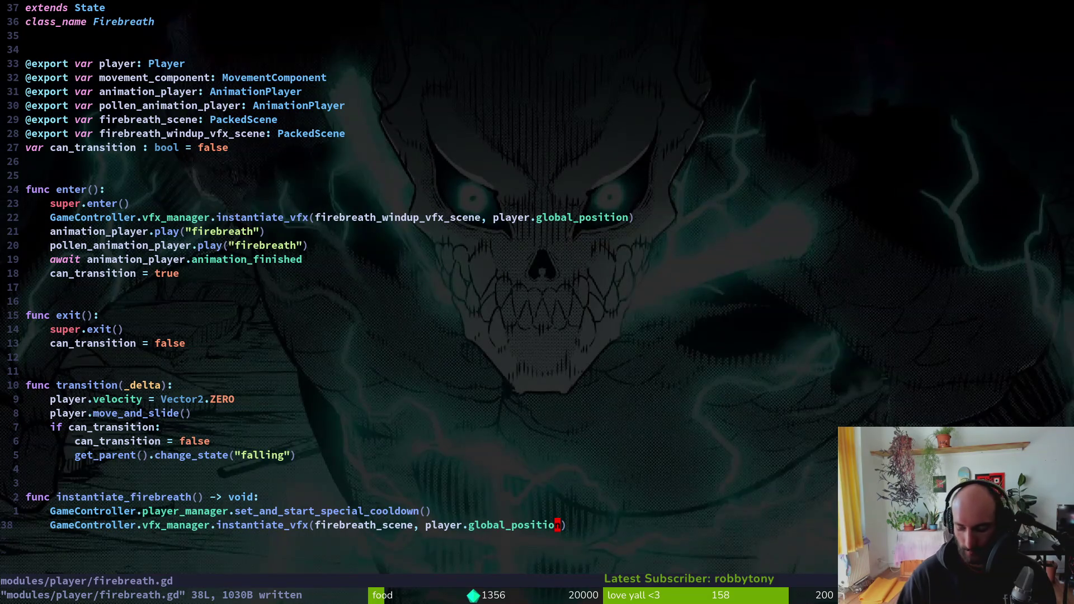
- Add an 'if player.sprite.flip_h:' condition above the firebreath vfx call
{"action": "key", "text": "k"}
{"action": "type", "text": "o"}
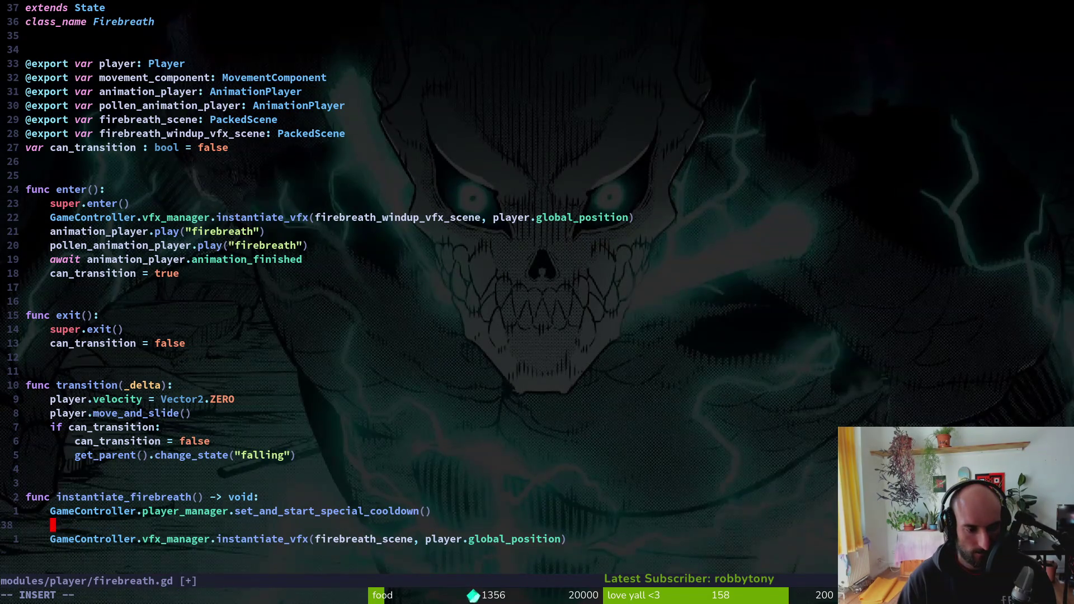
{"action": "type", "text": "if Ga"}
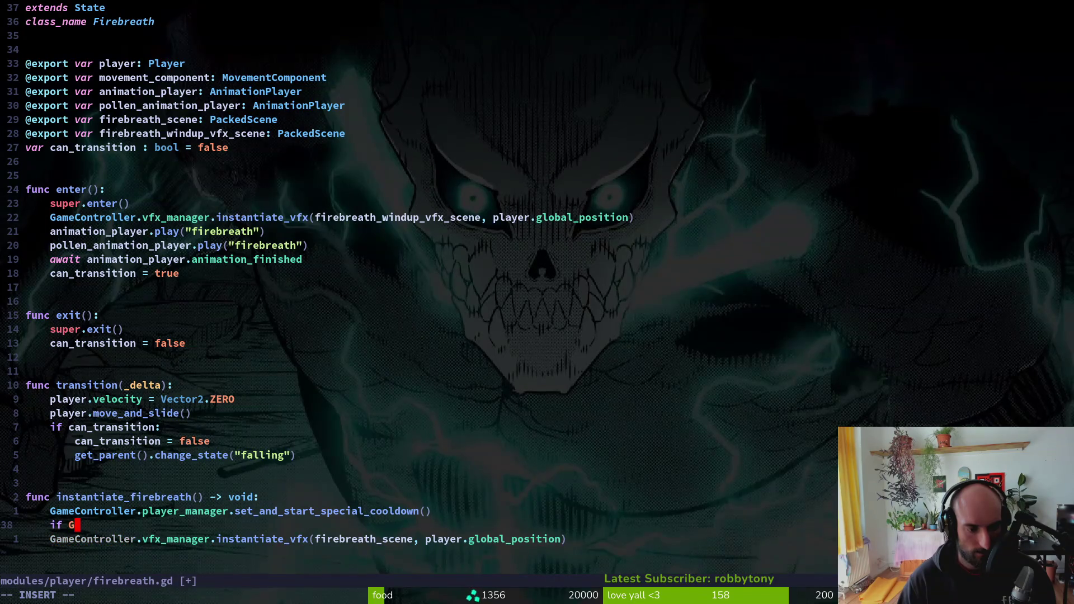
{"action": "key", "text": "Tab"}
{"action": "type", "text": "."}
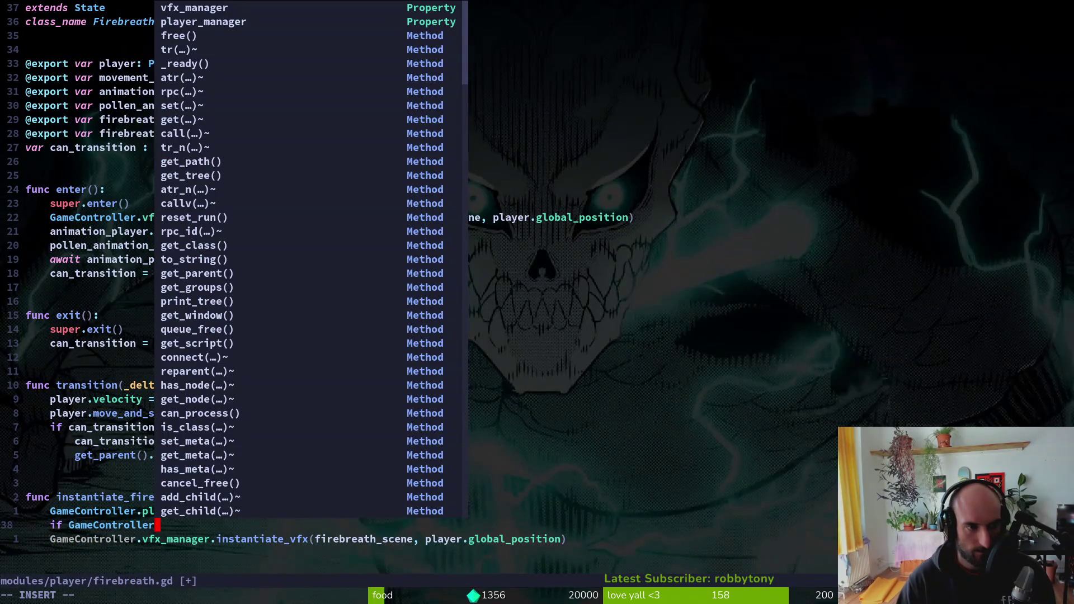
{"action": "key", "text": "BackSpace"}
{"action": "key", "text": "BackSpace"}
{"action": "key", "text": "BackSpace"}
{"action": "key", "text": "BackSpace"}
{"action": "key", "text": "BackSpace"}
{"action": "key", "text": "BackSpace"}
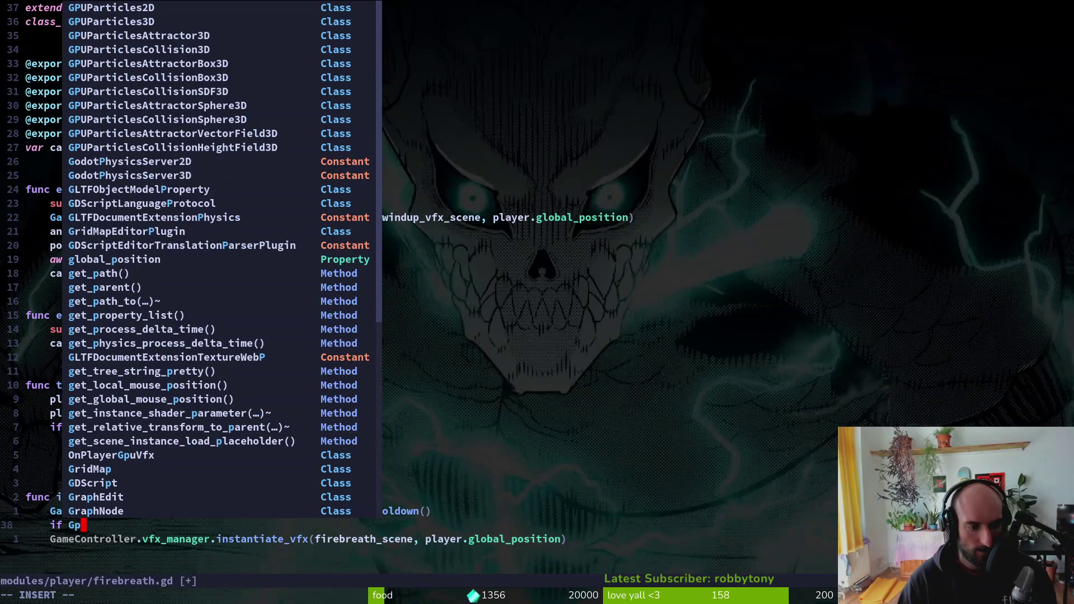
{"action": "type", "text": "player.spr"}
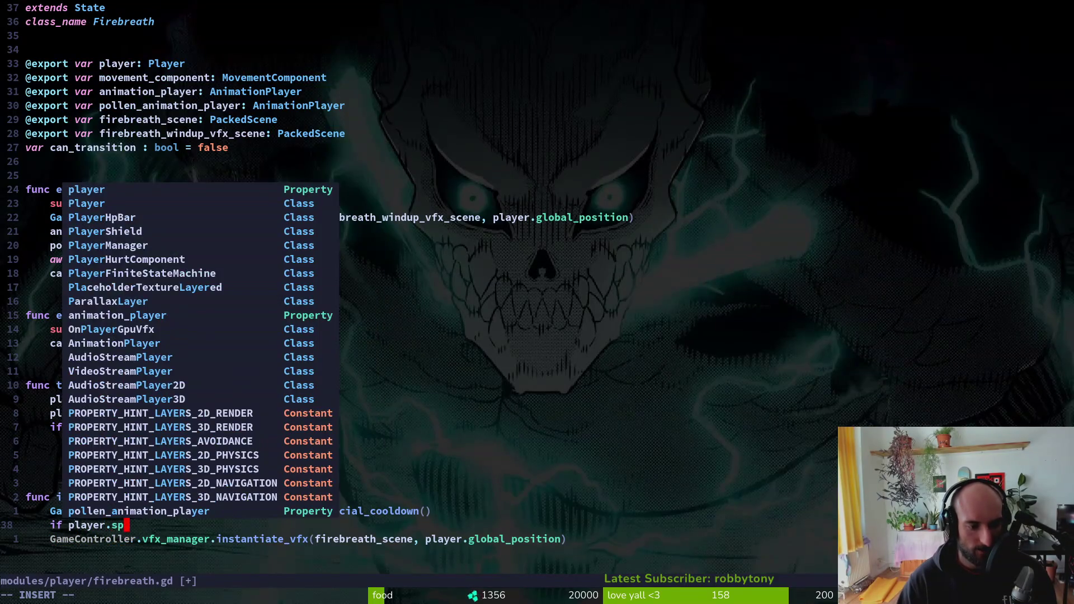
{"action": "key", "text": "Tab"}
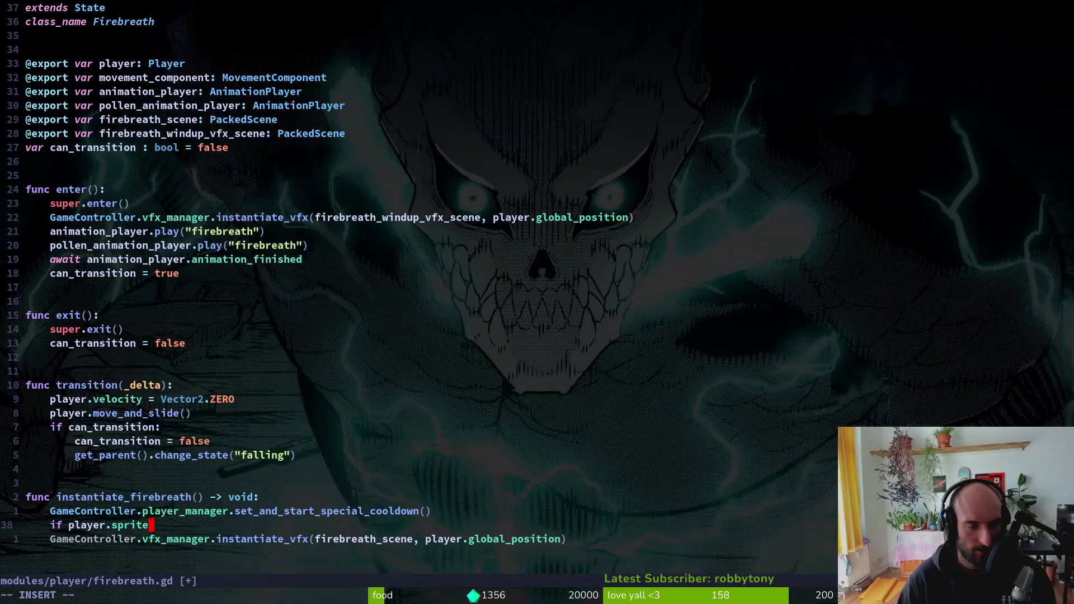
{"action": "type", "text": ".fi"}
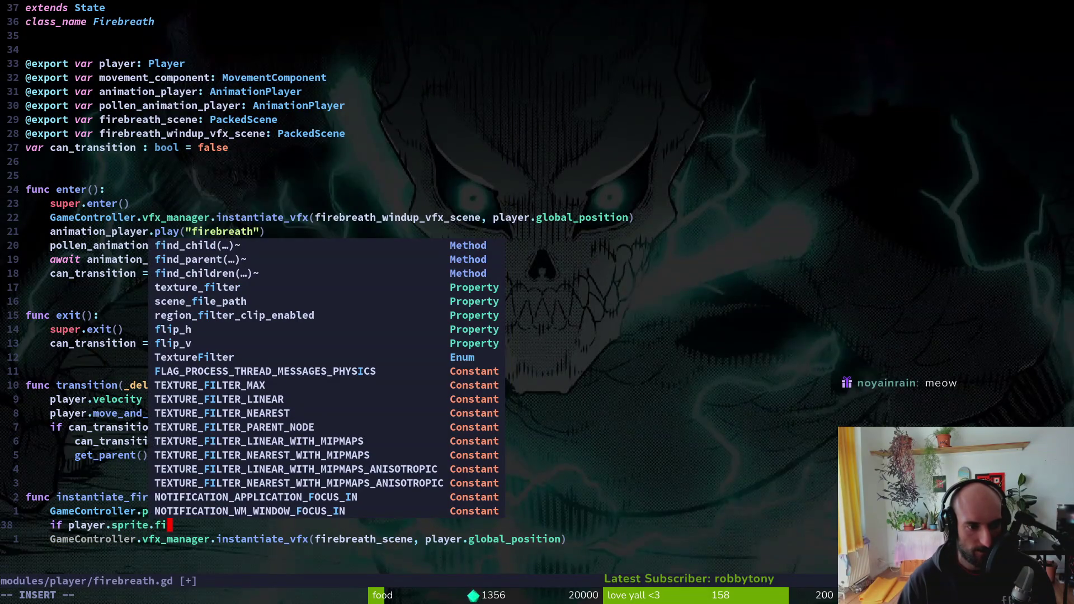
{"action": "key", "text": "Tab"}
{"action": "key", "text": "Tab"}
{"action": "key", "text": "Tab"}
{"action": "type", "text": ":"}
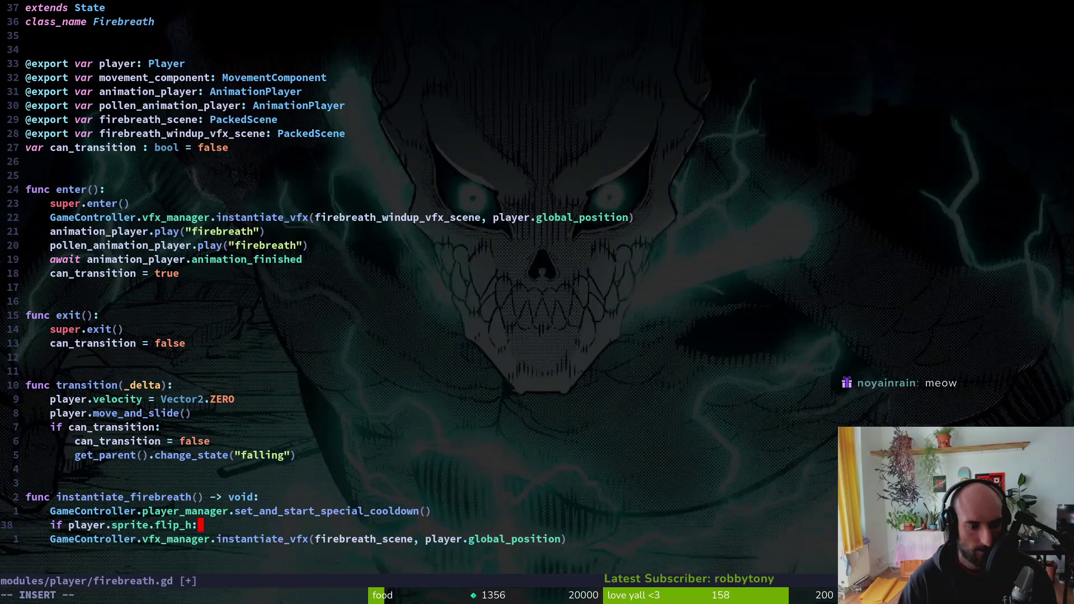
{"action": "key", "text": "Escape"}
- Indent the instantiate_vfx call and place it under an 'else:' line
{"action": "key", "text": "j"}
{"action": "key", "text": "V"}
{"action": "key", "text": "greater"}
{"action": "type", "text": "O"}
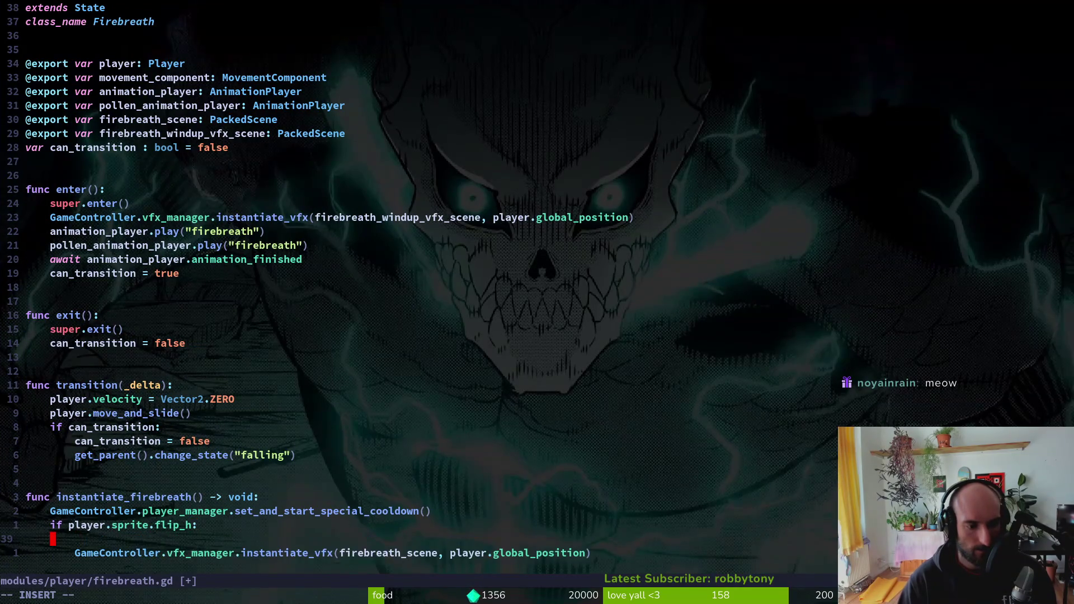
{"action": "type", "text": "else:"}
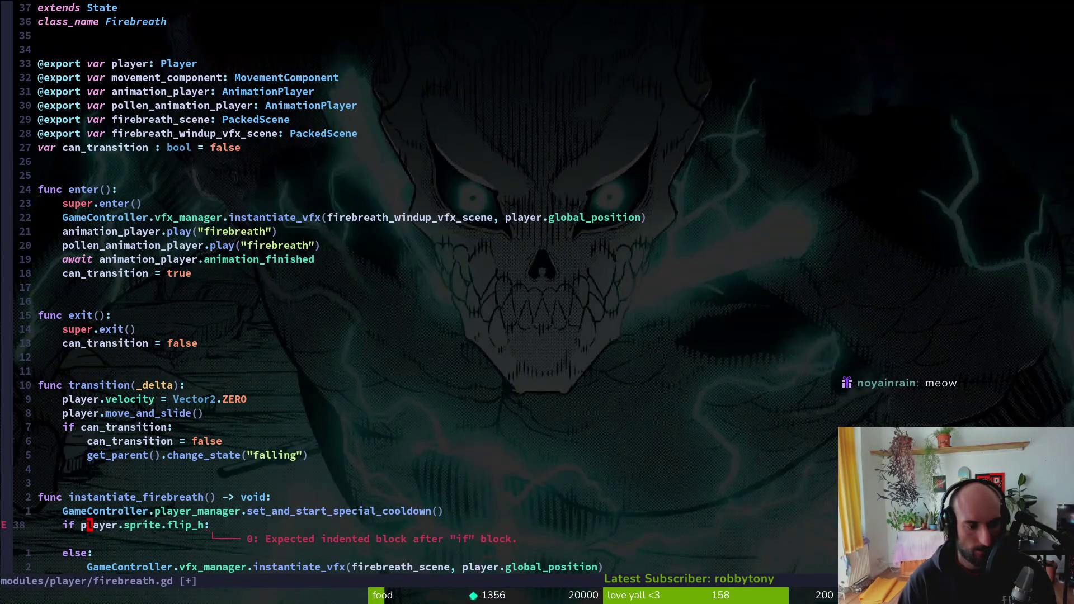
- In the if-branch, instantiate firebreath_scene into 'firebreath' and start a 'firebreath.scale.x' line
{"action": "key", "text": "shift+o"}
{"action": "type", "text": "var f"}
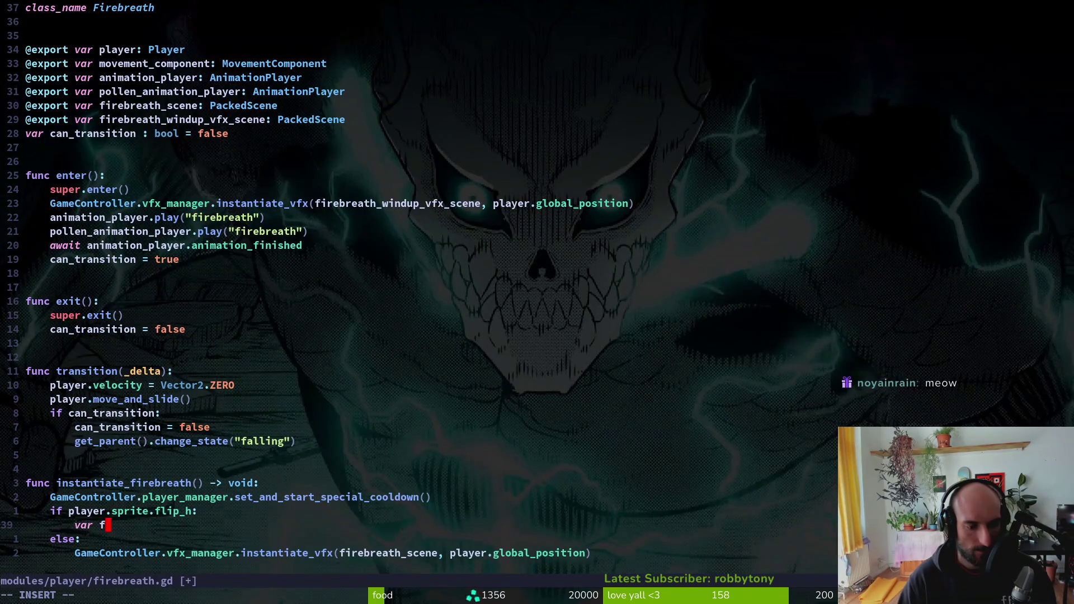
{"action": "type", "text": "irebreath "}
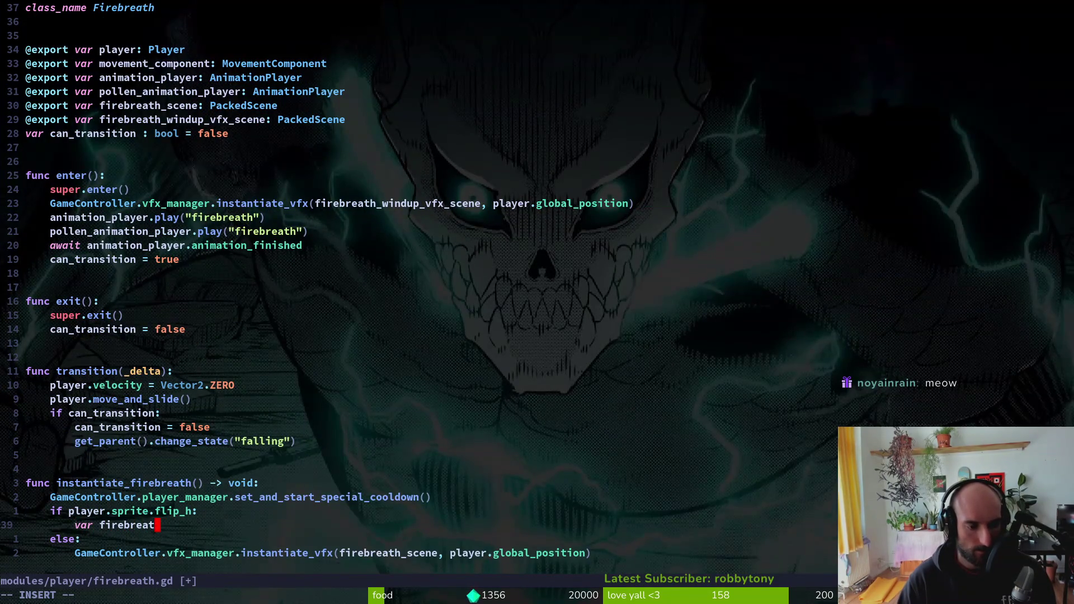
{"action": "type", "text": "= "}
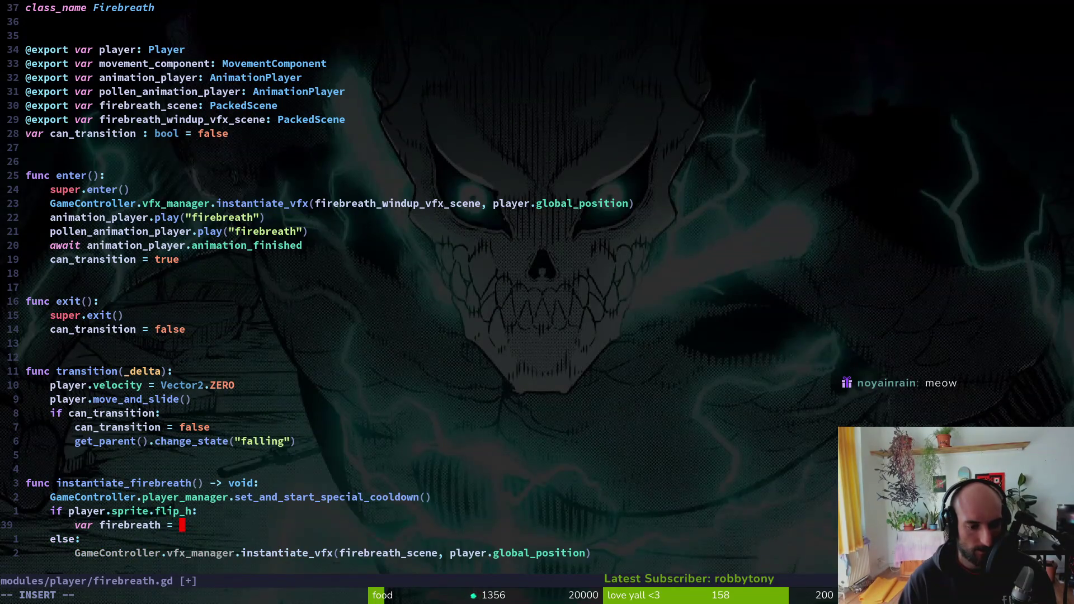
{"action": "type", "text": "firebreath_scene."}
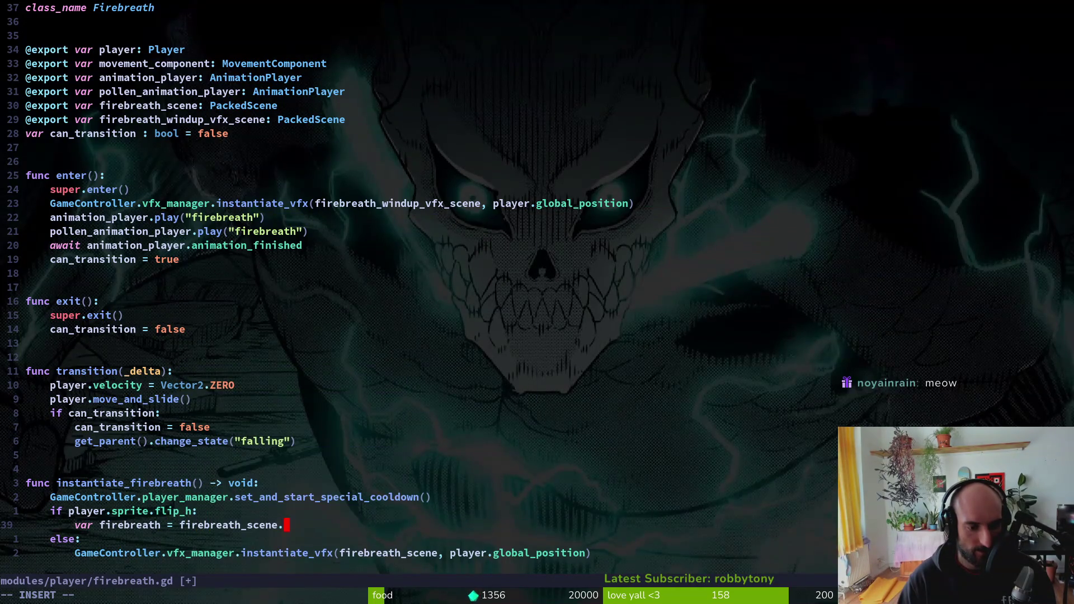
{"action": "type", "text": "instan"}
{"action": "key", "text": "Return"}
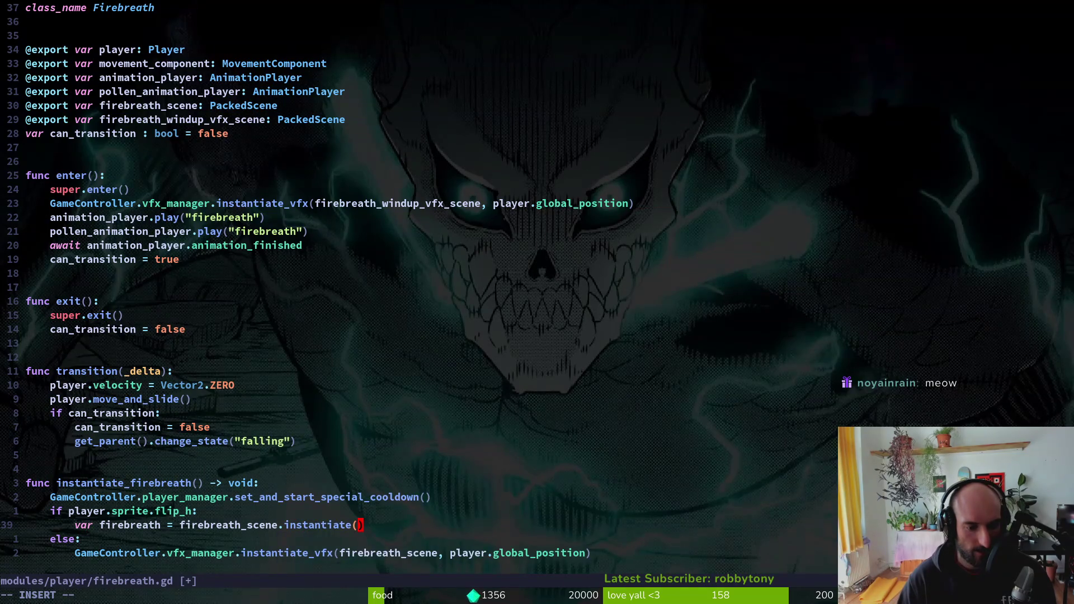
{"action": "key", "text": "Return"}
{"action": "type", "text": "var"}
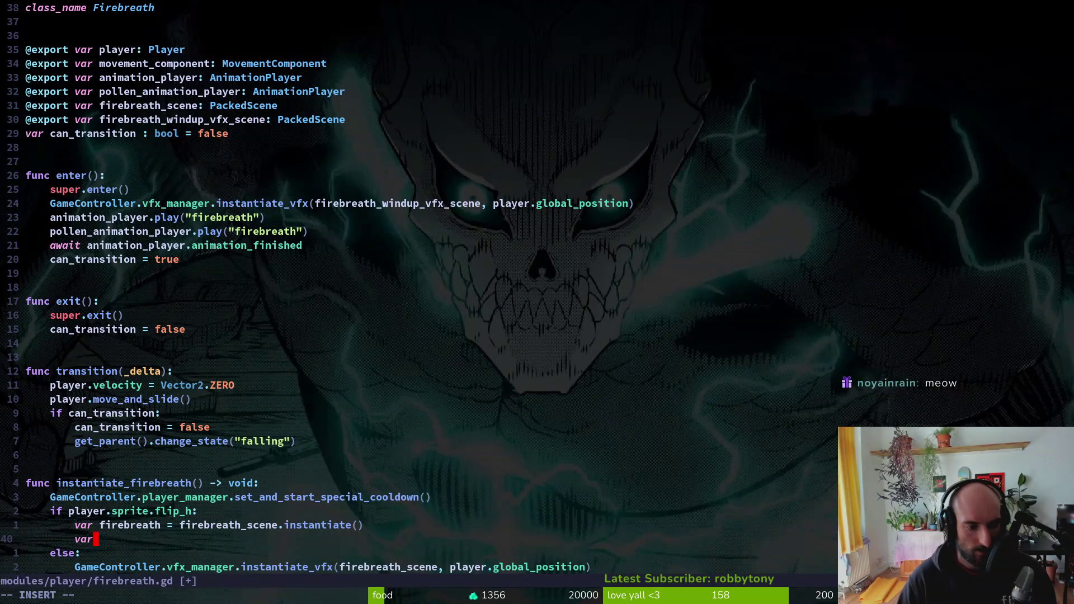
{"action": "key", "text": "BackSpace"}
{"action": "key", "text": "BackSpace"}
{"action": "key", "text": "BackSpace"}
{"action": "type", "text": "fire"}
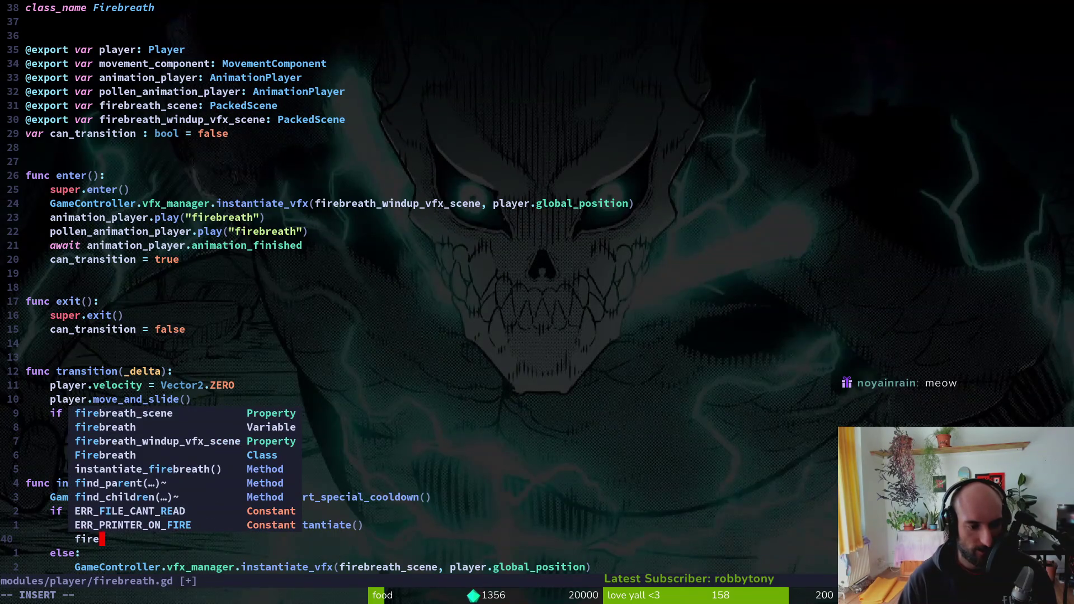
{"action": "key", "text": "Down"}
{"action": "key", "text": "Return"}
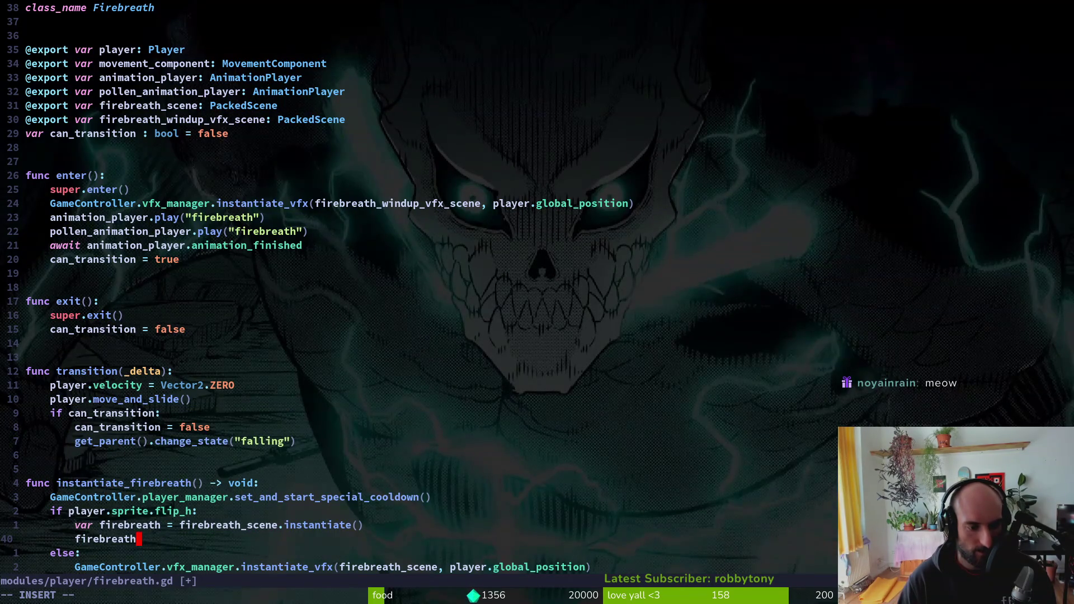
{"action": "type", "text": ".sc"}
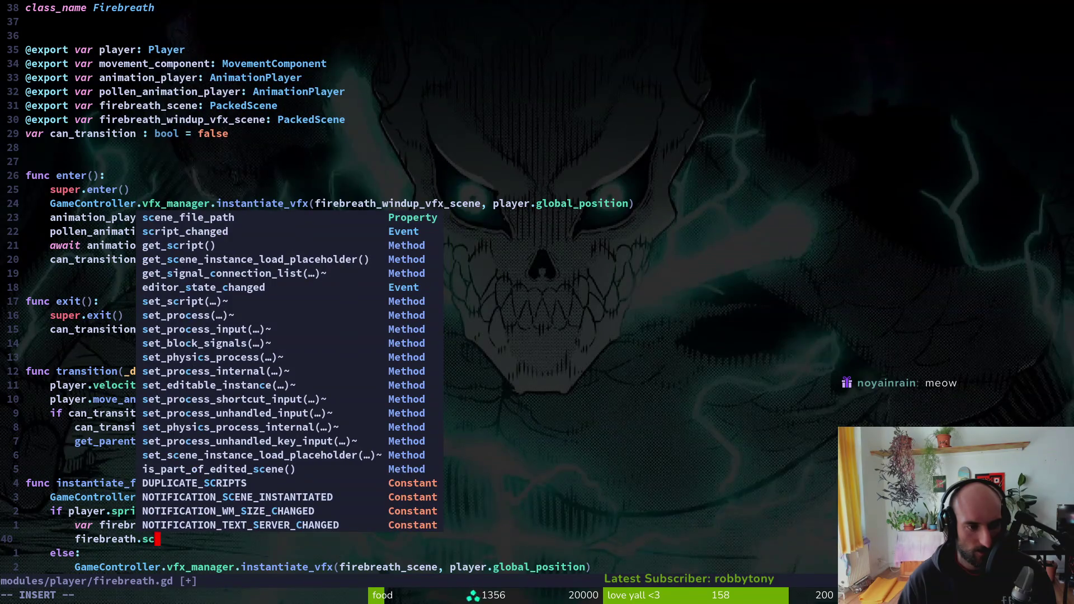
{"action": "type", "text": "a"}
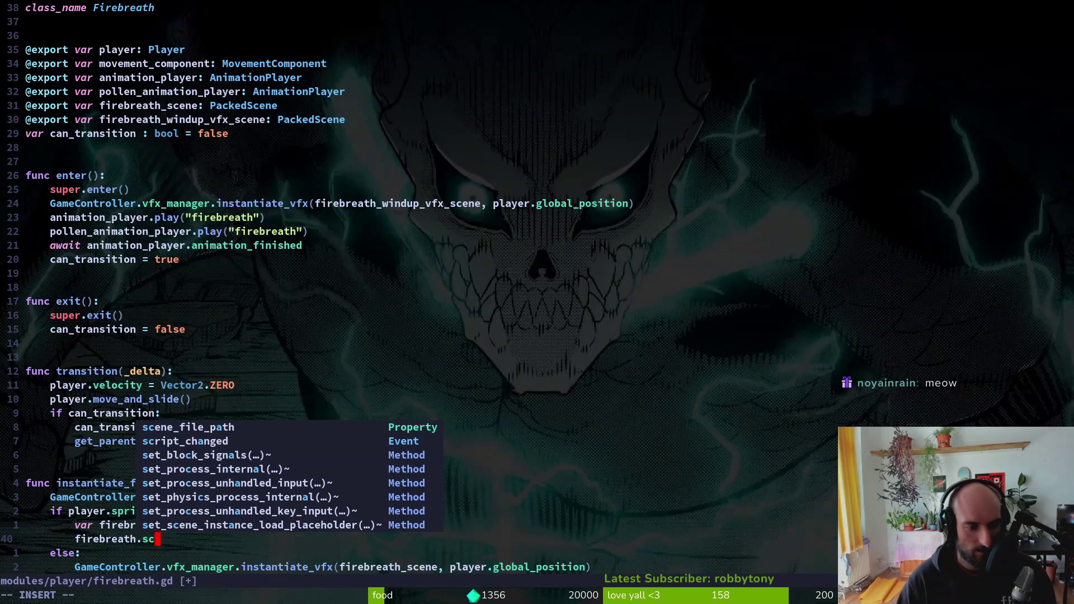
{"action": "key", "text": "BackSpace"}
{"action": "key", "text": "BackSpace"}
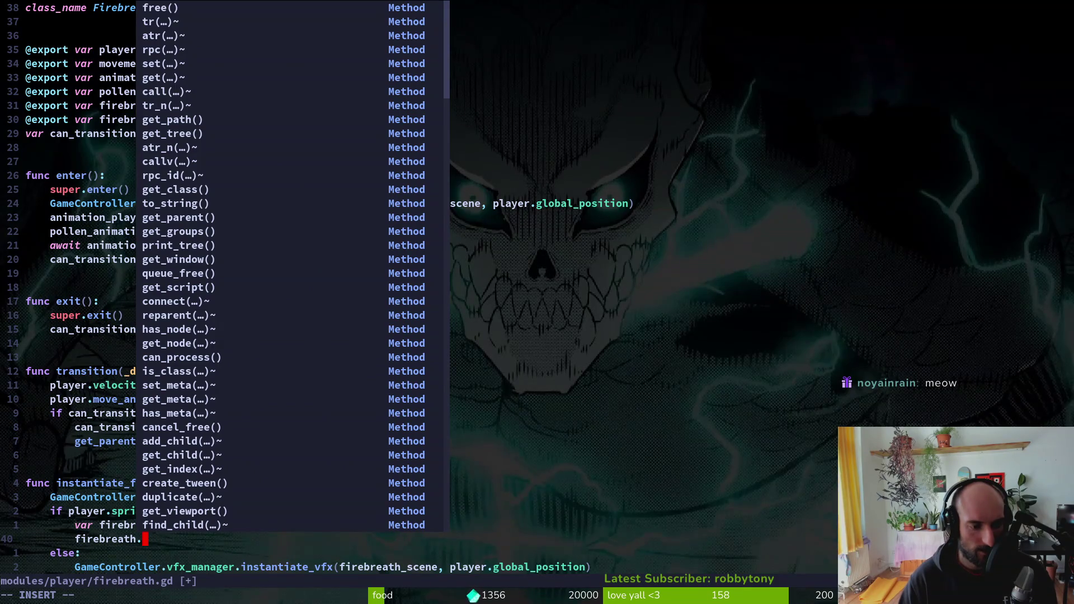
{"action": "key", "text": "Escape"}
{"action": "type", "text": "scale.x = -1"}
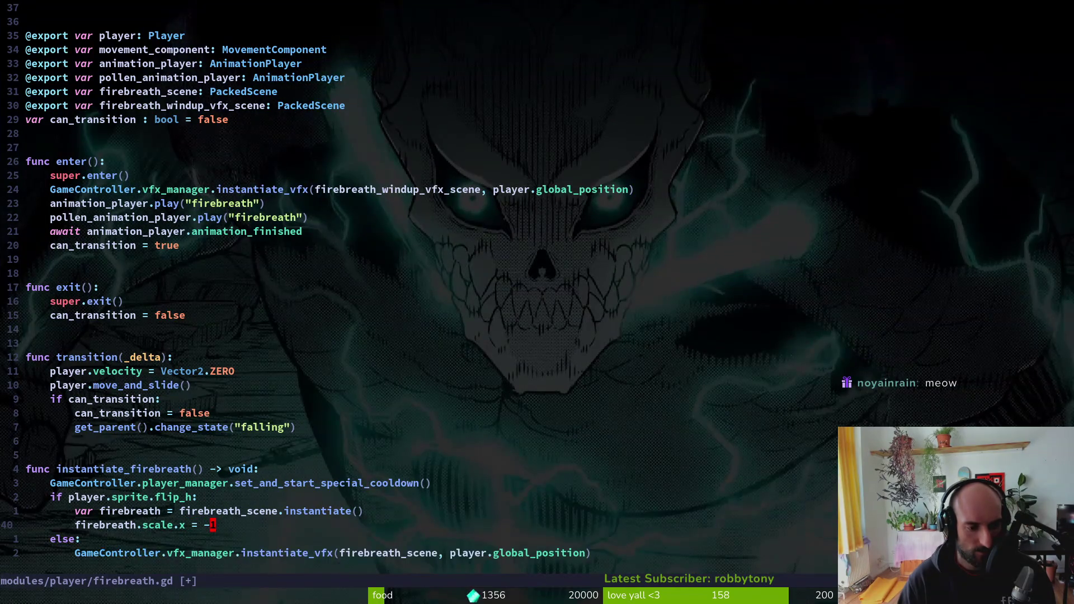
- Copy the instantiate and scale lines into the else branch, with scale.x set to 1
{"action": "key", "text": "Escape"}
{"action": "key", "text": "shift+v"}
{"action": "key", "text": "y"}
{"action": "key", "text": "j"}
{"action": "key", "text": "j"}
{"action": "key", "text": "p"}
{"action": "key", "text": "$"}
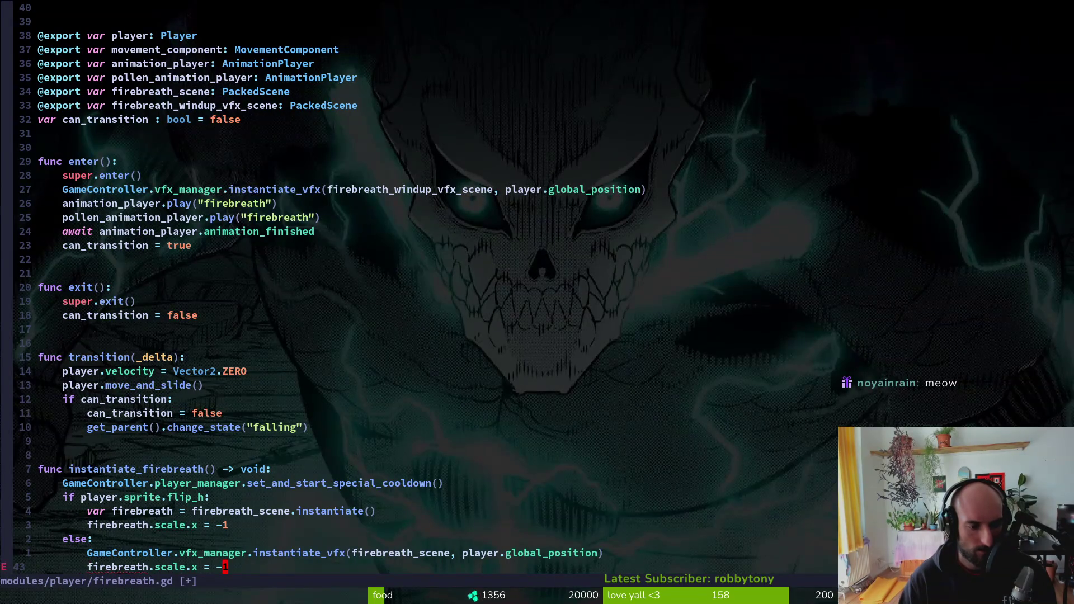
{"action": "key", "text": "k"}
{"action": "key", "text": "k"}
{"action": "key", "text": "k"}
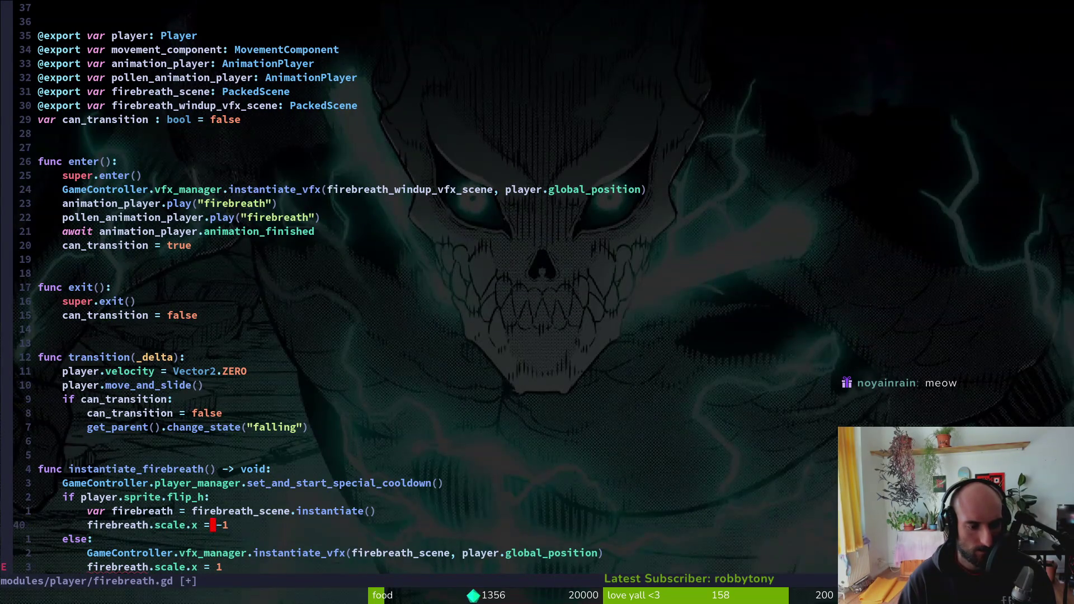
{"action": "key", "text": "y"}
{"action": "key", "text": "y"}
{"action": "key", "text": "j"}
{"action": "key", "text": "j"}
{"action": "key", "text": "j"}
{"action": "key", "text": "p"}
- Set 'firebreath.global_position = player.global_position' in both the if and else branches
{"action": "type", "text": "o"}
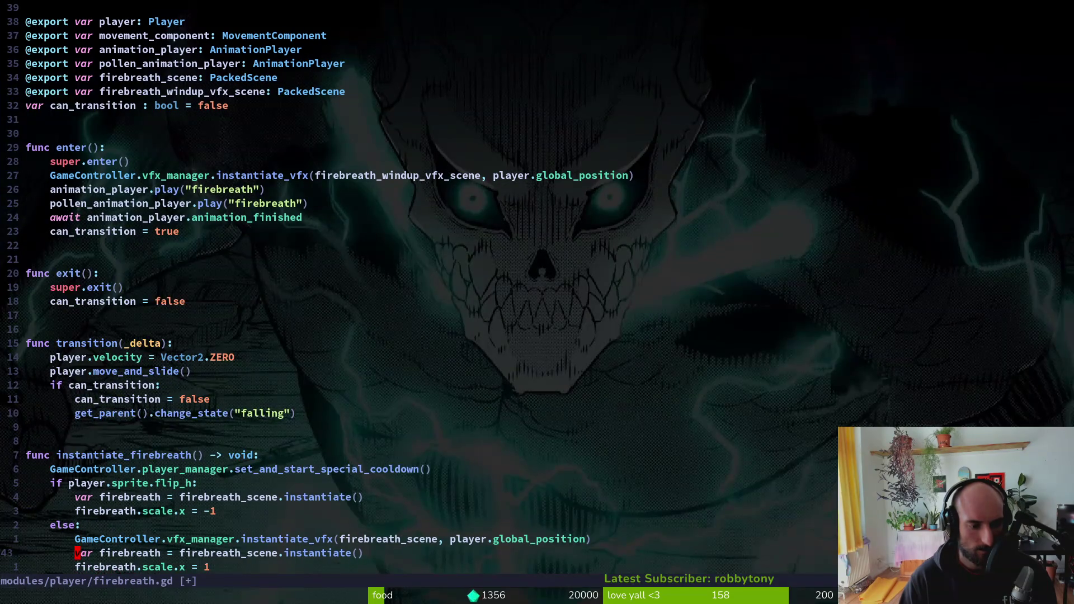
{"action": "type", "text": "reath.glo"}
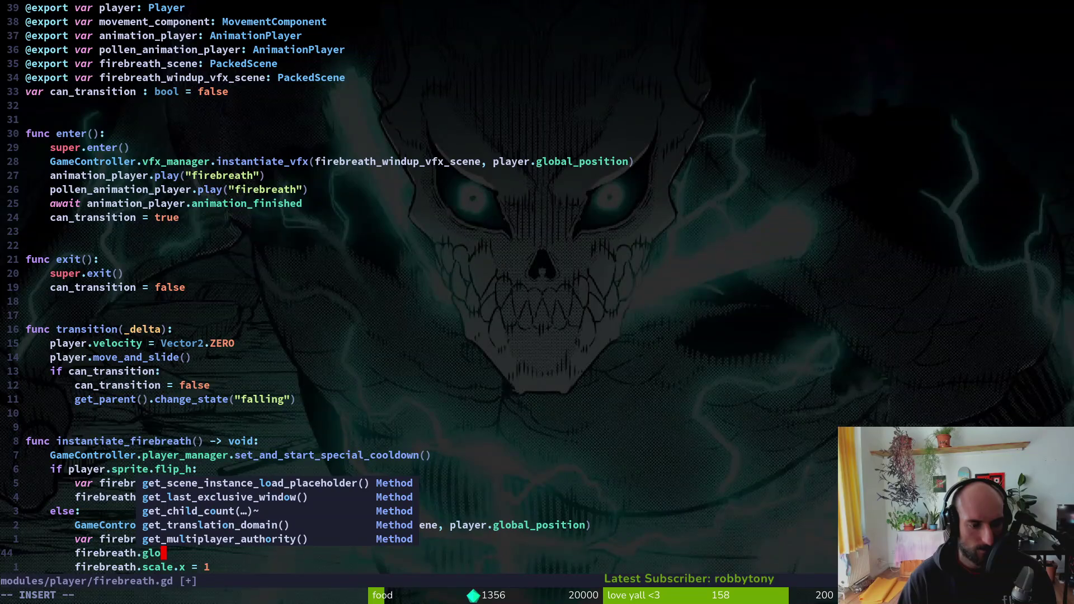
{"action": "type", "text": "bal_"}
{"action": "key", "text": "Return"}
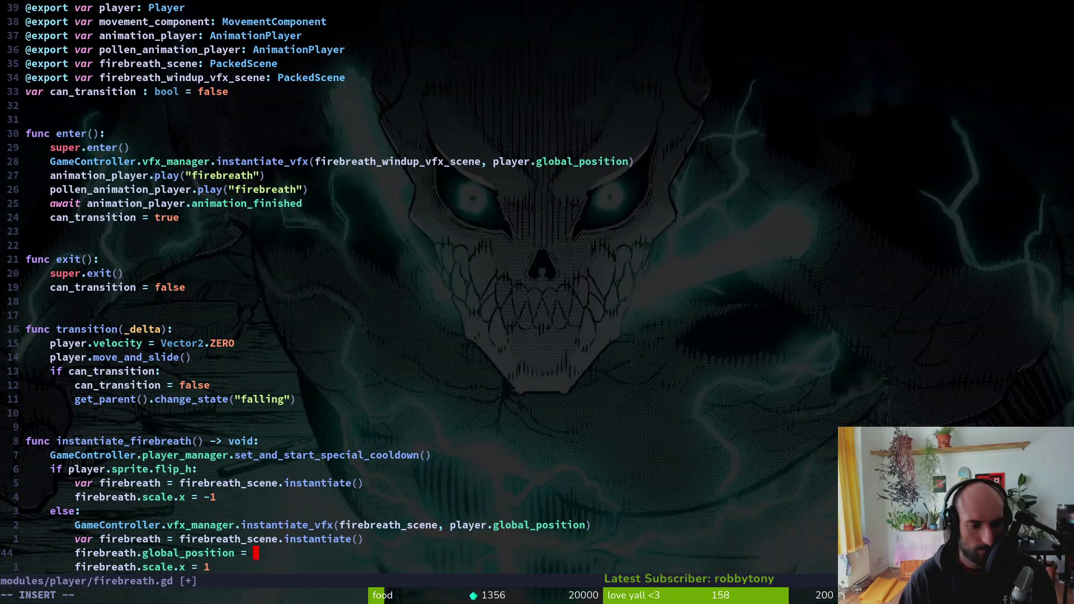
{"action": "type", "text": "layer"}
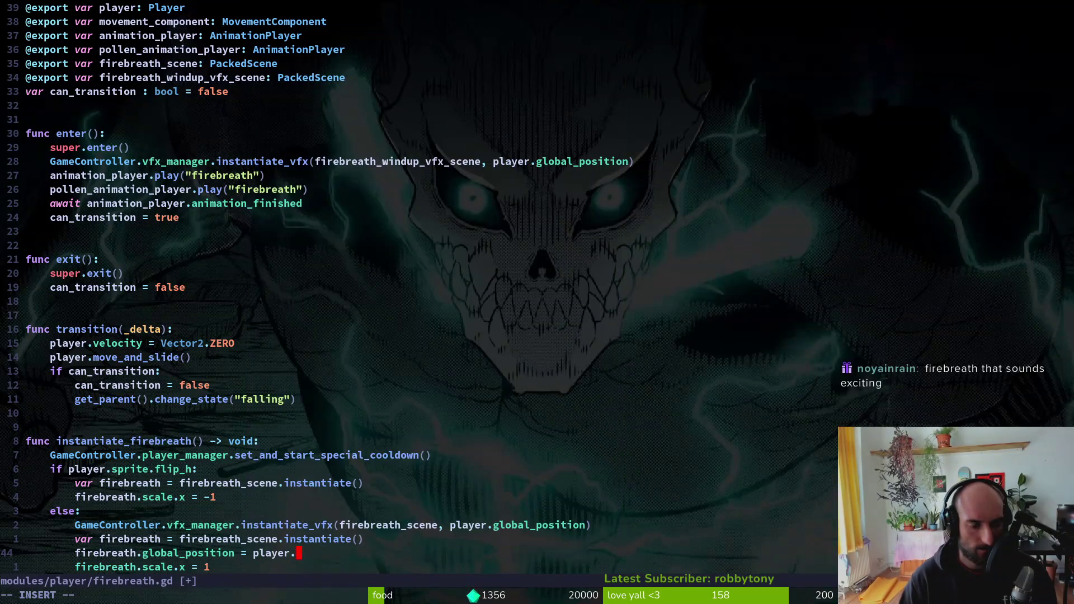
{"action": "type", "text": ".gl"}
{"action": "key", "text": "Return"}
{"action": "key", "text": "Escape"}
{"action": "key", "text": "y"}
{"action": "key", "text": "y"}
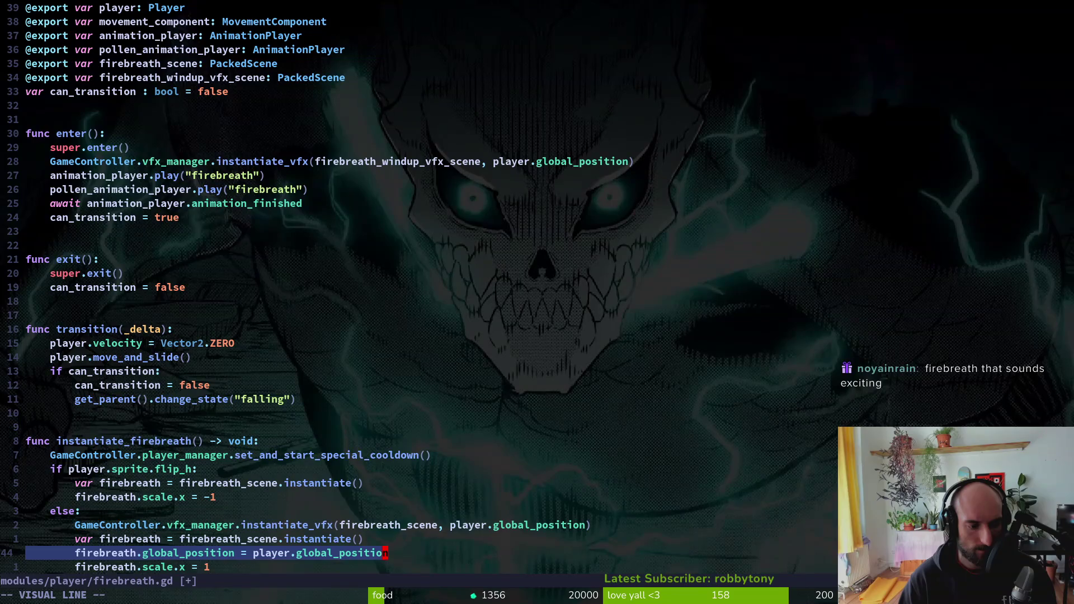
{"action": "key", "text": "k"}
{"action": "key", "text": "k"}
{"action": "key", "text": "k"}
{"action": "key", "text": "P"}
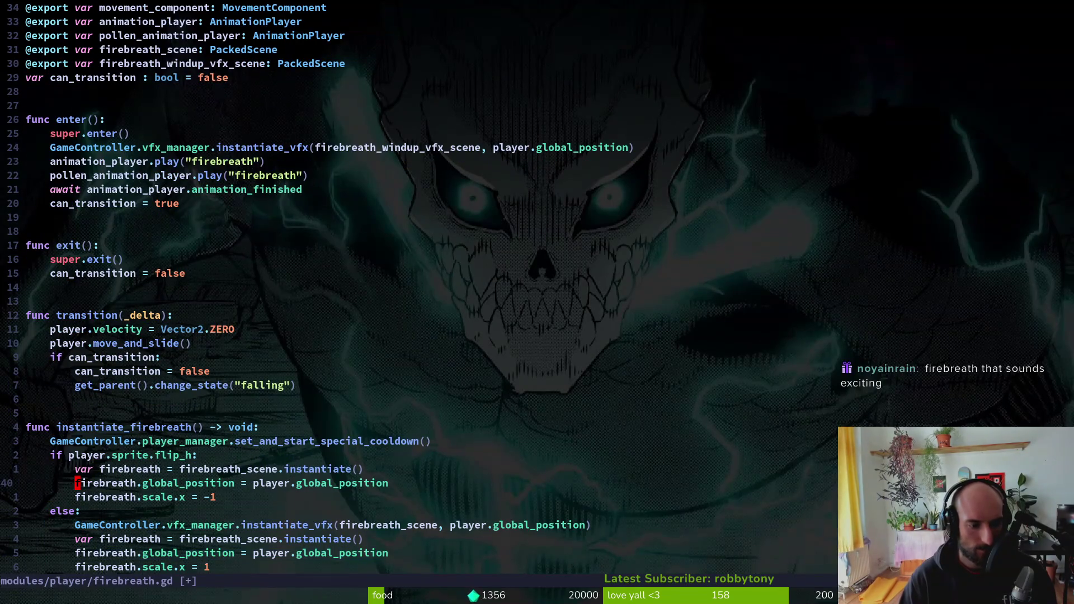
- Save firebreath.gd with :write
{"action": "key", "text": "Return"}
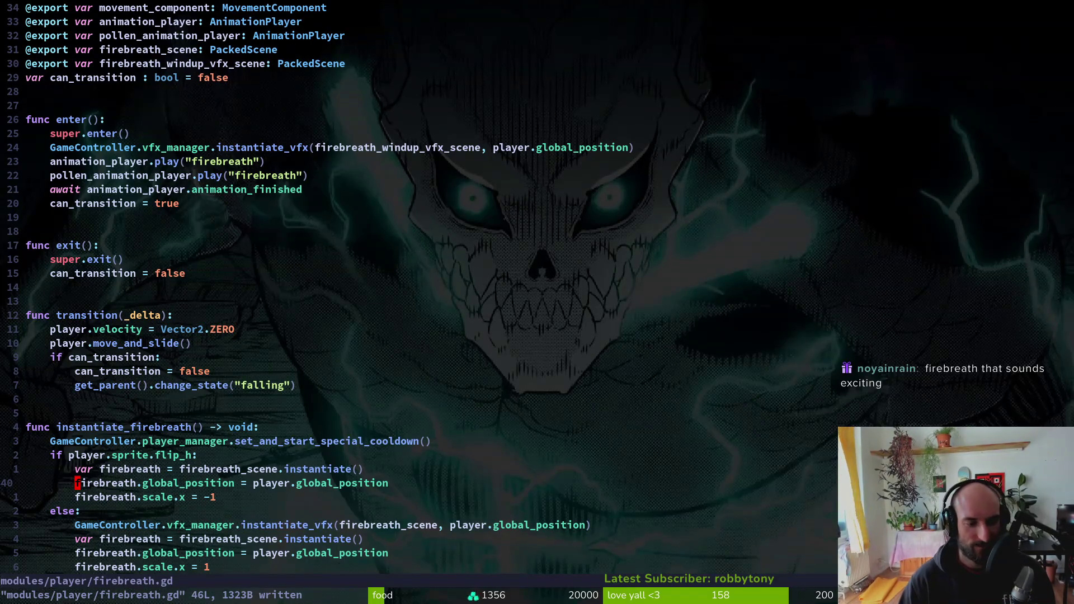
{"action": "type", "text": ":write"}
{"action": "key", "text": "Return"}
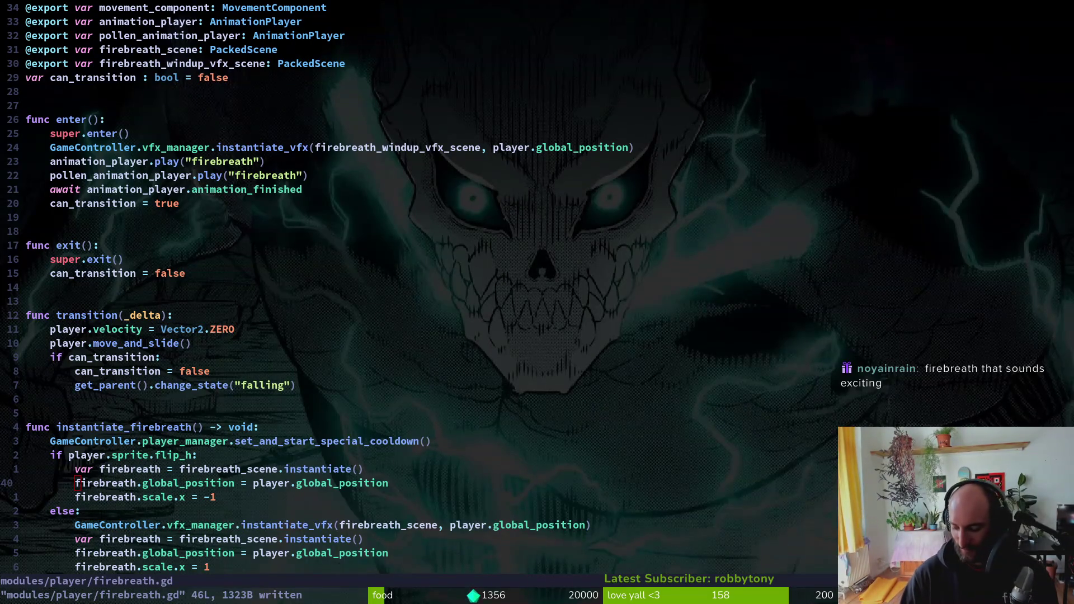
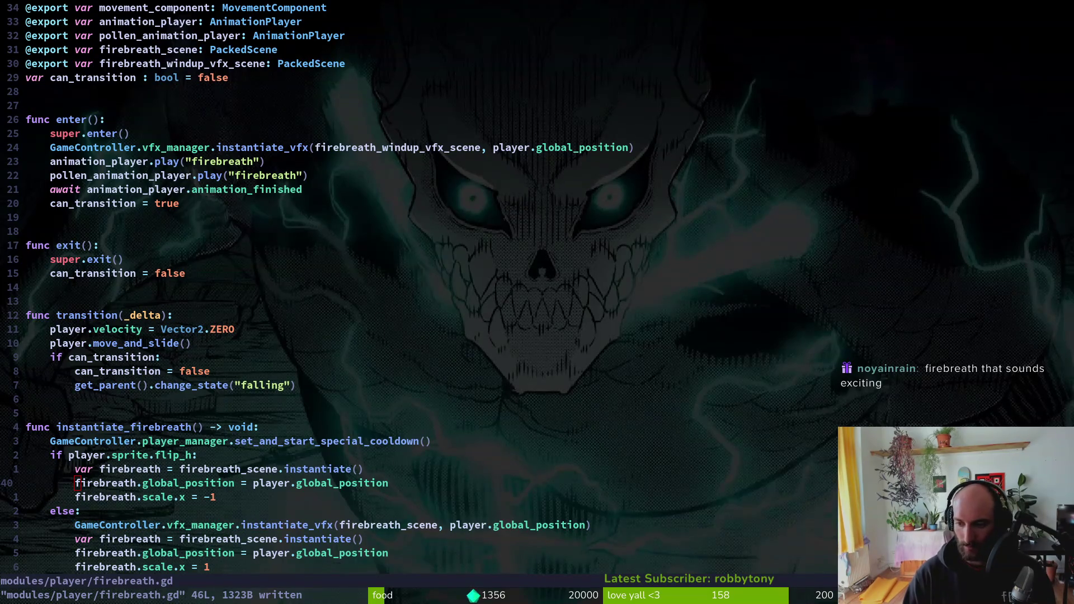
- Go to the instantiate_firebreath function in firebreath.gd and launch the debug build with F5
{"action": "left_click", "coordinate": [468, 427]}
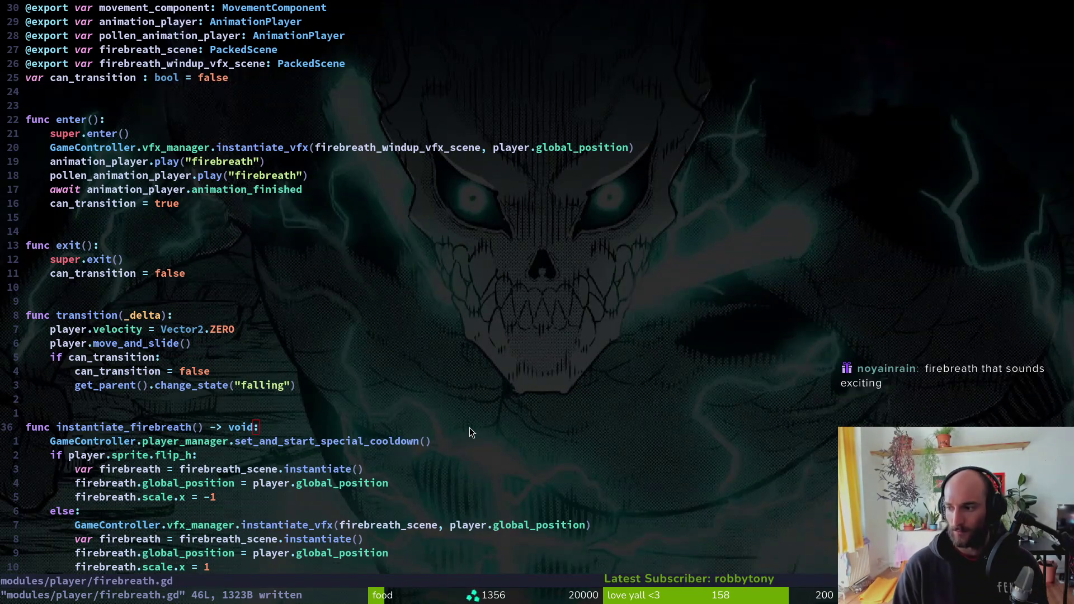
{"action": "key", "text": "alt+Tab"}
{"action": "key", "text": "F5"}
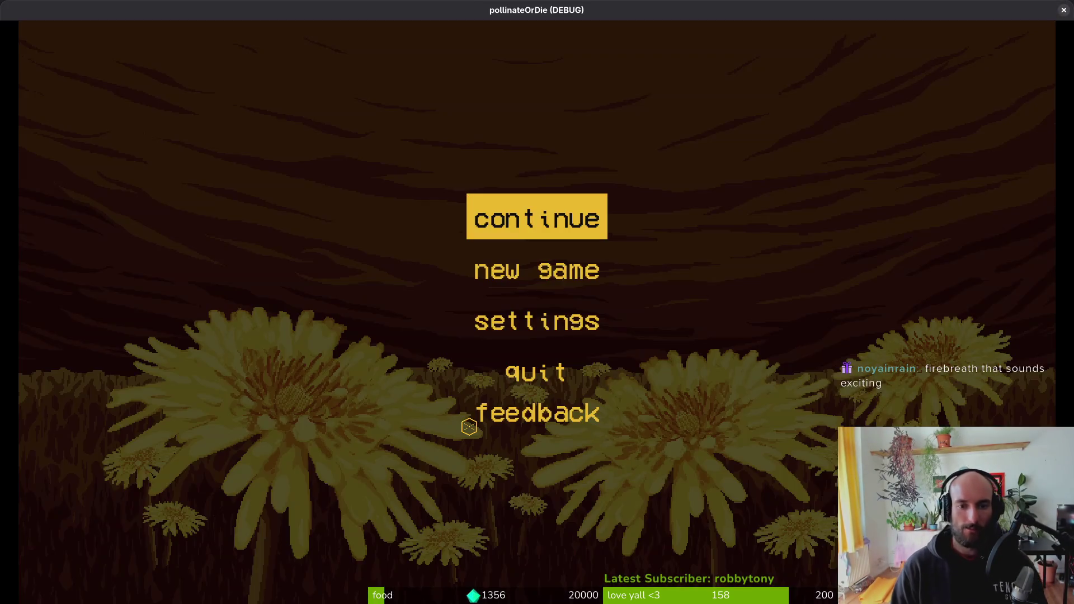
- Continue into the saved game and equip the fire breath ability from the abilities page
{"action": "key", "text": "Return"}
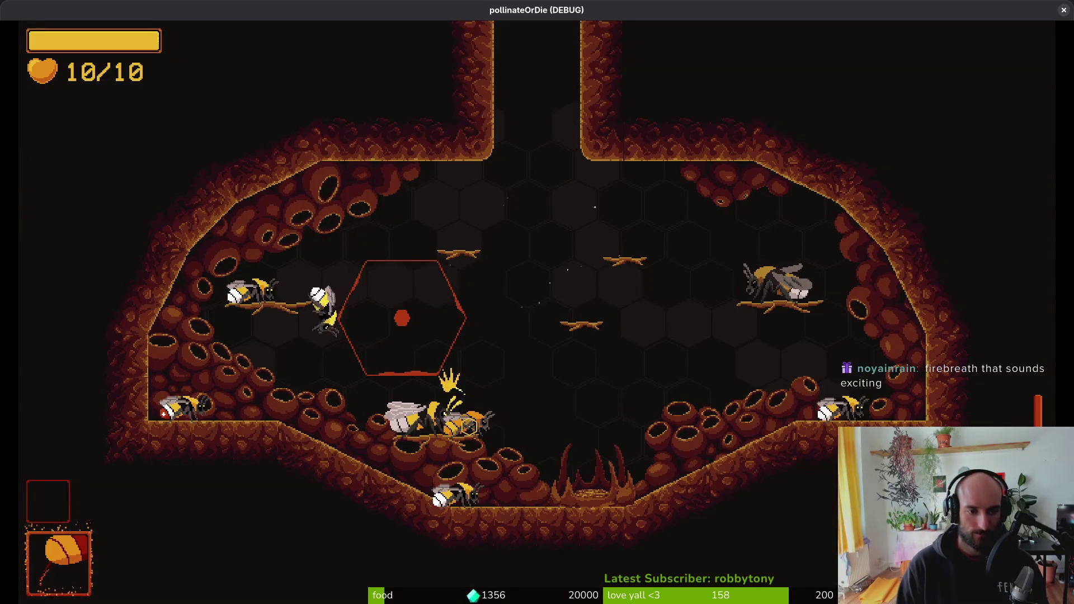
{"action": "key", "text": "Tab"}
{"action": "key", "text": "Down"}
{"action": "key", "text": "Right"}
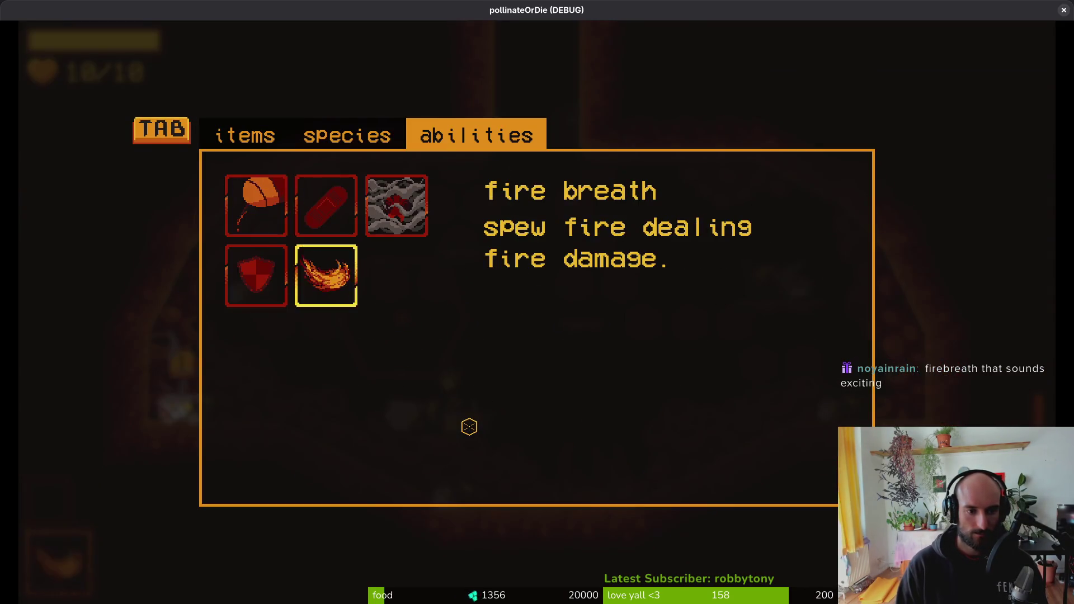
{"action": "key", "text": "Tab"}
- Breathe fire twice, pause and resume, then return to firebreath.gd in Neovim
{"action": "key", "text": "e"}
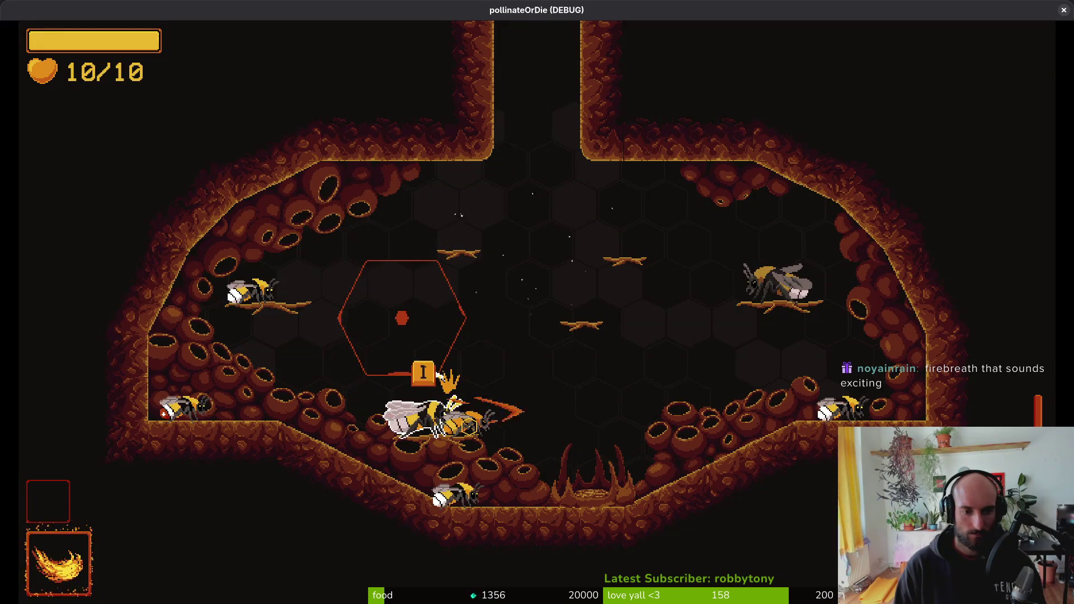
{"action": "key", "text": "e"}
{"action": "key", "text": "Escape"}
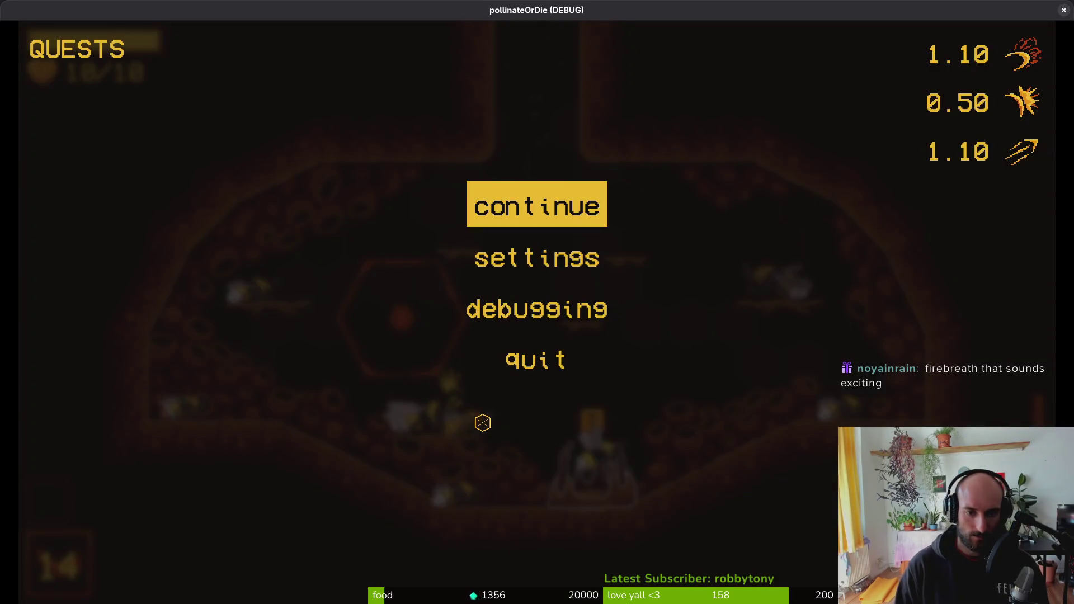
{"action": "key", "text": "Escape"}
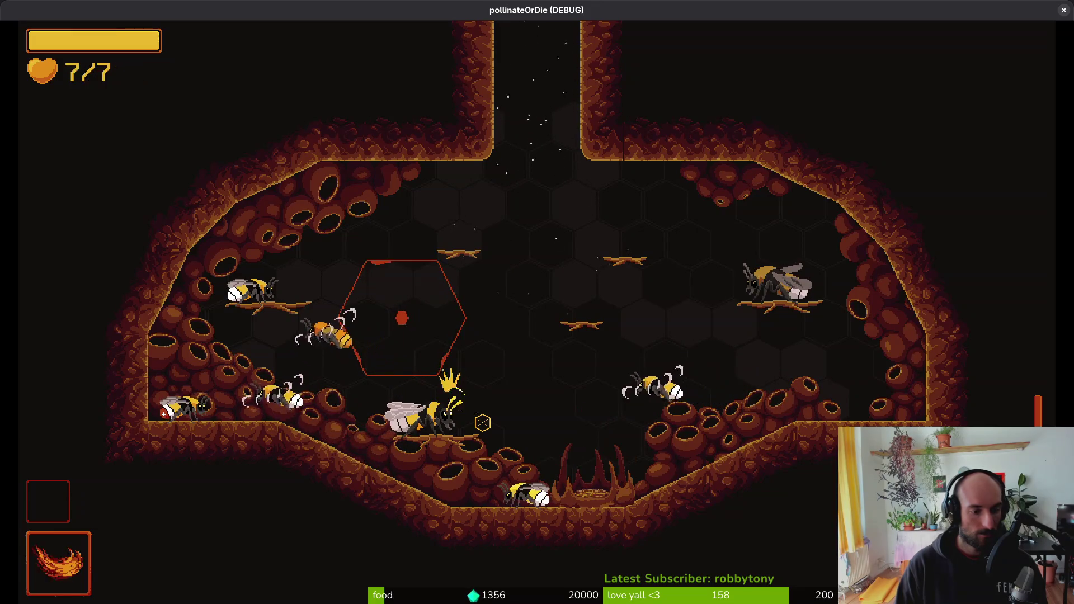
{"action": "key", "text": "alt+Tab"}
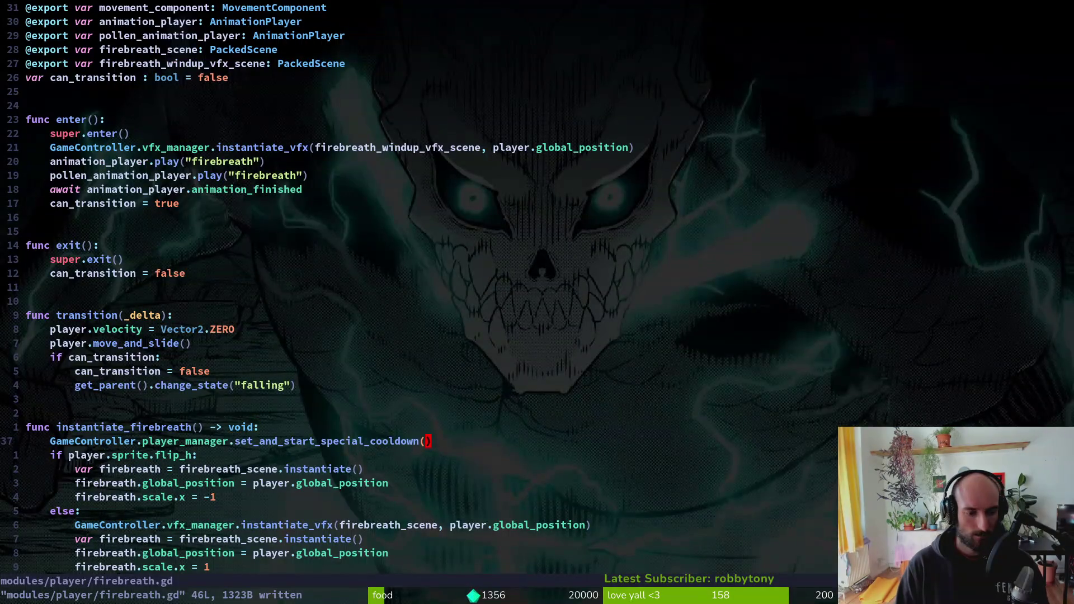
- Delete the vfx_manager instantiate_vfx line under the else branch and save the script
{"action": "key", "text": "j"}
{"action": "key", "text": "j"}
{"action": "key", "text": "j"}
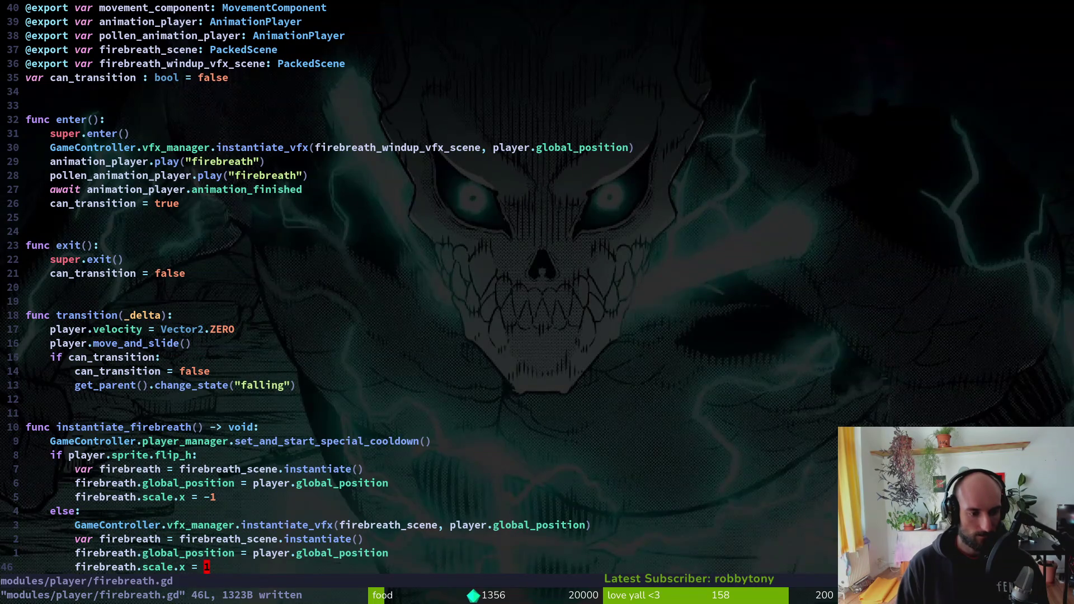
{"action": "key", "text": "k"}
{"action": "key", "text": "k"}
{"action": "key", "text": "dollar"}
{"action": "key", "text": "k"}
{"action": "key", "text": "d"}
{"action": "key", "text": "d"}
{"action": "type", "text": ":write"}
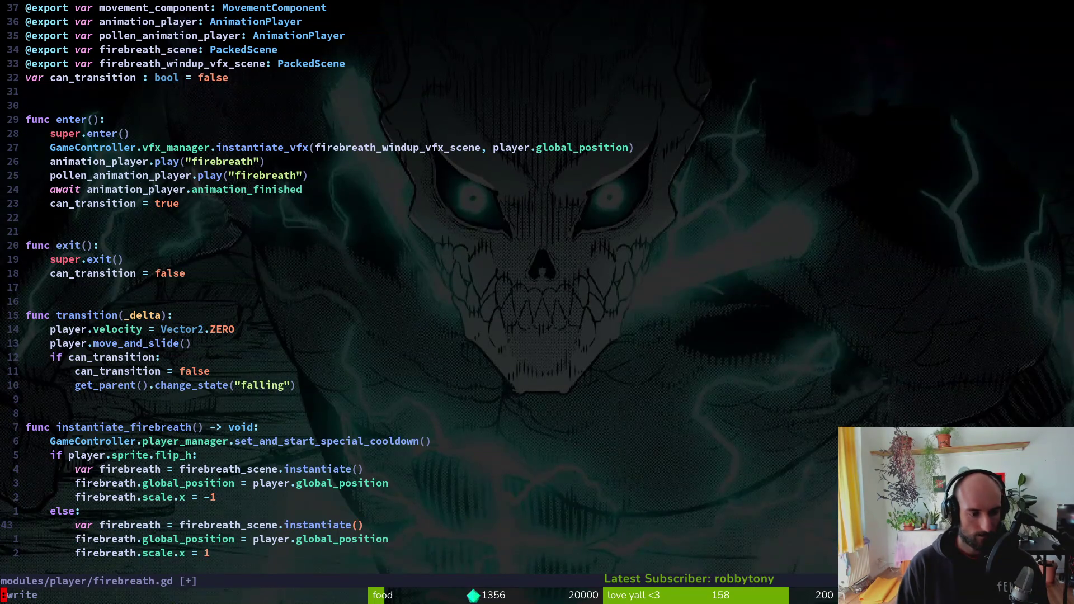
{"action": "key", "text": "Return"}
{"action": "key", "text": "u"}
{"action": "key", "text": "ctrl+r"}
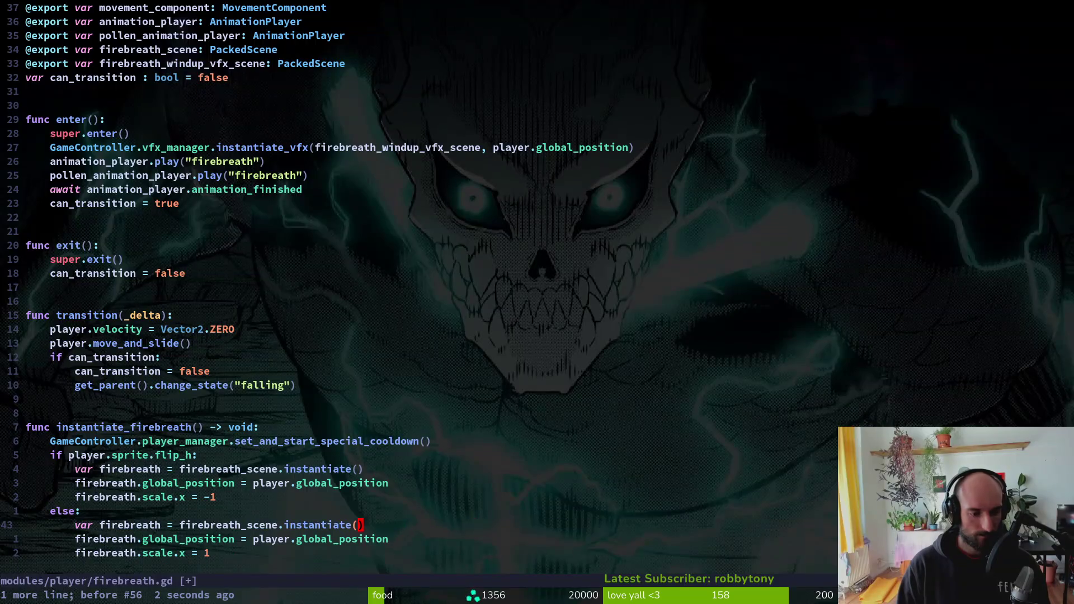
{"action": "type", "text": ":write"}
{"action": "key", "text": "Return"}
- Add 'GameController.level.add_child(firebreath)' on a new line below scale.x = -1
{"action": "key", "text": "k"}
{"action": "key", "text": "k"}
{"action": "type", "text": "o"}
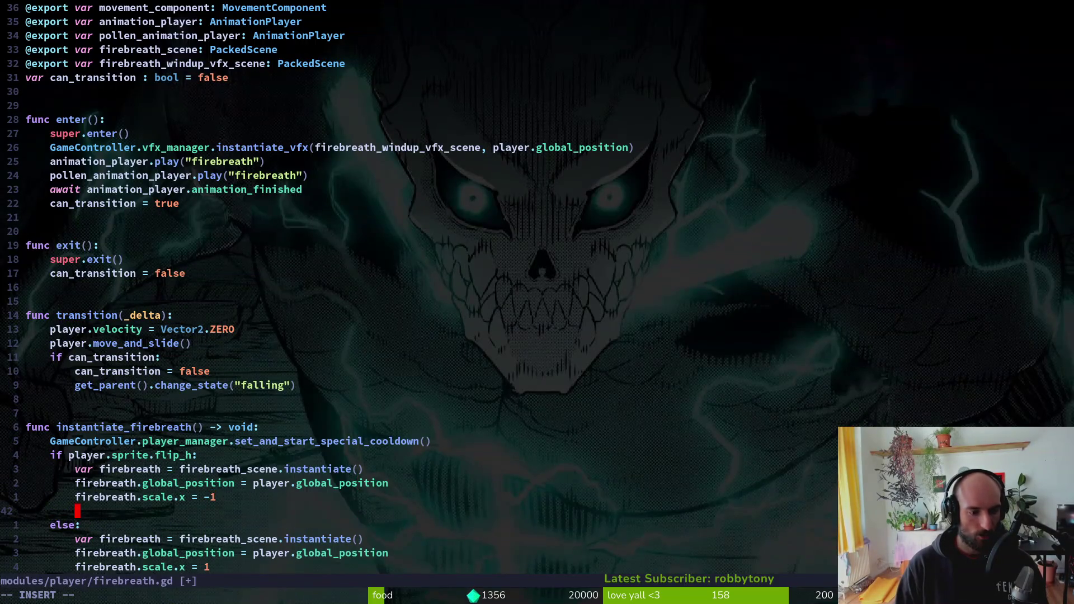
{"action": "type", "text": "ire"}
{"action": "key", "text": "BackSpace"}
{"action": "key", "text": "BackSpace"}
{"action": "key", "text": "BackSpace"}
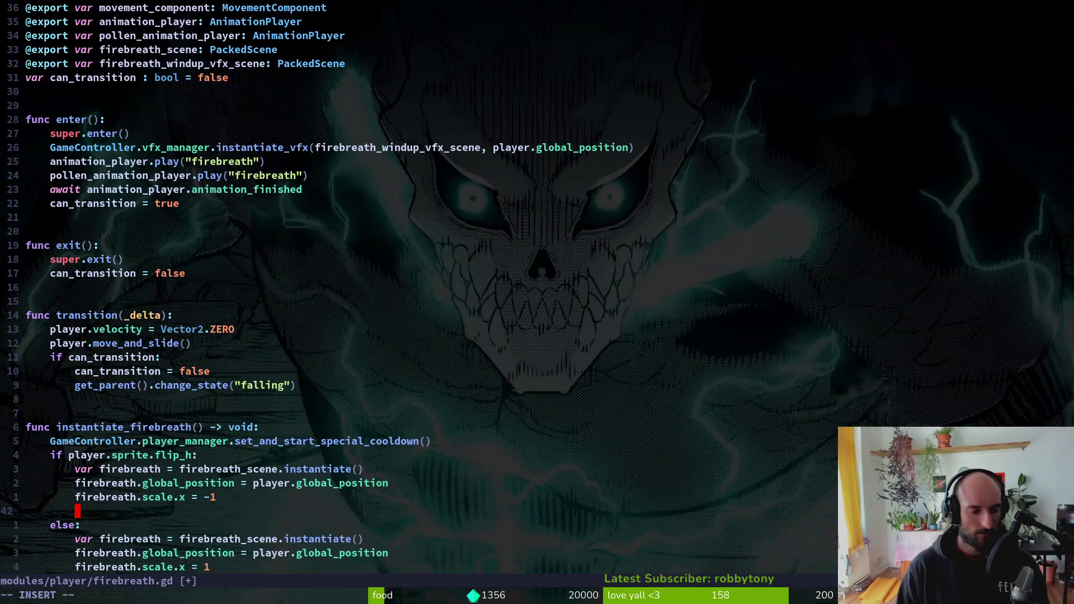
{"action": "type", "text": "Ga"}
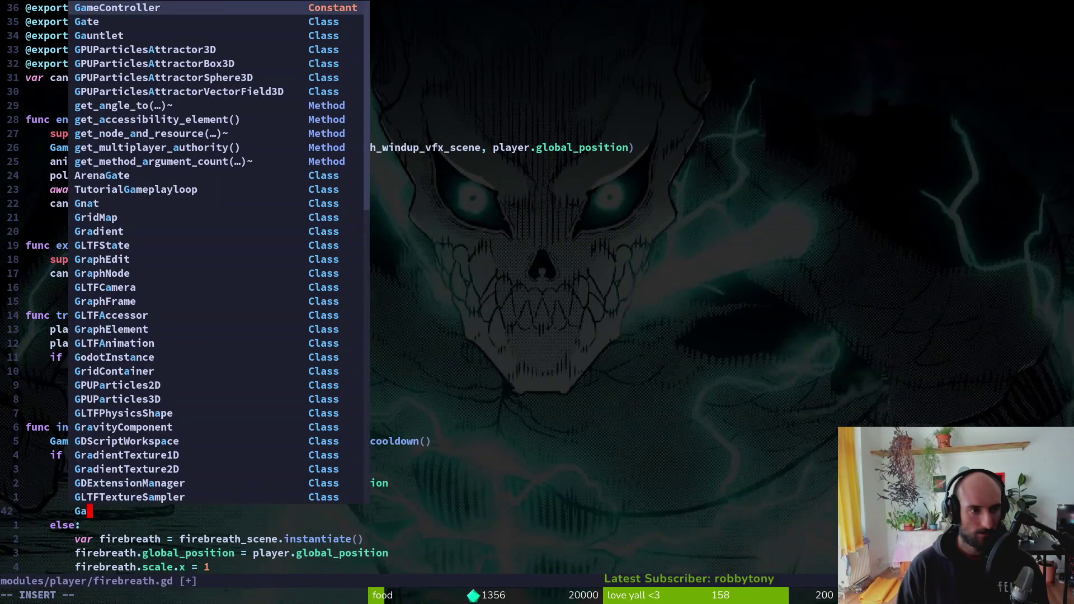
{"action": "key", "text": "Return"}
{"action": "type", "text": "."}
{"action": "key", "text": "BackSpace"}
{"action": "key", "text": "BackSpace"}
{"action": "type", "text": "evel."}
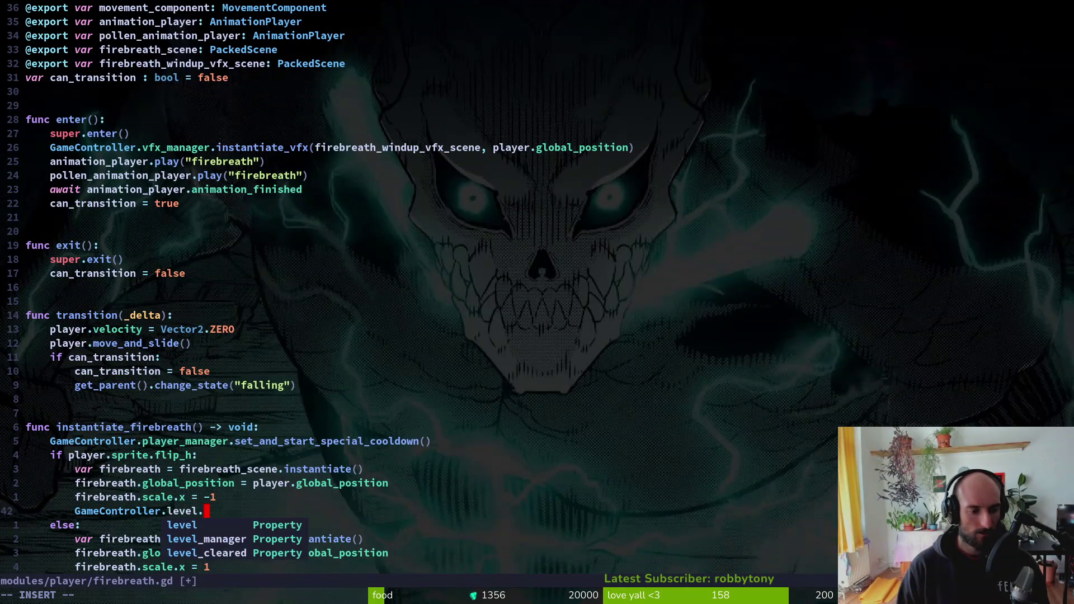
{"action": "key", "text": "Return"}
{"action": "type", "text": ".adch"}
{"action": "key", "text": "Return"}
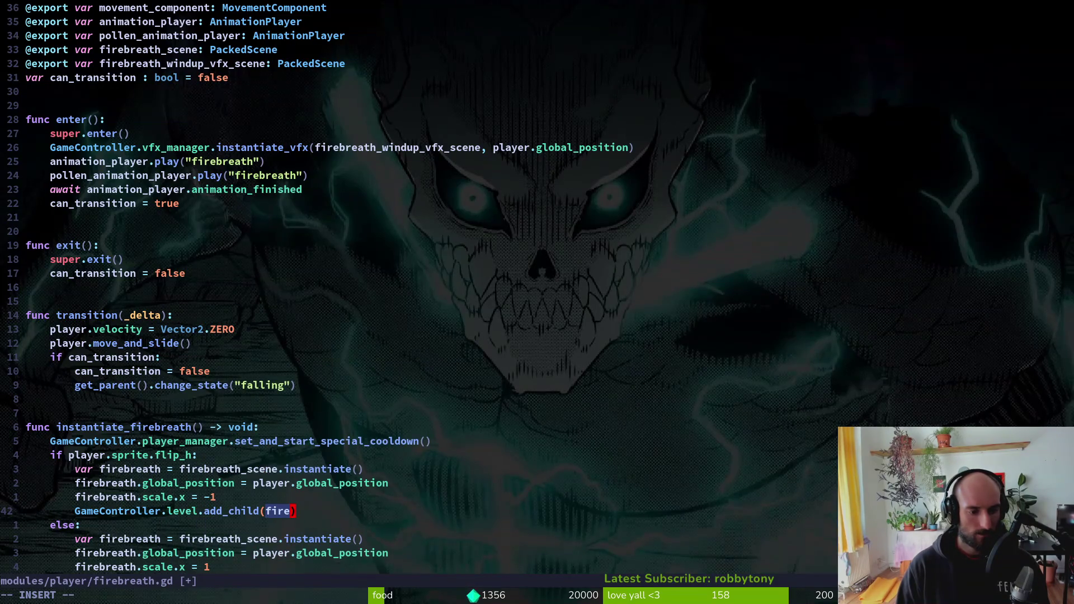
{"action": "key", "text": "Return"}
{"action": "key", "text": "Escape"}
- Copy the add_child line to the end of the else branch and save with :w
{"action": "key", "text": "j"}
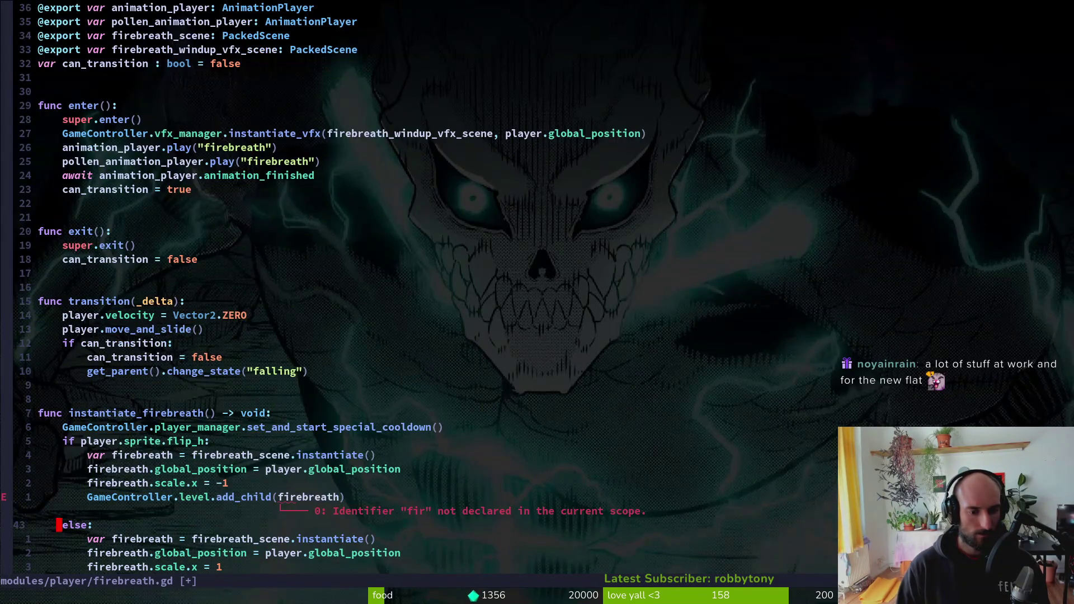
{"action": "key", "text": "j"}
{"action": "key", "text": "j"}
{"action": "key", "text": "j"}
{"action": "type", "text": "p:w"}
{"action": "key", "text": "Return"}
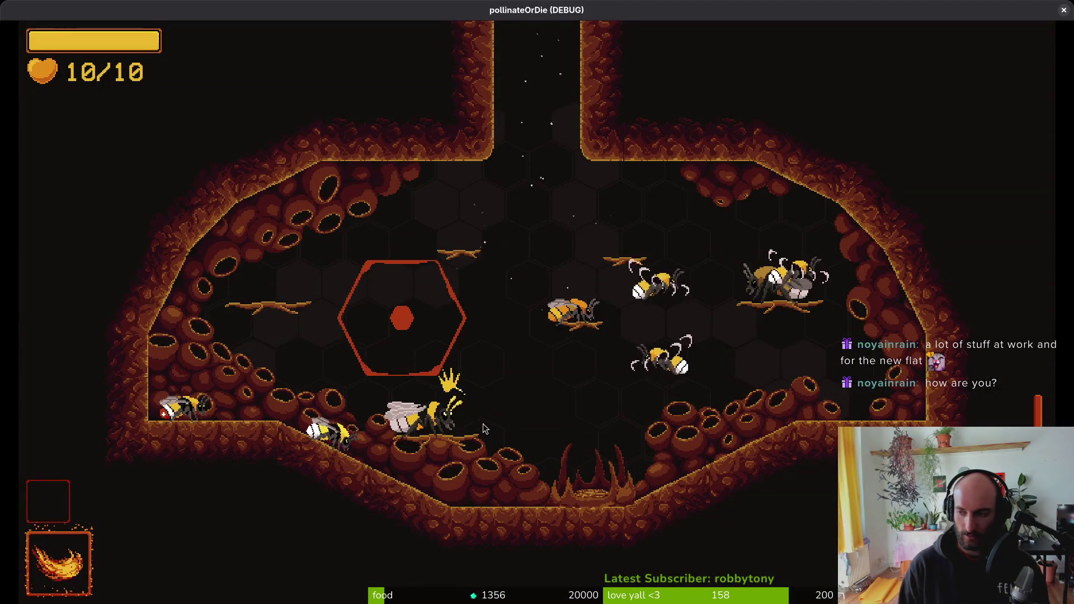
- Relaunch the game with the updated script, continue into the hive and breathe fire
{"action": "key", "text": "F8"}
{"action": "key", "text": "F5"}
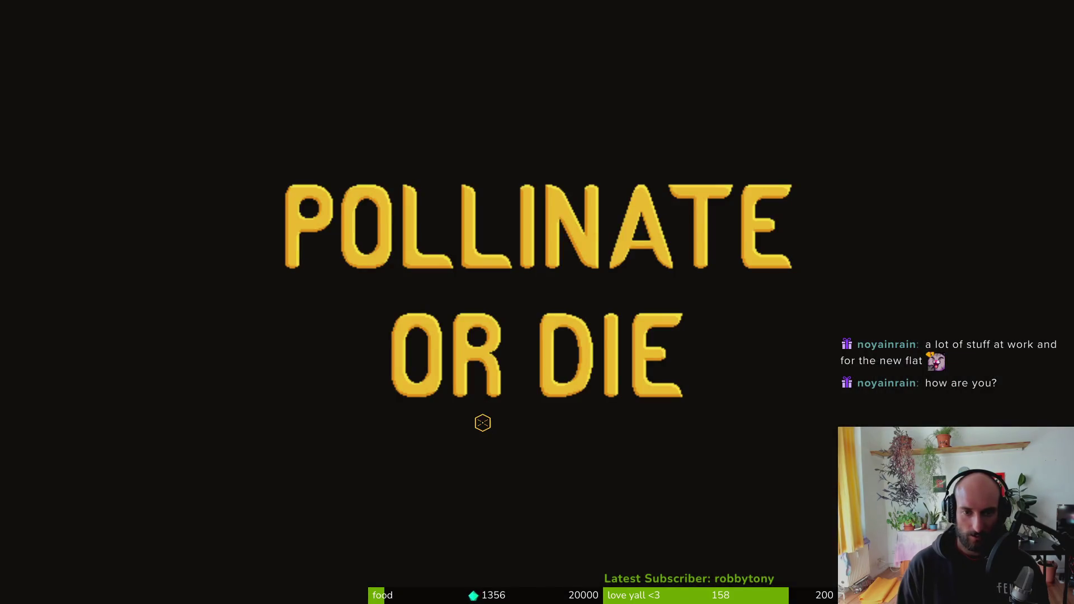
{"action": "key", "text": "Return"}
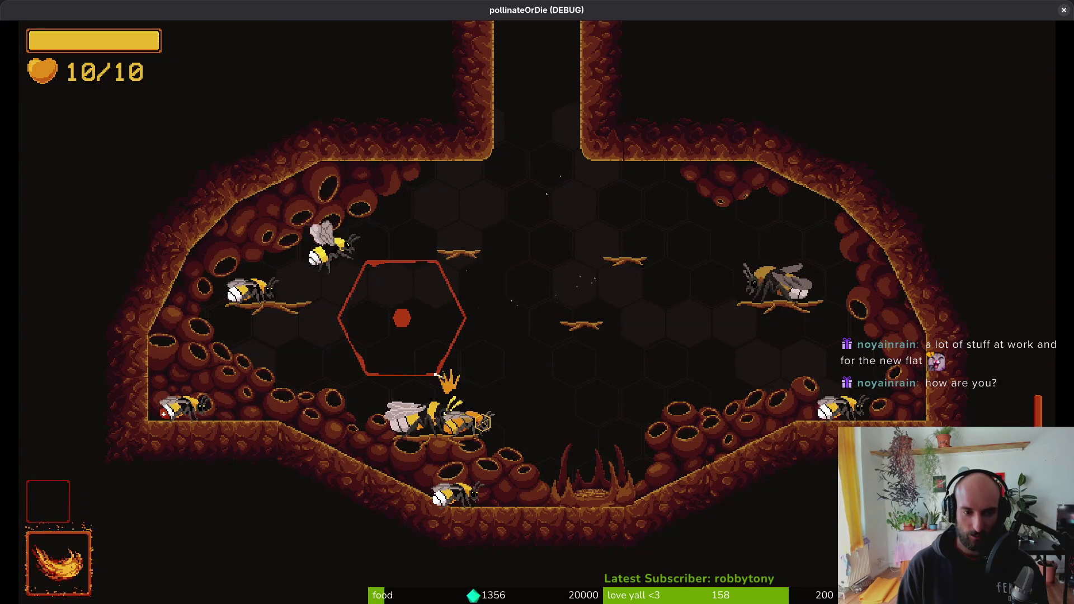
{"action": "key", "text": "d"}
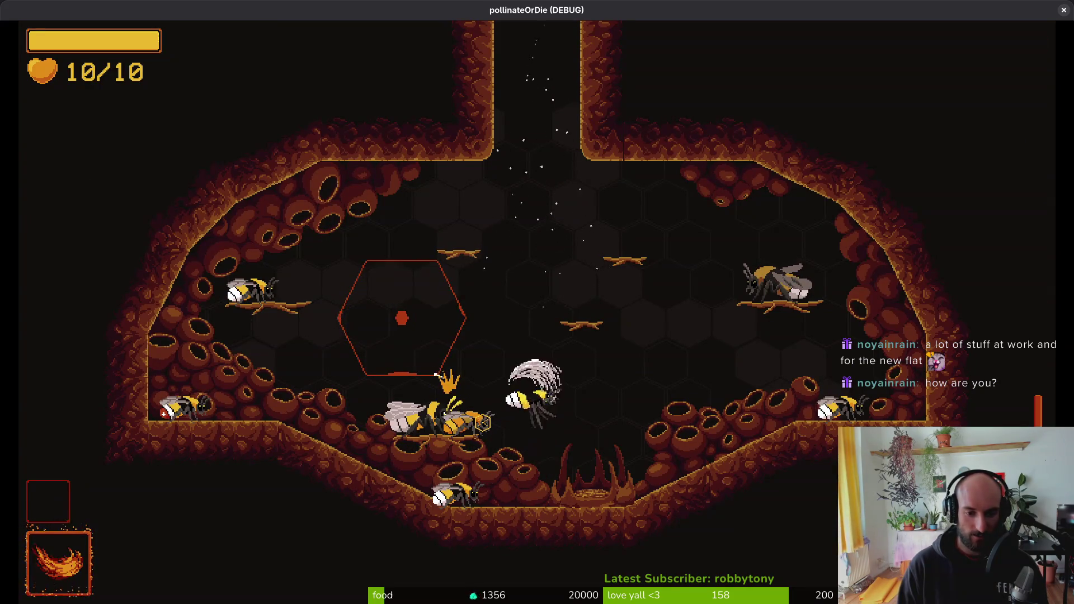
{"action": "left_click", "coordinate": [482, 422]}
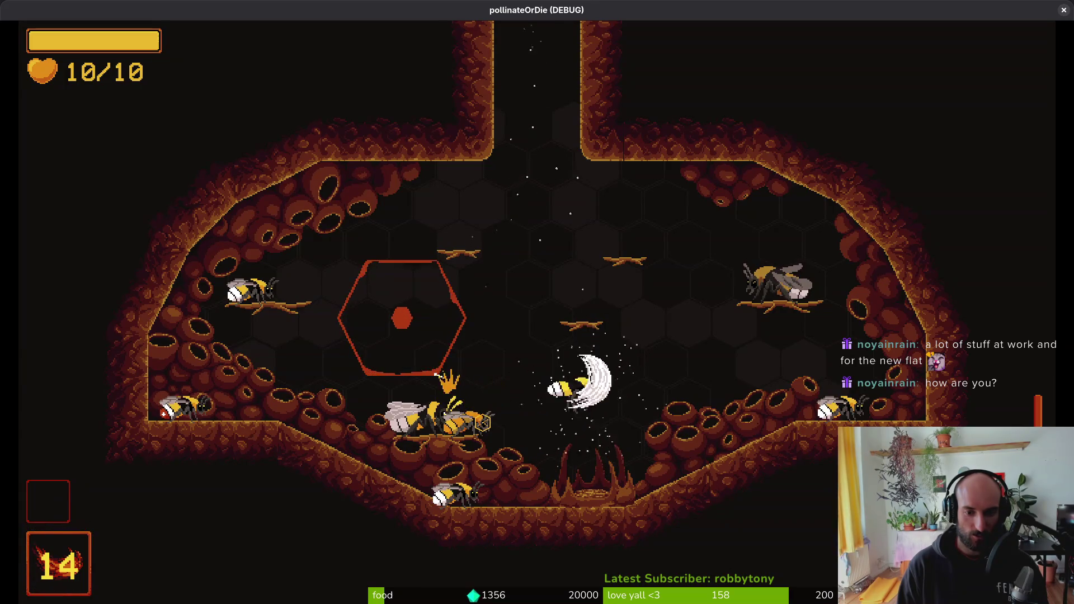
- Fly the bee down and right, breathing fire two more times
{"action": "key", "text": "s"}
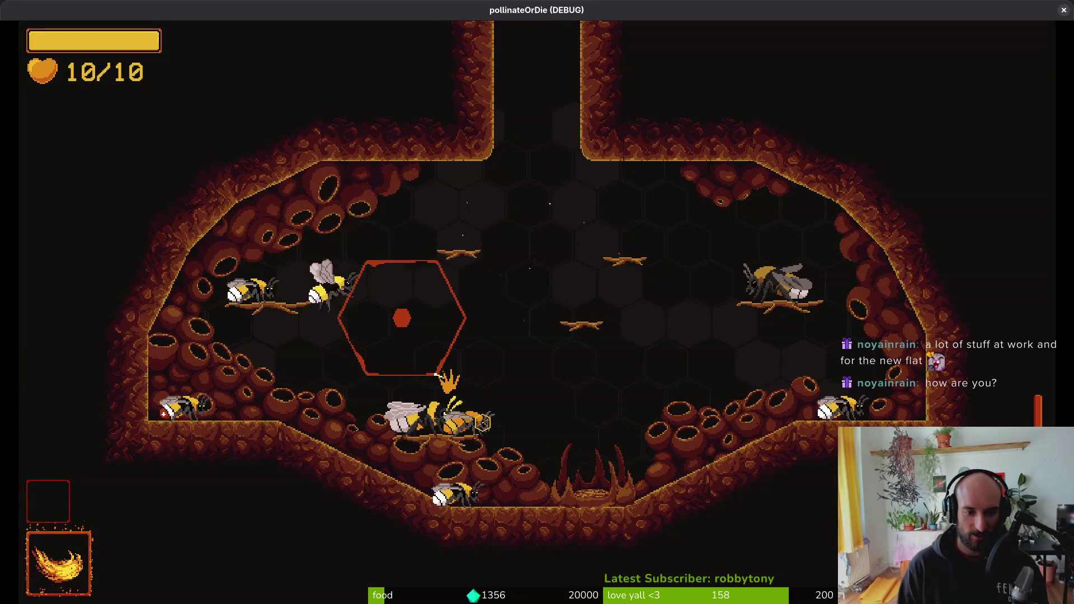
{"action": "key", "text": "d"}
{"action": "left_click", "coordinate": [482, 422]}
{"action": "key", "text": "s"}
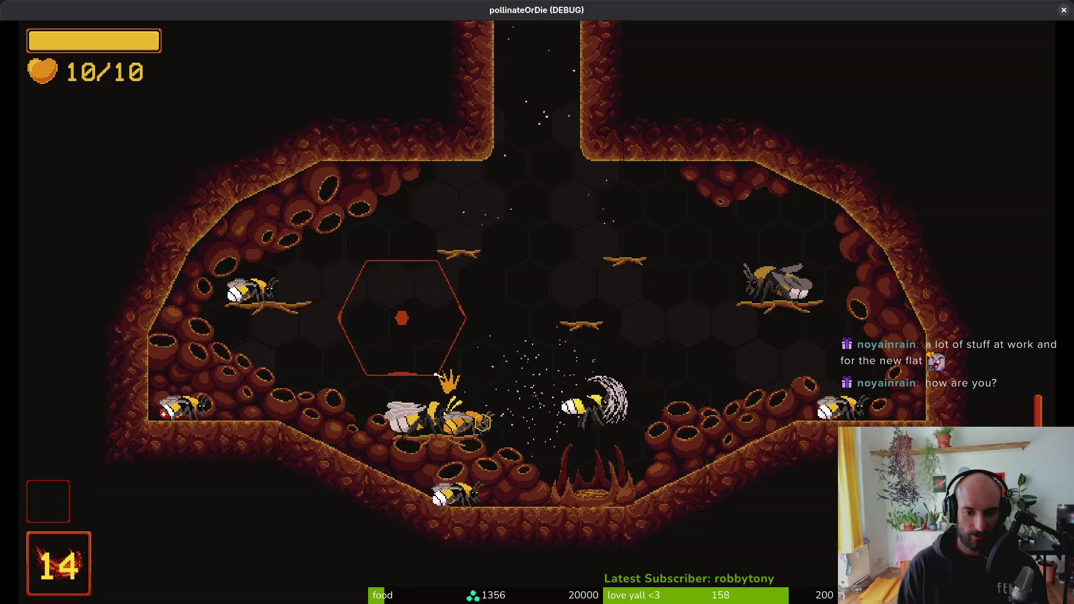
{"action": "key", "text": "s"}
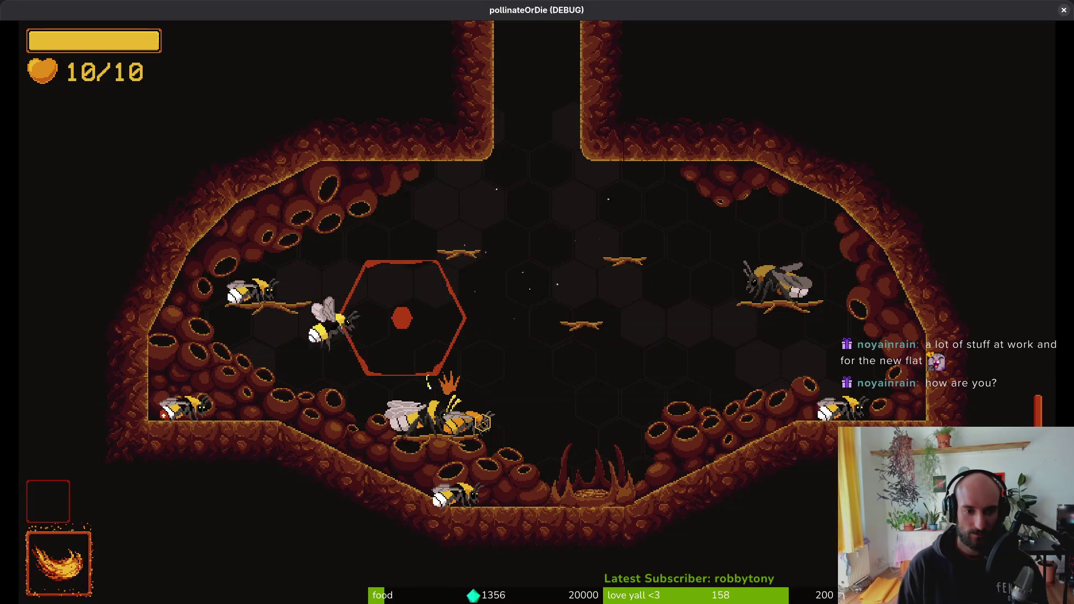
{"action": "key", "text": "d"}
{"action": "left_click", "coordinate": [482, 423]}
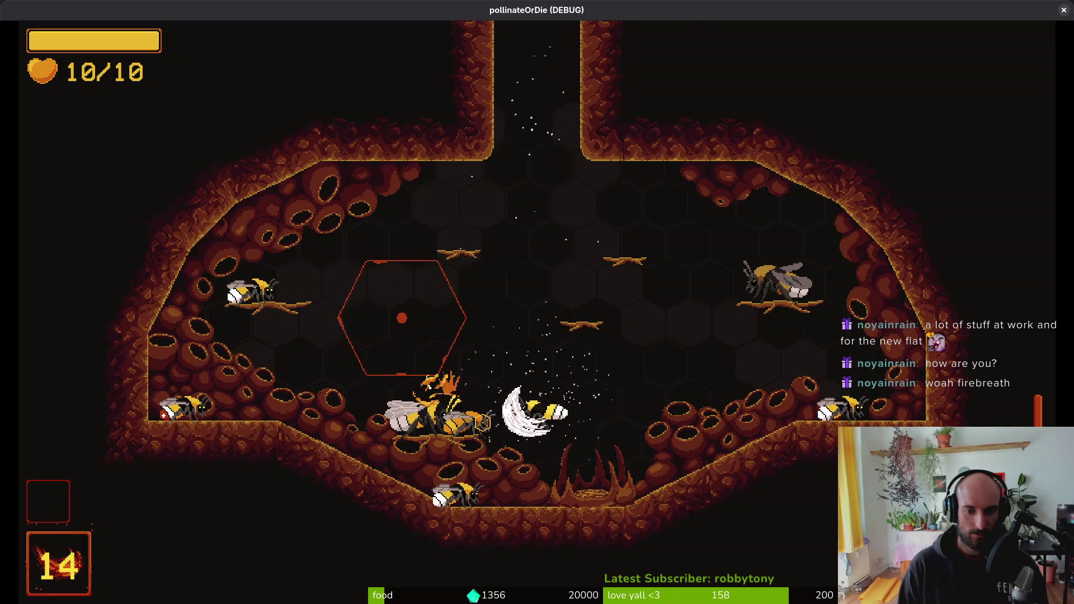
- Dash and swoop the bee around, breathe fire once more, then return to the editor
{"action": "key", "text": "space"}
{"action": "key", "text": "a"}
{"action": "key", "text": "d"}
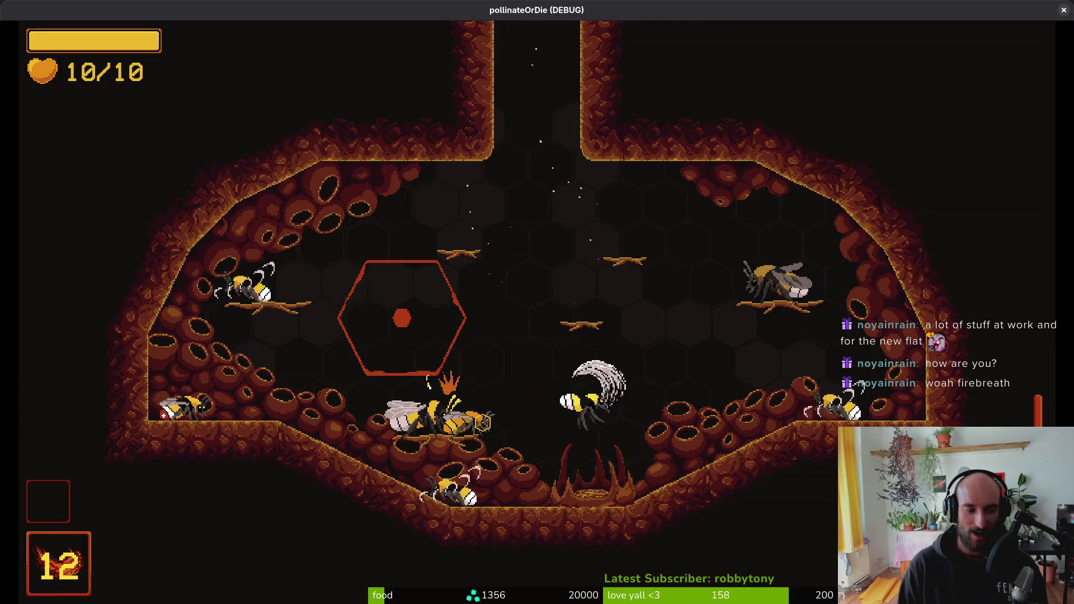
{"action": "key", "text": "a"}
{"action": "key", "text": "space"}
{"action": "key", "text": "s"}
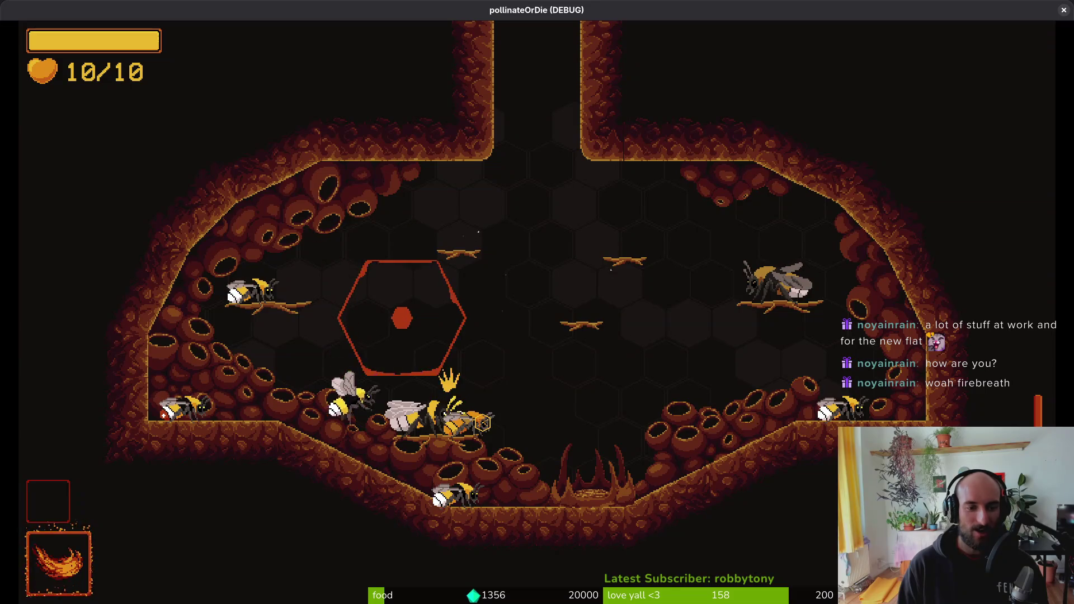
{"action": "key", "text": "d"}
{"action": "key", "text": "f"}
{"action": "key", "text": "alt+Tab"}
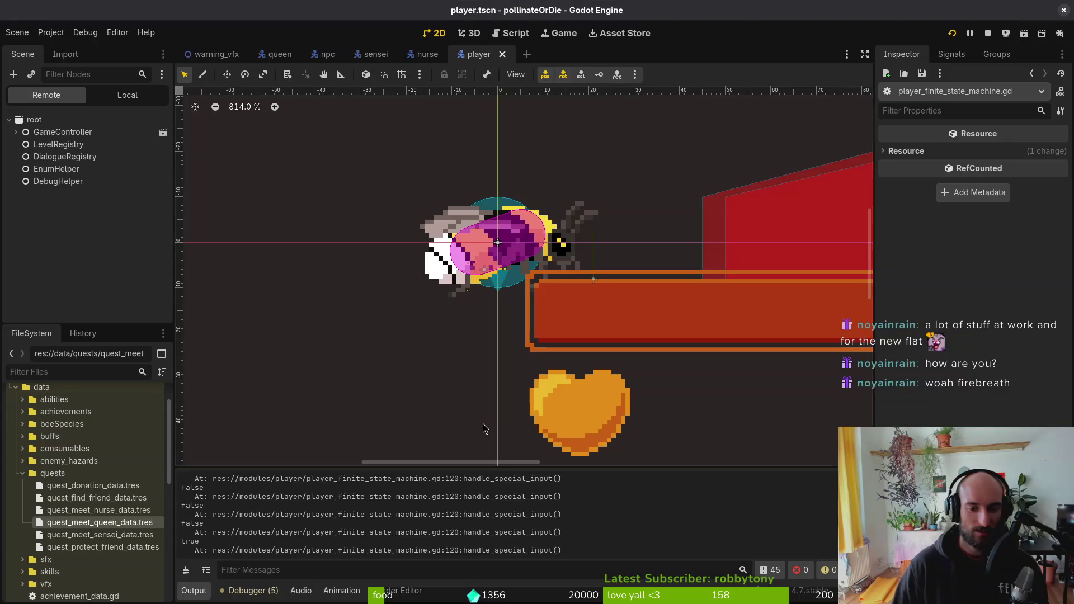
- Open firebreath_vfx.tscn, select AnimationPlayer's flame animation and the polygon key at frame 1
{"action": "key", "text": "alt+shift+o"}
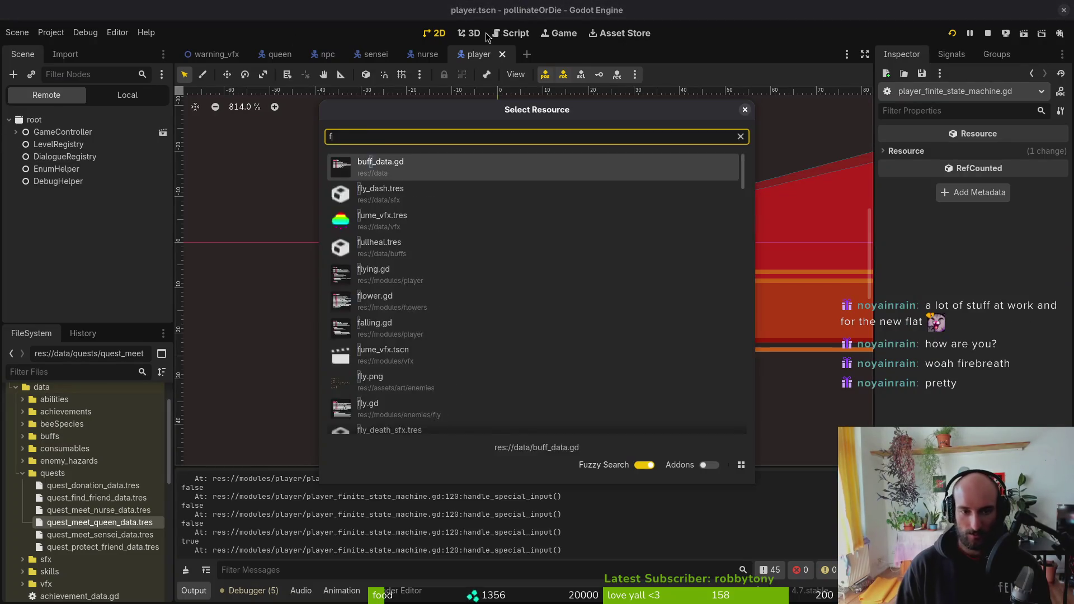
{"action": "type", "text": "firebrea"}
{"action": "key", "text": "Return"}
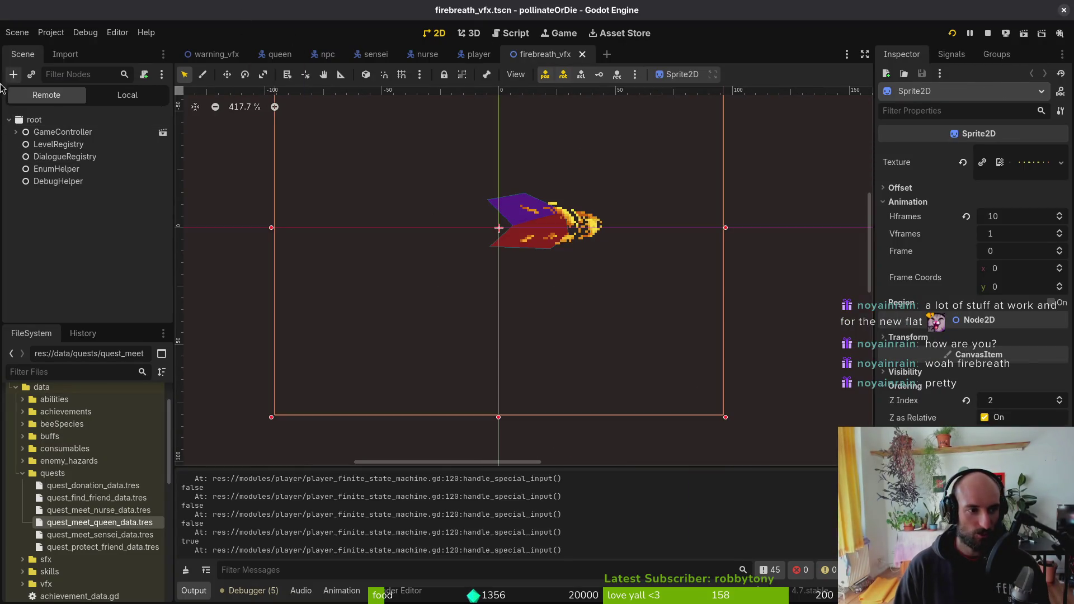
{"action": "left_click", "coordinate": [132, 95]}
{"action": "left_click", "coordinate": [64, 144]}
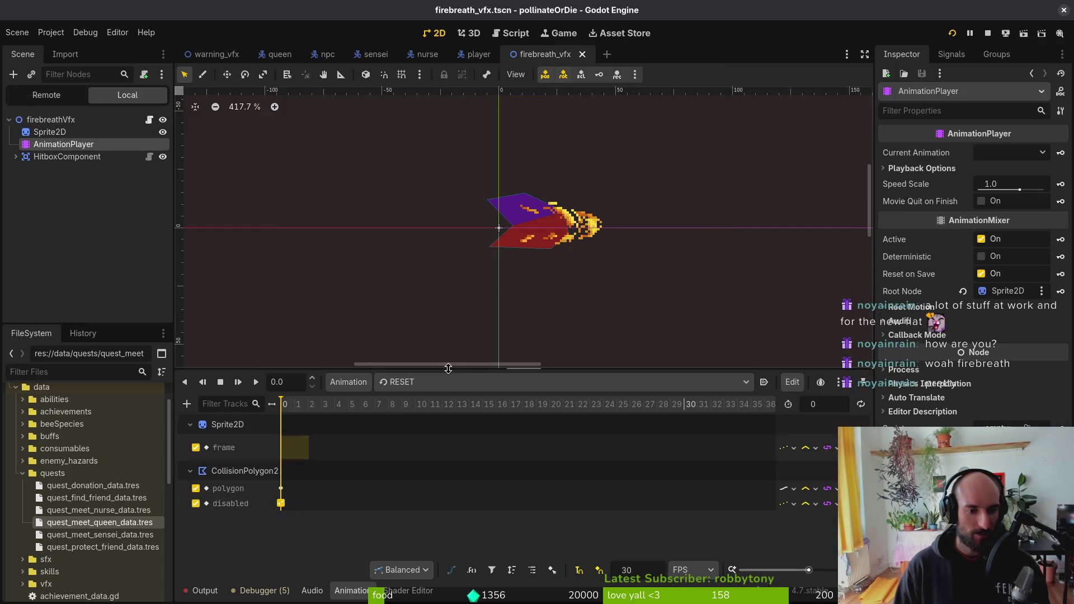
{"action": "left_click", "coordinate": [425, 382]}
{"action": "left_click", "coordinate": [444, 436]}
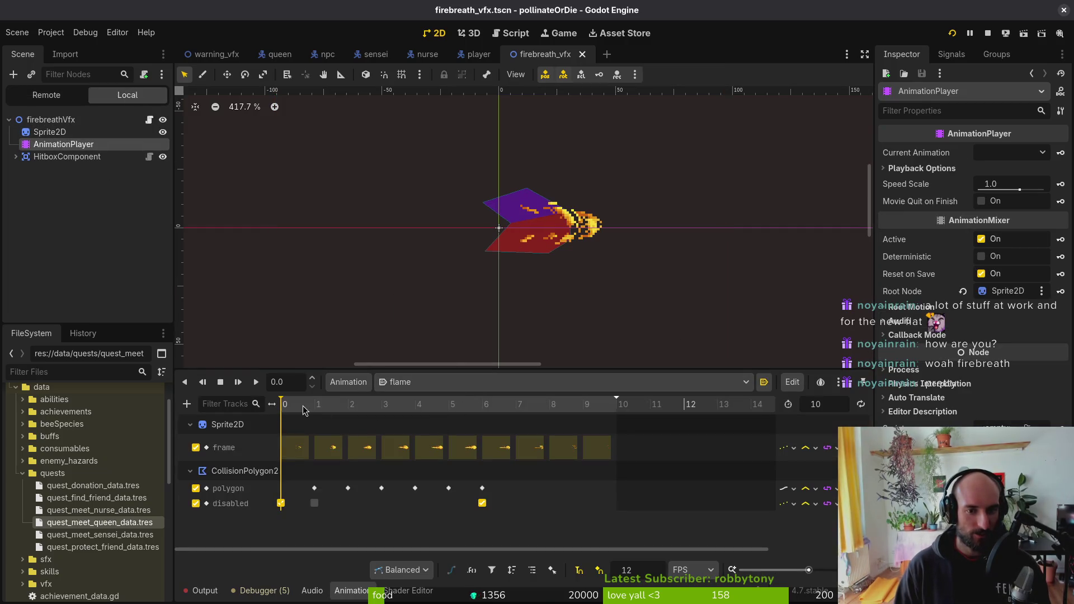
{"action": "mouse_move", "coordinate": [303, 410]}
{"action": "left_mouse_down"}
{"action": "mouse_move", "coordinate": [313, 410]}
{"action": "mouse_move", "coordinate": [283, 410]}
{"action": "left_mouse_up"}
{"action": "scroll", "coordinate": [576, 234], "scroll_direction": "up", "scroll_amount": 3}
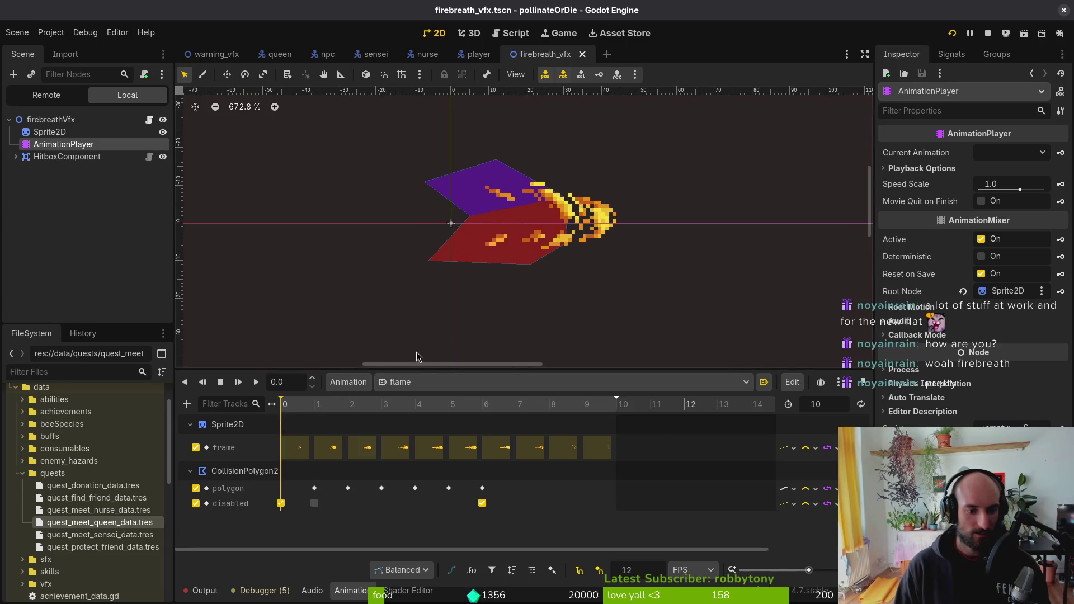
{"action": "left_click", "coordinate": [314, 405]}
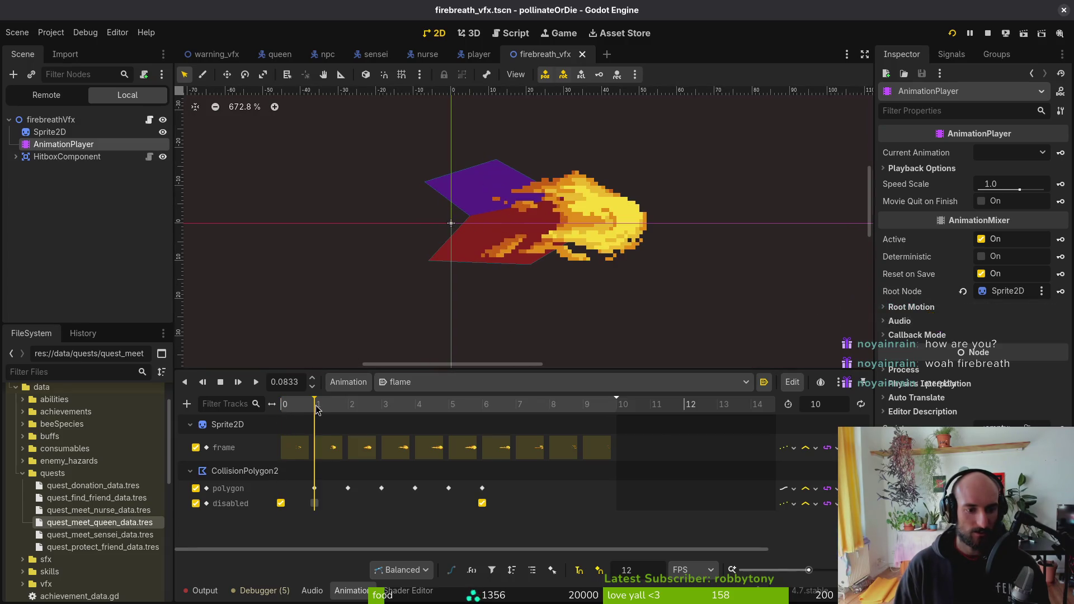
{"action": "left_click", "coordinate": [315, 488]}
- Move the hitbox CollisionPolygon2D onto the flame sprite at frame 1 and save
{"action": "left_click", "coordinate": [494, 215]}
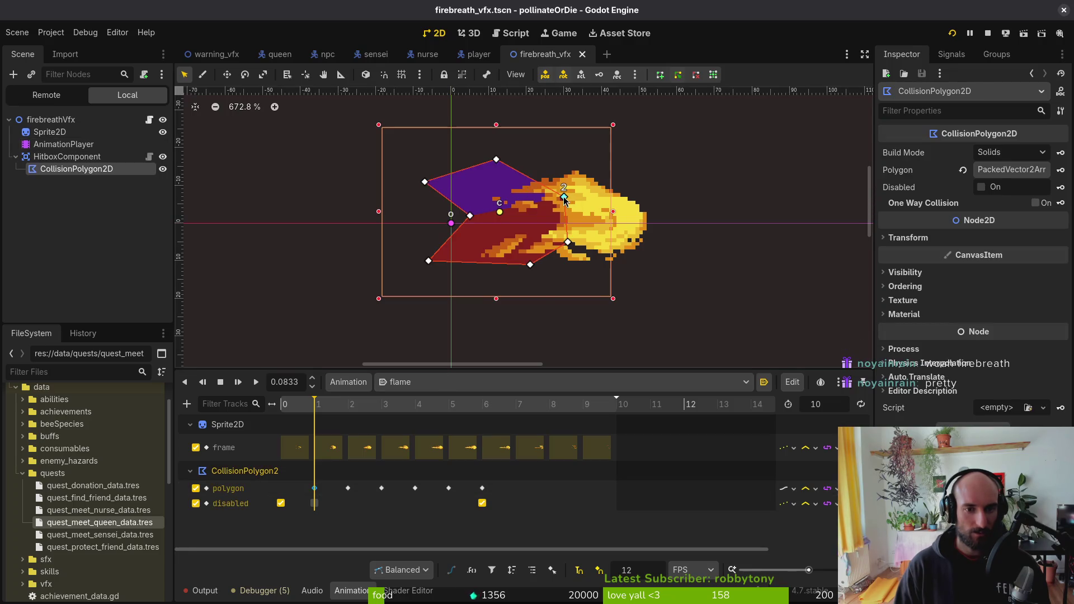
{"action": "mouse_move", "coordinate": [564, 198]}
{"action": "left_mouse_down"}
{"action": "mouse_move", "coordinate": [659, 199]}
{"action": "mouse_move", "coordinate": [640, 232]}
{"action": "left_mouse_up"}
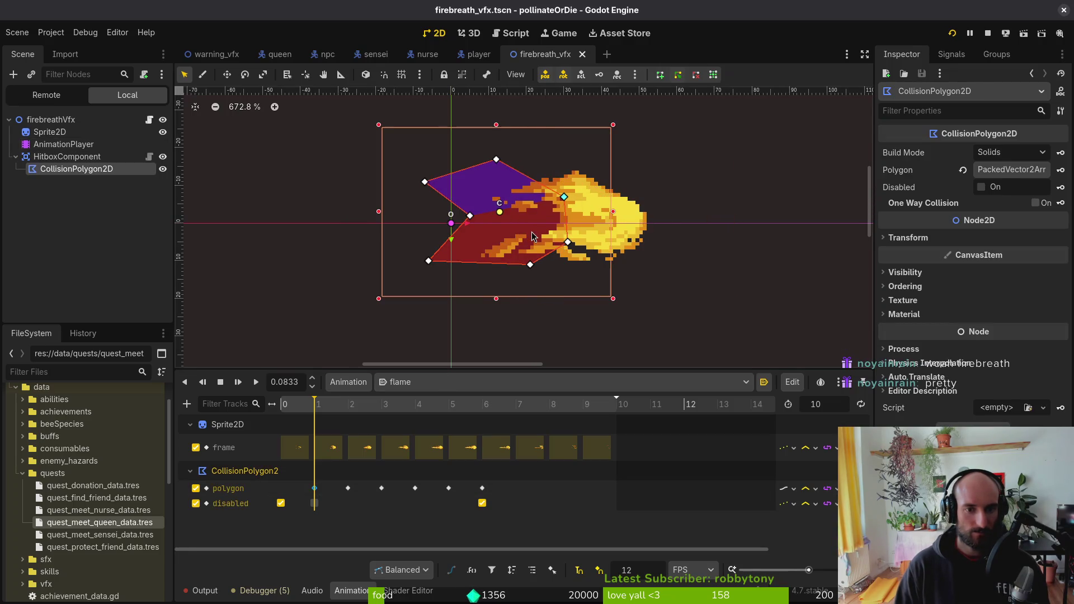
{"action": "left_click_drag", "start_coordinate": [533, 236], "coordinate": [616, 241]}
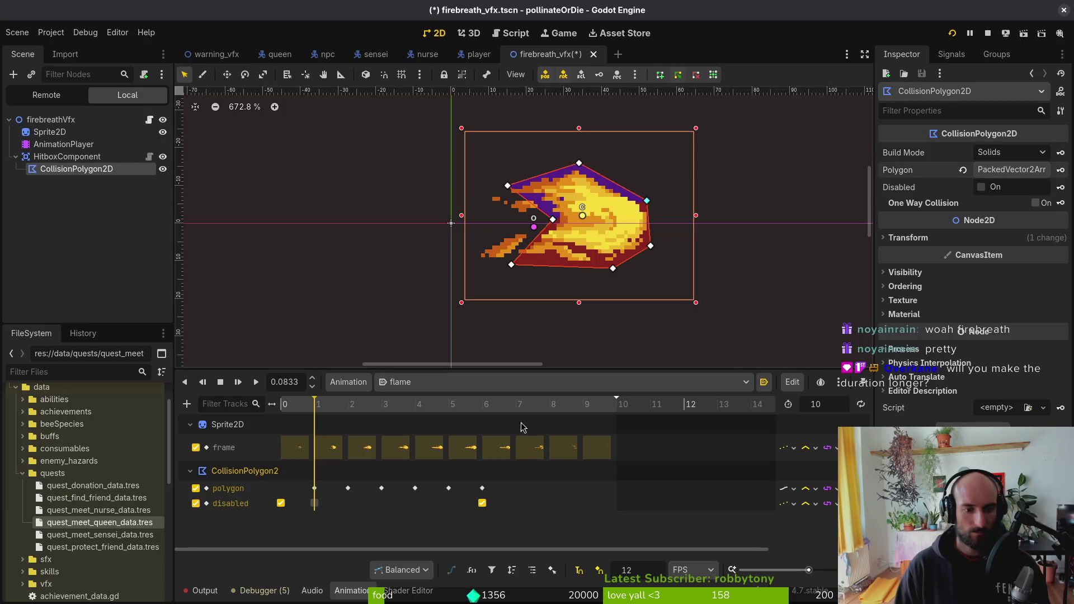
{"action": "key", "text": "ctrl+s"}
- Adjust the hitbox corners to the flame's edges on frame 2 and save
{"action": "mouse_move", "coordinate": [282, 416]}
{"action": "left_mouse_down"}
{"action": "mouse_move", "coordinate": [407, 413]}
{"action": "mouse_move", "coordinate": [323, 416]}
{"action": "mouse_move", "coordinate": [346, 417]}
{"action": "left_mouse_up"}
{"action": "left_click_drag", "start_coordinate": [634, 253], "coordinate": [630, 261]}
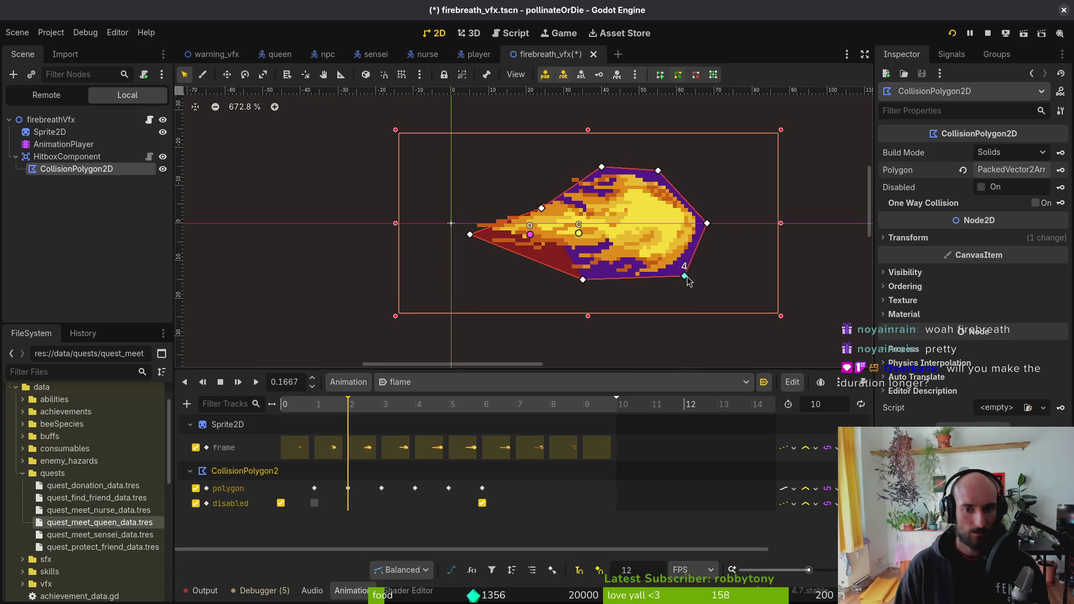
{"action": "left_click_drag", "start_coordinate": [687, 281], "coordinate": [679, 280]}
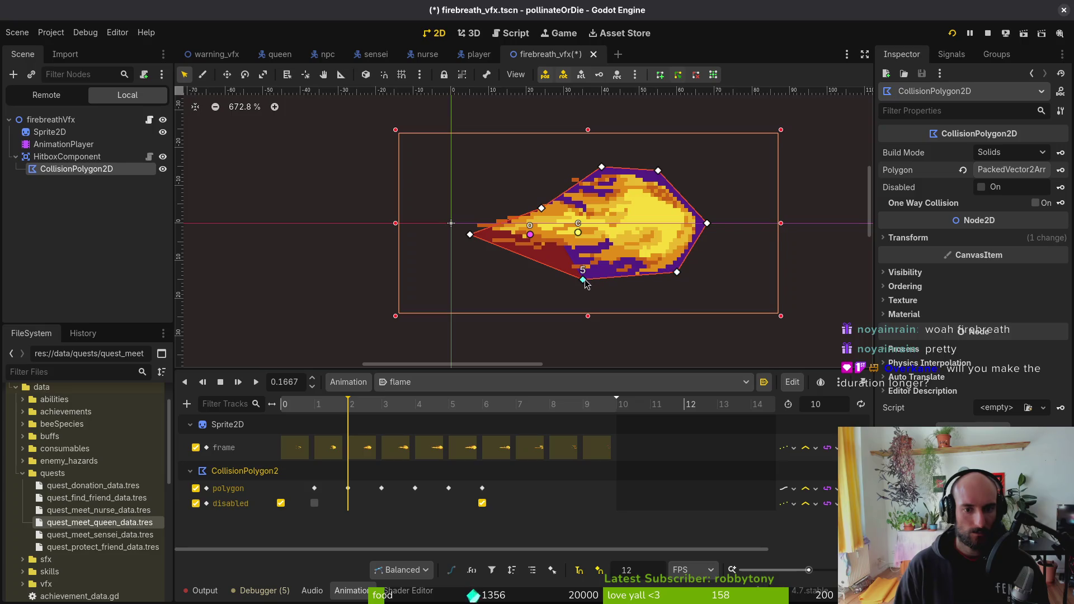
{"action": "left_click_drag", "start_coordinate": [585, 283], "coordinate": [586, 280]}
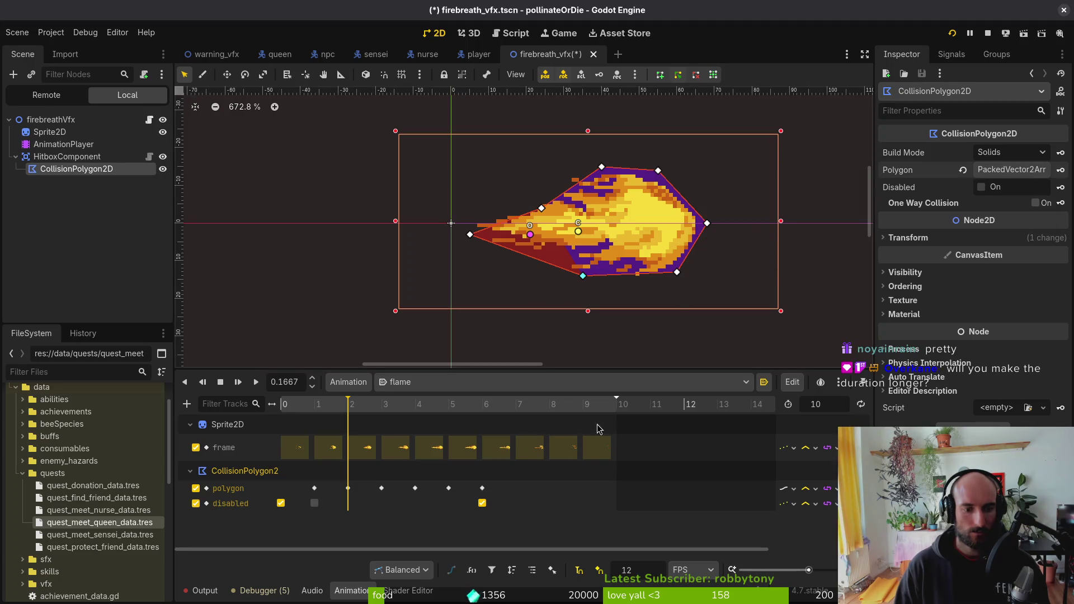
{"action": "key", "text": "ctrl+s"}
- Scrub through frames 3 to 6 of the flame to check the hitbox
{"action": "left_click", "coordinate": [374, 405]}
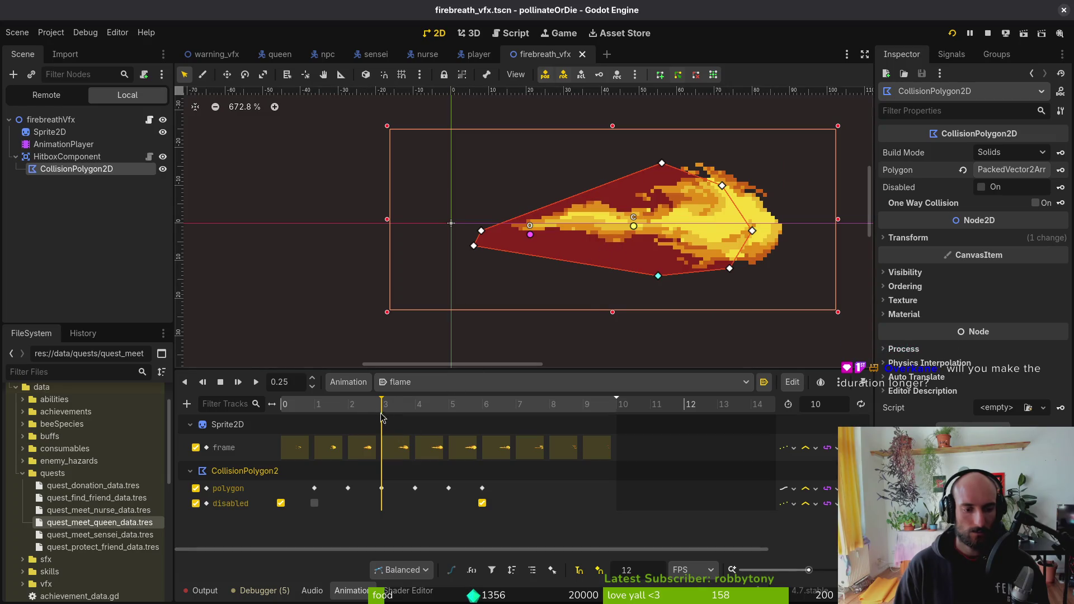
{"action": "mouse_move", "coordinate": [381, 417]}
{"action": "left_mouse_down"}
{"action": "mouse_move", "coordinate": [313, 417]}
{"action": "mouse_move", "coordinate": [488, 419]}
{"action": "mouse_move", "coordinate": [283, 417]}
{"action": "mouse_move", "coordinate": [482, 417]}
{"action": "left_mouse_up"}
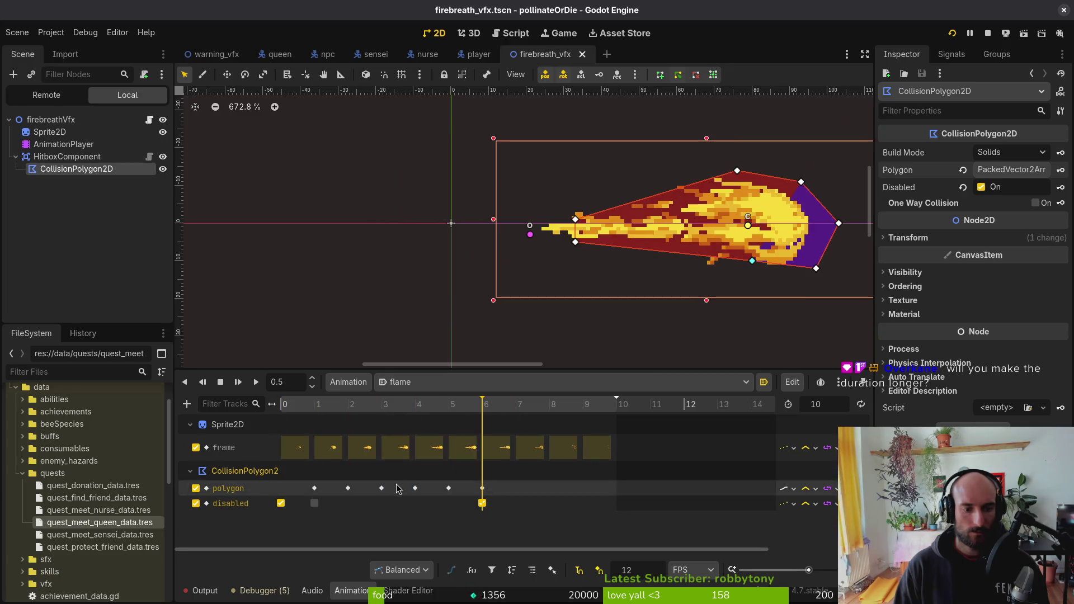
{"action": "mouse_move", "coordinate": [382, 417]}
{"action": "left_mouse_down"}
{"action": "mouse_move", "coordinate": [204, 417]}
{"action": "mouse_move", "coordinate": [382, 417]}
{"action": "mouse_move", "coordinate": [217, 428]}
{"action": "mouse_move", "coordinate": [456, 421]}
{"action": "mouse_move", "coordinate": [226, 435]}
{"action": "left_mouse_up"}
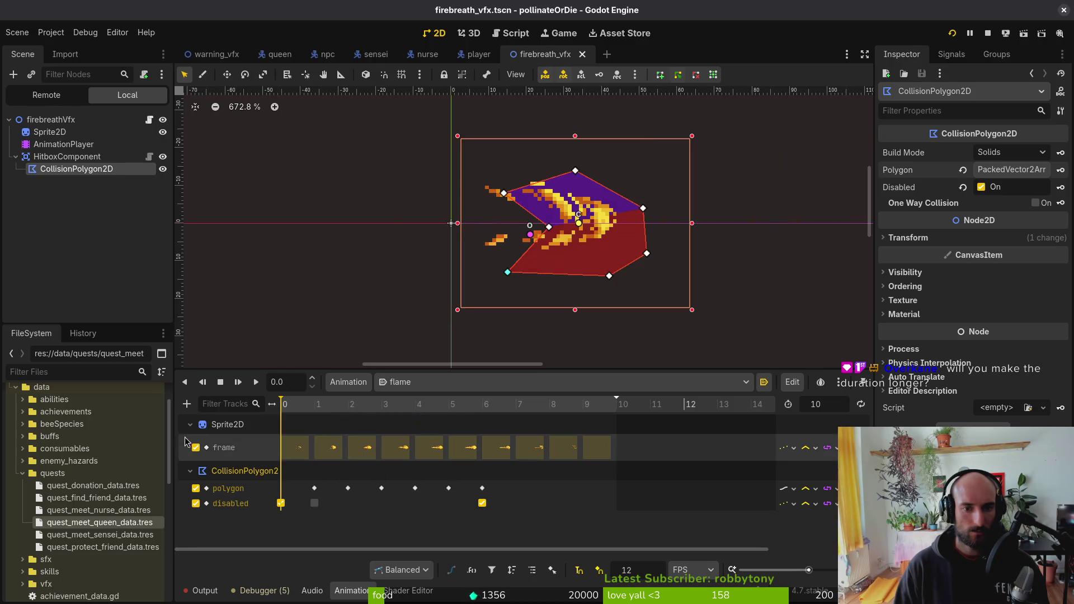
{"action": "mouse_move", "coordinate": [302, 417]}
{"action": "left_mouse_down"}
{"action": "mouse_move", "coordinate": [416, 416]}
{"action": "mouse_move", "coordinate": [282, 416]}
{"action": "left_mouse_up"}
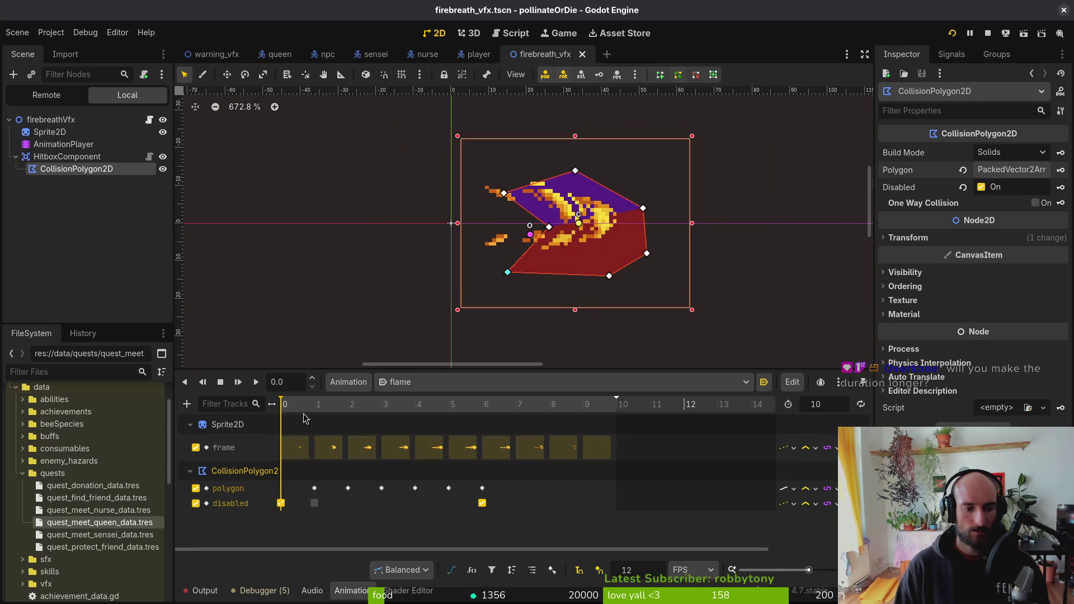
- Reset the hitbox position to 0, 0, save, and play the flame animation
{"action": "left_click", "coordinate": [924, 238]}
{"action": "left_click", "coordinate": [966, 266]}
{"action": "key", "text": "ctrl+s"}
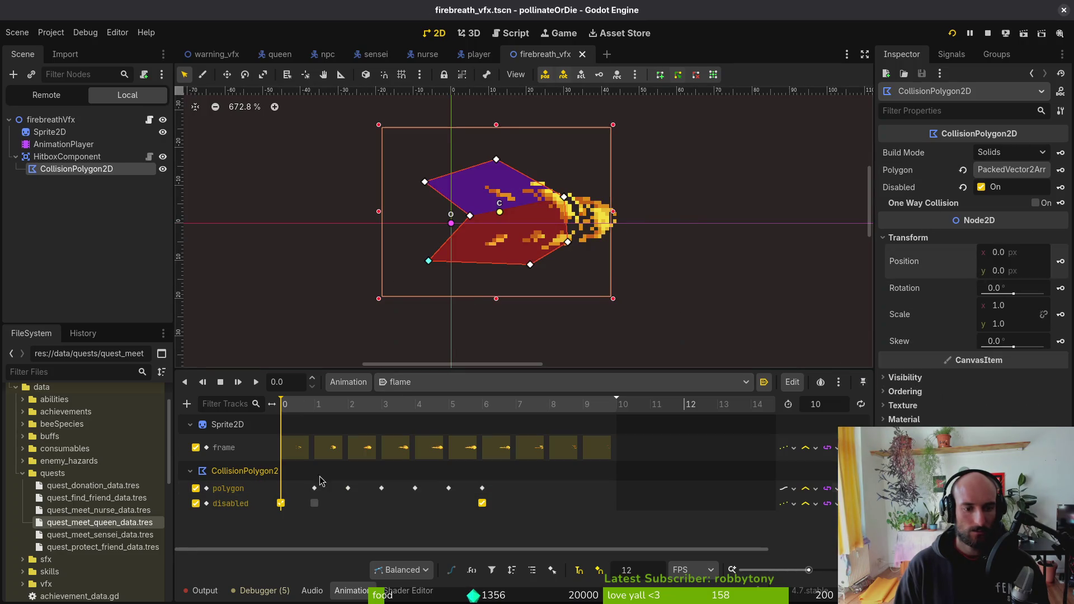
{"action": "key", "text": "shift+d"}
{"action": "key", "text": "ctrl+s"}
- Drag all hitbox polygon corners onto the flame's outline at frame 0 and save
{"action": "left_click_drag", "start_coordinate": [563, 197], "coordinate": [628, 205]}
{"action": "scroll", "coordinate": [606, 205], "scroll_direction": "up", "scroll_amount": 4}
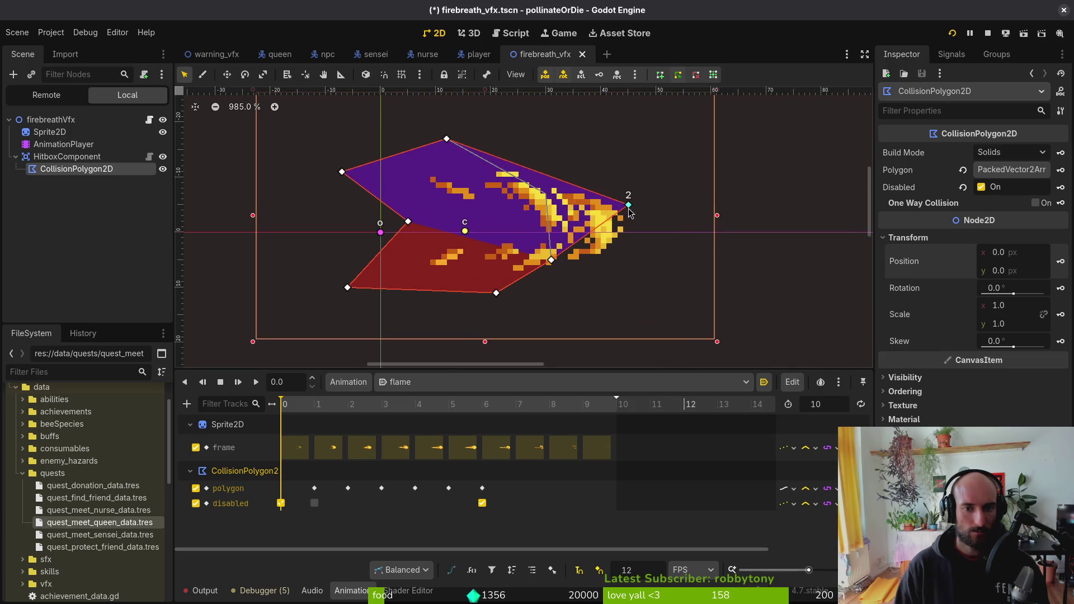
{"action": "left_click_drag", "start_coordinate": [551, 263], "coordinate": [629, 251]}
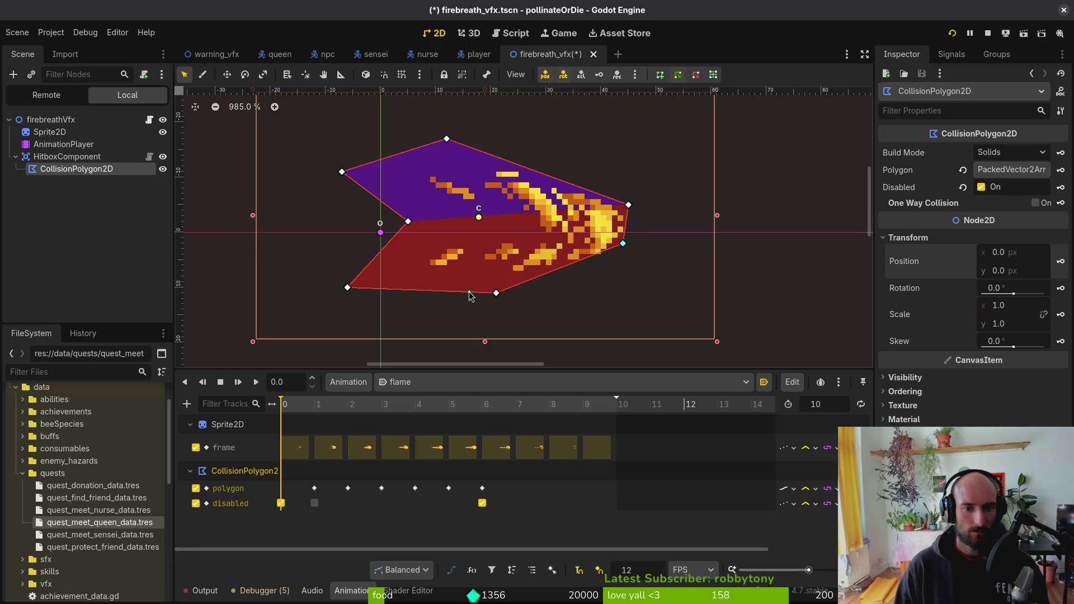
{"action": "left_click_drag", "start_coordinate": [496, 296], "coordinate": [547, 277]}
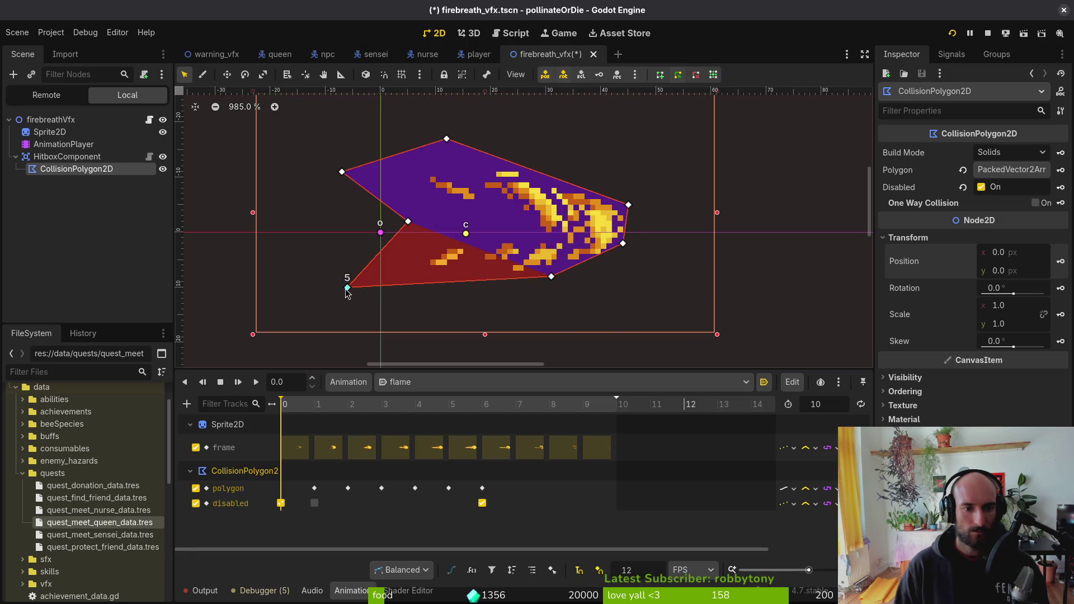
{"action": "mouse_move", "coordinate": [347, 288]}
{"action": "left_mouse_down"}
{"action": "mouse_move", "coordinate": [465, 272]}
{"action": "mouse_move", "coordinate": [425, 269]}
{"action": "left_mouse_up"}
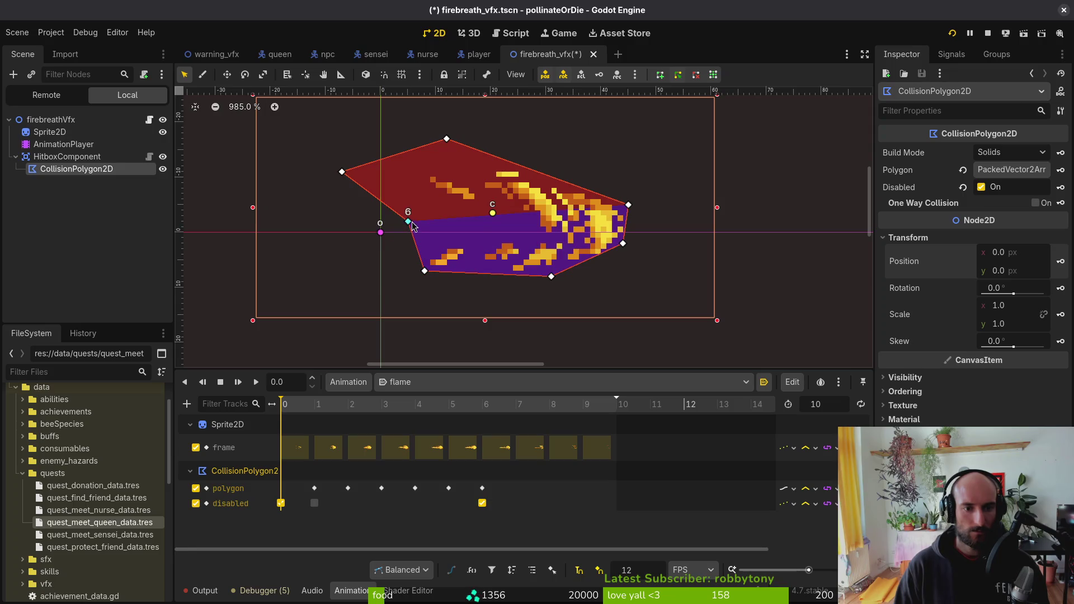
{"action": "left_click_drag", "start_coordinate": [411, 225], "coordinate": [509, 233]}
{"action": "left_click_drag", "start_coordinate": [349, 177], "coordinate": [425, 178]}
{"action": "left_click_drag", "start_coordinate": [449, 141], "coordinate": [526, 171]}
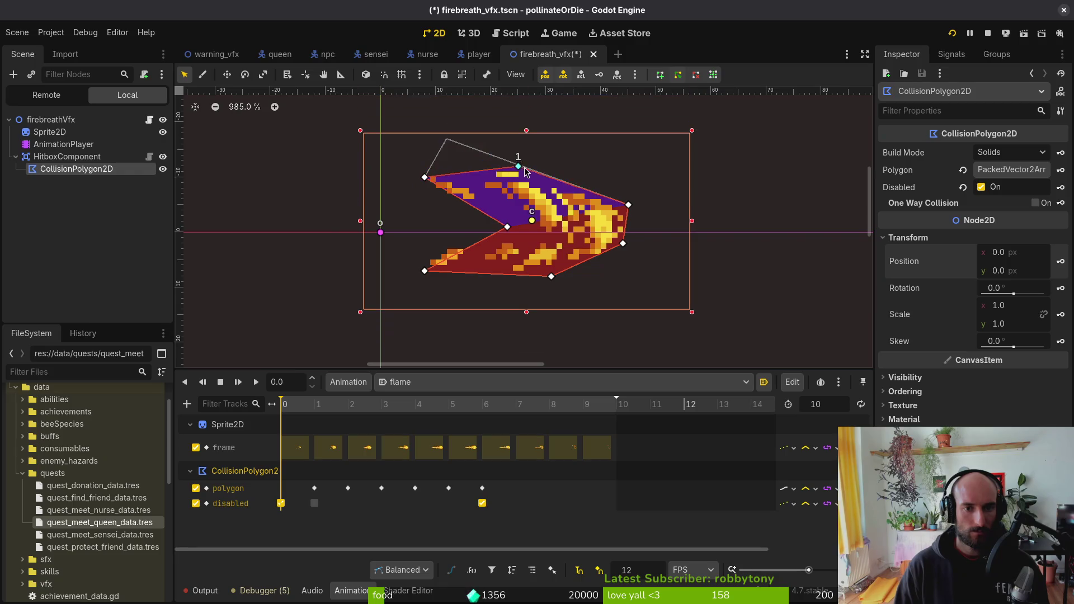
{"action": "scroll", "coordinate": [496, 255], "scroll_direction": "right", "scroll_amount": 1}
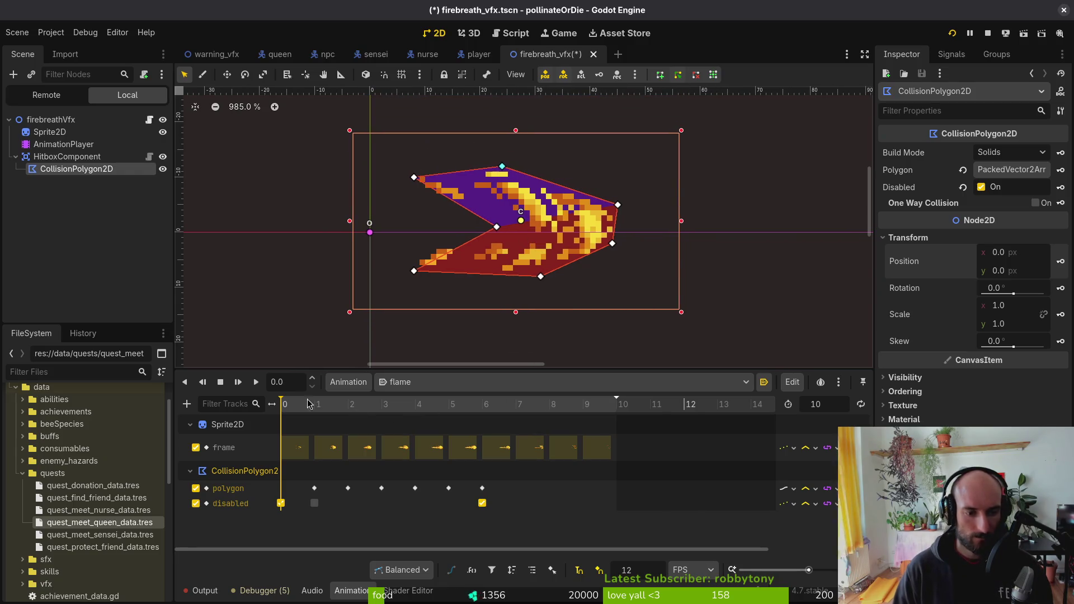
{"action": "key", "text": "ctrl+s"}
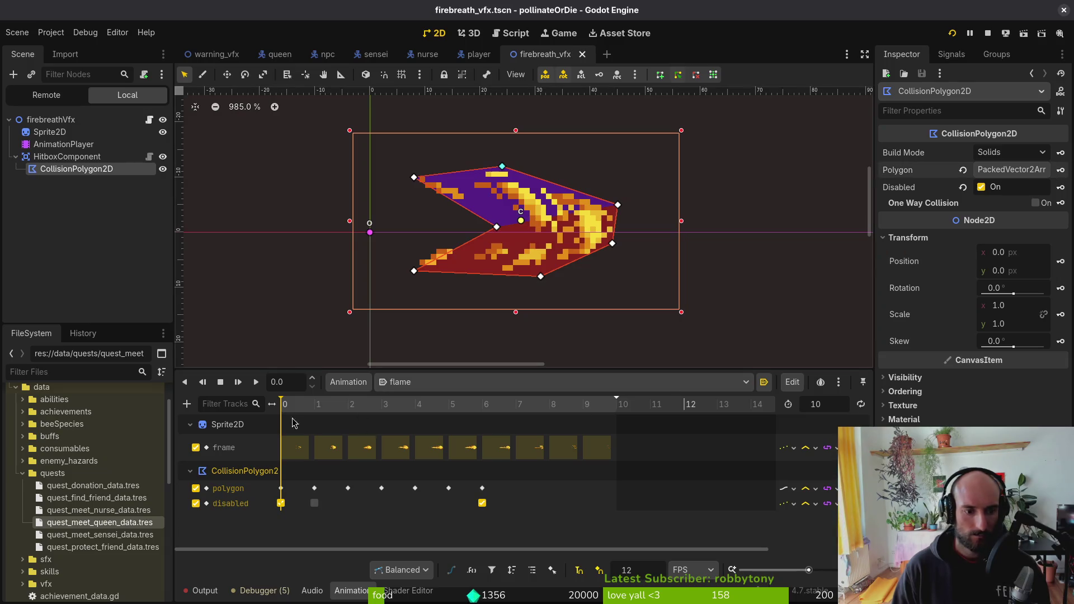
- Reshape the hitbox polygon's seven corners around the flame at frame 1 and save
{"action": "left_click", "coordinate": [347, 405]}
{"action": "left_click", "coordinate": [315, 404]}
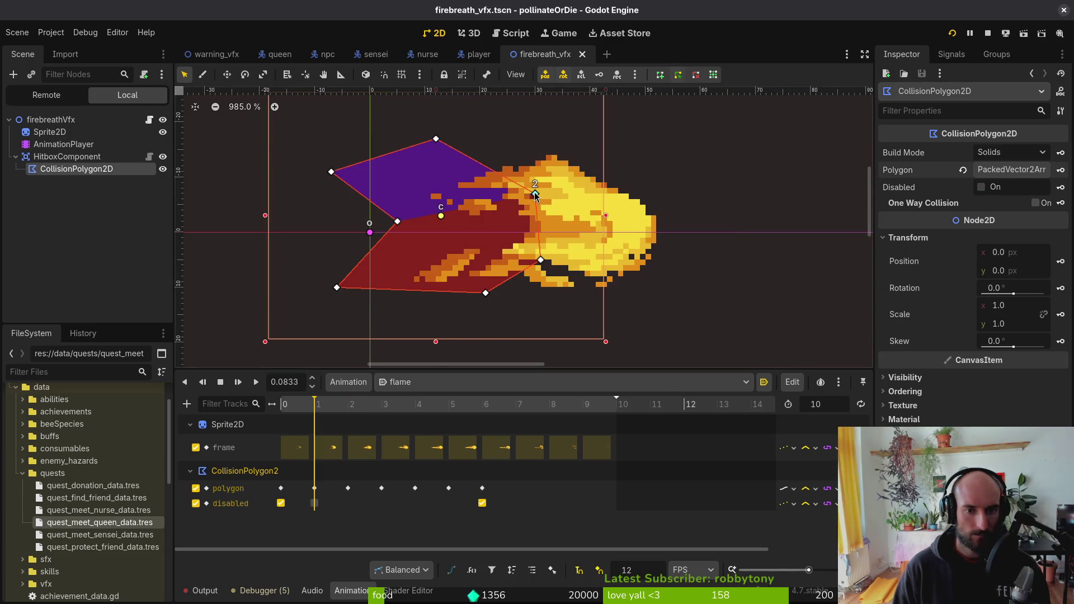
{"action": "left_click_drag", "start_coordinate": [535, 195], "coordinate": [661, 211]}
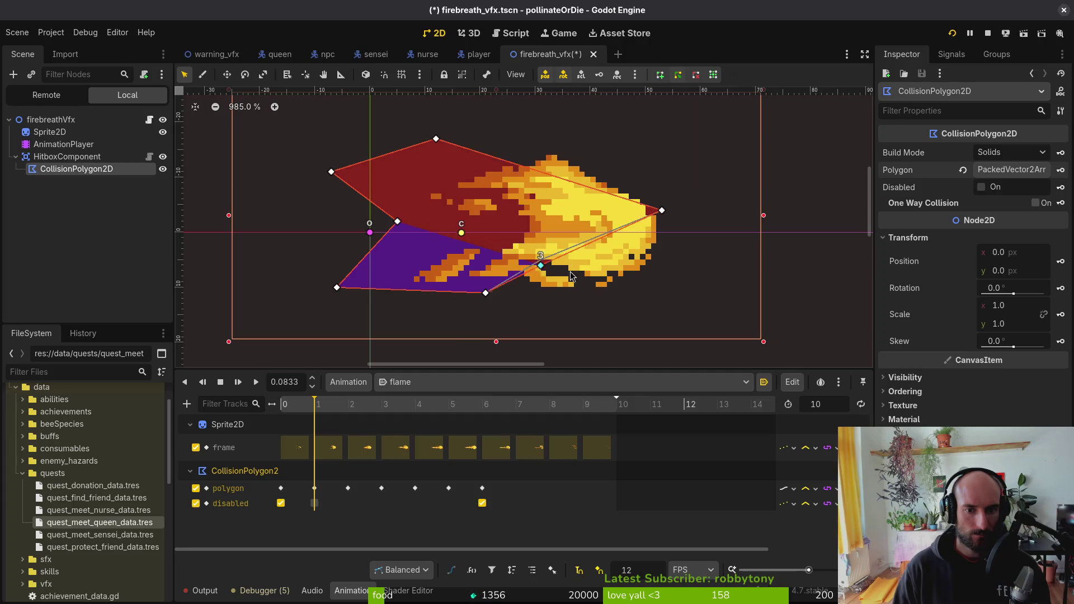
{"action": "left_click_drag", "start_coordinate": [570, 274], "coordinate": [652, 277]}
{"action": "left_click_drag", "start_coordinate": [485, 292], "coordinate": [606, 292]}
{"action": "left_click_drag", "start_coordinate": [364, 290], "coordinate": [409, 288]}
{"action": "left_click_drag", "start_coordinate": [398, 225], "coordinate": [504, 236]}
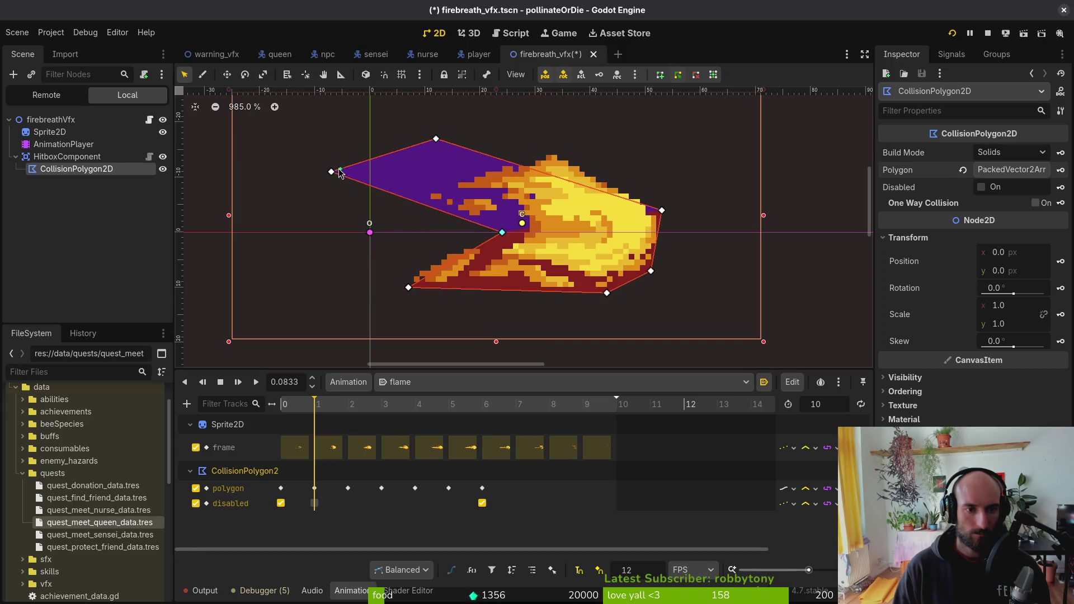
{"action": "left_click_drag", "start_coordinate": [339, 171], "coordinate": [425, 199]}
{"action": "mouse_move", "coordinate": [436, 139]}
{"action": "left_mouse_down"}
{"action": "mouse_move", "coordinate": [566, 149]}
{"action": "mouse_move", "coordinate": [555, 154]}
{"action": "left_mouse_up"}
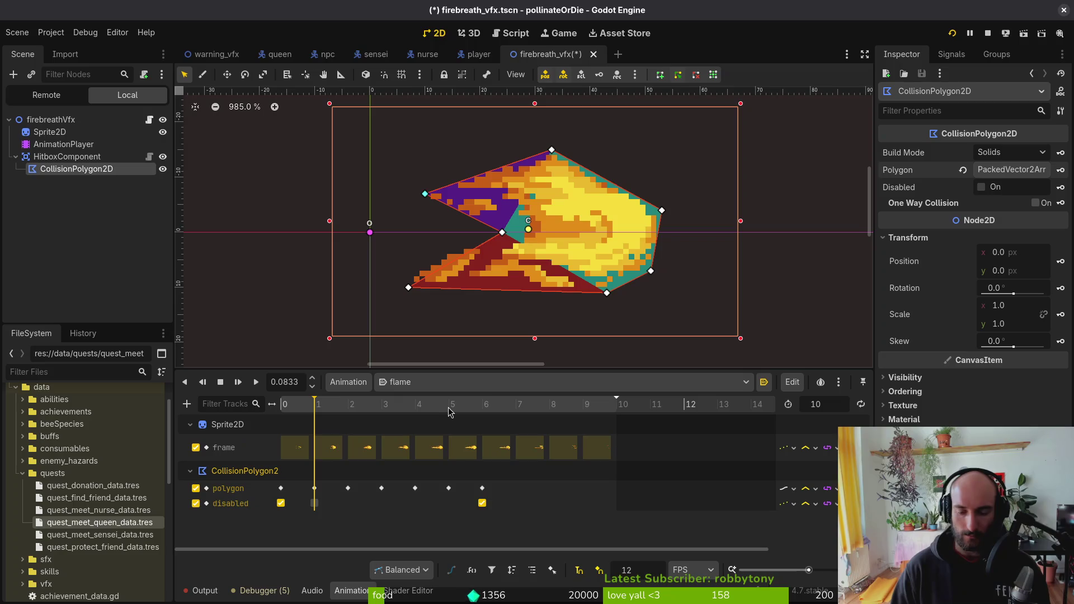
{"action": "key", "text": "ctrl+Left"}
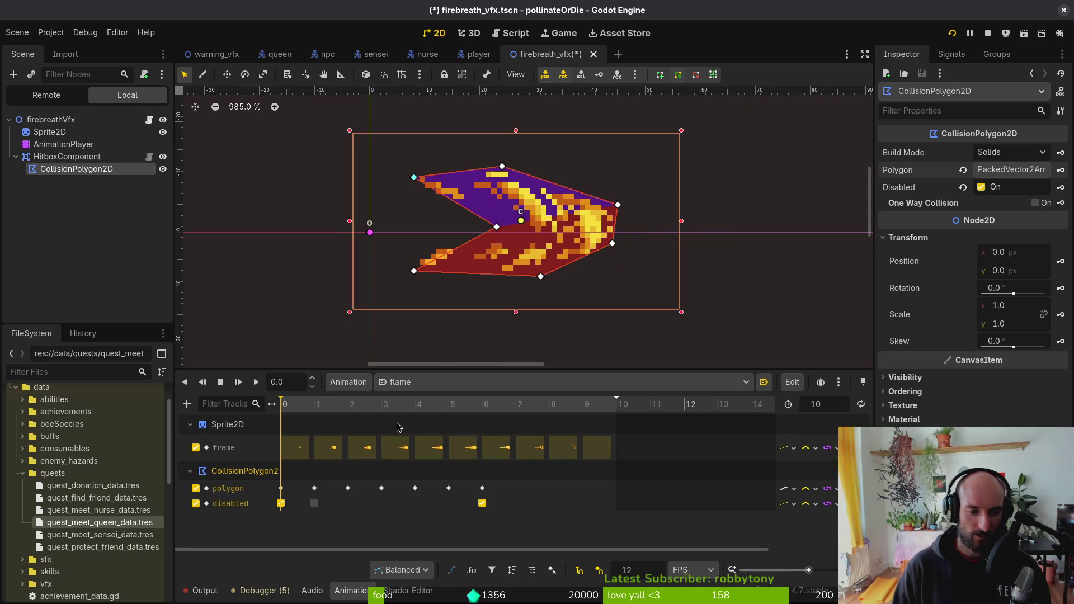
{"action": "left_click", "coordinate": [314, 406]}
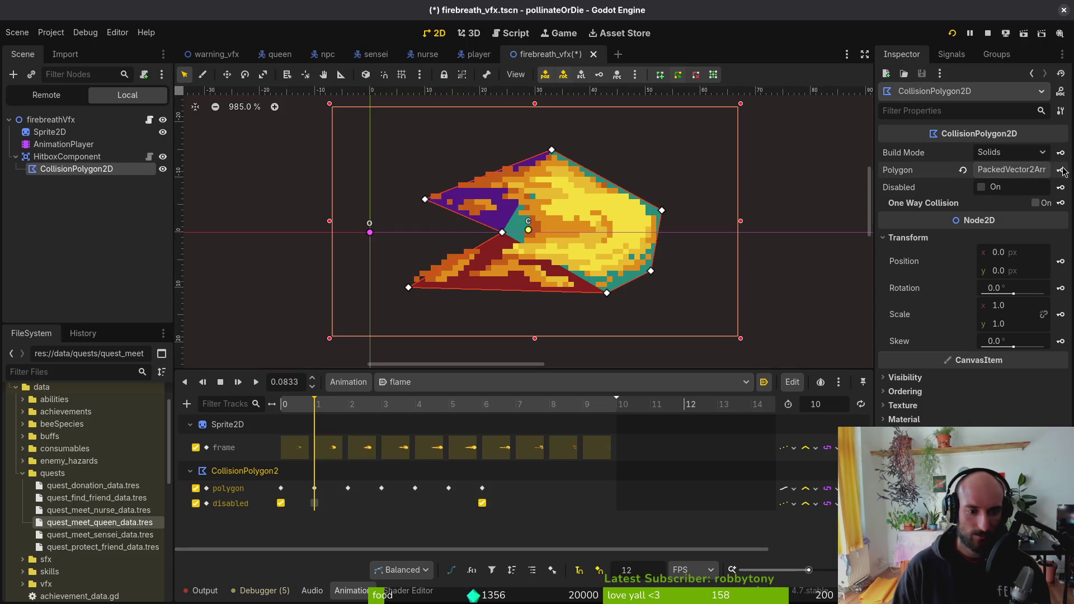
{"action": "key", "text": "ctrl+s"}
- Fit the hitbox polygon corners to the larger flame at the 0.1667 key and save
{"action": "mouse_move", "coordinate": [302, 411]}
{"action": "left_mouse_down"}
{"action": "mouse_move", "coordinate": [262, 414]}
{"action": "mouse_move", "coordinate": [348, 411]}
{"action": "left_mouse_up"}
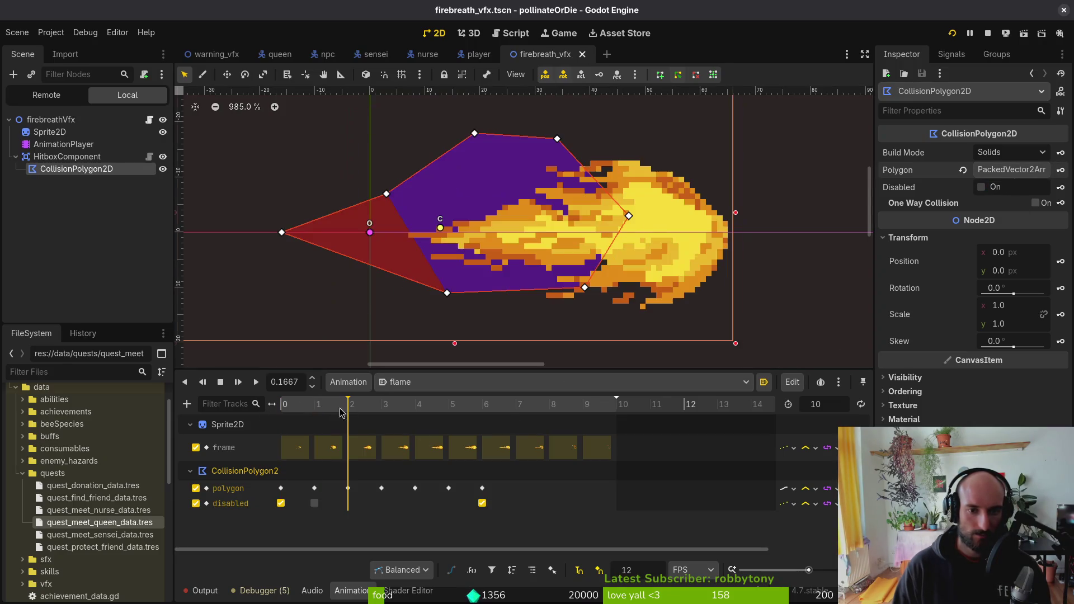
{"action": "mouse_move", "coordinate": [629, 216]}
{"action": "left_mouse_down"}
{"action": "mouse_move", "coordinate": [745, 232]}
{"action": "mouse_move", "coordinate": [733, 244]}
{"action": "left_mouse_up"}
{"action": "left_click_drag", "start_coordinate": [557, 140], "coordinate": [690, 177]}
{"action": "left_click_drag", "start_coordinate": [730, 249], "coordinate": [731, 231]}
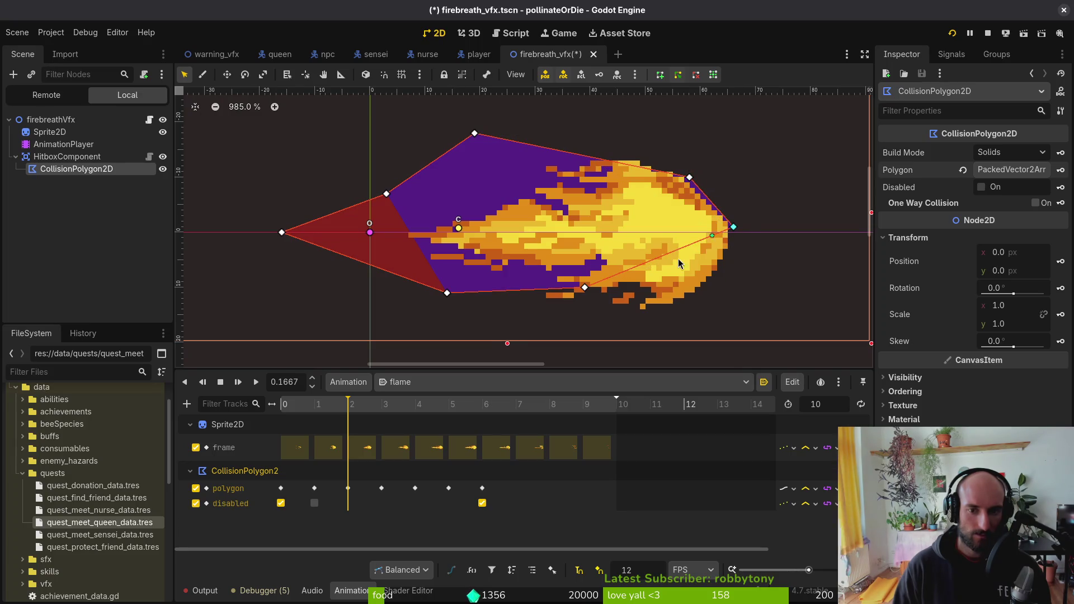
{"action": "left_click_drag", "start_coordinate": [584, 287], "coordinate": [717, 275]}
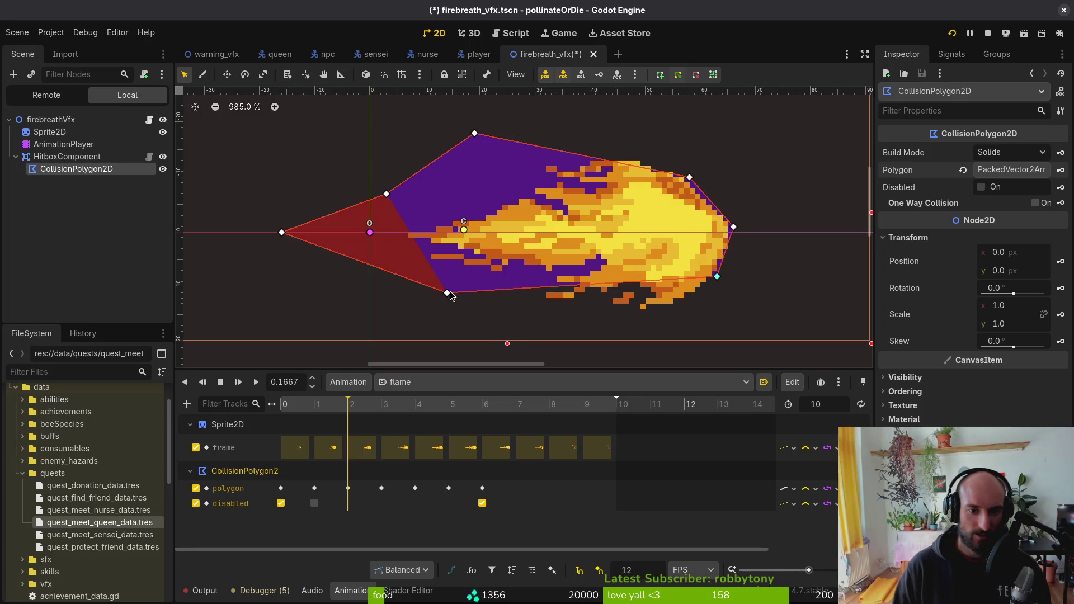
{"action": "left_click", "coordinate": [447, 299]}
{"action": "left_click", "coordinate": [446, 293]}
{"action": "left_click_drag", "start_coordinate": [445, 292], "coordinate": [678, 304]}
{"action": "left_click_drag", "start_coordinate": [474, 133], "coordinate": [634, 155]}
{"action": "mouse_move", "coordinate": [386, 197]}
{"action": "left_mouse_down"}
{"action": "mouse_move", "coordinate": [562, 170]}
{"action": "mouse_move", "coordinate": [543, 164]}
{"action": "left_mouse_up"}
{"action": "left_click_drag", "start_coordinate": [281, 232], "coordinate": [397, 232]}
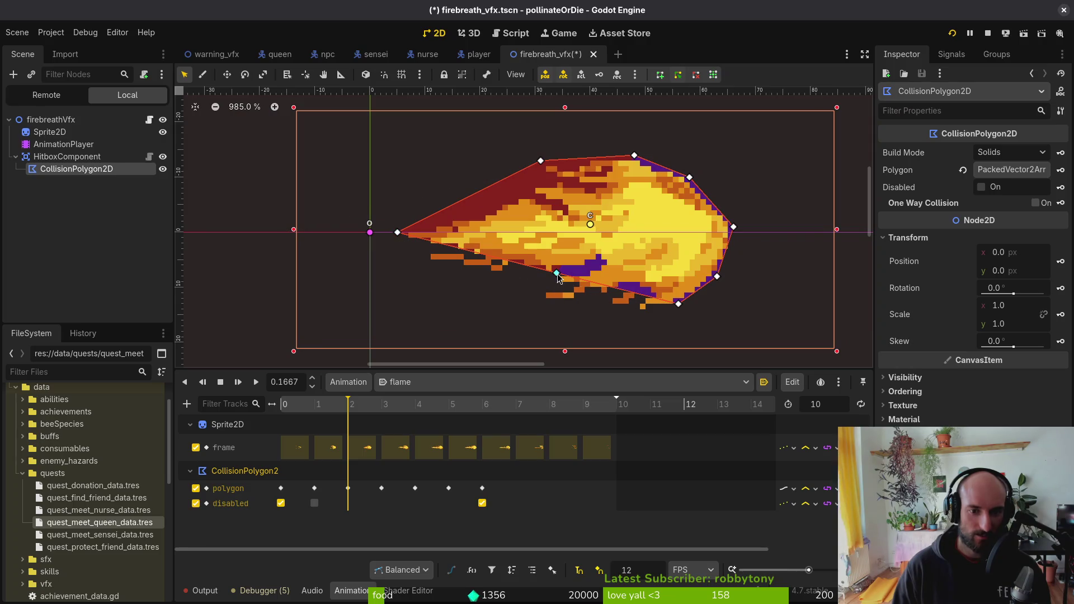
{"action": "left_click_drag", "start_coordinate": [557, 273], "coordinate": [547, 303]}
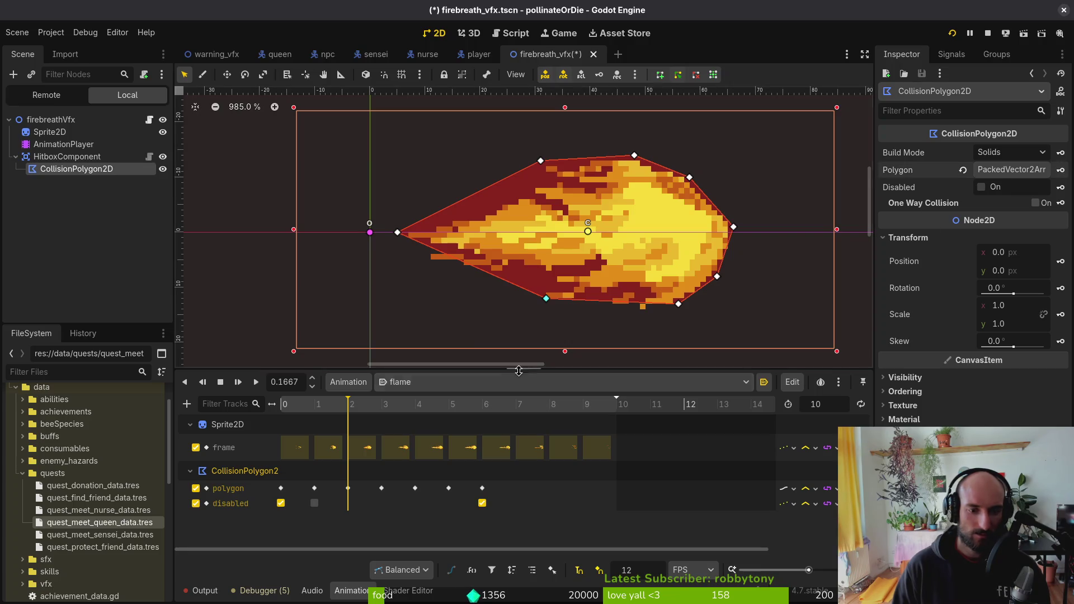
{"action": "key", "text": "ctrl+s"}
{"action": "left_click", "coordinate": [383, 405]}
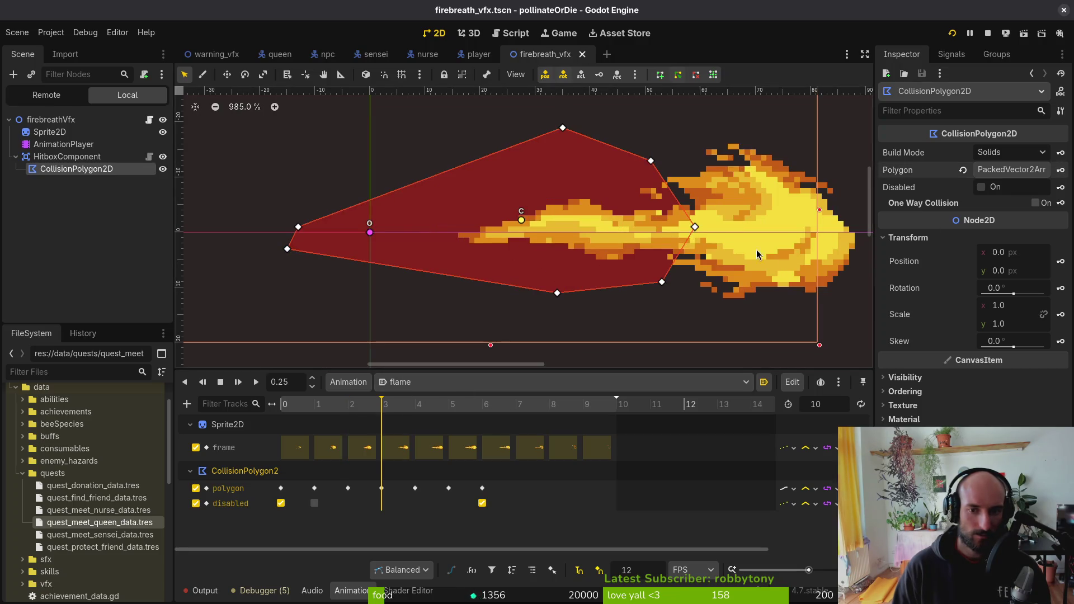
- At the 0.25 key, drag the hitbox polygon corners onto the flame outline and save
{"action": "mouse_move", "coordinate": [690, 239]}
{"action": "left_mouse_down"}
{"action": "mouse_move", "coordinate": [535, 234]}
{"action": "mouse_move", "coordinate": [710, 233]}
{"action": "left_mouse_up"}
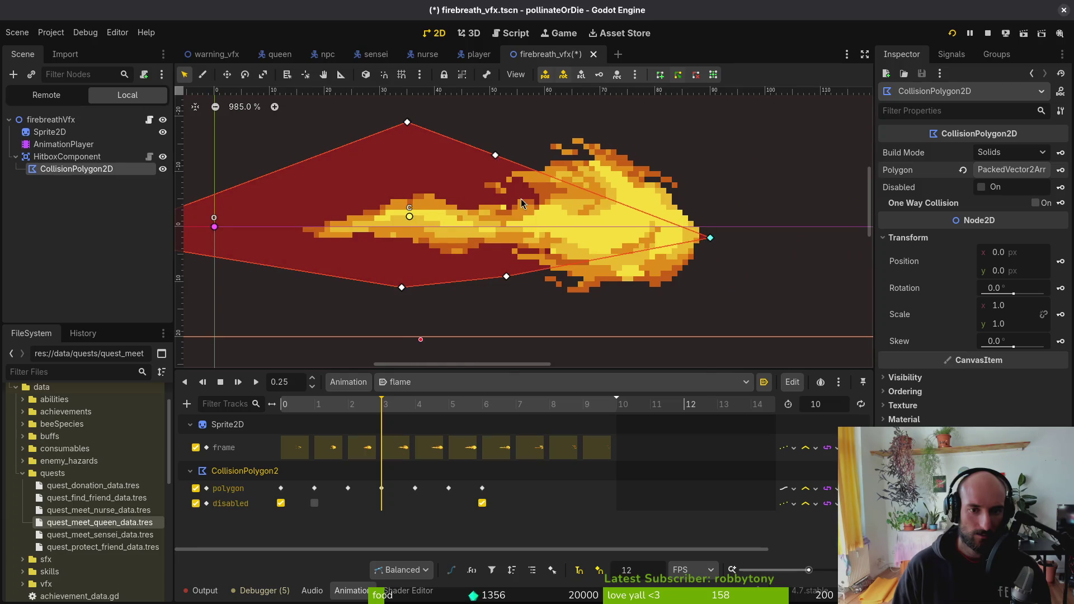
{"action": "scroll", "coordinate": [414, 121], "scroll_direction": "left", "scroll_amount": 2}
{"action": "left_click_drag", "start_coordinate": [549, 150], "coordinate": [726, 167]}
{"action": "mouse_move", "coordinate": [462, 118]}
{"action": "left_mouse_down"}
{"action": "mouse_move", "coordinate": [598, 115]}
{"action": "mouse_move", "coordinate": [632, 128]}
{"action": "left_mouse_up"}
{"action": "mouse_move", "coordinate": [560, 271]}
{"action": "left_mouse_down"}
{"action": "mouse_move", "coordinate": [731, 288]}
{"action": "mouse_move", "coordinate": [722, 290]}
{"action": "left_mouse_up"}
{"action": "mouse_move", "coordinate": [456, 283]}
{"action": "left_mouse_down"}
{"action": "mouse_move", "coordinate": [620, 287]}
{"action": "mouse_move", "coordinate": [621, 296]}
{"action": "left_mouse_up"}
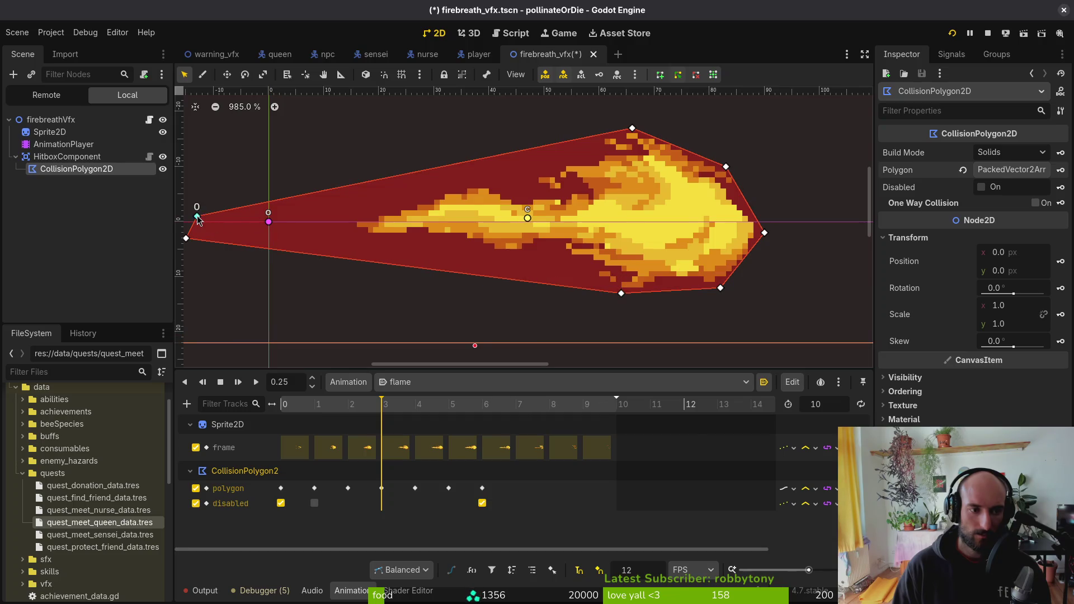
{"action": "left_click_drag", "start_coordinate": [197, 217], "coordinate": [345, 222]}
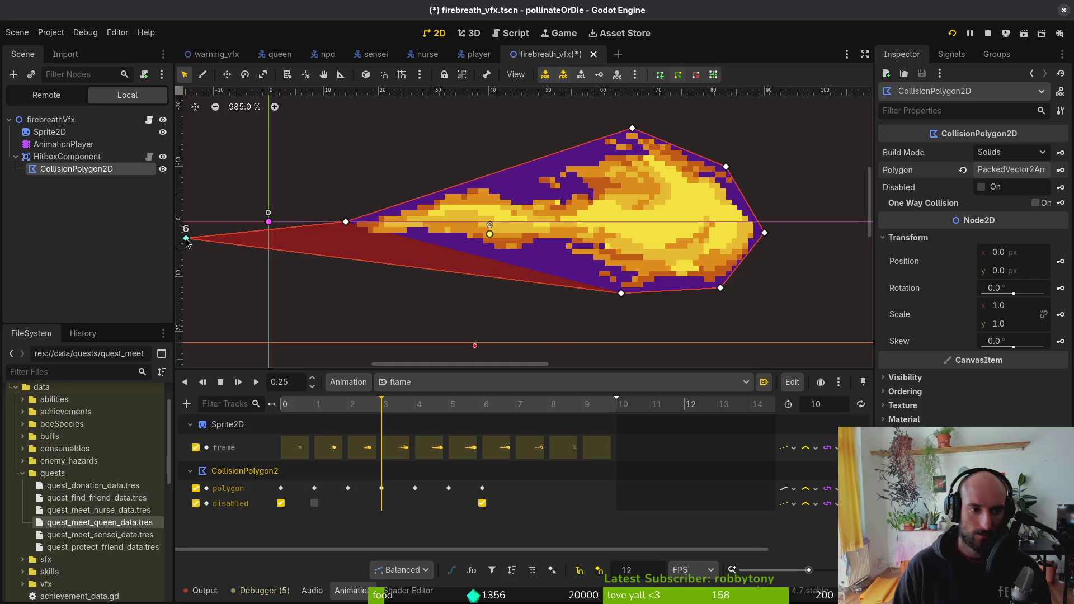
{"action": "mouse_move", "coordinate": [187, 238]}
{"action": "left_mouse_down"}
{"action": "mouse_move", "coordinate": [493, 246]}
{"action": "mouse_move", "coordinate": [383, 236]}
{"action": "left_mouse_up"}
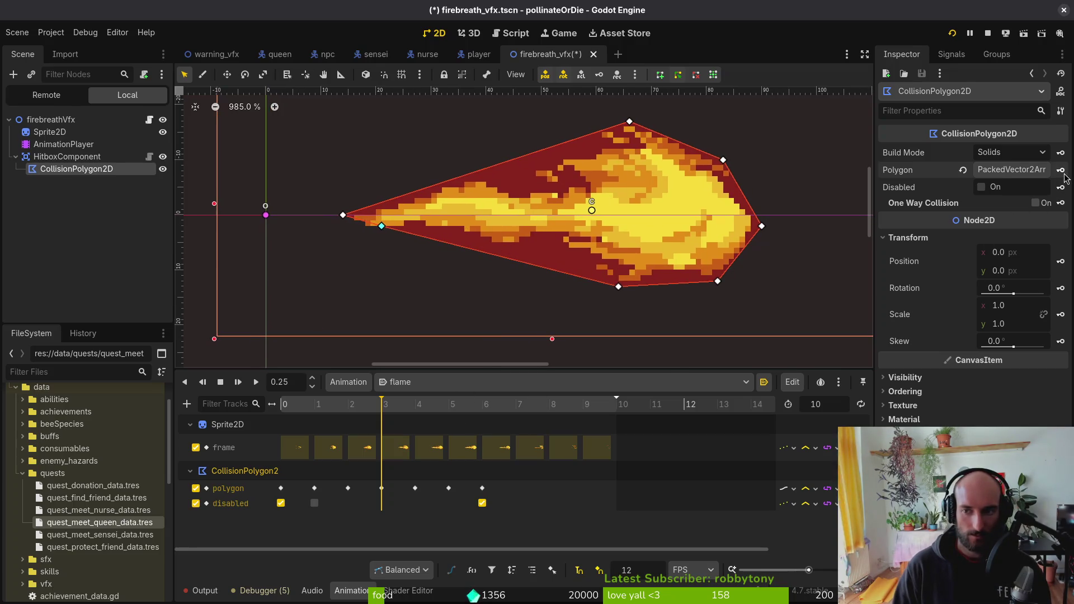
{"action": "key", "text": "ctrl+s"}
- At the 0.3333 key, trim all seven hitbox corners to the flame and save
{"action": "left_click", "coordinate": [409, 406]}
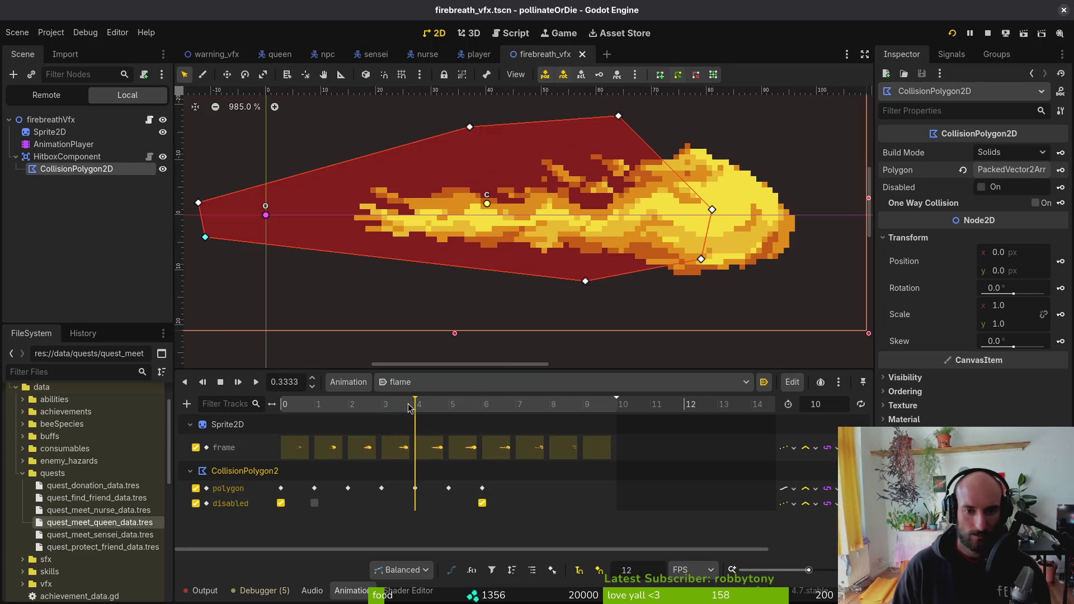
{"action": "left_click_drag", "start_coordinate": [713, 210], "coordinate": [799, 215]}
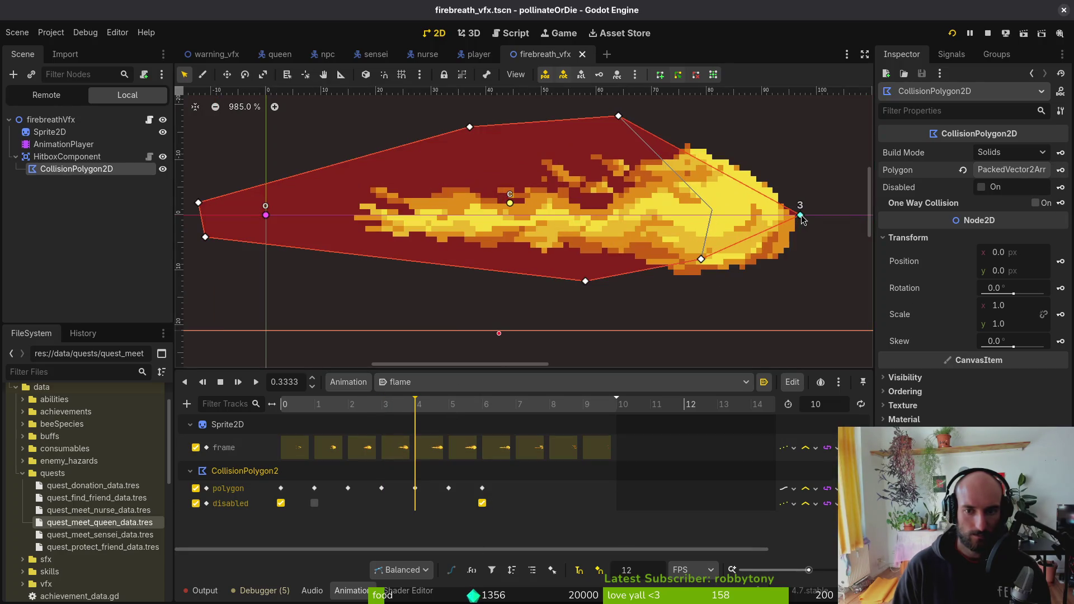
{"action": "left_click_drag", "start_coordinate": [704, 265], "coordinate": [793, 266]}
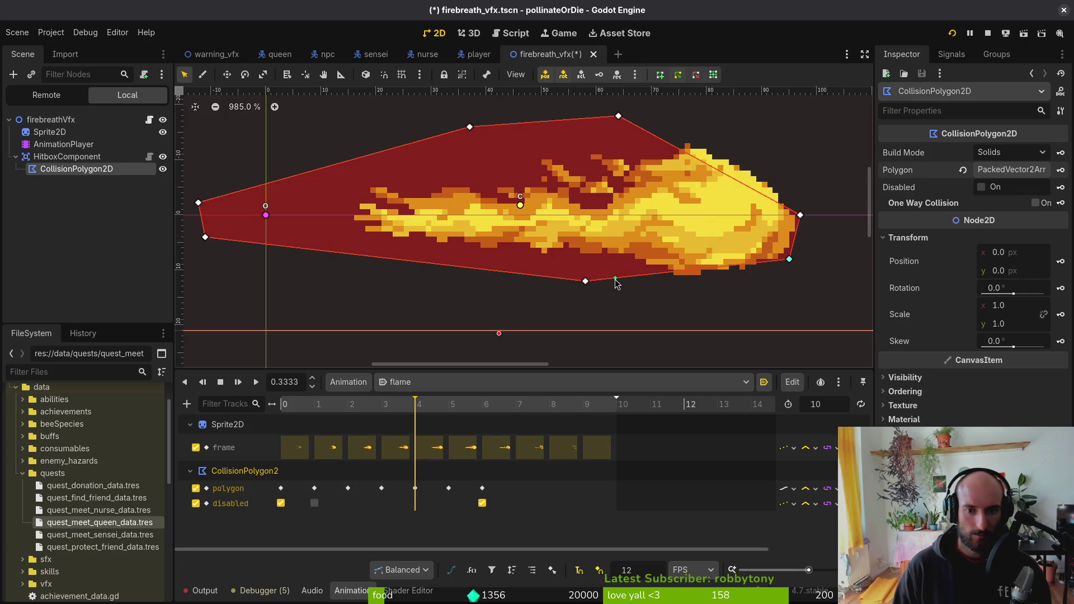
{"action": "left_click_drag", "start_coordinate": [583, 284], "coordinate": [687, 285]}
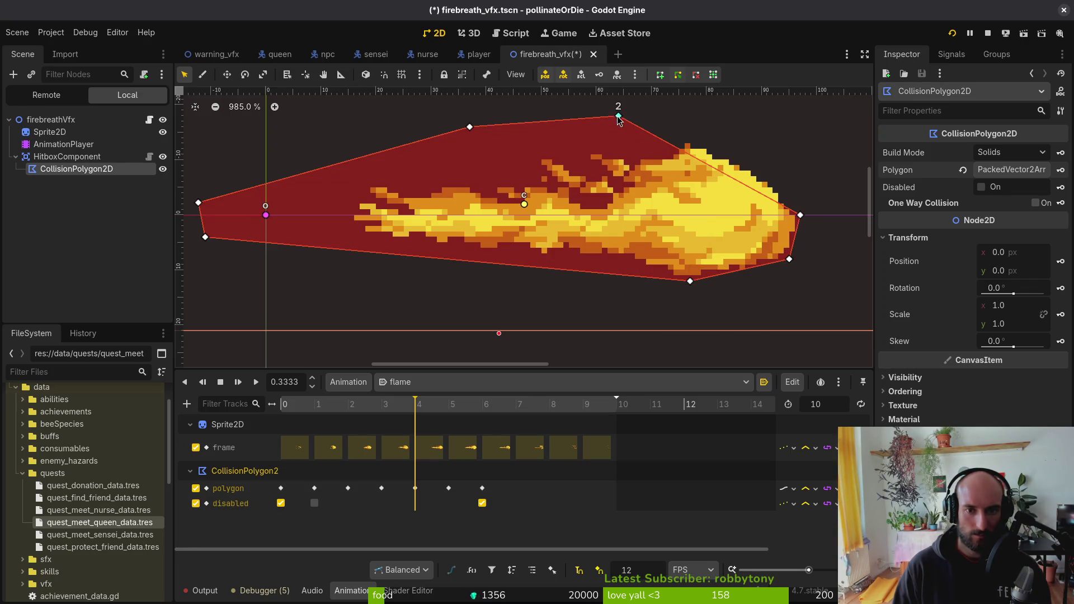
{"action": "left_click_drag", "start_coordinate": [619, 121], "coordinate": [756, 170]}
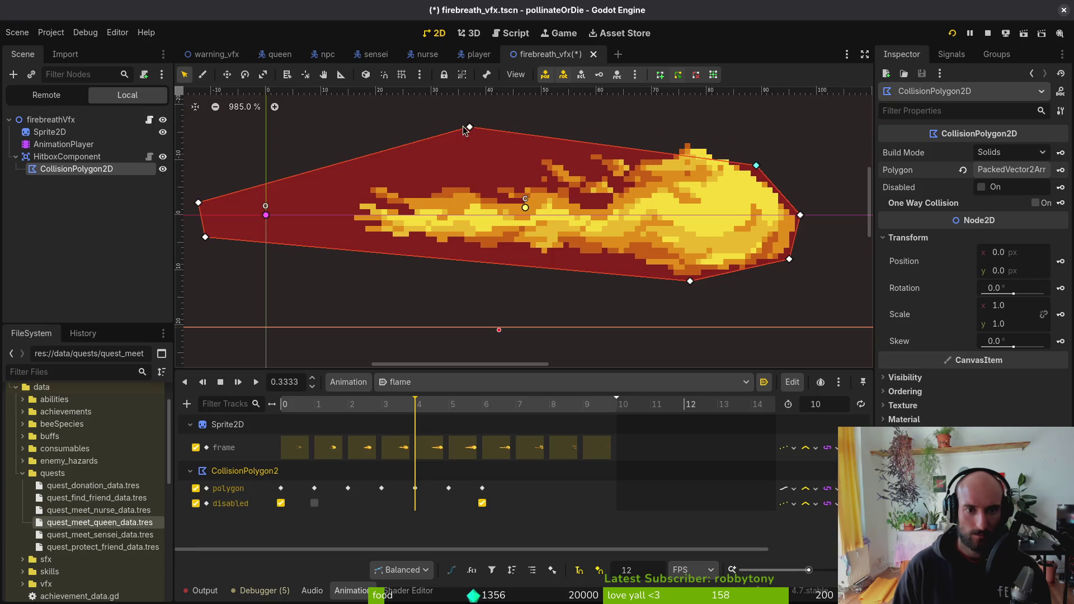
{"action": "mouse_move", "coordinate": [463, 127]}
{"action": "left_mouse_down"}
{"action": "mouse_move", "coordinate": [584, 124]}
{"action": "mouse_move", "coordinate": [691, 144]}
{"action": "left_mouse_up"}
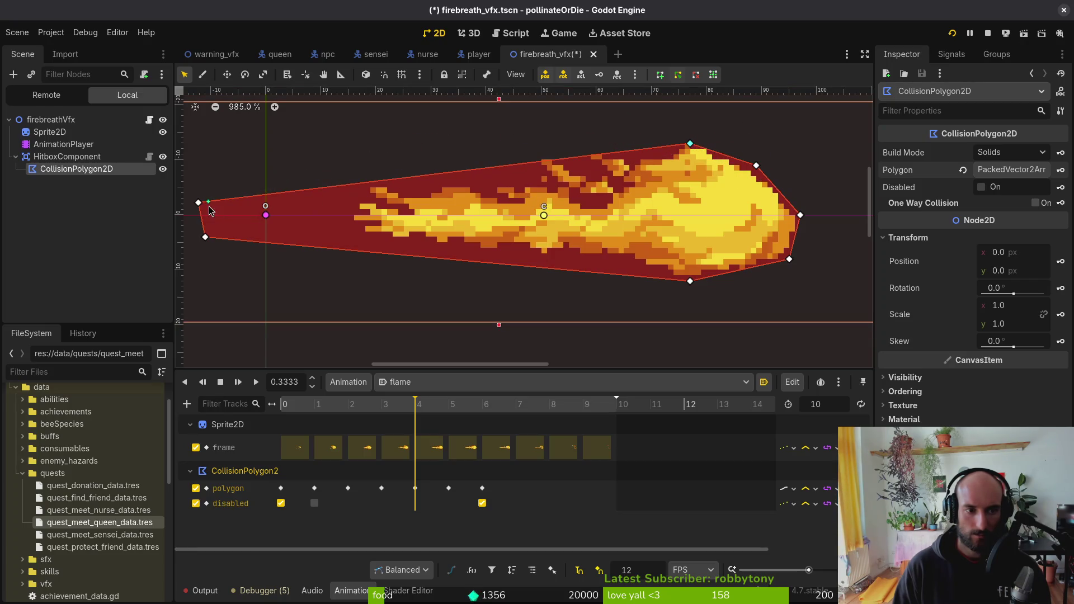
{"action": "left_click_drag", "start_coordinate": [200, 205], "coordinate": [366, 207]}
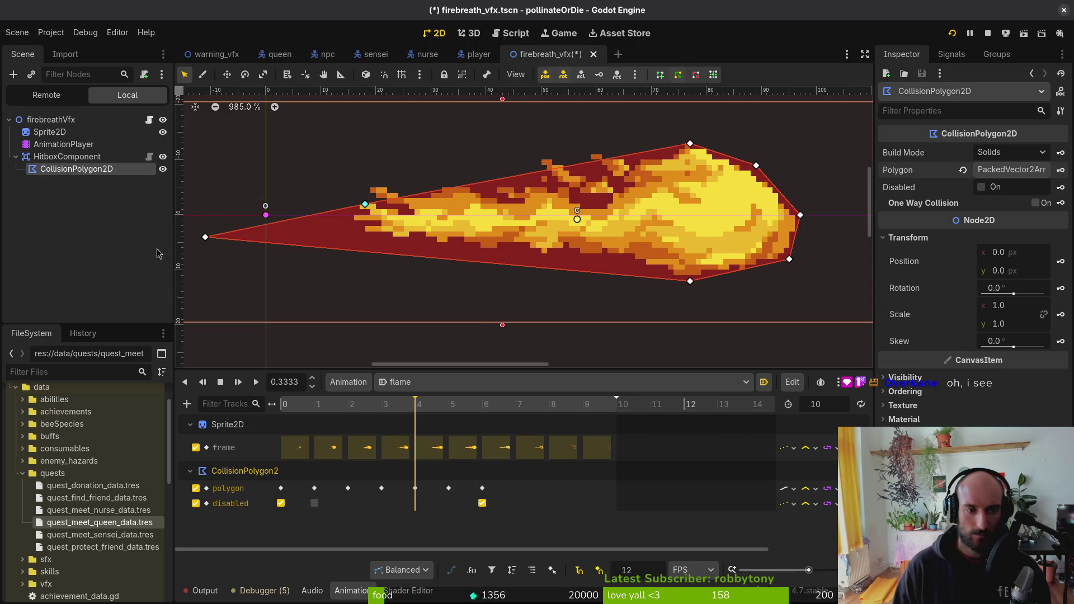
{"action": "left_click_drag", "start_coordinate": [205, 238], "coordinate": [365, 236]}
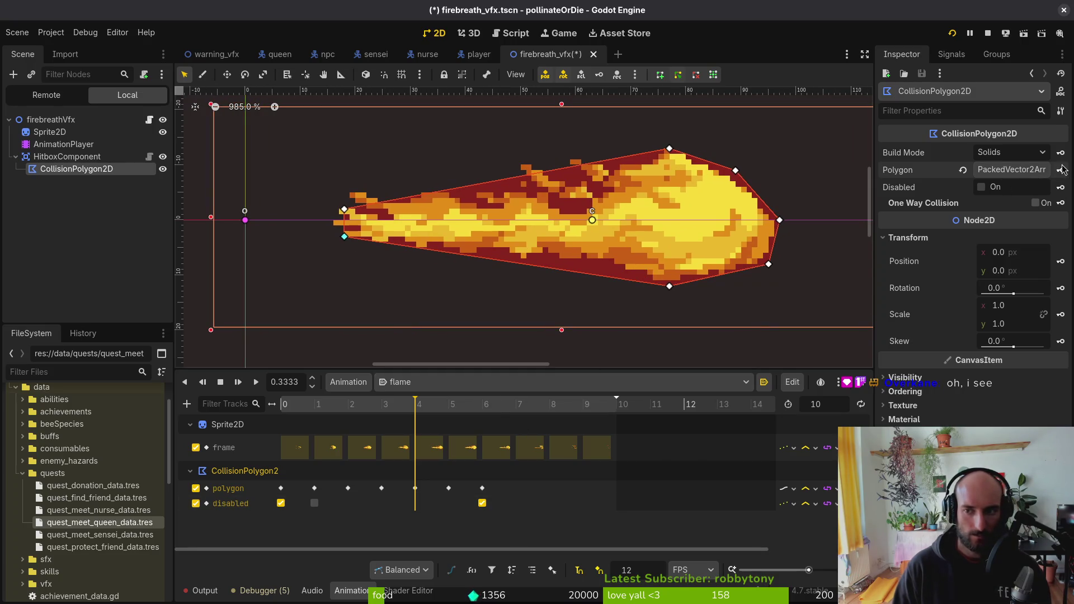
{"action": "key", "text": "ctrl+s"}
- At the 0.4167 key, move the hitbox's tip and right-side corners onto the flame
{"action": "left_click", "coordinate": [436, 411]}
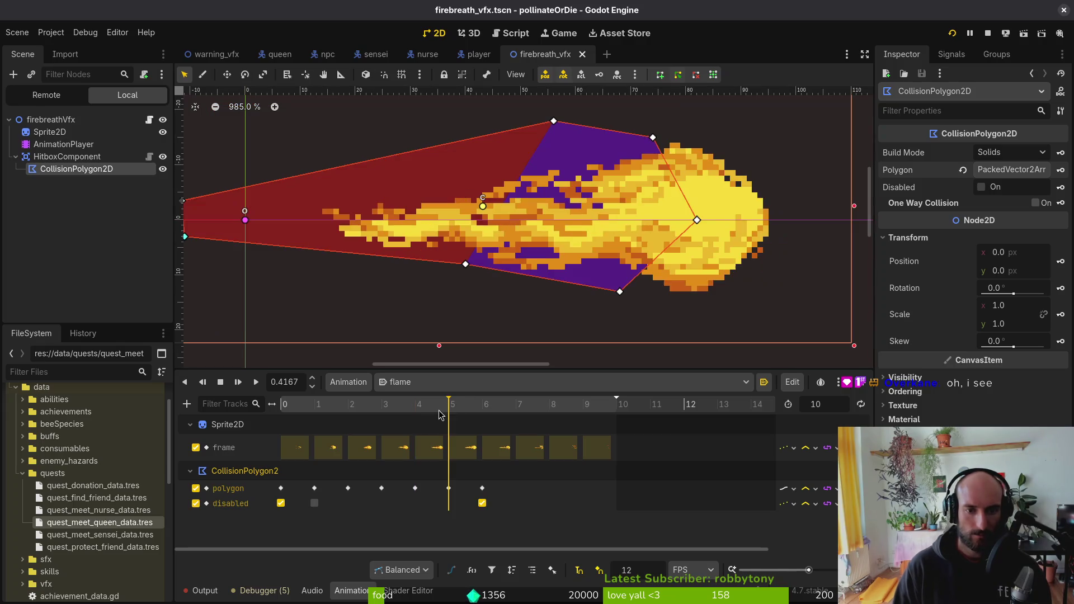
{"action": "left_click_drag", "start_coordinate": [697, 224], "coordinate": [780, 224]}
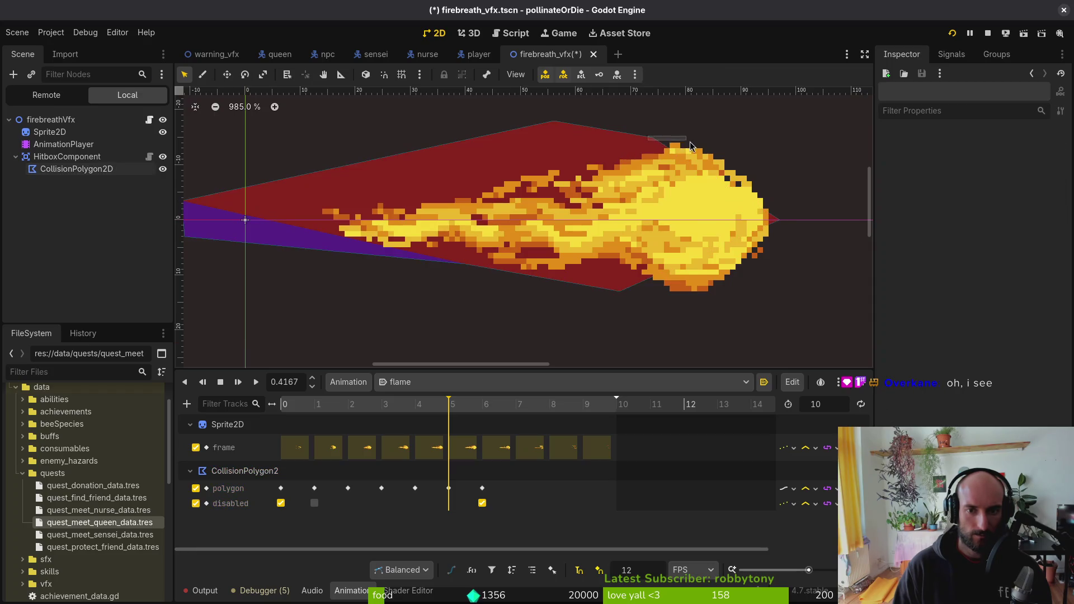
{"action": "left_click_drag", "start_coordinate": [653, 138], "coordinate": [725, 159]}
{"action": "left_click_drag", "start_coordinate": [620, 292], "coordinate": [719, 291]}
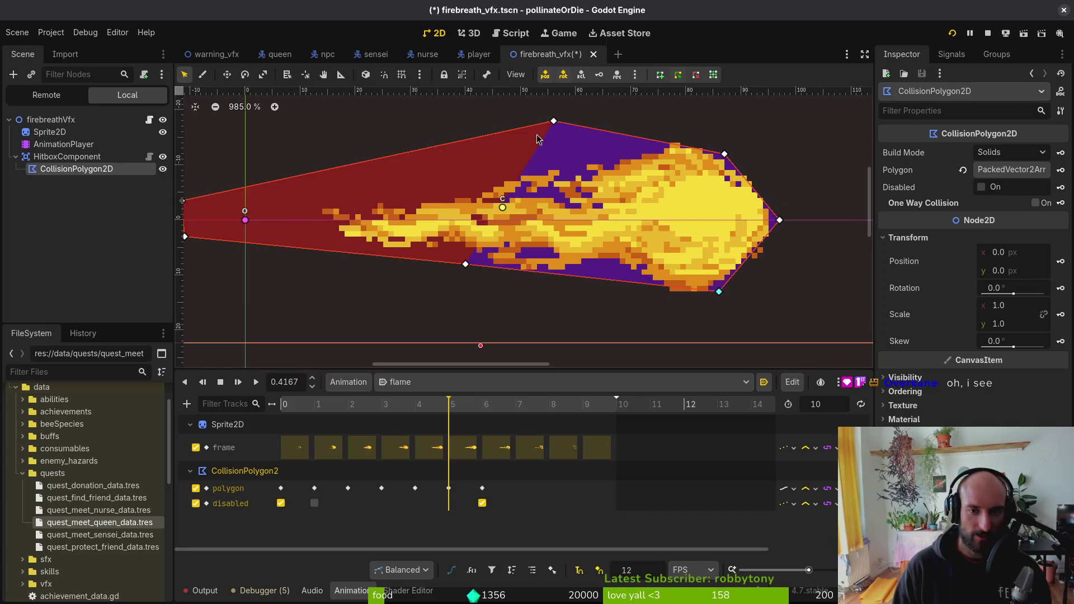
{"action": "mouse_move", "coordinate": [553, 122]}
{"action": "left_mouse_down"}
{"action": "mouse_move", "coordinate": [675, 127]}
{"action": "mouse_move", "coordinate": [675, 137]}
{"action": "left_mouse_up"}
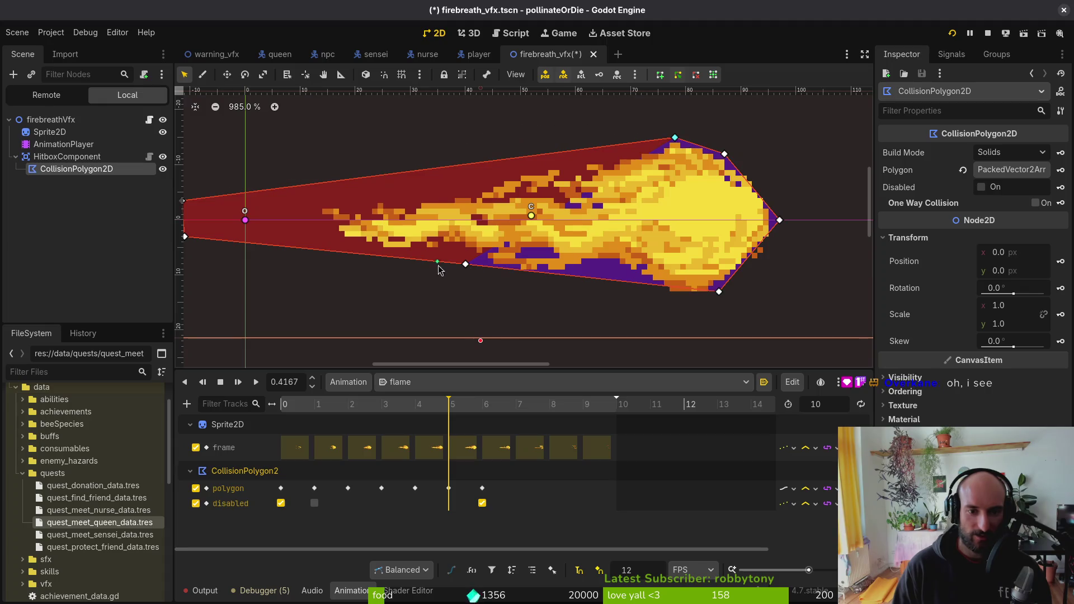
{"action": "left_click_drag", "start_coordinate": [467, 268], "coordinate": [577, 282]}
{"action": "scroll", "coordinate": [615, 291], "scroll_direction": "left", "scroll_amount": 2}
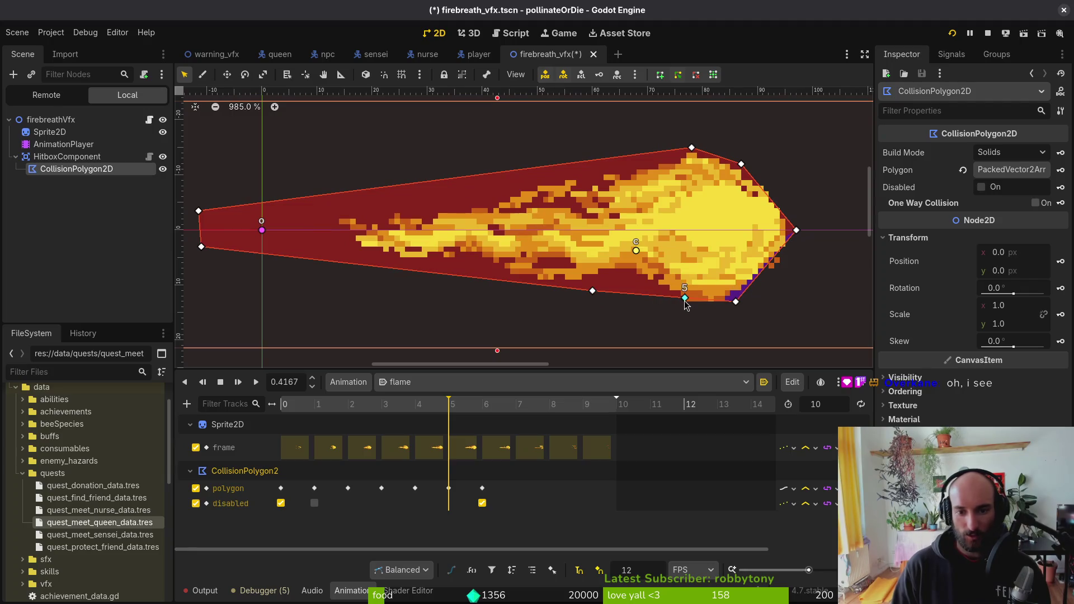
{"action": "left_click_drag", "start_coordinate": [685, 305], "coordinate": [688, 312]}
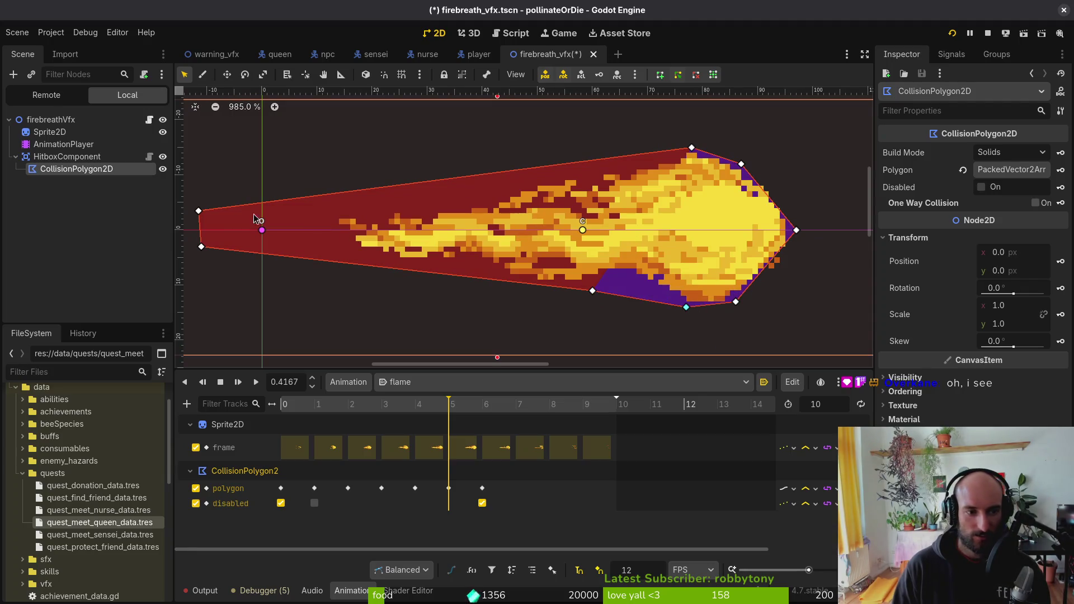
- Pull the left hitbox corners to the flame's tail, delete the extra bottom corner, and save
{"action": "left_click_drag", "start_coordinate": [199, 212], "coordinate": [345, 219]}
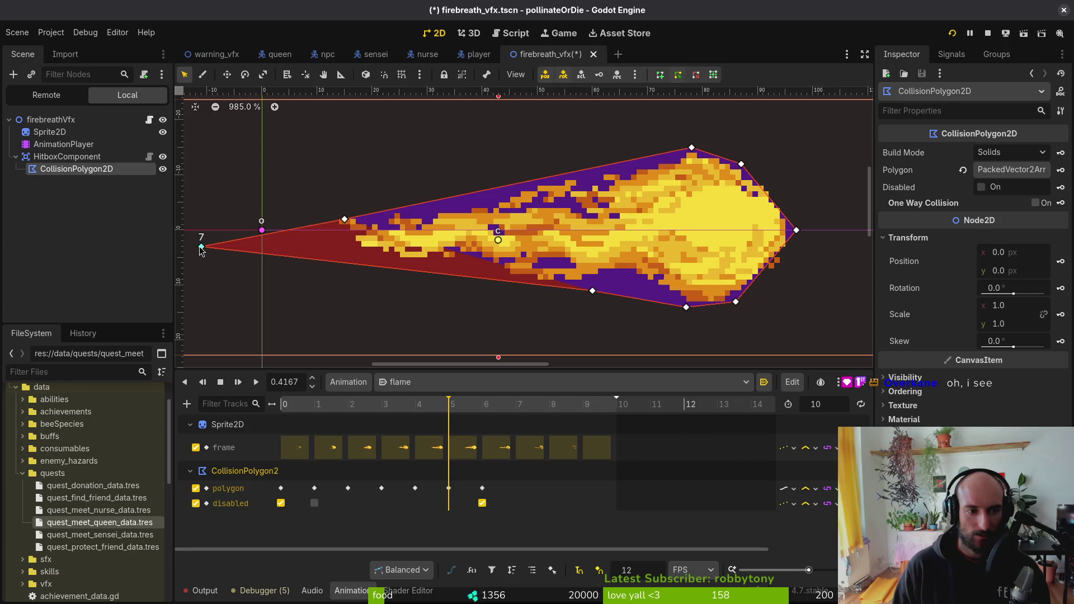
{"action": "left_click_drag", "start_coordinate": [201, 247], "coordinate": [344, 253]}
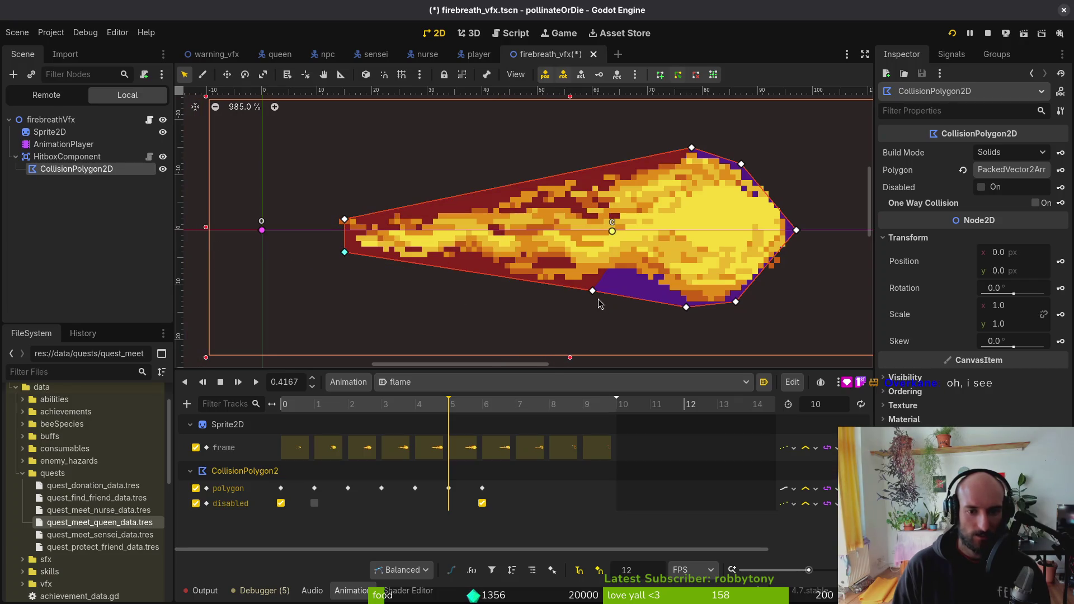
{"action": "left_click_drag", "start_coordinate": [593, 291], "coordinate": [694, 311]}
{"action": "right_click", "coordinate": [686, 307]}
{"action": "scroll", "coordinate": [699, 297], "scroll_direction": "right", "scroll_amount": 2}
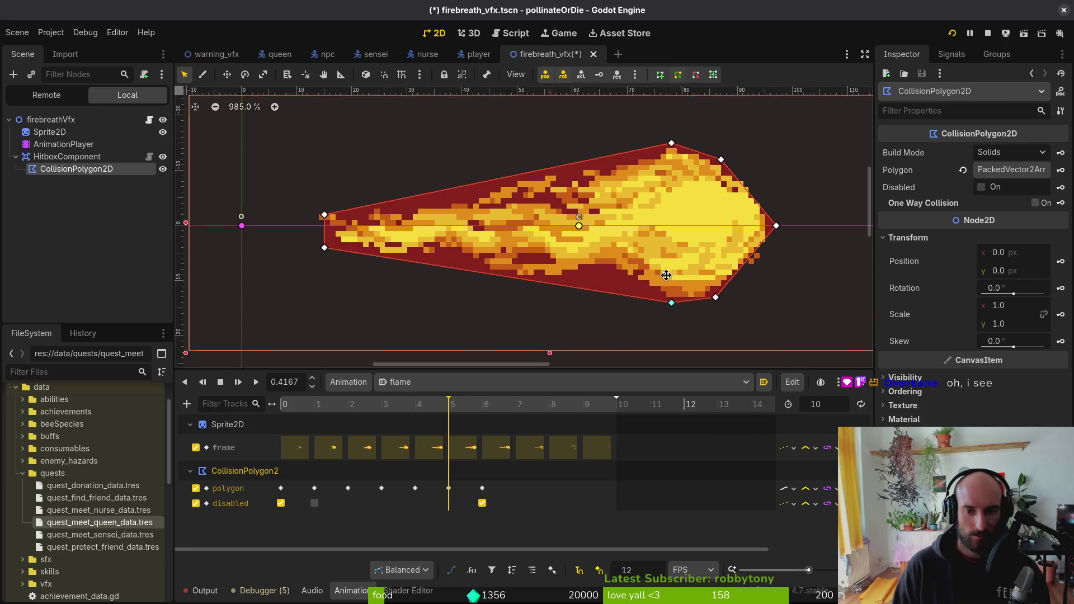
{"action": "key", "text": "ctrl+s"}
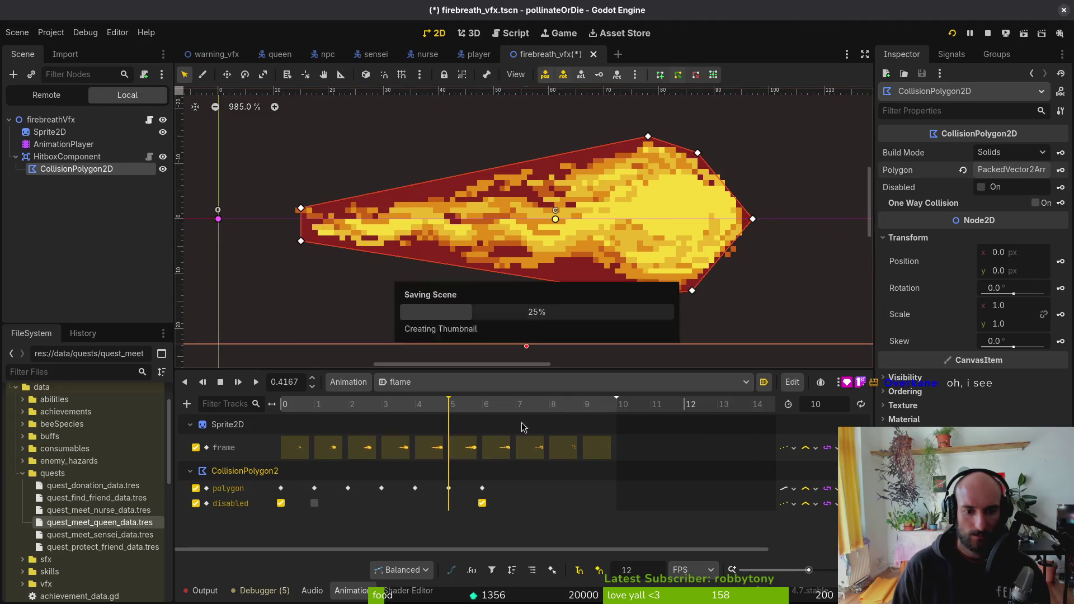
- At the 0.5 key, fit every hitbox corner to the flame outline and save
{"action": "key", "text": "ctrl+Right"}
{"action": "mouse_move", "coordinate": [671, 205]}
{"action": "left_mouse_down"}
{"action": "mouse_move", "coordinate": [722, 205]}
{"action": "mouse_move", "coordinate": [741, 221]}
{"action": "left_mouse_up"}
{"action": "left_click_drag", "start_coordinate": [615, 143], "coordinate": [708, 169]}
{"action": "left_click_drag", "start_coordinate": [638, 271], "coordinate": [725, 284]}
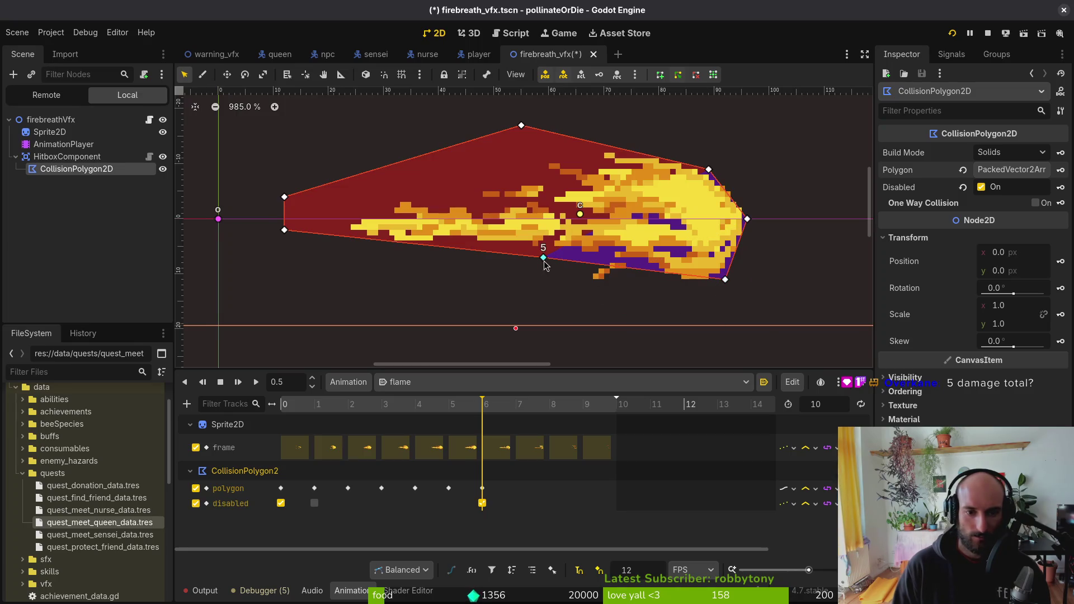
{"action": "mouse_move", "coordinate": [545, 262]}
{"action": "left_mouse_down"}
{"action": "mouse_move", "coordinate": [606, 285]}
{"action": "mouse_move", "coordinate": [594, 288]}
{"action": "left_mouse_up"}
{"action": "mouse_move", "coordinate": [520, 127]}
{"action": "left_mouse_down"}
{"action": "mouse_move", "coordinate": [642, 137]}
{"action": "mouse_move", "coordinate": [615, 149]}
{"action": "left_mouse_up"}
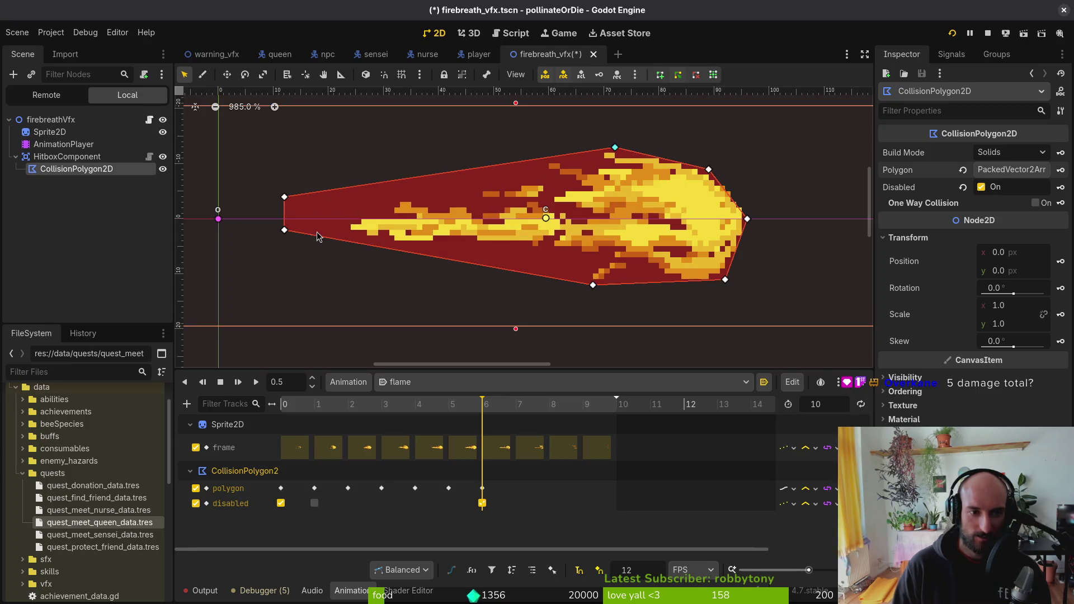
{"action": "left_click_drag", "start_coordinate": [282, 200], "coordinate": [354, 216]}
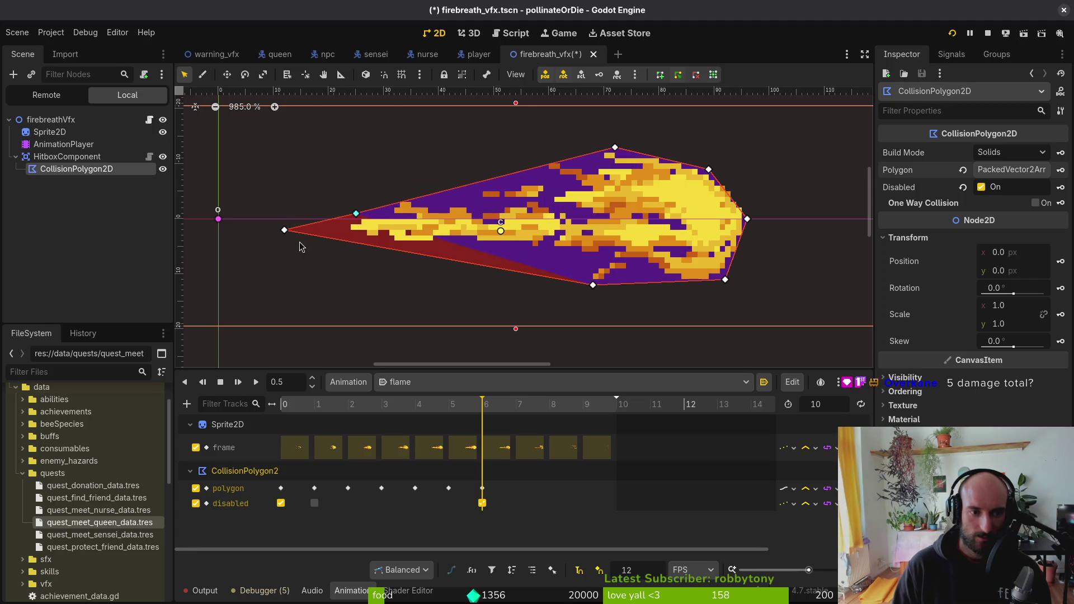
{"action": "mouse_move", "coordinate": [285, 231]}
{"action": "left_mouse_down"}
{"action": "mouse_move", "coordinate": [319, 246]}
{"action": "mouse_move", "coordinate": [365, 244]}
{"action": "left_mouse_up"}
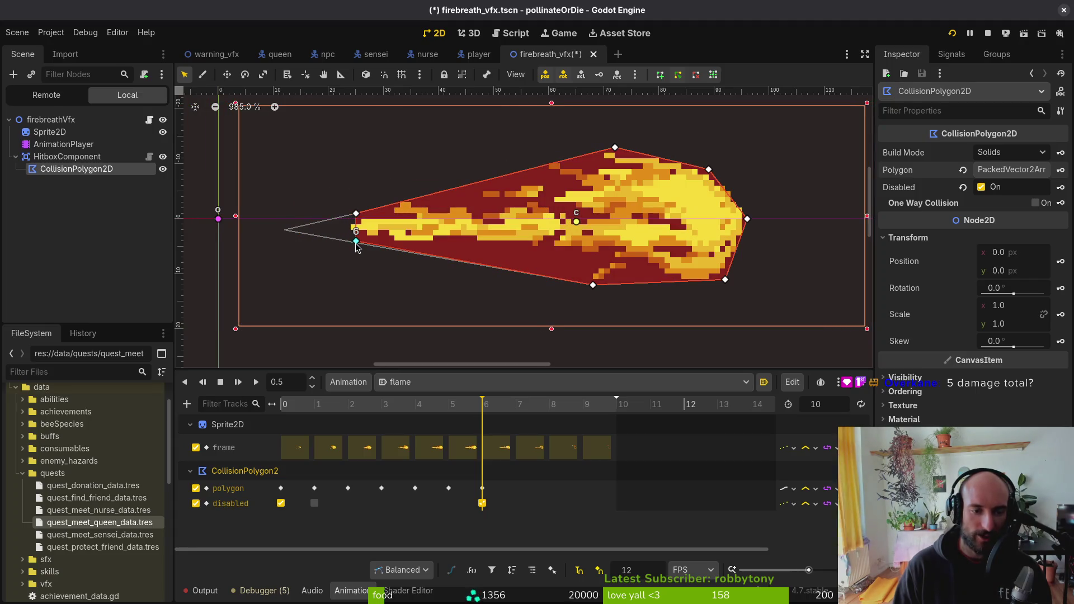
{"action": "key", "text": "ctrl+s"}
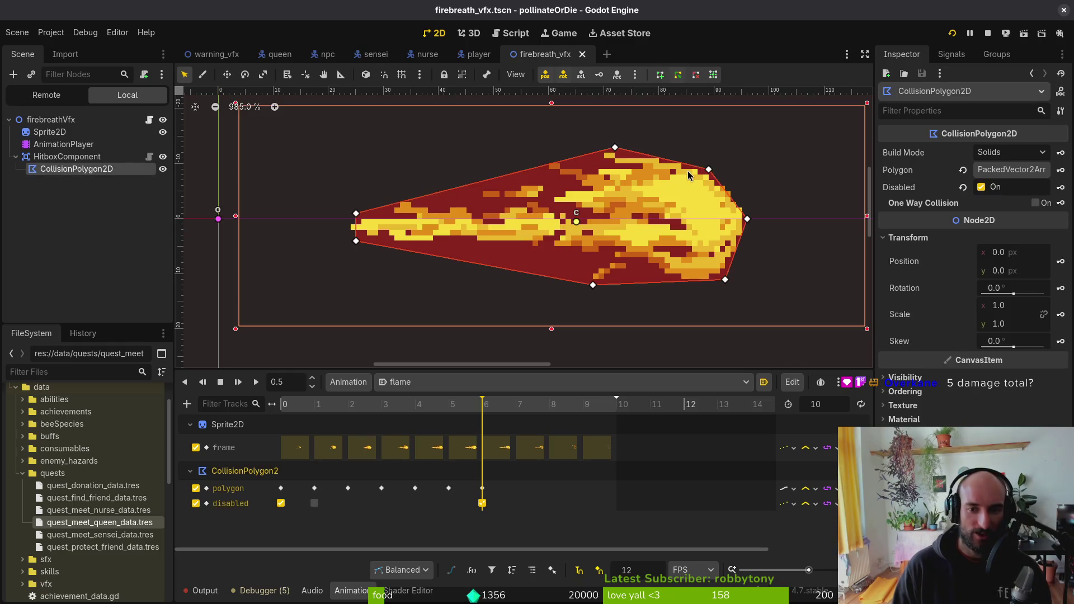
- Nudge the lower-right corner onto the flame, keyframe the Polygon, and save firebreath_vfx
{"action": "left_click", "coordinate": [715, 173]}
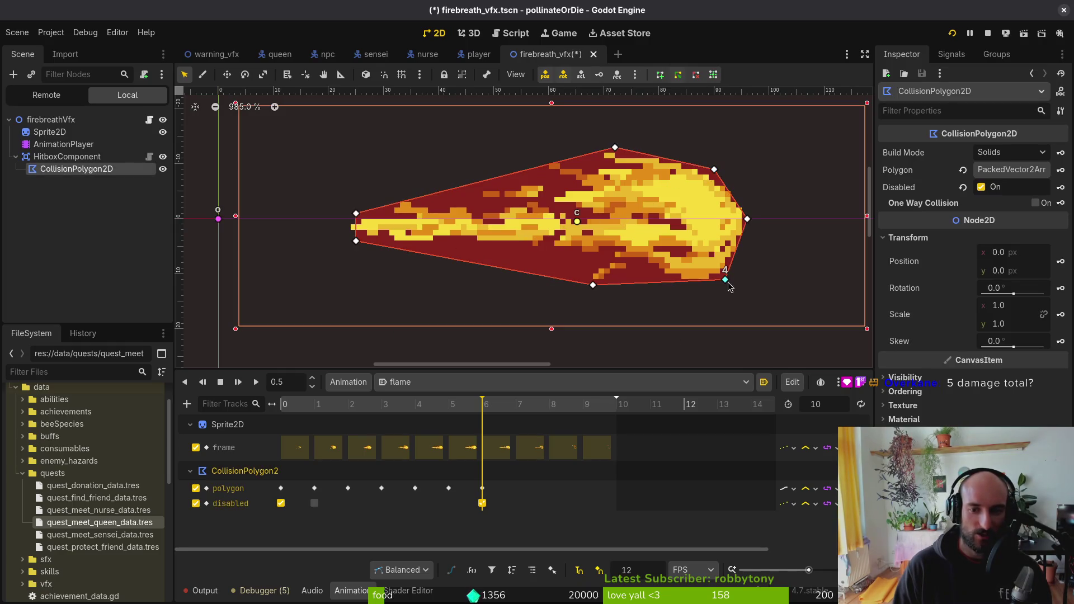
{"action": "left_click_drag", "start_coordinate": [729, 288], "coordinate": [732, 291]}
{"action": "key", "text": "ctrl+s"}
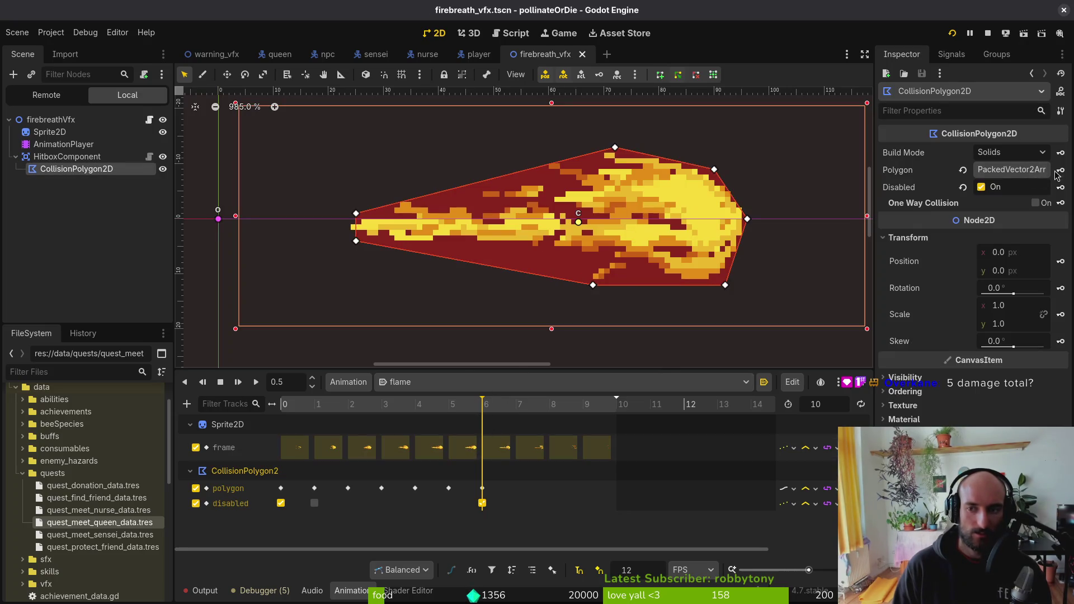
{"action": "left_click", "coordinate": [1056, 175]}
{"action": "key", "text": "ctrl+s"}
{"action": "mouse_move", "coordinate": [460, 409]}
{"action": "left_mouse_down"}
{"action": "mouse_move", "coordinate": [431, 413]}
{"action": "mouse_move", "coordinate": [559, 427]}
{"action": "mouse_move", "coordinate": [485, 448]}
{"action": "mouse_move", "coordinate": [584, 448]}
{"action": "mouse_move", "coordinate": [268, 425]}
{"action": "left_mouse_up"}
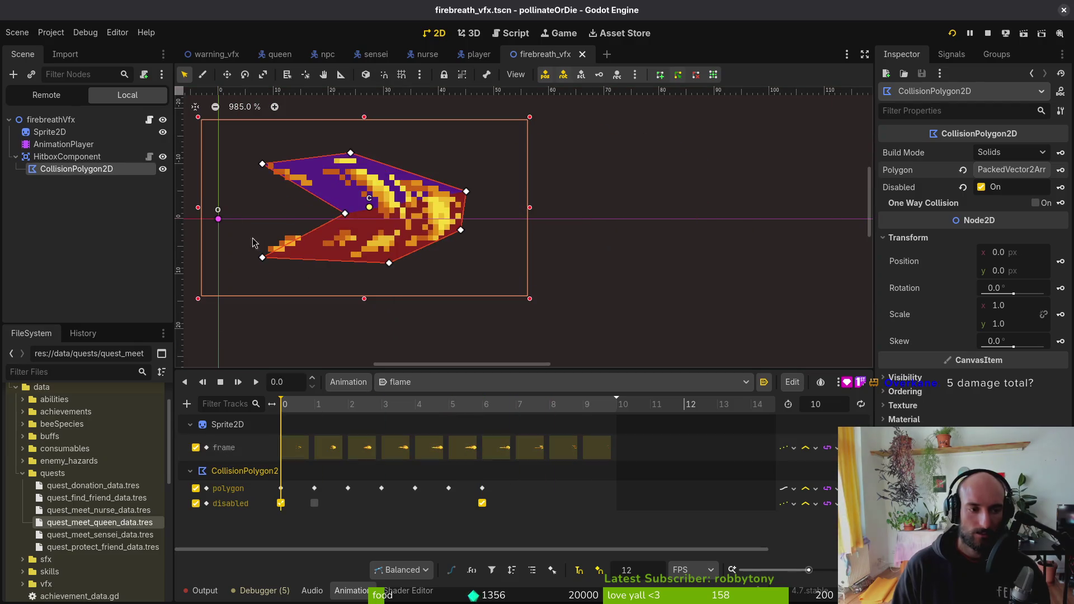
- Preview and stop the flame animation, then relaunch the game
{"action": "left_click", "coordinate": [255, 382]}
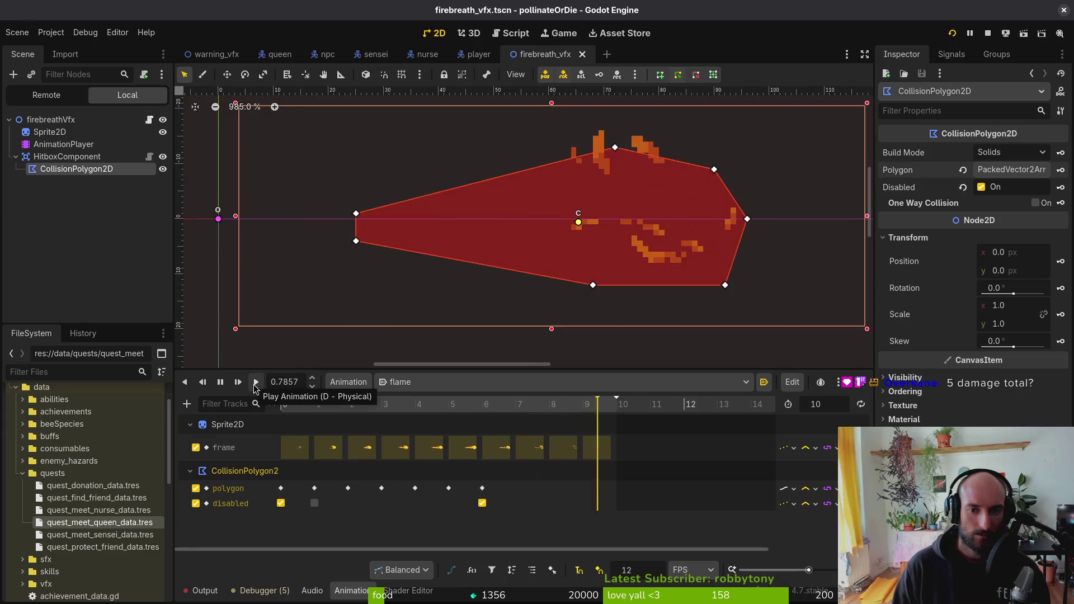
{"action": "left_click", "coordinate": [220, 383]}
{"action": "left_click", "coordinate": [952, 33]}
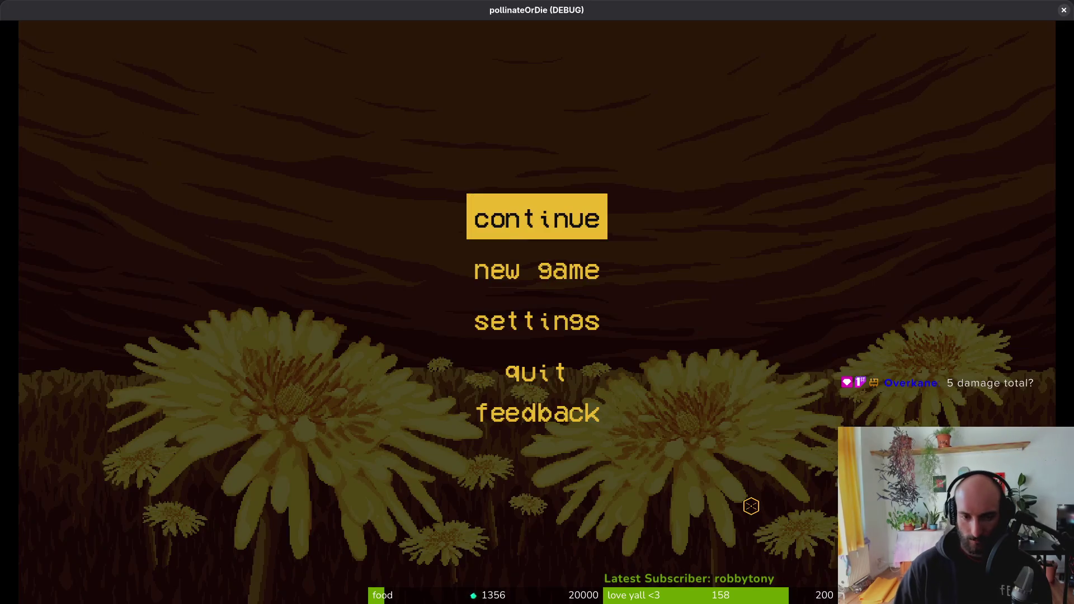
- Return the Scene dock to the local firebreathVfx tree, select AnimationPlayer, and restart the game
{"action": "key", "text": "alt+Tab"}
{"action": "left_click", "coordinate": [62, 119]}
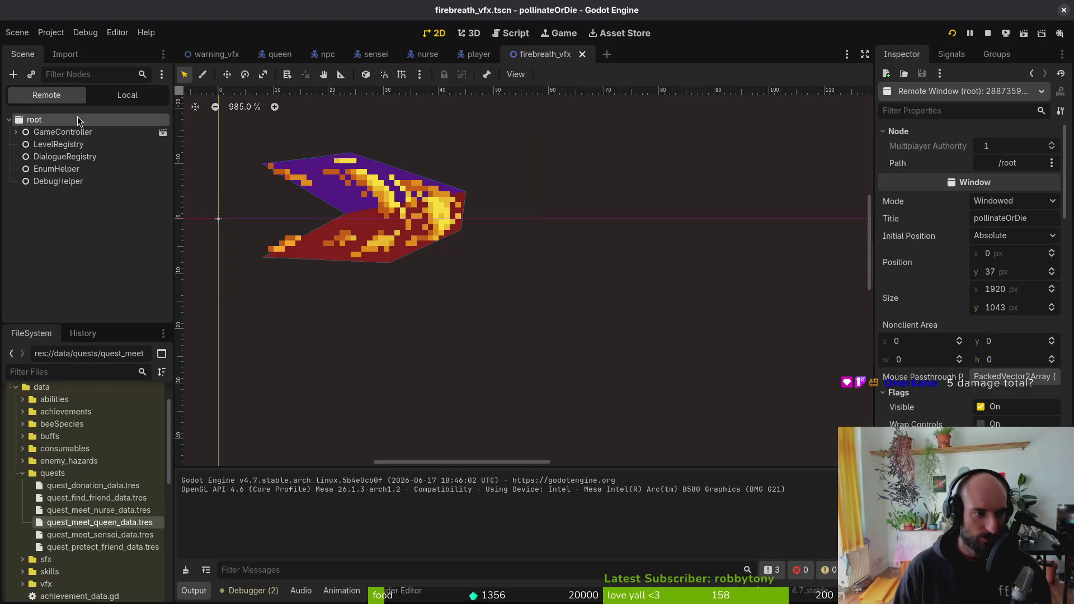
{"action": "left_click", "coordinate": [128, 95]}
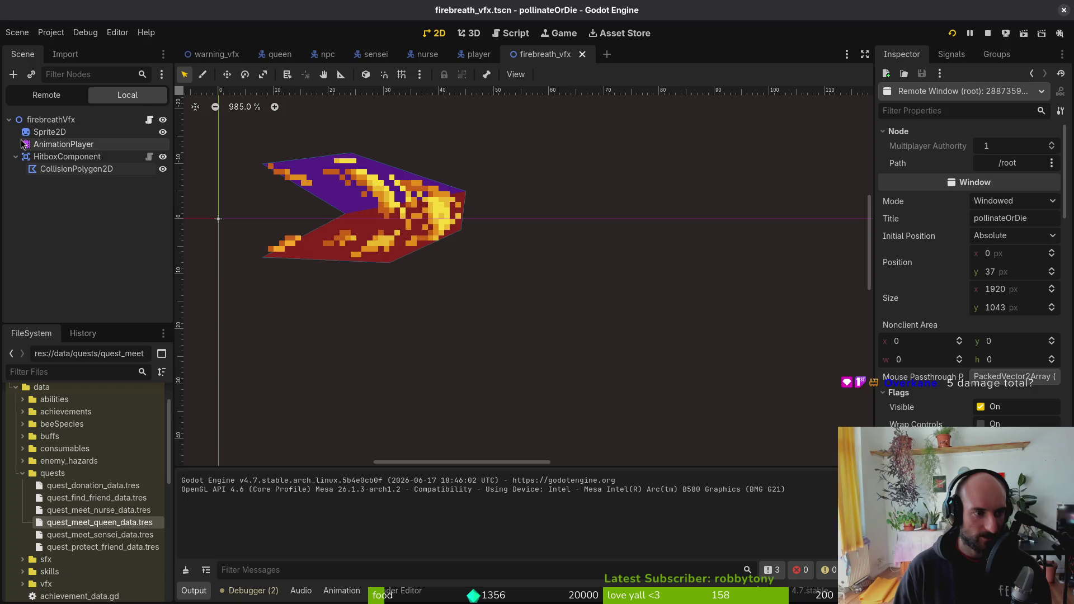
{"action": "left_click", "coordinate": [20, 168]}
{"action": "left_click", "coordinate": [61, 157]}
{"action": "left_click", "coordinate": [63, 144]}
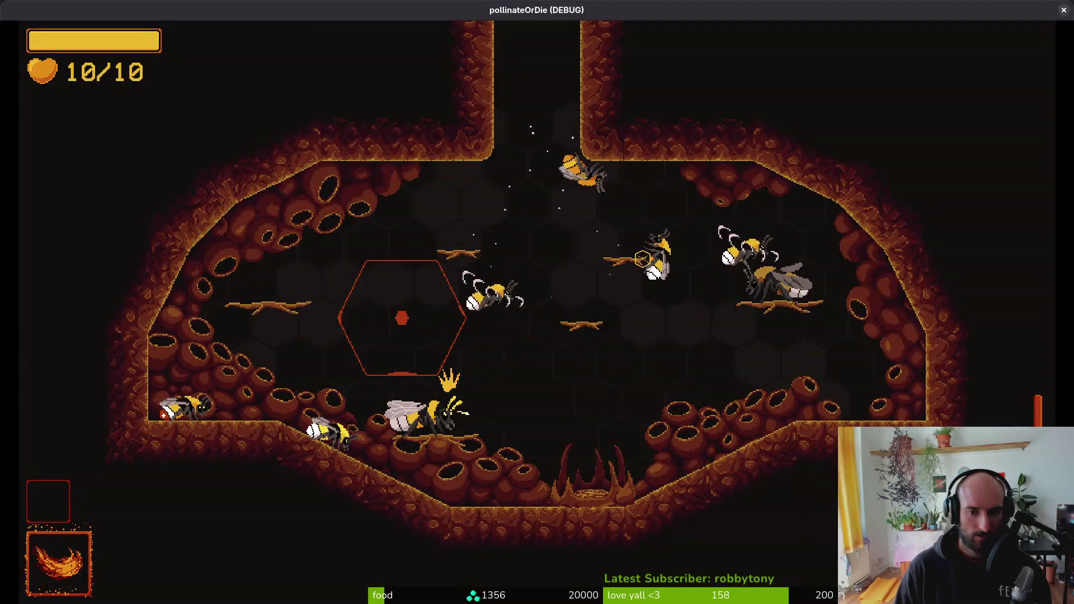
{"action": "key", "text": "alt+Tab"}
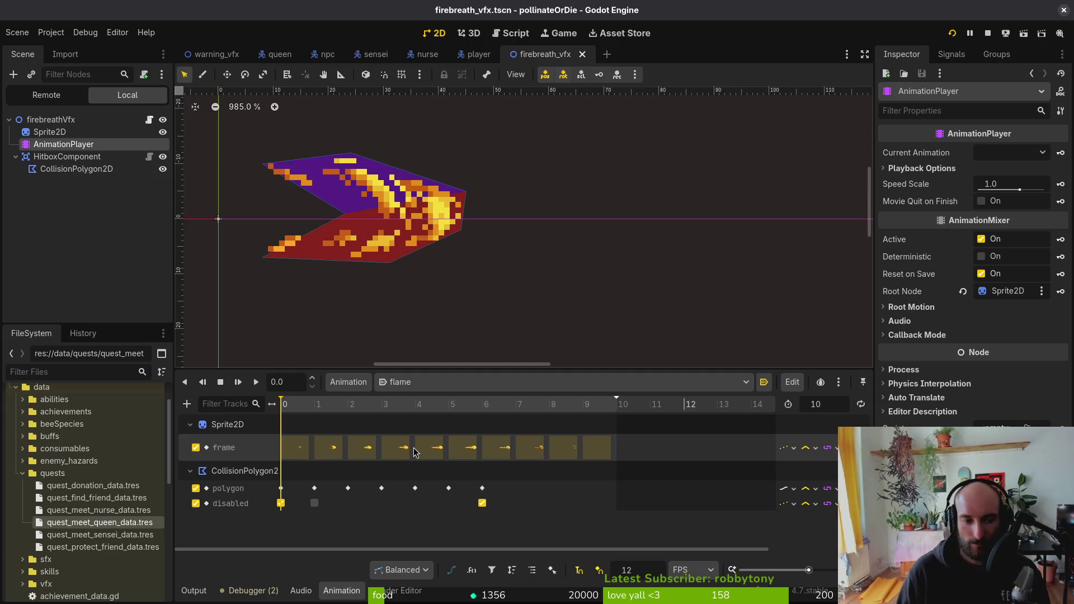
{"action": "key", "text": "F5"}
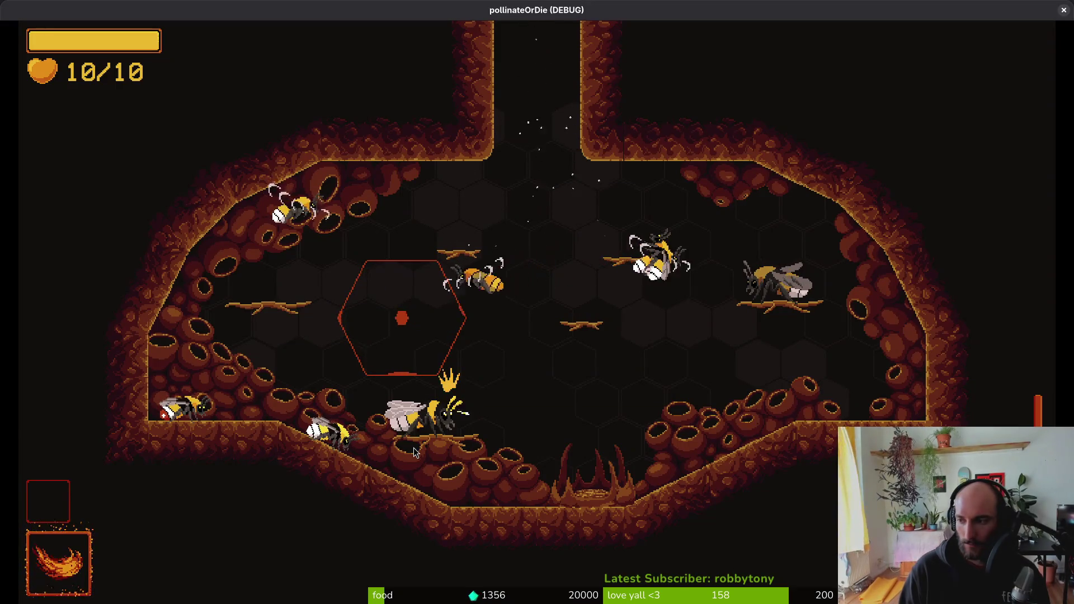
{"action": "key", "text": "F8"}
- Restart into the hive level and test the bee's fire breath and dash
{"action": "key", "text": "F5"}
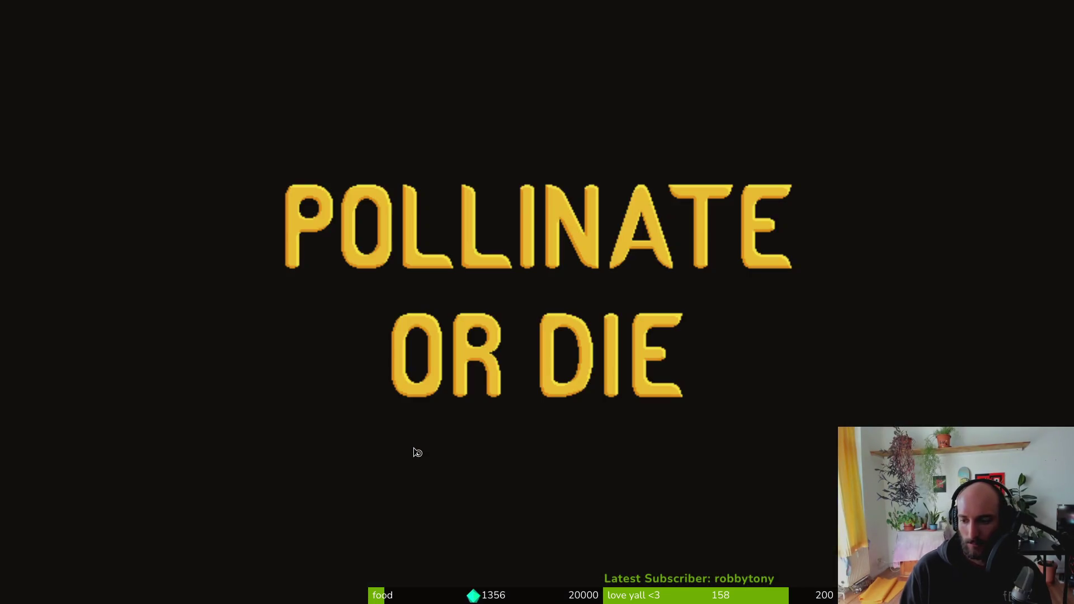
{"action": "key", "text": "Return"}
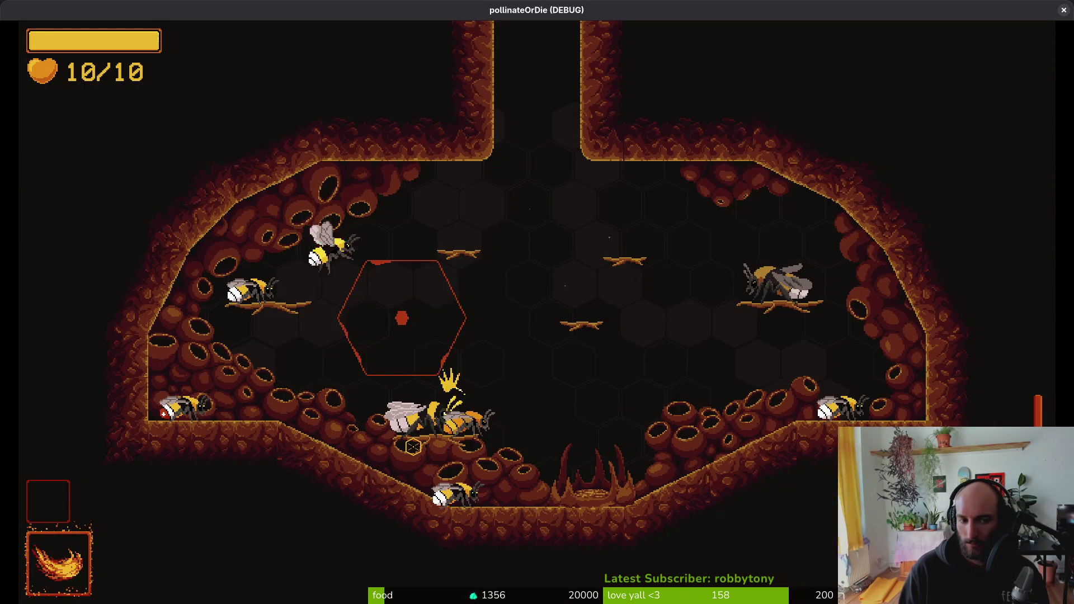
{"action": "key", "text": "space"}
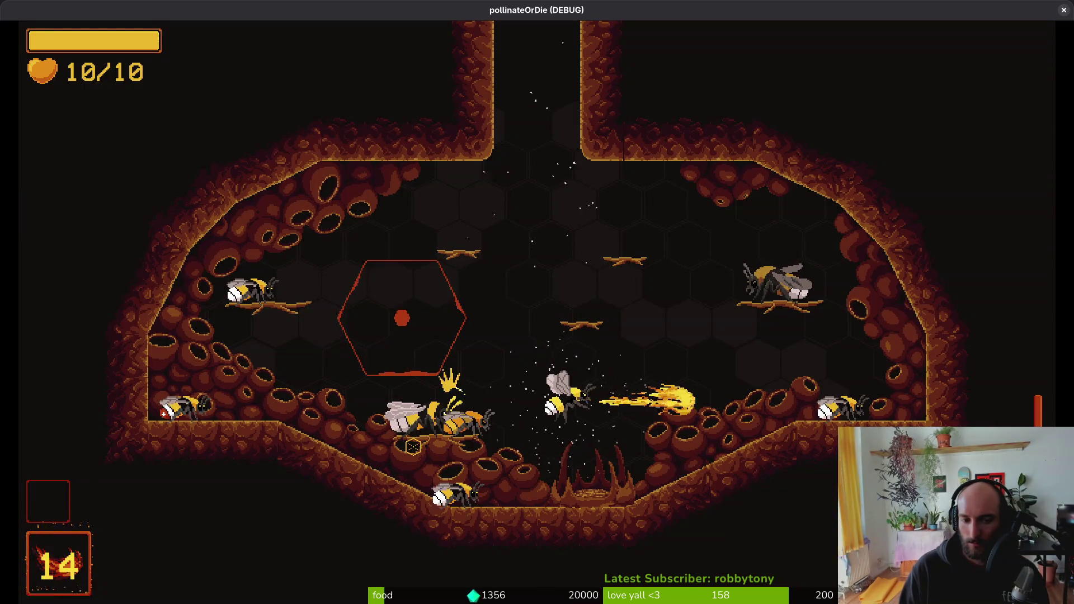
{"action": "key", "text": "shift"}
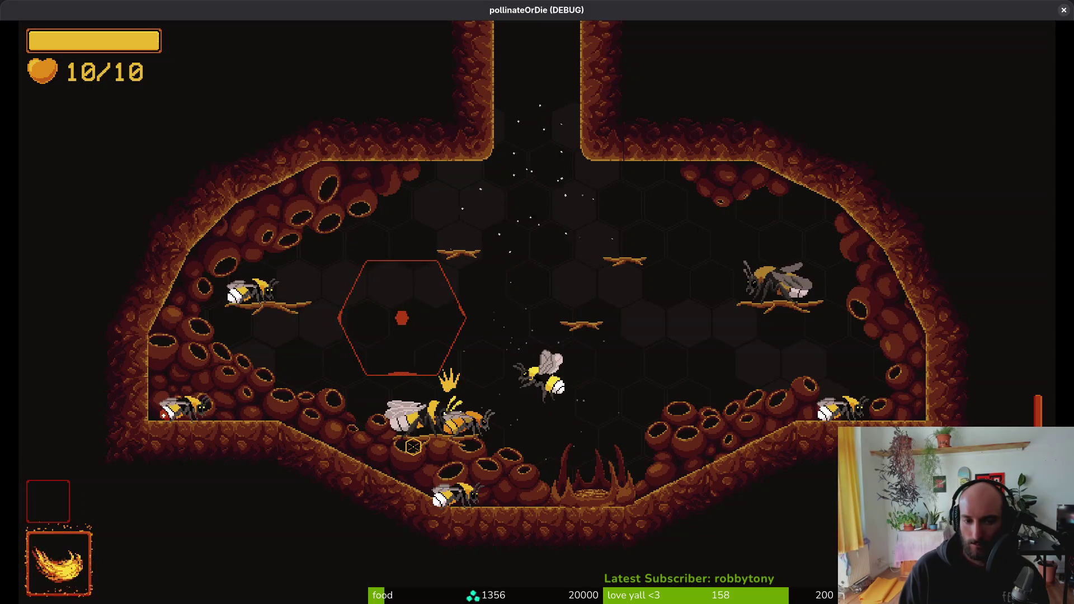
{"action": "key", "text": "space"}
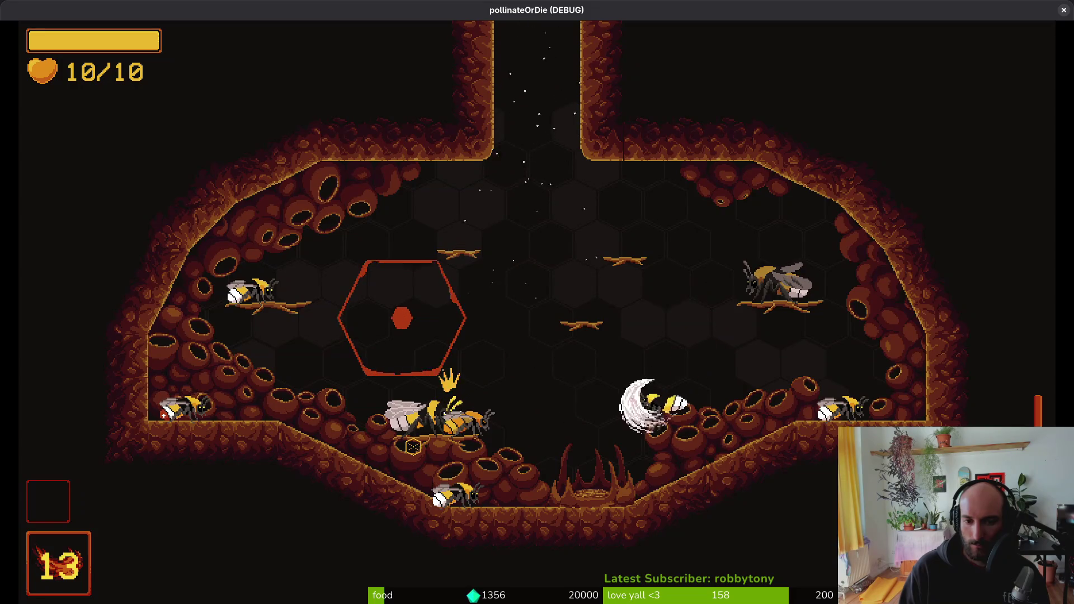
{"action": "key", "text": "shift"}
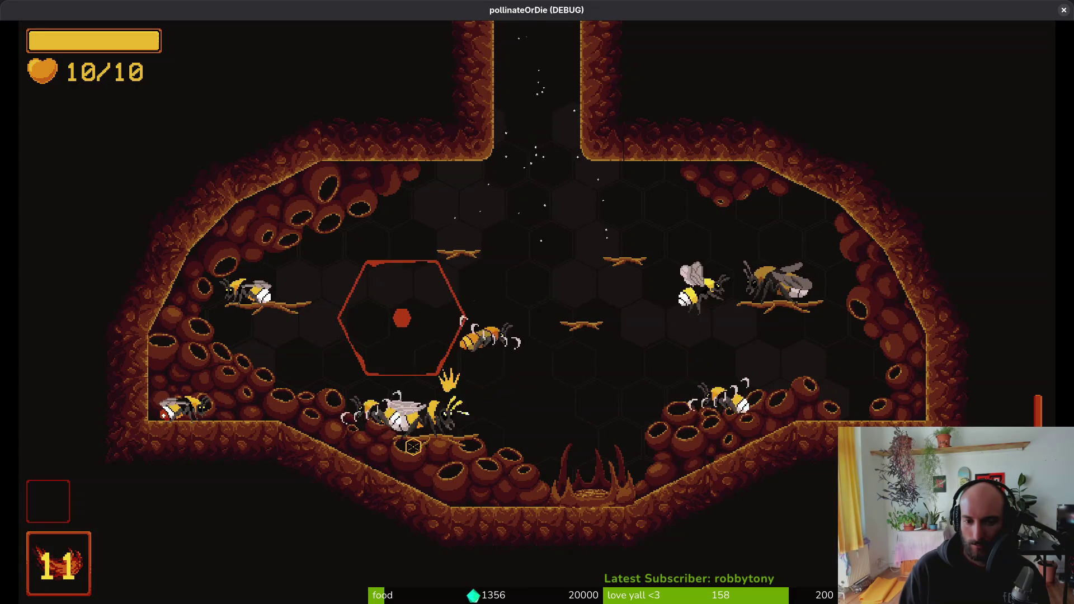
- Keep flying around the hive firing flames and a fireball, then pause and resume
{"action": "key", "text": "w"}
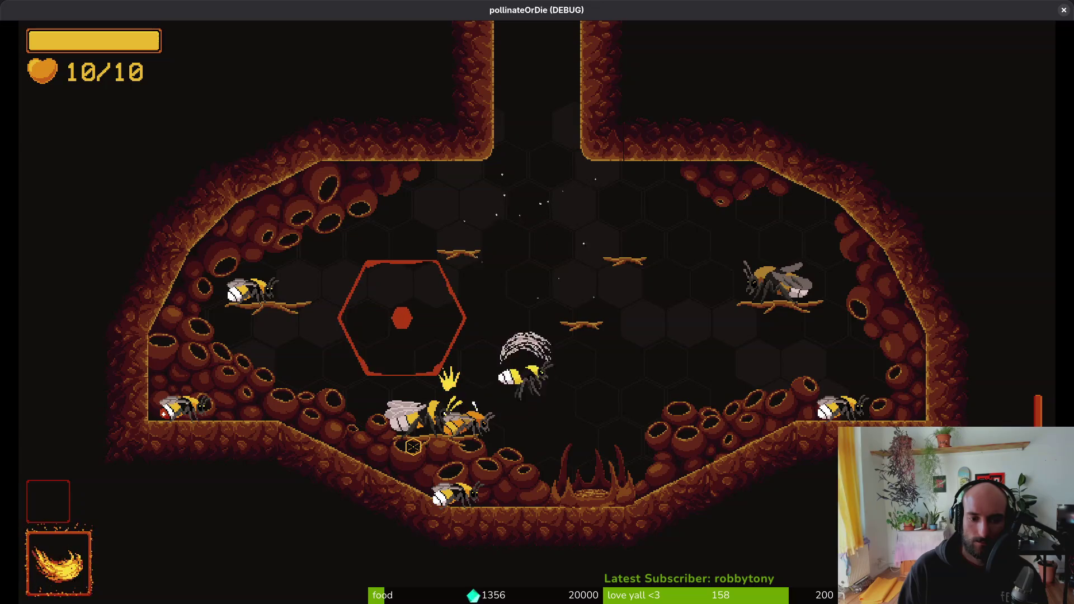
{"action": "key", "text": "space"}
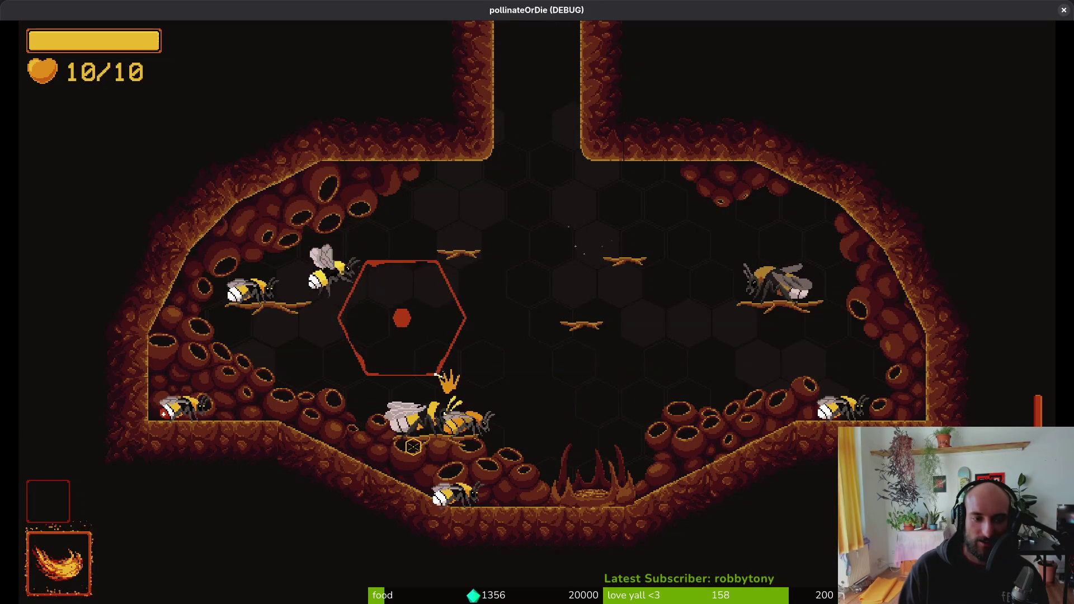
{"action": "key", "text": "space"}
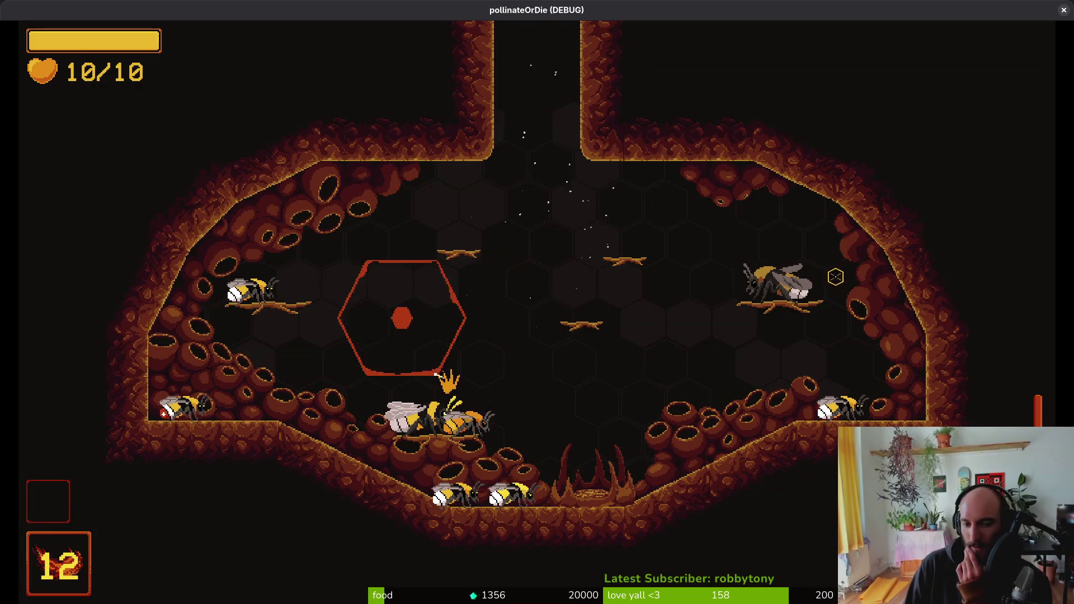
{"action": "key", "text": "a"}
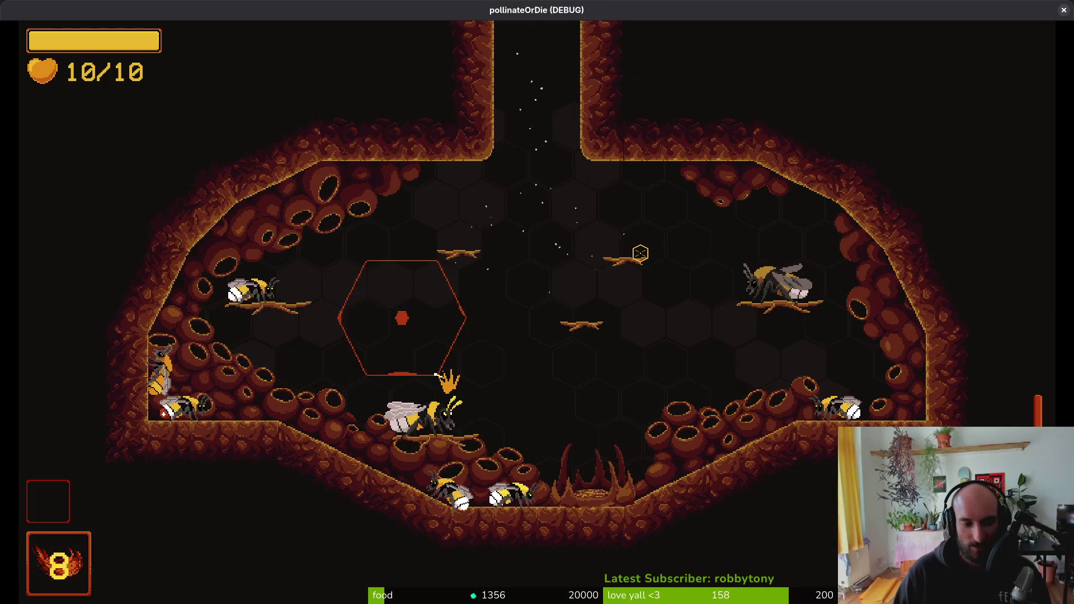
{"action": "key", "text": "Escape"}
{"action": "key", "text": "Escape"}
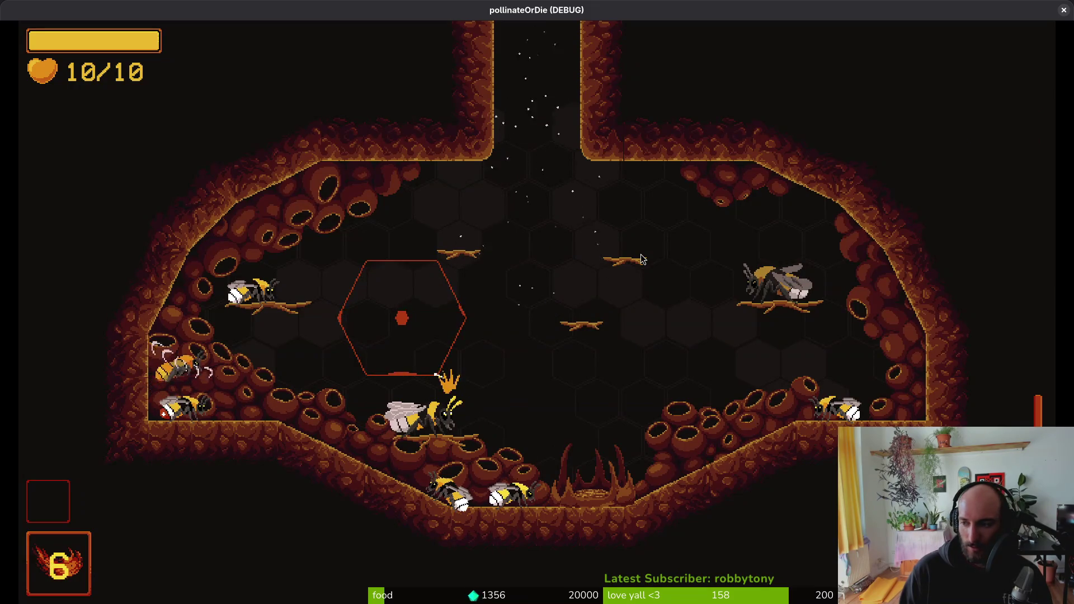
{"action": "key", "text": "alt+Tab"}
{"action": "key", "text": "alt+Tab"}
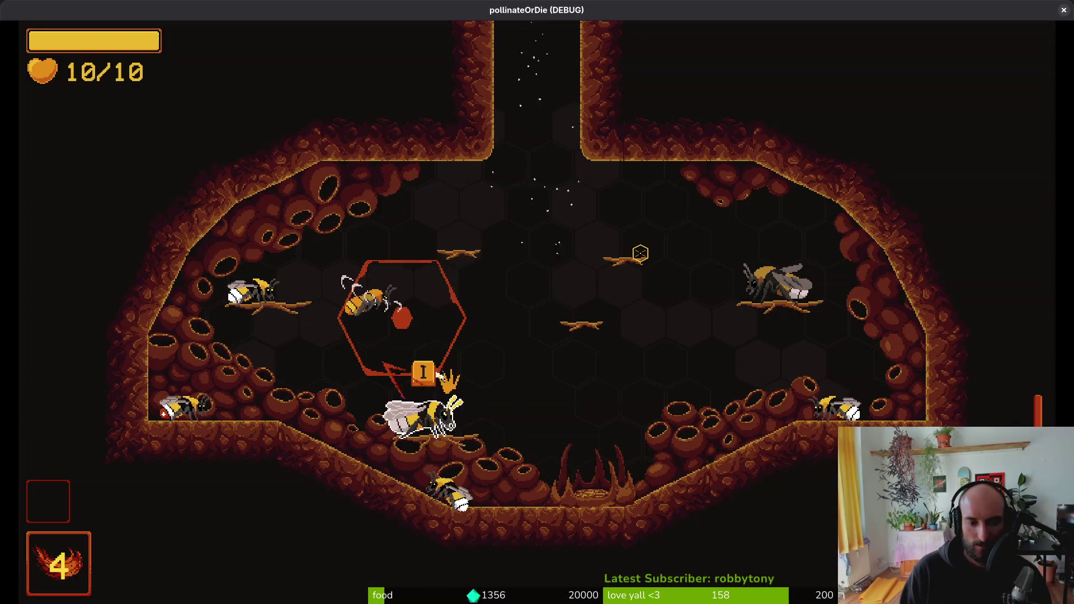
{"action": "left_click", "coordinate": [640, 253]}
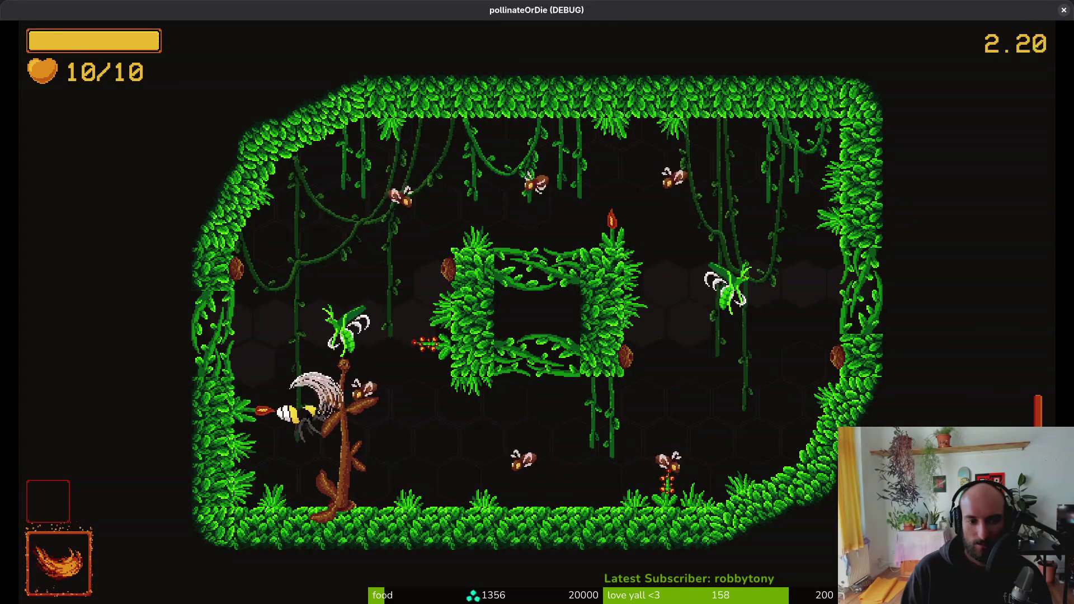
- Breathe fire at the enemies in the vine level, then pause the game
{"action": "key", "text": "space"}
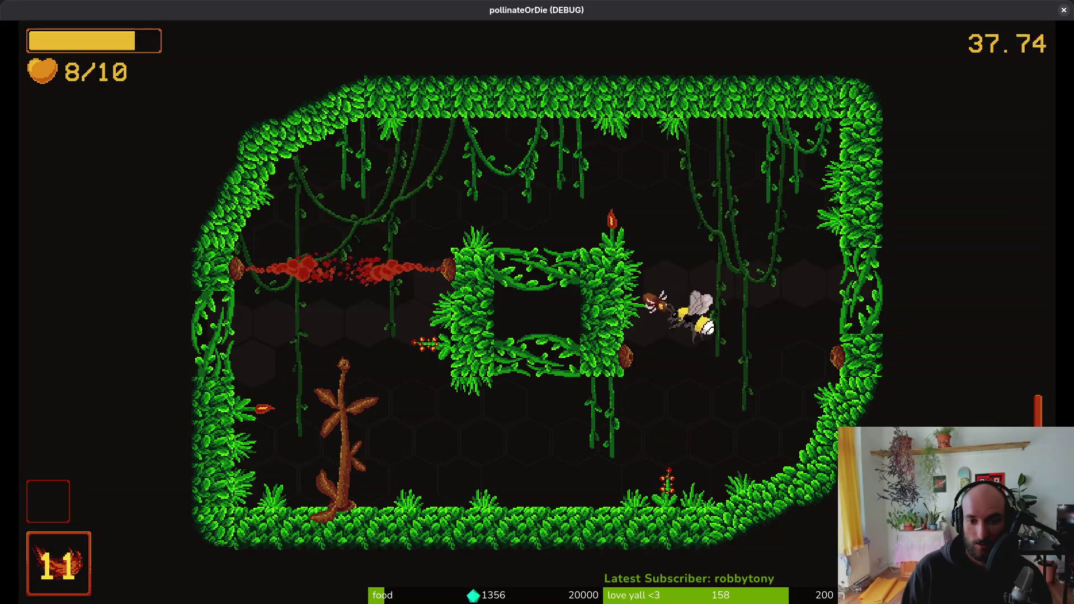
{"action": "key", "text": "Escape"}
- In Godot, save firebreath_vfx and reselect AnimationPlayer to show the flame tracks
{"action": "key", "text": "alt+Tab"}
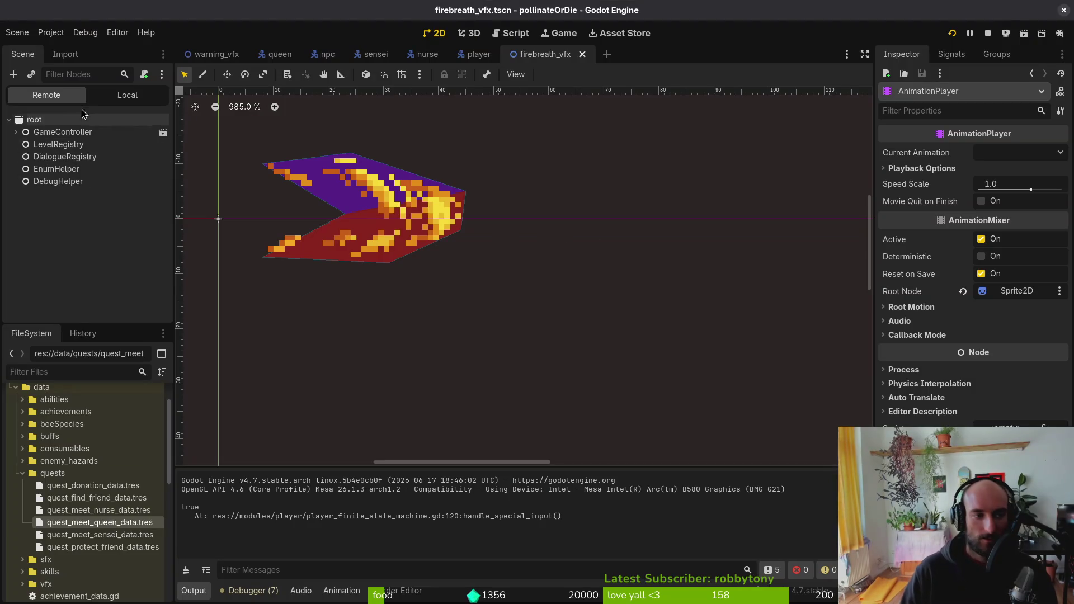
{"action": "left_click", "coordinate": [510, 232]}
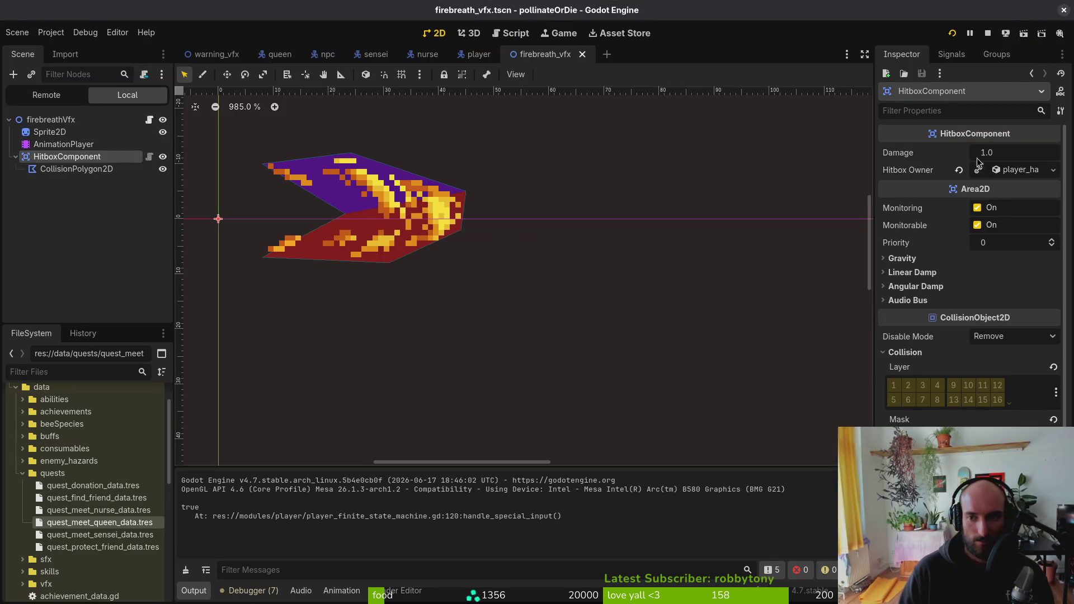
{"action": "left_click", "coordinate": [15, 157]}
{"action": "key", "text": "ctrl+s"}
{"action": "left_click", "coordinate": [9, 120]}
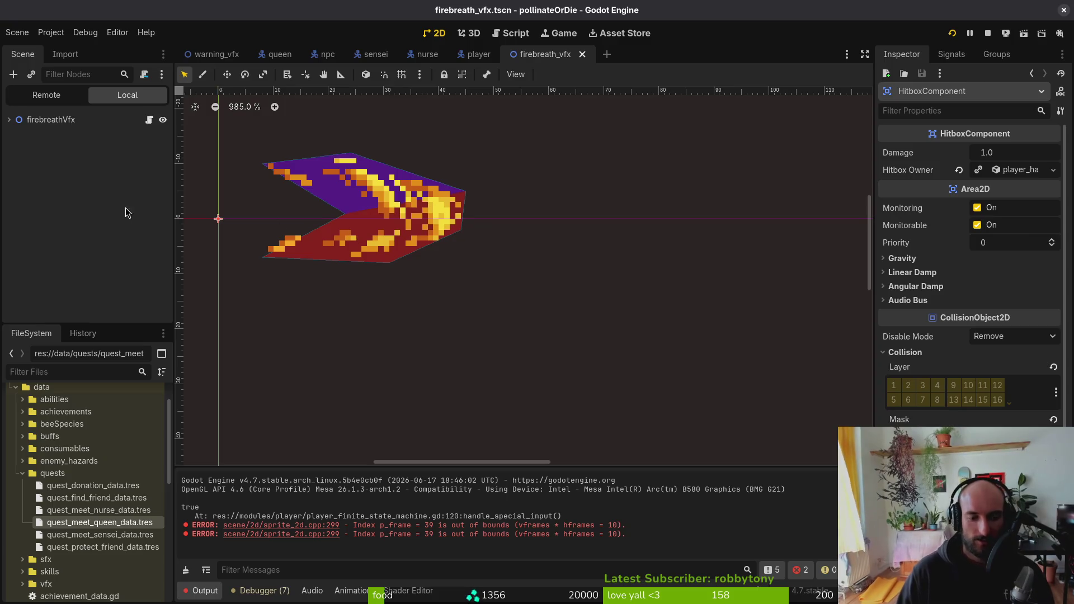
{"action": "left_click", "coordinate": [429, 398]}
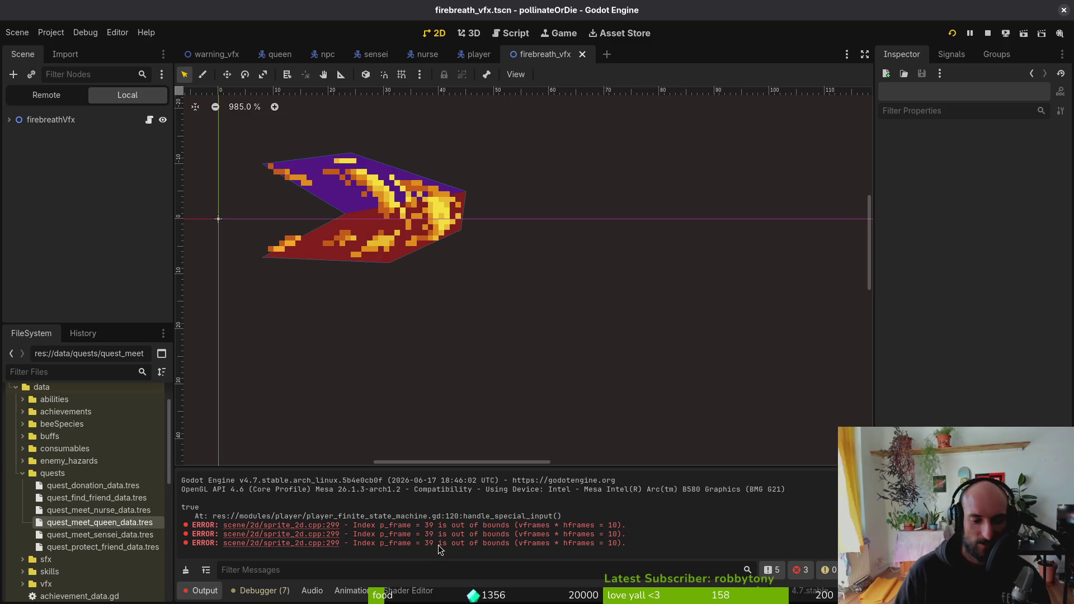
{"action": "left_click", "coordinate": [9, 120]}
{"action": "left_click", "coordinate": [63, 145]}
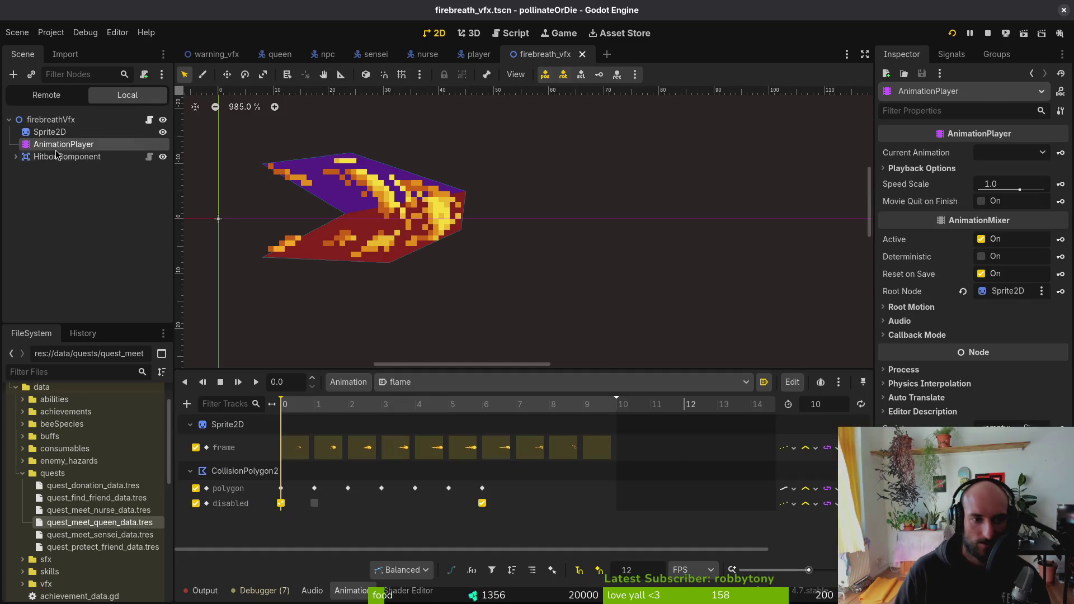
- Inspect the RESET animation's frame key at time 0 and save the scene
{"action": "left_click", "coordinate": [431, 385]}
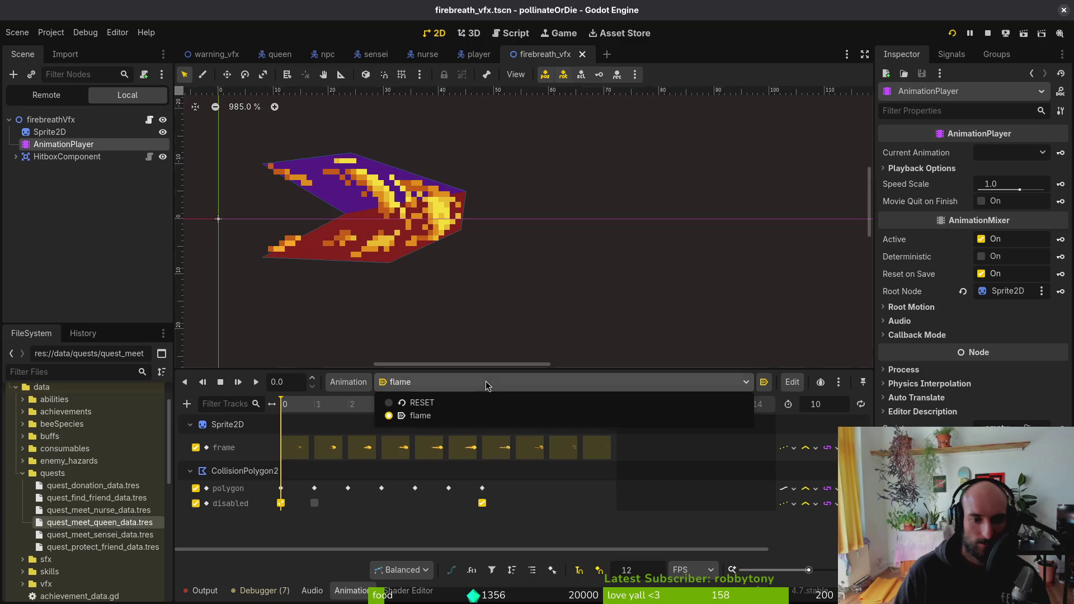
{"action": "left_click", "coordinate": [457, 403]}
{"action": "left_click", "coordinate": [295, 447]}
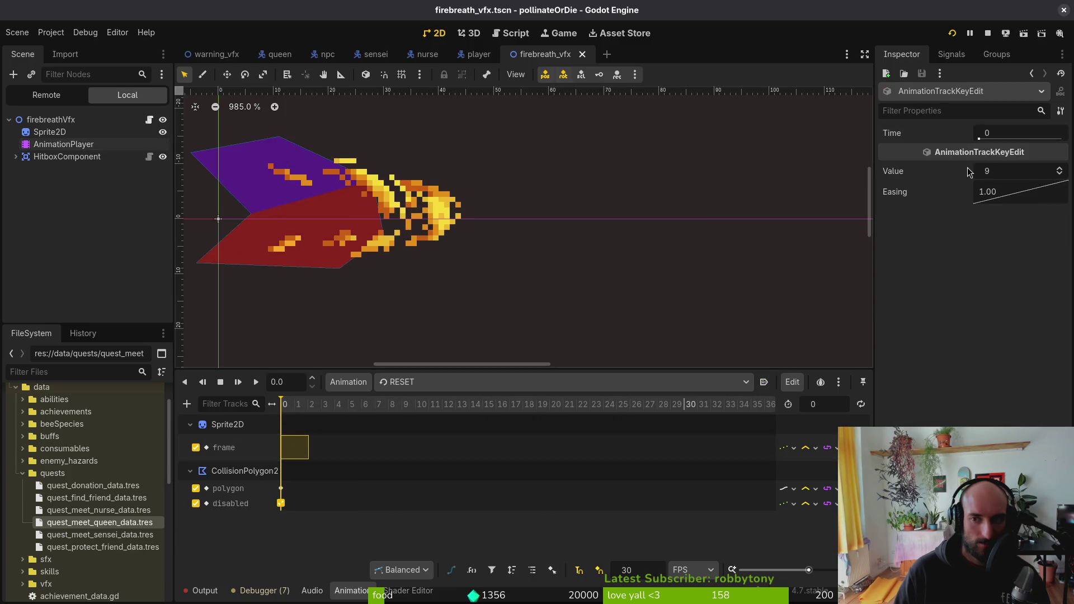
{"action": "left_click", "coordinate": [1034, 173]}
{"action": "type", "text": "0"}
{"action": "key", "text": "ctrl+s"}
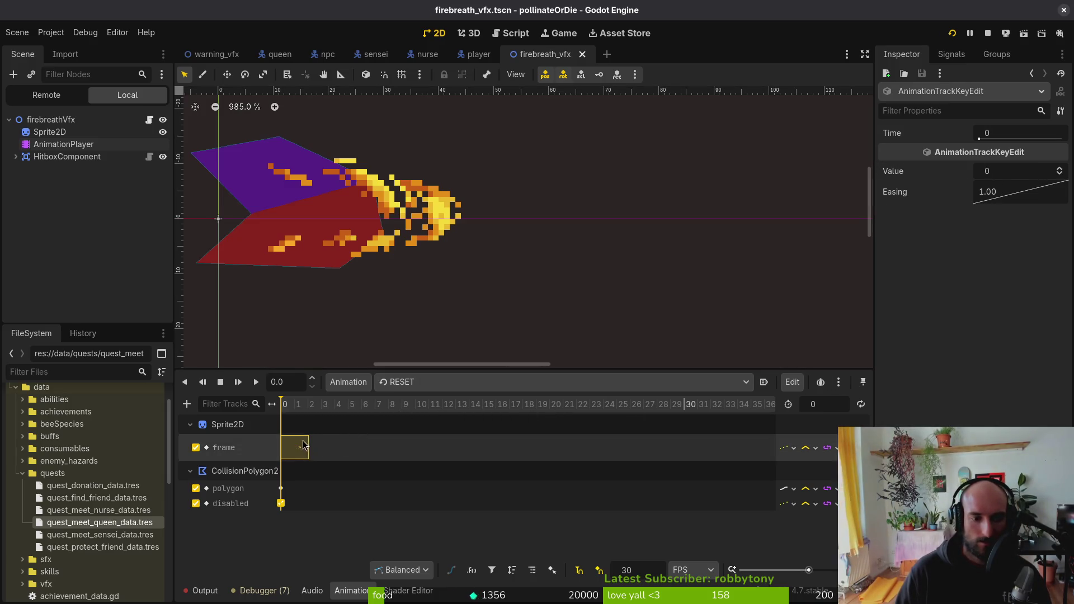
{"action": "left_click", "coordinate": [336, 451]}
{"action": "left_click", "coordinate": [288, 446]}
- Switch back to the flame animation and inspect its frame keys through time 9
{"action": "left_click", "coordinate": [402, 382]}
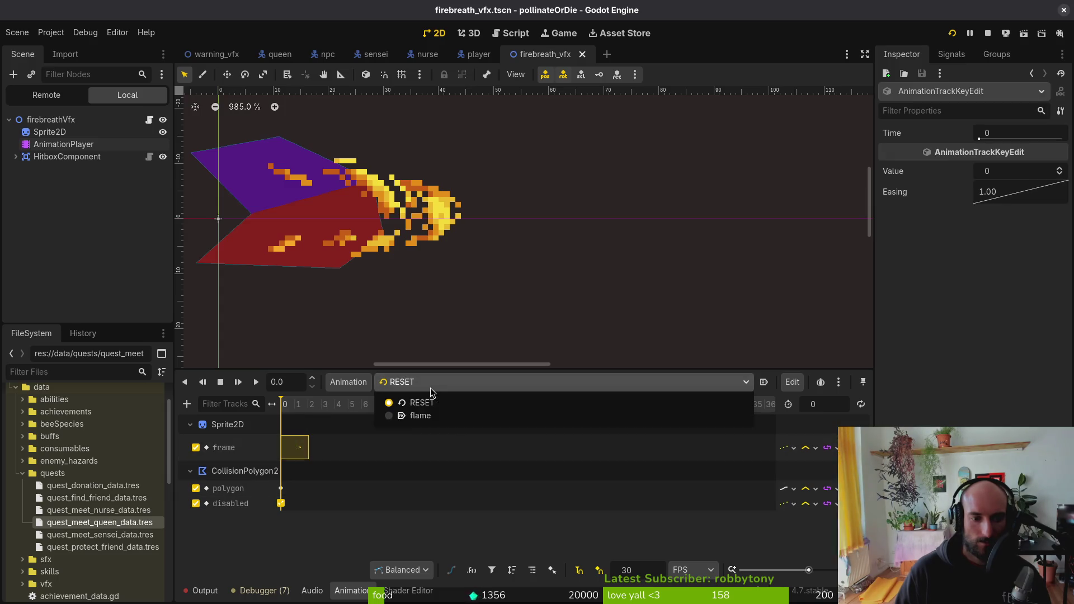
{"action": "left_click", "coordinate": [409, 415]}
{"action": "left_click", "coordinate": [296, 447]}
{"action": "left_click", "coordinate": [350, 452]}
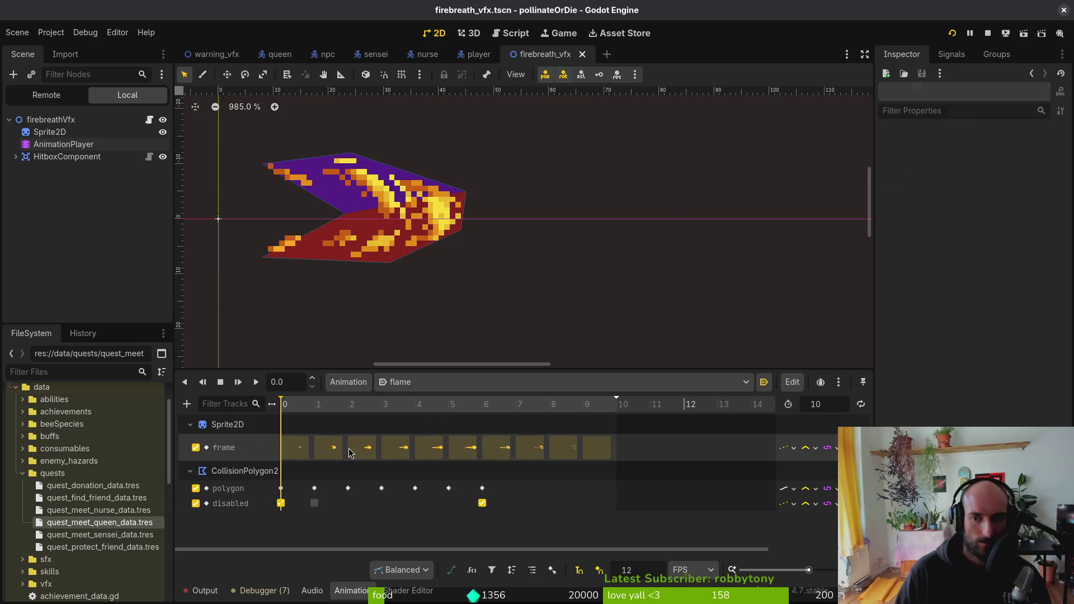
{"action": "left_click", "coordinate": [594, 447]}
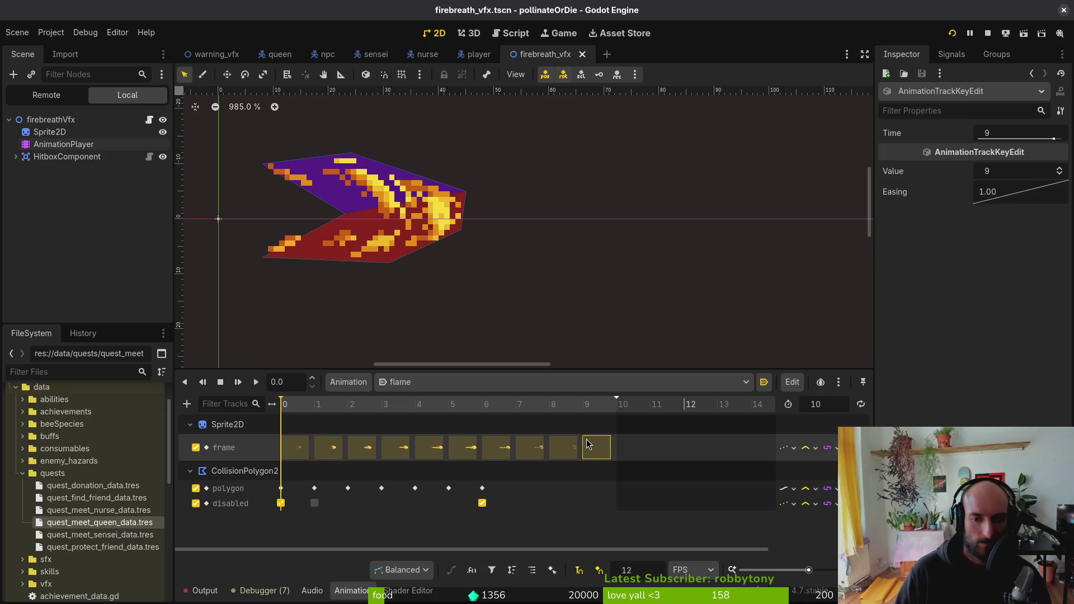
- Quit the Godot editor and game, then maximize the Typer.io browser window
{"action": "left_click", "coordinate": [1063, 10]}
{"action": "left_click", "coordinate": [567, 320]}
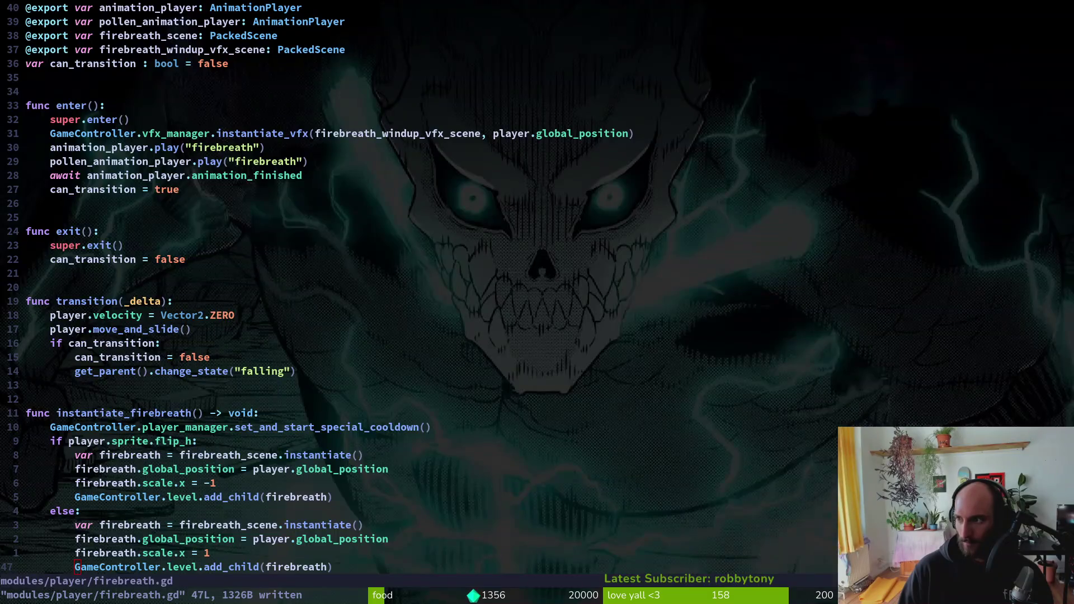
{"action": "key", "text": "alt+Tab"}
{"action": "double_click", "coordinate": [516, 17]}
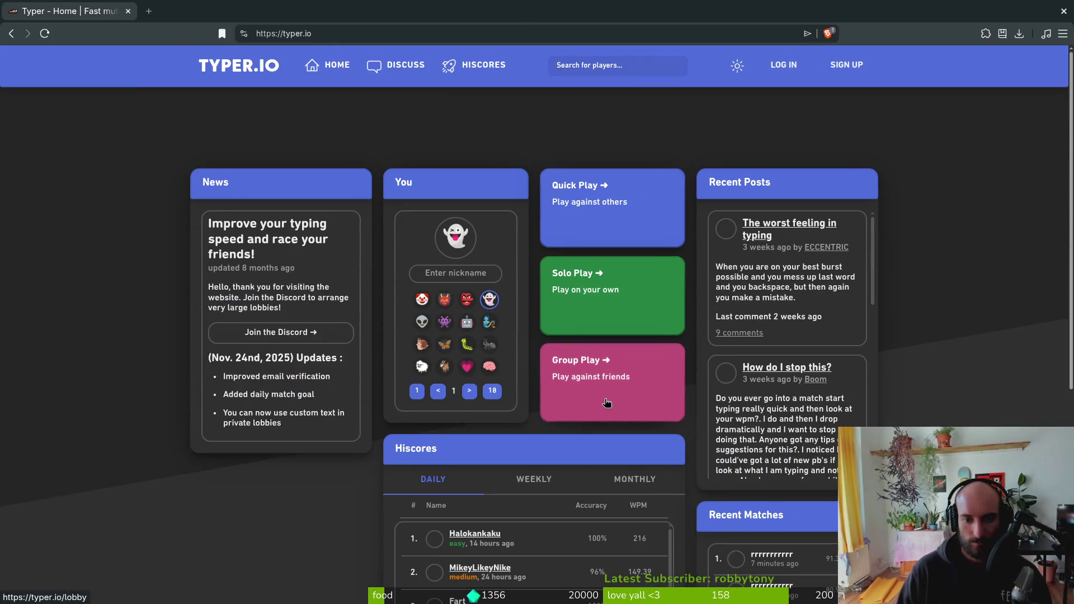
- Create a private Group Play lobby and swap the ghost avatar for the bee
{"action": "left_click", "coordinate": [607, 403]}
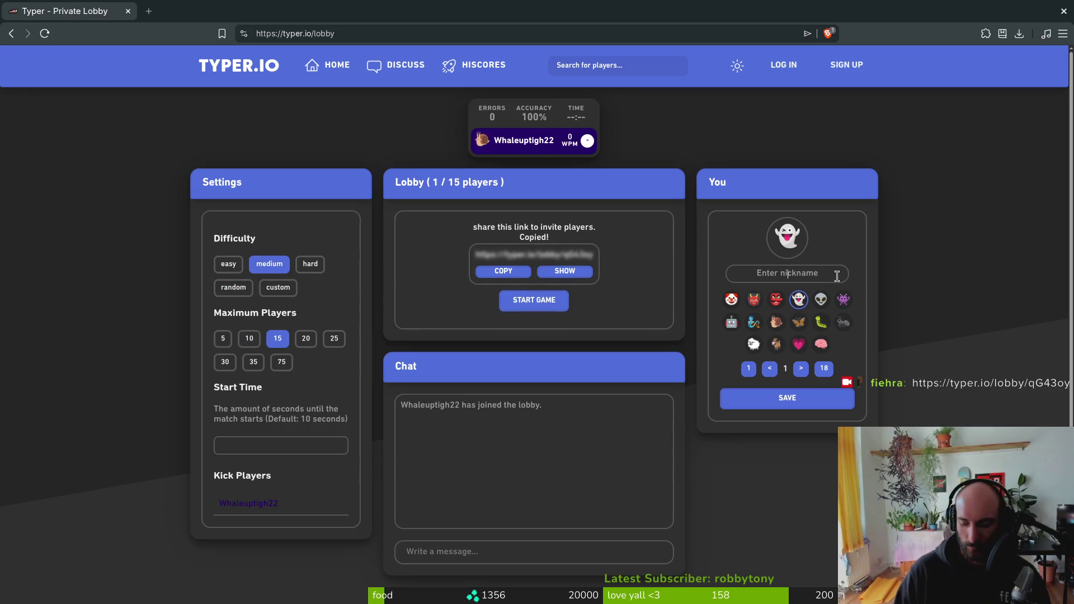
{"action": "triple_click", "coordinate": [801, 370]}
{"action": "left_click", "coordinate": [839, 326]}
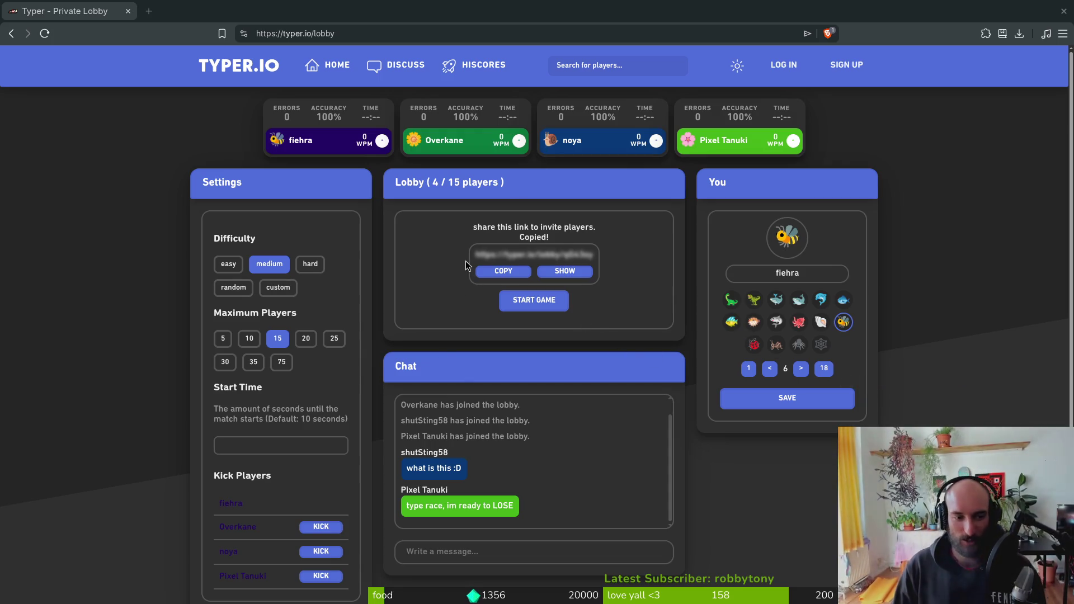
- Race through the Speed Secrets snippet 'The less you do with the controls…', then start another race
{"action": "left_click", "coordinate": [534, 300]}
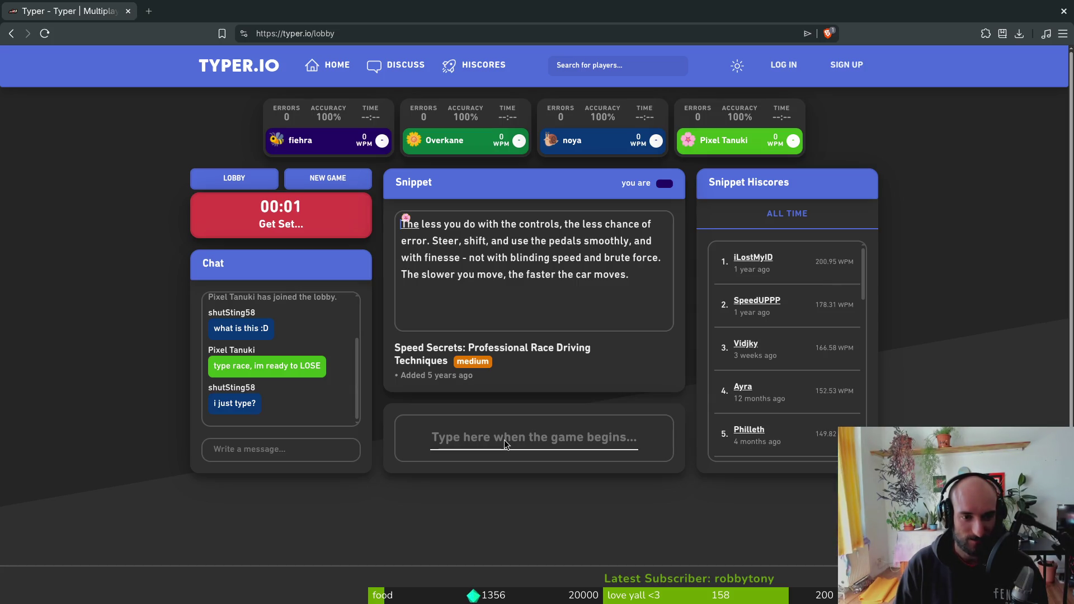
{"action": "type", "text": "The less you do with the contro"}
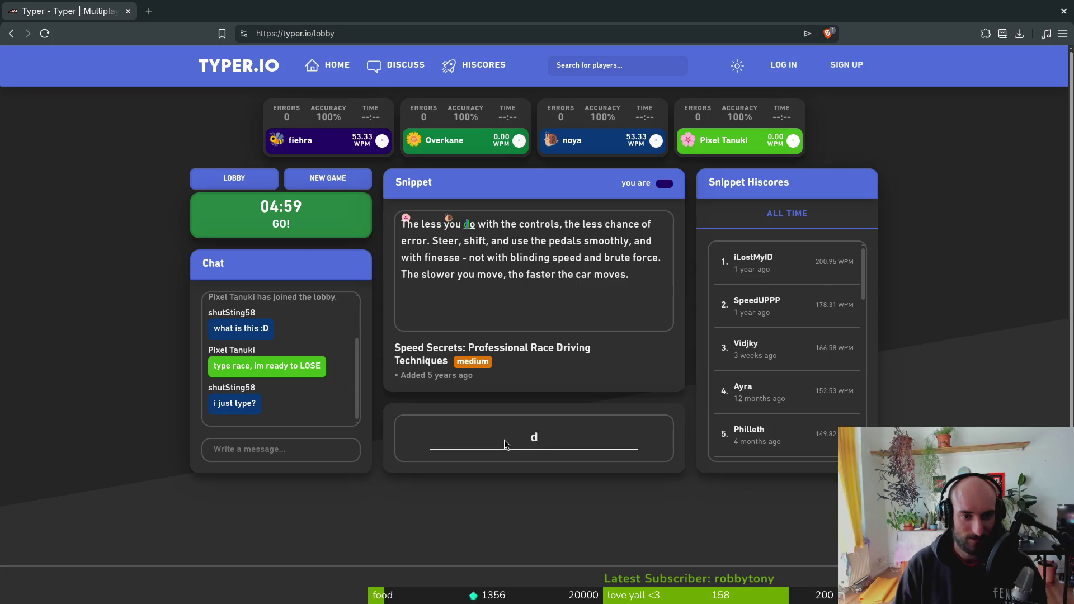
{"action": "type", "text": "ls, the less chan"}
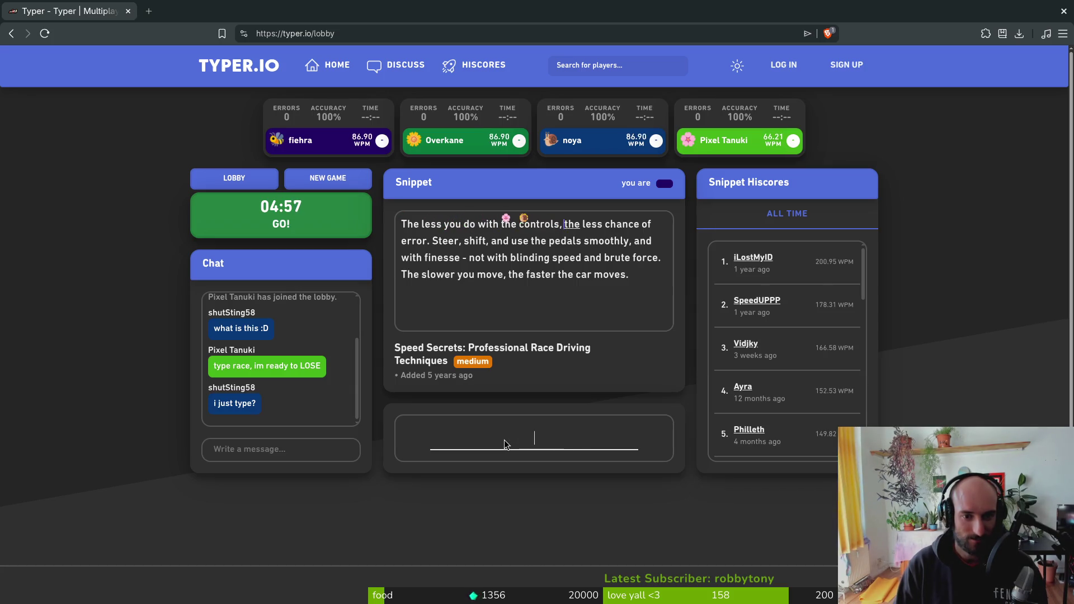
{"action": "type", "text": "ce of error. St"}
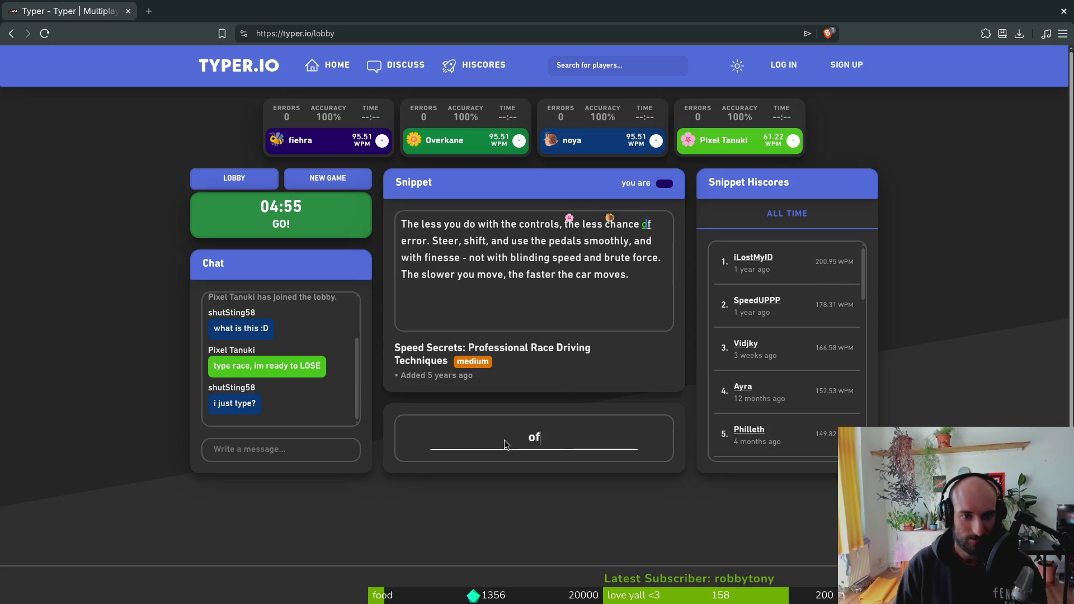
{"action": "type", "text": "eer"}
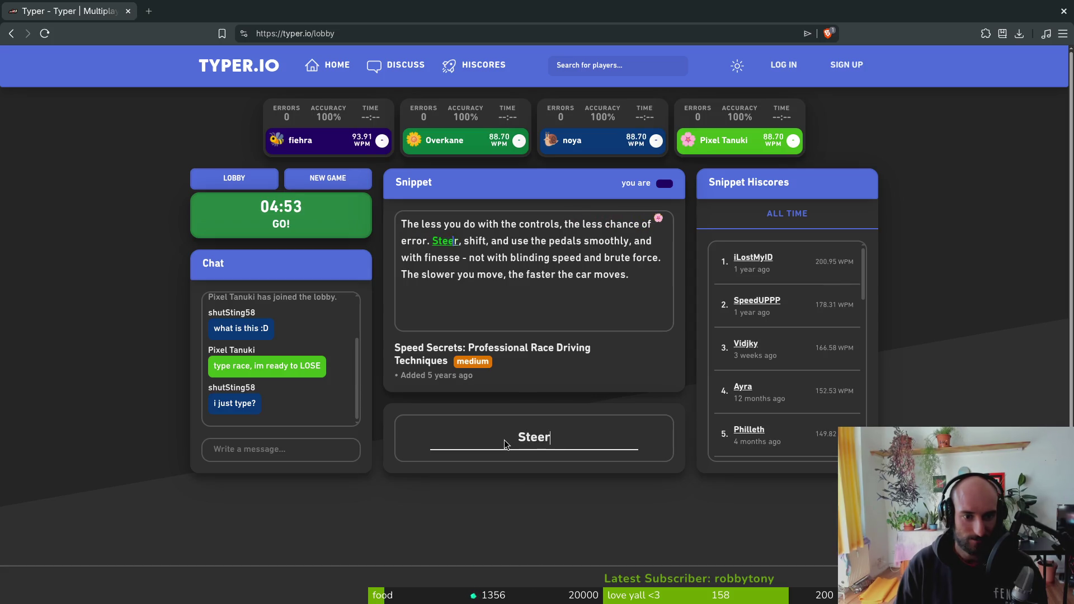
{"action": "type", "text": ", shift, and use the ped"}
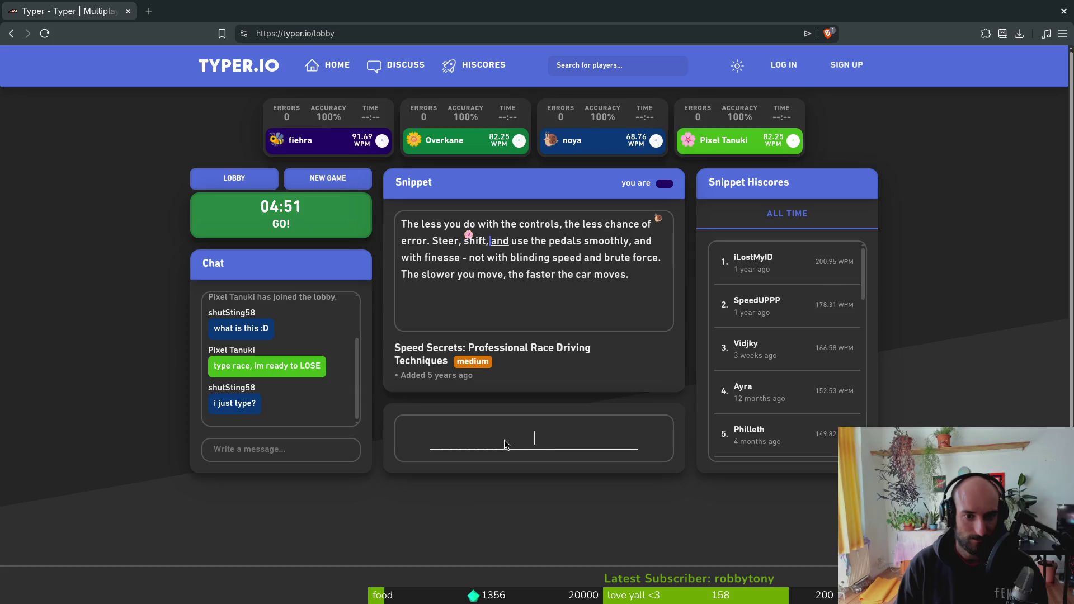
{"action": "type", "text": "als smoothly"}
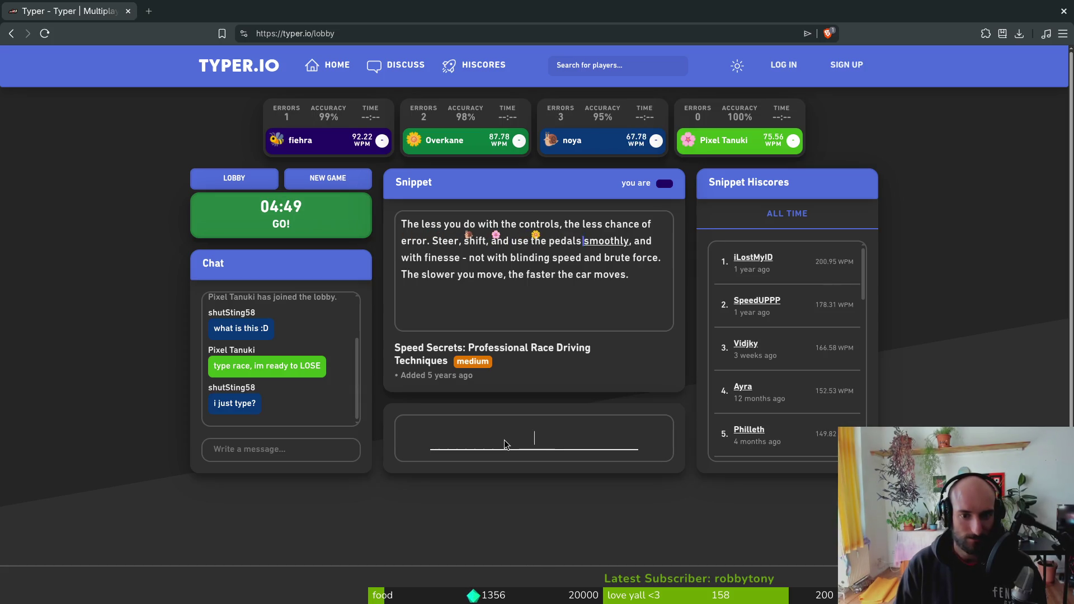
{"action": "key", "text": "BackSpace"}
{"action": "type", "text": ", and with fine"}
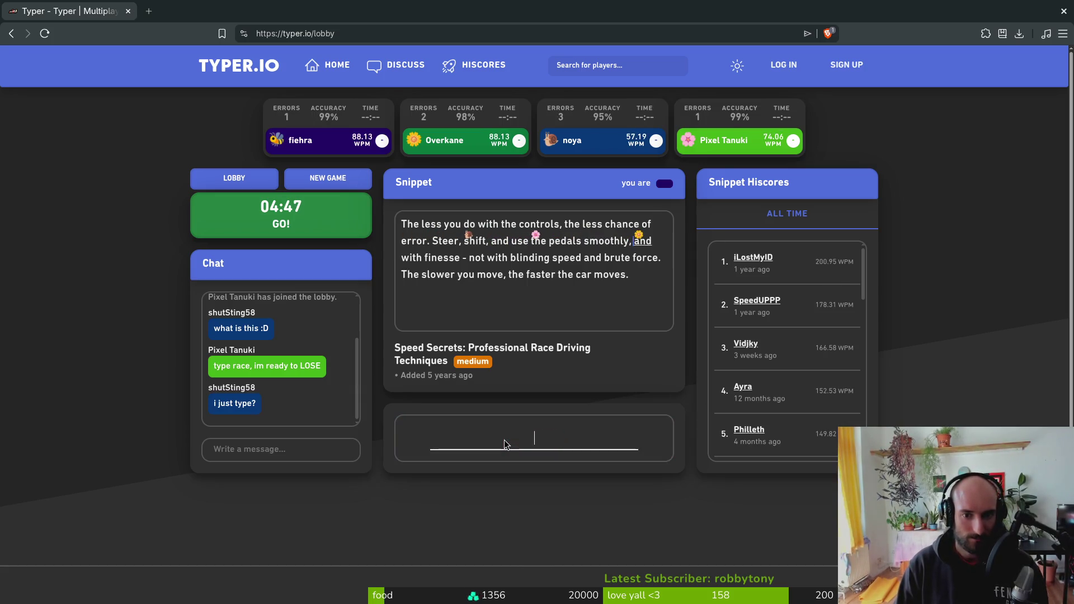
{"action": "type", "text": "sse"}
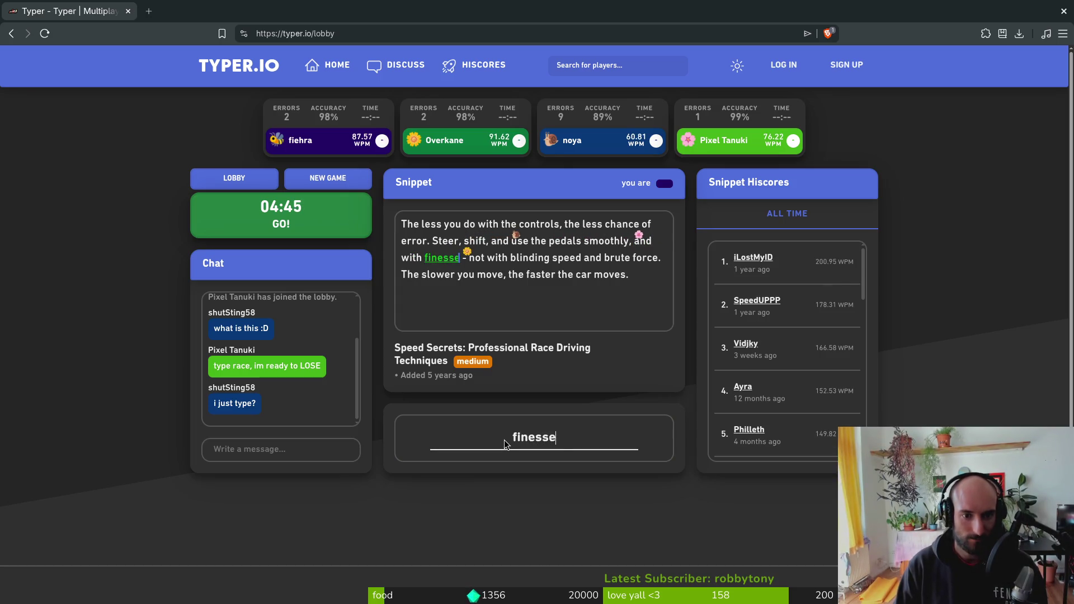
{"action": "type", "text": " -t with blinding spee"}
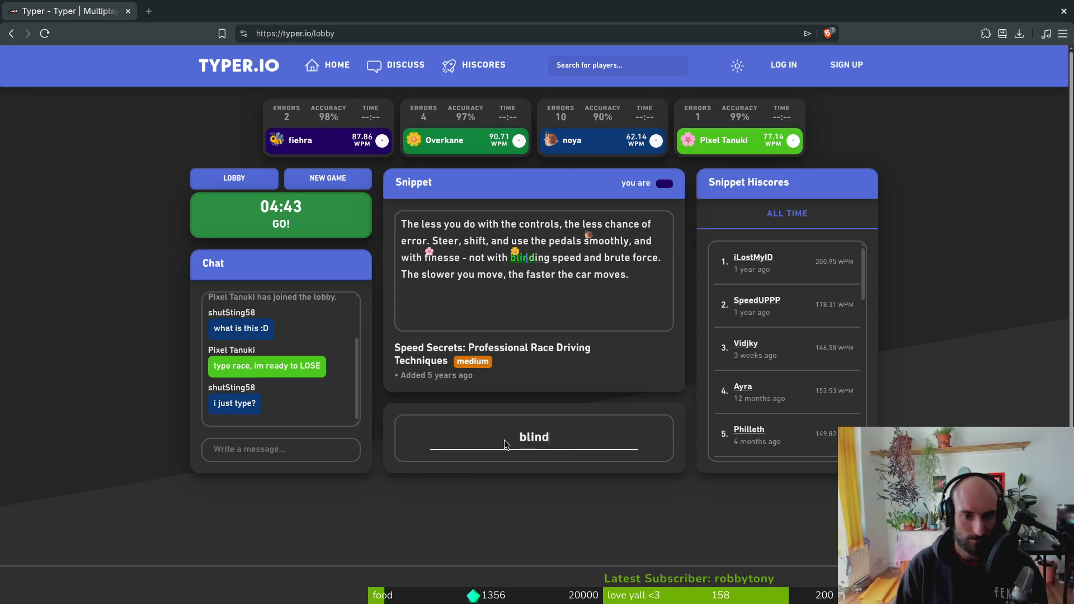
{"action": "type", "text": "d and brute force,"}
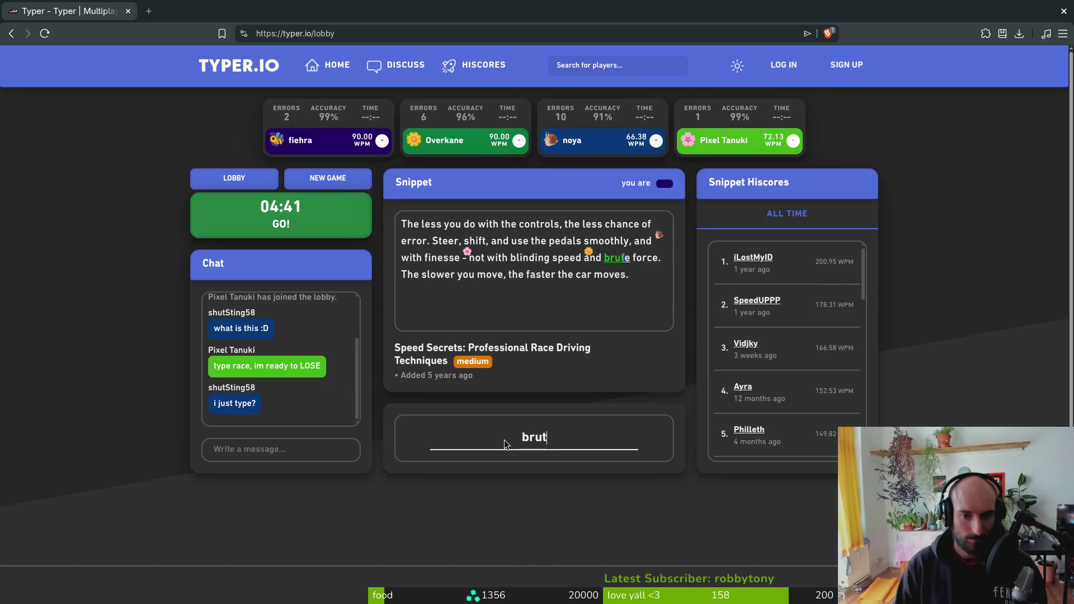
{"action": "key", "text": "BackSpace"}
{"action": "type", "text": ". The slowe"}
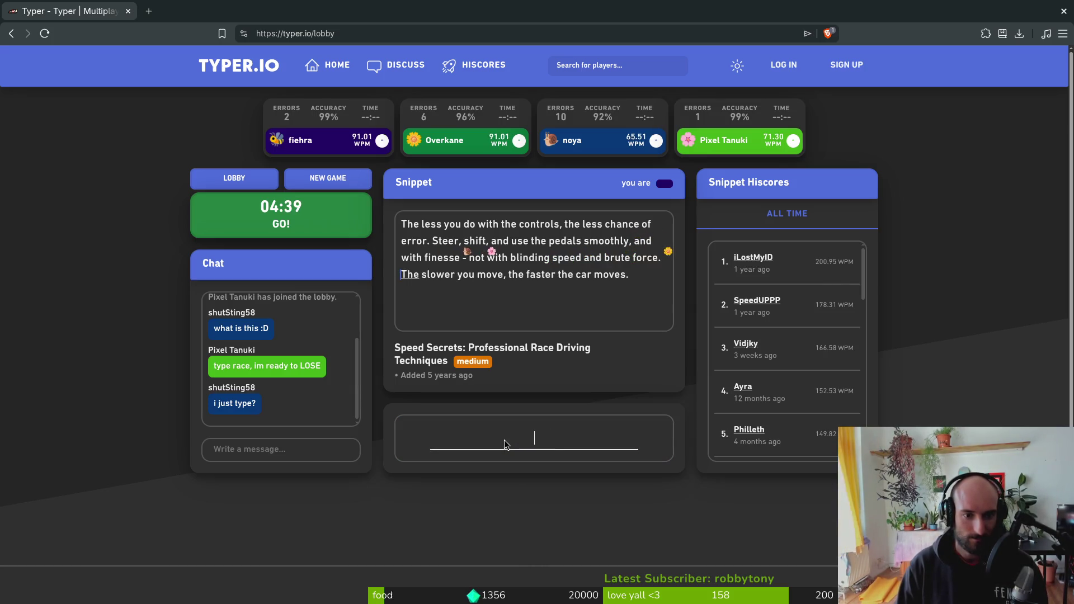
{"action": "type", "text": "r you move, the fas"}
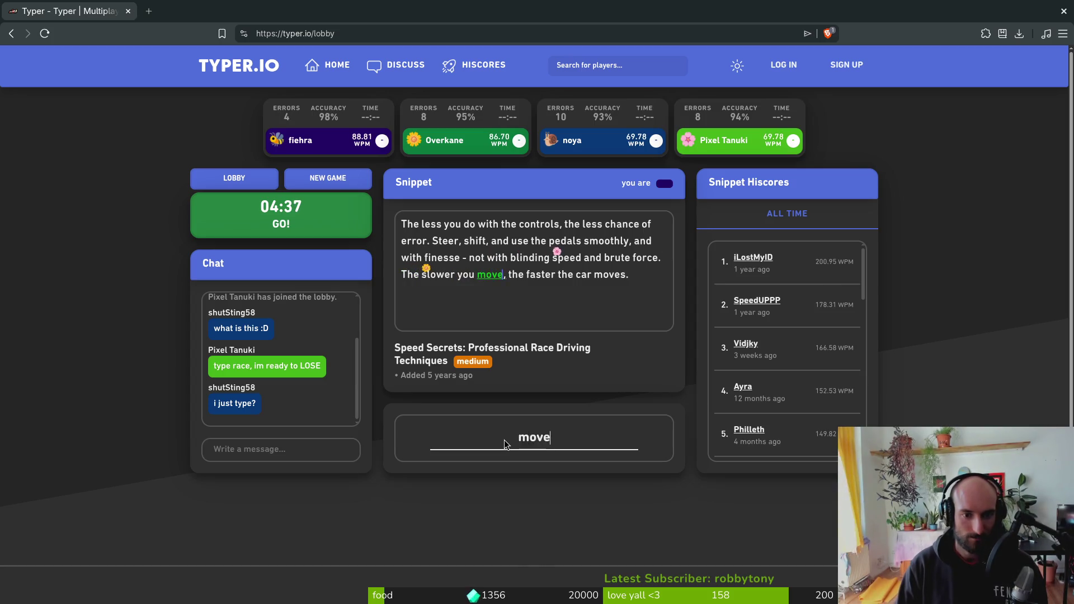
{"action": "type", "text": "ter the car moves."}
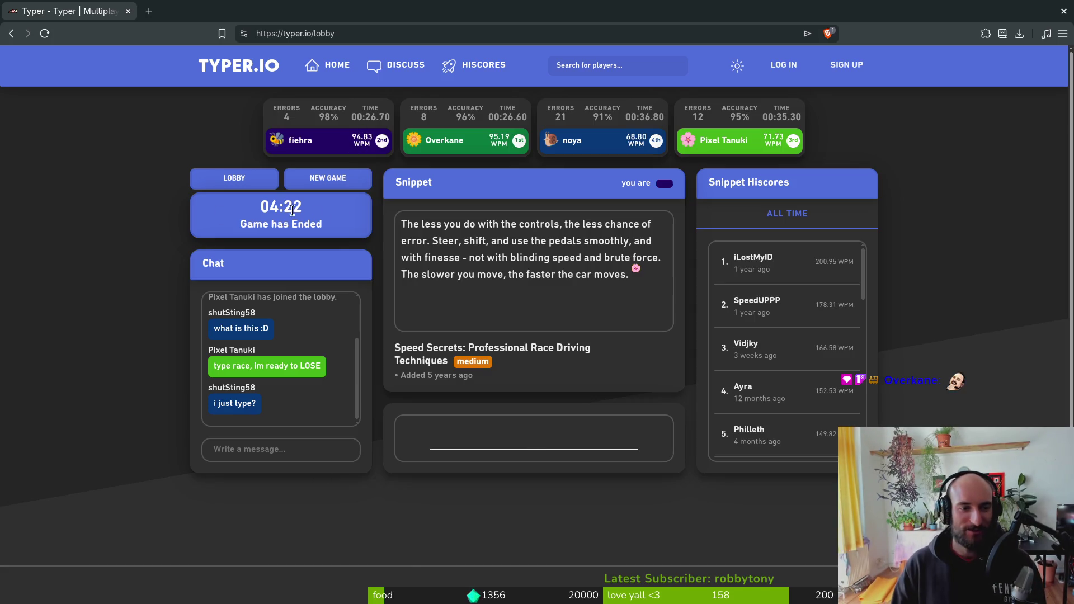
{"action": "left_click", "coordinate": [324, 179]}
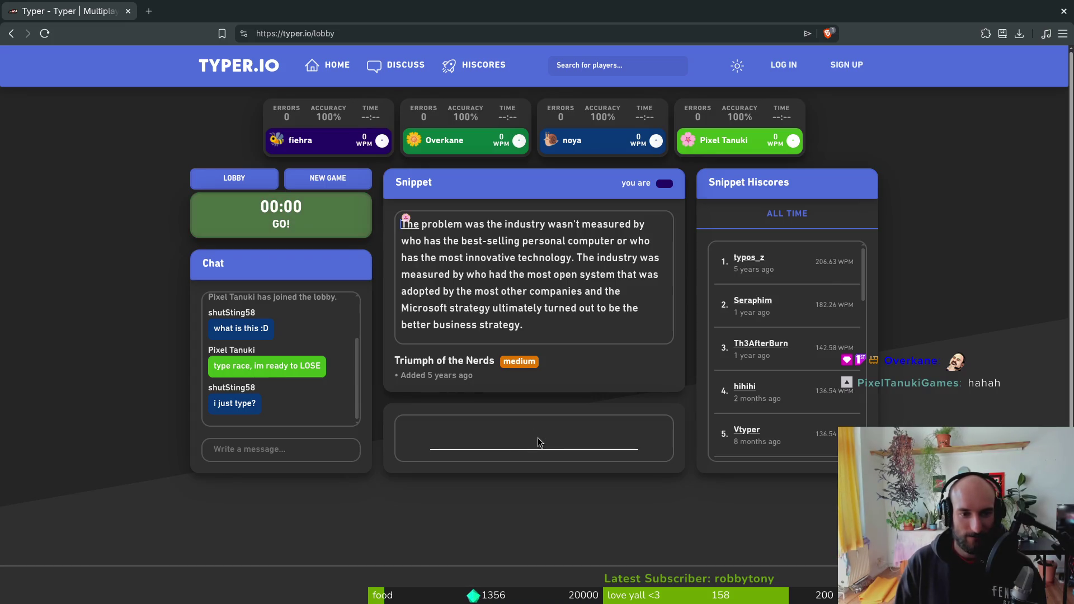
- Type 'The problem was the industry…' through 'better business strategy.', correcting typos along the way
{"action": "type", "text": "The problem was the industry wa"}
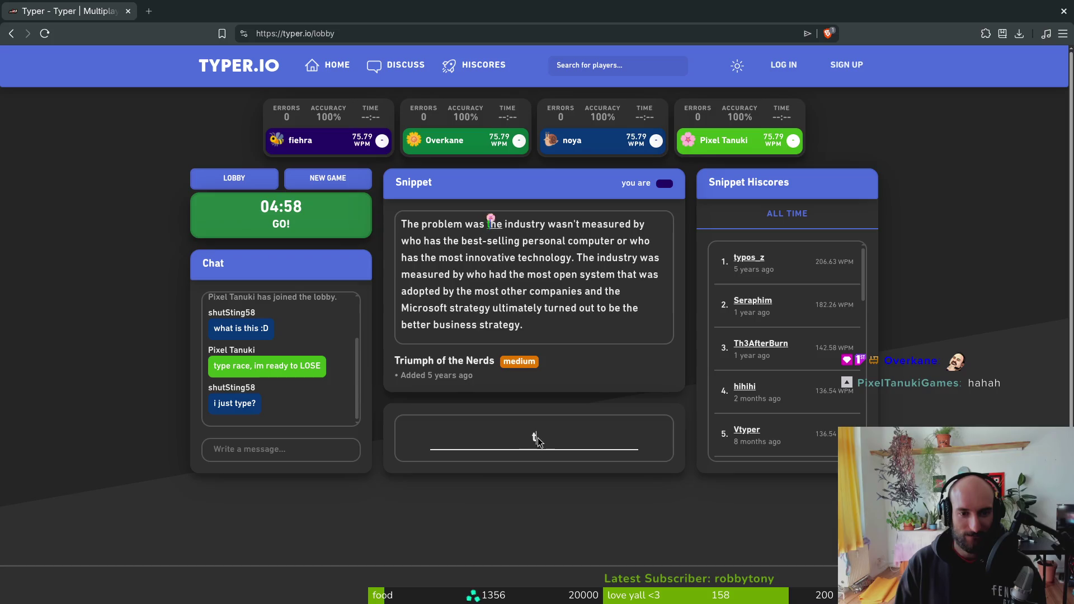
{"action": "type", "text": "sn"}
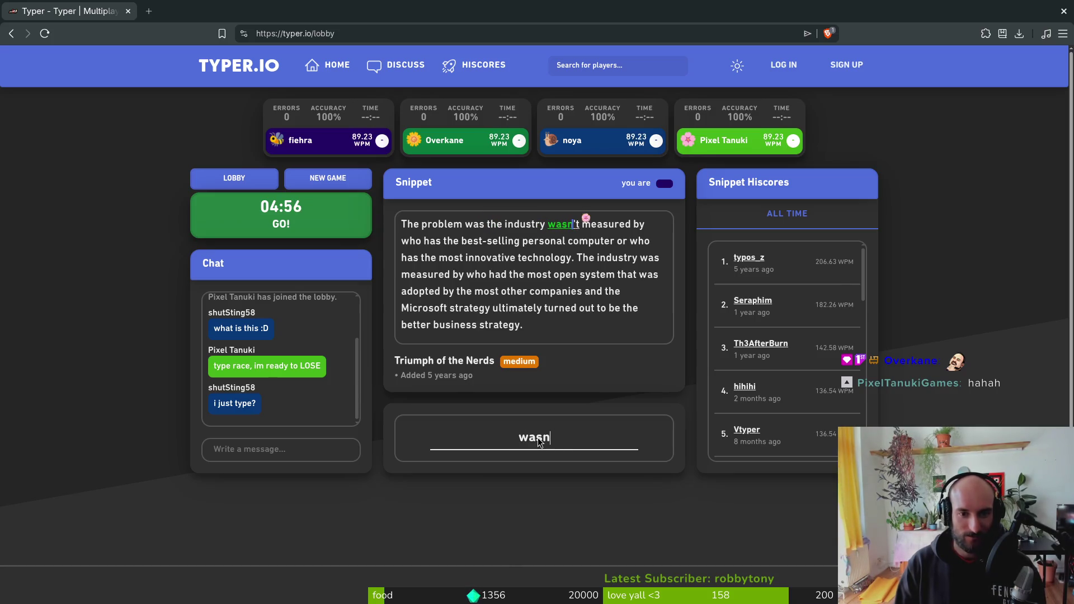
{"action": "type", "text": "'t measurd"}
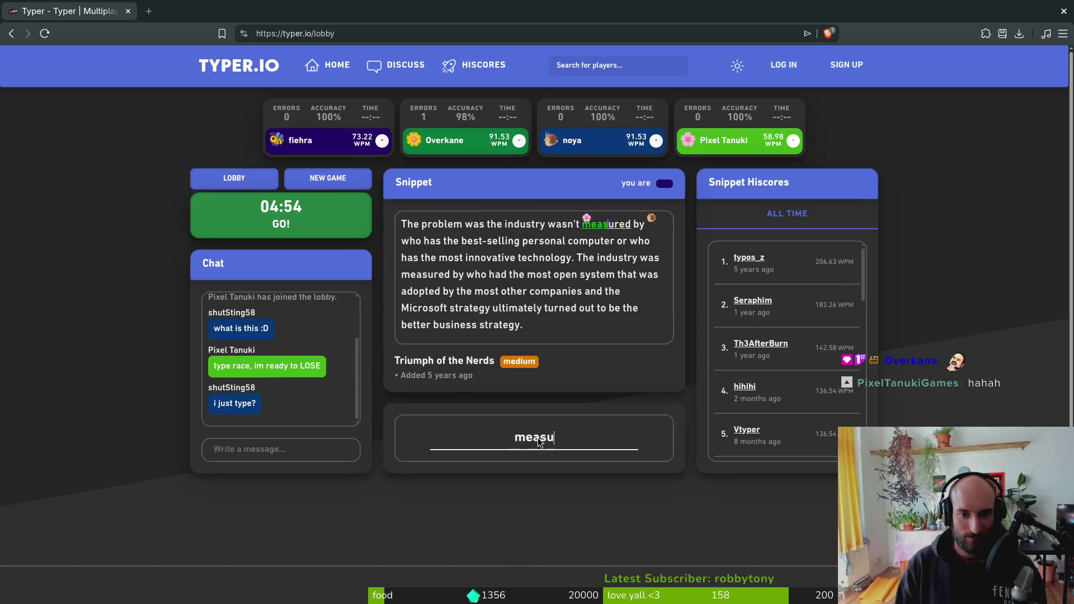
{"action": "key", "text": "BackSpace"}
{"action": "type", "text": "d by who has the "}
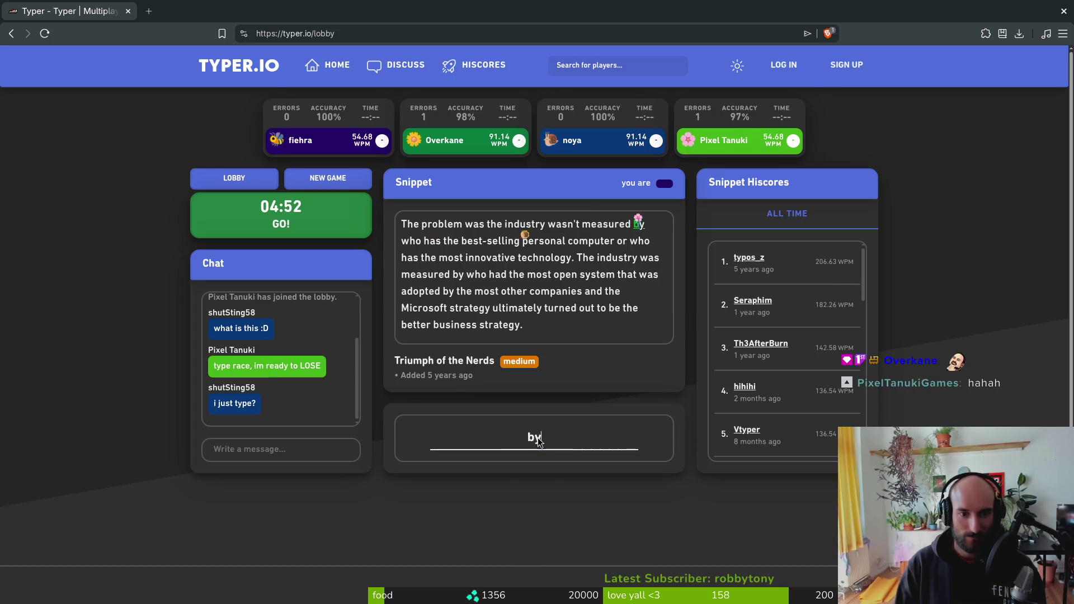
{"action": "type", "text": "best"}
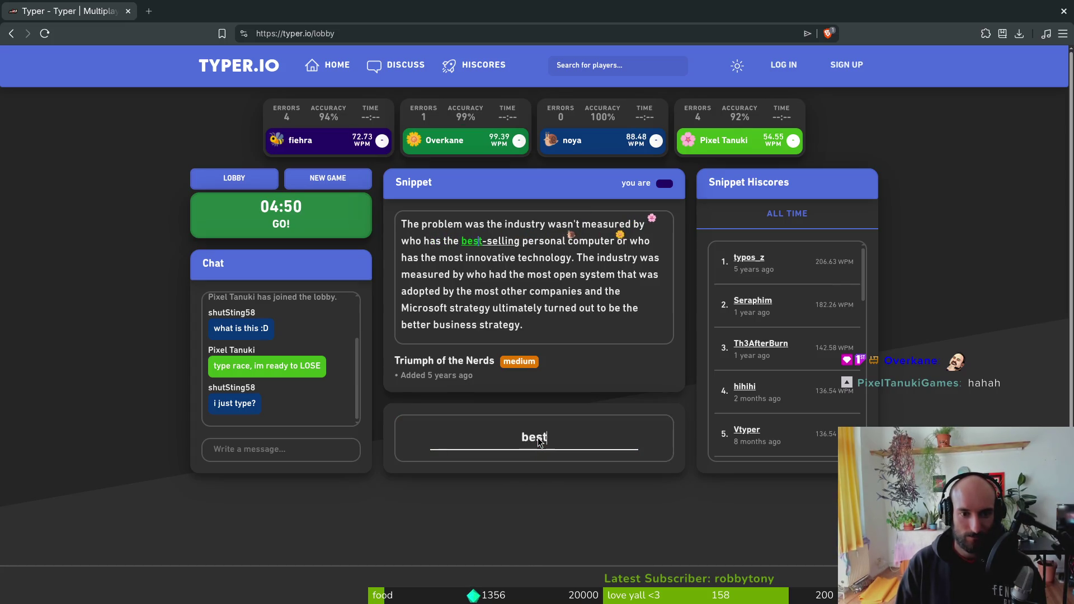
{"action": "type", "text": "-selling personal computer or w"}
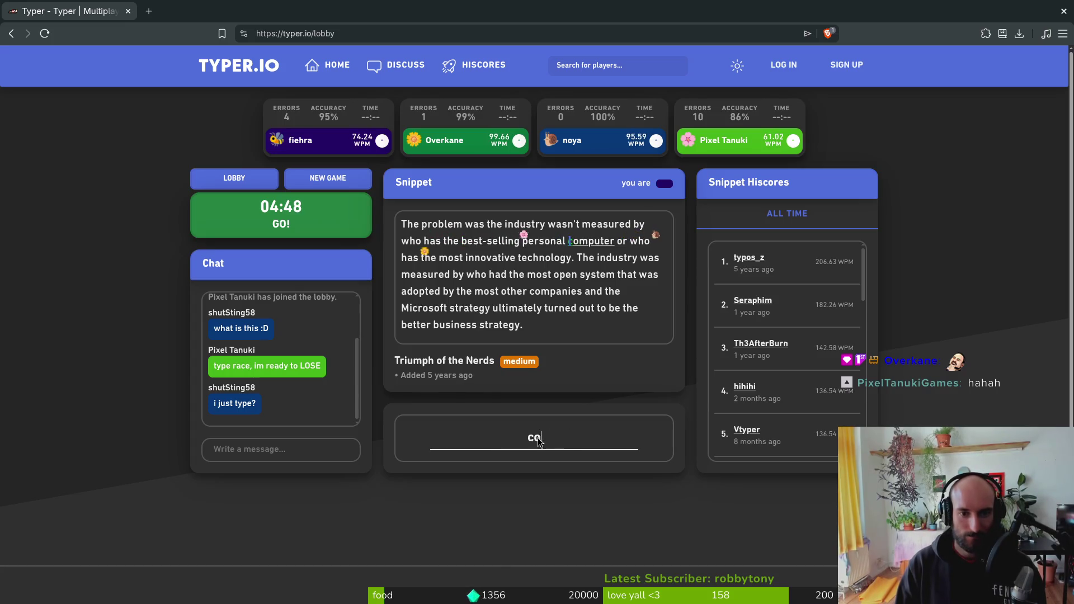
{"action": "type", "text": "ho has the most innov"}
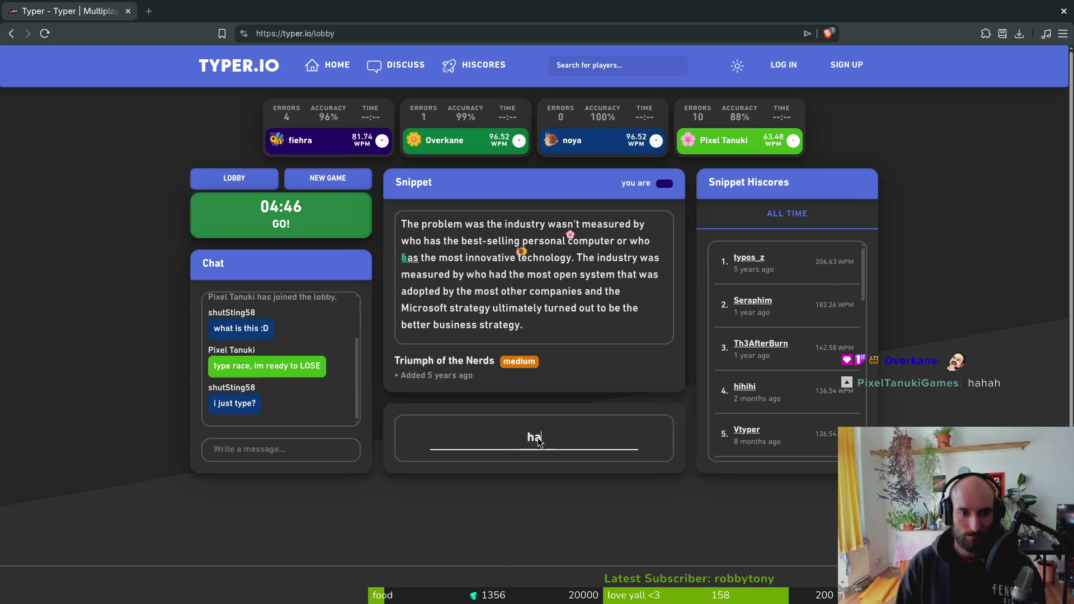
{"action": "type", "text": "ativ"}
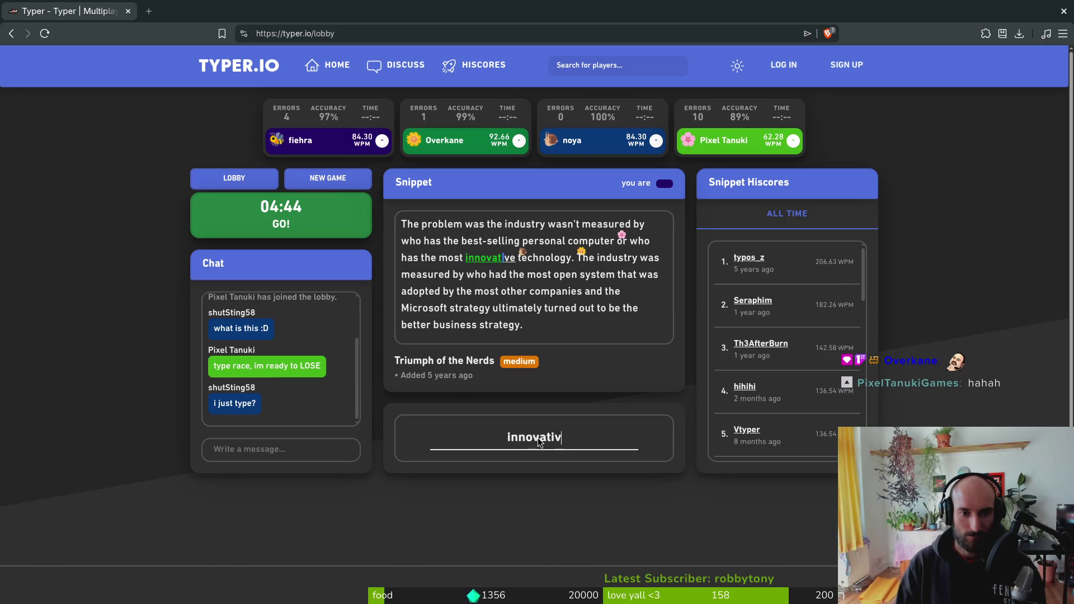
{"action": "type", "text": "e technology"}
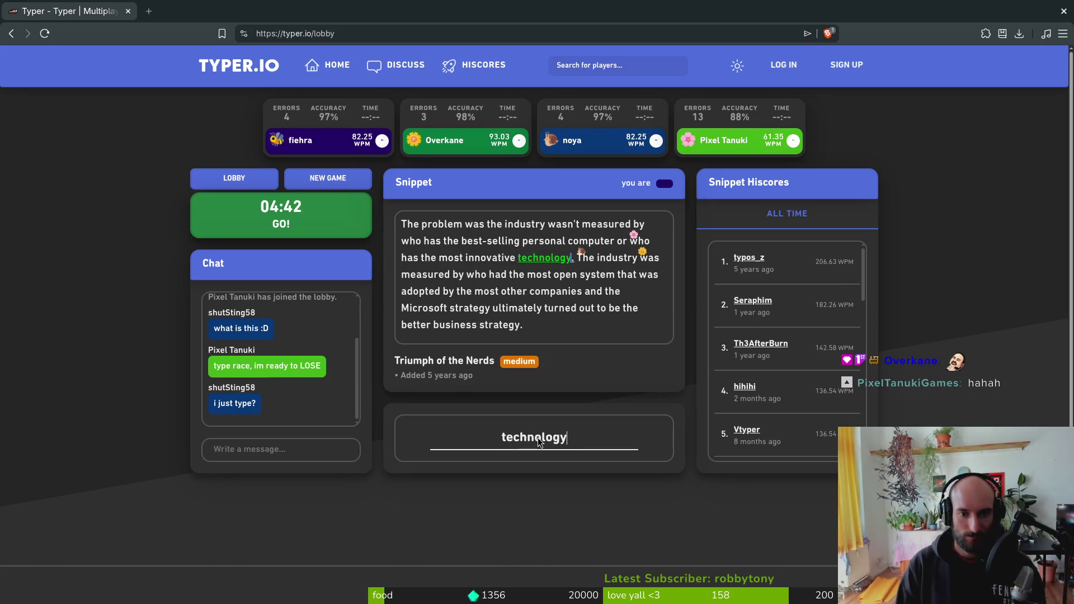
{"action": "type", "text": ". The industry was mesa"}
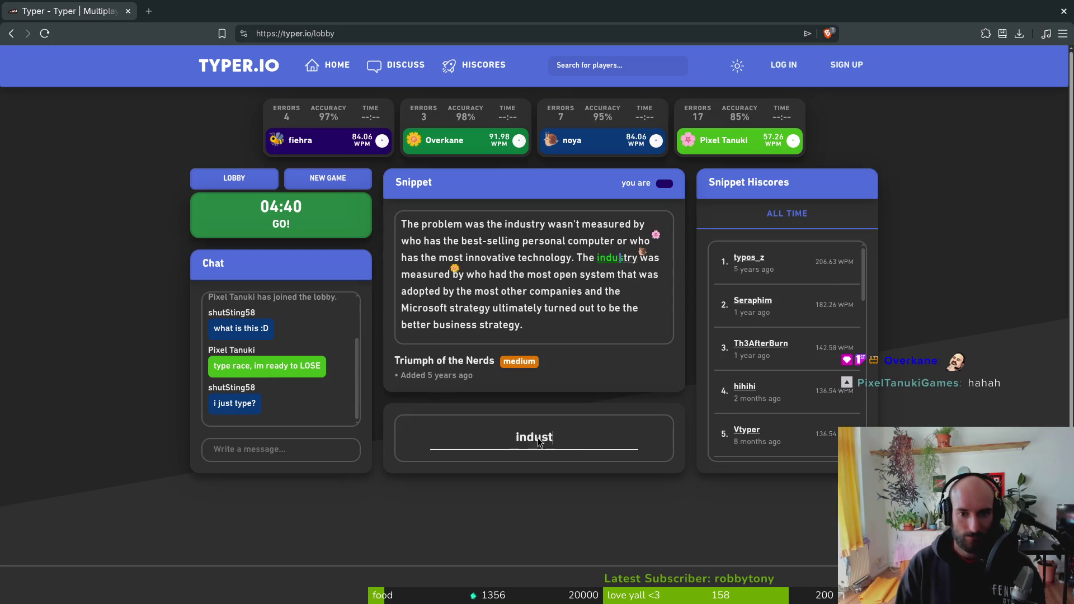
{"action": "key", "text": "BackSpace"}
{"action": "key", "text": "BackSpace"}
{"action": "type", "text": "as"}
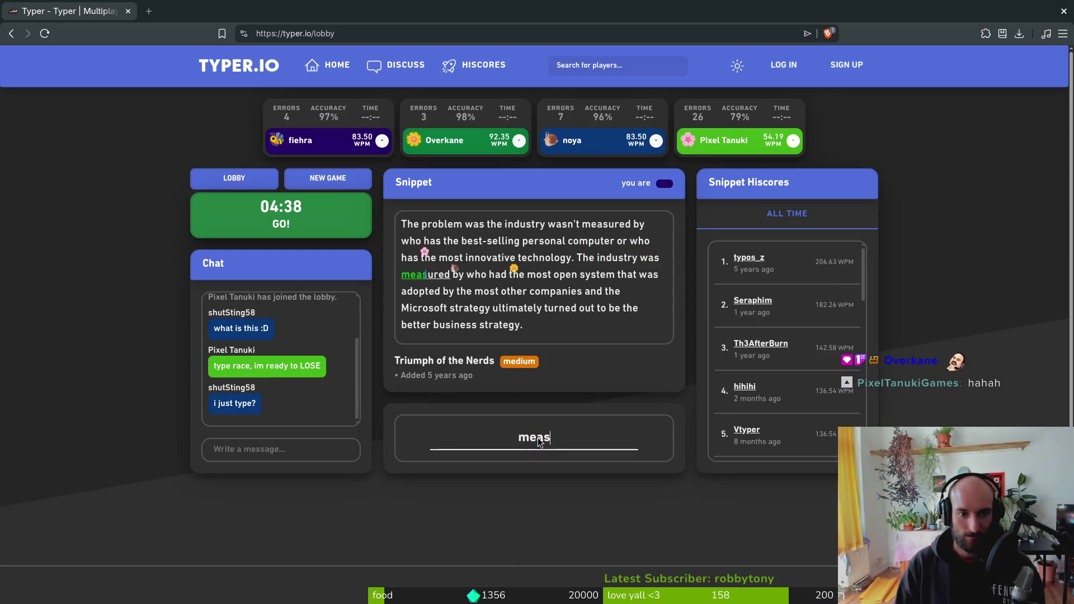
{"action": "type", "text": "d by who had the most op"}
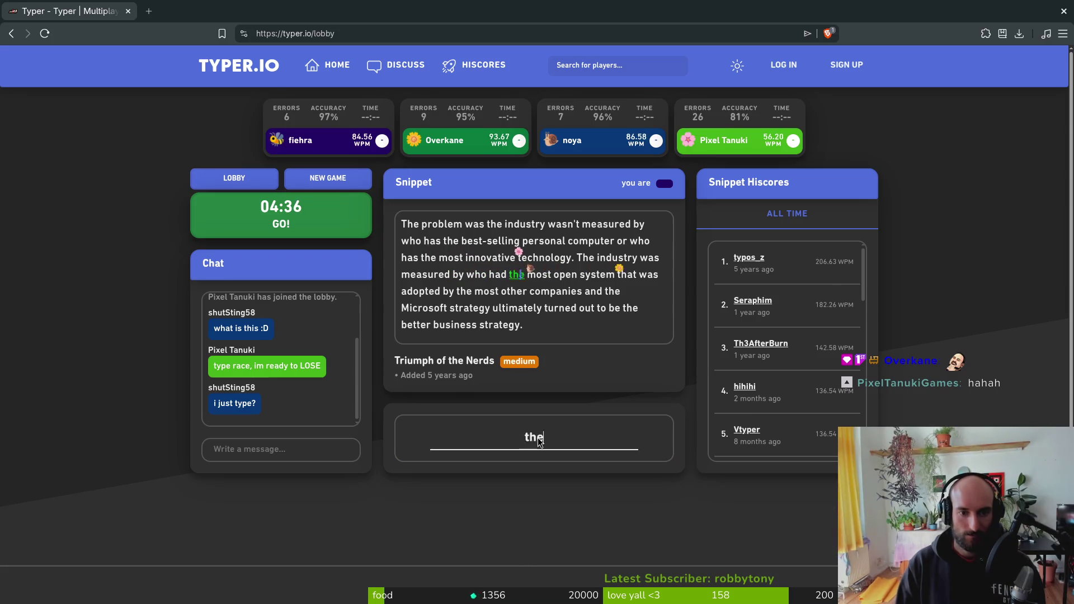
{"action": "type", "text": "en system that was a"}
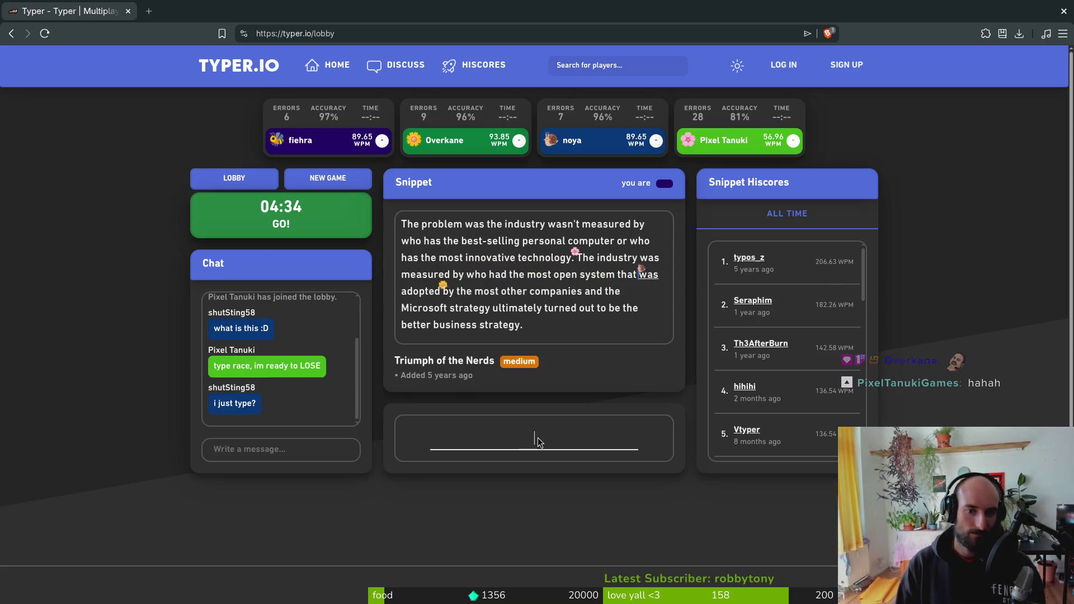
{"action": "type", "text": "dnj"}
{"action": "key", "text": "BackSpace"}
{"action": "key", "text": "BackSpace"}
{"action": "key", "text": "BackSpace"}
{"action": "type", "text": "dopted by t"}
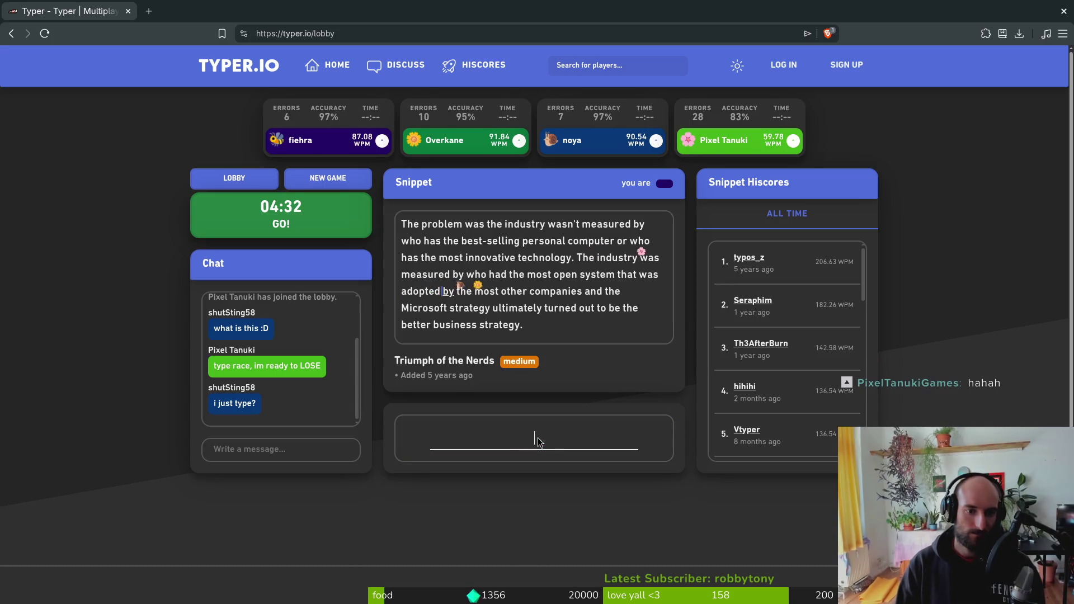
{"action": "type", "text": "he most other companie"}
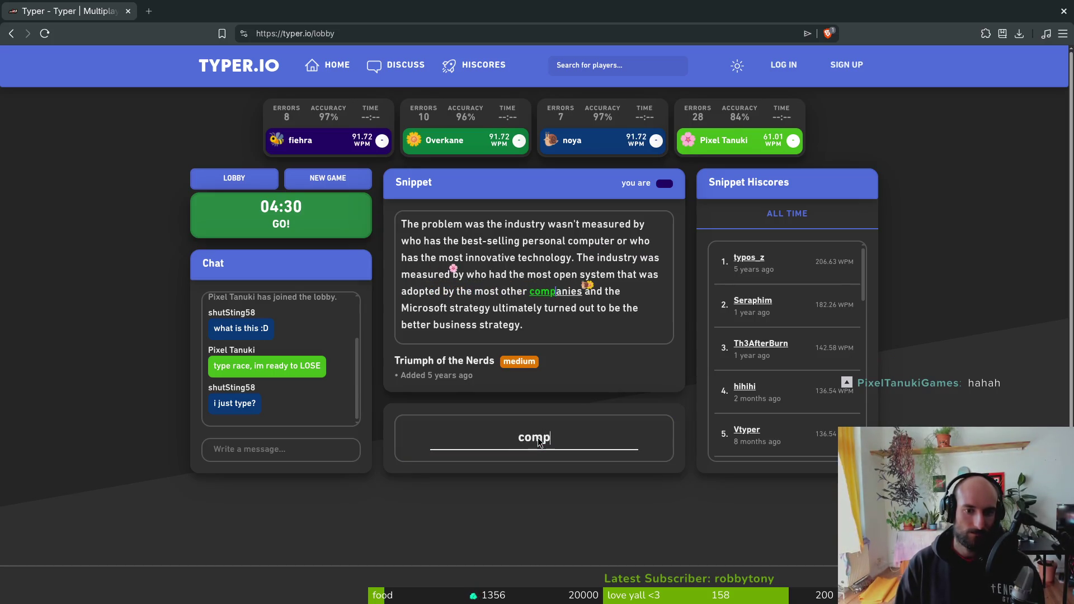
{"action": "type", "text": "s and the Mi"}
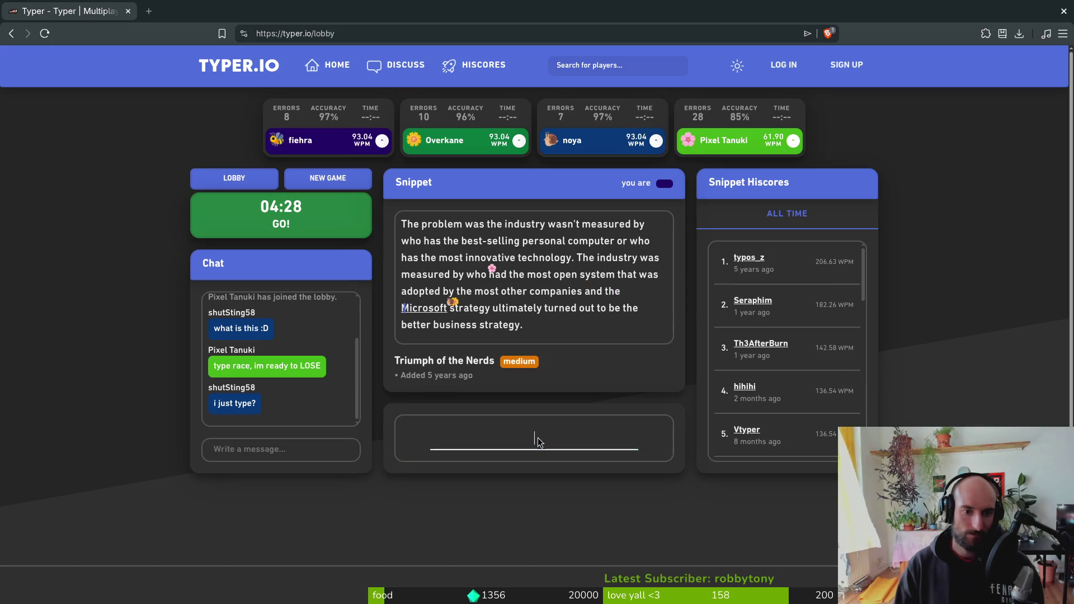
{"action": "key", "text": "BackSpace"}
{"action": "type", "text": "crosof"}
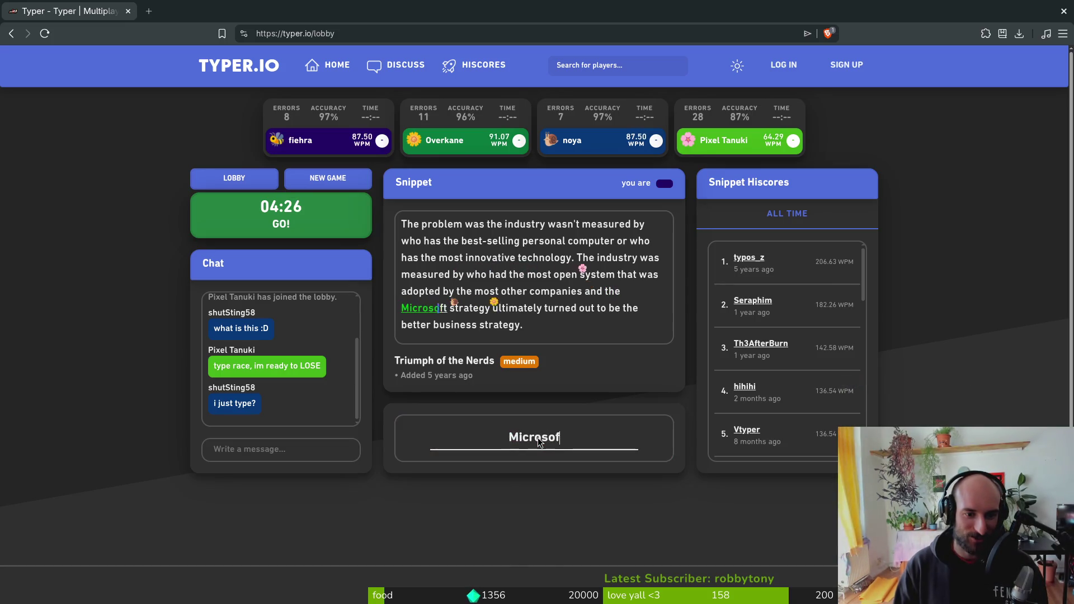
{"action": "type", "text": "t strategy ul"}
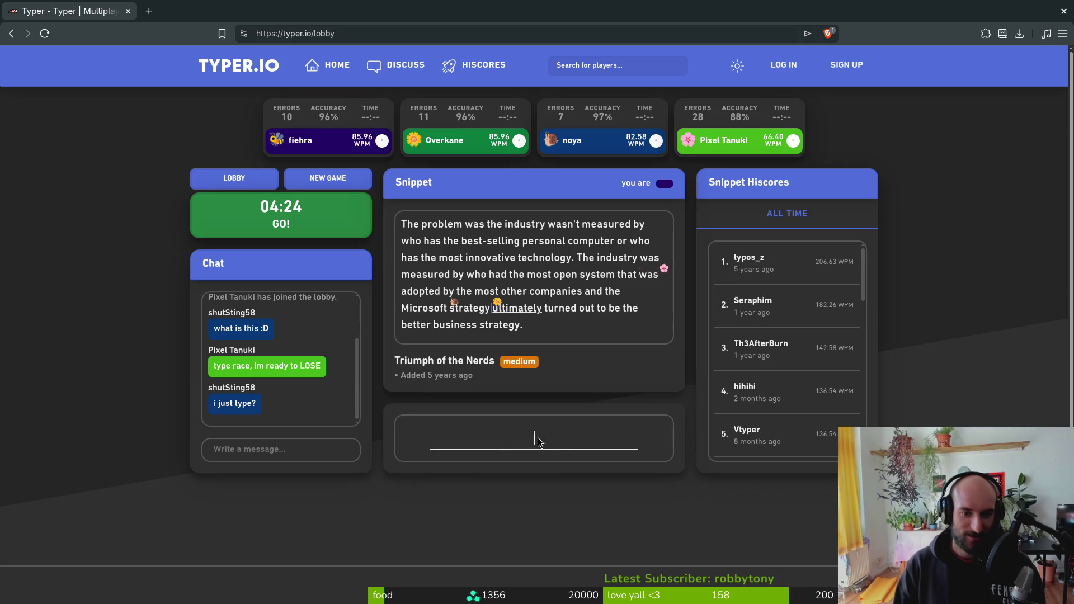
{"action": "type", "text": "timatel"}
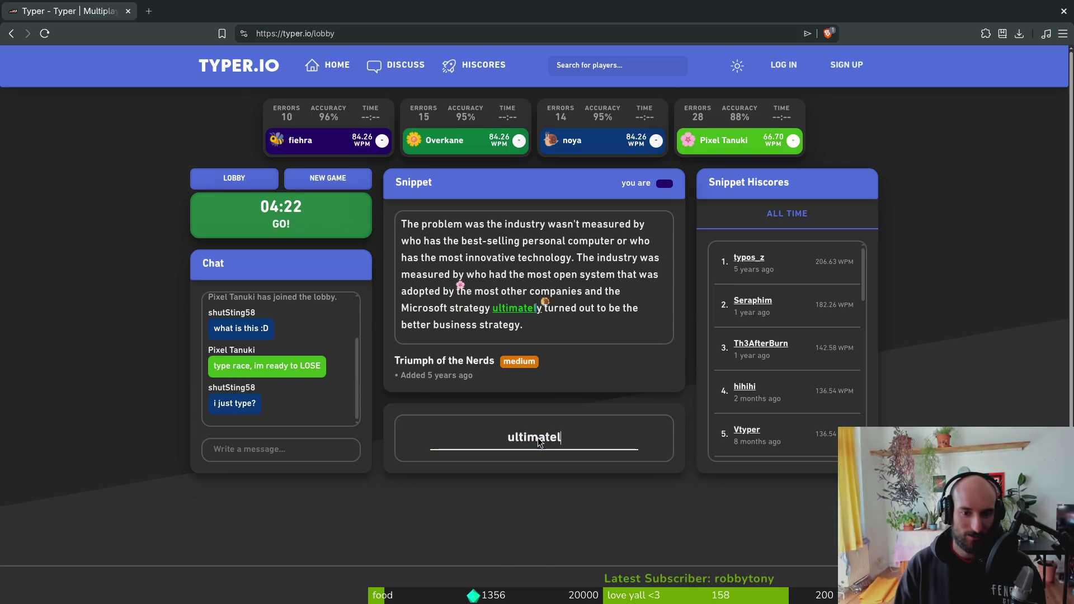
{"action": "type", "text": "y turned out to be the "}
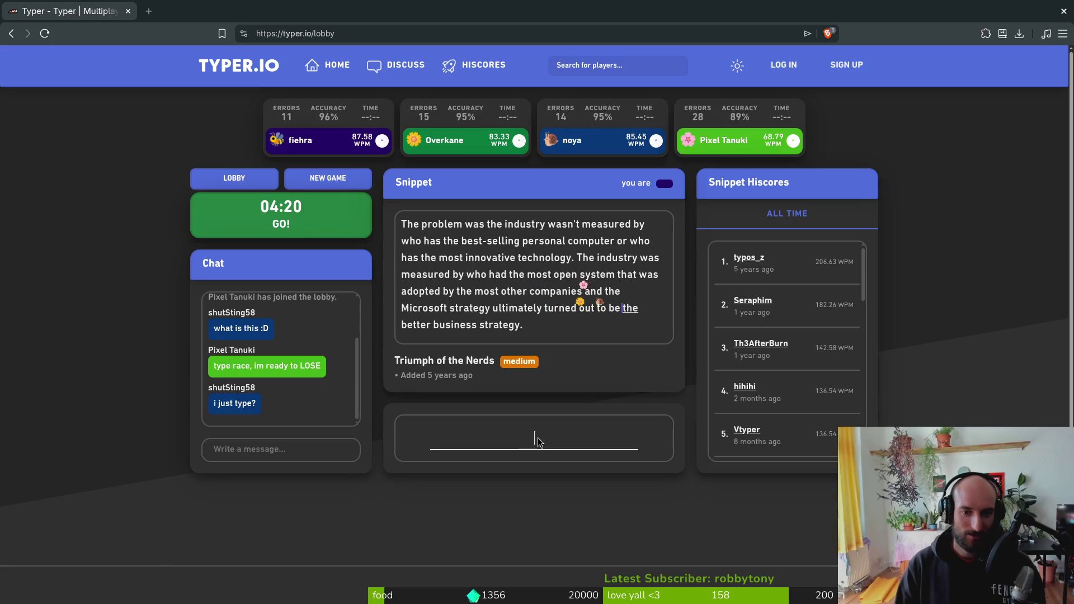
{"action": "type", "text": "better busn"}
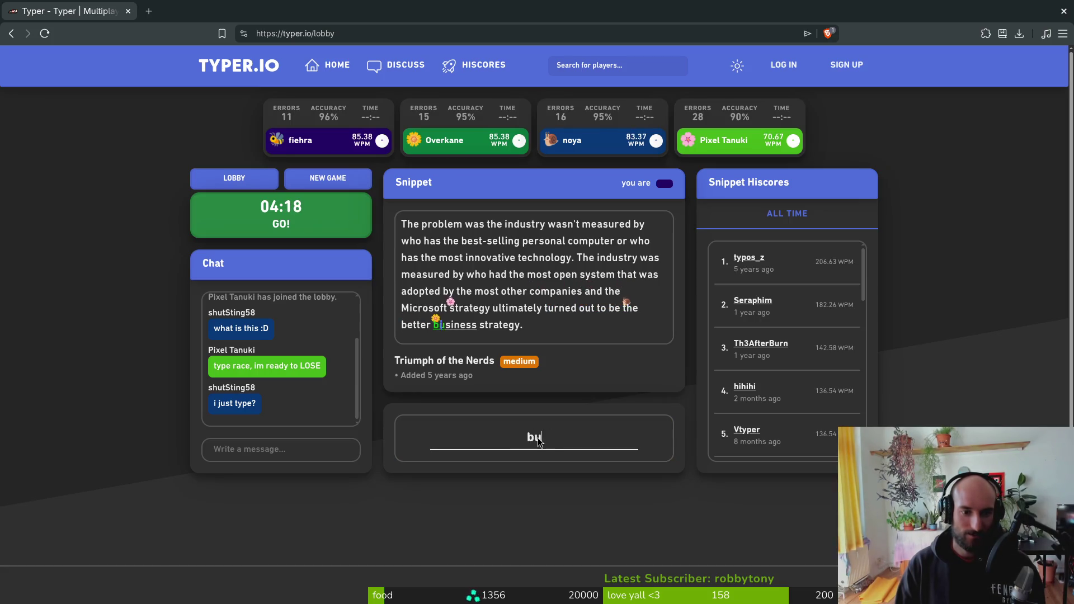
{"action": "type", "text": "i"}
{"action": "key", "text": "BackSpace"}
{"action": "key", "text": "BackSpace"}
{"action": "type", "text": "iness"}
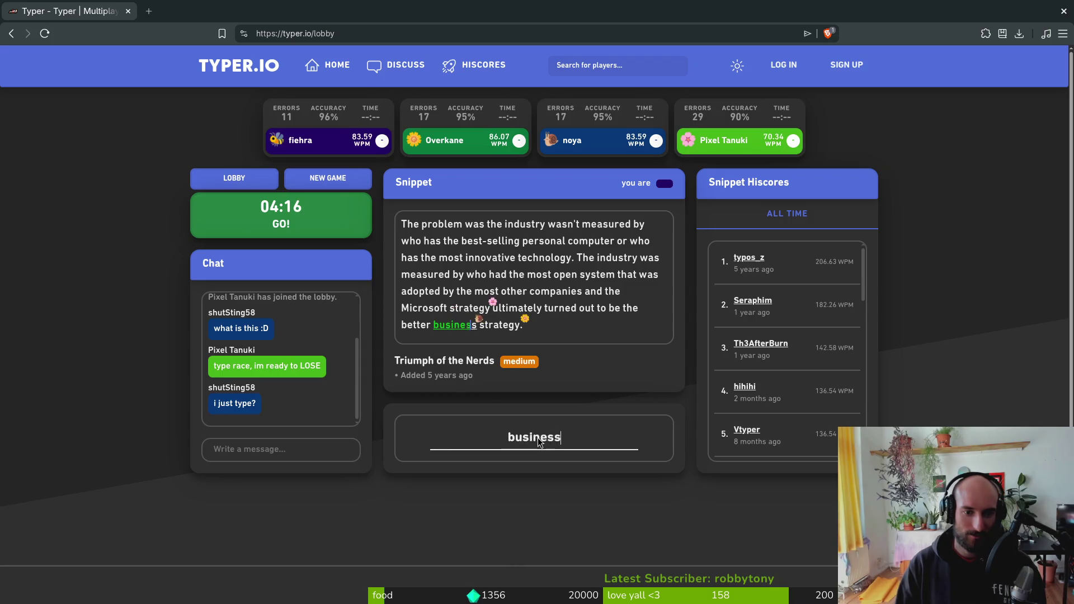
{"action": "type", "text": " strategy."}
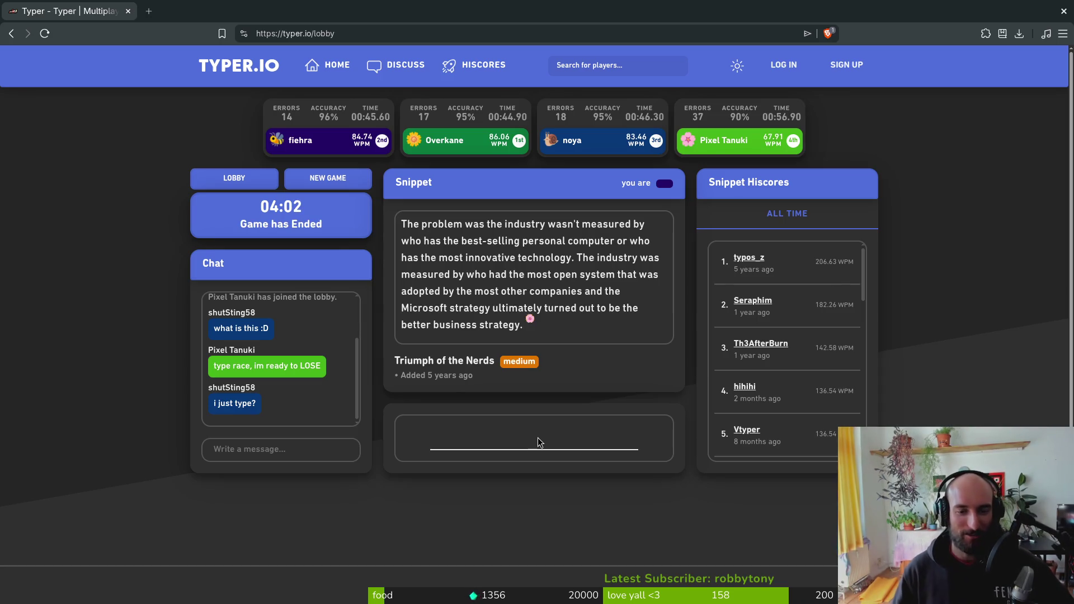
- Start a new race and type the opening of The Collector snippet, fixing typos
{"action": "left_click", "coordinate": [327, 177]}
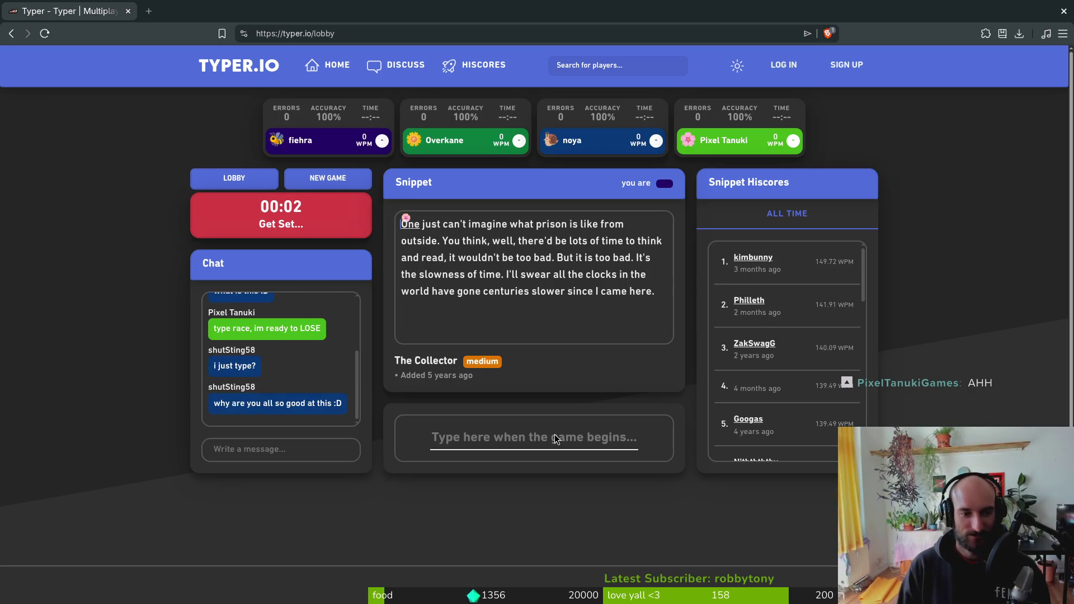
{"action": "type", "text": "One just ca"}
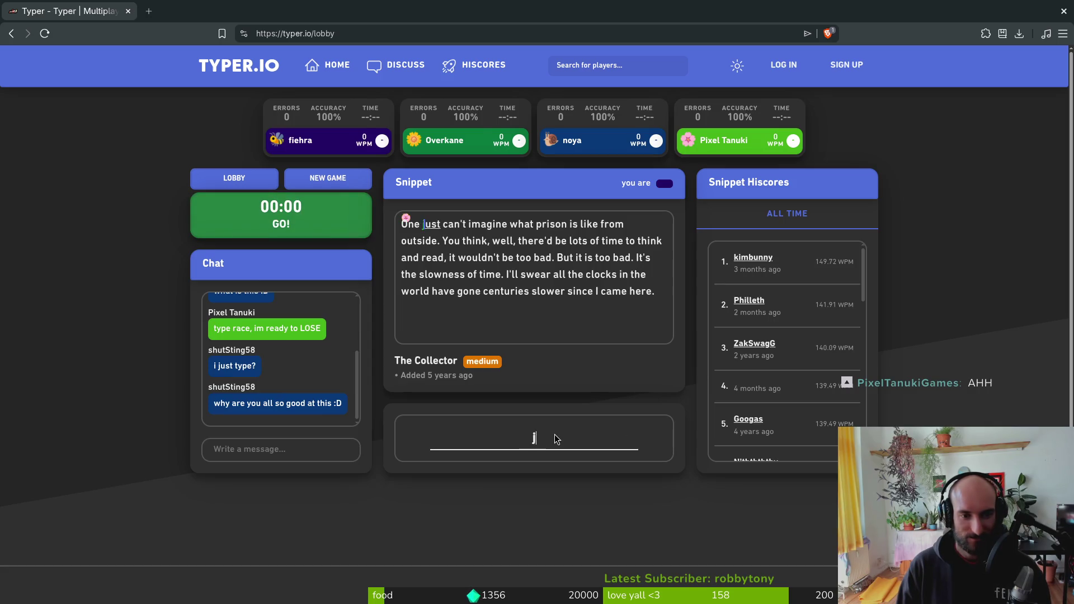
{"action": "type", "text": "t imagine what pro"}
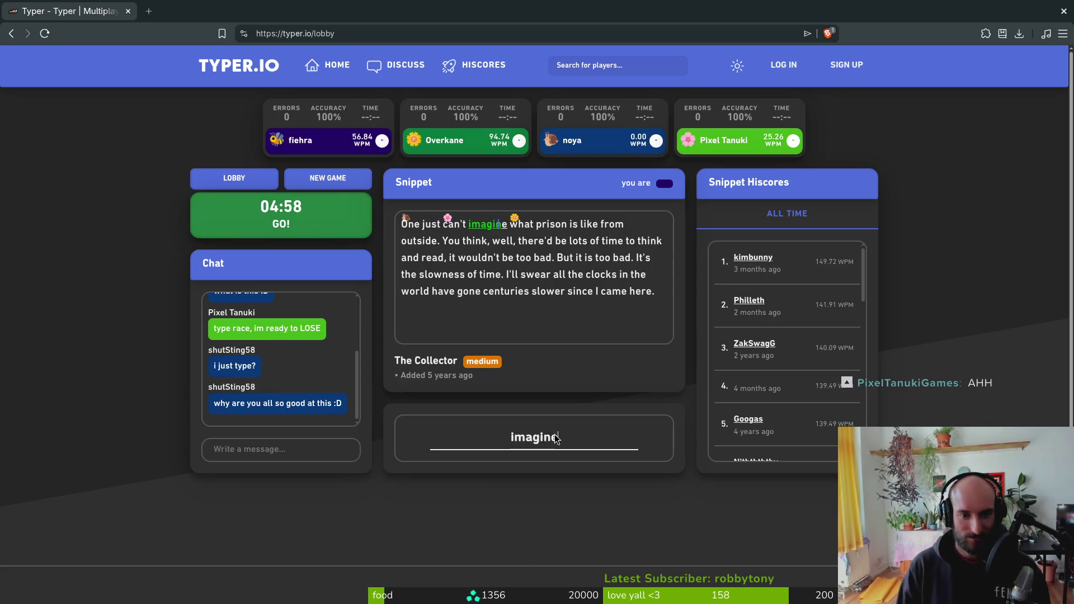
{"action": "key", "text": "BackSpace"}
{"action": "type", "text": "is"}
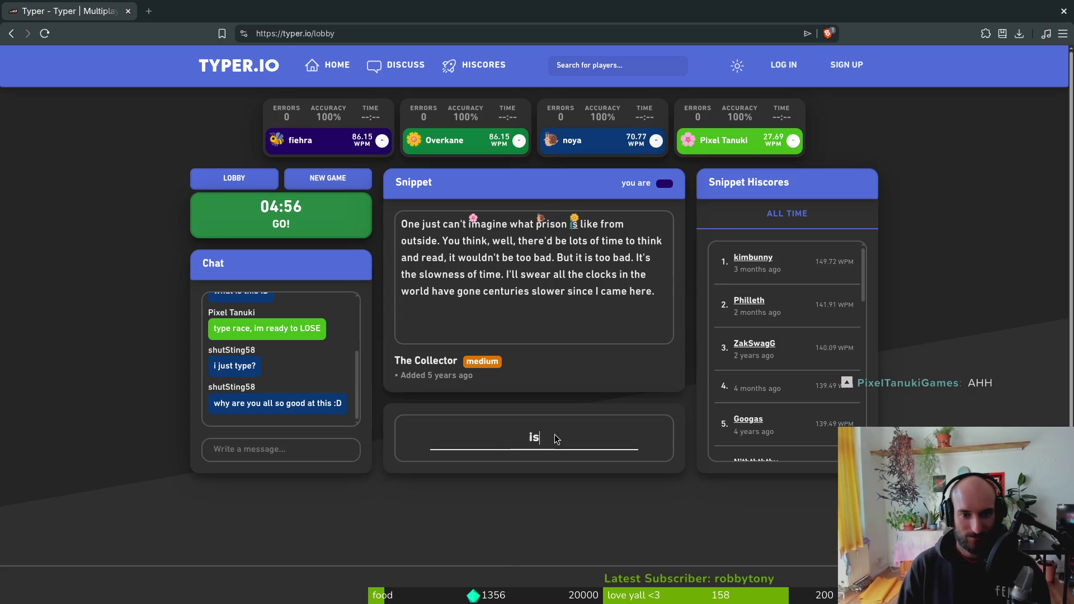
{"action": "type", "text": " like from out"}
{"action": "key", "text": "BackSpace"}
{"action": "type", "text": "ou"}
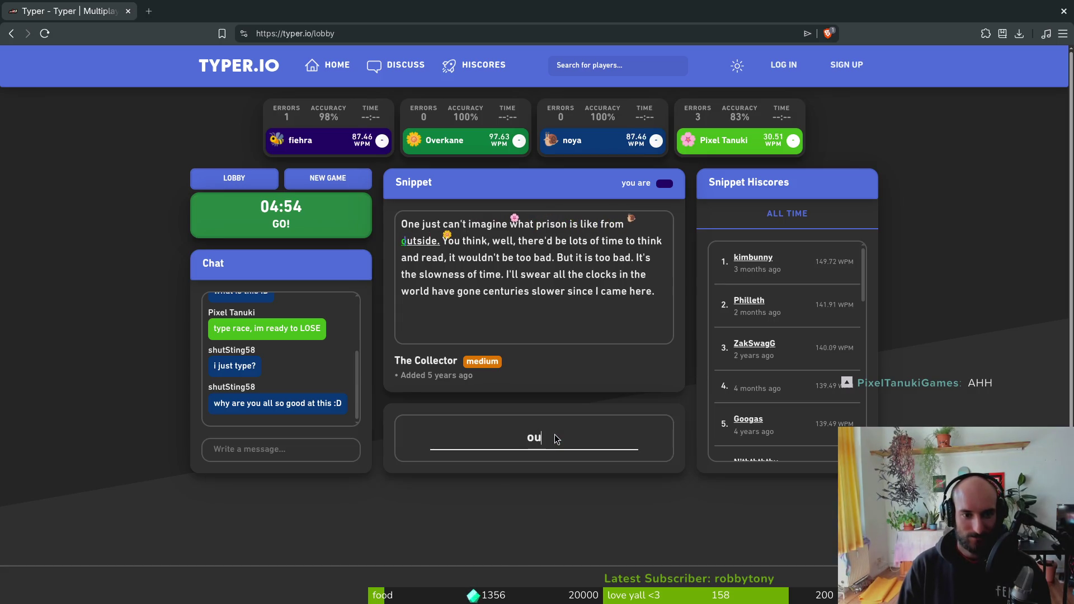
{"action": "type", "text": "tside. You t"}
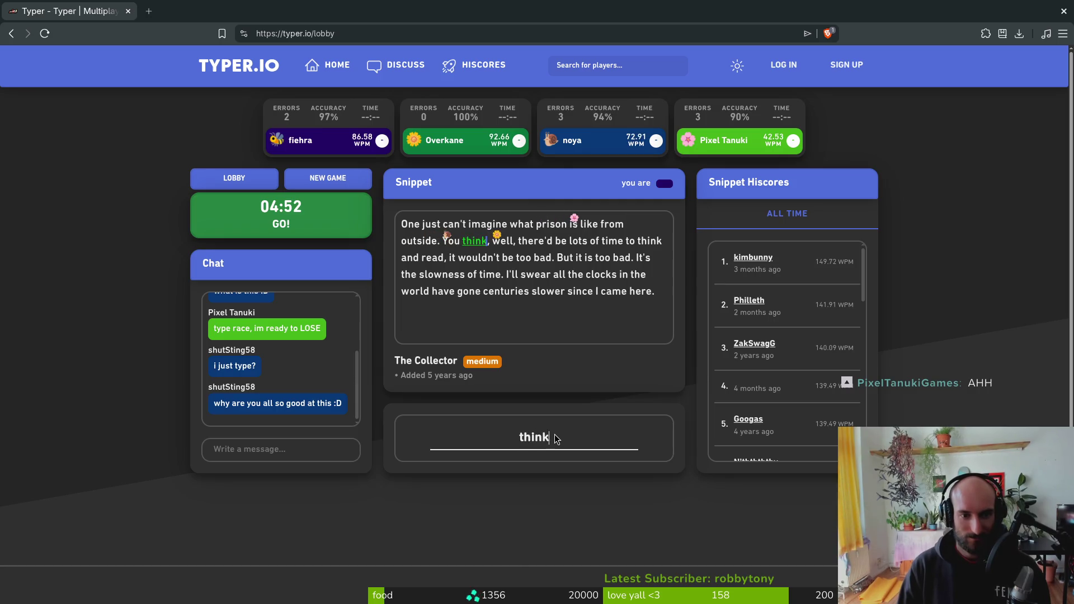
{"action": "type", "text": ", welthere'd be "}
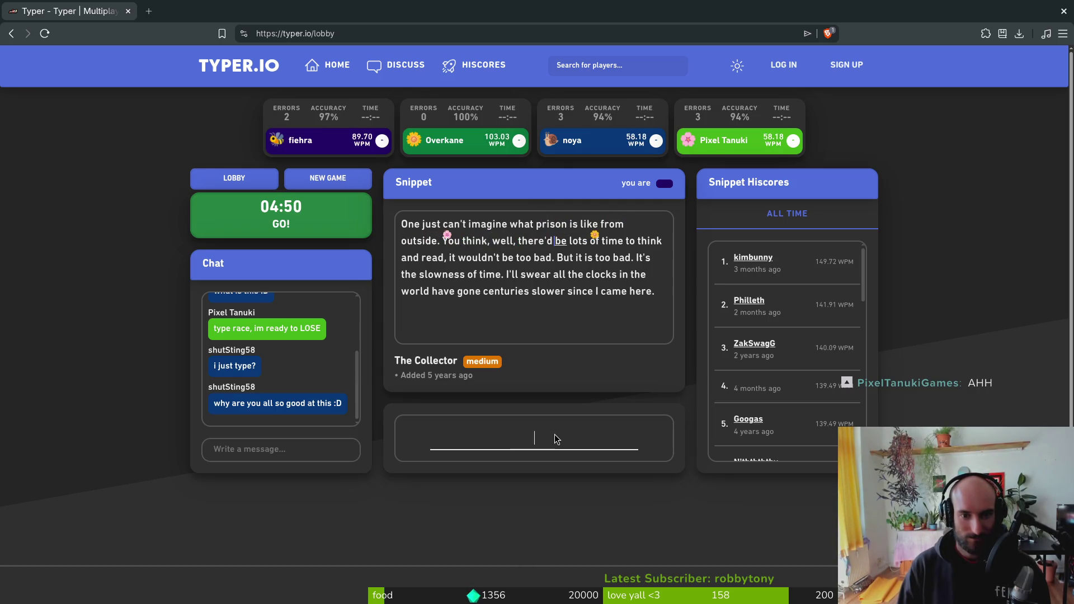
{"action": "type", "text": "f time to think adn"}
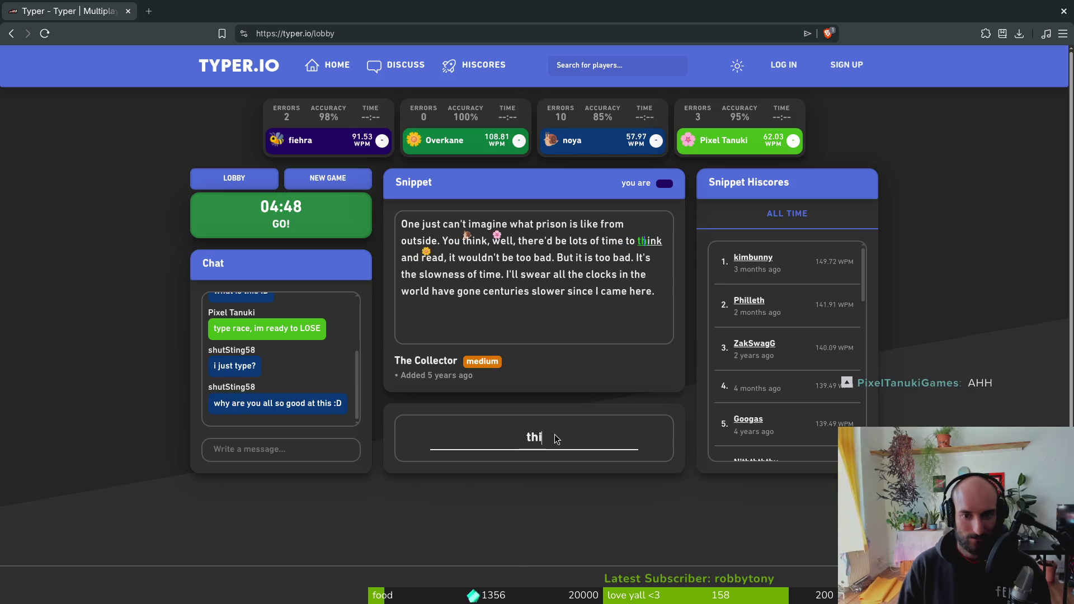
- Finish the snippet through 'since I came here.' and return to the private lobby
{"action": "type", "text": "read,"}
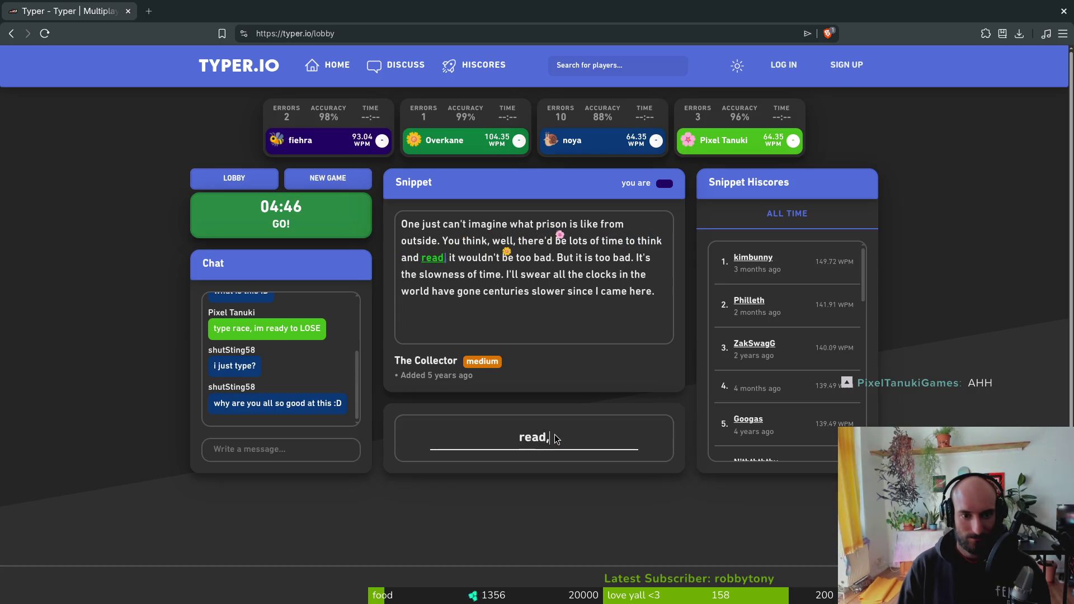
{"action": "type", "text": " it wouldn"}
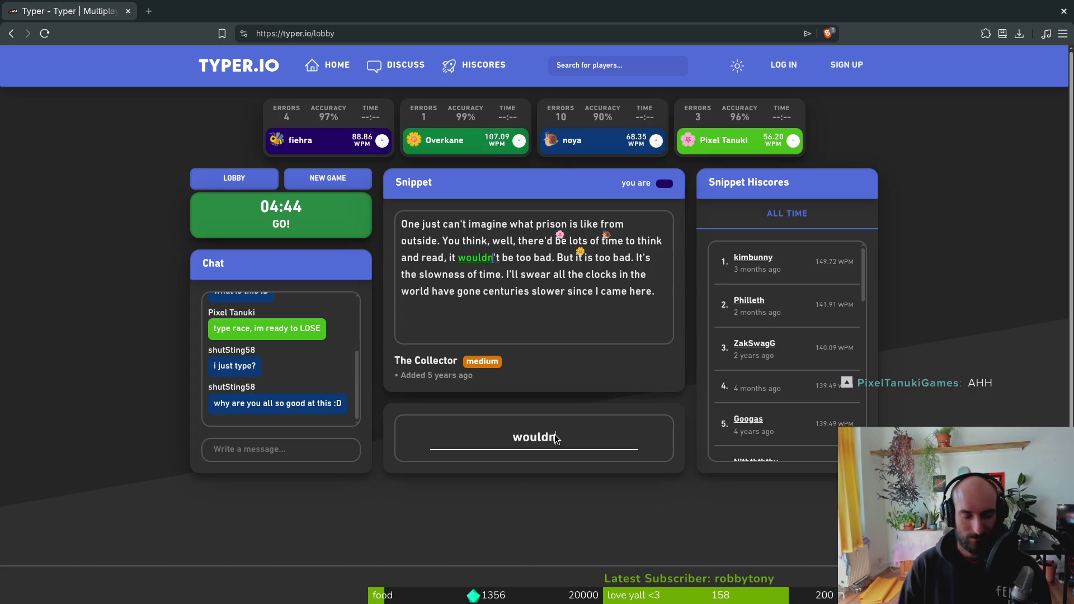
{"action": "type", "text": "'t oo bad. But i"}
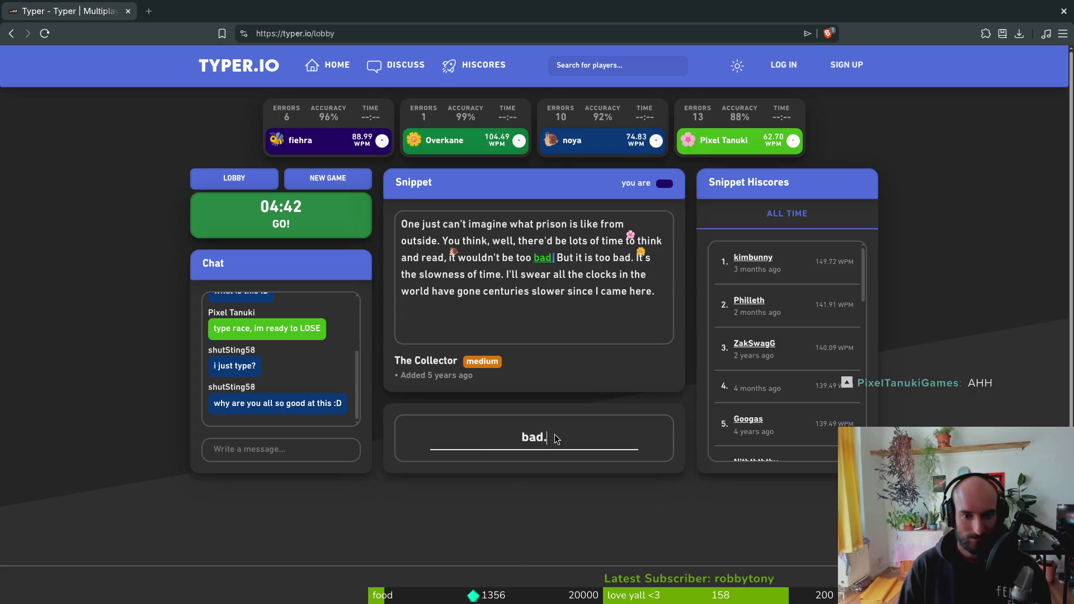
{"action": "type", "text": "t is too bad. "}
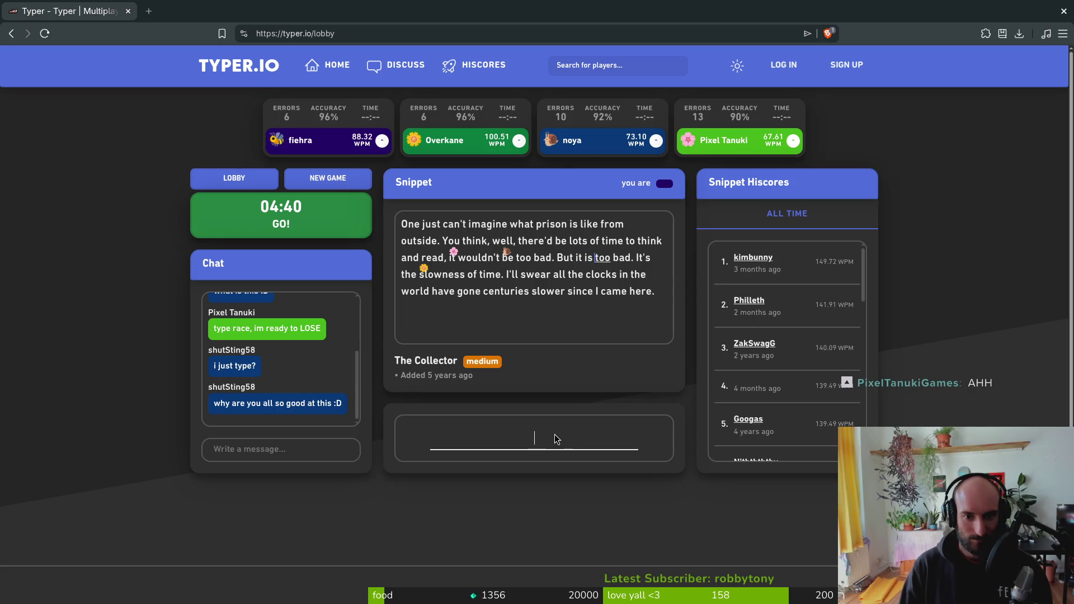
{"action": "type", "text": "It's the slo"}
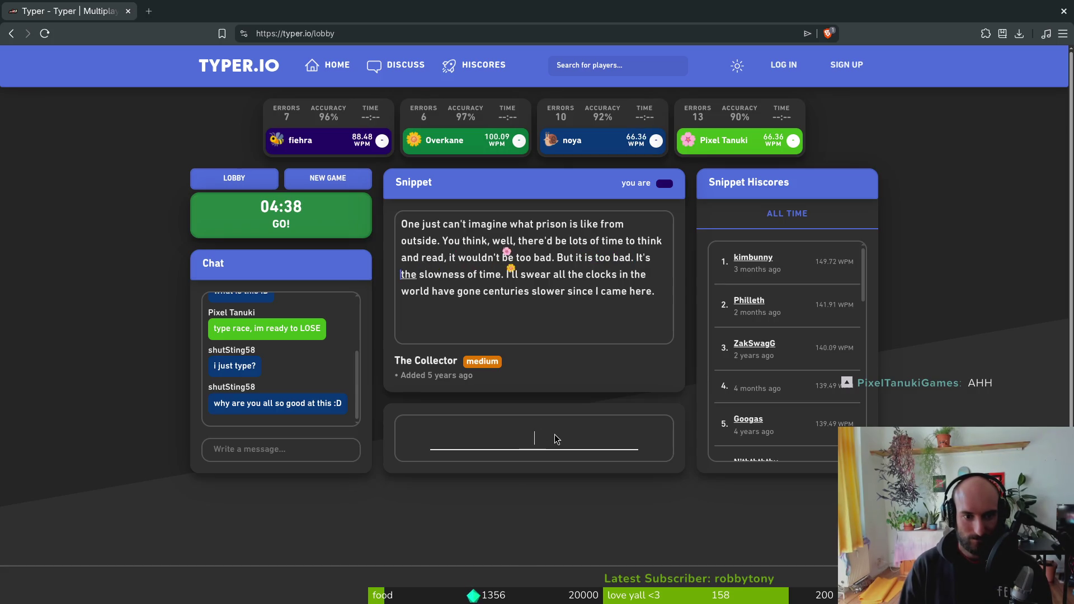
{"action": "type", "text": "wness of t"}
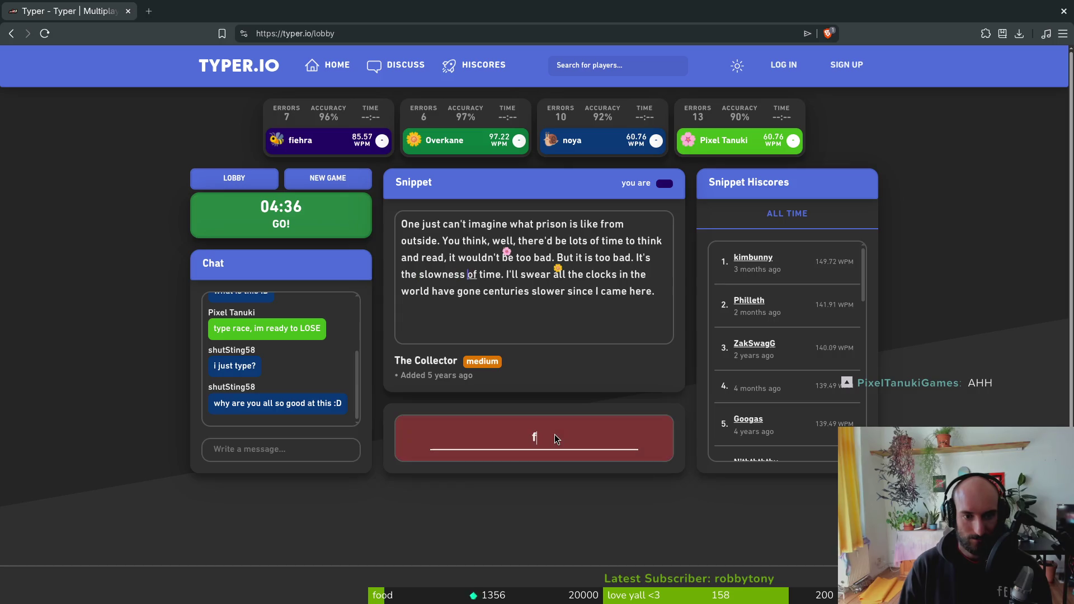
{"action": "type", "text": "ime. I'll sew"}
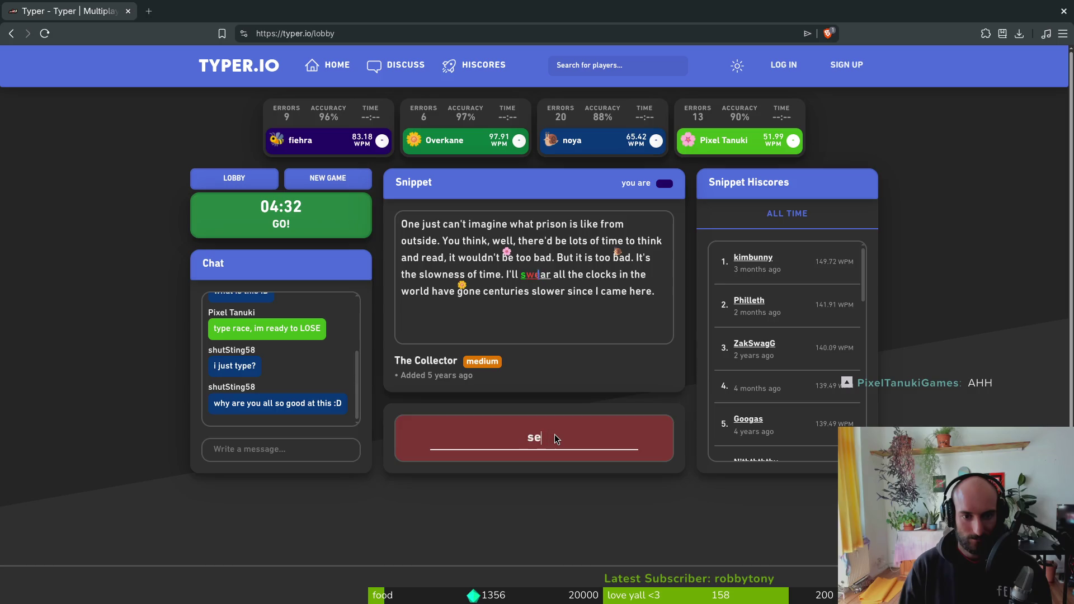
{"action": "key", "text": "BackSpace"}
{"action": "key", "text": "BackSpace"}
{"action": "type", "text": "wear all the clocks in t"}
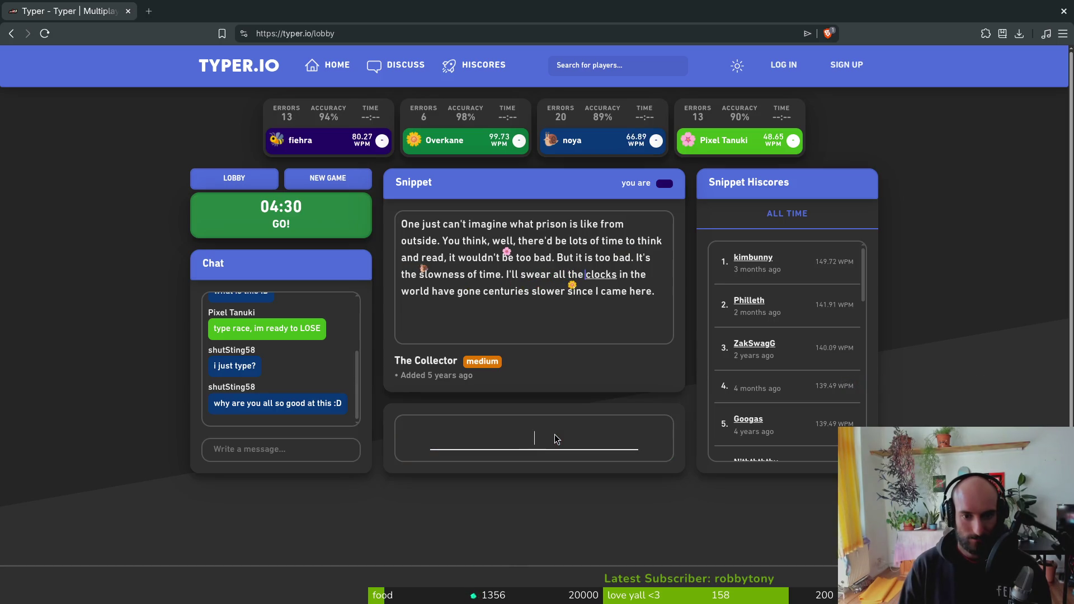
{"action": "type", "text": "he world have f"}
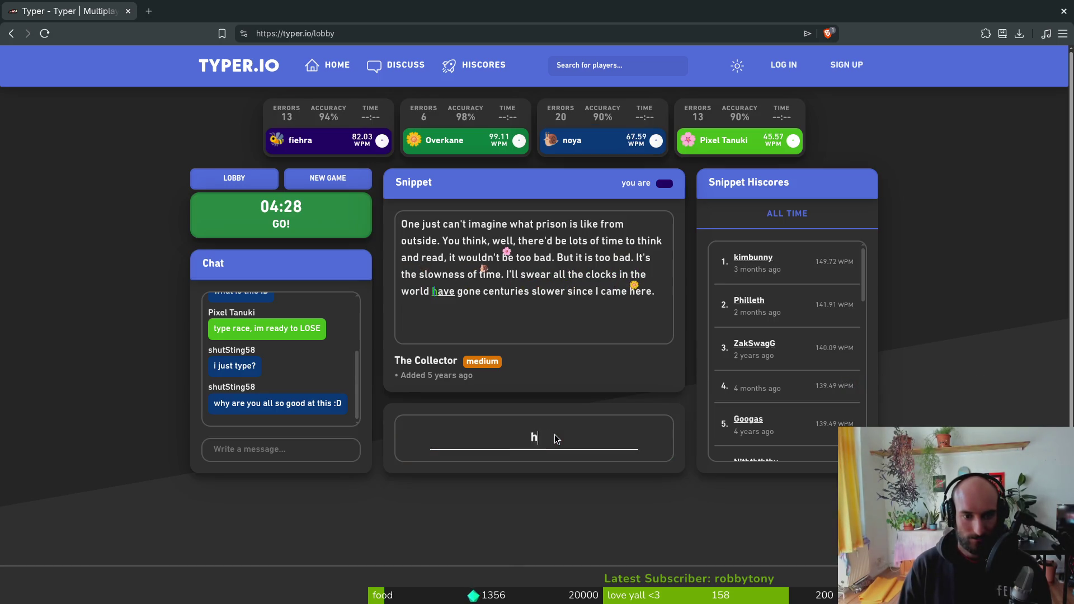
{"action": "key", "text": "BackSpace"}
{"action": "type", "text": "gone centr"}
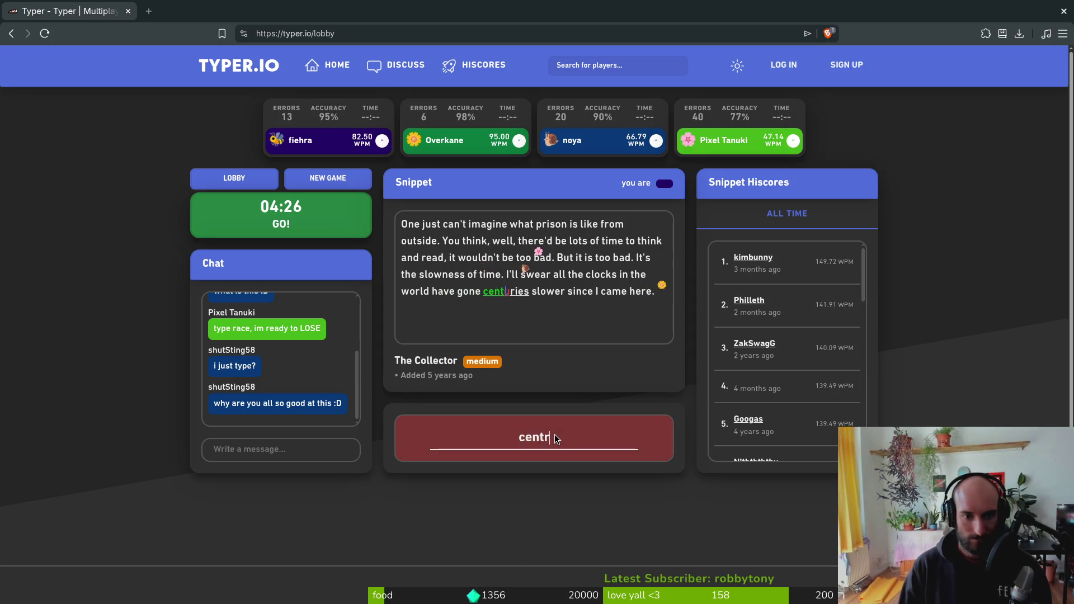
{"action": "key", "text": "BackSpace"}
{"action": "type", "text": "uries slower since "}
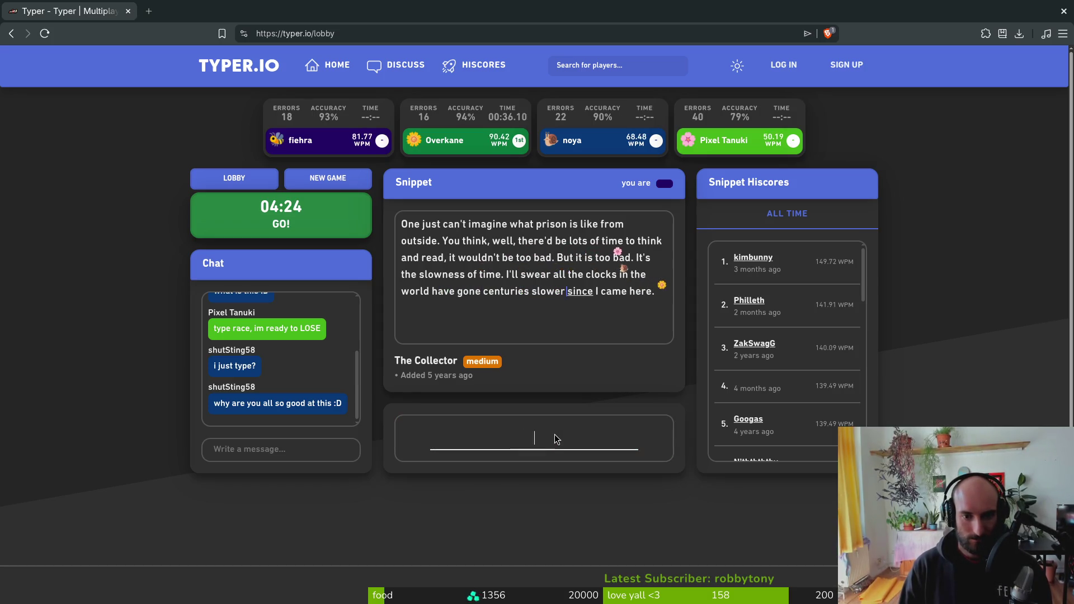
{"action": "type", "text": "I came her"}
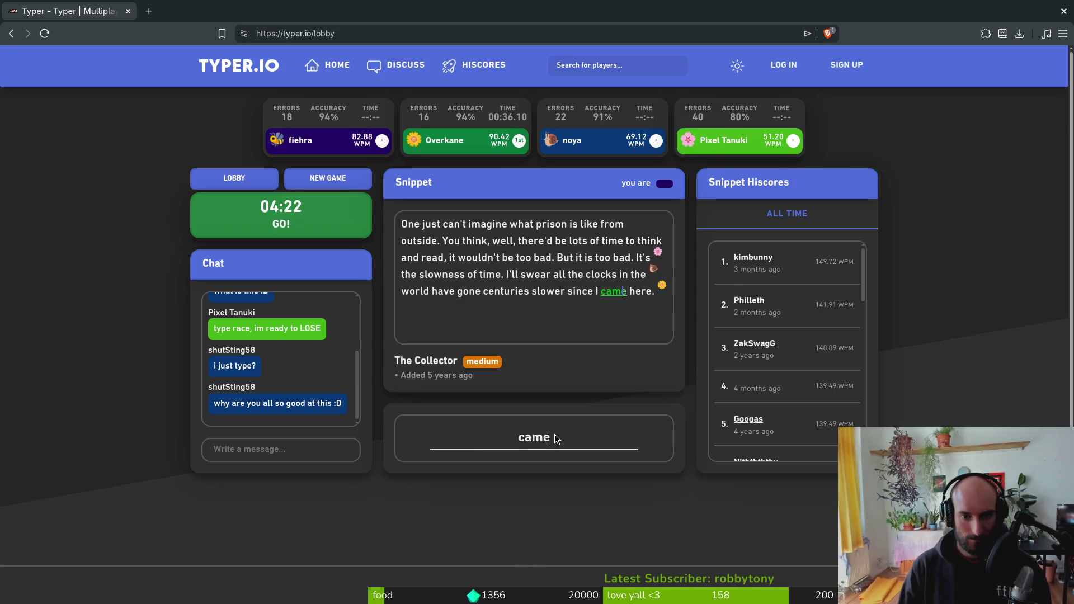
{"action": "type", "text": "e."}
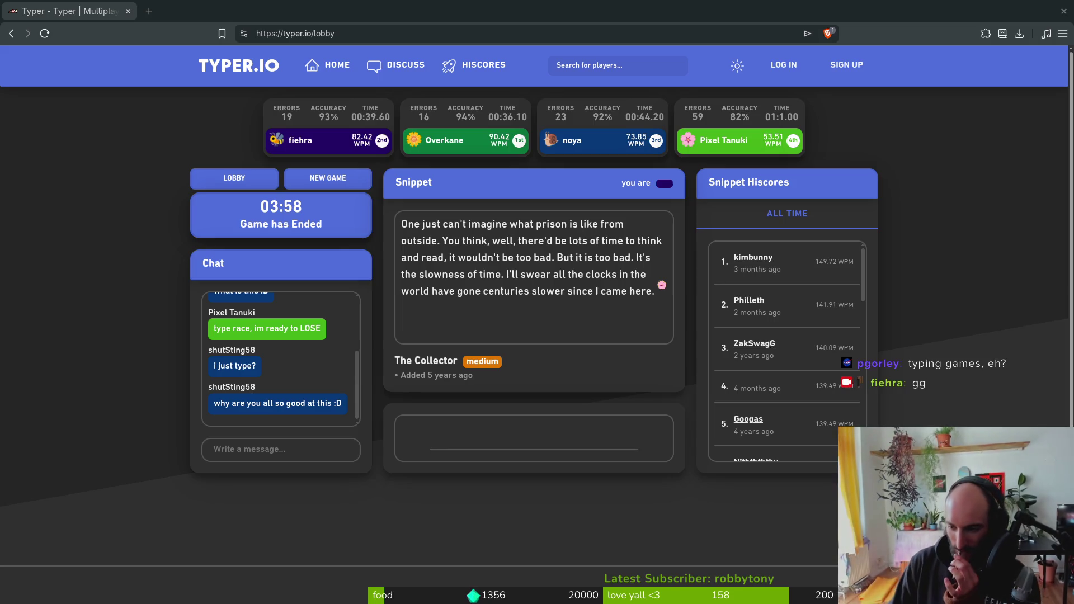
{"action": "left_click", "coordinate": [233, 178]}
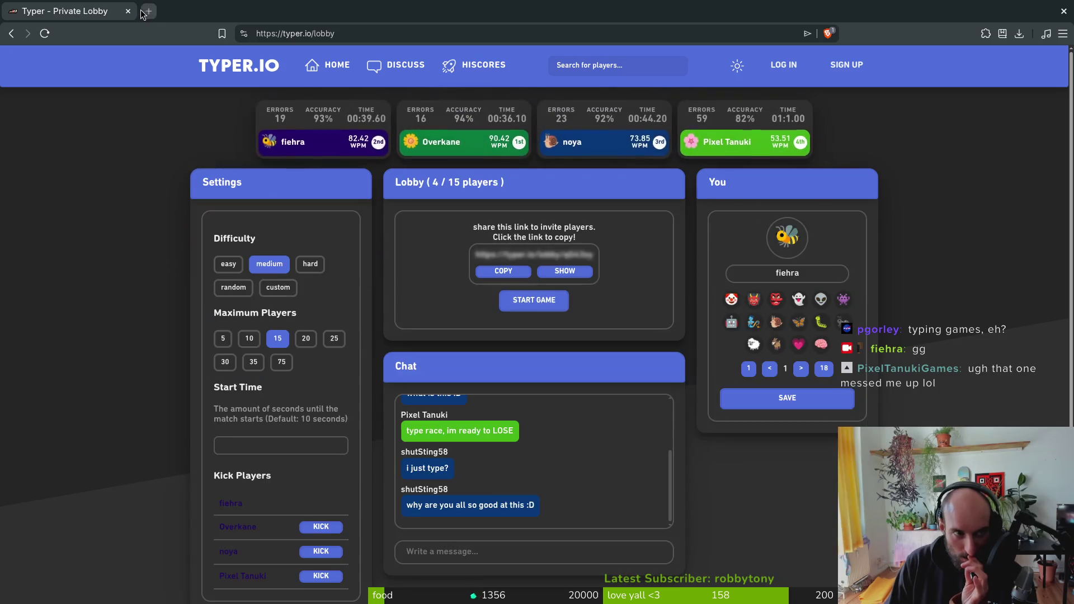
- Close the browser window to get back to firebreath.gd in Neovim
{"action": "left_click", "coordinate": [127, 11]}
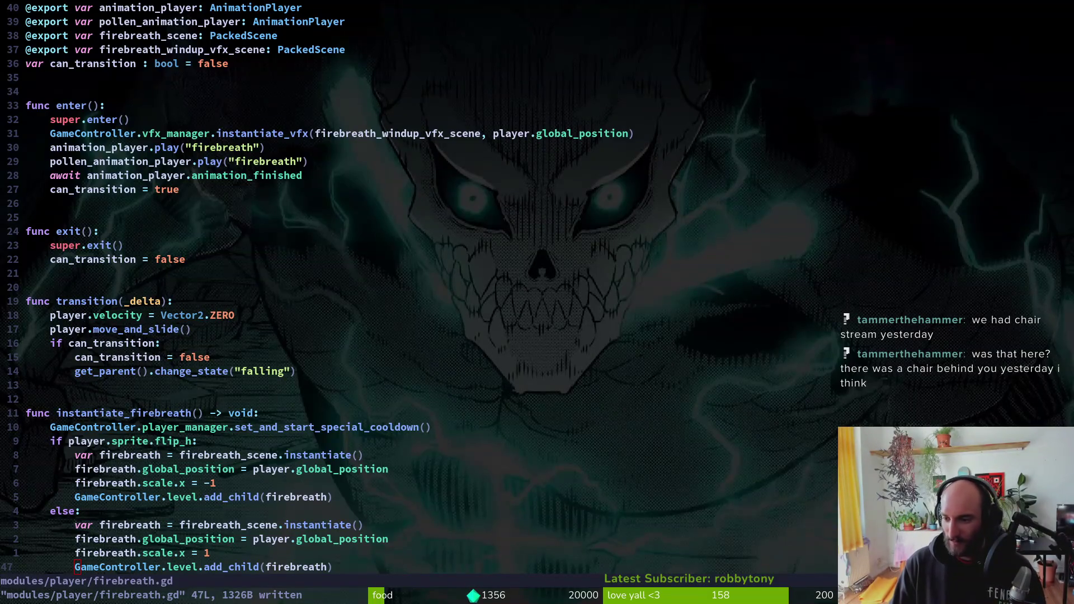
- Move the instantiate and global_position lines above the flip check and dedent them
{"action": "left_click", "coordinate": [282, 515]}
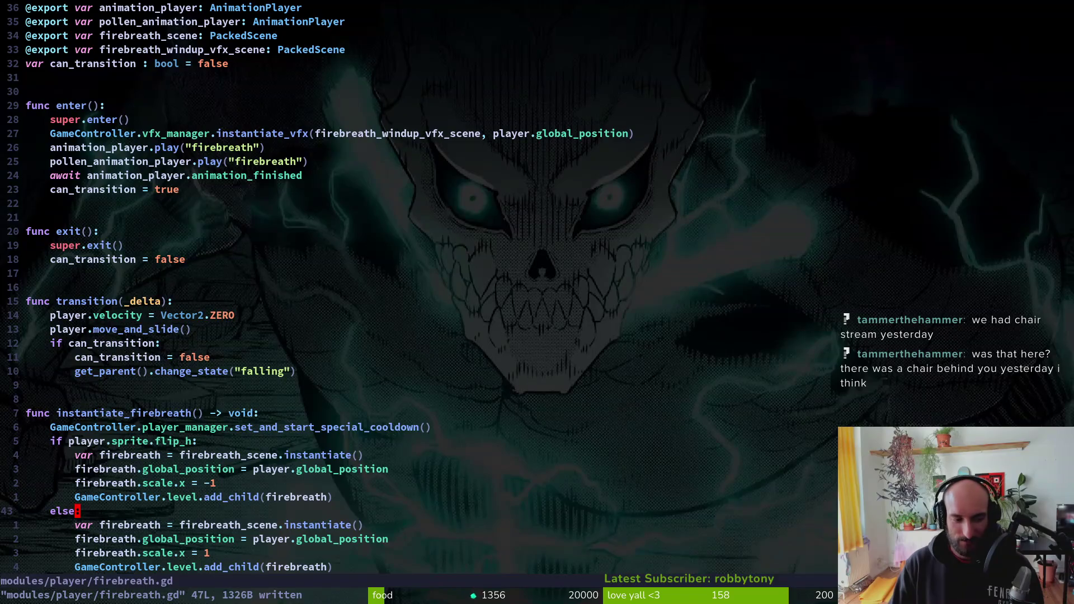
{"action": "left_click", "coordinate": [281, 469]}
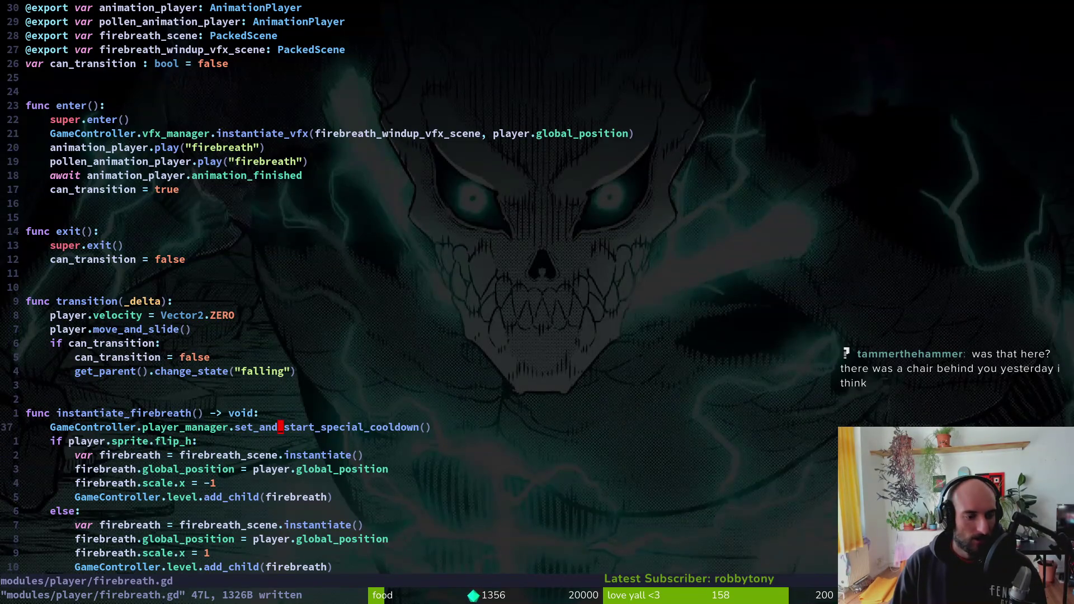
{"action": "key", "text": "j"}
{"action": "key", "text": "j"}
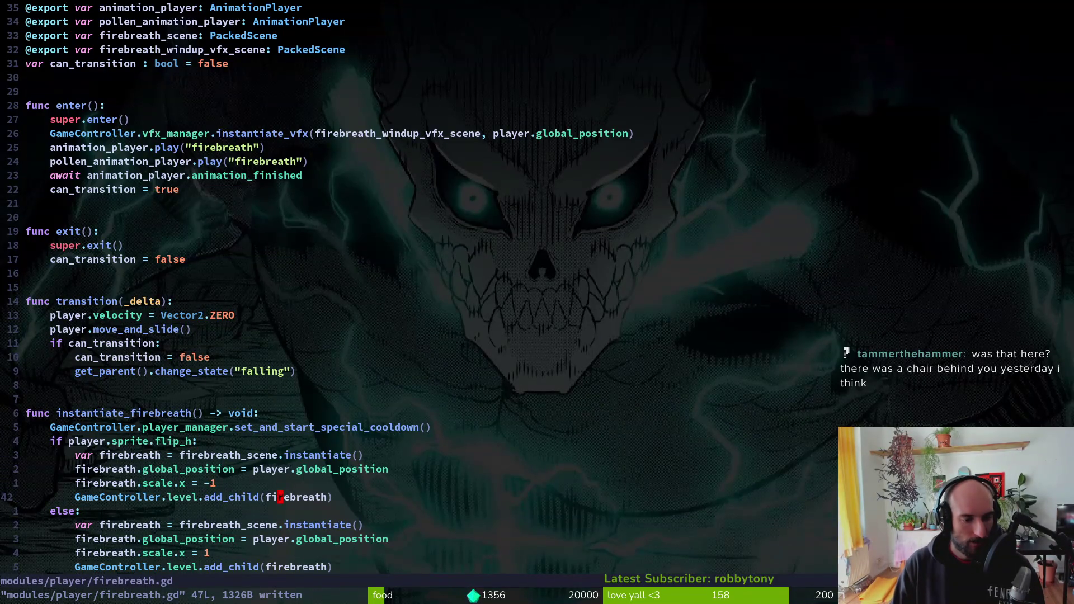
{"action": "key", "text": "k"}
{"action": "key", "text": "k"}
{"action": "key", "text": "k"}
{"action": "key", "text": "shift+v"}
{"action": "key", "text": "j"}
{"action": "key", "text": "shift+k"}
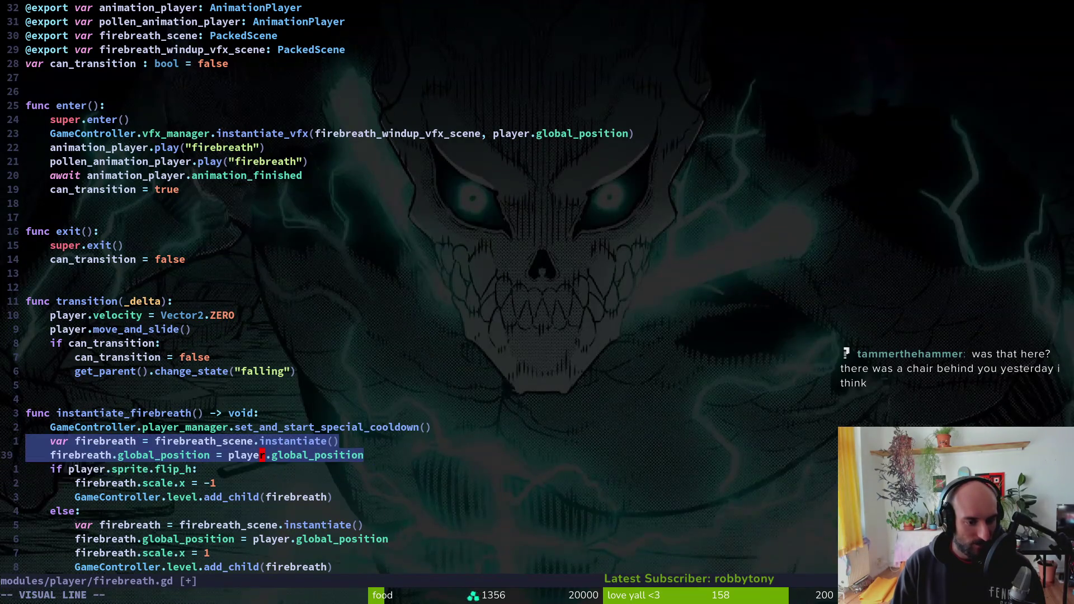
{"action": "key", "text": "Escape"}
{"action": "key", "text": "j"}
{"action": "key", "text": "j"}
{"action": "key", "text": "j"}
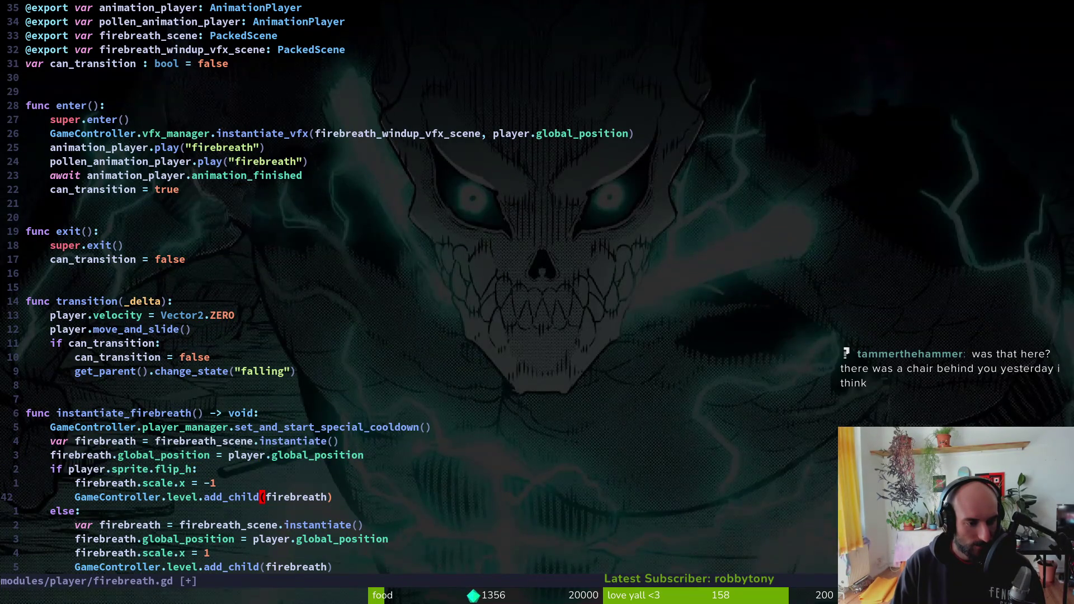
{"action": "key", "text": "y"}
{"action": "key", "text": "y"}
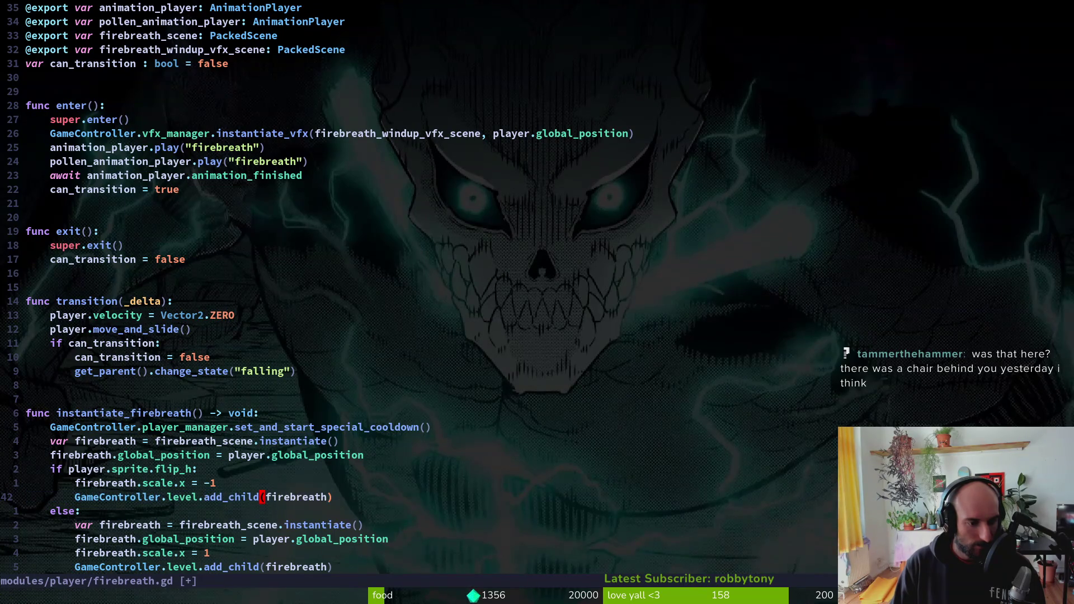
- Delete the duplicate setup lines in the else branch and save with :w
{"action": "key", "text": "j"}
{"action": "key", "text": "j"}
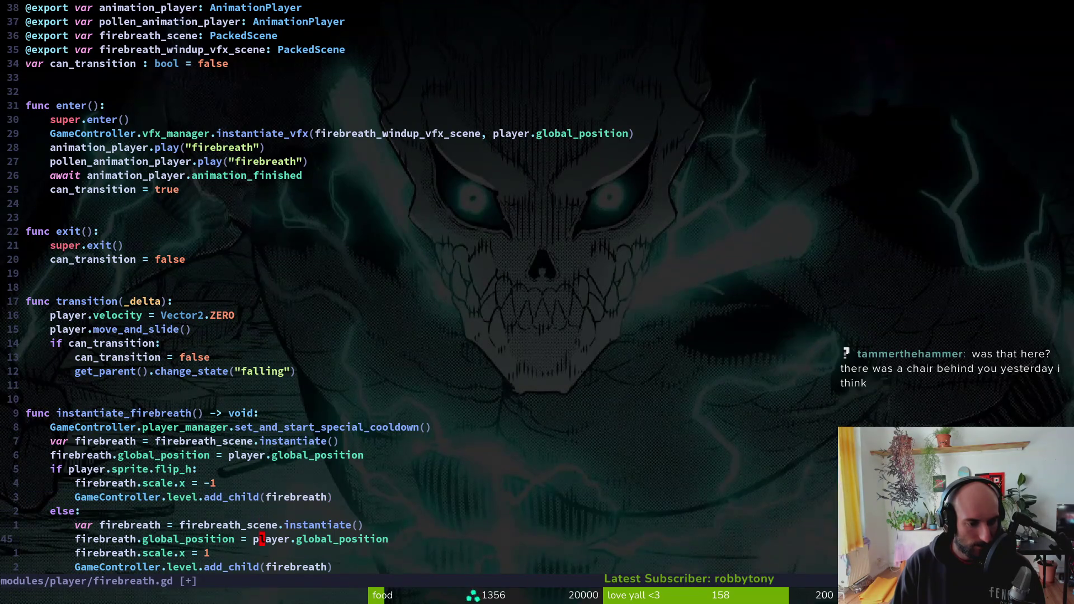
{"action": "key", "text": "shift+v"}
{"action": "type", "text": "kd:w"}
{"action": "key", "text": "Return"}
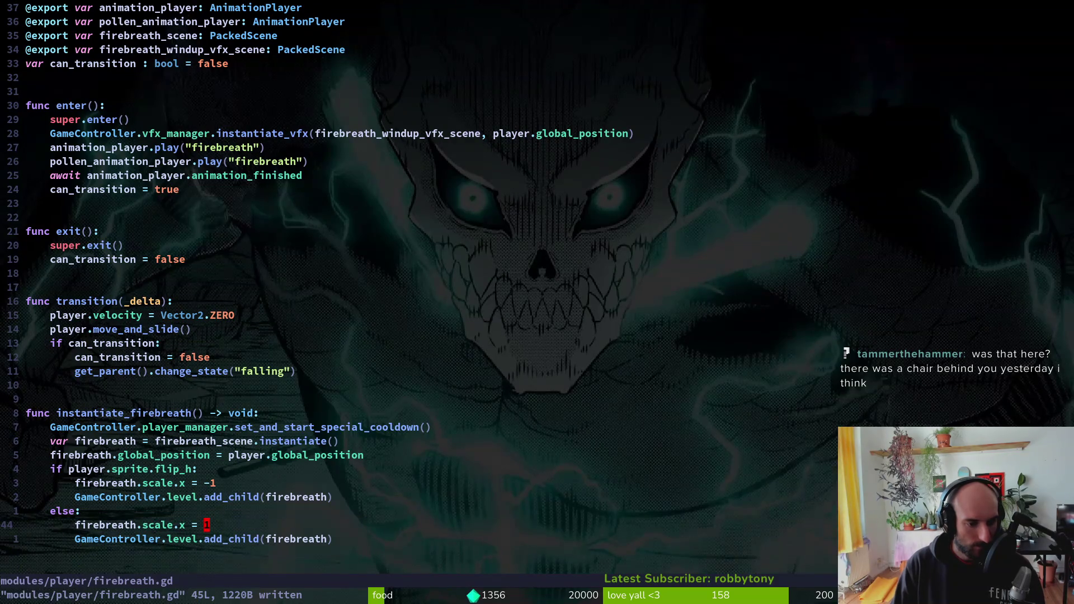
- Move add_child below the else branch, drop its duplicate, dedent it and save
{"action": "key", "text": "k"}
{"action": "key", "text": "k"}
{"action": "key", "text": "shift+v"}
{"action": "key", "text": "shift+j"}
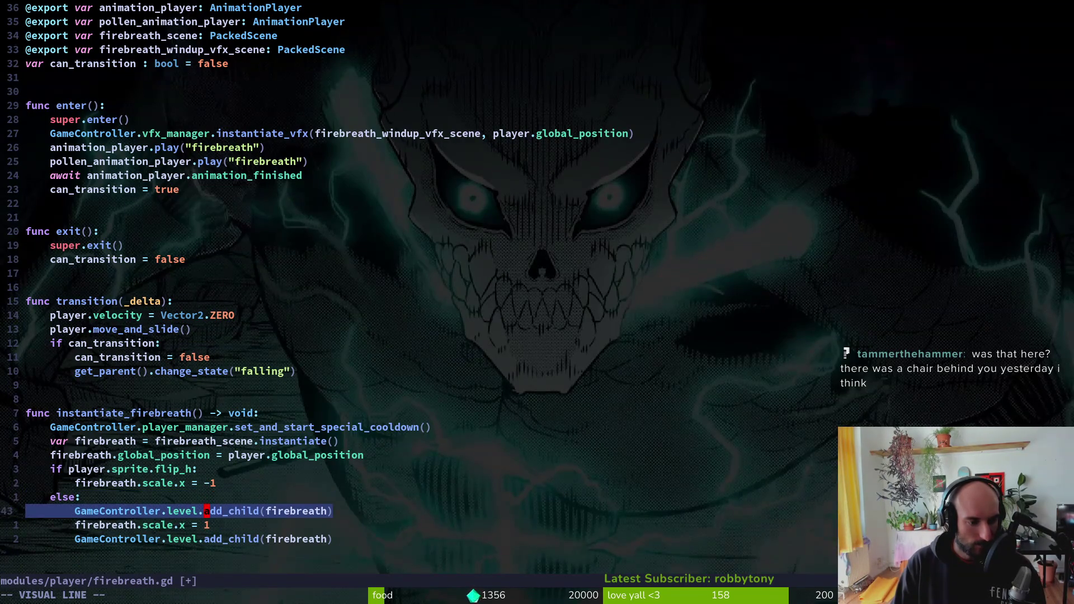
{"action": "key", "text": "shift+j"}
{"action": "key", "text": "Escape"}
{"action": "key", "text": "k"}
{"action": "key", "text": "d"}
{"action": "key", "text": "d"}
{"action": "key", "text": "shift+v"}
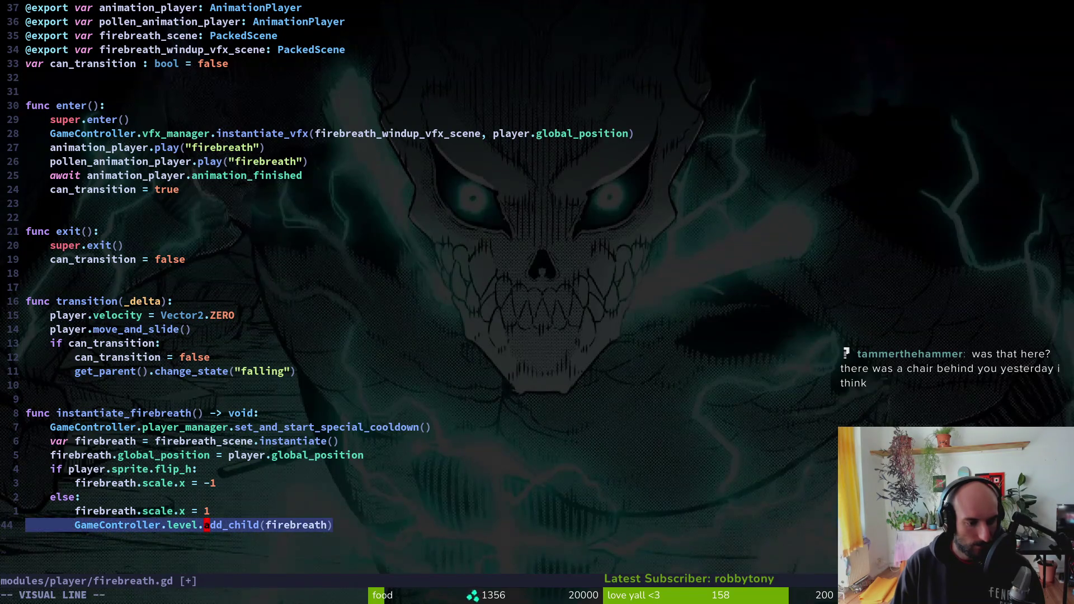
{"action": "key", "text": "less"}
{"action": "type", "text": ":w"}
{"action": "key", "text": "Return"}
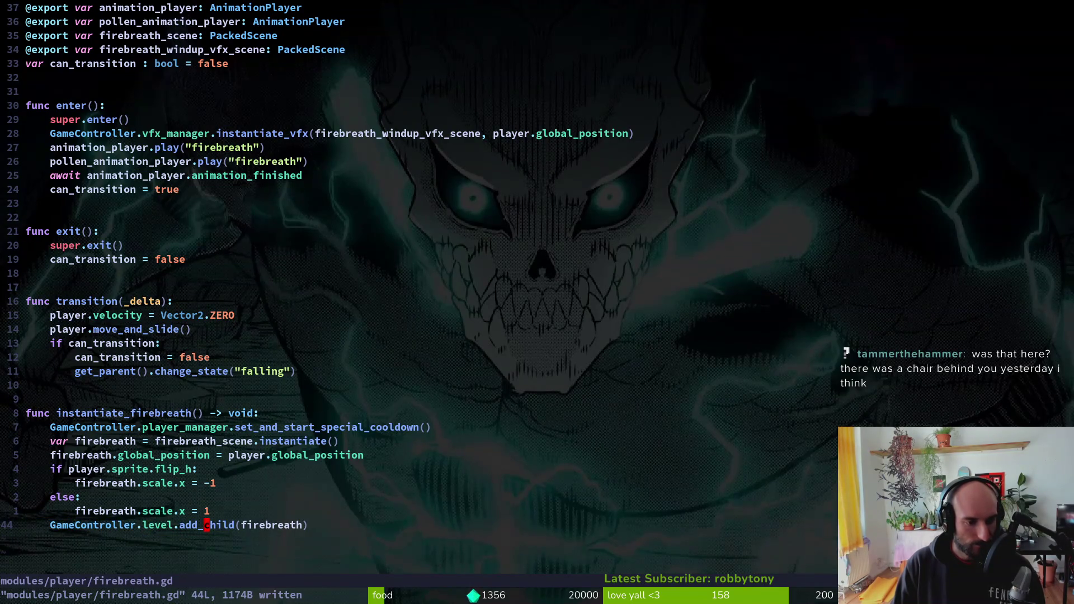
- Move the cursor up past the instantiate and can_transition lines to vfx_manager
{"action": "key", "text": "k"}
{"action": "key", "text": "k"}
{"action": "key", "text": "k"}
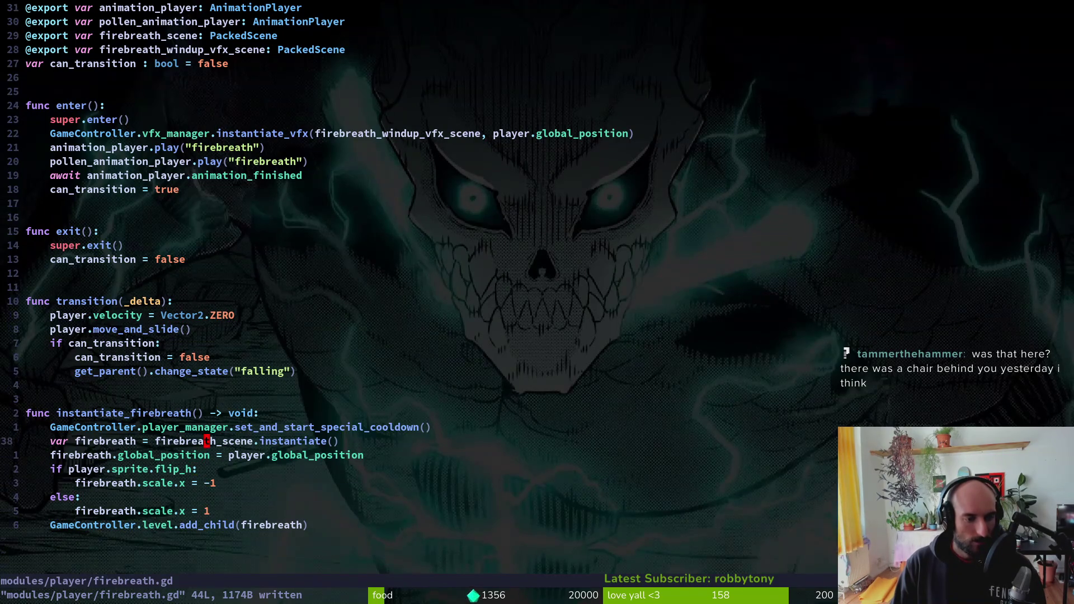
{"action": "key", "text": "k"}
{"action": "key", "text": "k"}
{"action": "key", "text": "k"}
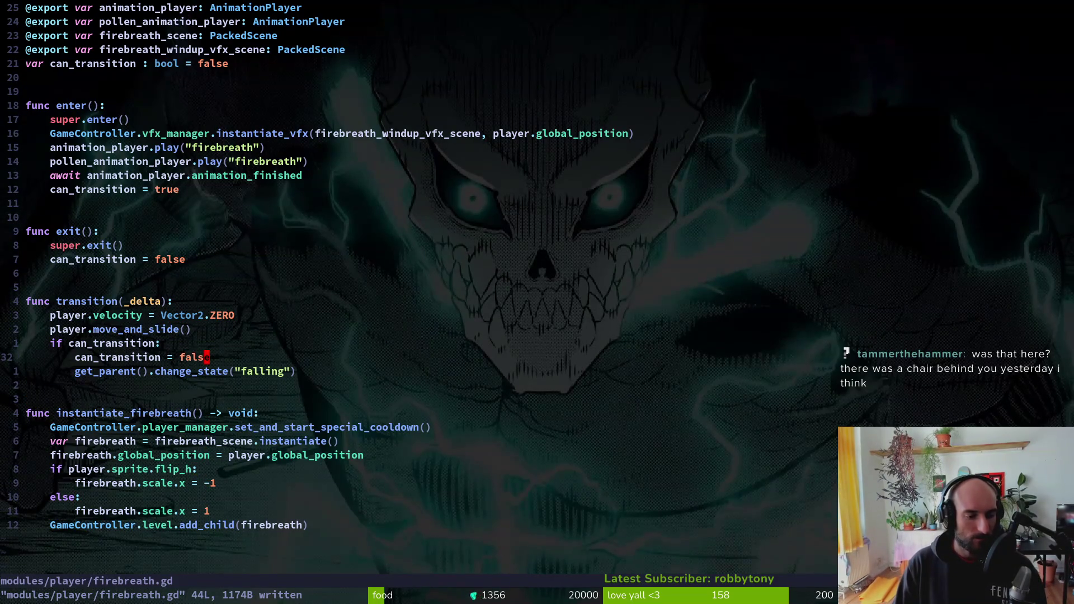
{"action": "key", "text": "k"}
{"action": "key", "text": "k"}
{"action": "key", "text": "k"}
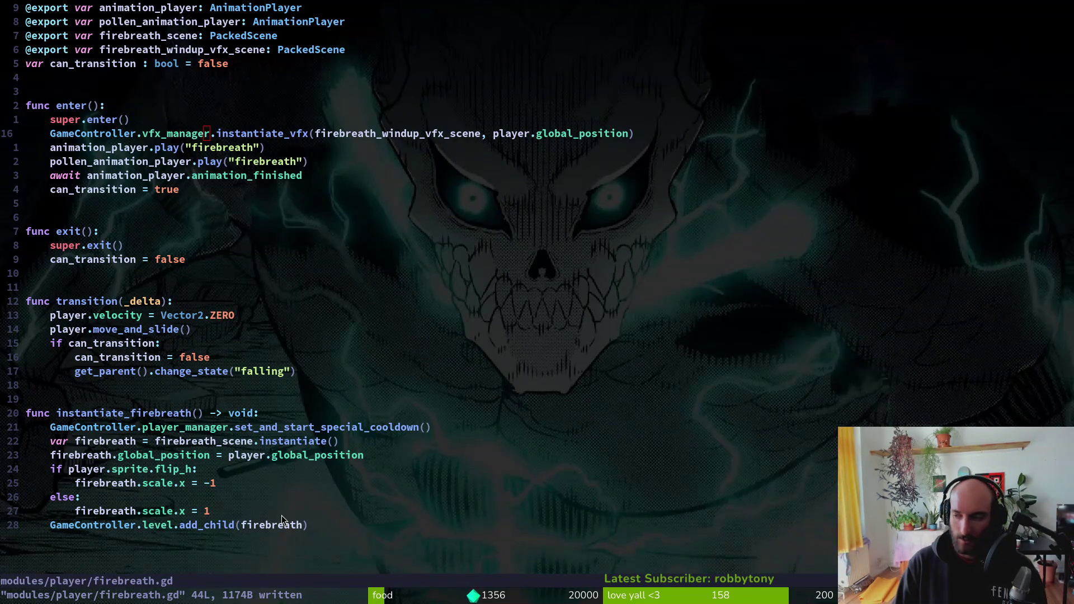
{"action": "key", "text": "alt+Tab"}
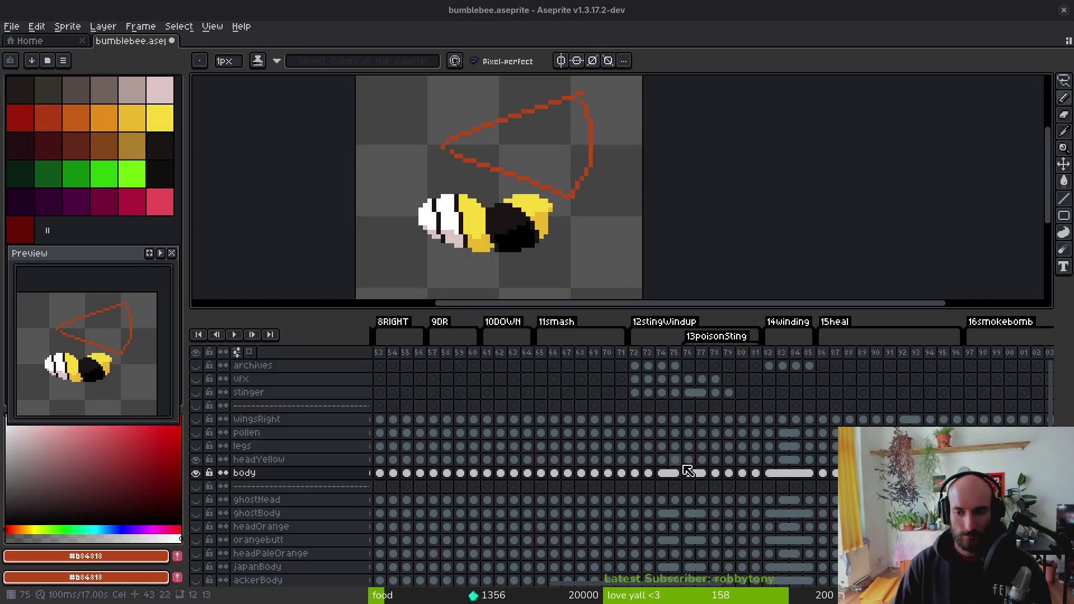
- Undo the red guide strokes and save bumblebee.aseprite
{"action": "scroll", "coordinate": [408, 479], "scroll_direction": "right", "scroll_amount": 10}
{"action": "scroll", "coordinate": [627, 553], "scroll_direction": "right", "scroll_amount": 6}
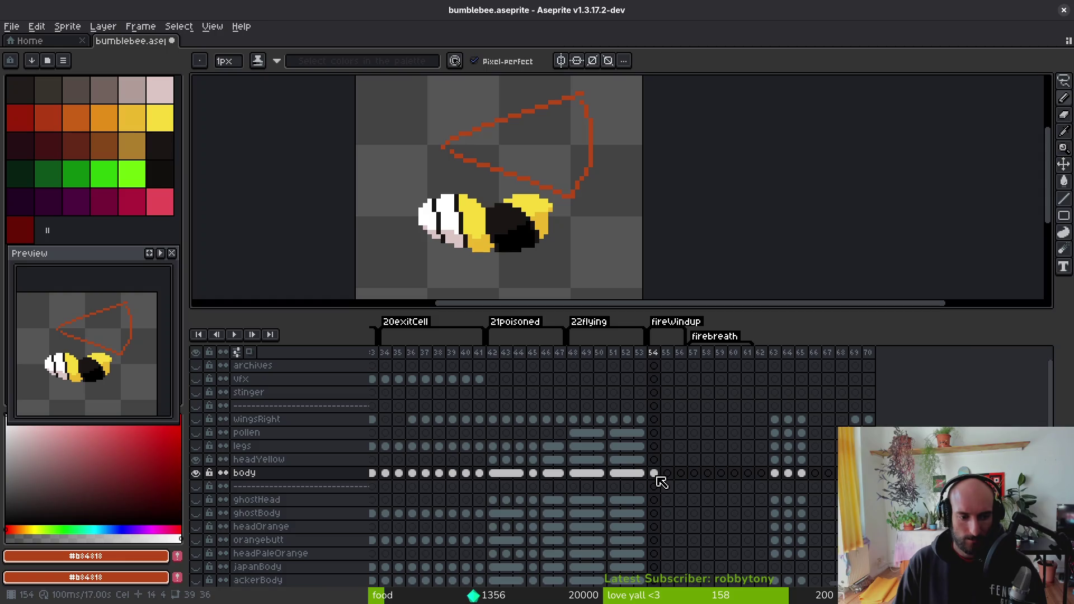
{"action": "scroll", "coordinate": [611, 249], "scroll_direction": "up", "scroll_amount": 2}
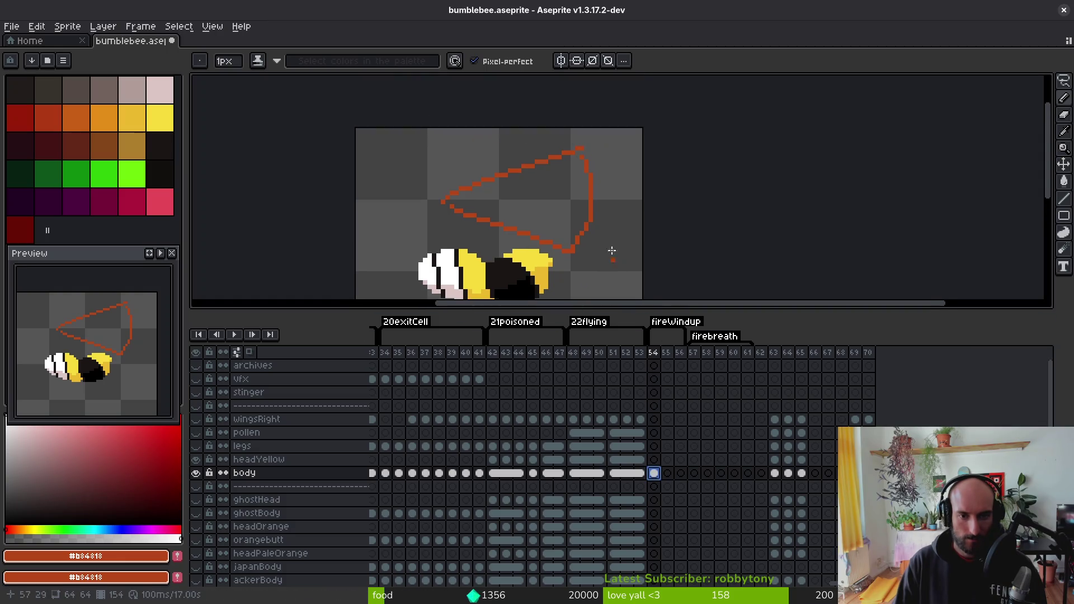
{"action": "key", "text": "w"}
{"action": "key", "text": "ctrl+z"}
{"action": "key", "text": "ctrl+z"}
{"action": "key", "text": "ctrl+z"}
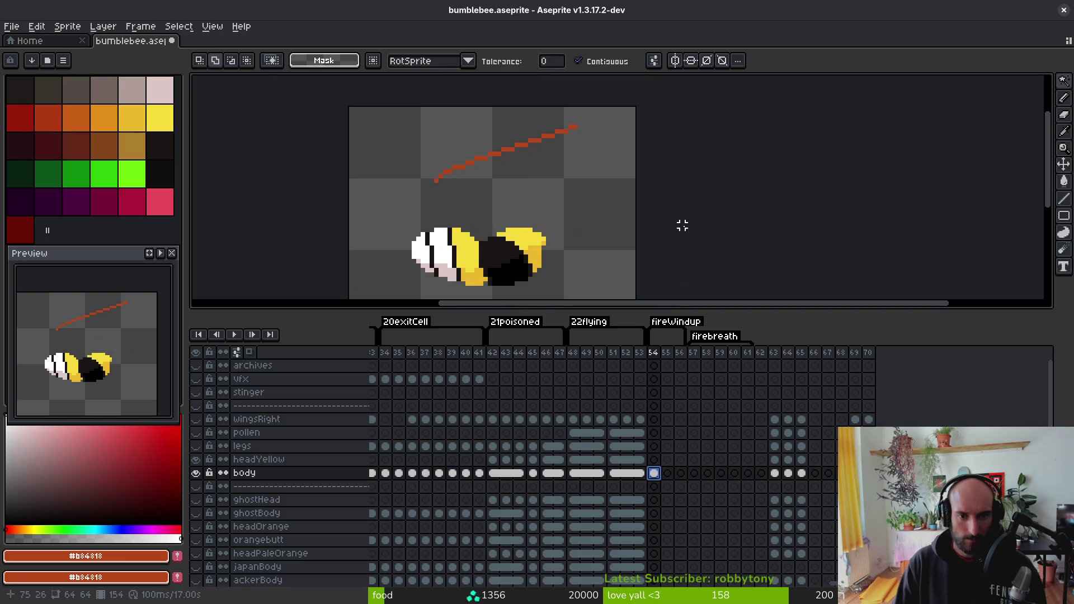
{"action": "scroll", "coordinate": [666, 190], "scroll_direction": "down", "scroll_amount": 3}
{"action": "key", "text": "ctrl+s"}
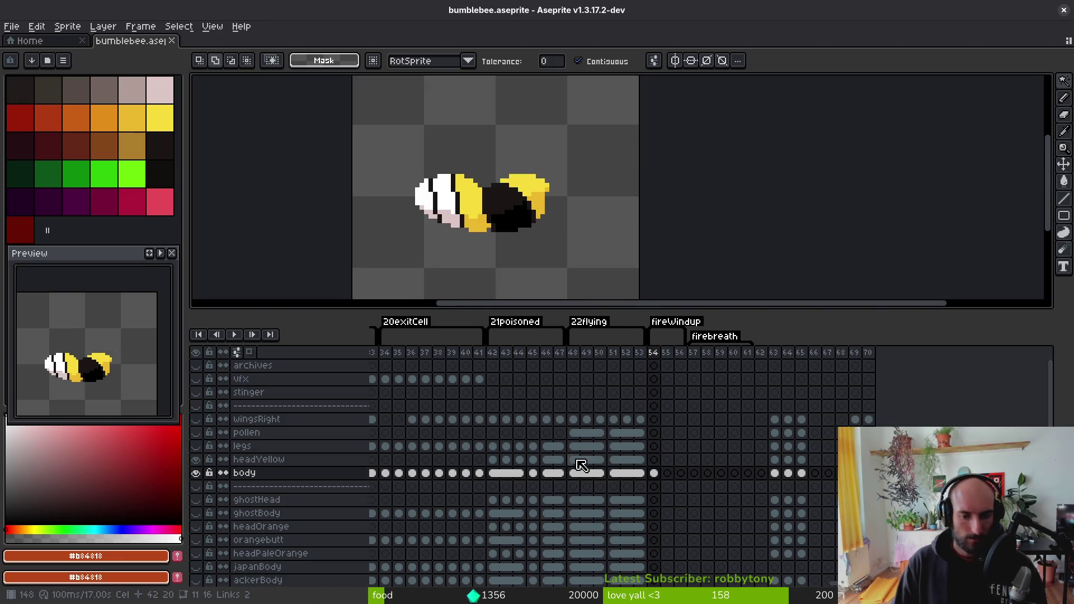
- Step through frames 48–51 and select frame 51's cels from wingsRight down to body
{"action": "scroll", "coordinate": [671, 470], "scroll_direction": "left", "scroll_amount": 5}
{"action": "scroll", "coordinate": [671, 464], "scroll_direction": "left", "scroll_amount": 10}
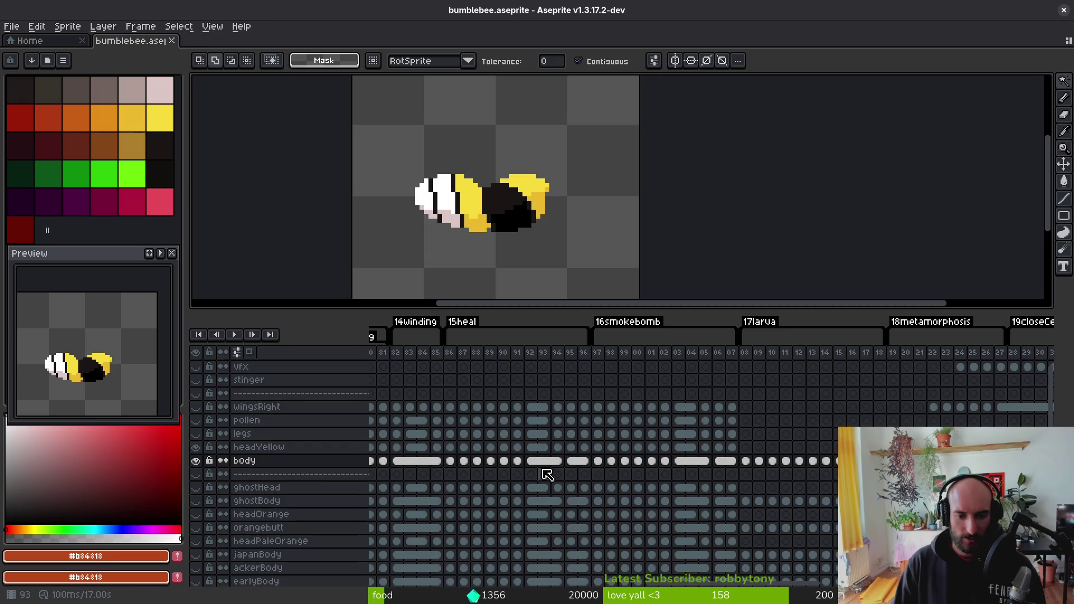
{"action": "scroll", "coordinate": [598, 453], "scroll_direction": "left", "scroll_amount": 3}
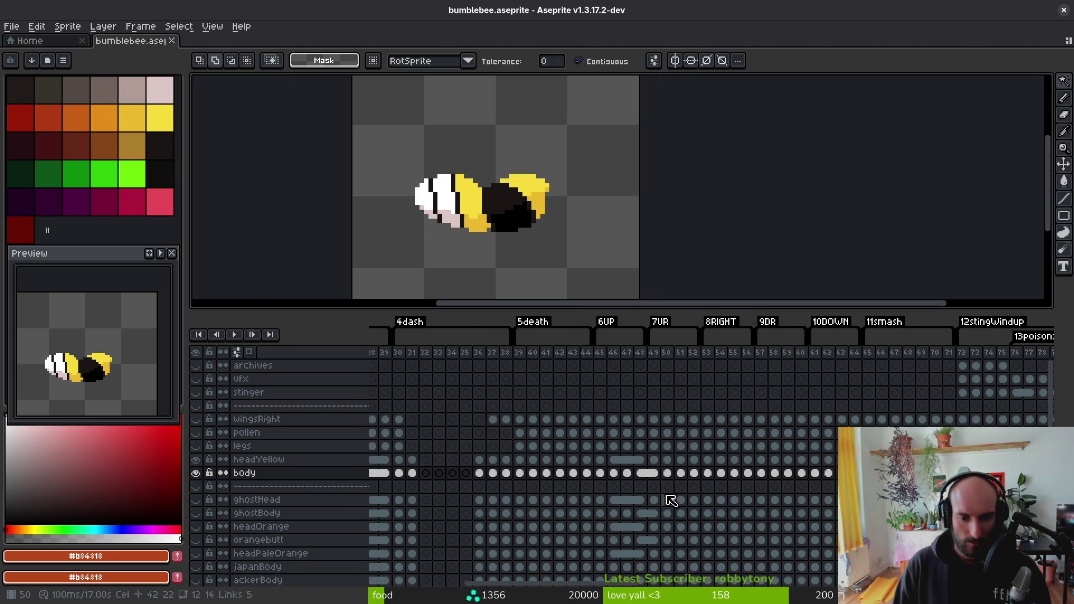
{"action": "left_click", "coordinate": [656, 474]}
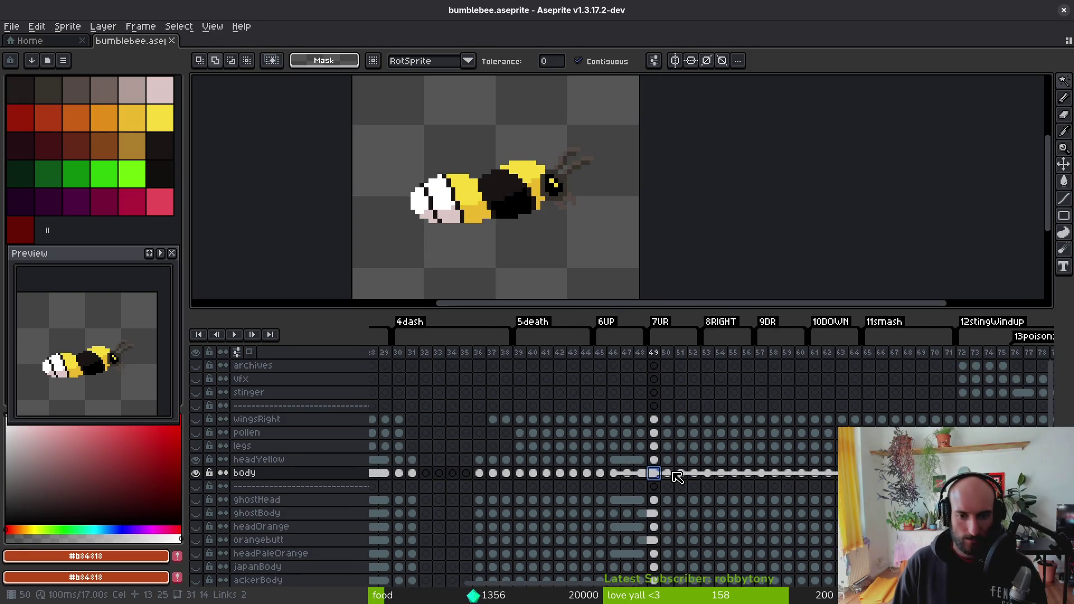
{"action": "key", "text": "Left"}
{"action": "key", "text": "Left"}
{"action": "key", "text": "Left"}
{"action": "key", "text": "Right"}
{"action": "key", "text": "Right"}
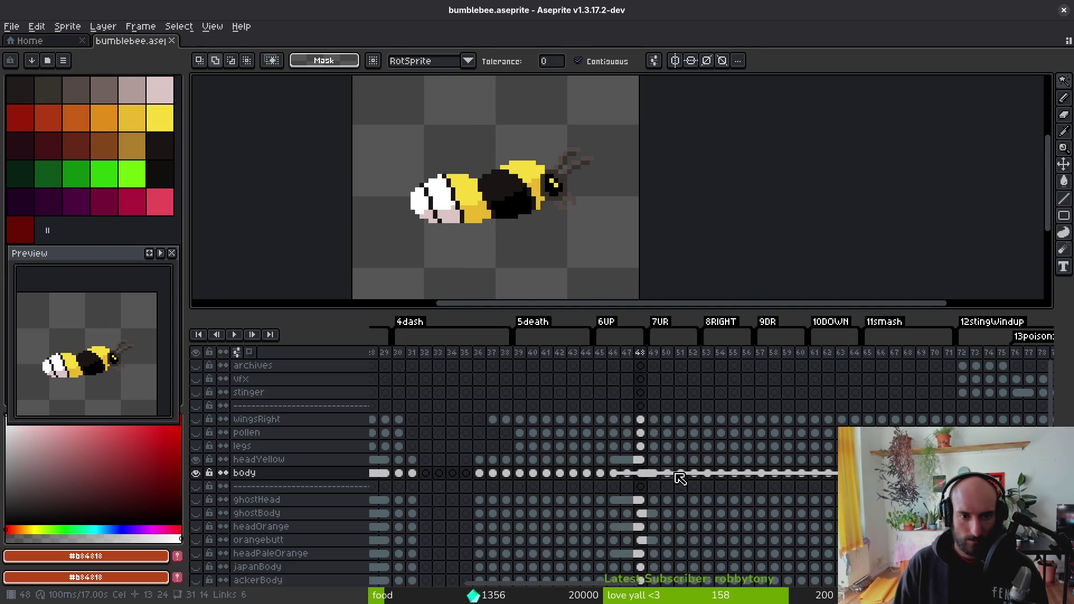
{"action": "key", "text": "Right"}
{"action": "key", "text": "Right"}
{"action": "key", "text": "Right"}
{"action": "key", "text": "Left"}
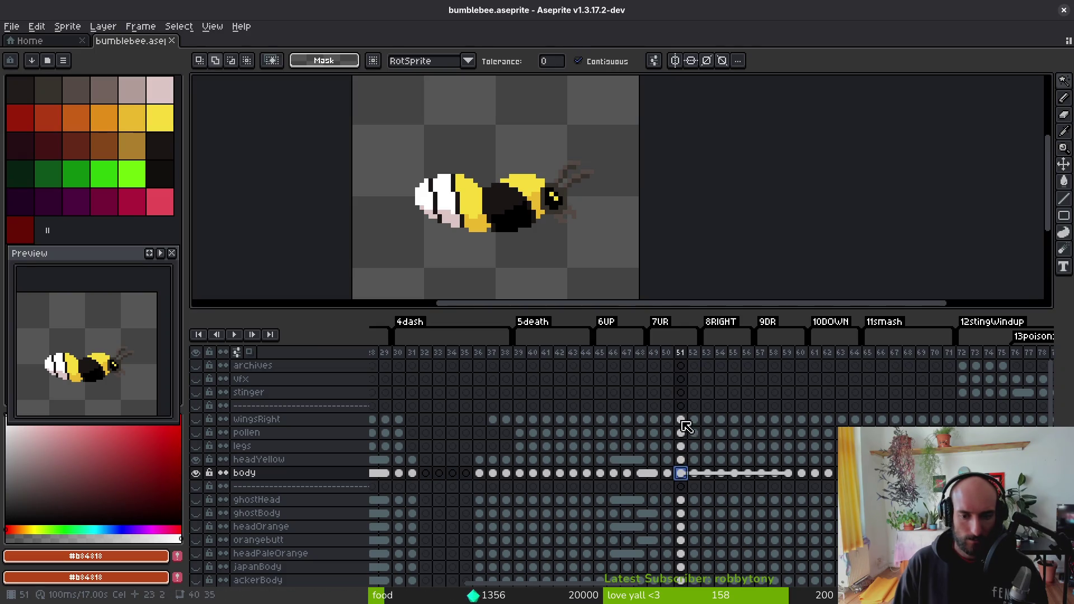
{"action": "left_click_drag", "start_coordinate": [682, 422], "coordinate": [682, 472]}
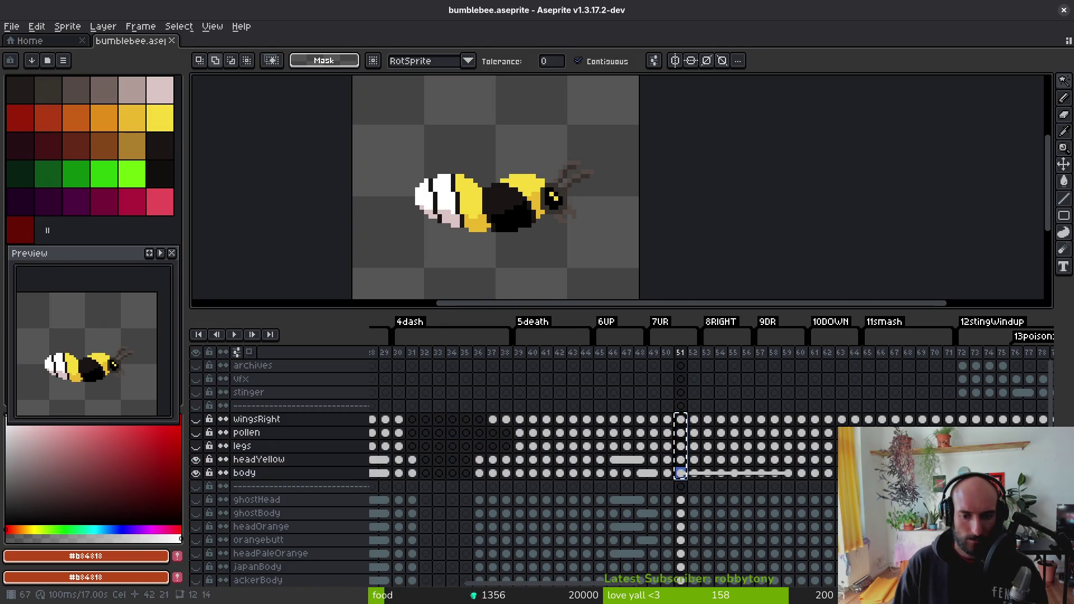
- Paste the copied cels into frame 54 and select the frame 54–56 part cels
{"action": "scroll", "coordinate": [413, 475], "scroll_direction": "right", "scroll_amount": 15}
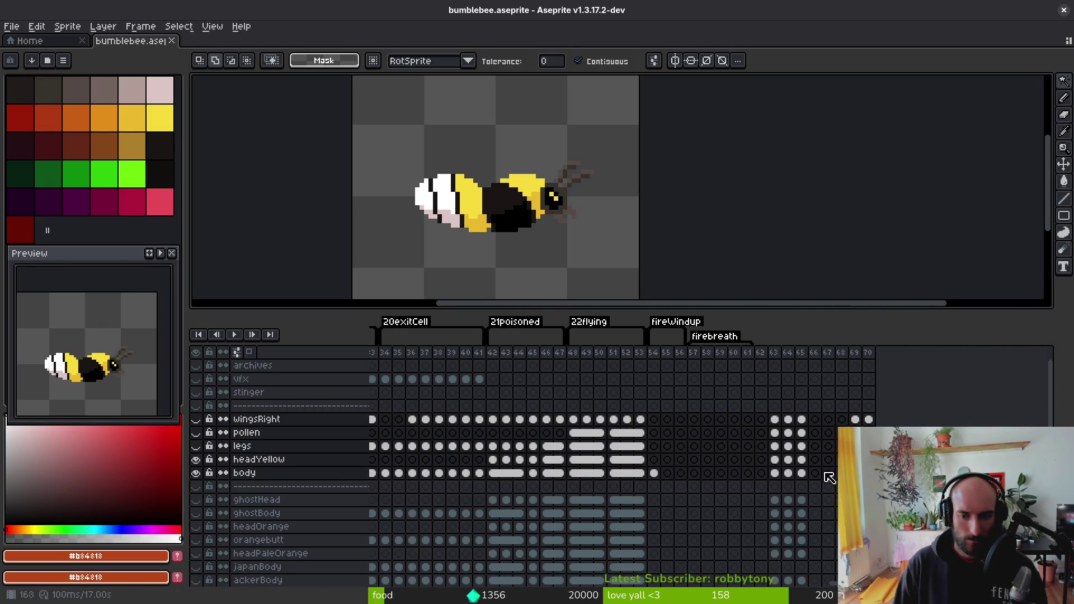
{"action": "left_click", "coordinate": [656, 421]}
{"action": "key", "text": "ctrl+v"}
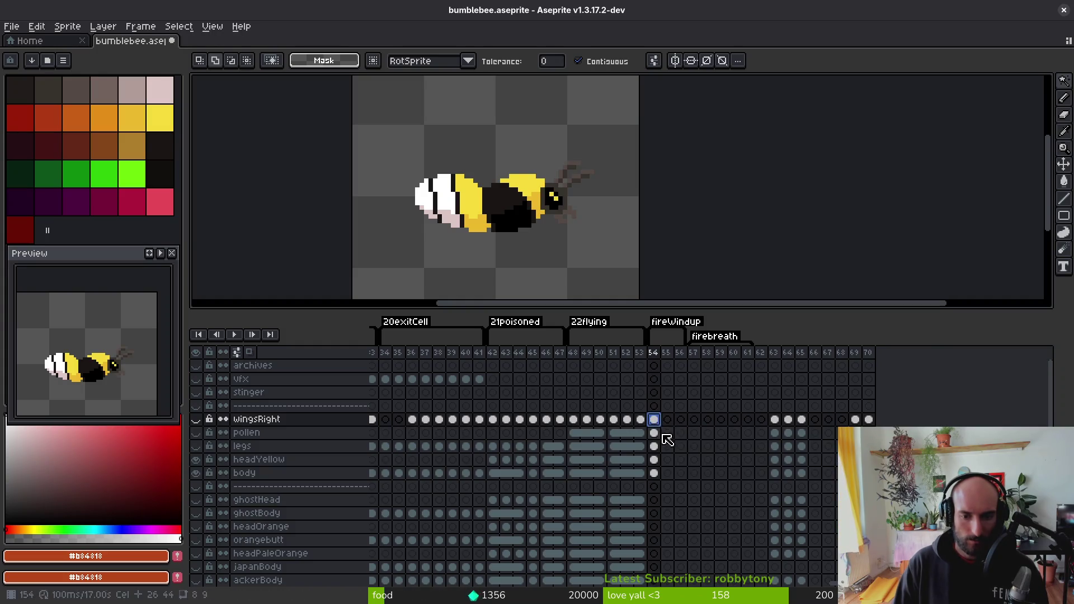
{"action": "left_click", "coordinate": [655, 438]}
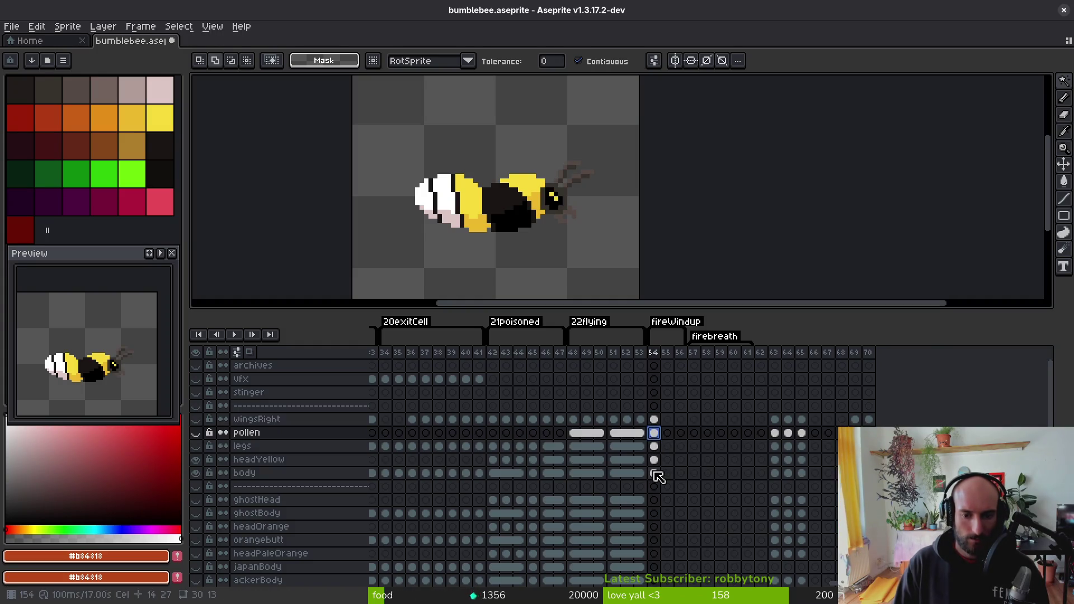
{"action": "left_click", "coordinate": [657, 476]}
{"action": "scroll", "coordinate": [604, 240], "scroll_direction": "down", "scroll_amount": 2}
{"action": "key", "text": "ctrl+a"}
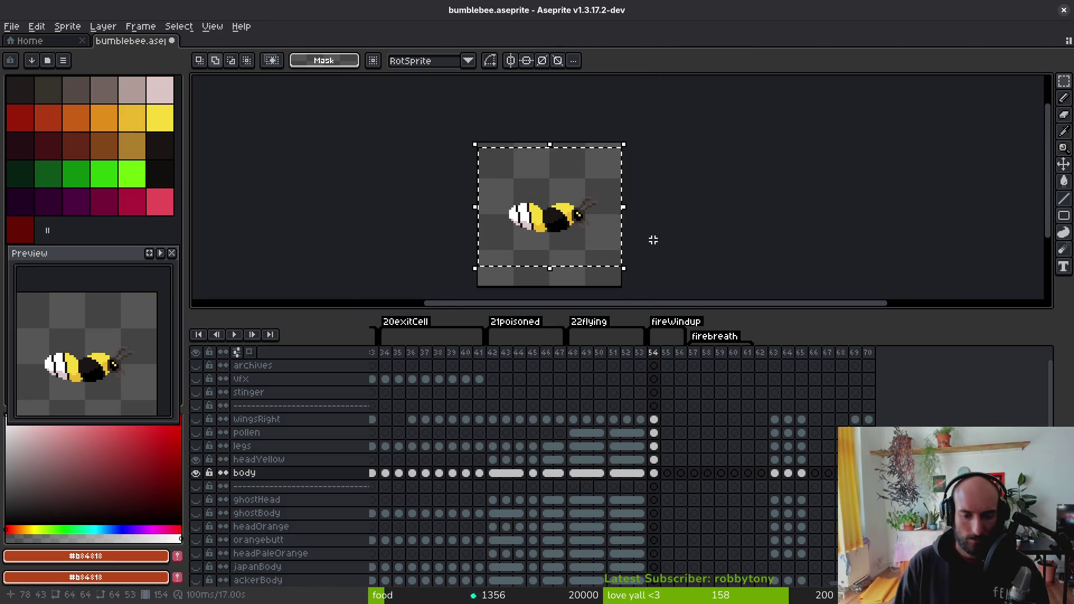
{"action": "mouse_move", "coordinate": [654, 420]}
{"action": "left_mouse_down"}
{"action": "mouse_move", "coordinate": [659, 465]}
{"action": "mouse_move", "coordinate": [684, 473]}
{"action": "left_mouse_up"}
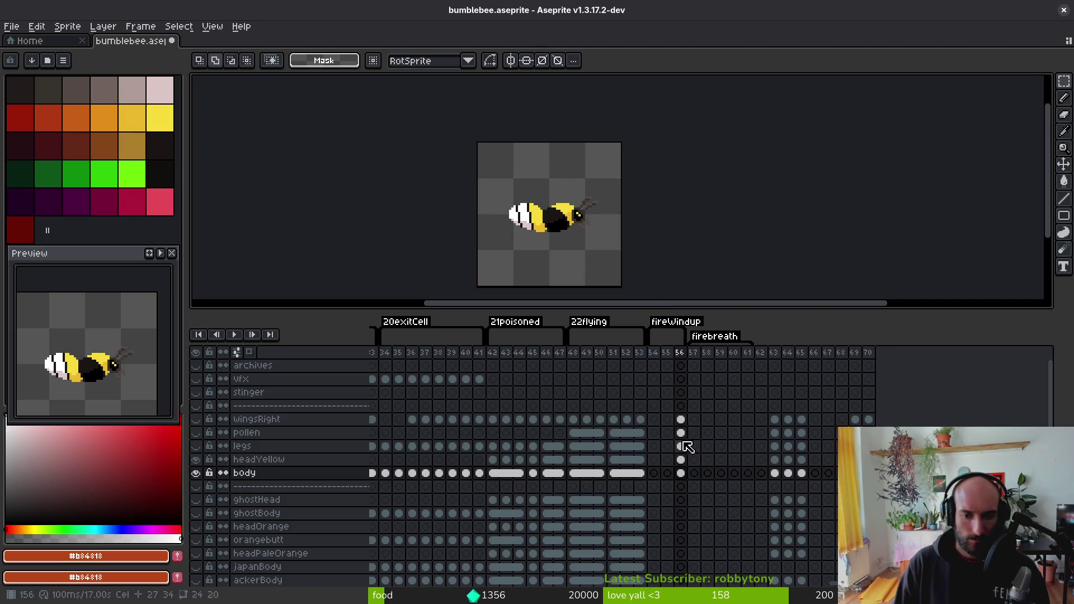
{"action": "left_click", "coordinate": [681, 420]}
- Play the animation, stop on frame 51, and select frames 49–51 across the part layers
{"action": "scroll", "coordinate": [579, 238], "scroll_direction": "up", "scroll_amount": 2}
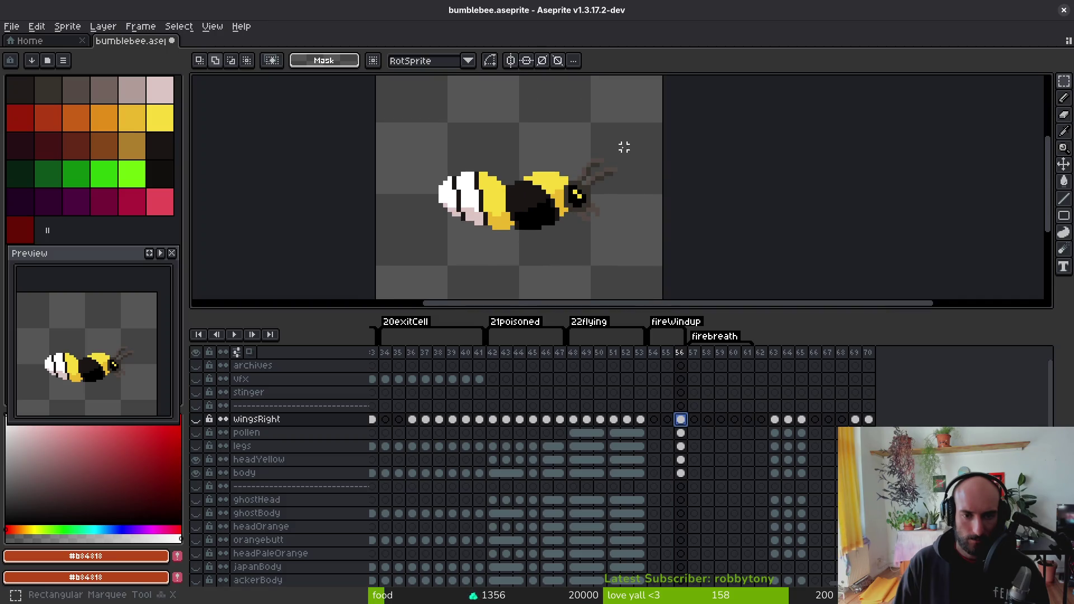
{"action": "scroll", "coordinate": [652, 494], "scroll_direction": "left", "scroll_amount": 5}
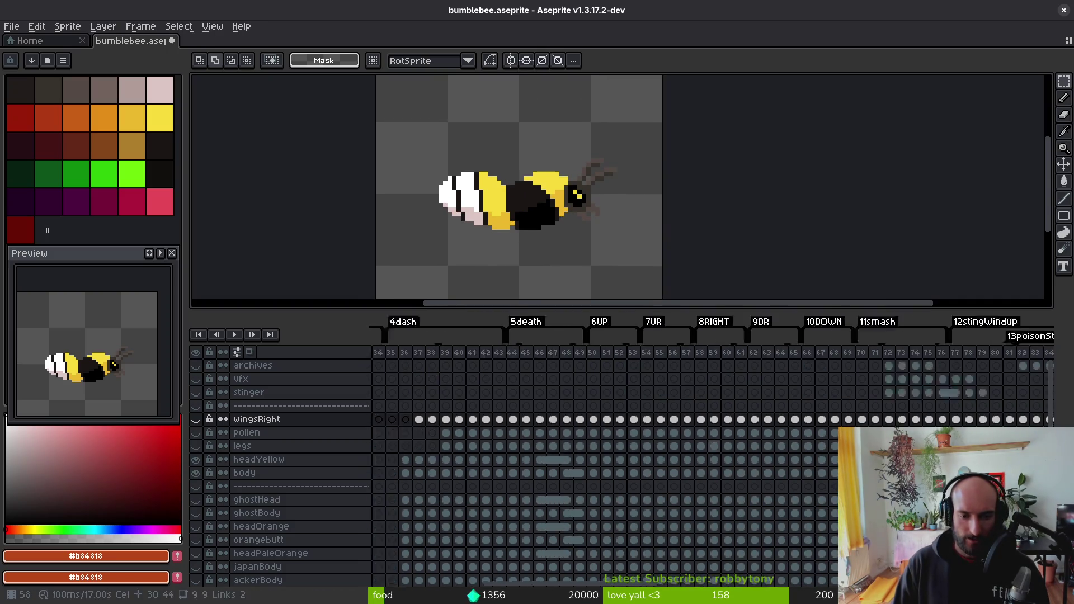
{"action": "scroll", "coordinate": [493, 471], "scroll_direction": "right", "scroll_amount": 4}
{"action": "key", "text": "Return"}
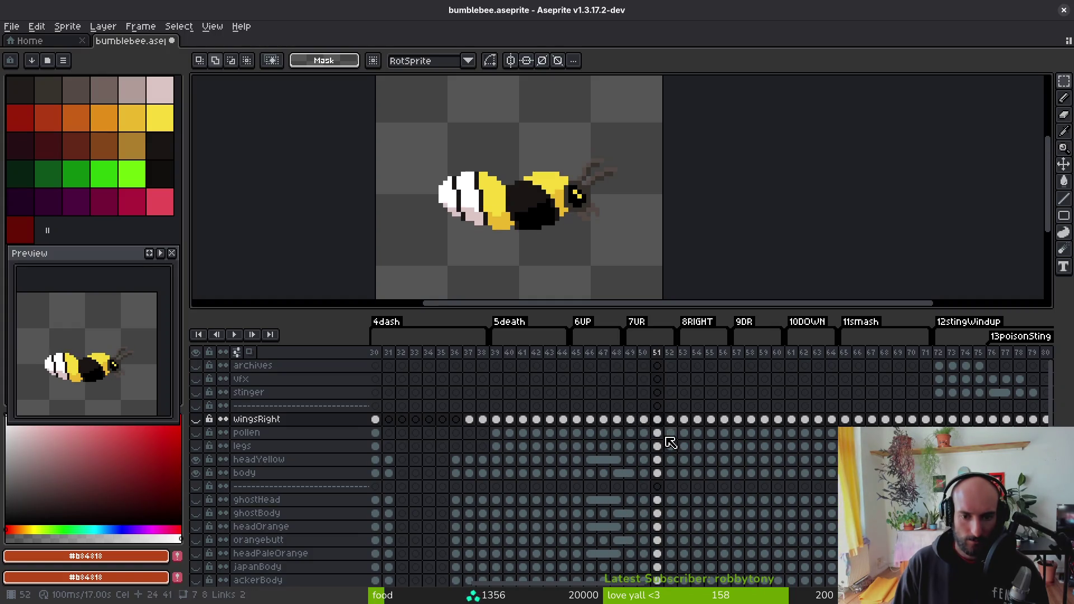
{"action": "key", "text": "Left"}
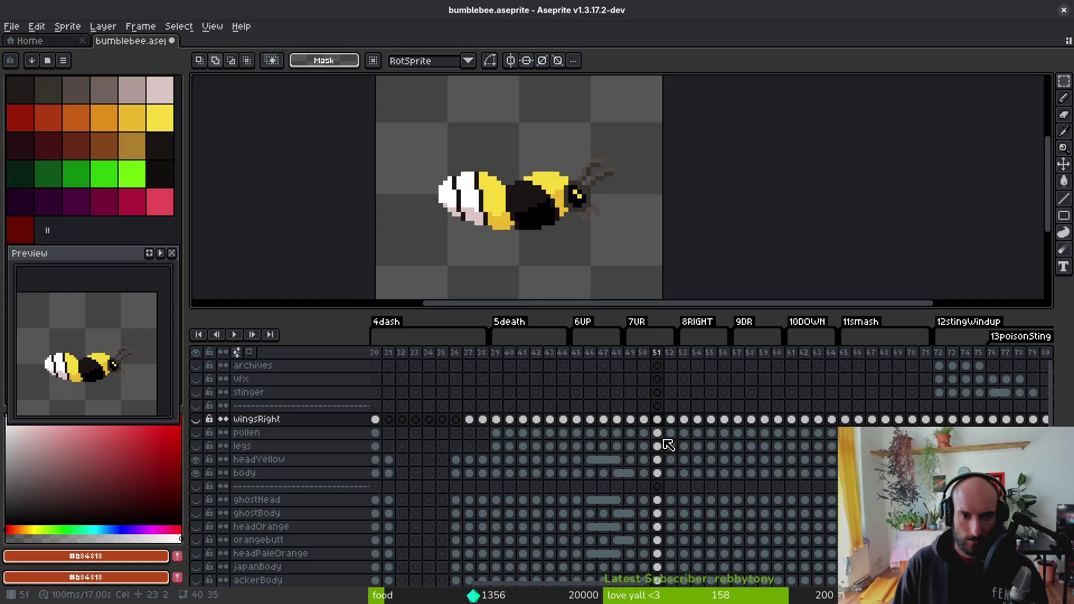
{"action": "left_click_drag", "start_coordinate": [630, 420], "coordinate": [657, 472]}
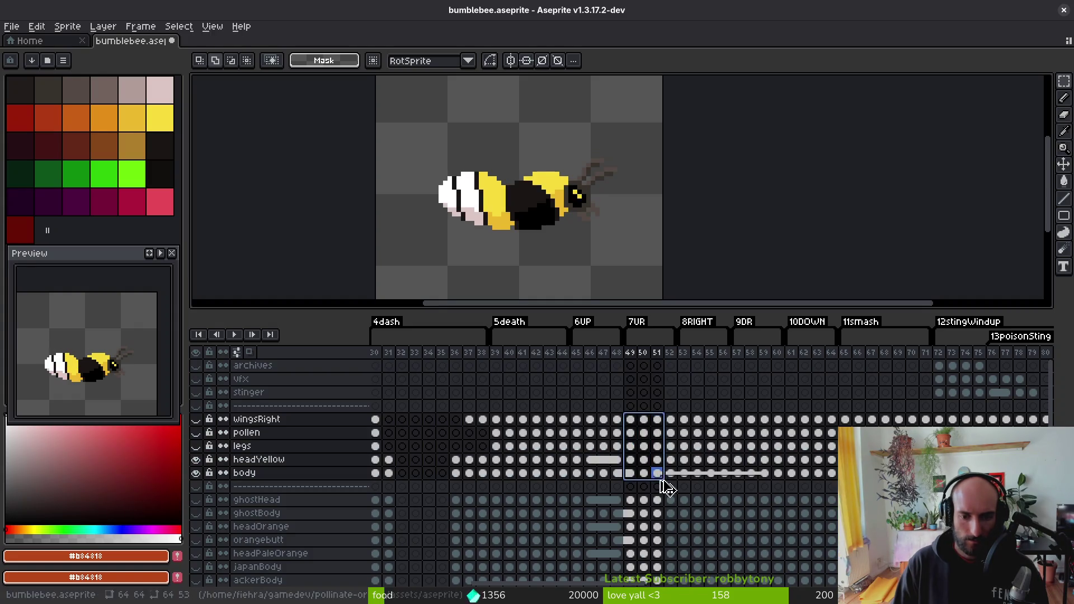
- Select the cels from frame 49 through 154 and apply Link Cels
{"action": "mouse_move", "coordinate": [796, 453]}
{"action": "left_mouse_down"}
{"action": "mouse_move", "coordinate": [654, 451]}
{"action": "mouse_move", "coordinate": [762, 439]}
{"action": "left_mouse_up"}
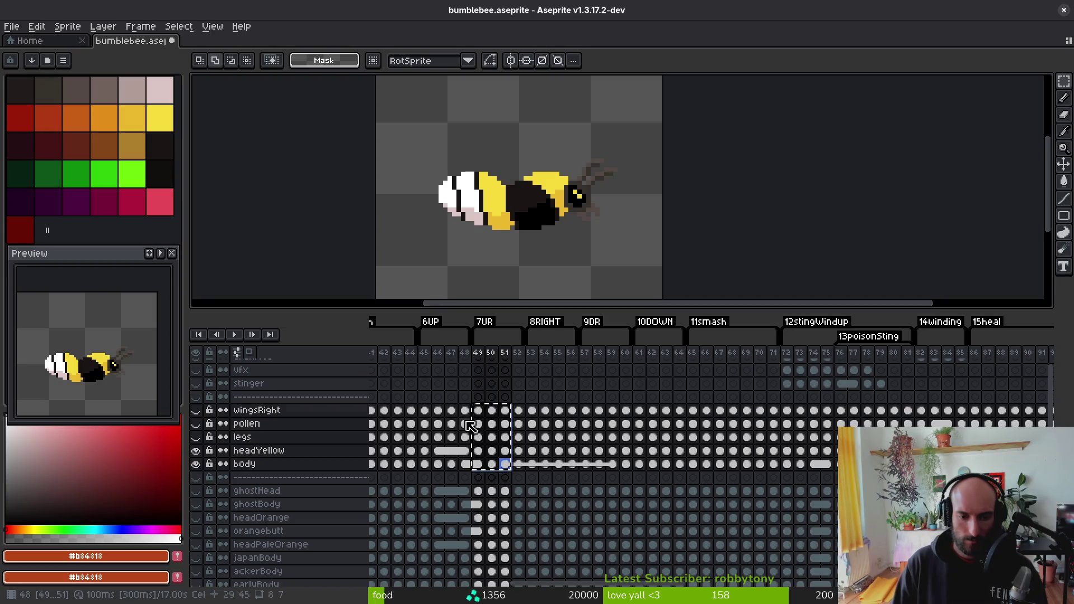
{"action": "mouse_move", "coordinate": [470, 425]}
{"action": "left_mouse_down"}
{"action": "mouse_move", "coordinate": [479, 418]}
{"action": "mouse_move", "coordinate": [487, 469]}
{"action": "left_mouse_up"}
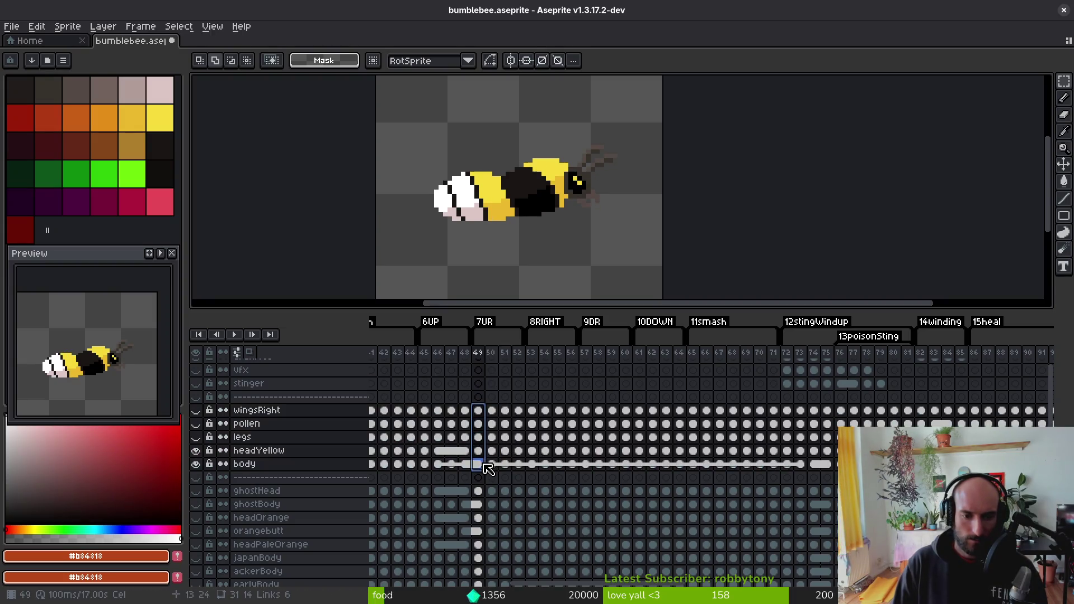
{"action": "scroll", "coordinate": [545, 456], "scroll_direction": "right", "scroll_amount": 15}
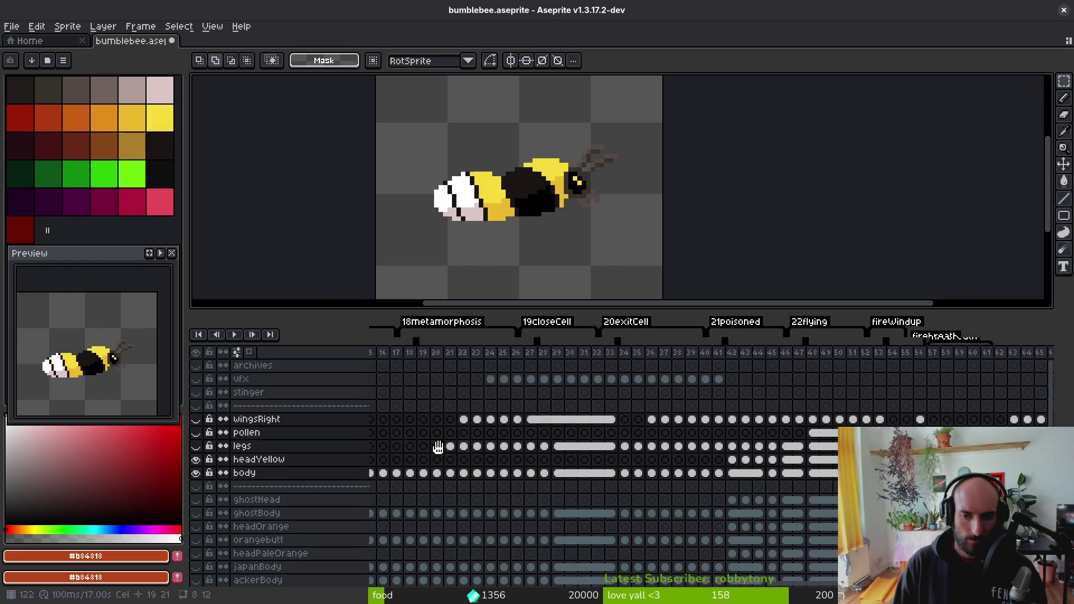
{"action": "left_click", "coordinate": [644, 460], "text": "shift"}
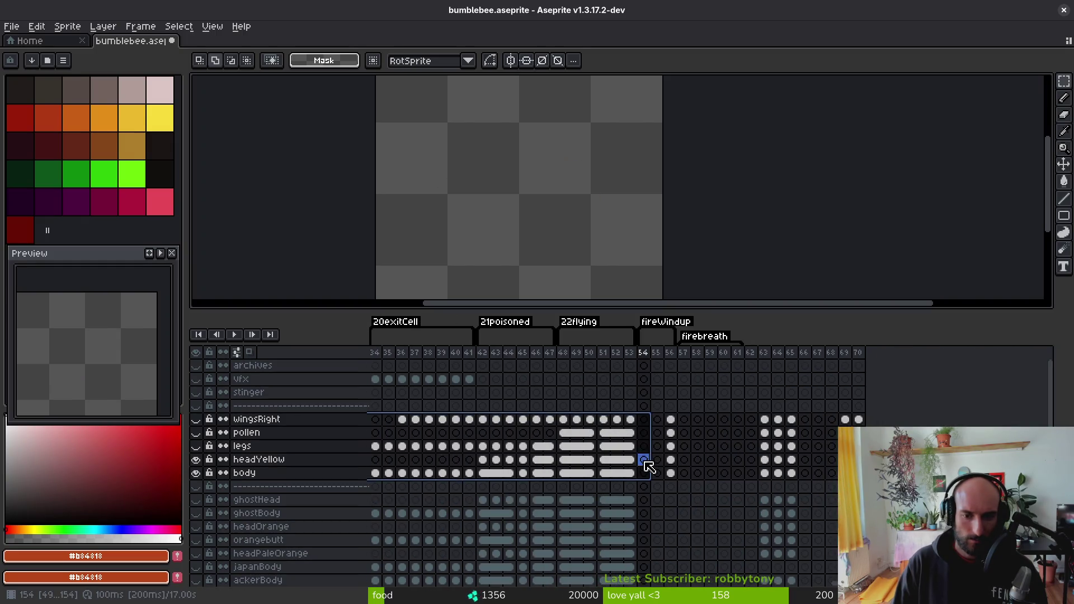
{"action": "right_click", "coordinate": [645, 418]}
{"action": "left_click", "coordinate": [700, 470]}
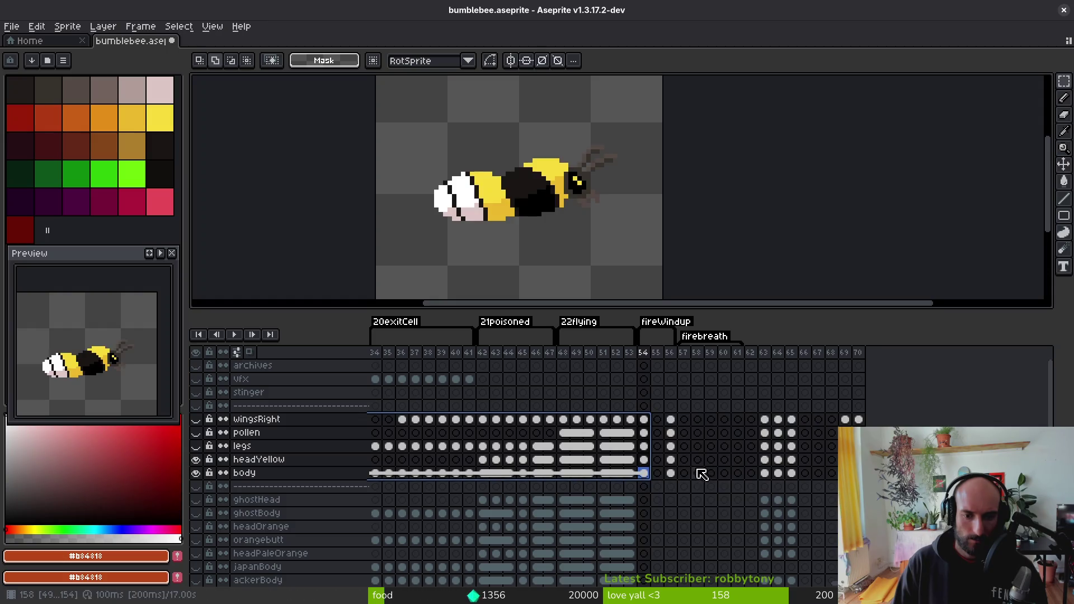
- Select the frame 50–55 cels from wingsRight to body and bring up their context menu
{"action": "scroll", "coordinate": [485, 480], "scroll_direction": "left", "scroll_amount": 10}
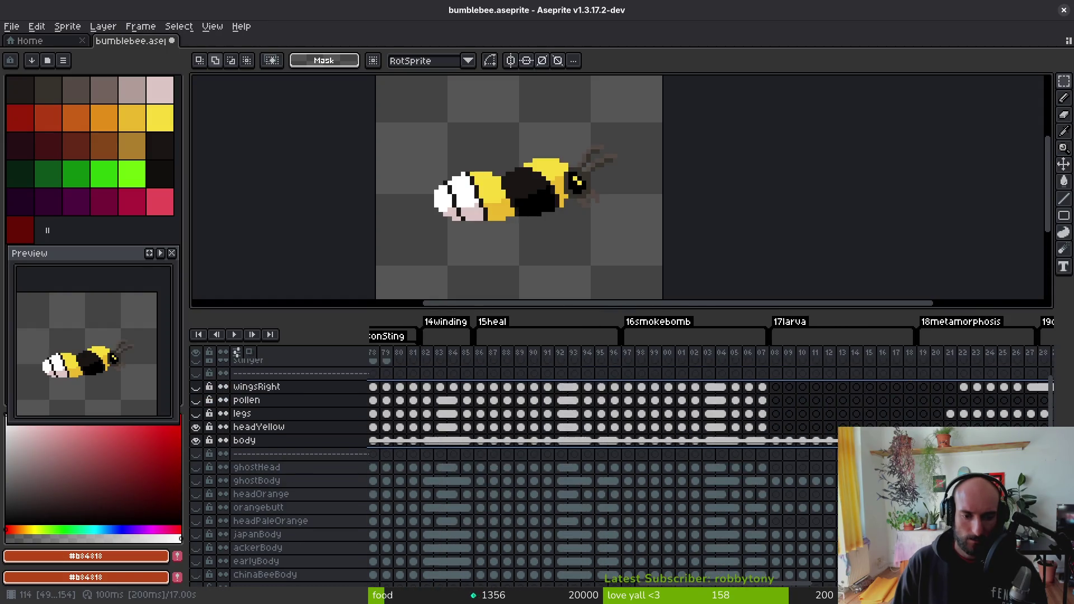
{"action": "scroll", "coordinate": [802, 464], "scroll_direction": "left", "scroll_amount": 3}
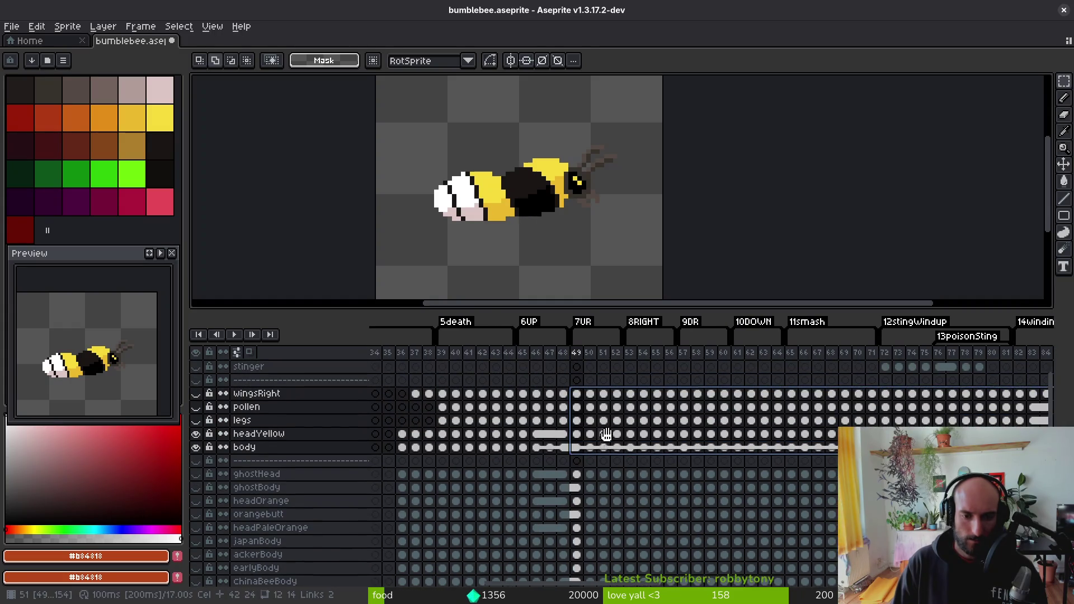
{"action": "scroll", "coordinate": [605, 434], "scroll_direction": "up", "scroll_amount": 2}
{"action": "left_click_drag", "start_coordinate": [592, 415], "coordinate": [591, 469]}
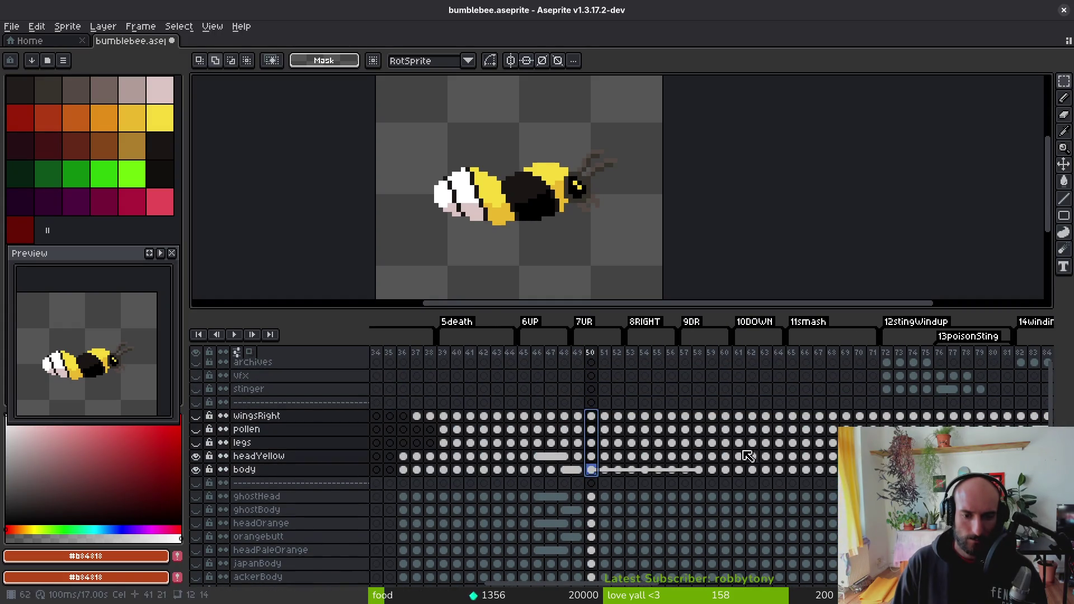
{"action": "scroll", "coordinate": [748, 456], "scroll_direction": "right", "scroll_amount": 20}
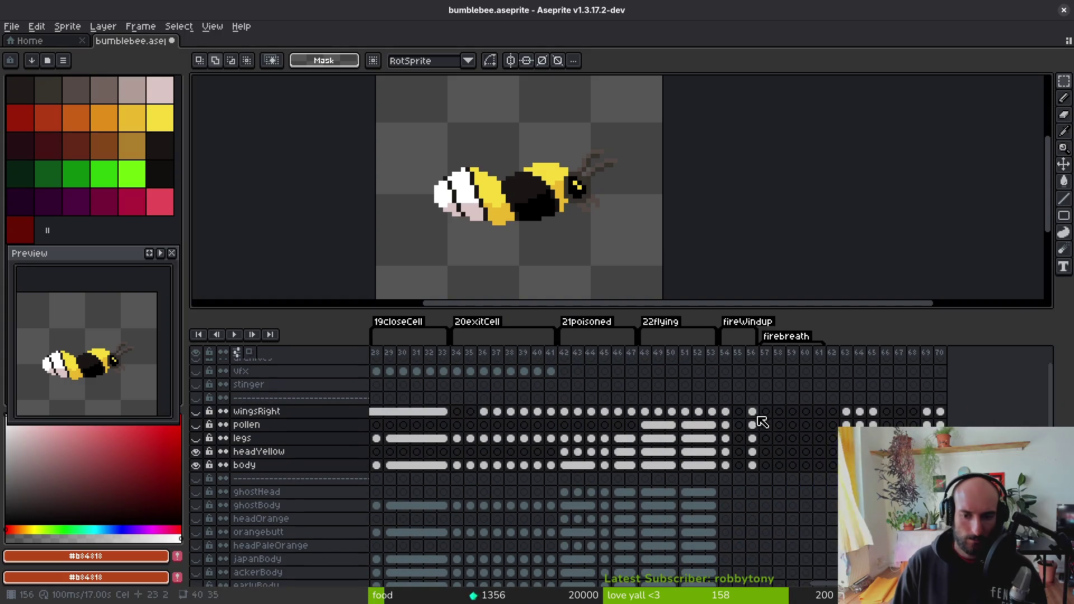
{"action": "left_click", "coordinate": [738, 411], "text": "shift"}
{"action": "left_click", "coordinate": [738, 465], "text": "shift"}
{"action": "right_click", "coordinate": [746, 419]}
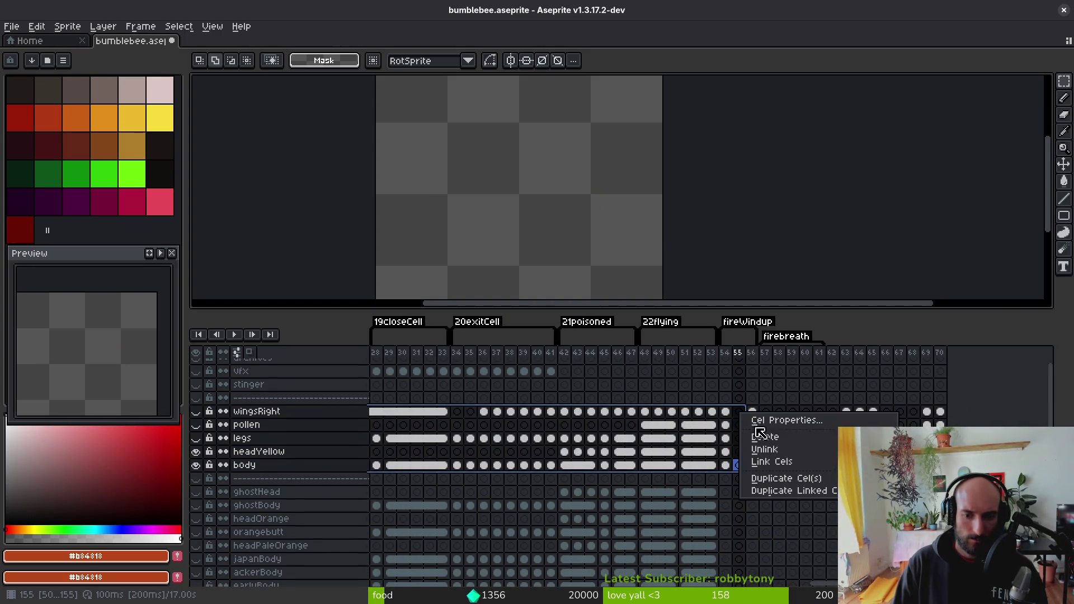
- Fill frames 50–55 with the bee's cels and compare frame 56 against frame 55
{"action": "left_click", "coordinate": [780, 462]}
{"action": "left_click", "coordinate": [753, 414]}
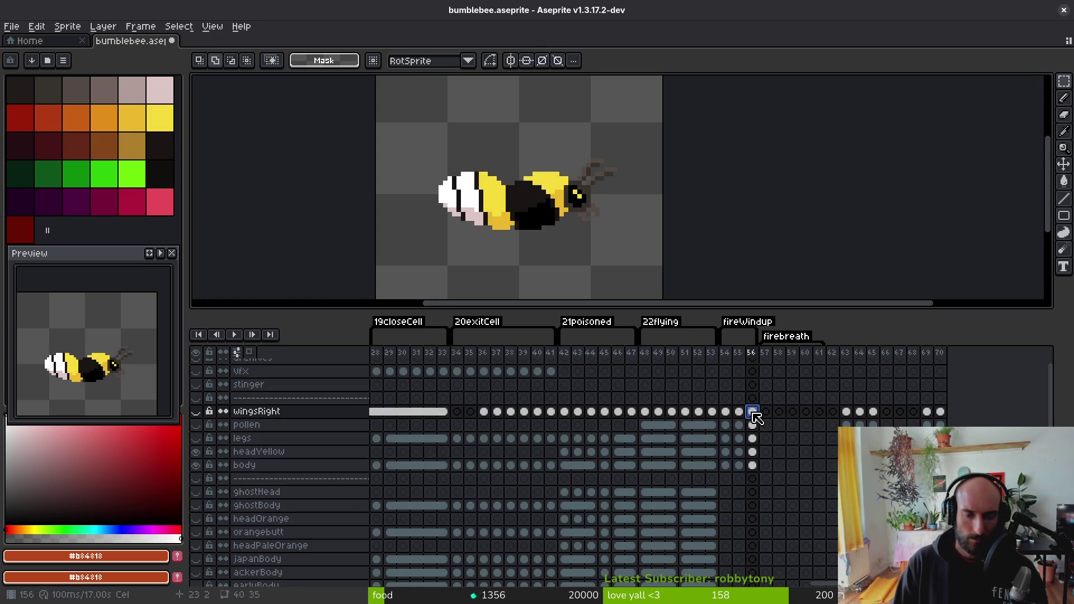
{"action": "key", "text": "Left"}
{"action": "key", "text": "i"}
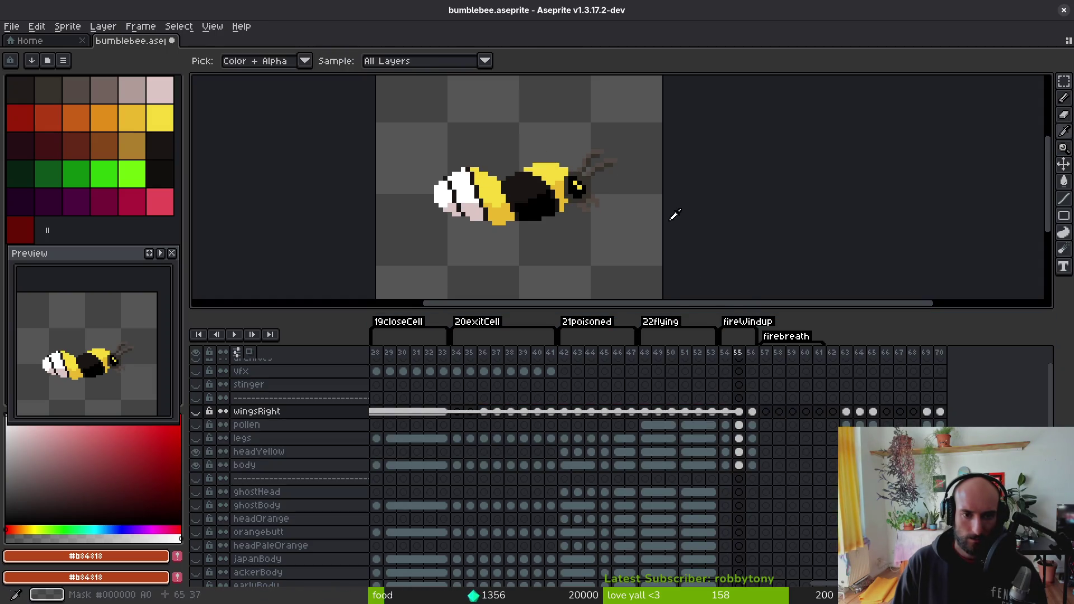
{"action": "key", "text": "Right"}
{"action": "left_click_drag", "start_coordinate": [674, 216], "coordinate": [680, 238]}
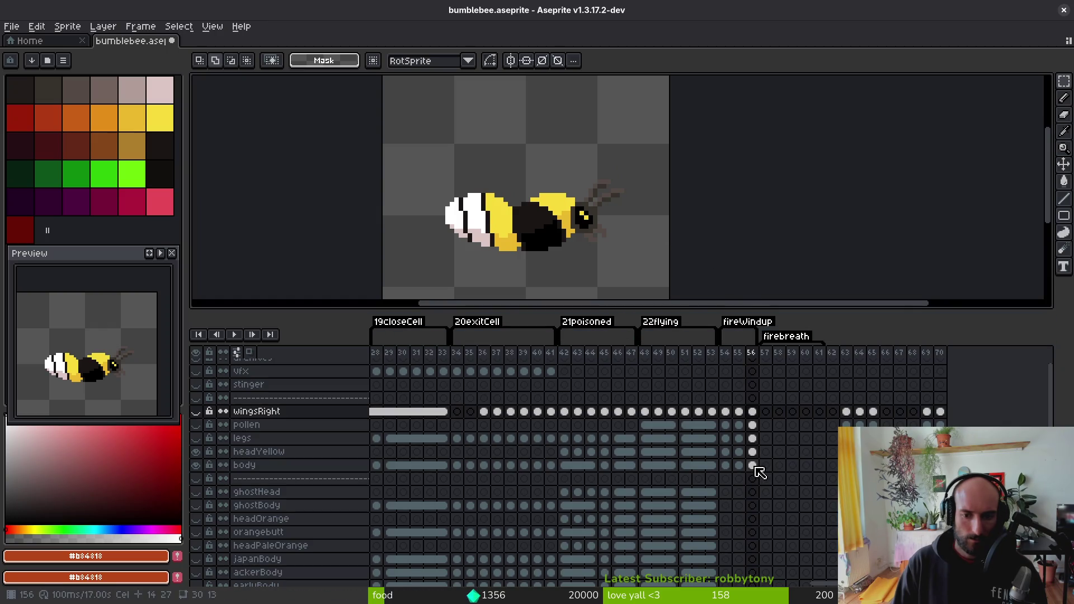
- Lasso the bee on frame 56 and shift its wing-to-headYellow cels to a new position
{"action": "key", "text": "q"}
{"action": "mouse_move", "coordinate": [697, 156]}
{"action": "left_mouse_down"}
{"action": "mouse_move", "coordinate": [299, 240]}
{"action": "mouse_move", "coordinate": [710, 148]}
{"action": "left_mouse_up"}
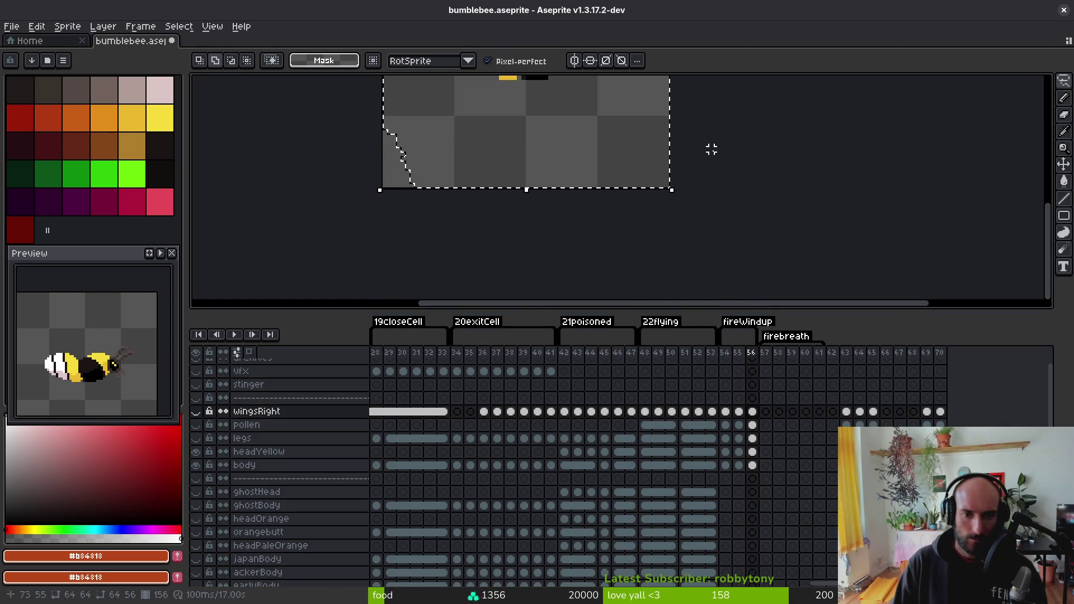
{"action": "scroll", "coordinate": [704, 256], "scroll_direction": "down", "scroll_amount": 1}
{"action": "scroll", "coordinate": [688, 234], "scroll_direction": "down", "scroll_amount": 1}
{"action": "scroll", "coordinate": [671, 218], "scroll_direction": "up", "scroll_amount": 3}
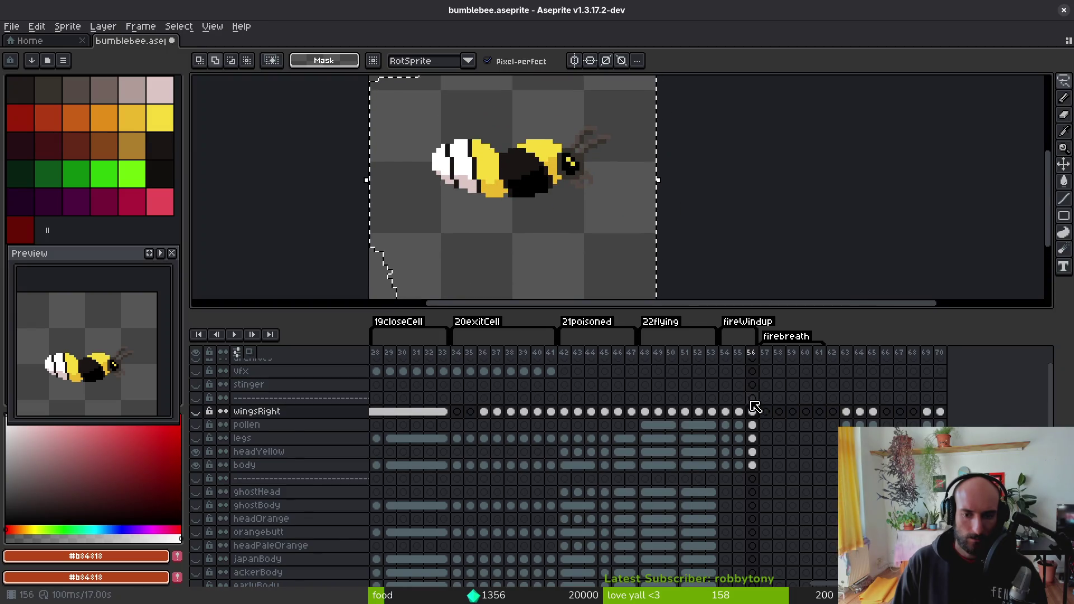
{"action": "left_click_drag", "start_coordinate": [752, 411], "coordinate": [755, 464]}
{"action": "left_click_drag", "start_coordinate": [599, 268], "coordinate": [587, 263]}
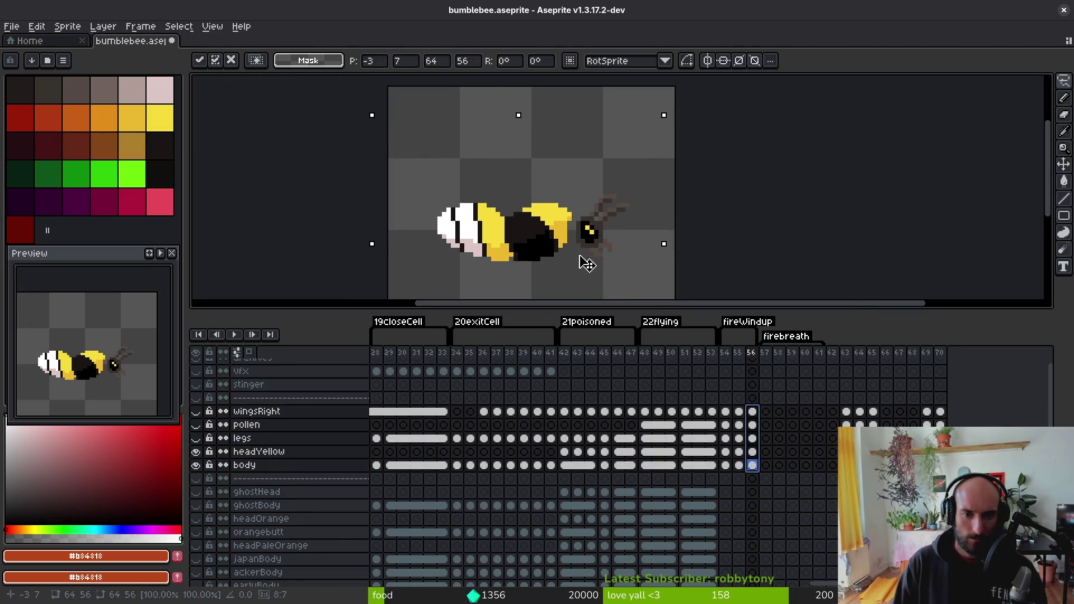
{"action": "key", "text": "Return"}
- Toggle undo and redo to compare the bee before and after the move
{"action": "key", "text": "i"}
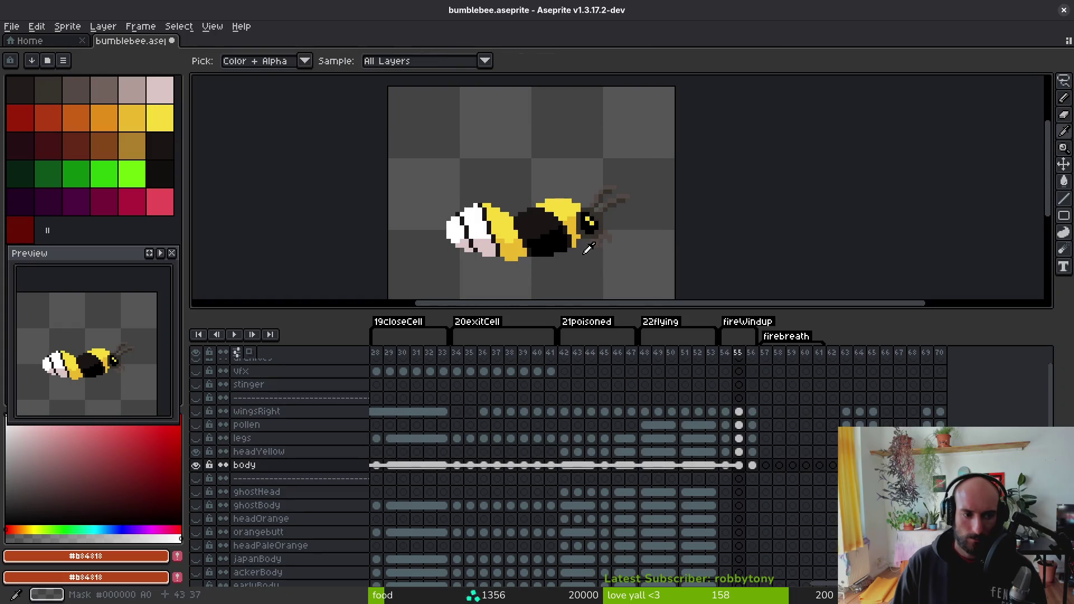
{"action": "key", "text": "ctrl+z"}
{"action": "key", "text": "ctrl+y"}
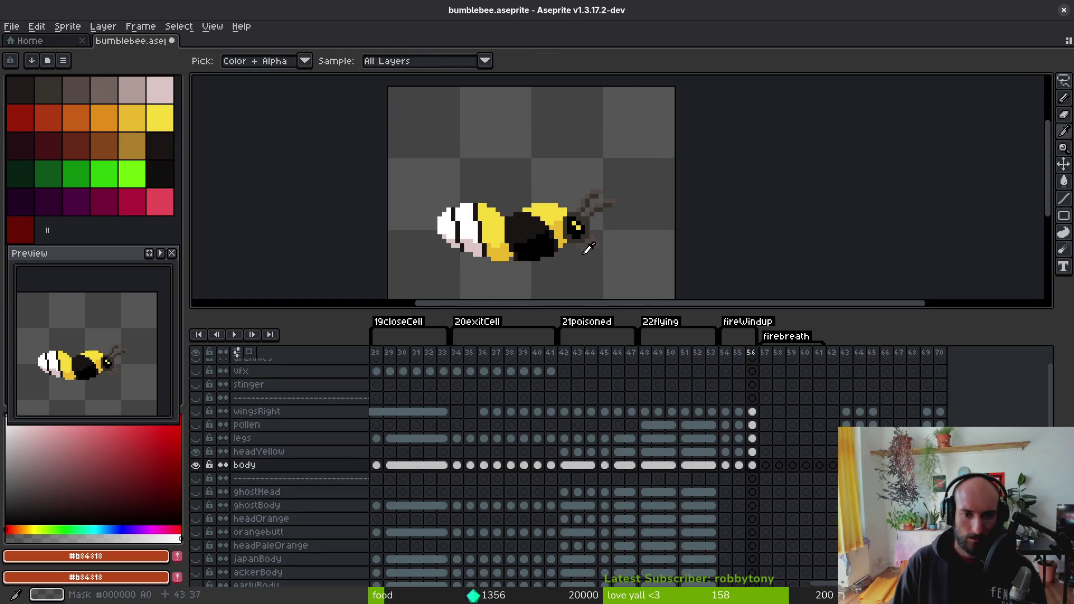
{"action": "key", "text": "ctrl+z"}
{"action": "key", "text": "ctrl+y"}
{"action": "key", "text": "ctrl+z"}
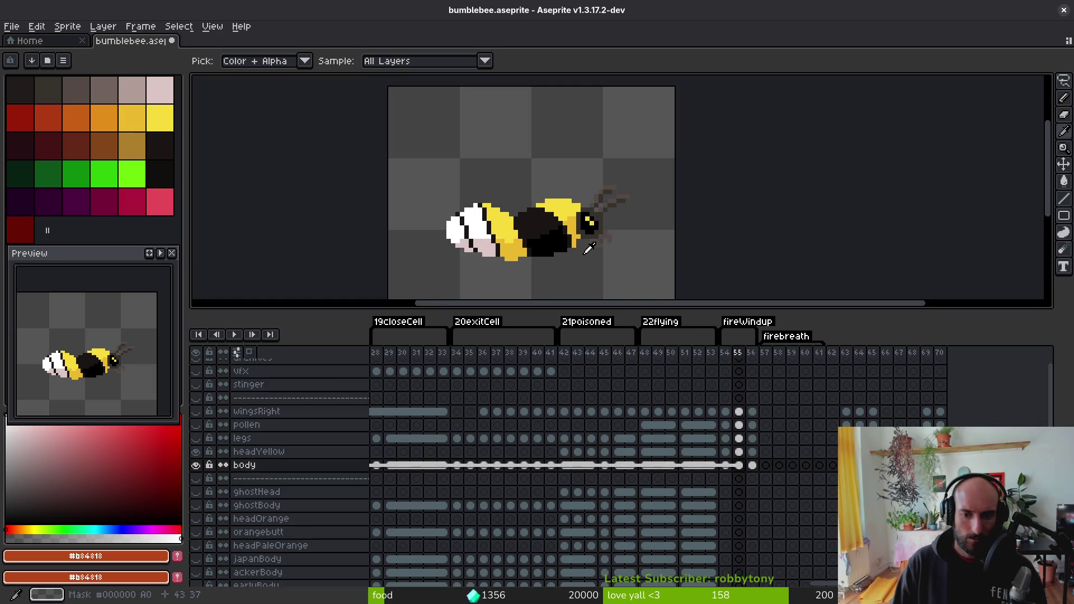
{"action": "key", "text": "ctrl+y"}
{"action": "key", "text": "q"}
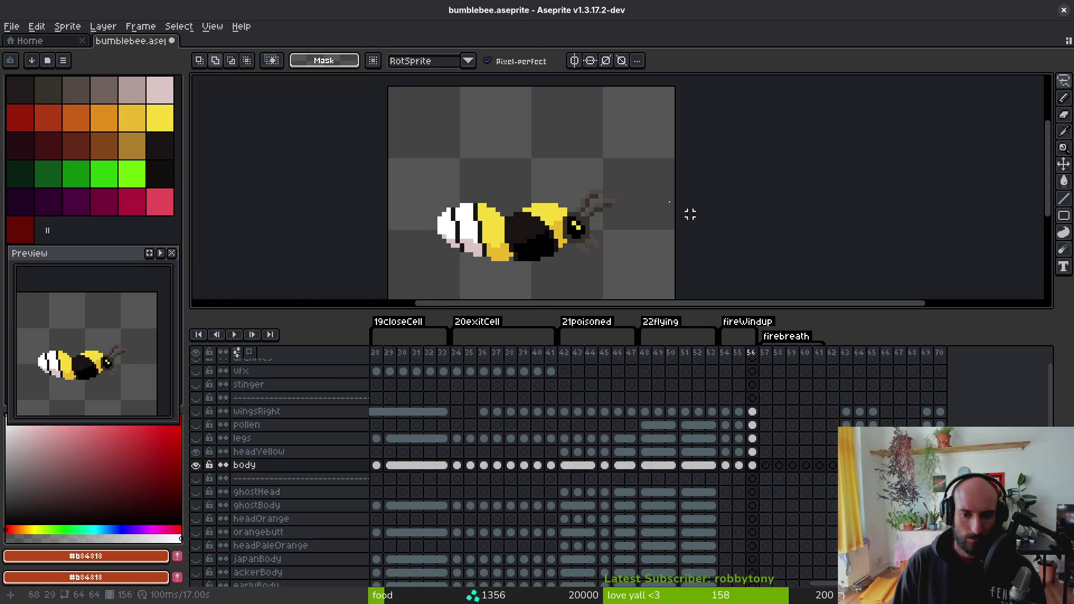
{"action": "key", "text": "ctrl+y"}
- Nudge frame 56's bee parts one pixel right and down, then compare against frame 55
{"action": "left_click_drag", "start_coordinate": [462, 273], "coordinate": [666, 192]}
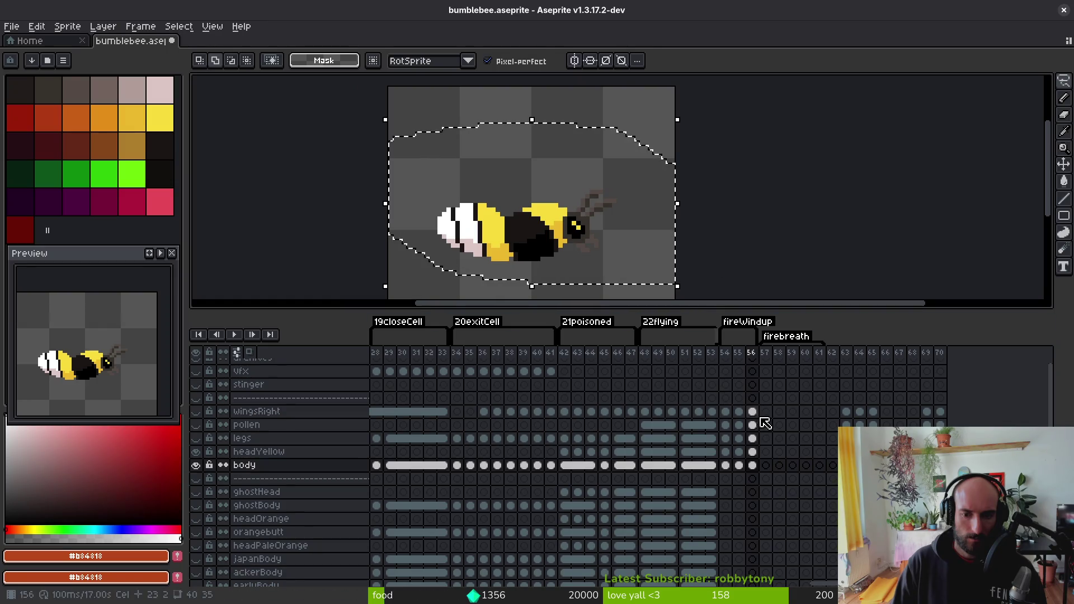
{"action": "left_click_drag", "start_coordinate": [752, 411], "coordinate": [752, 465]}
{"action": "key", "text": "Right"}
{"action": "key", "text": "Down"}
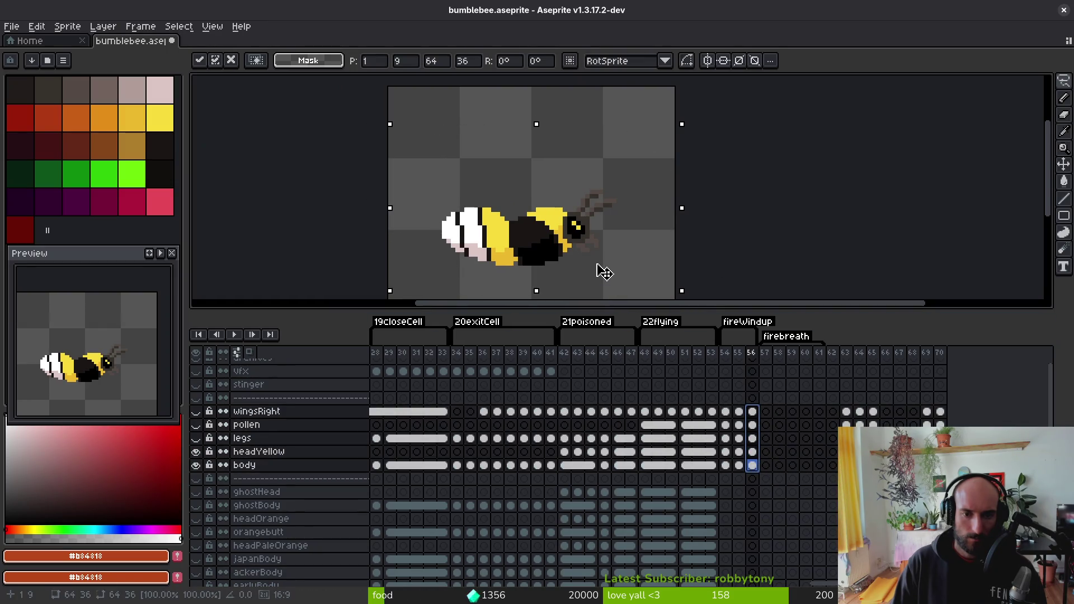
{"action": "key", "text": "Return"}
{"action": "key", "text": "i"}
{"action": "key", "text": "Left"}
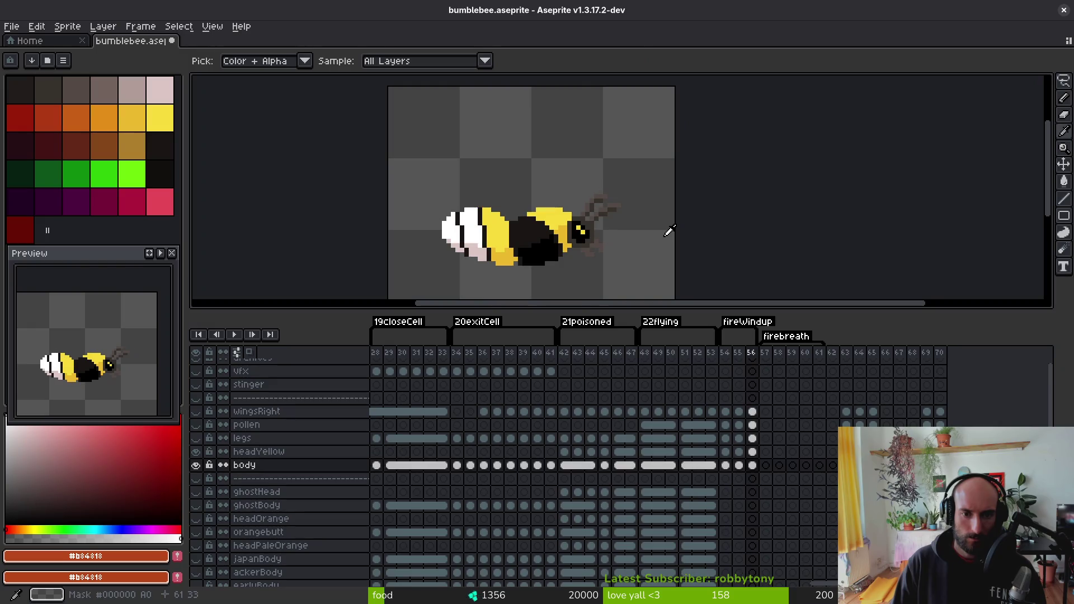
{"action": "key", "text": "Right"}
{"action": "key", "text": "Left"}
{"action": "key", "text": "Right"}
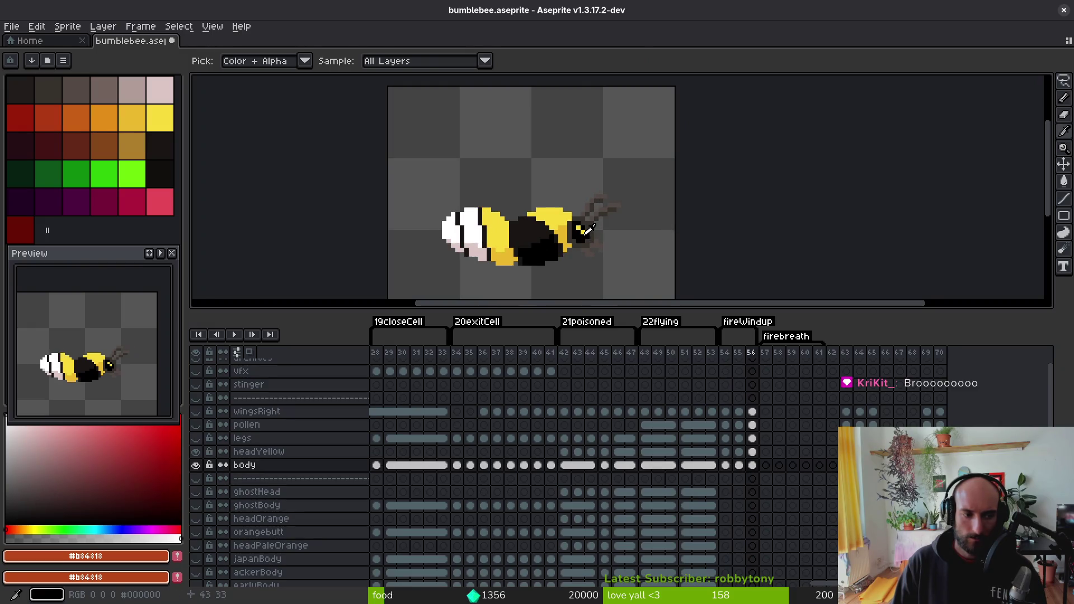
{"action": "key", "text": "q"}
{"action": "scroll", "coordinate": [576, 209], "scroll_direction": "down", "scroll_amount": 1}
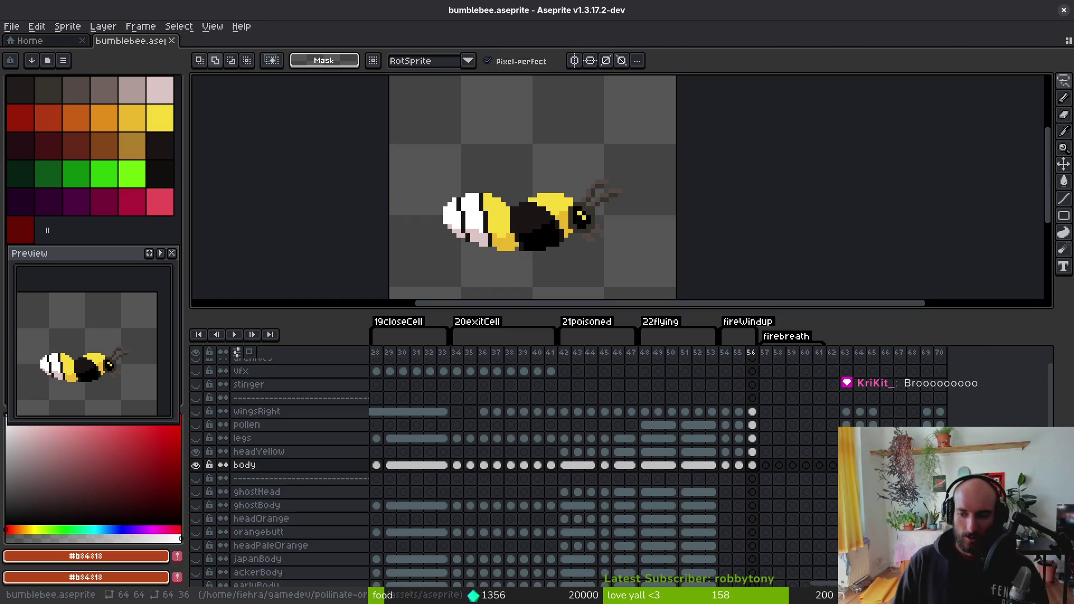
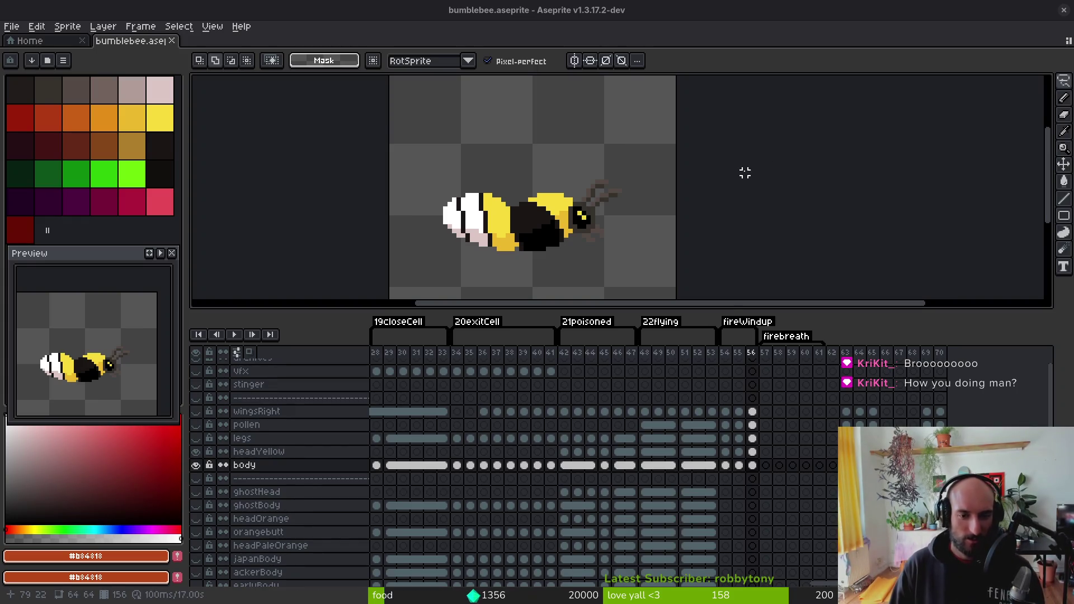
- Lasso the bee and nudge its frame-56 wingsRight-to-body cels up one pixel
{"action": "scroll", "coordinate": [608, 203], "scroll_direction": "down", "scroll_amount": 1}
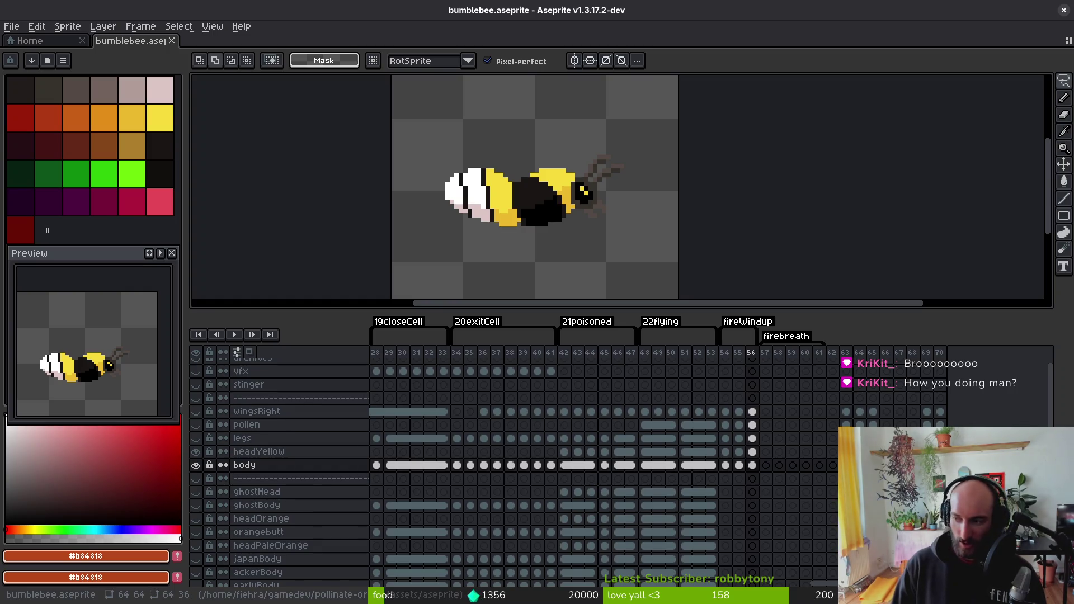
{"action": "key", "text": "alt+Tab"}
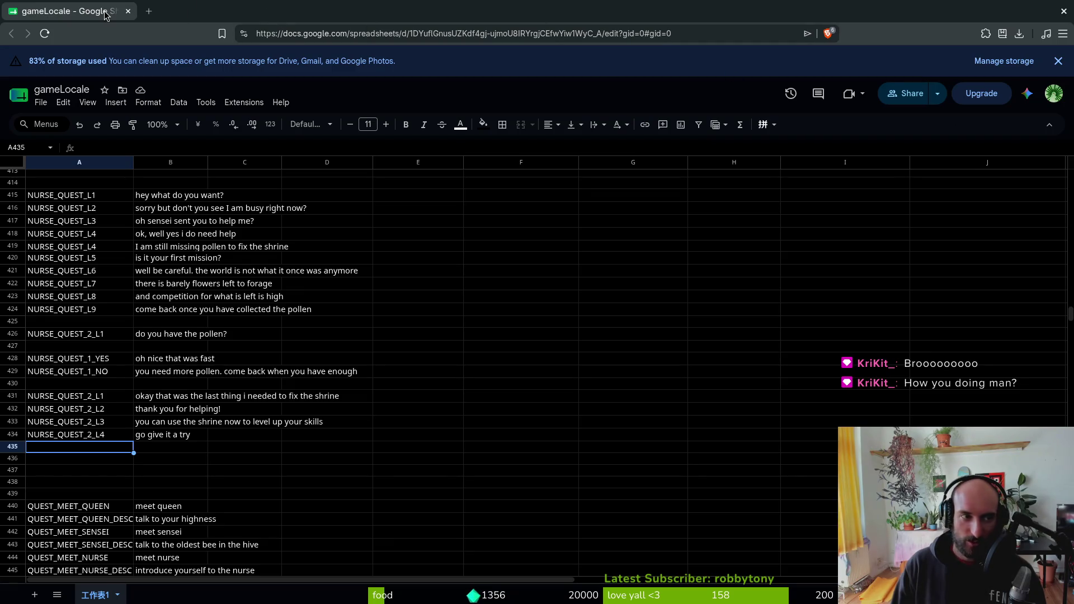
{"action": "key", "text": "alt+Tab"}
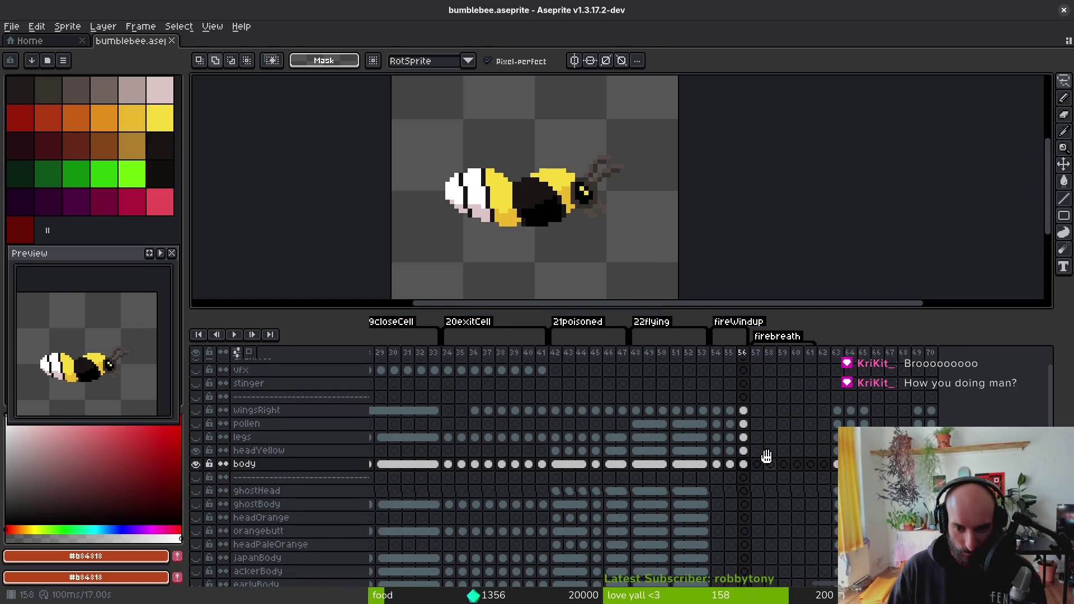
{"action": "key", "text": "alt"}
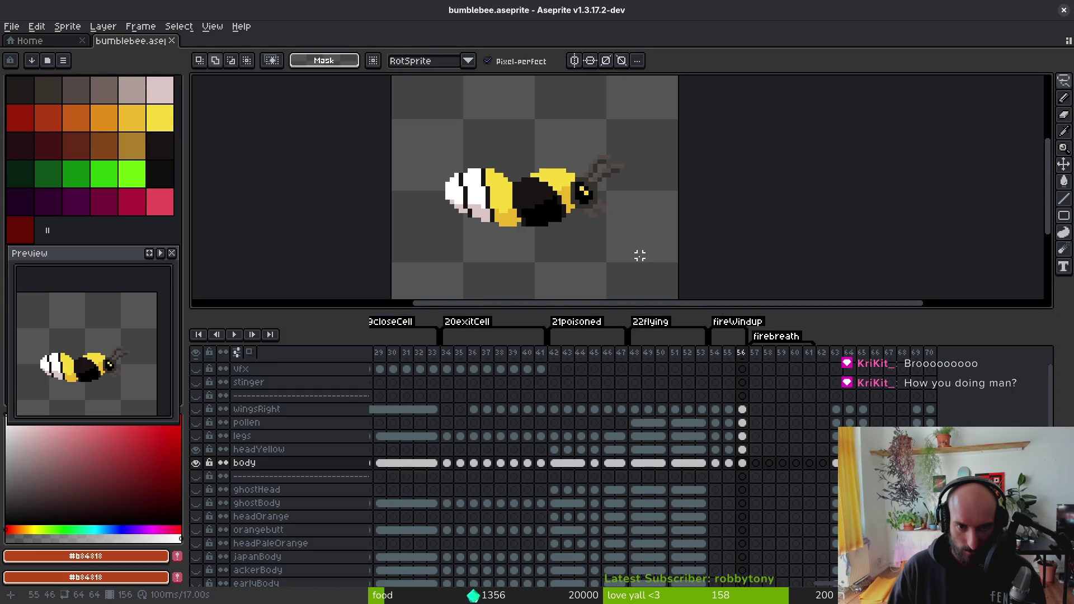
{"action": "left_click_drag", "start_coordinate": [582, 229], "coordinate": [586, 260]}
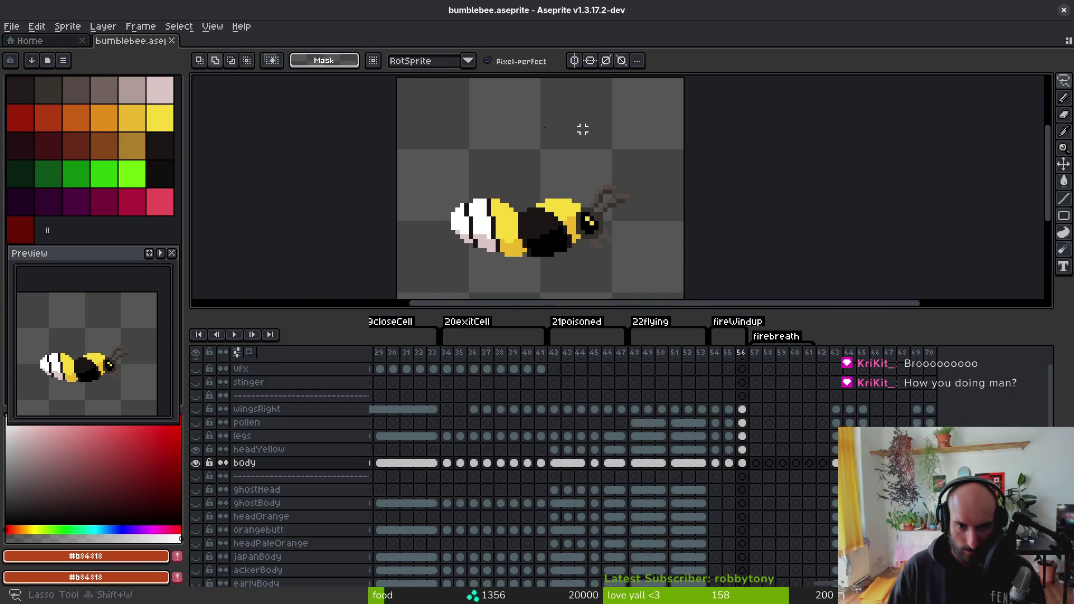
{"action": "mouse_move", "coordinate": [582, 127]}
{"action": "left_mouse_down"}
{"action": "mouse_move", "coordinate": [587, 273]}
{"action": "mouse_move", "coordinate": [638, 120]}
{"action": "left_mouse_up"}
{"action": "left_click", "coordinate": [744, 411]}
{"action": "left_click", "coordinate": [743, 462], "text": "shift"}
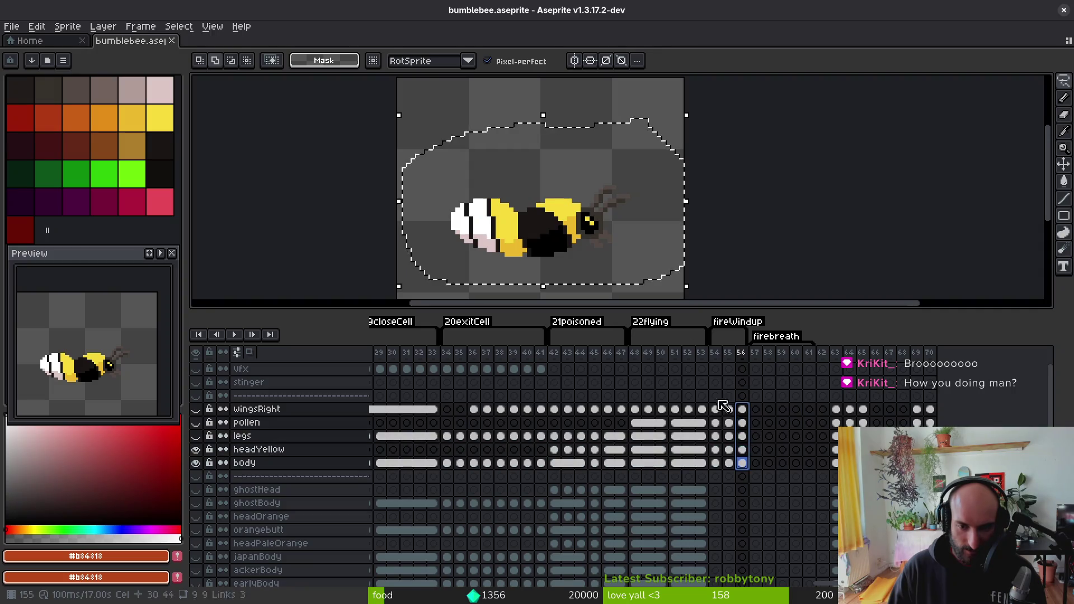
{"action": "key", "text": "Up"}
{"action": "key", "text": "Return"}
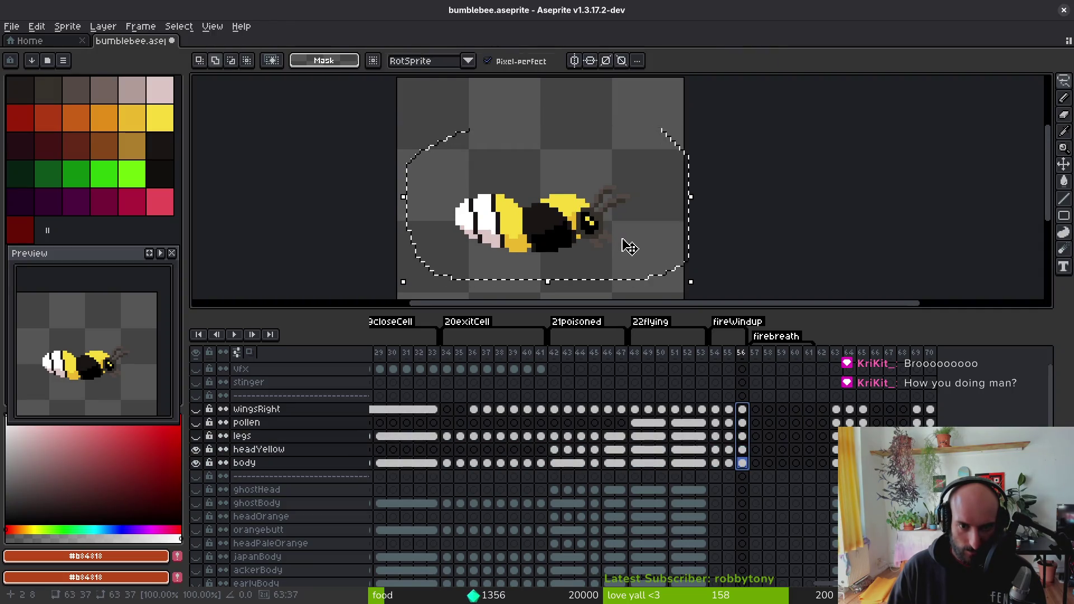
- Compare against frame 55, reselect the bee's frame-56 cels, and save bumblebee.aseprite
{"action": "key", "text": "ctrl+d"}
{"action": "key", "text": "Left"}
{"action": "key", "text": "Right"}
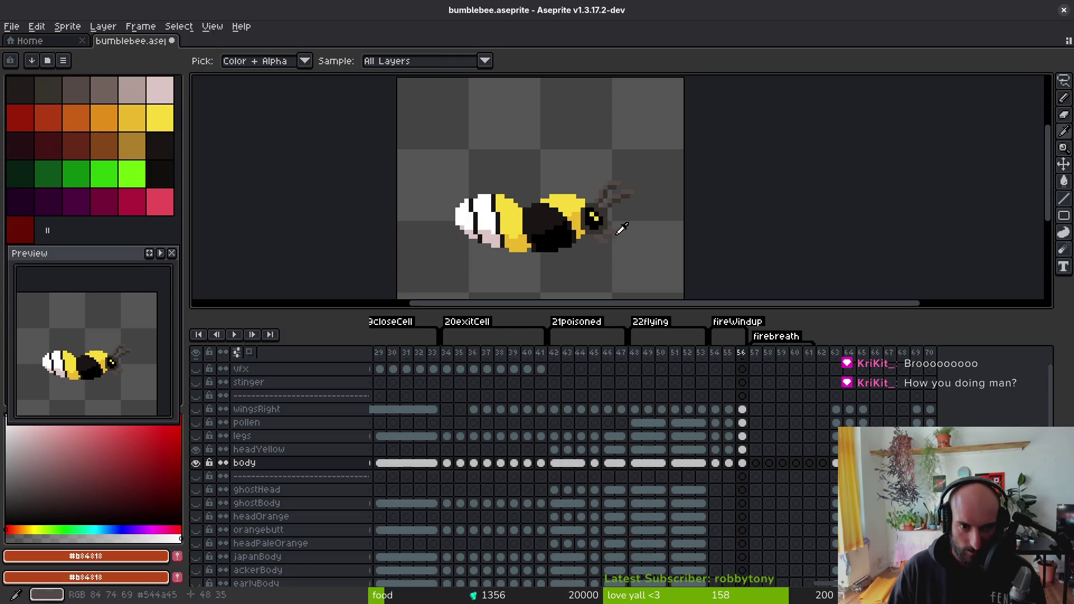
{"action": "left_click", "coordinate": [743, 408]}
{"action": "left_click", "coordinate": [742, 462], "text": "shift"}
{"action": "mouse_move", "coordinate": [694, 115]}
{"action": "left_mouse_down"}
{"action": "mouse_move", "coordinate": [425, 268]}
{"action": "mouse_move", "coordinate": [690, 277]}
{"action": "left_mouse_up"}
{"action": "left_click", "coordinate": [742, 409]}
{"action": "left_click", "coordinate": [742, 449], "text": "shift"}
{"action": "left_click", "coordinate": [742, 462], "text": "shift"}
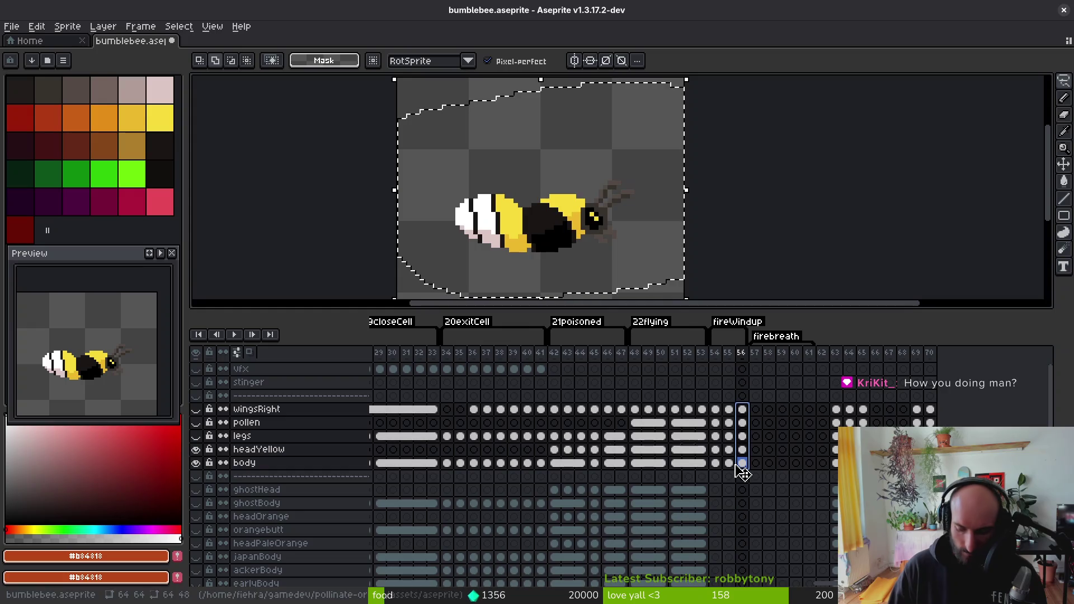
{"action": "key", "text": "ctrl+d"}
{"action": "key", "text": "ctrl+s"}
- Compare frame 56 with frames 54 and 55 and check the bee's layer cels
{"action": "key", "text": "i"}
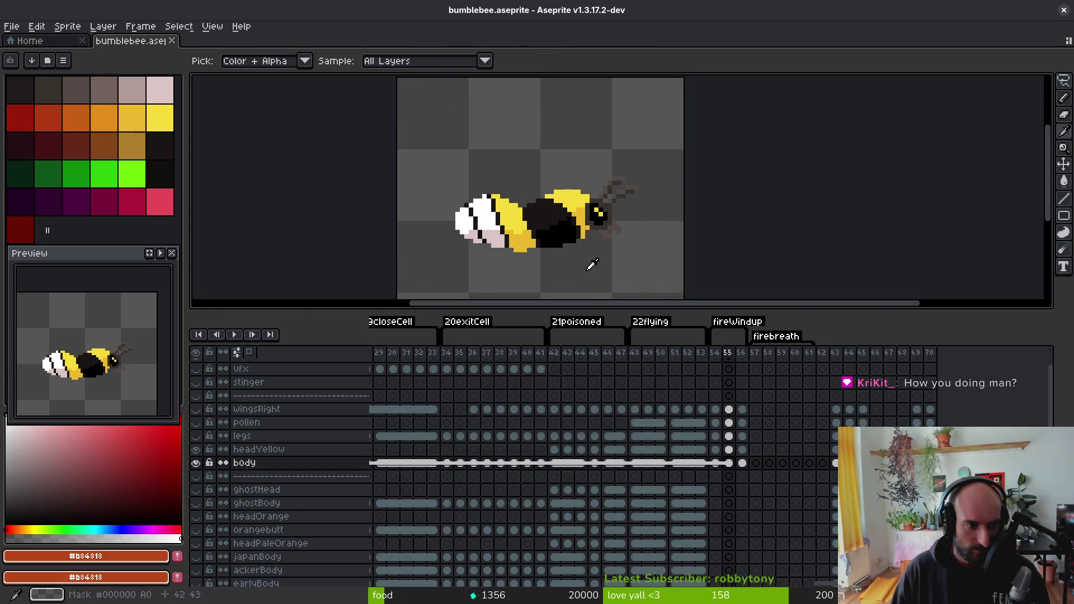
{"action": "key", "text": "Left"}
{"action": "key", "text": "Left"}
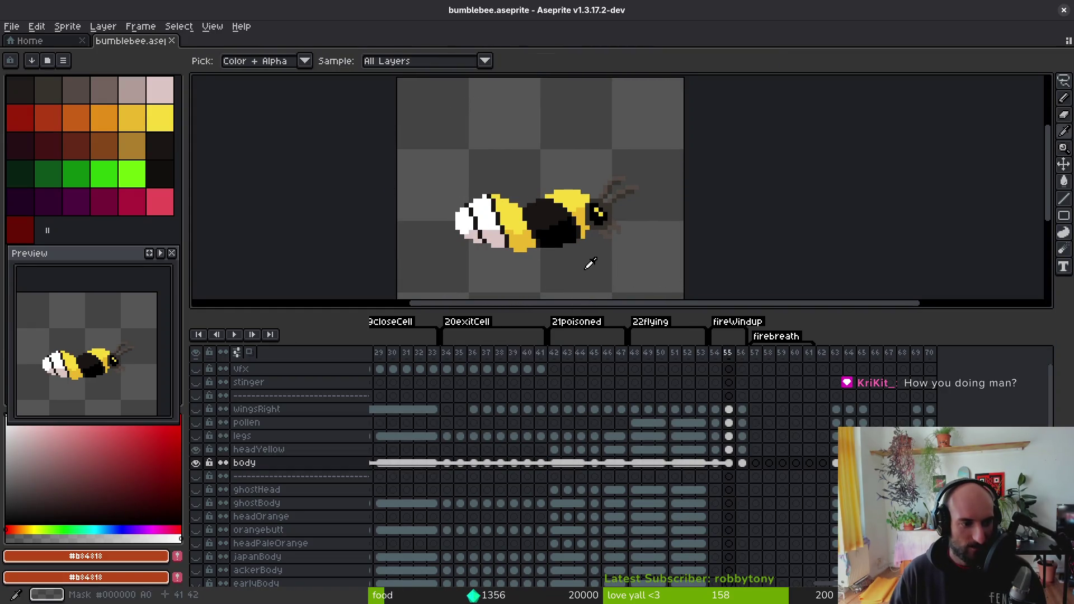
{"action": "key", "text": "Right"}
{"action": "key", "text": "Right"}
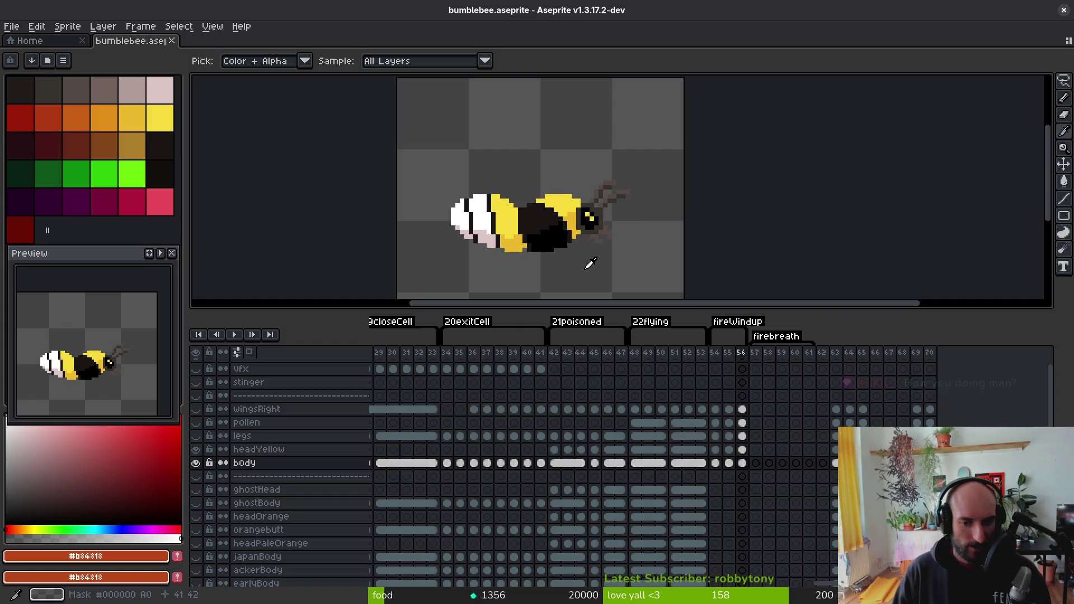
{"action": "key", "text": "Left"}
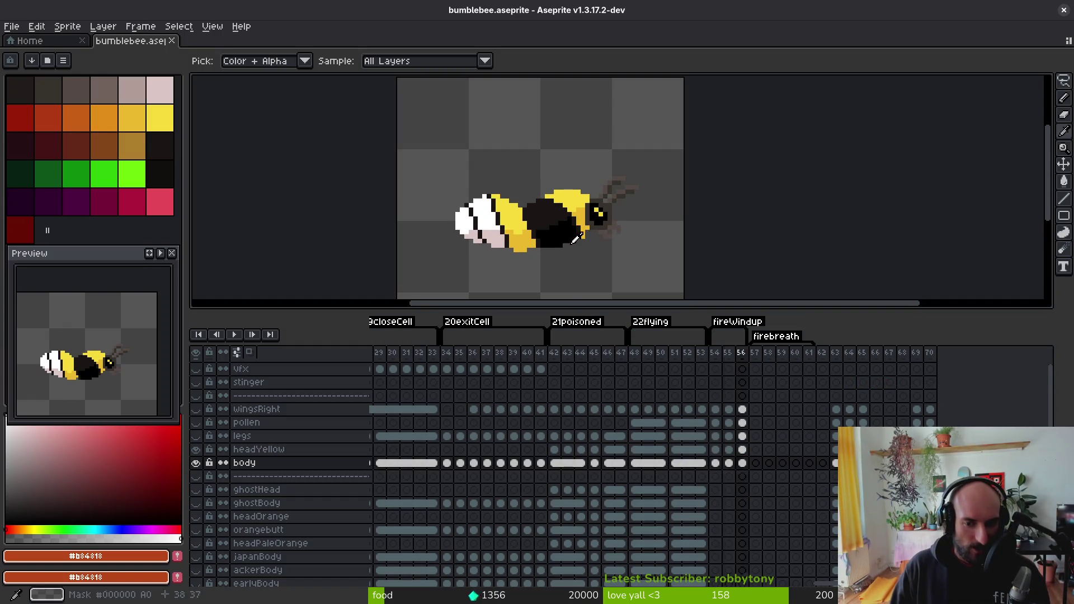
{"action": "key", "text": "Right"}
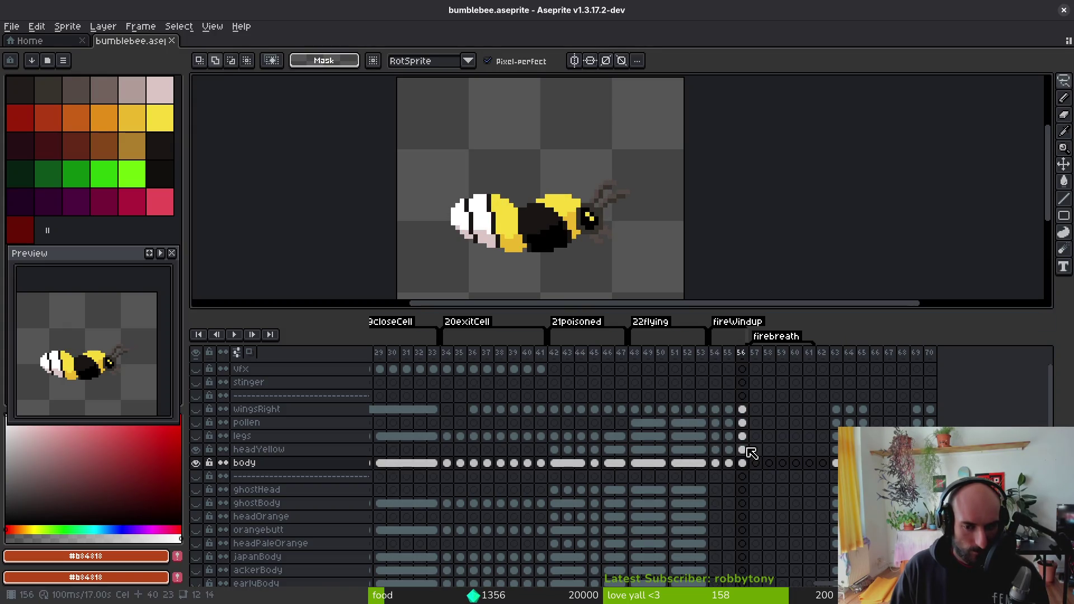
{"action": "left_click", "coordinate": [747, 449]}
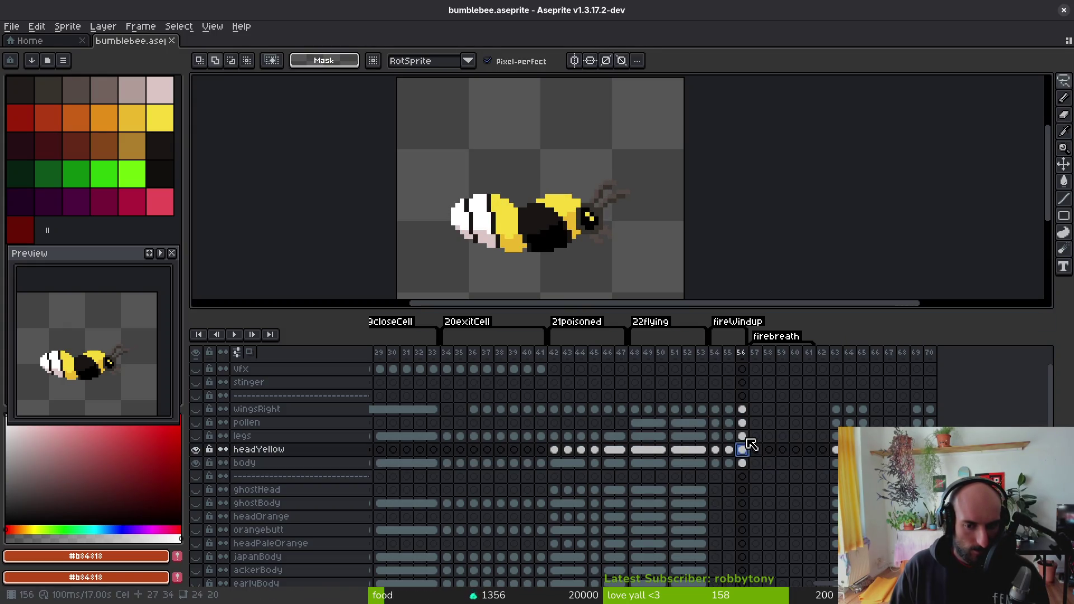
{"action": "left_click", "coordinate": [743, 436]}
{"action": "left_click", "coordinate": [743, 409]}
{"action": "left_click", "coordinate": [743, 463]}
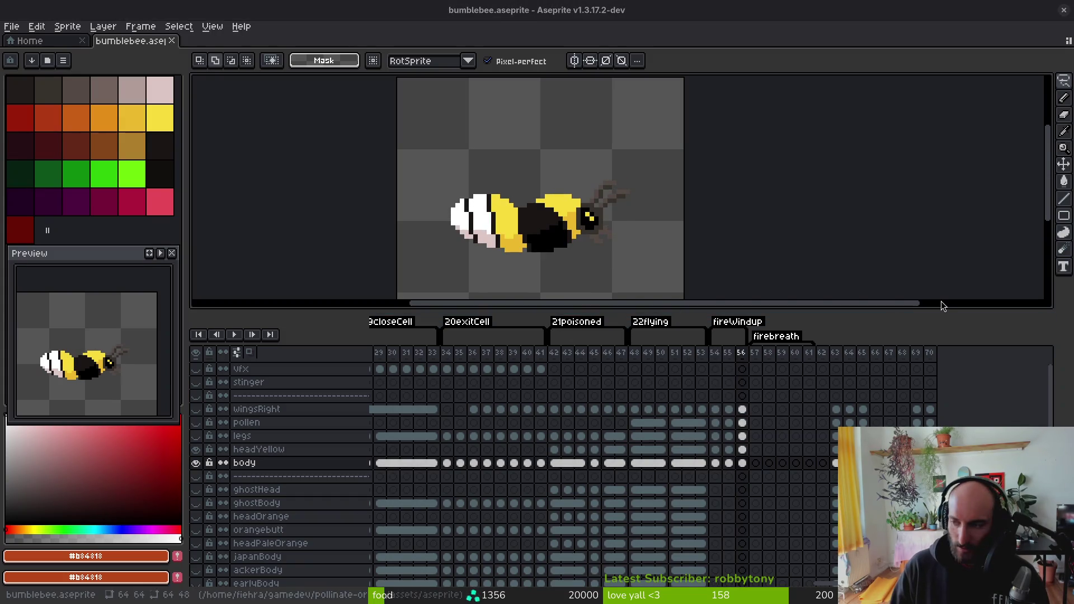
{"action": "key", "text": "super+1"}
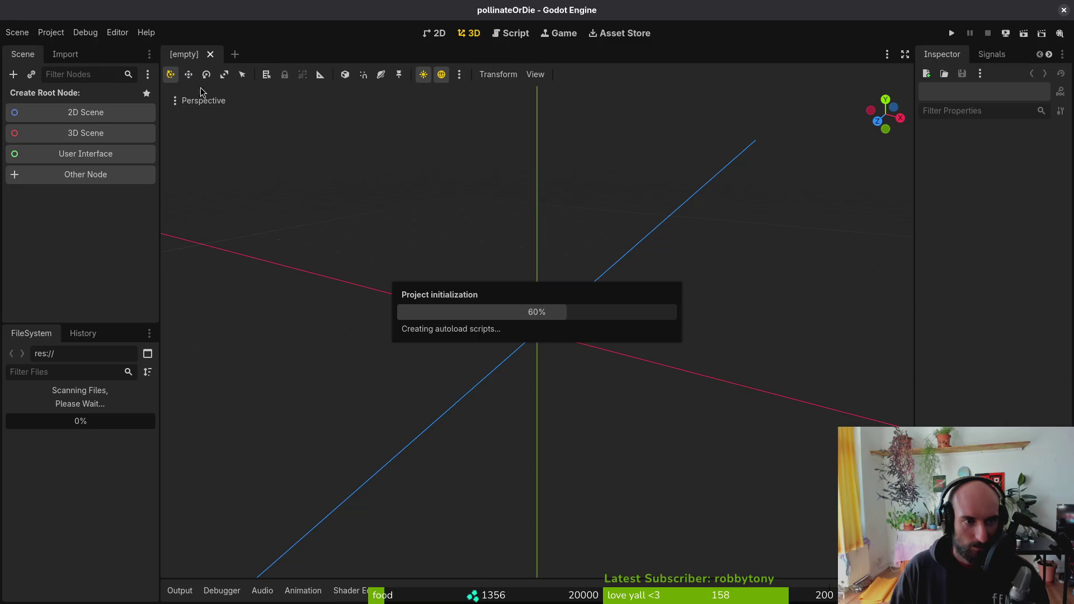
- Move the firebreath animation's instantiate_firebreath call key later and save player.tscn
{"action": "left_click", "coordinate": [479, 54]}
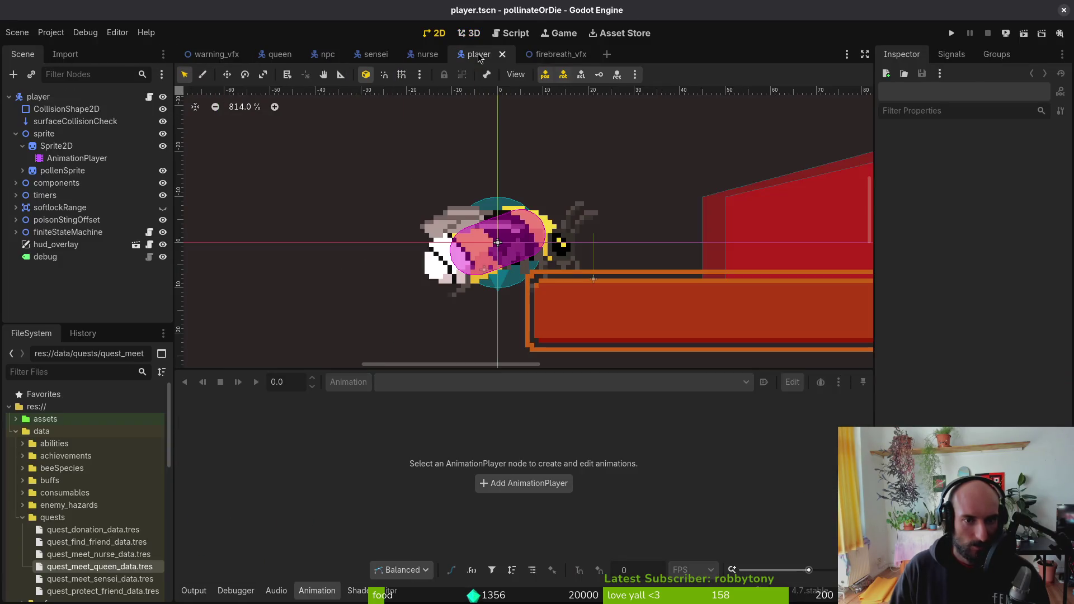
{"action": "left_click", "coordinate": [56, 159]}
{"action": "left_click", "coordinate": [448, 381]}
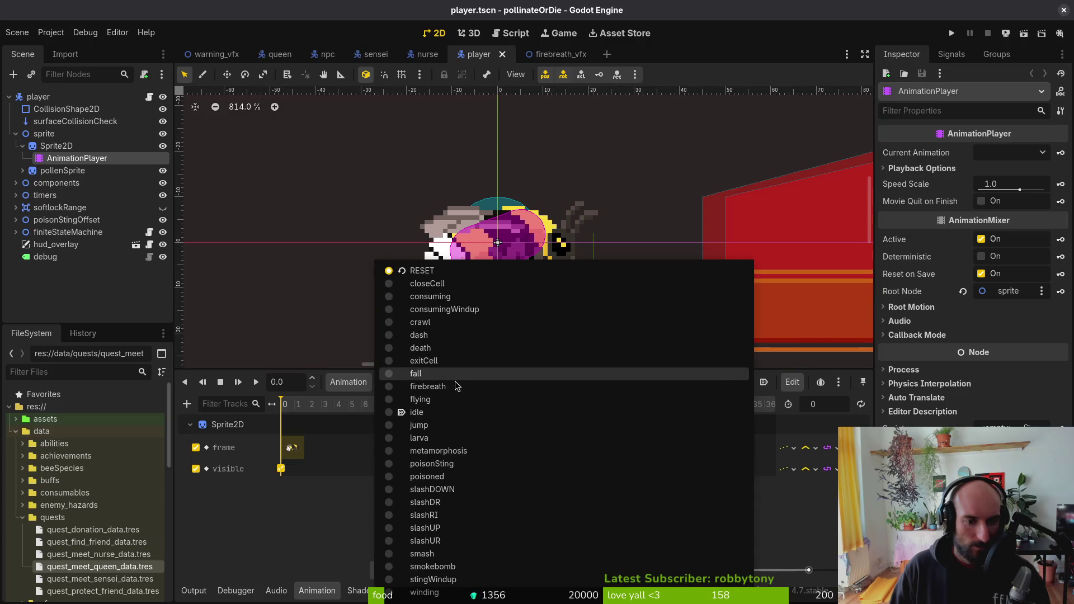
{"action": "left_click", "coordinate": [428, 386]}
{"action": "left_click_drag", "start_coordinate": [348, 442], "coordinate": [400, 464]}
{"action": "key", "text": "ctrl+s"}
- Glance at the firebreath script and bumblebee sprite, then bring up Aseprite's Home page
{"action": "key", "text": "alt+Tab"}
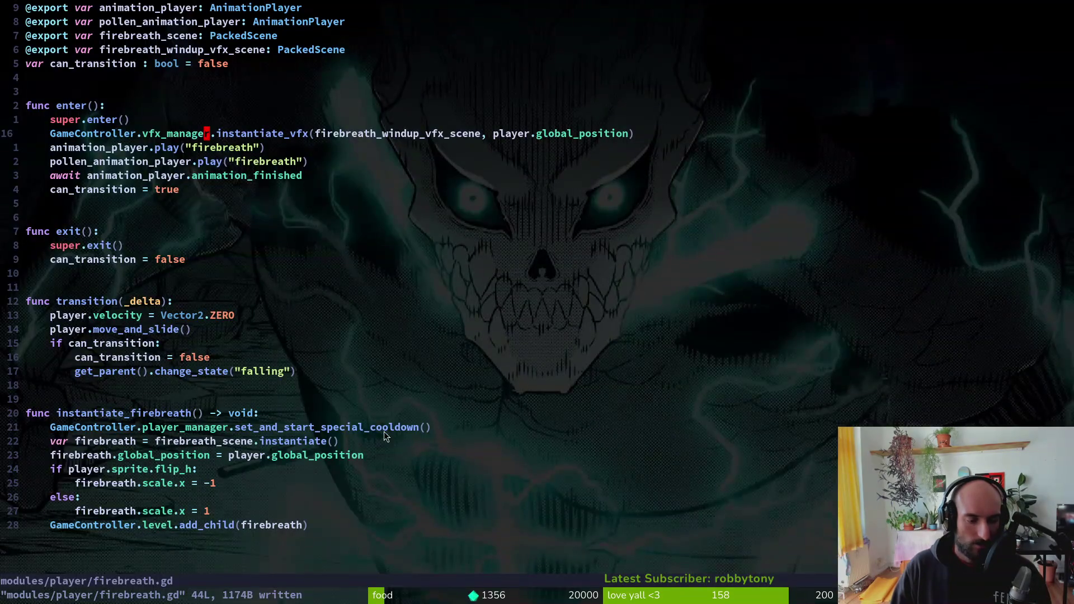
{"action": "key", "text": "alt+Tab"}
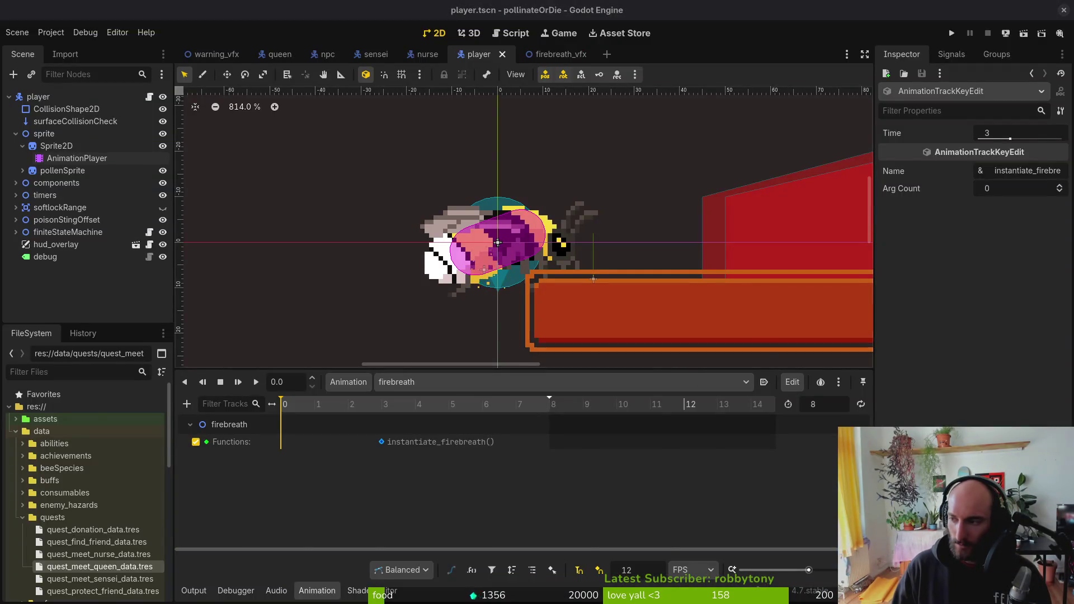
{"action": "key", "text": "alt+Tab"}
{"action": "scroll", "coordinate": [727, 464], "scroll_direction": "right", "scroll_amount": 3}
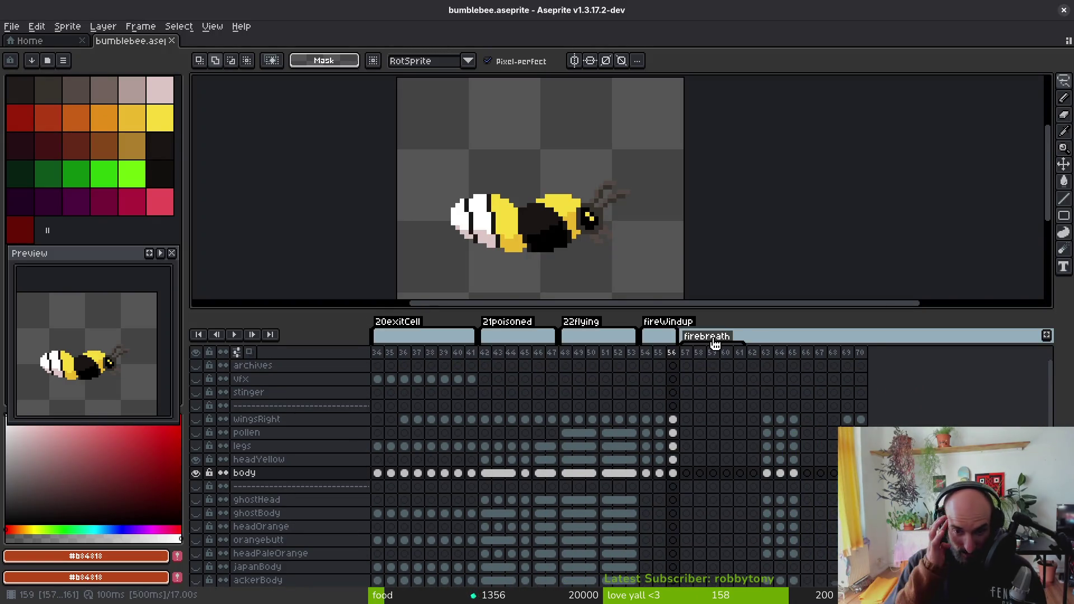
{"action": "key", "text": "alt+Tab"}
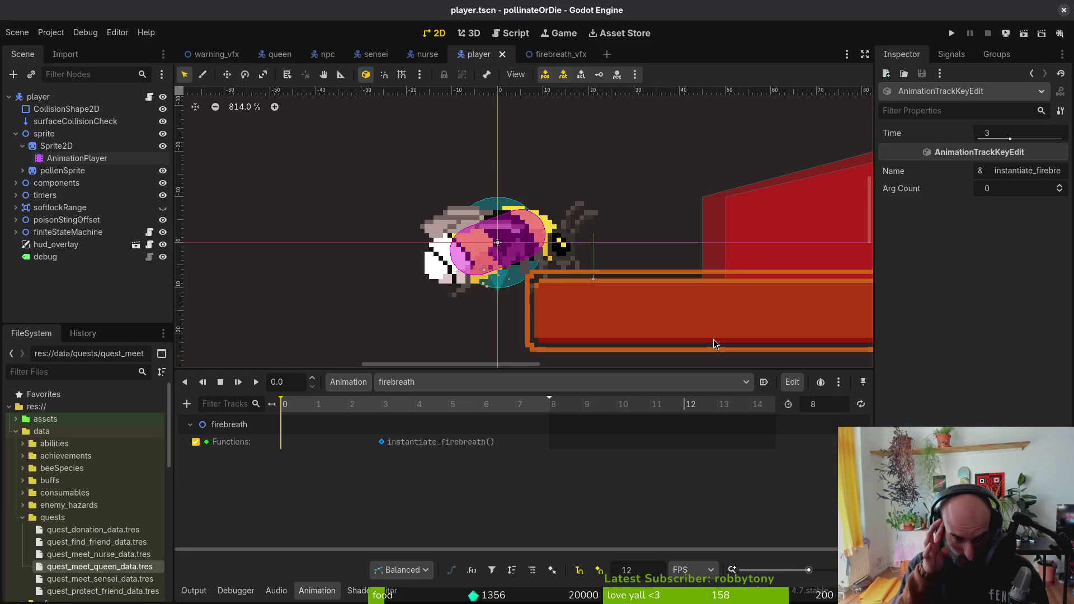
{"action": "key", "text": "alt+Tab"}
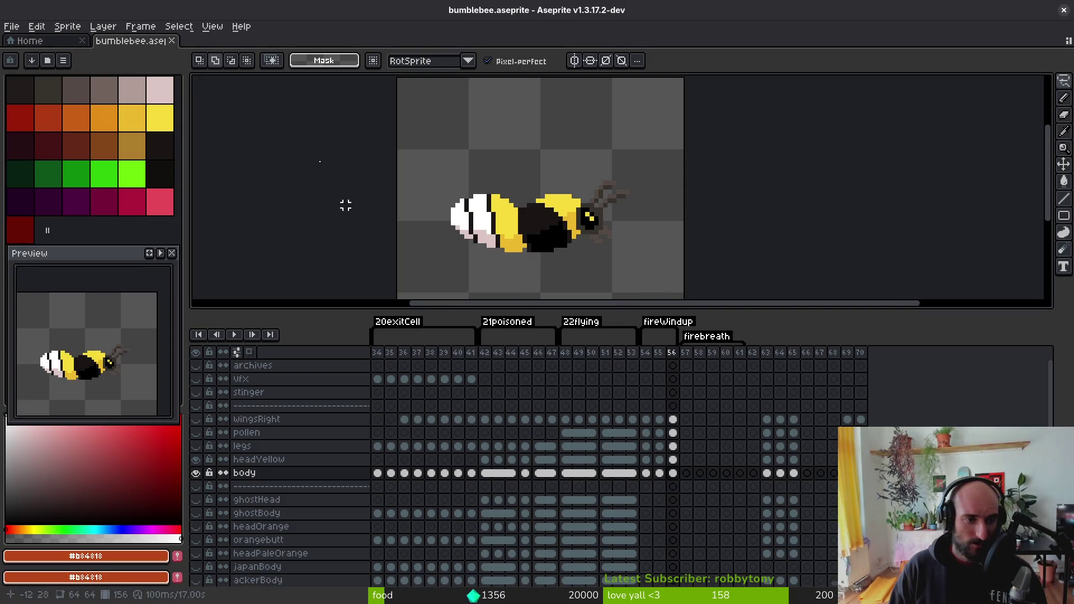
{"action": "left_click", "coordinate": [44, 44]}
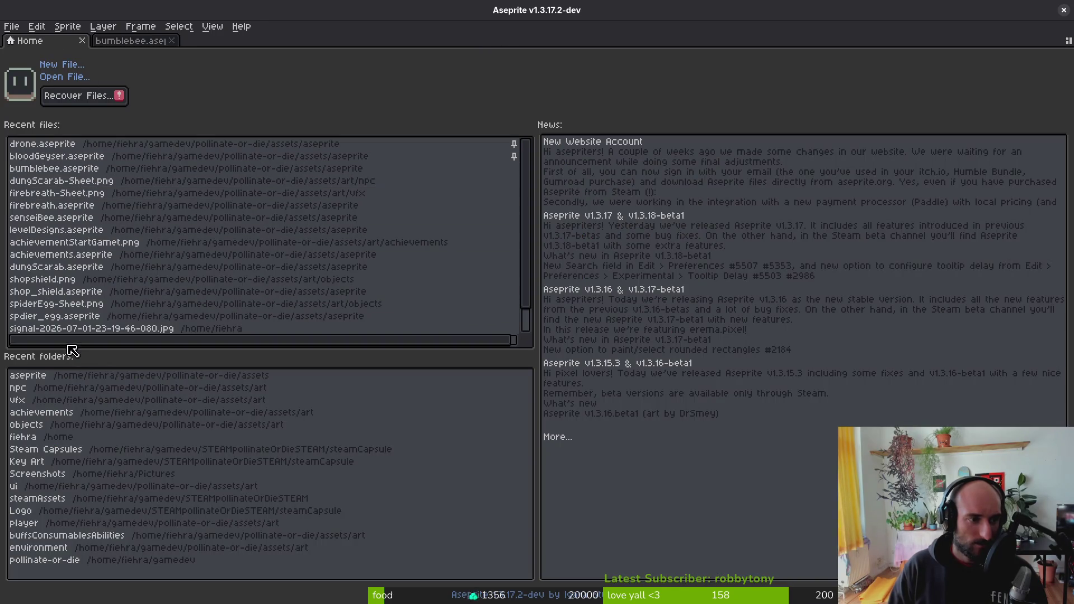
- Open firebreath.aseprite and step through its fire frames from the start to check the flame
{"action": "left_click", "coordinate": [119, 219]}
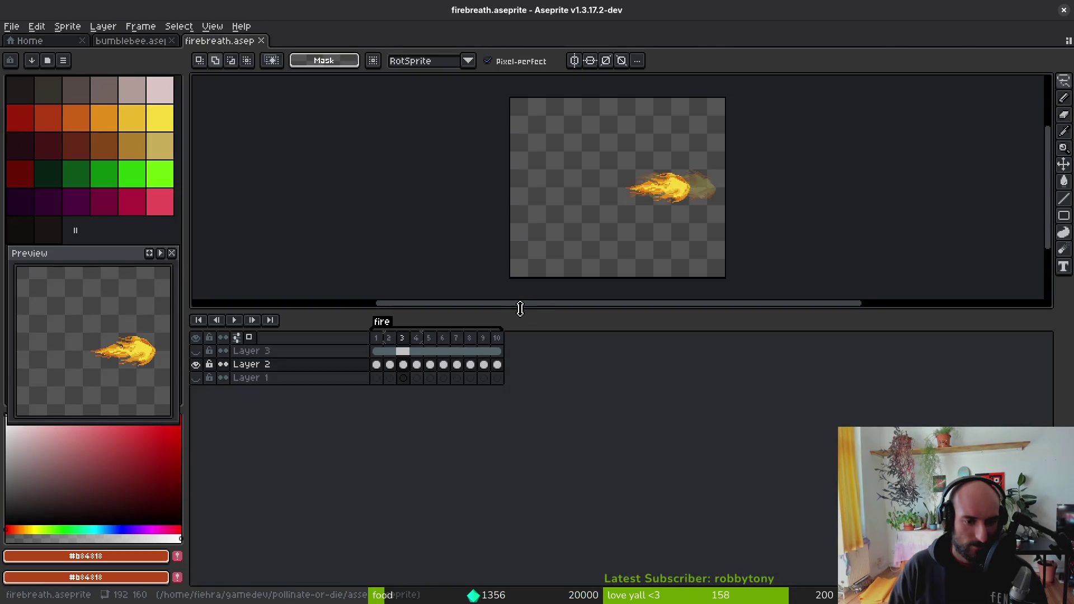
{"action": "key", "text": "i"}
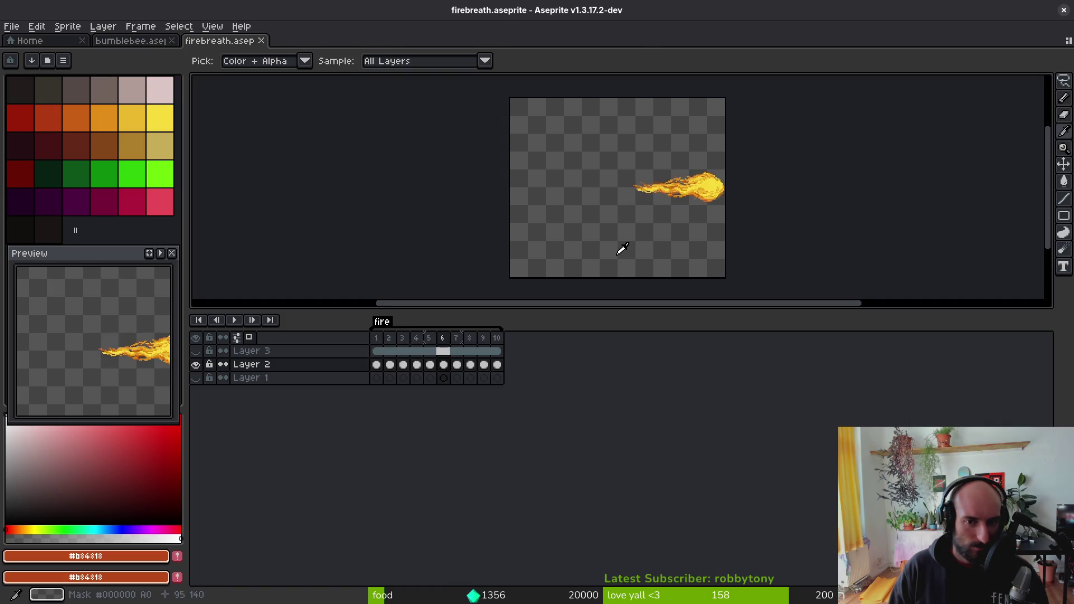
{"action": "key", "text": "m"}
{"action": "left_click", "coordinate": [456, 372]}
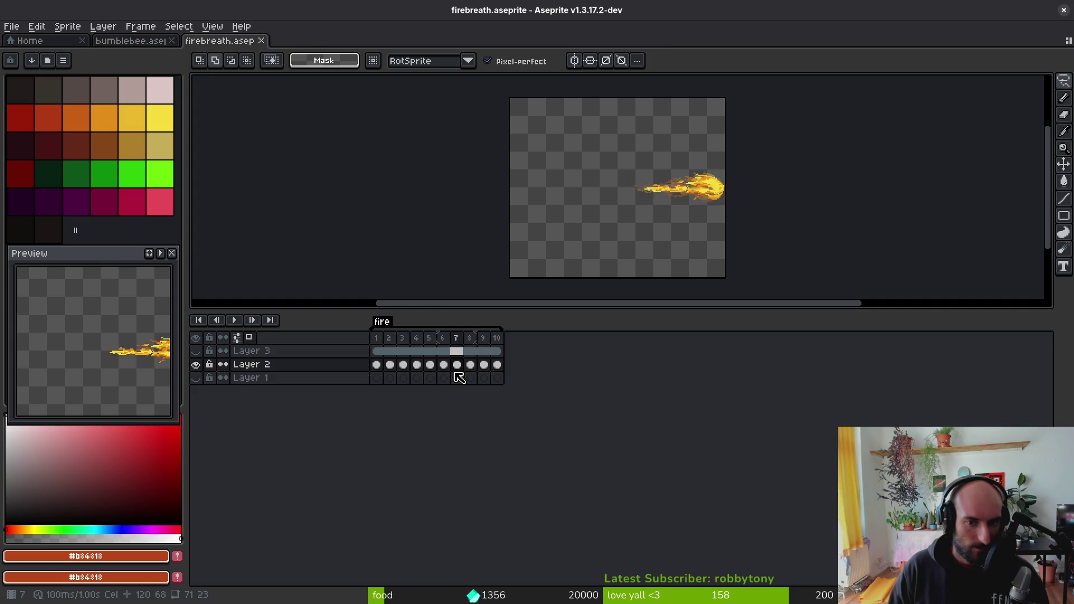
{"action": "key", "text": "Left"}
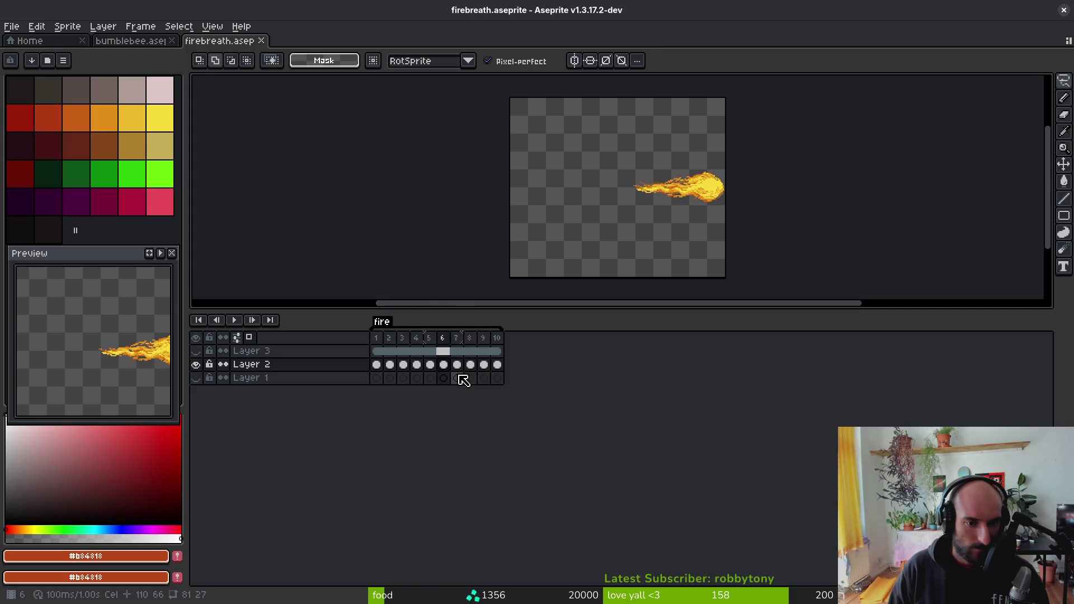
{"action": "left_click", "coordinate": [376, 338]}
{"action": "key", "text": "Right"}
{"action": "key", "text": "Right"}
{"action": "key", "text": "Right"}
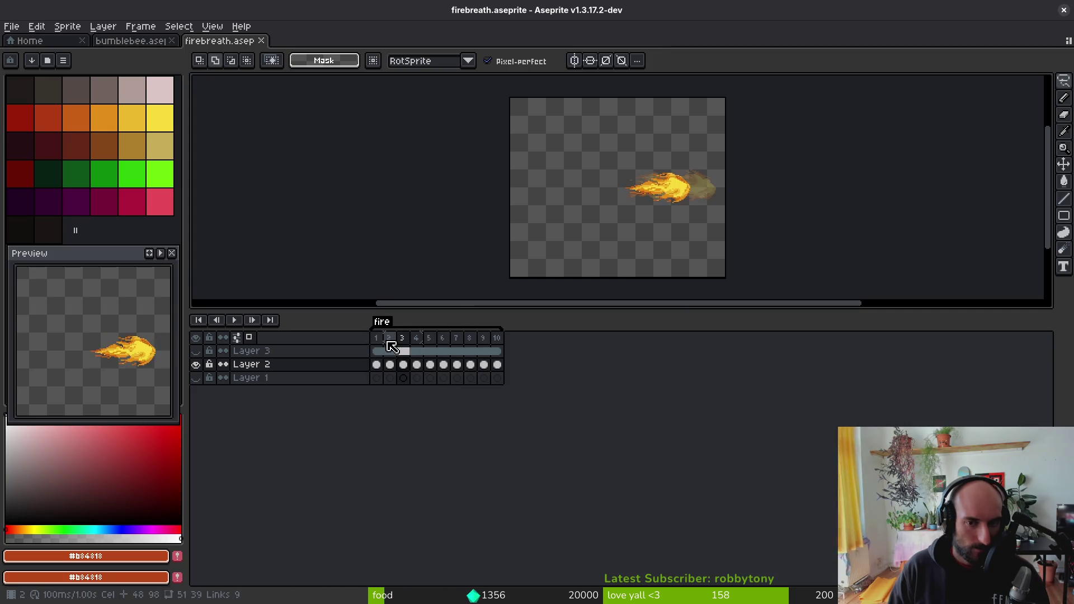
{"action": "key", "text": "Right"}
{"action": "key", "text": "Right"}
{"action": "key", "text": "Right"}
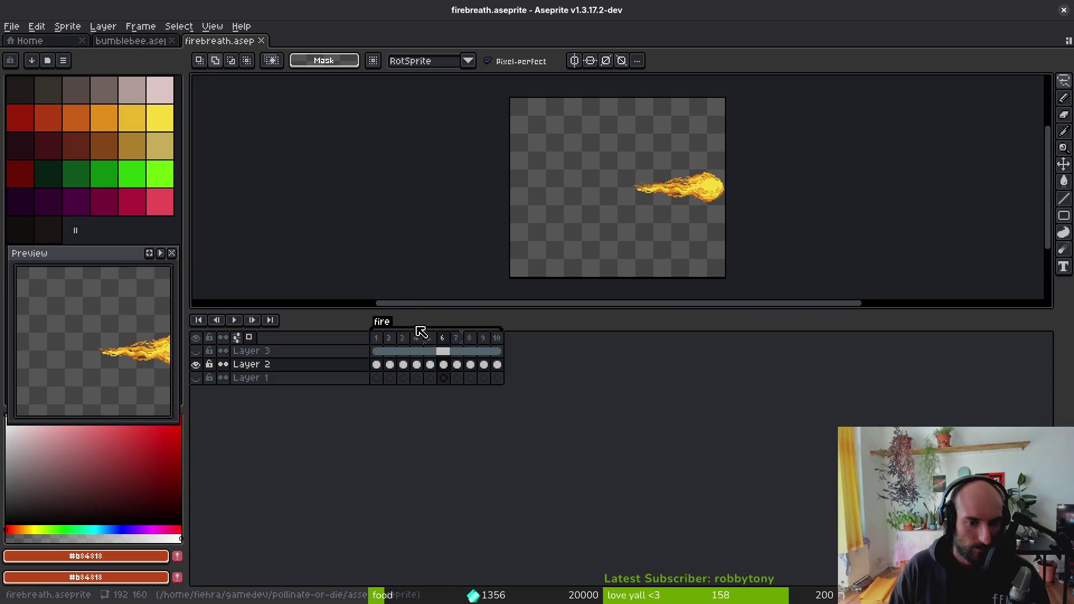
{"action": "key", "text": "alt+Tab"}
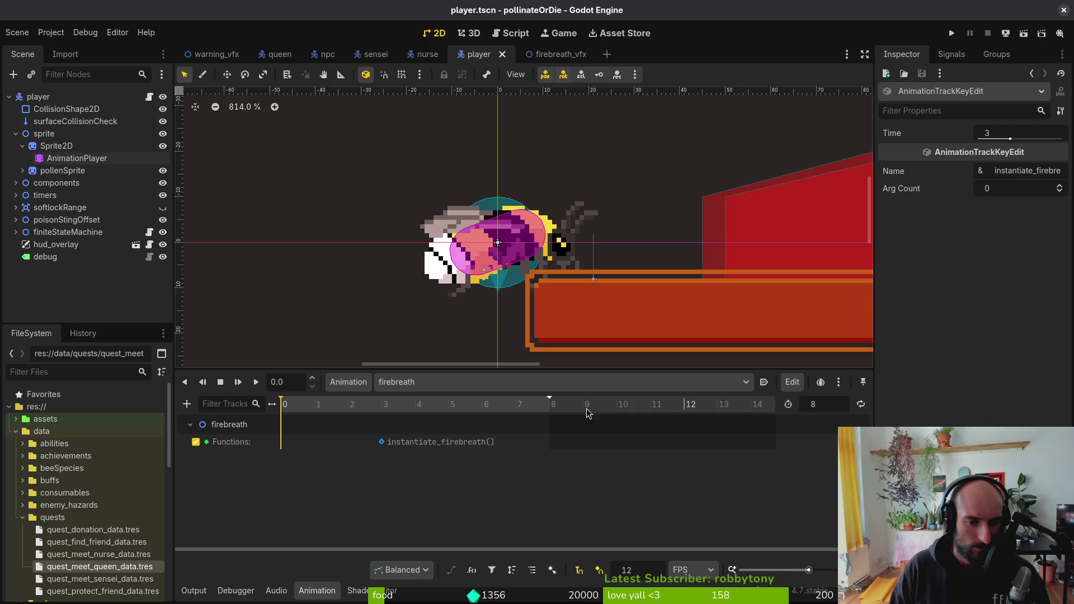
- Set firebreath's length to 9, then create a new firebreathWindup animation with length 3
{"action": "left_click", "coordinate": [826, 404]}
{"action": "type", "text": "9"}
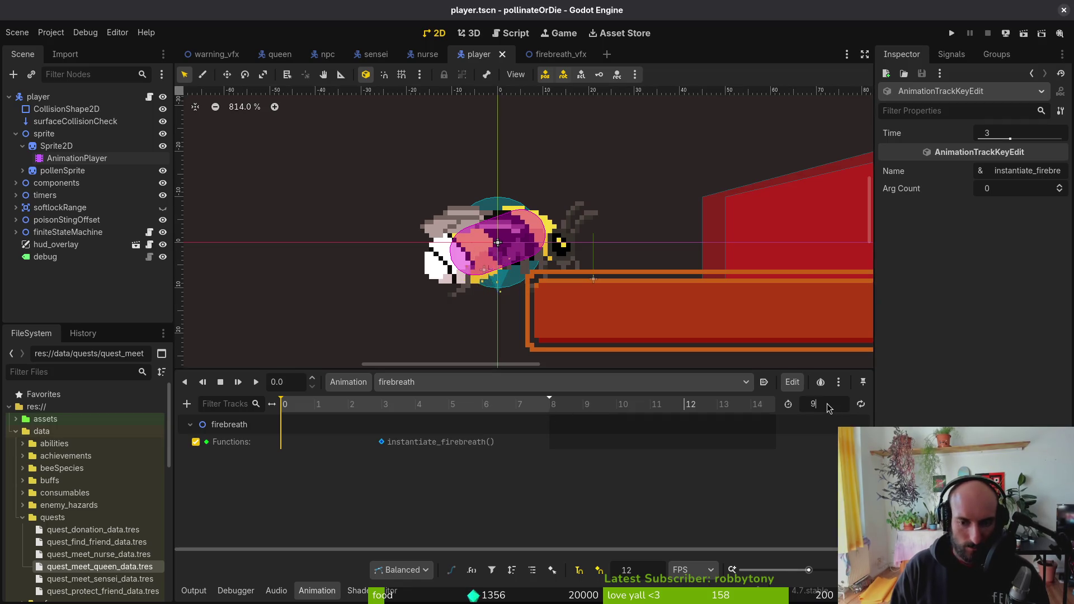
{"action": "key", "text": "Return"}
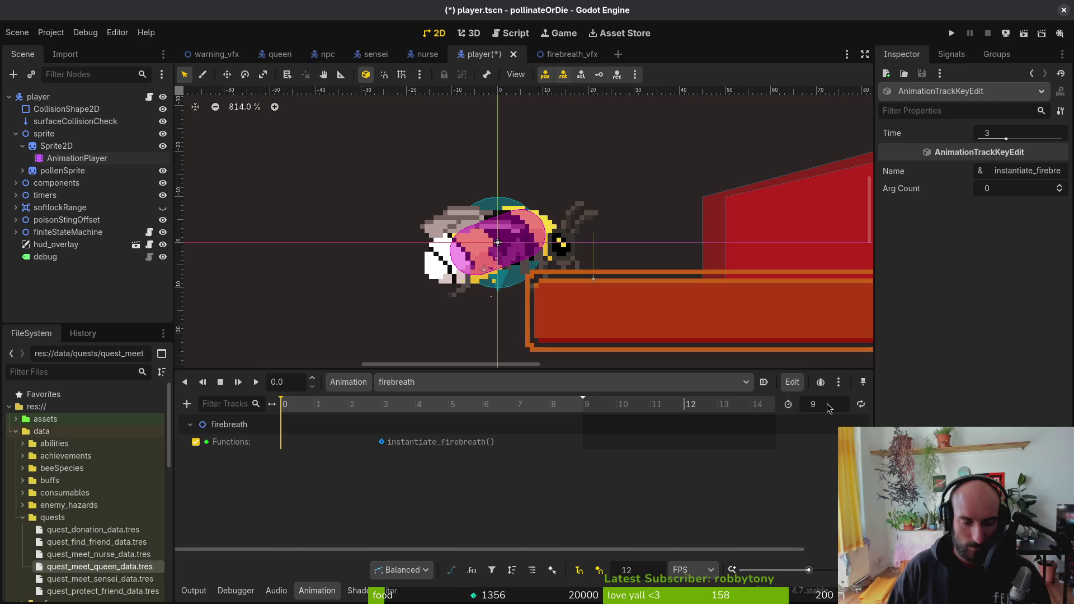
{"action": "key", "text": "ctrl+s"}
{"action": "left_click", "coordinate": [348, 381]}
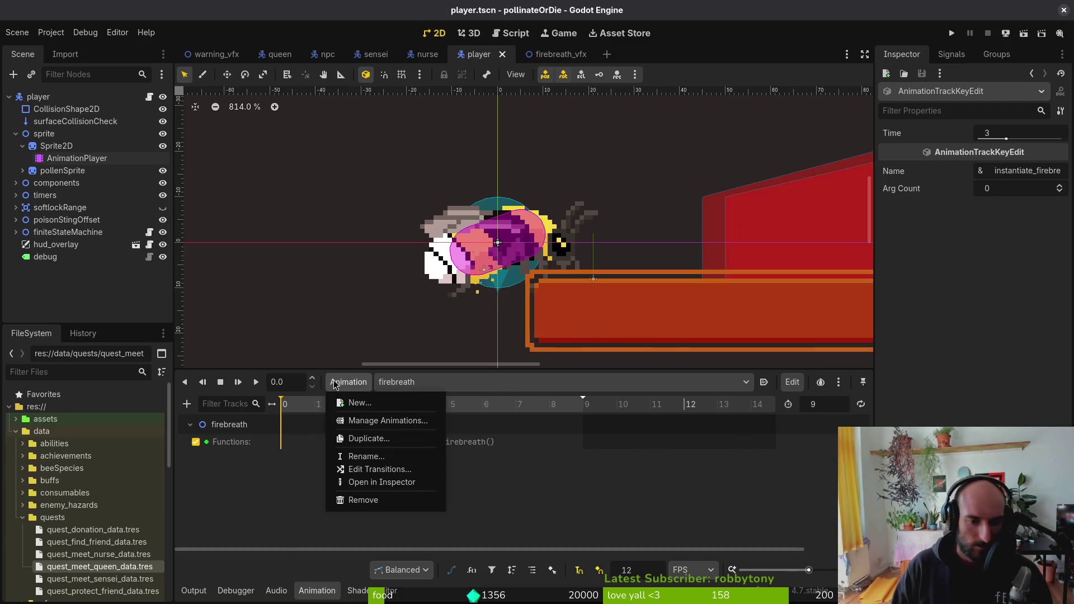
{"action": "left_click", "coordinate": [377, 410]}
{"action": "type", "text": "firebreathWindup"}
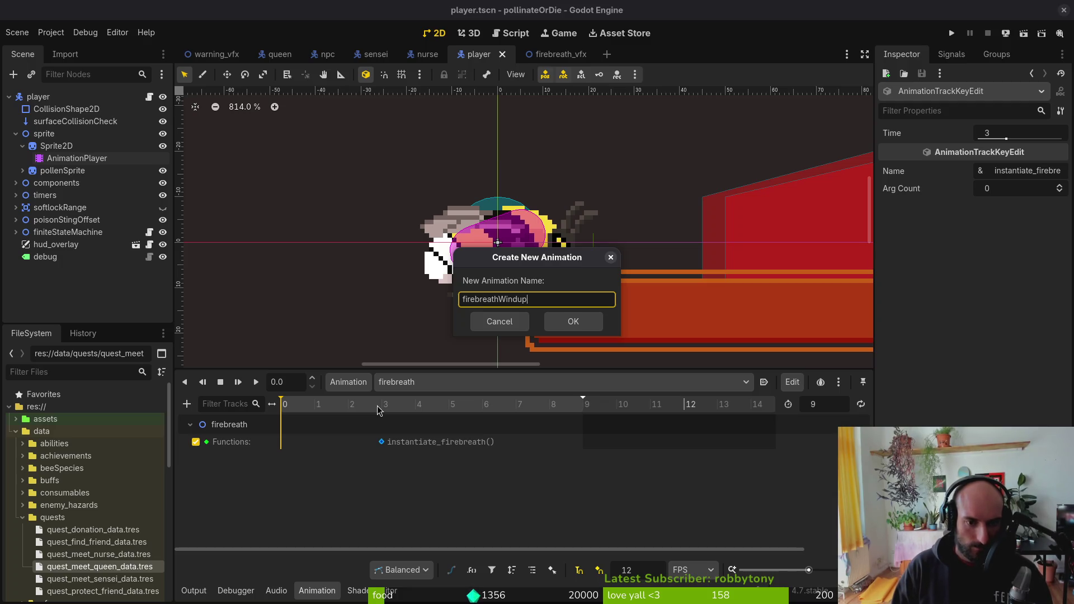
{"action": "key", "text": "Return"}
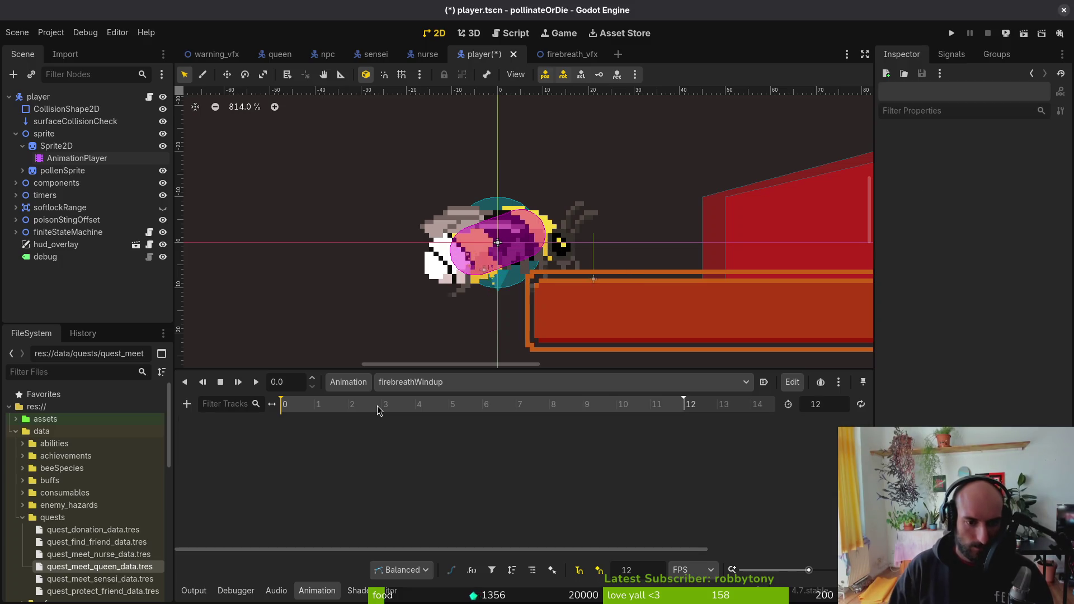
{"action": "type", "text": "3"}
{"action": "key", "text": "Return"}
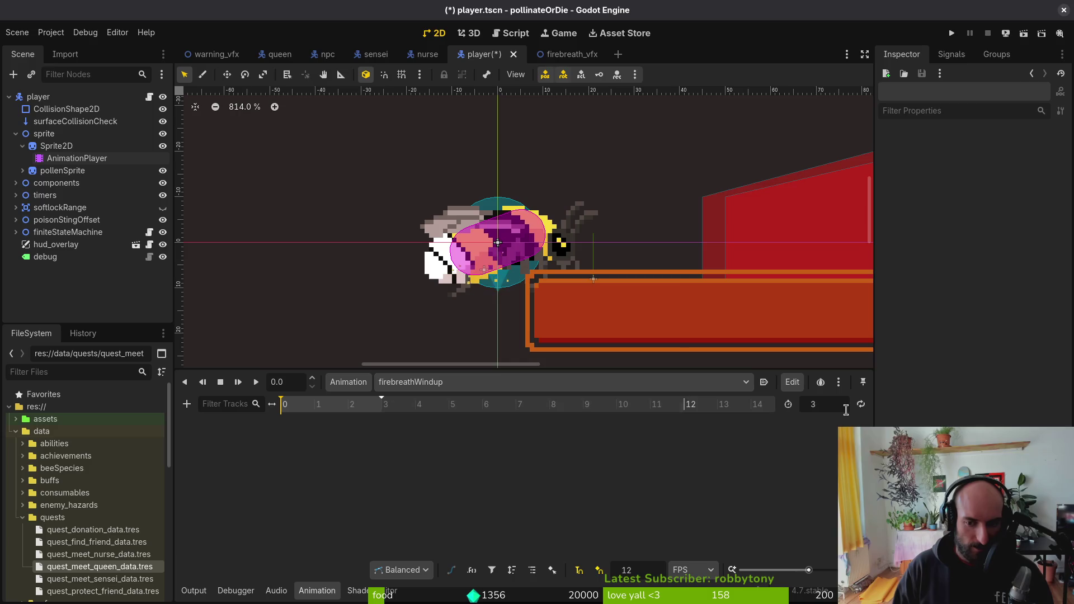
{"action": "key", "text": "ctrl+s"}
- Delete firebreath's instantiate_firebreath function key, shorten firebreath to 6, and save the scene
{"action": "left_click", "coordinate": [419, 381]}
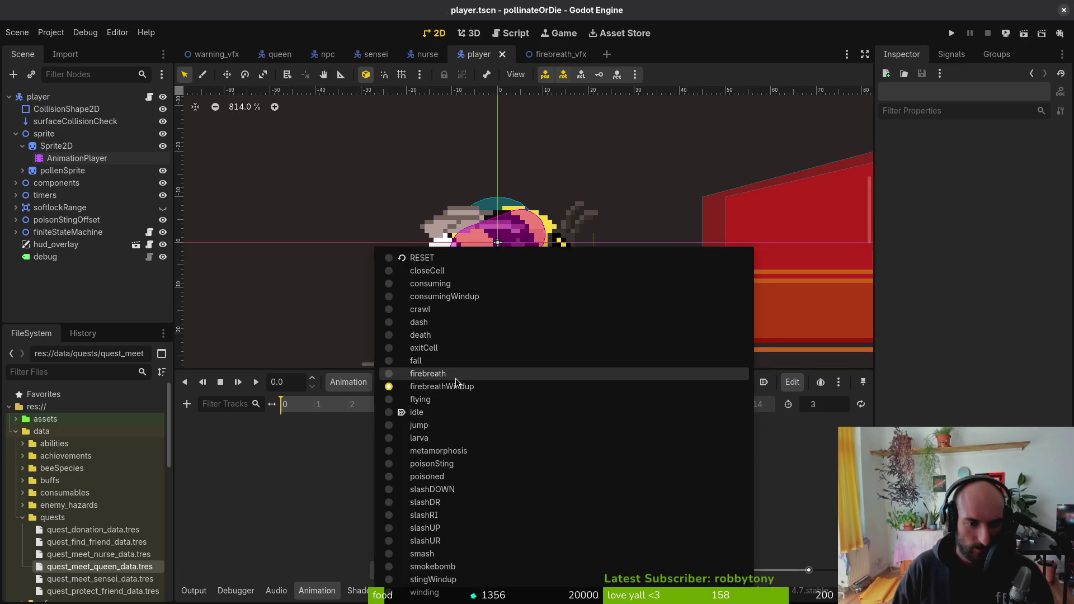
{"action": "left_click", "coordinate": [428, 373]}
{"action": "left_click", "coordinate": [383, 442]}
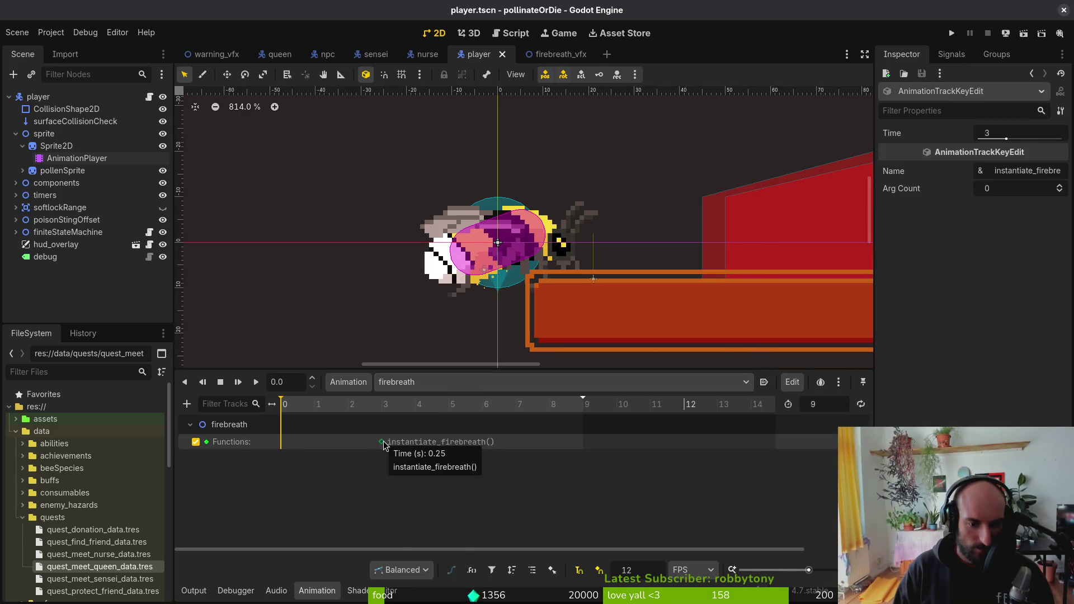
{"action": "key", "text": "Delete"}
{"action": "key", "text": "Delete"}
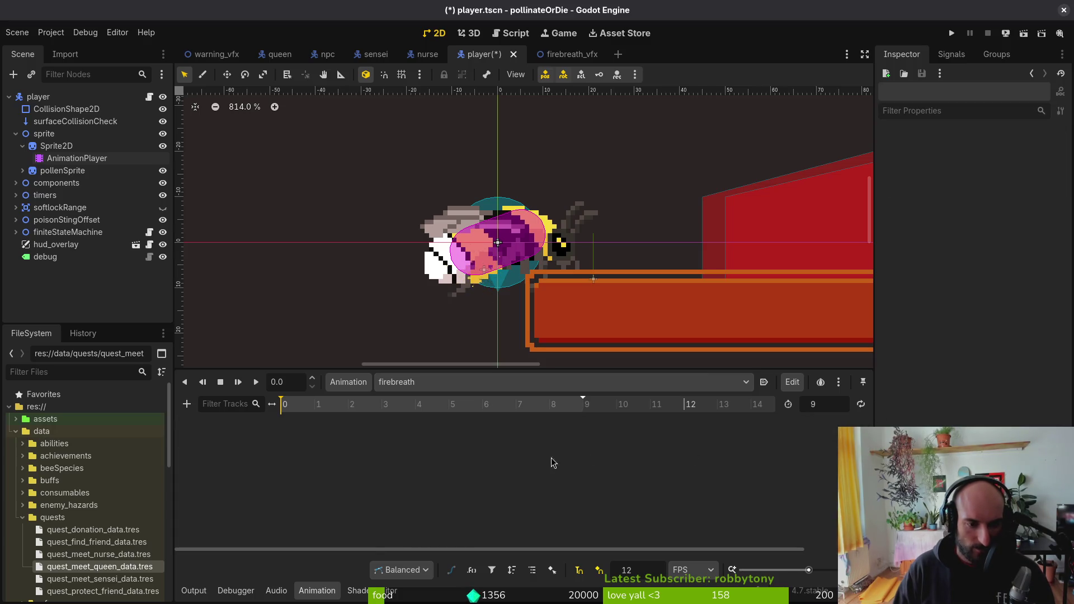
{"action": "key", "text": "ctrl+s"}
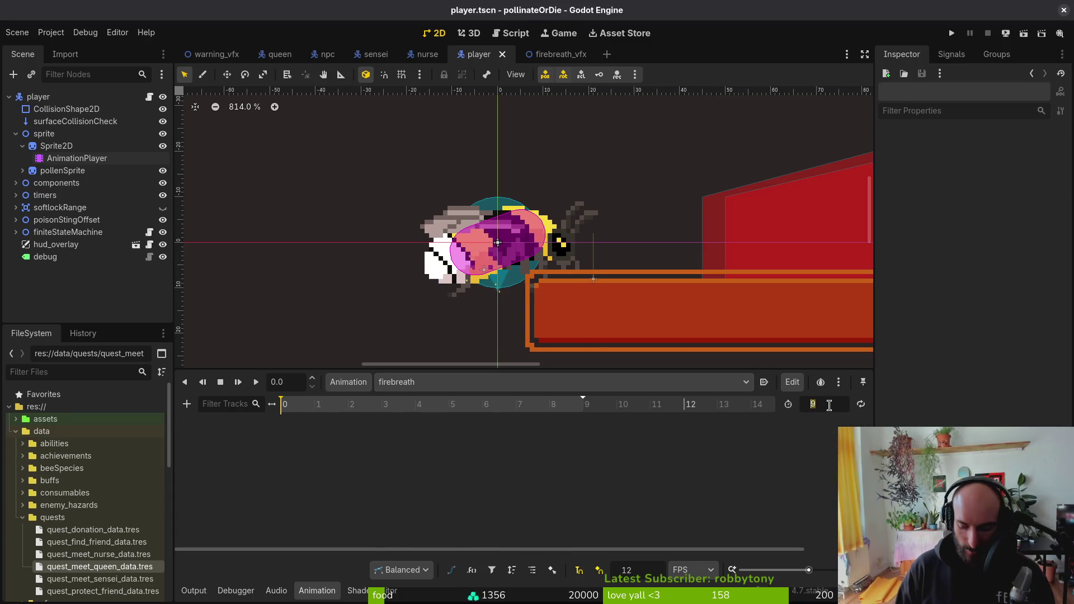
{"action": "type", "text": "6"}
{"action": "key", "text": "Return"}
{"action": "key", "text": "ctrl+s"}
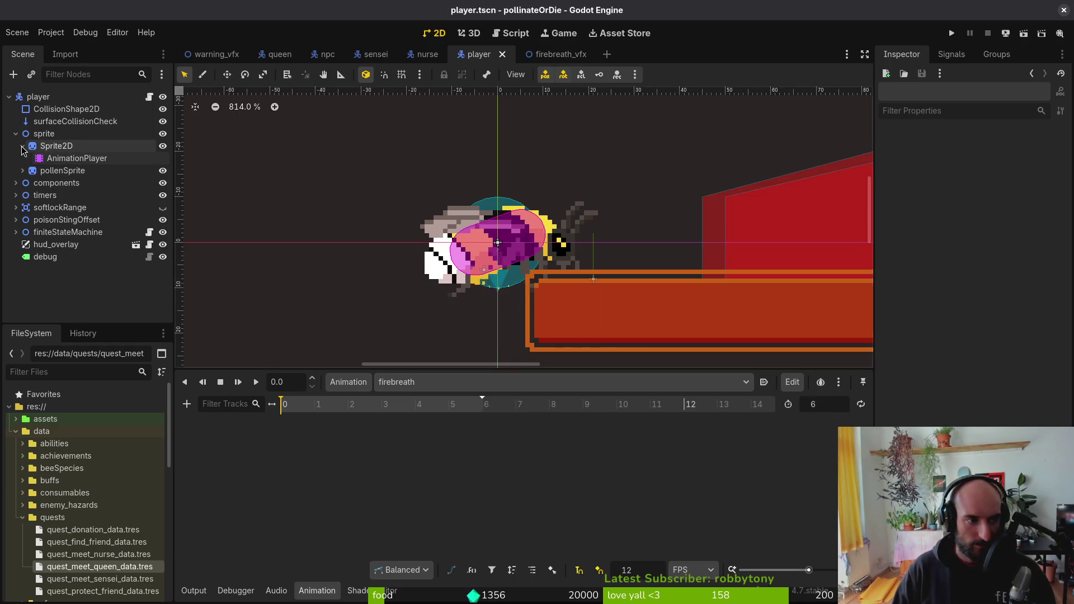
{"action": "left_click", "coordinate": [23, 146]}
{"action": "key", "text": "alt+Tab"}
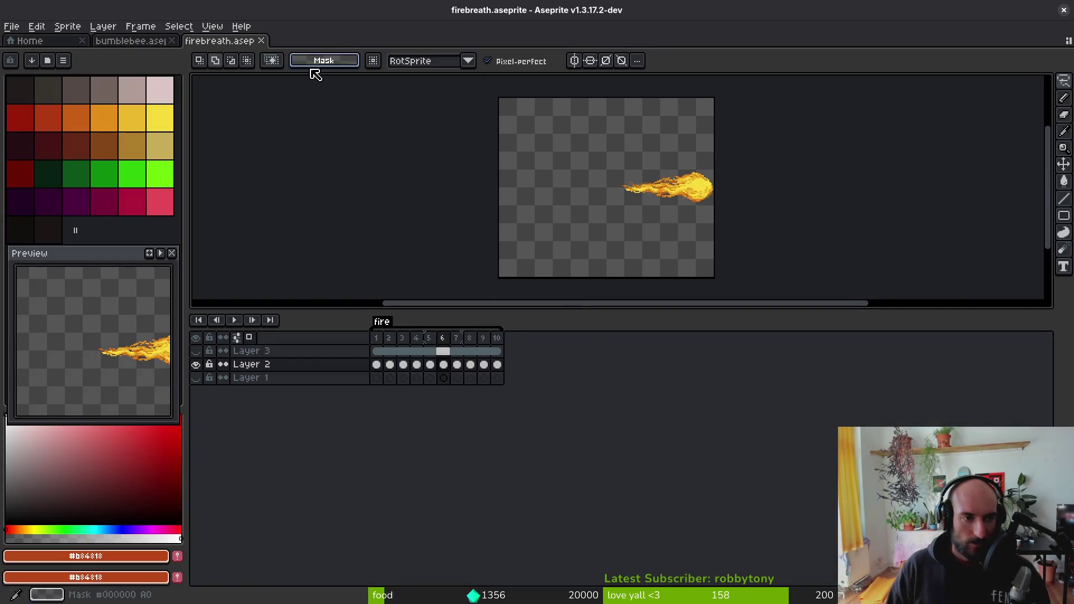
- Paste the body cel into frame 57, show the legs layer, and compare frames 54–56
{"action": "left_click", "coordinate": [129, 40]}
{"action": "left_click", "coordinate": [671, 475]}
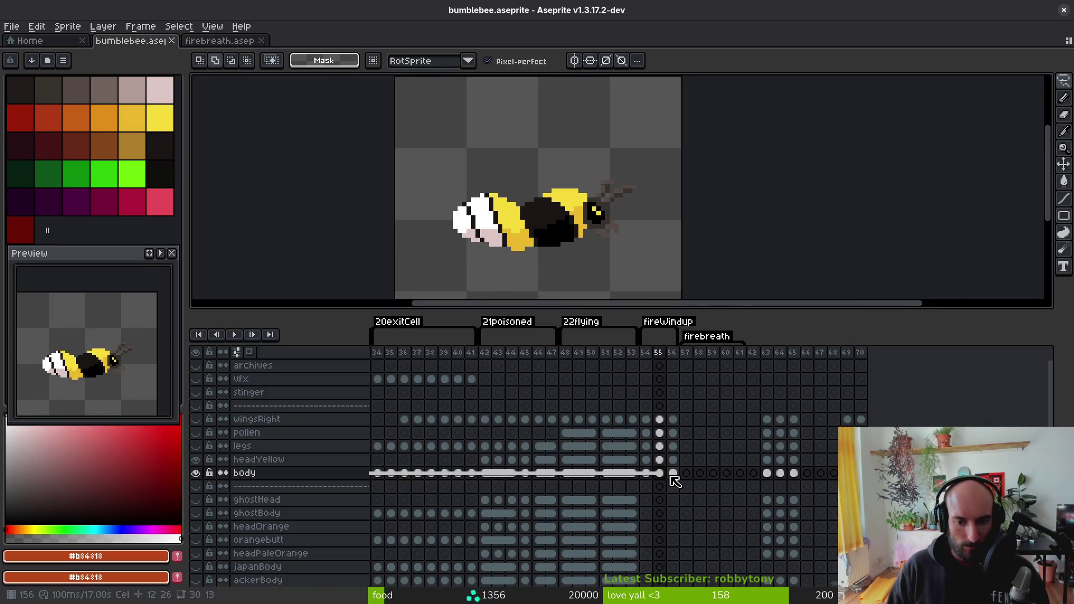
{"action": "left_click", "coordinate": [672, 477]}
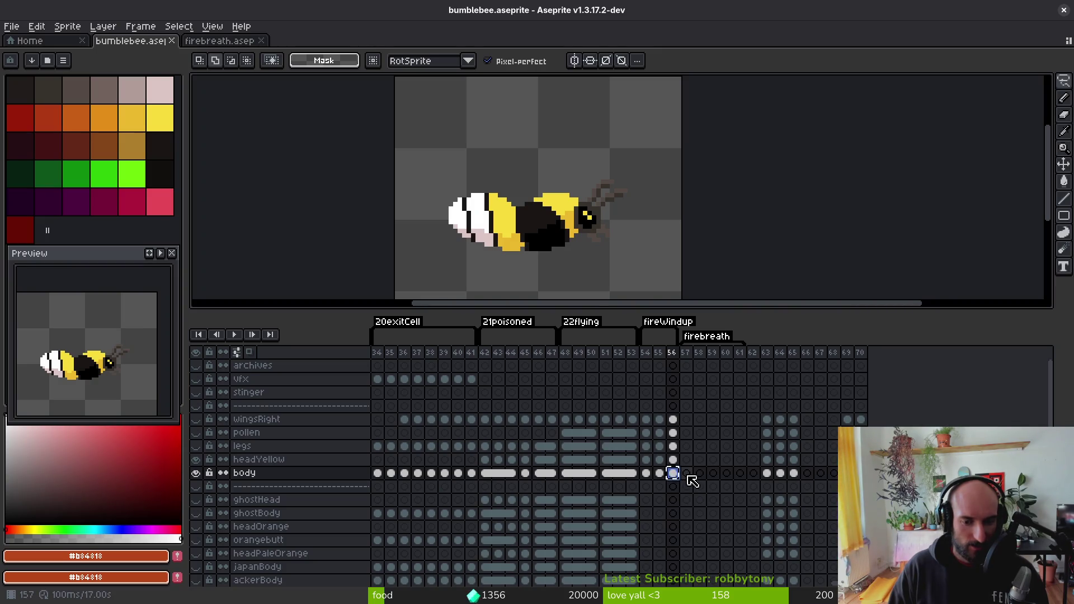
{"action": "left_click", "coordinate": [687, 474]}
{"action": "key", "text": "ctrl+v"}
{"action": "left_click", "coordinate": [674, 475]}
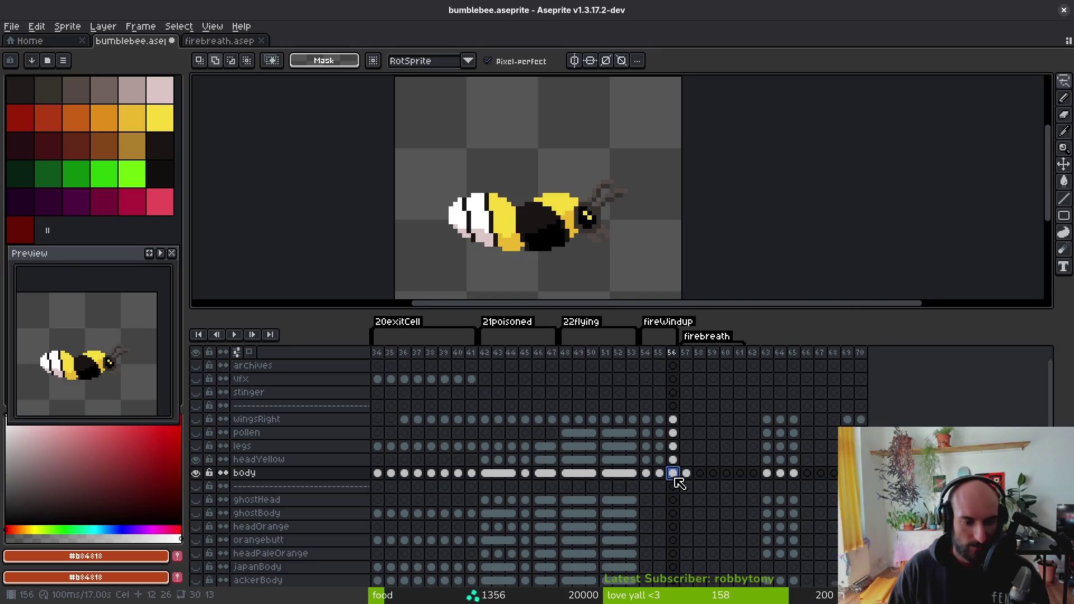
{"action": "left_click", "coordinate": [195, 445]}
{"action": "key", "text": "Left"}
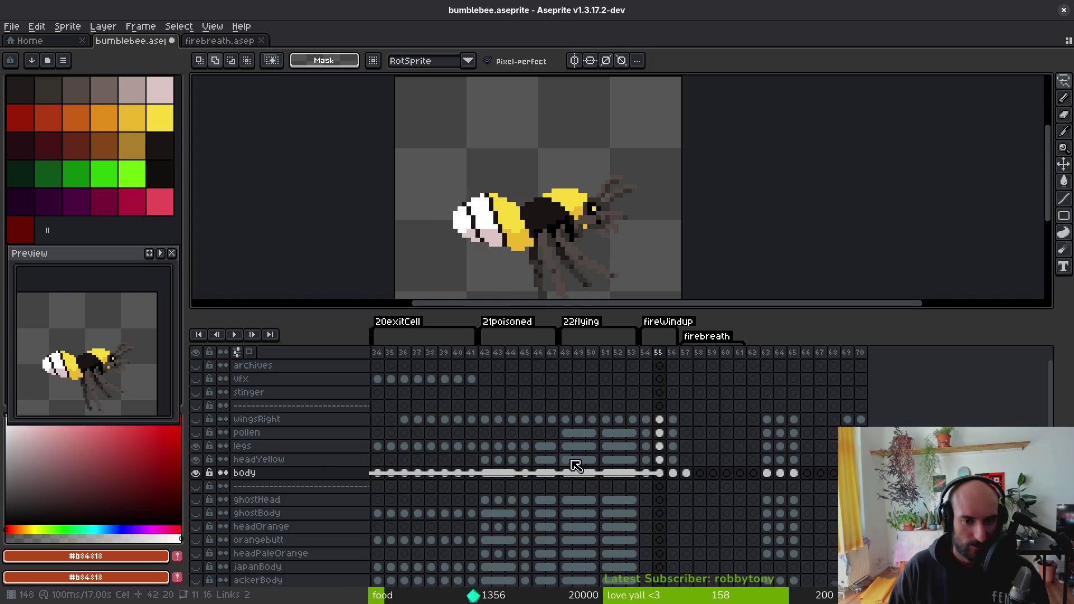
{"action": "key", "text": "Right"}
{"action": "left_click", "coordinate": [678, 473]}
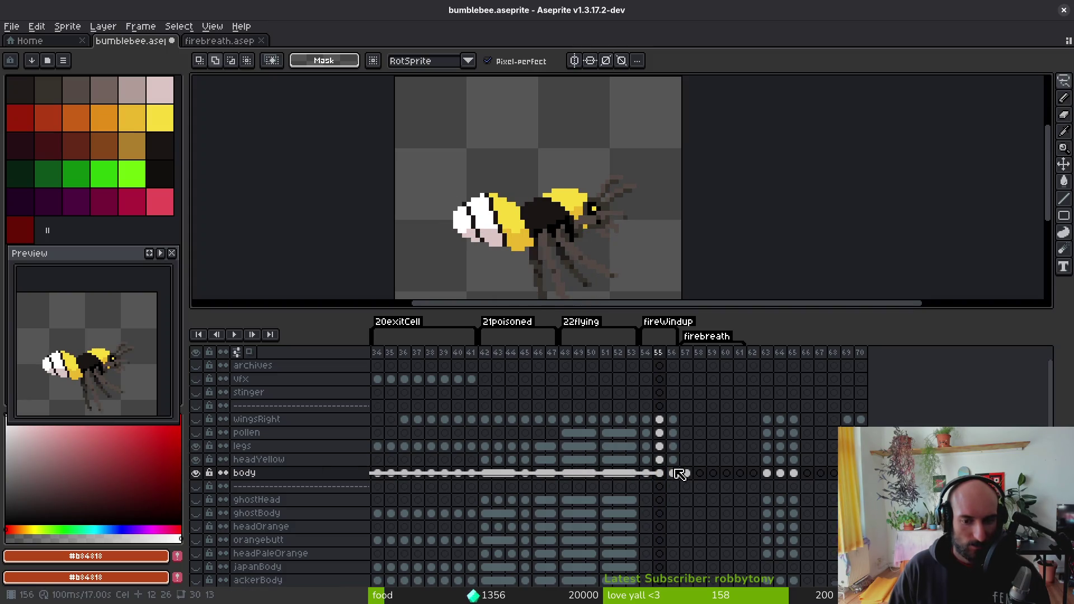
{"action": "left_click", "coordinate": [680, 473]}
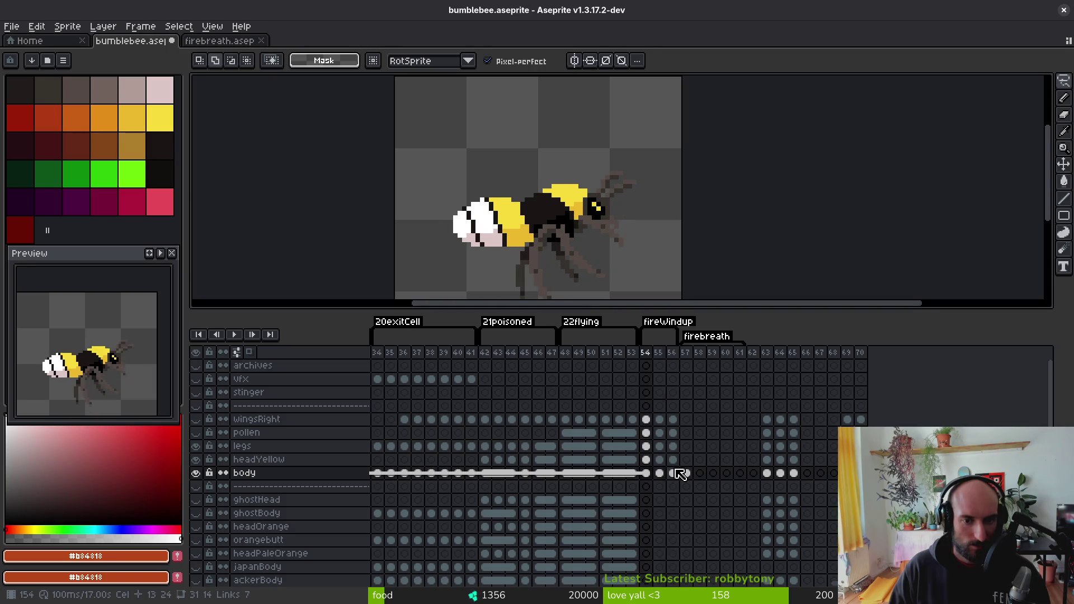
{"action": "key", "text": "Left"}
{"action": "key", "text": "Left"}
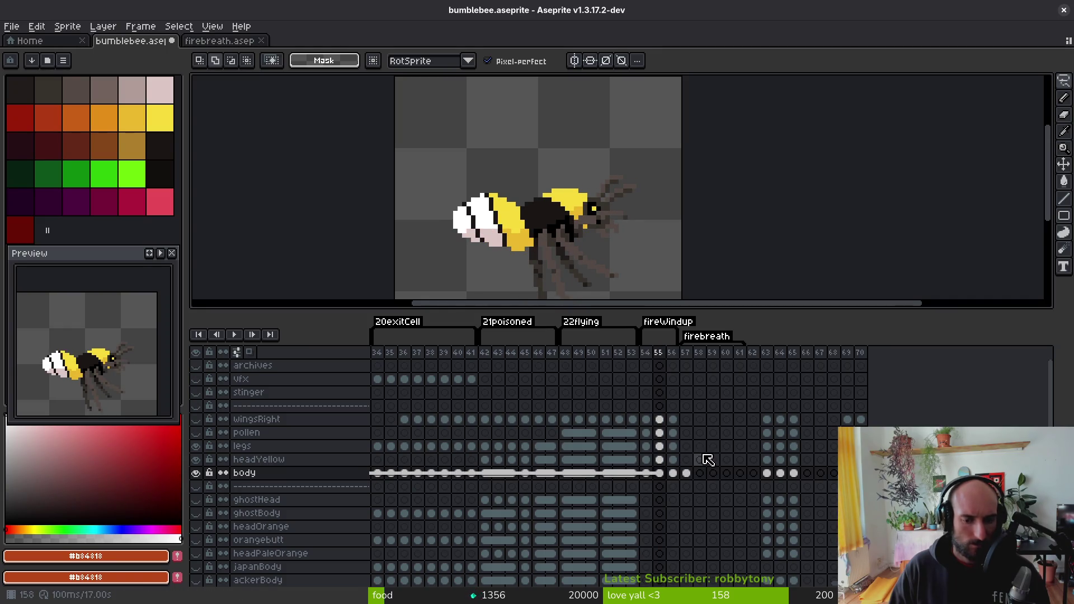
{"action": "scroll", "coordinate": [644, 458], "scroll_direction": "left", "scroll_amount": 10}
{"action": "left_click", "coordinate": [591, 473]}
{"action": "scroll", "coordinate": [586, 447], "scroll_direction": "left", "scroll_amount": 5}
{"action": "left_click", "coordinate": [585, 446]}
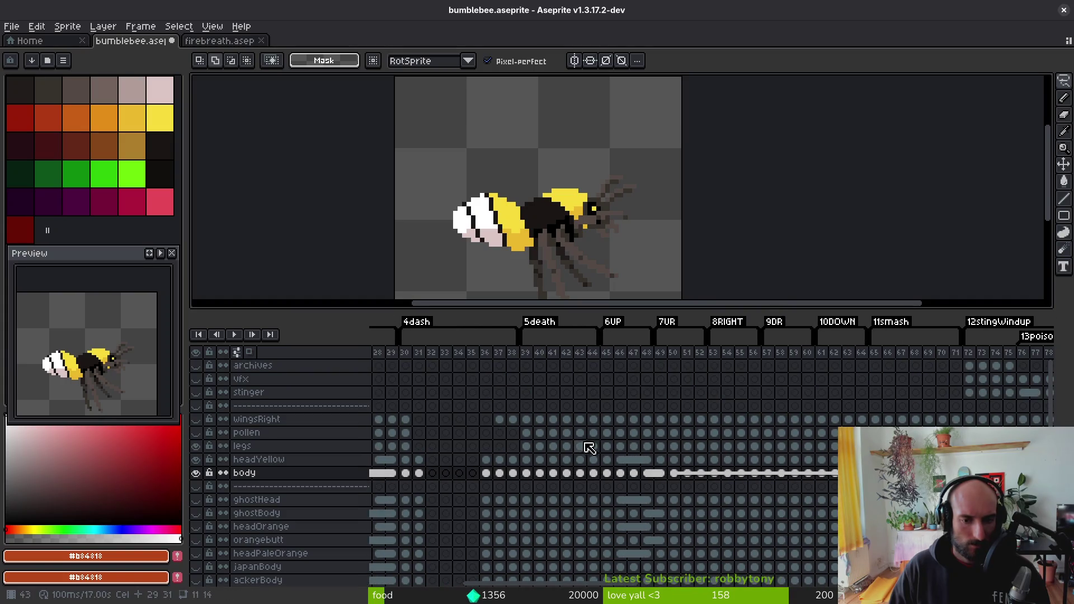
{"action": "left_click", "coordinate": [620, 433]}
{"action": "key", "text": "Right"}
{"action": "key", "text": "Right"}
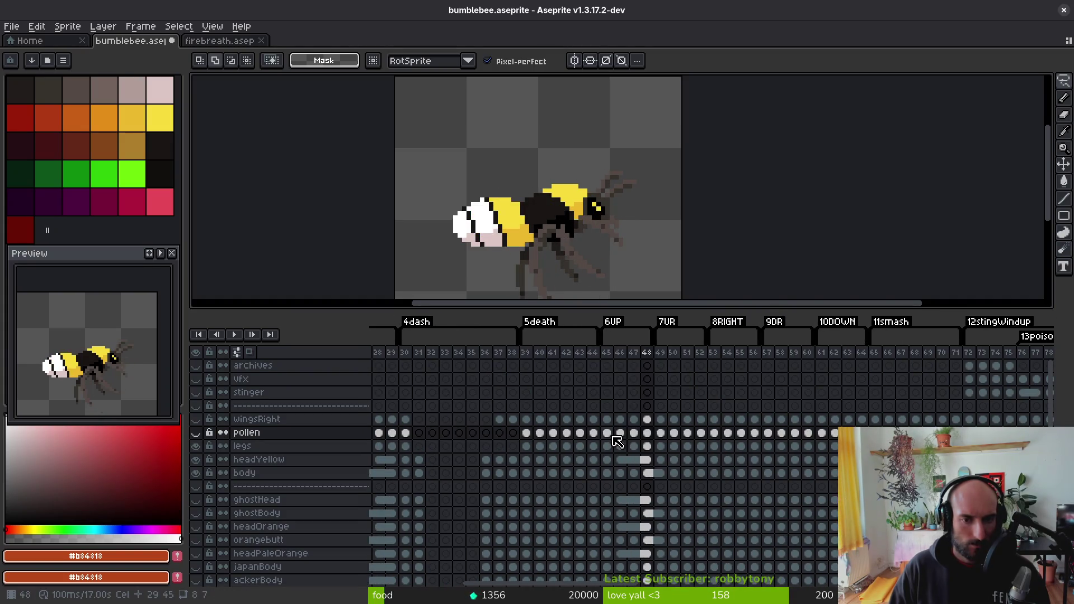
{"action": "key", "text": "Left"}
{"action": "key", "text": "Right"}
{"action": "key", "text": "Left"}
{"action": "key", "text": "Right"}
{"action": "key", "text": "Left"}
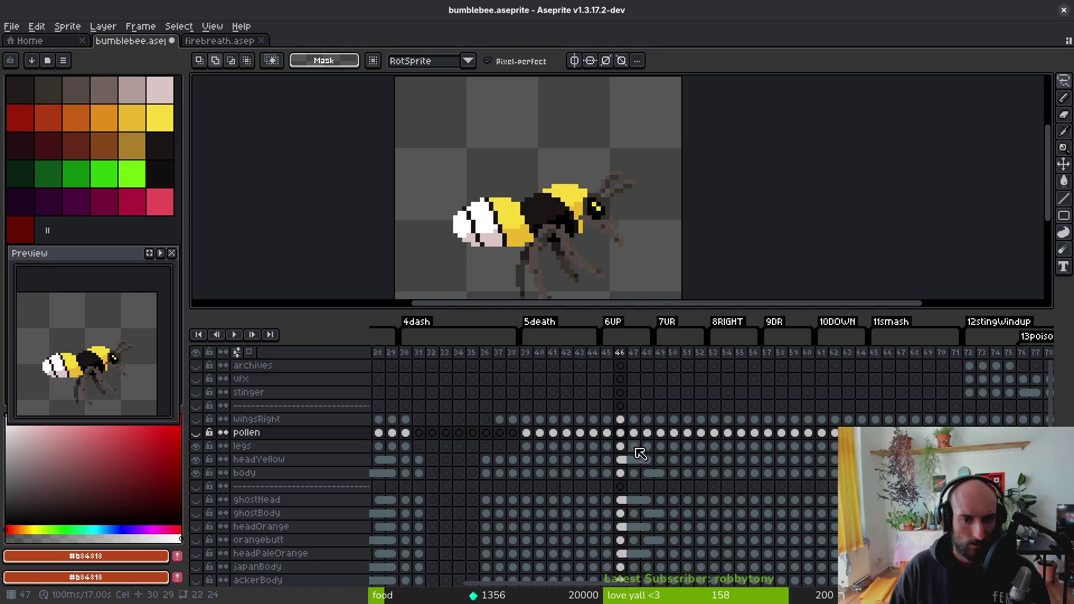
{"action": "key", "text": "Left"}
{"action": "key", "text": "Left"}
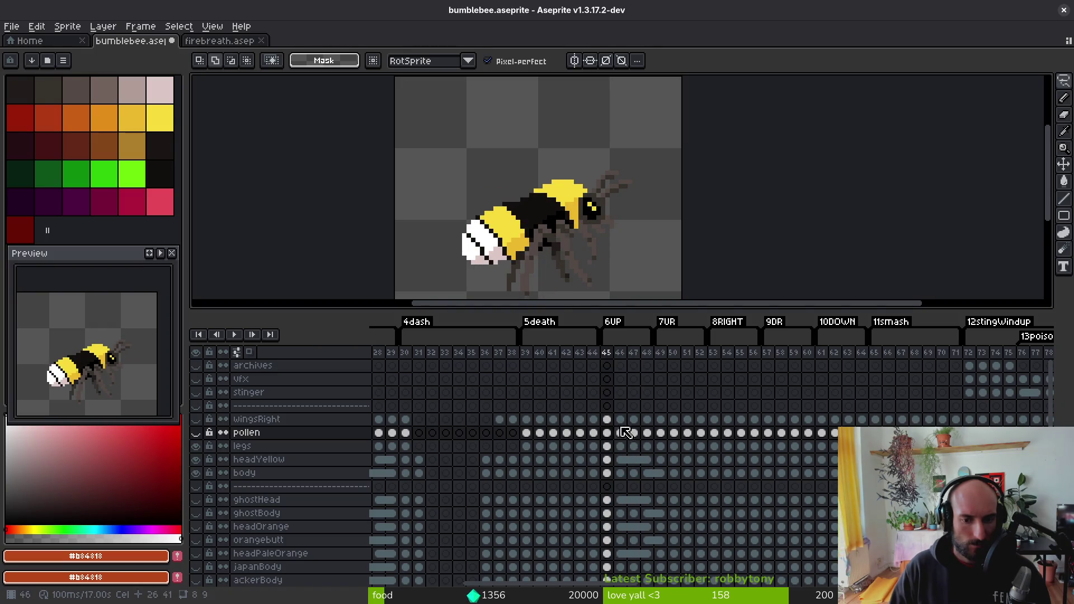
{"action": "key", "text": "Right"}
{"action": "key", "text": "Right"}
{"action": "key", "text": "Left"}
{"action": "key", "text": "Left"}
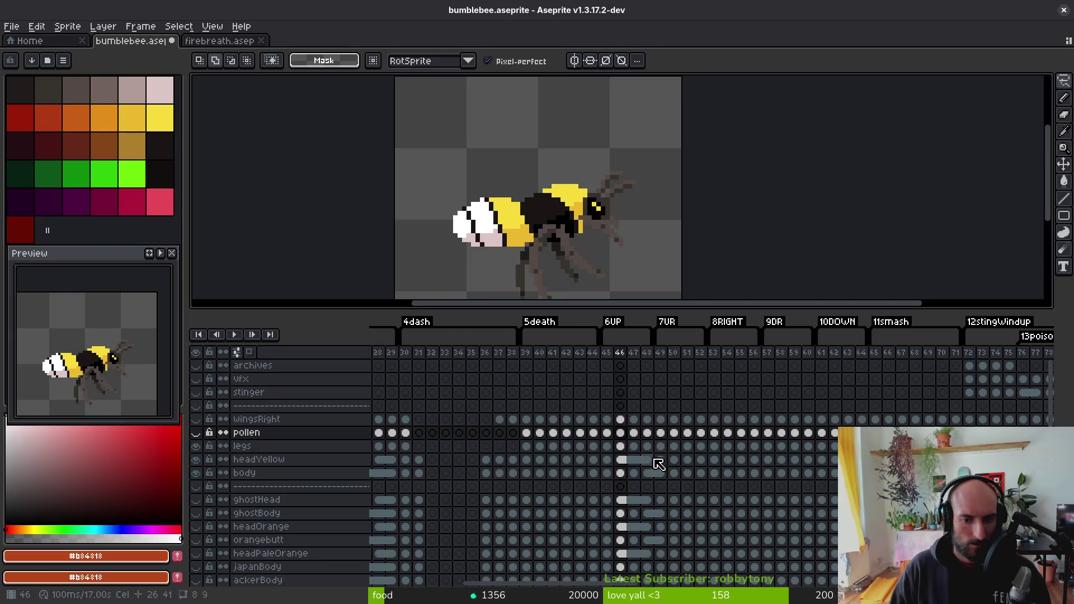
{"action": "key", "text": "Right"}
{"action": "key", "text": "Right"}
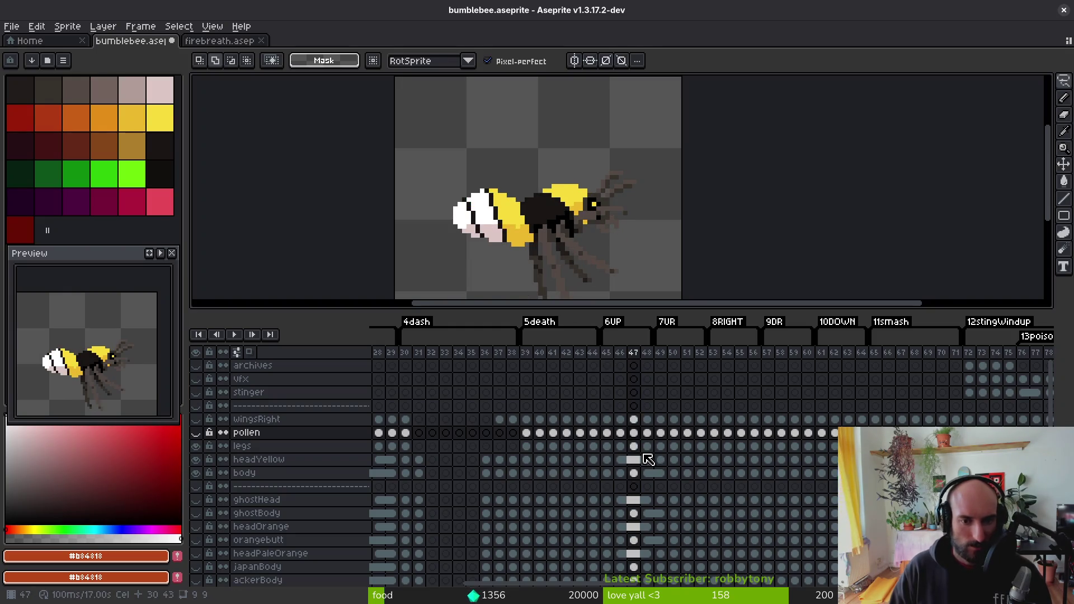
{"action": "key", "text": "Right"}
{"action": "key", "text": "Right"}
{"action": "key", "text": "Right"}
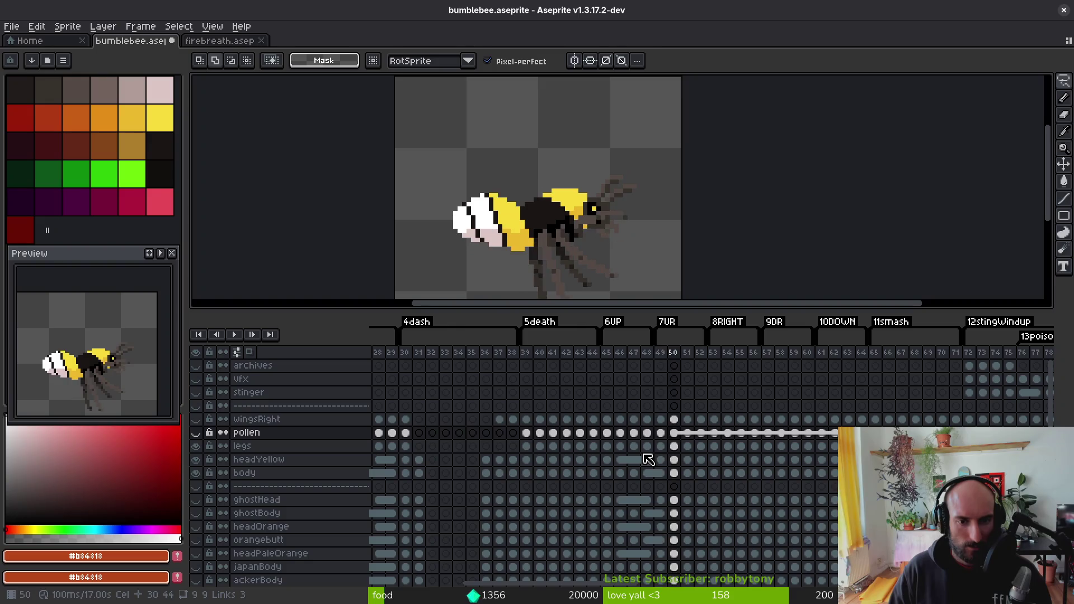
{"action": "key", "text": "Left"}
{"action": "key", "text": "Right"}
{"action": "key", "text": "Left"}
{"action": "key", "text": "Right"}
{"action": "key", "text": "Left"}
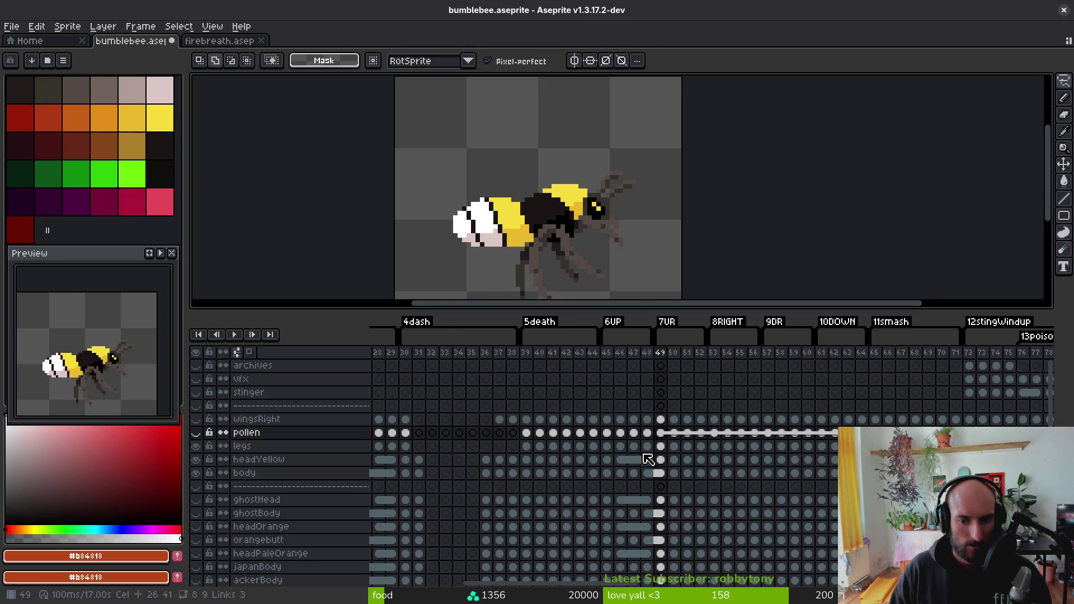
{"action": "key", "text": "Right"}
{"action": "key", "text": "Right"}
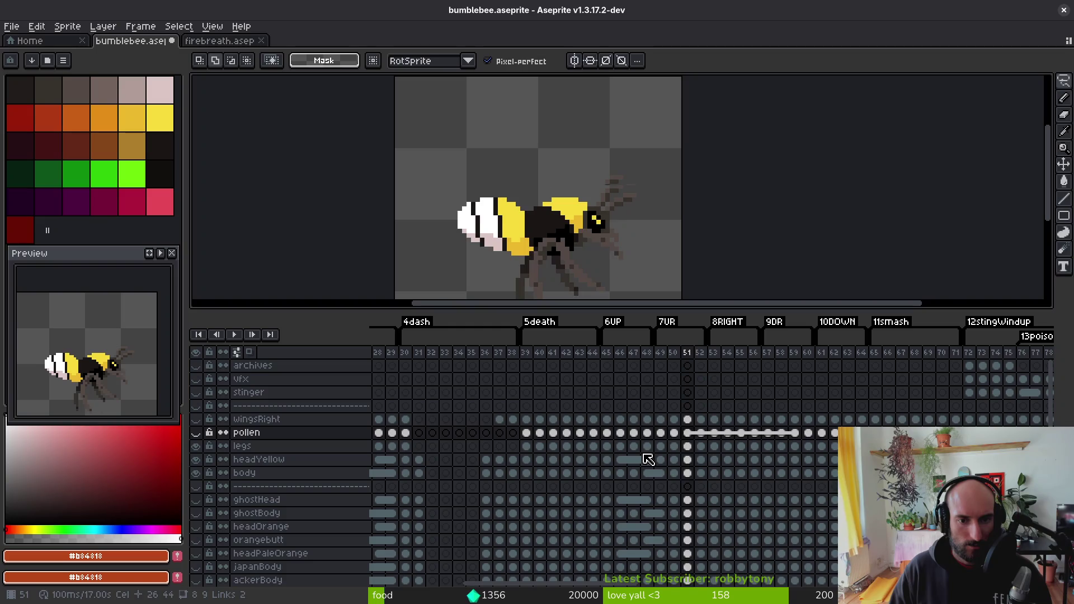
{"action": "key", "text": "Left"}
{"action": "key", "text": "Right"}
{"action": "key", "text": "Left"}
{"action": "key", "text": "Left"}
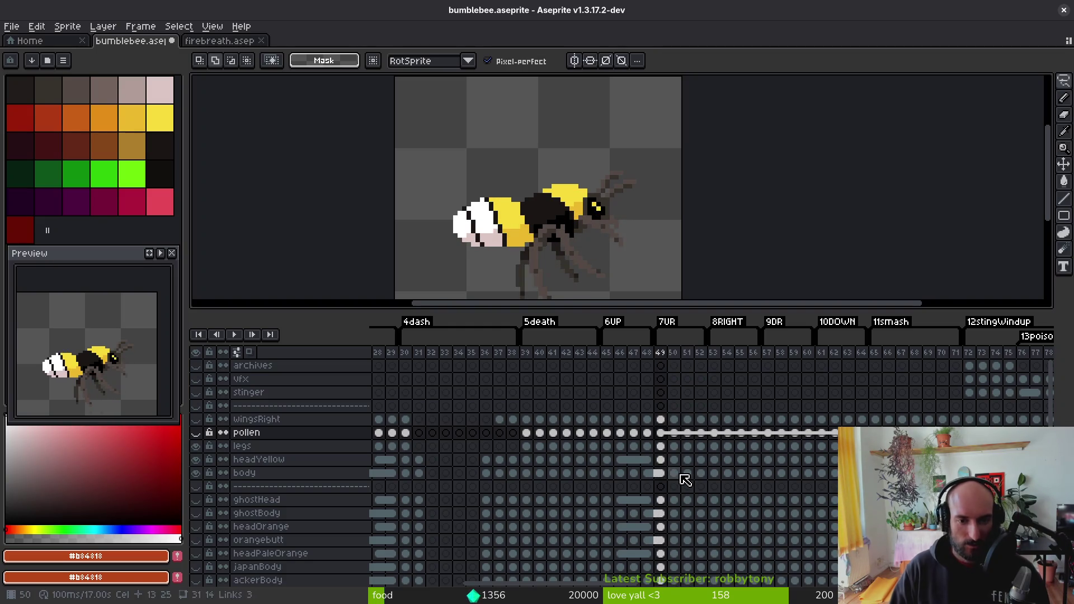
{"action": "key", "text": "Right"}
{"action": "key", "text": "Left"}
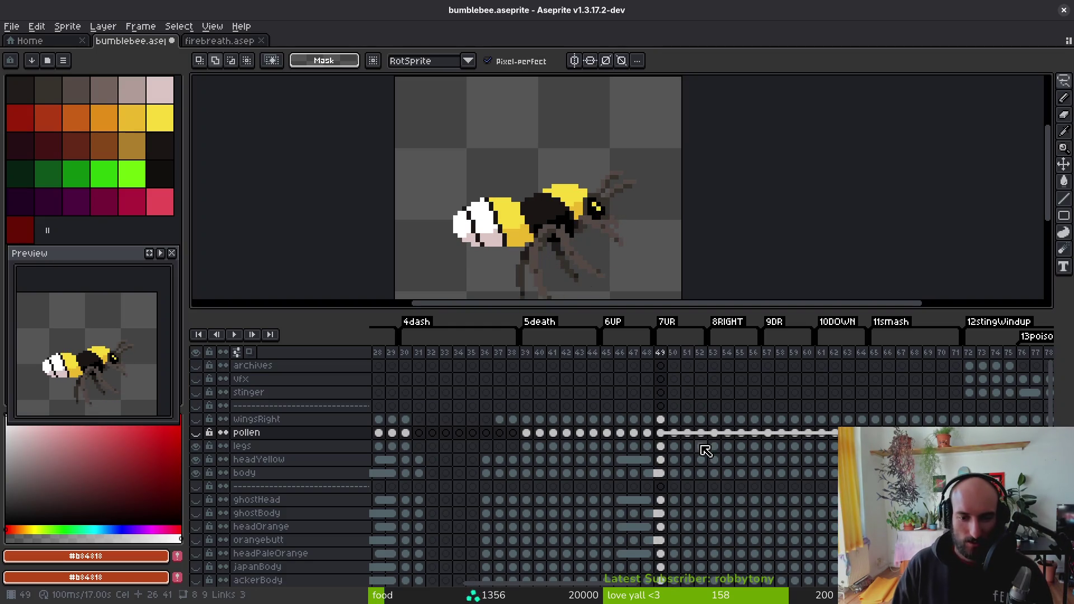
{"action": "key", "text": "Right"}
{"action": "key", "text": "Left"}
{"action": "key", "text": "Left"}
{"action": "key", "text": "Left"}
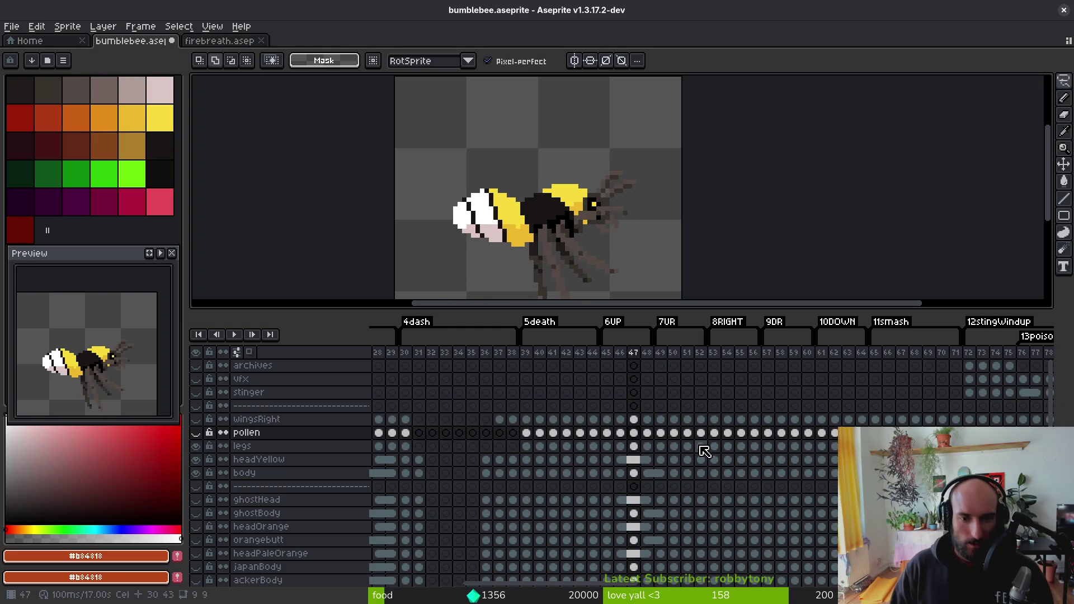
{"action": "key", "text": "Right"}
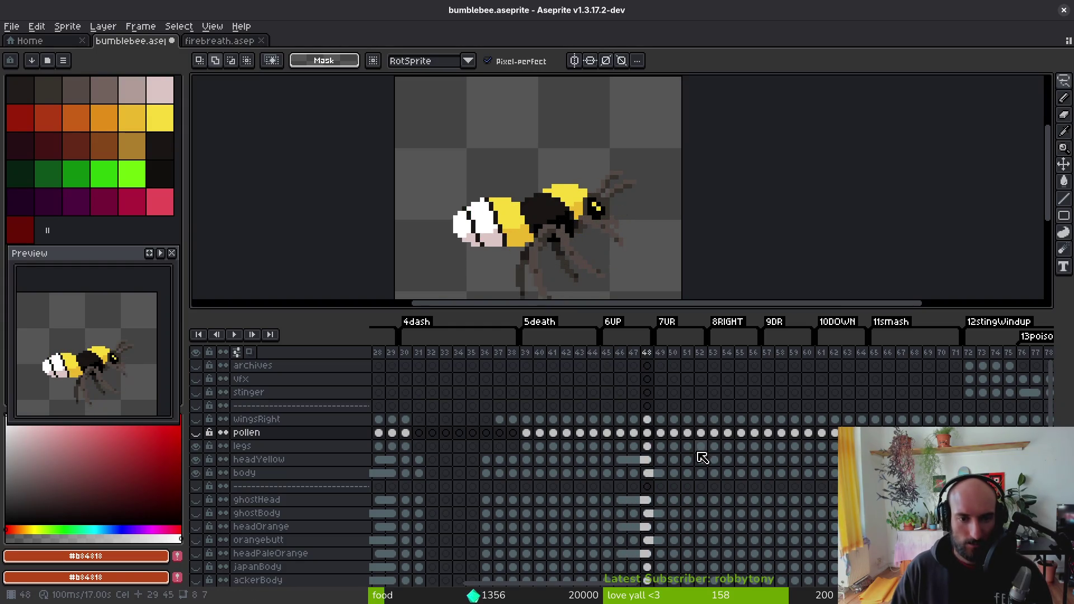
{"action": "key", "text": "Right"}
{"action": "key", "text": "Right"}
{"action": "key", "text": "Right"}
{"action": "key", "text": "Left"}
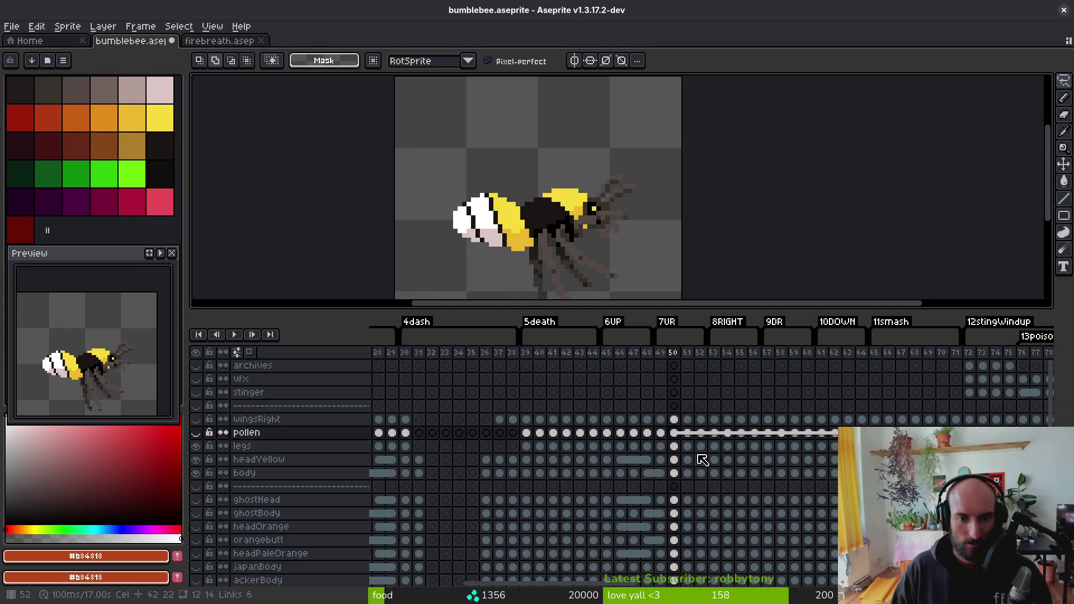
{"action": "key", "text": "Right"}
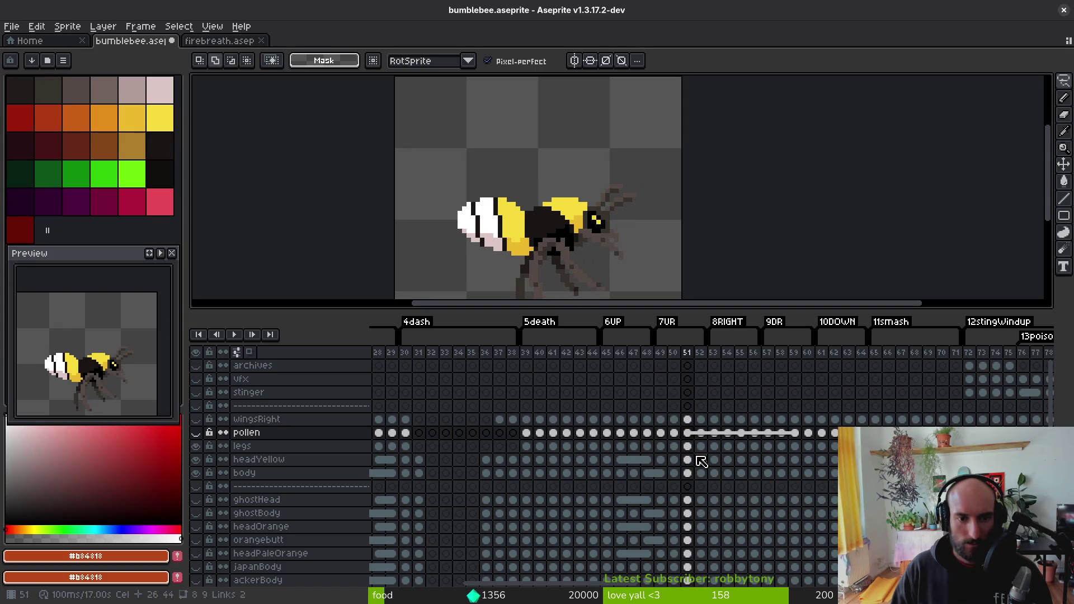
{"action": "key", "text": "Left"}
{"action": "key", "text": "Right"}
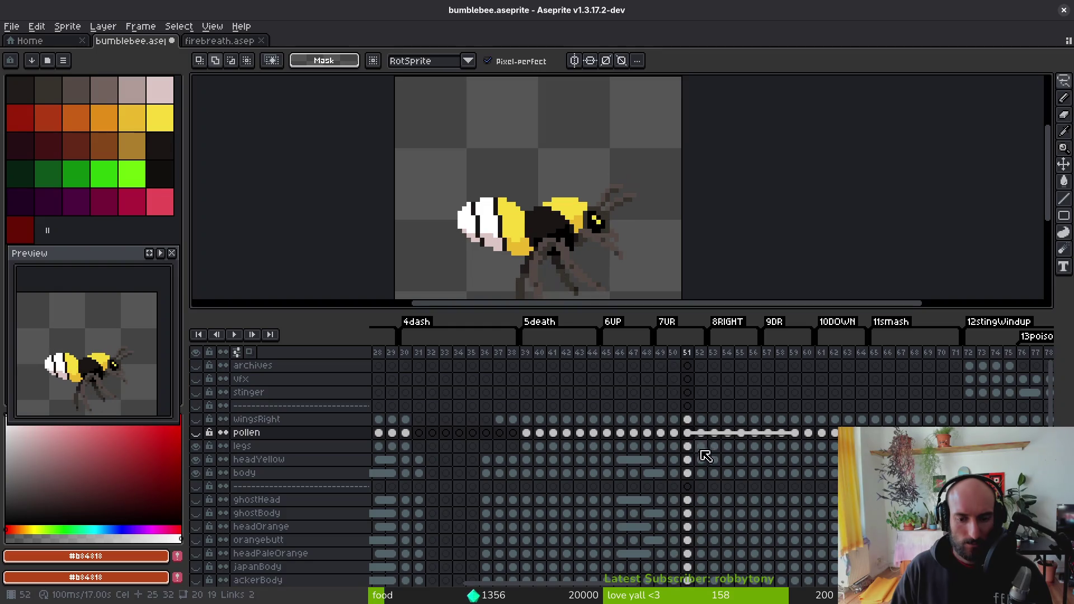
{"action": "key", "text": "Left"}
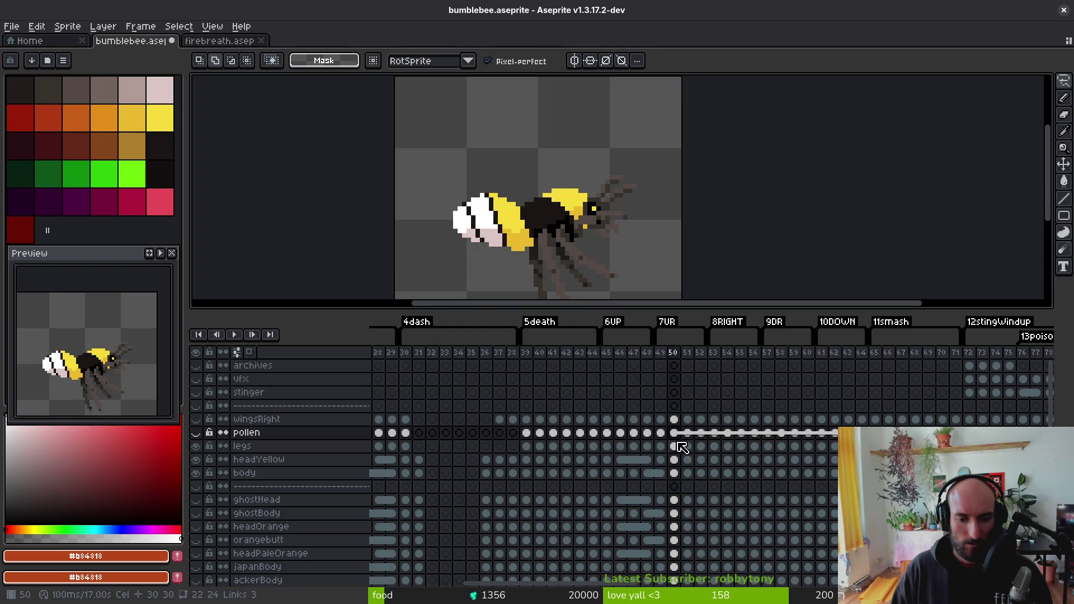
{"action": "left_click", "coordinate": [676, 446]}
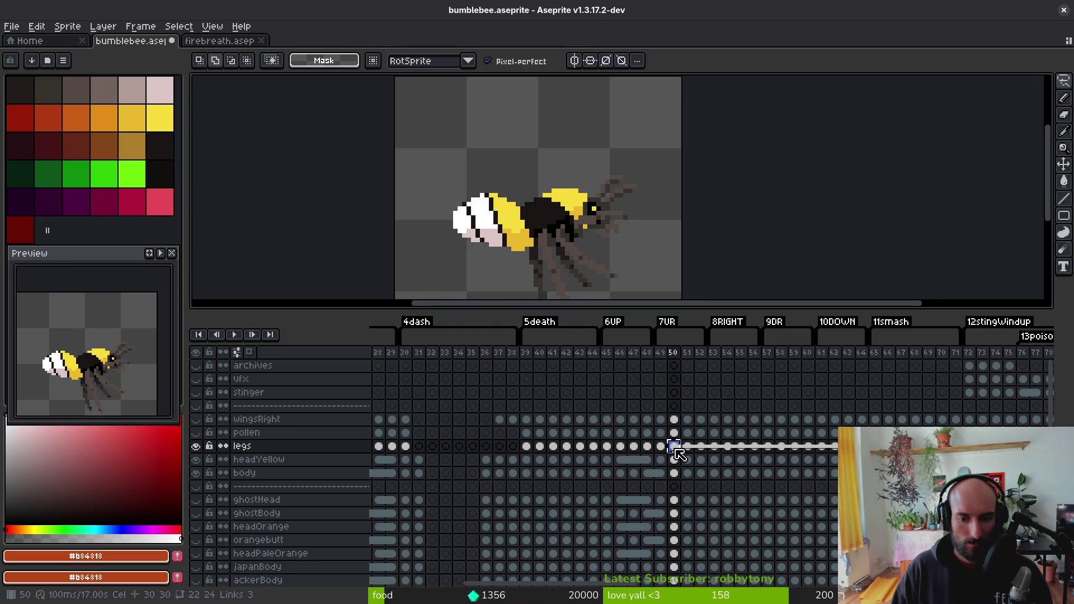
{"action": "scroll", "coordinate": [677, 453], "scroll_direction": "right", "scroll_amount": 15}
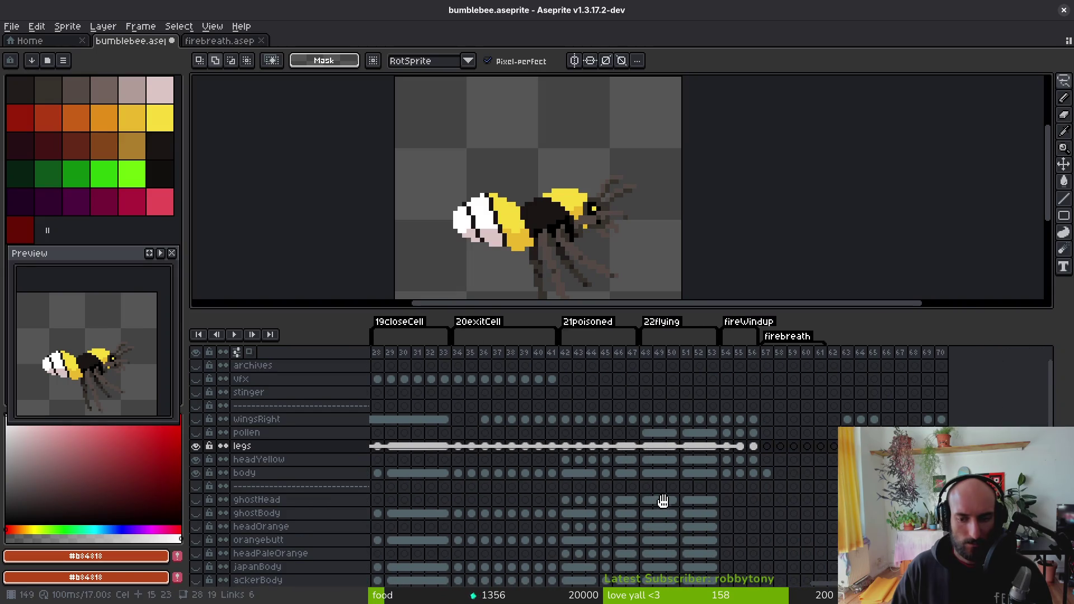
{"action": "left_click", "coordinate": [753, 446]}
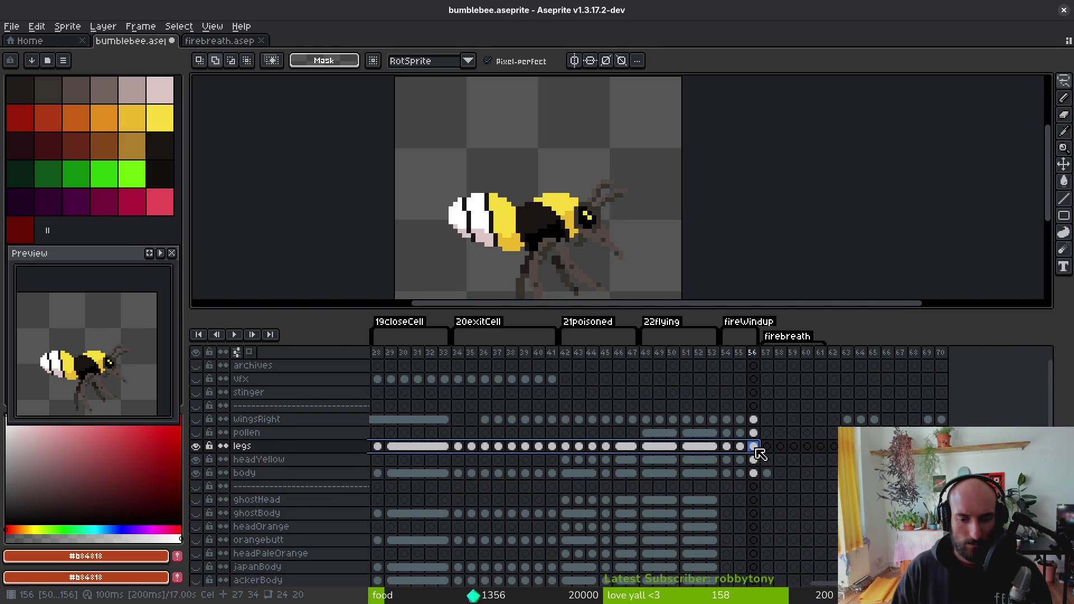
{"action": "right_click", "coordinate": [755, 448]}
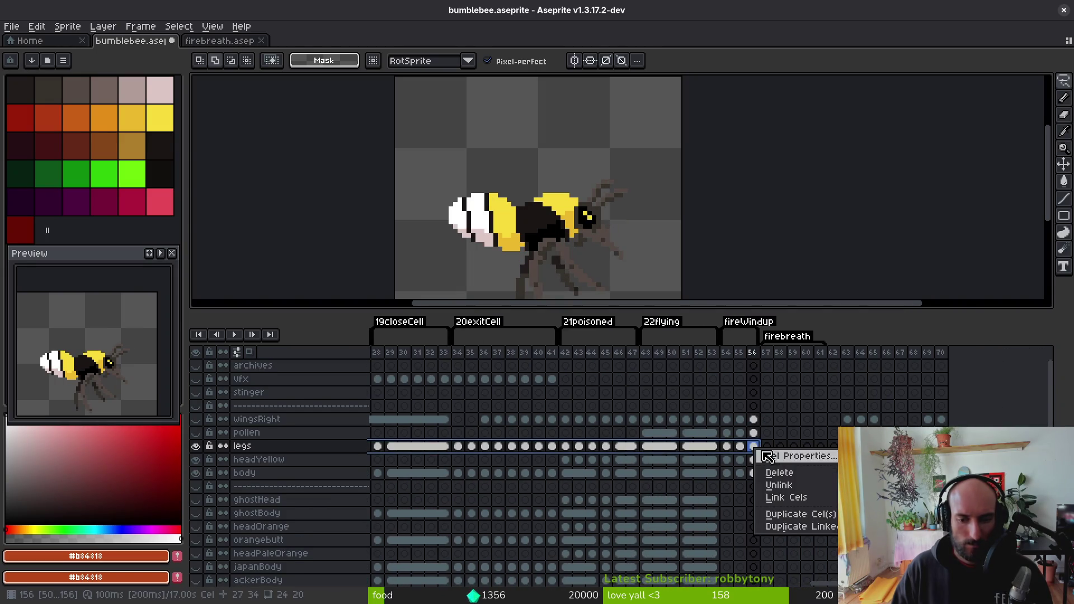
{"action": "key", "text": "Escape"}
{"action": "left_click", "coordinate": [729, 447]}
{"action": "left_click", "coordinate": [735, 454]}
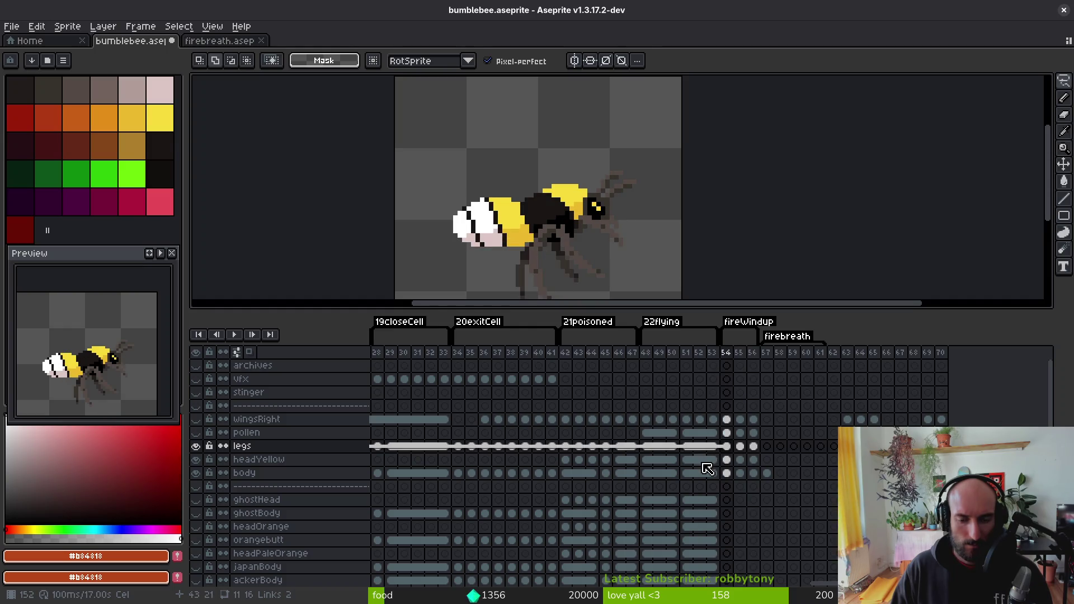
{"action": "scroll", "coordinate": [716, 462], "scroll_direction": "left", "scroll_amount": 5}
{"action": "scroll", "coordinate": [654, 446], "scroll_direction": "right", "scroll_amount": 10}
{"action": "scroll", "coordinate": [727, 448], "scroll_direction": "left", "scroll_amount": 5}
{"action": "left_click", "coordinate": [666, 446]}
{"action": "scroll", "coordinate": [726, 479], "scroll_direction": "left", "scroll_amount": 2}
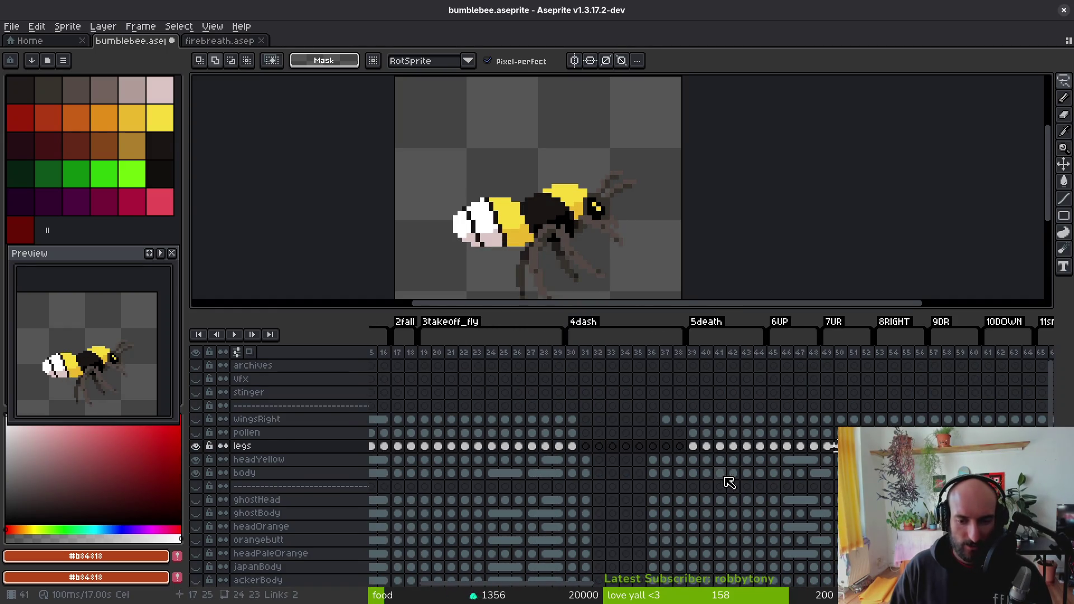
{"action": "scroll", "coordinate": [699, 444], "scroll_direction": "right", "scroll_amount": 2}
{"action": "left_click", "coordinate": [652, 419]}
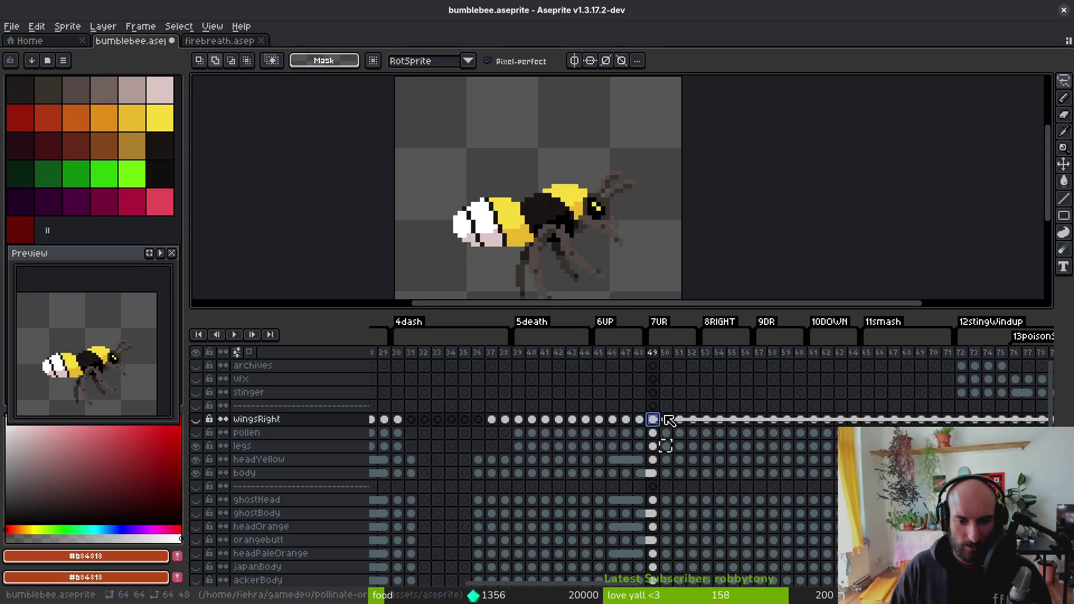
{"action": "key", "text": "i"}
{"action": "key", "text": "Left"}
{"action": "key", "text": "Left"}
{"action": "key", "text": "Left"}
{"action": "key", "text": "Left"}
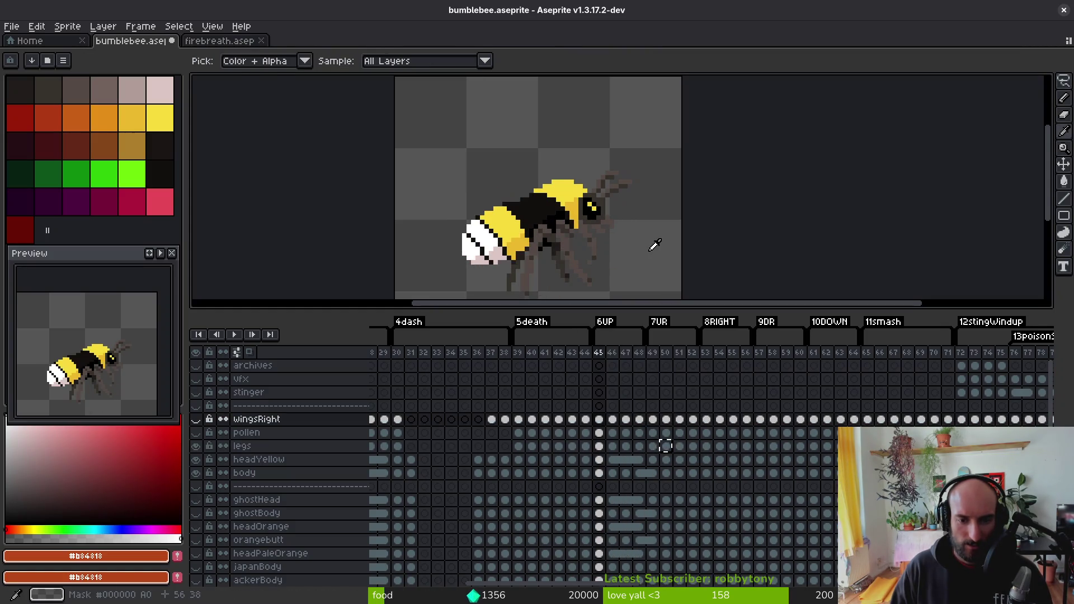
{"action": "key", "text": "Right"}
{"action": "key", "text": "Right"}
{"action": "key", "text": "Left"}
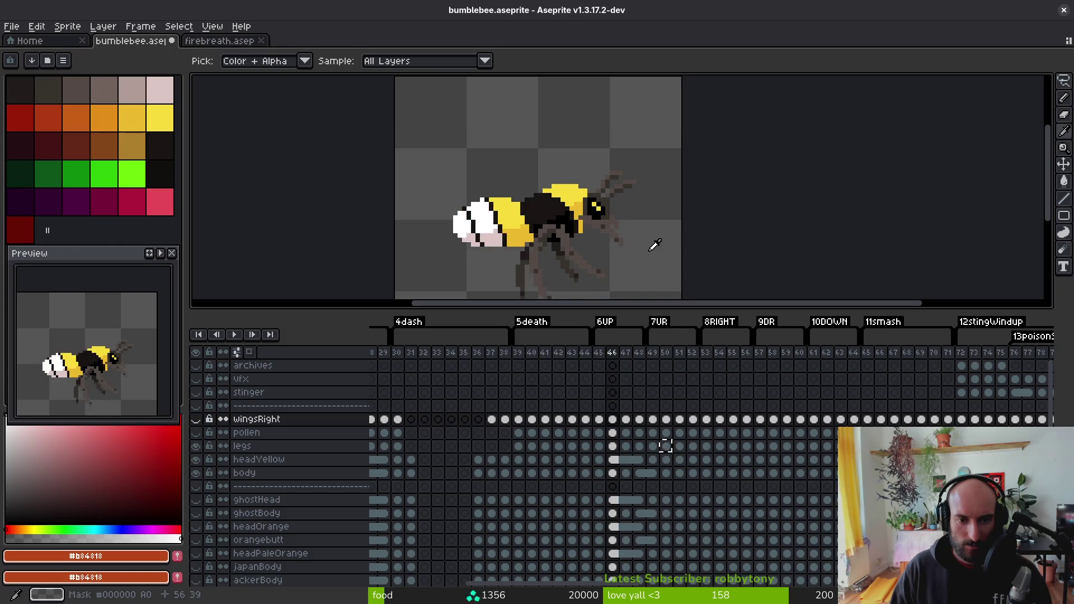
{"action": "key", "text": "m"}
{"action": "left_click", "coordinate": [599, 420]}
{"action": "left_click_drag", "start_coordinate": [602, 423], "coordinate": [628, 477]}
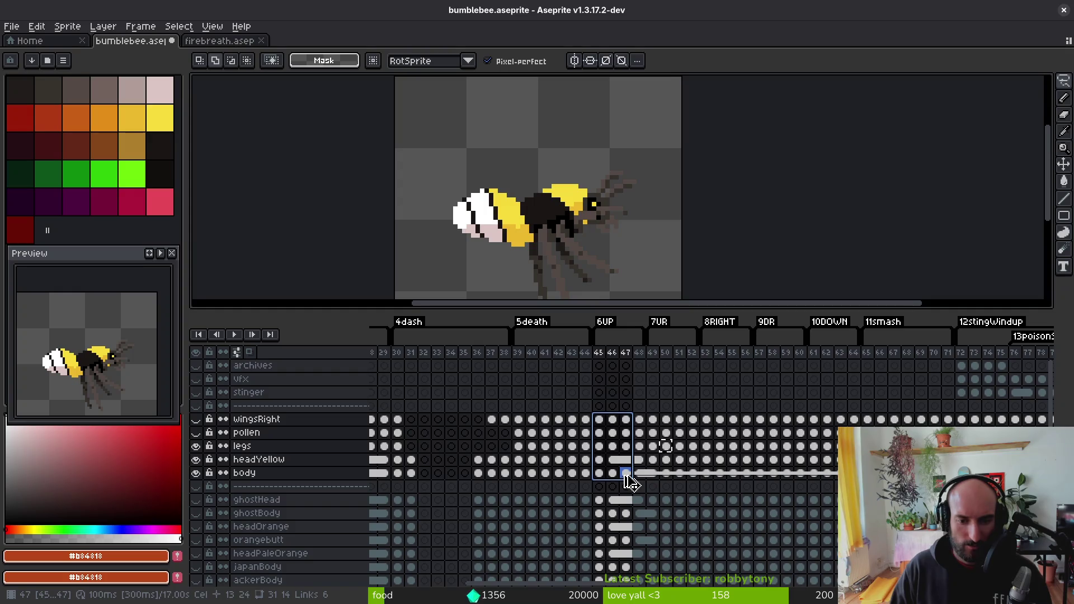
{"action": "scroll", "coordinate": [825, 434], "scroll_direction": "right", "scroll_amount": 10}
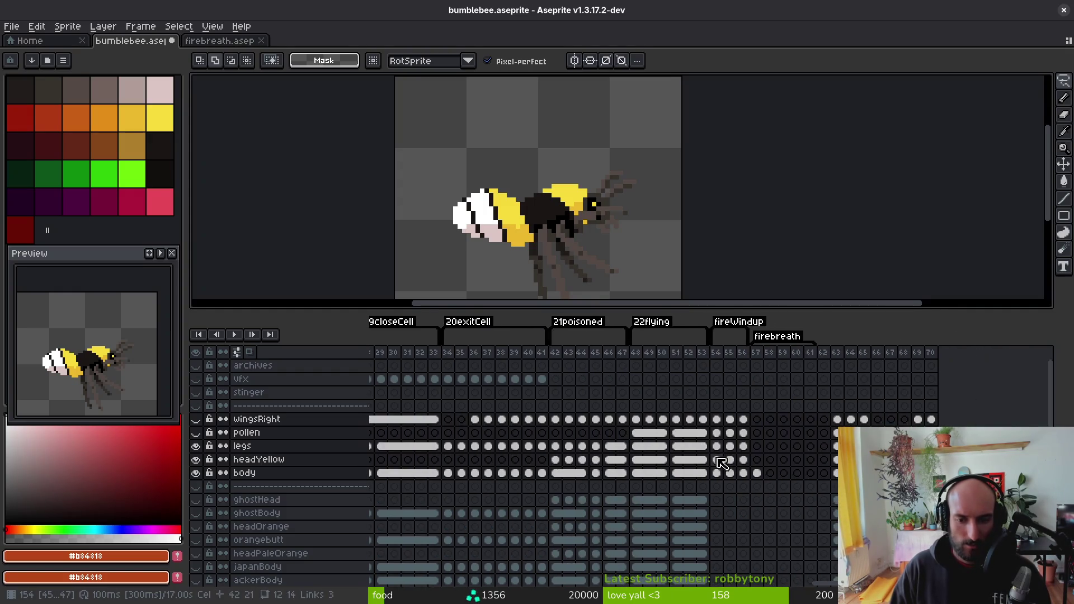
{"action": "left_click", "coordinate": [716, 420]}
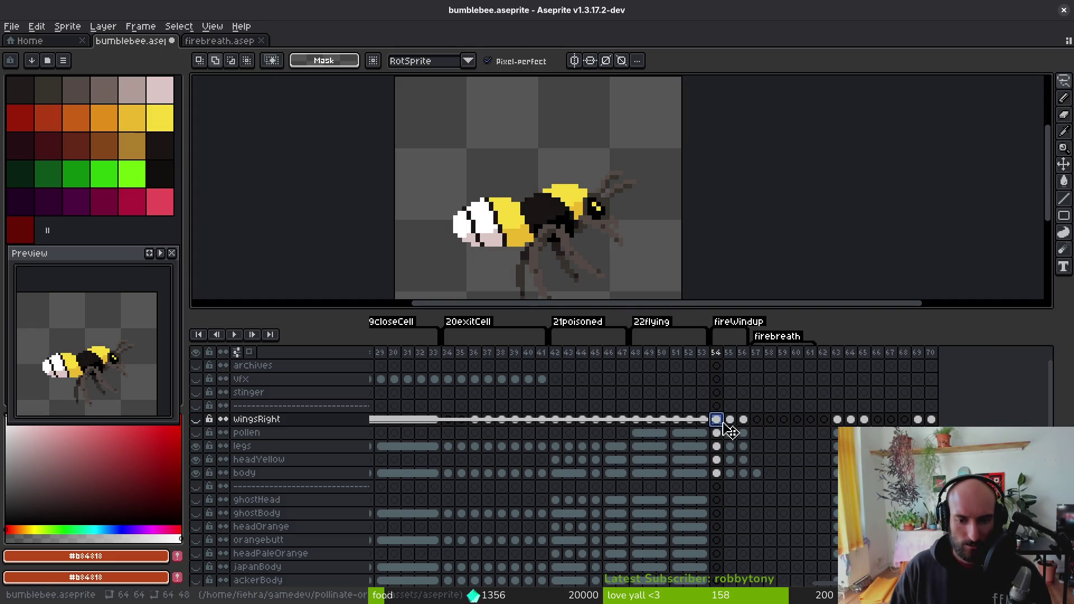
{"action": "scroll", "coordinate": [727, 433], "scroll_direction": "left", "scroll_amount": 15}
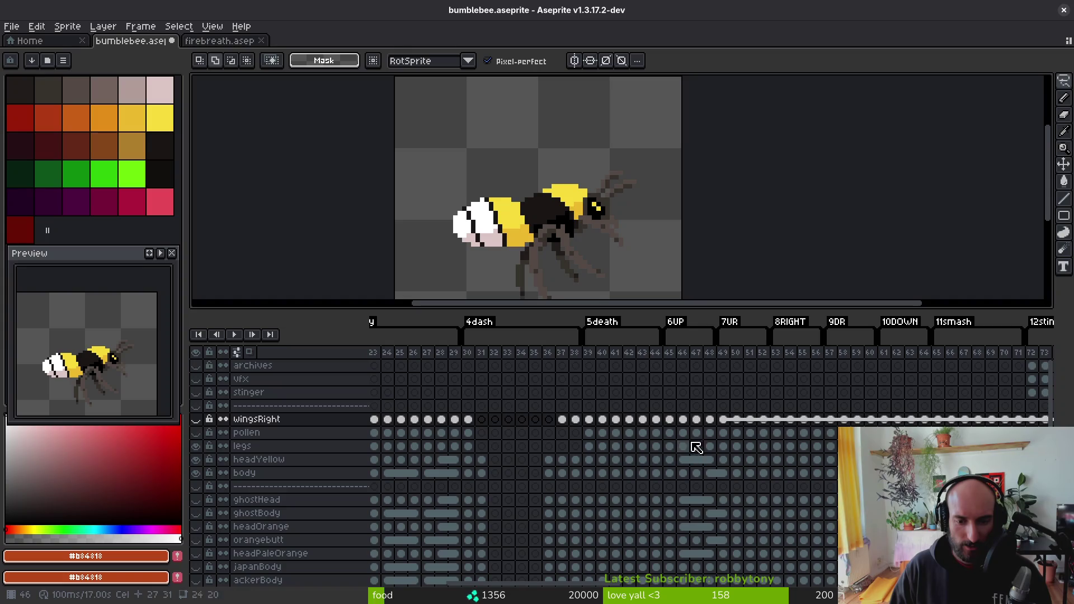
{"action": "left_click", "coordinate": [670, 420]}
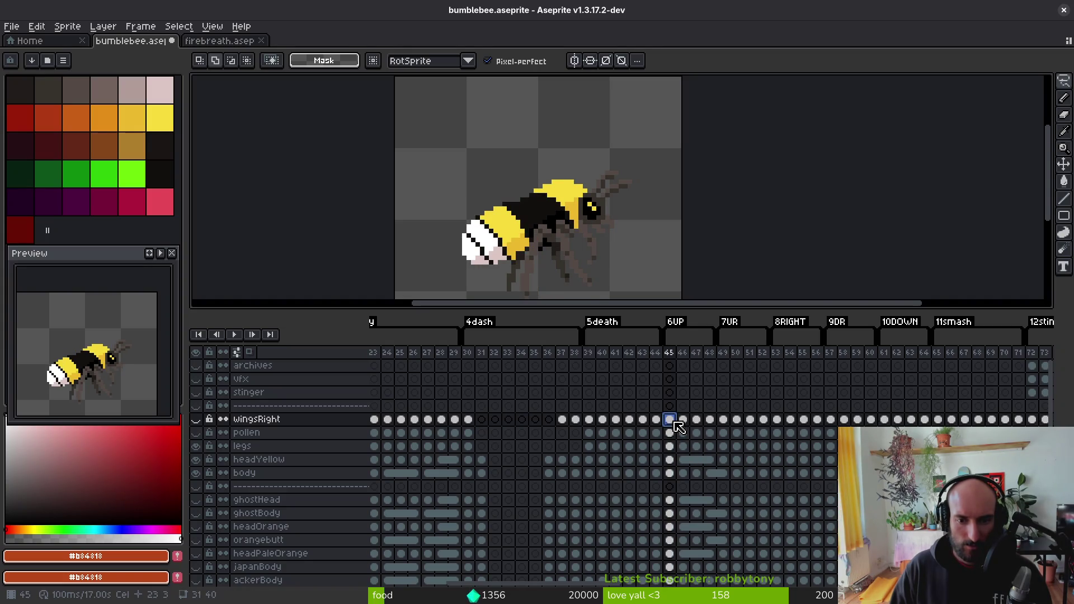
{"action": "key", "text": "Return"}
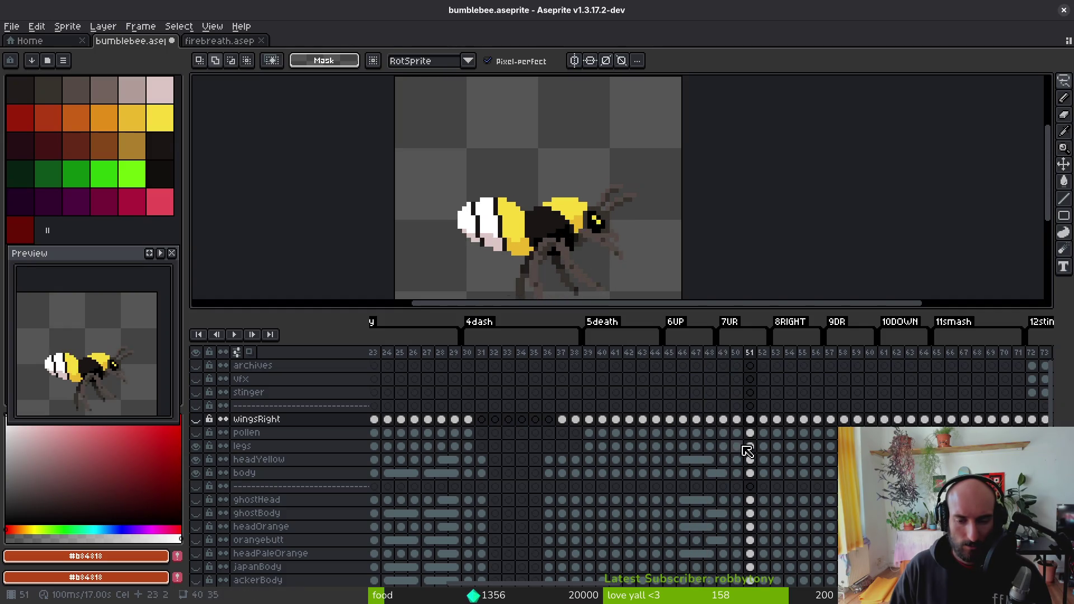
{"action": "scroll", "coordinate": [743, 447], "scroll_direction": "right", "scroll_amount": 5}
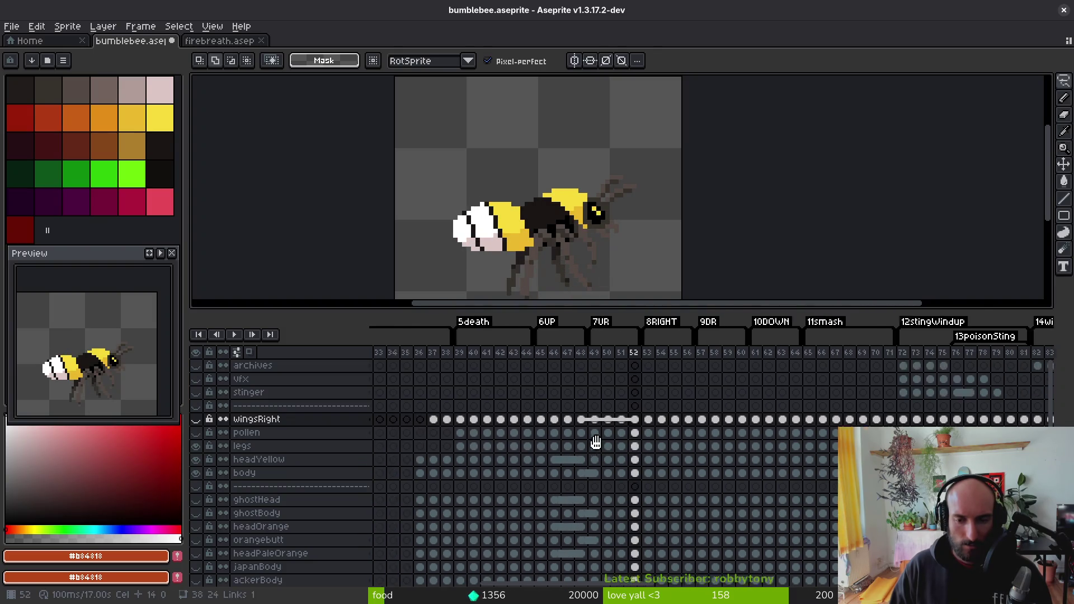
{"action": "left_click", "coordinate": [545, 420]}
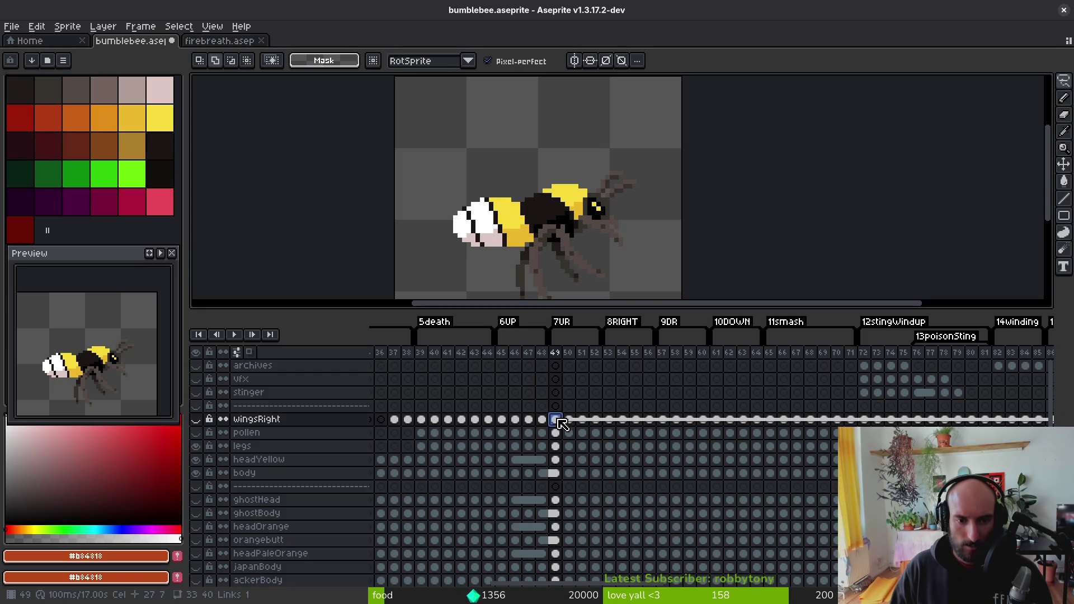
{"action": "left_click", "coordinate": [502, 420]}
{"action": "key", "text": "Right"}
{"action": "key", "text": "Right"}
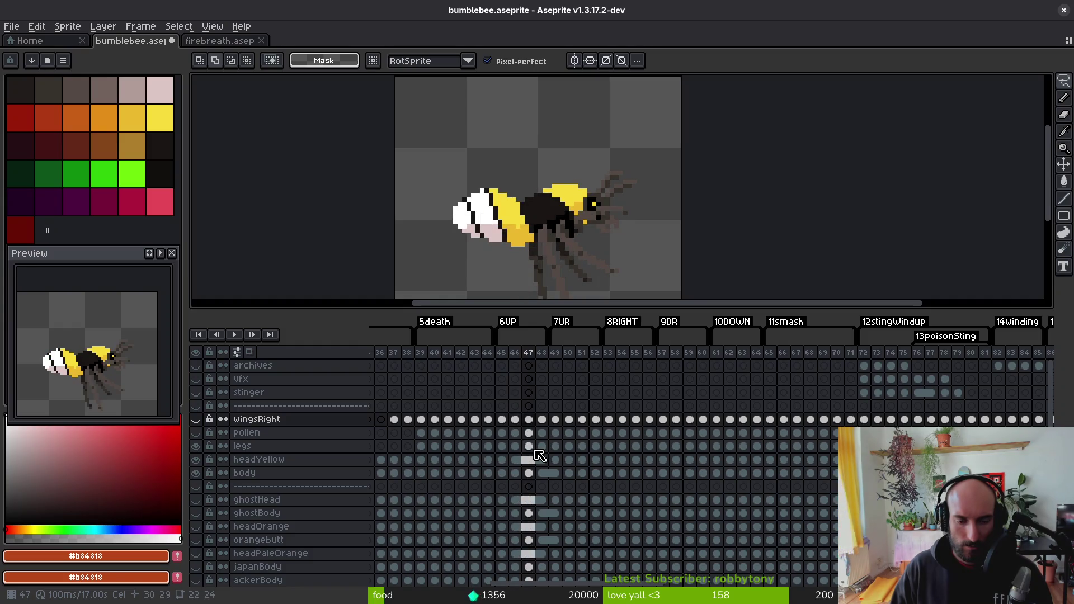
{"action": "left_click", "coordinate": [504, 473]}
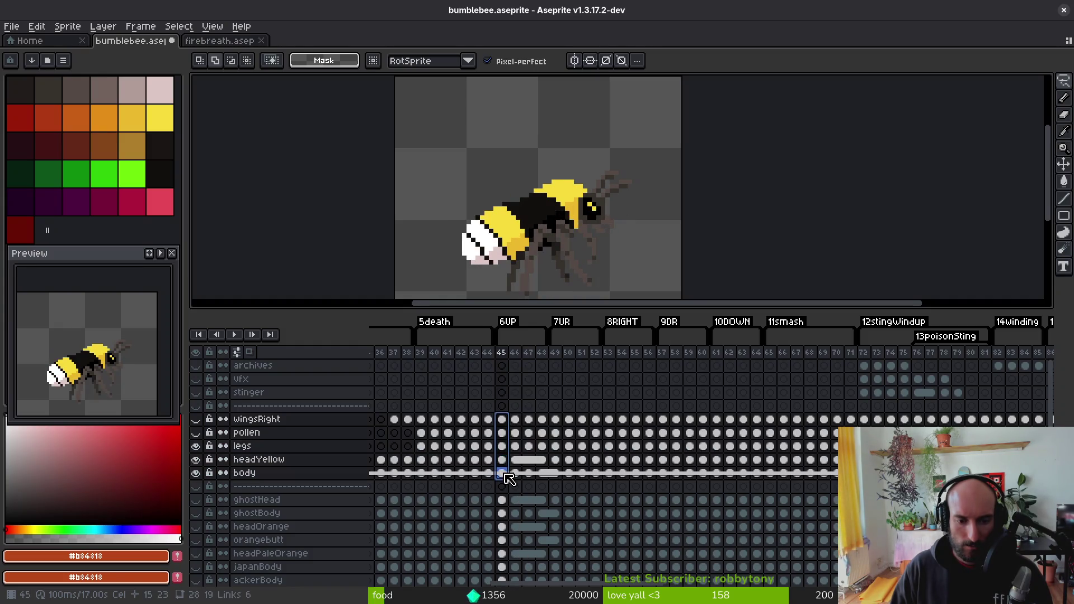
{"action": "key", "text": "Escape"}
{"action": "left_click", "coordinate": [516, 423]}
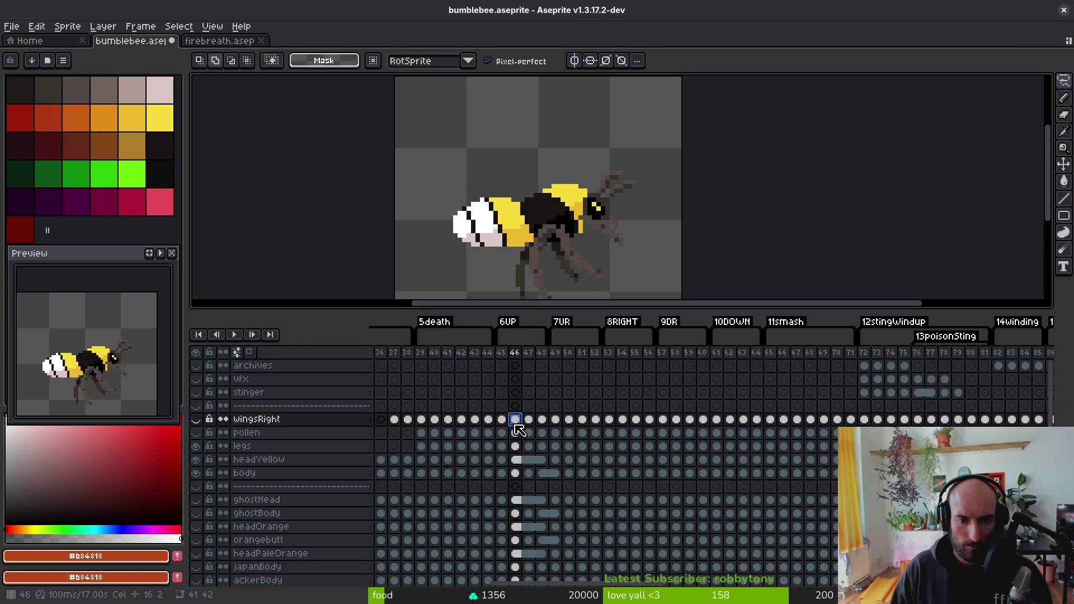
{"action": "key", "text": "Right"}
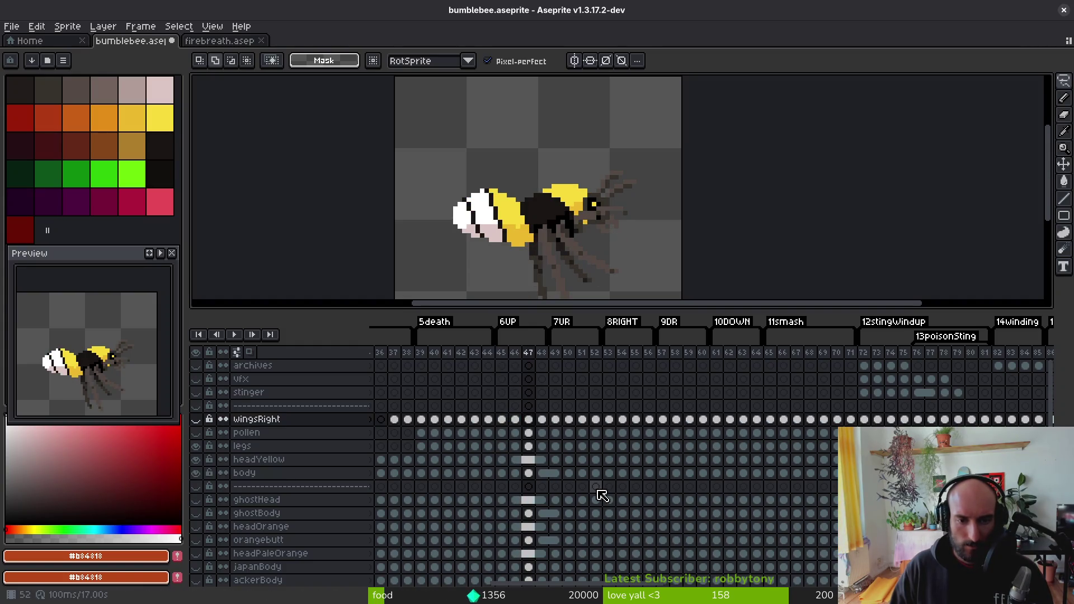
{"action": "key", "text": "Right"}
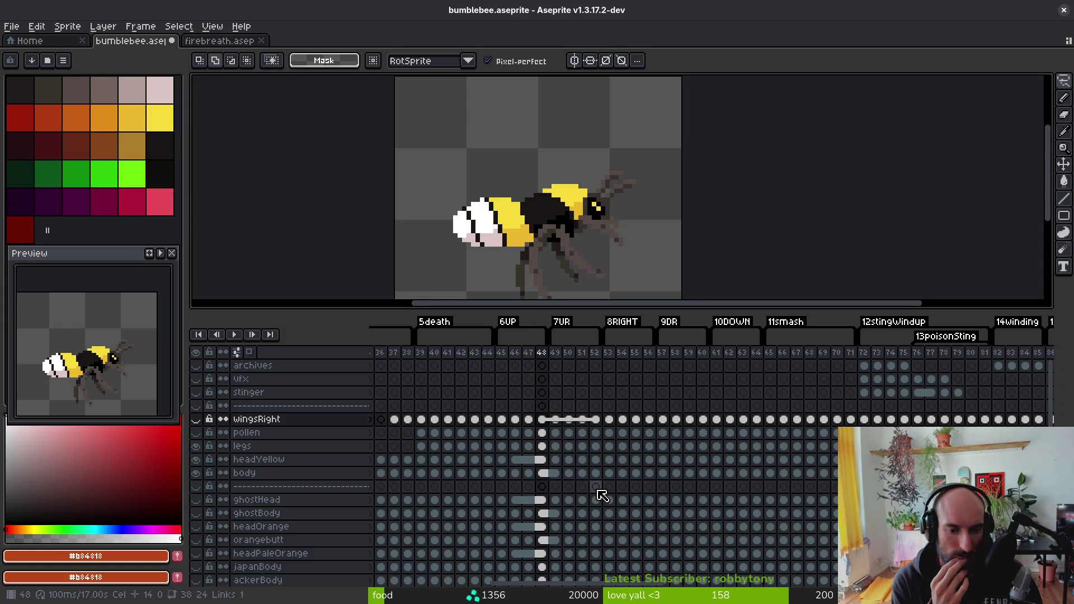
{"action": "key", "text": "Left"}
{"action": "key", "text": "Left"}
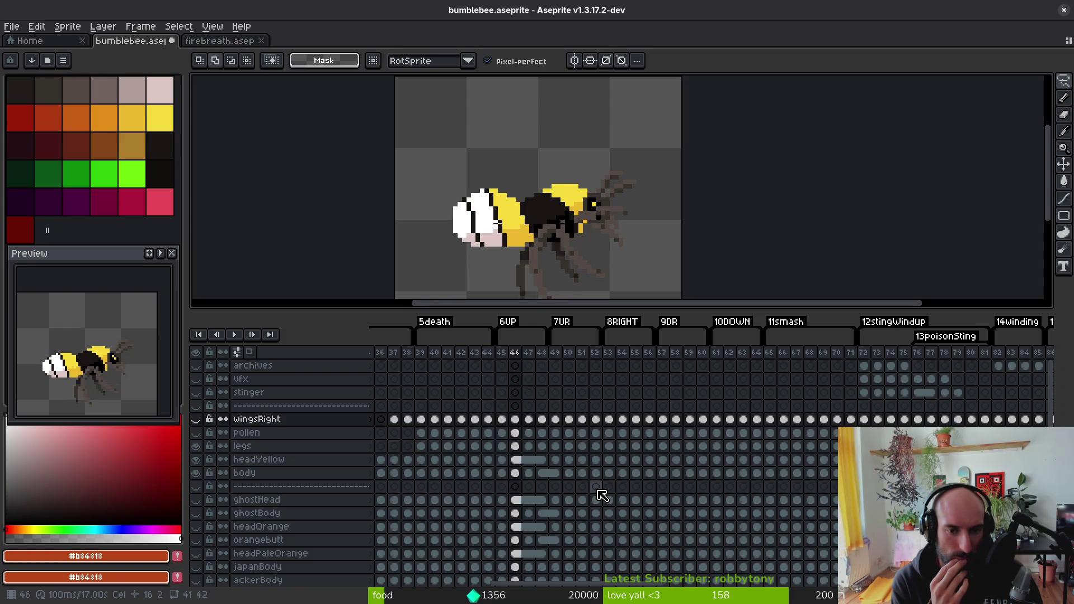
{"action": "key", "text": "Left"}
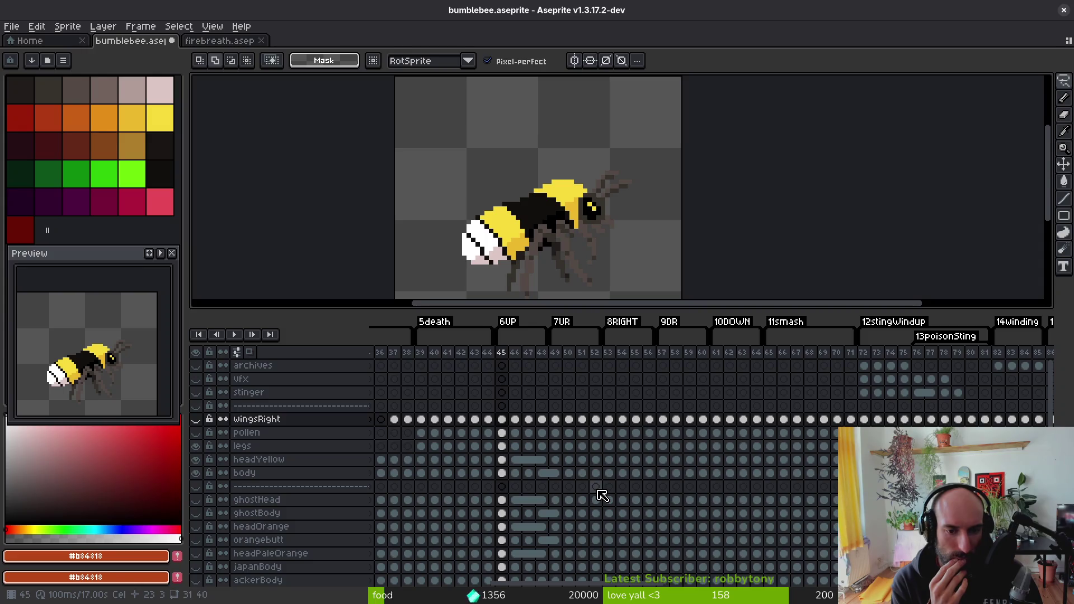
{"action": "key", "text": "Right"}
{"action": "key", "text": "Right"}
{"action": "key", "text": "Left"}
{"action": "key", "text": "Left"}
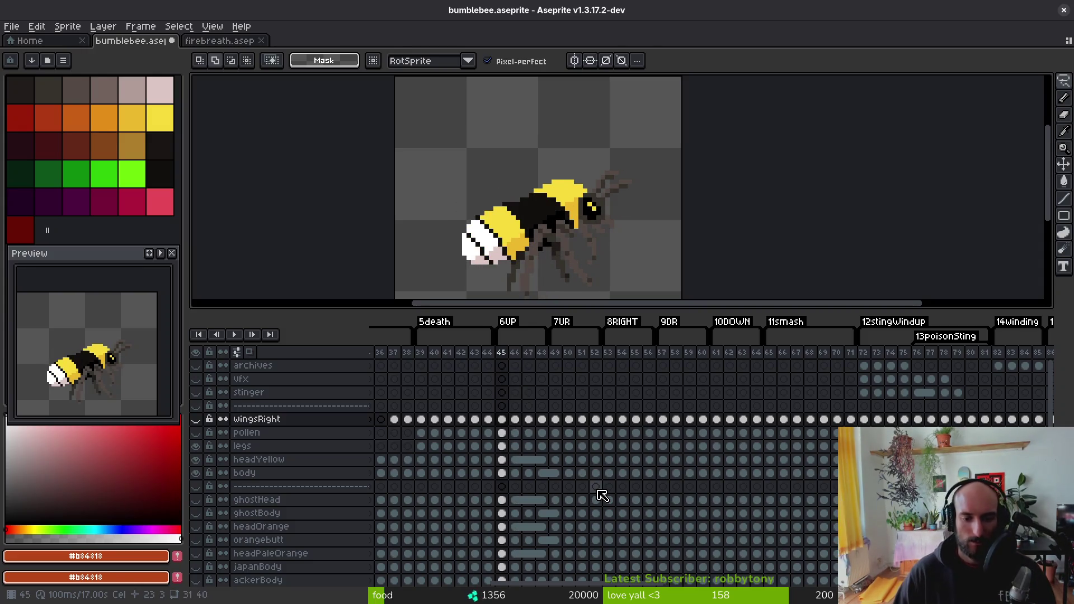
{"action": "key", "text": "Right"}
{"action": "key", "text": "Right"}
{"action": "key", "text": "Right"}
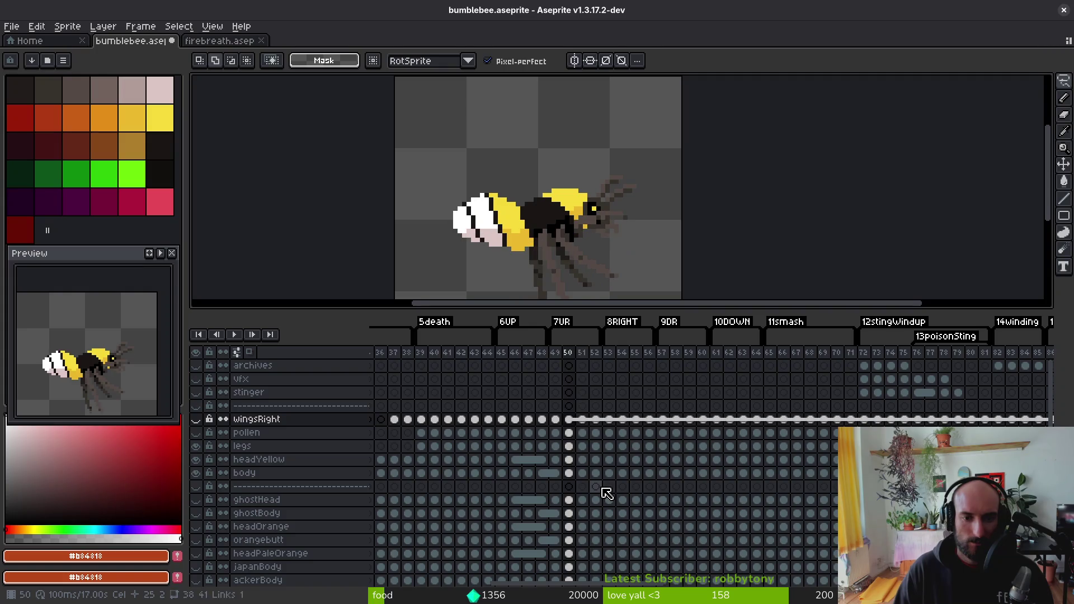
{"action": "key", "text": "Left"}
{"action": "key", "text": "Left"}
{"action": "key", "text": "Left"}
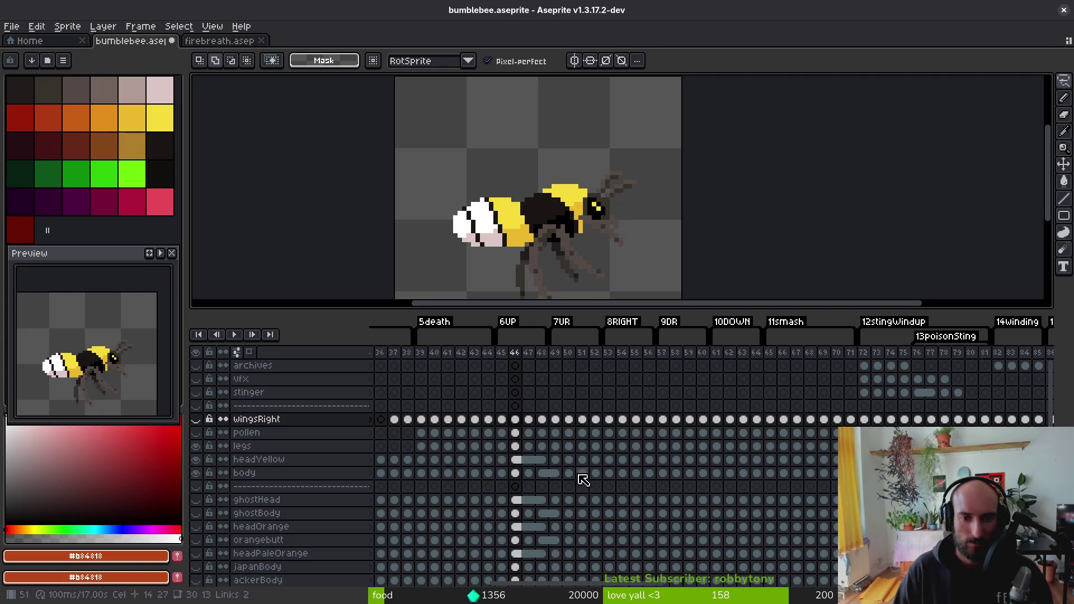
{"action": "key", "text": "Left"}
{"action": "key", "text": "Right"}
{"action": "key", "text": "Right"}
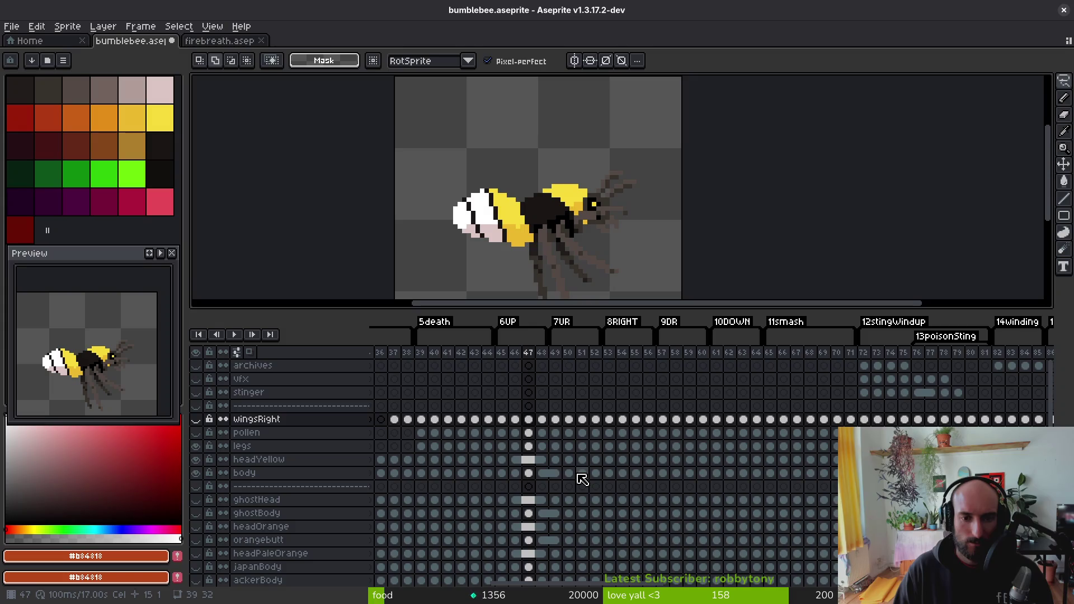
{"action": "key", "text": "Left"}
{"action": "key", "text": "Left"}
{"action": "left_click_drag", "start_coordinate": [507, 424], "coordinate": [506, 473]}
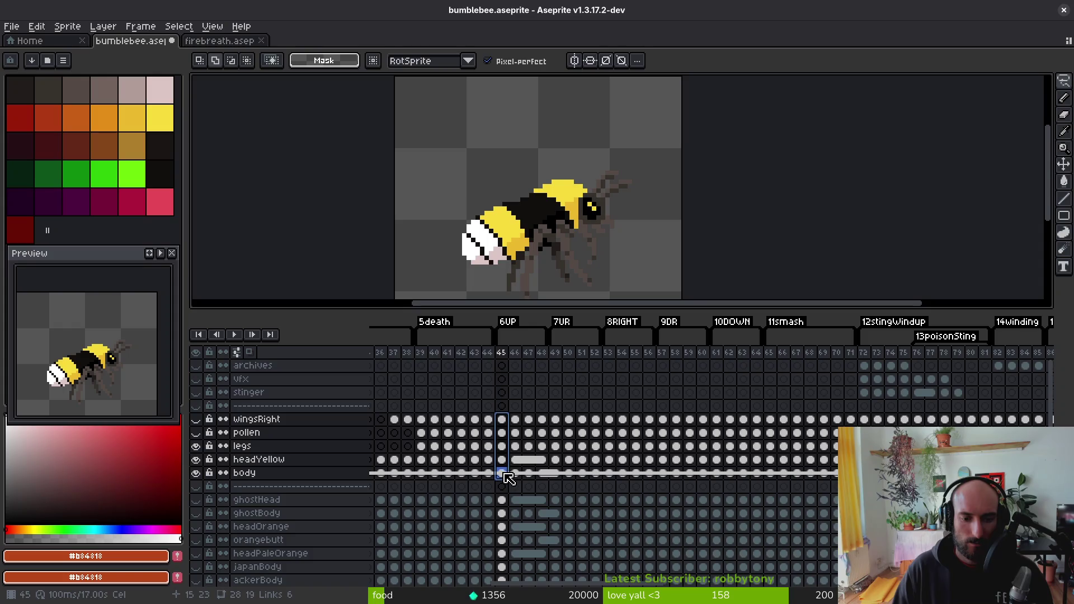
{"action": "left_click_drag", "start_coordinate": [515, 419], "coordinate": [523, 478]}
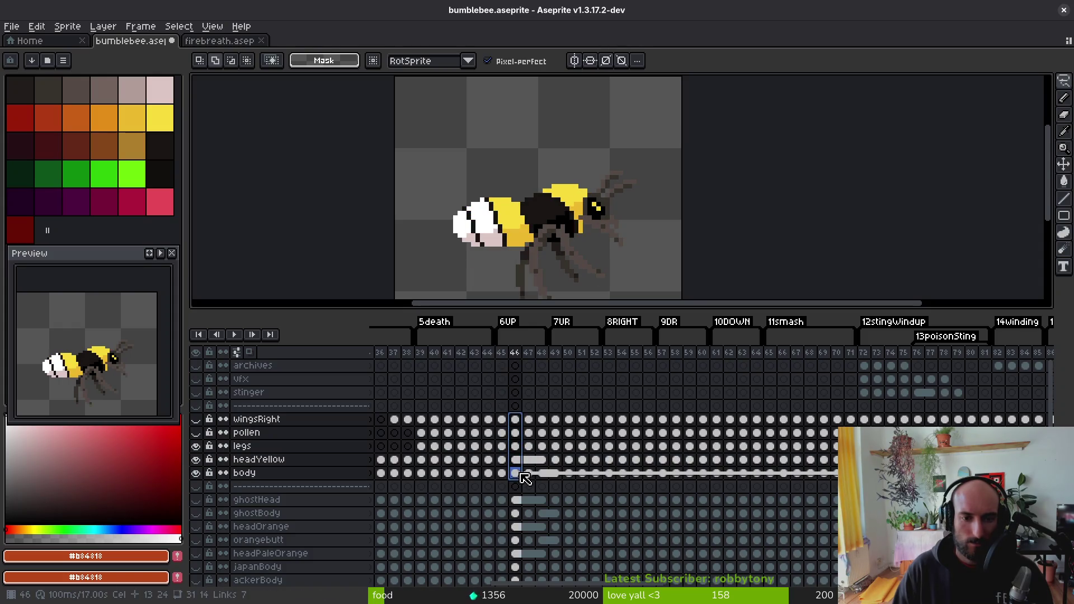
{"action": "key", "text": "Right"}
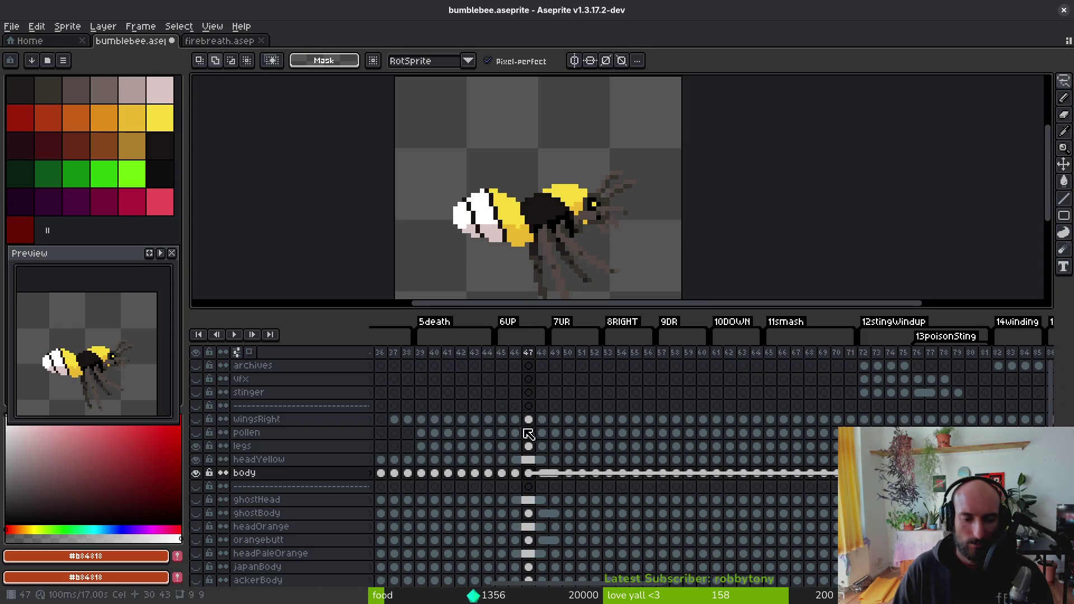
{"action": "key", "text": "Left"}
{"action": "key", "text": "Left"}
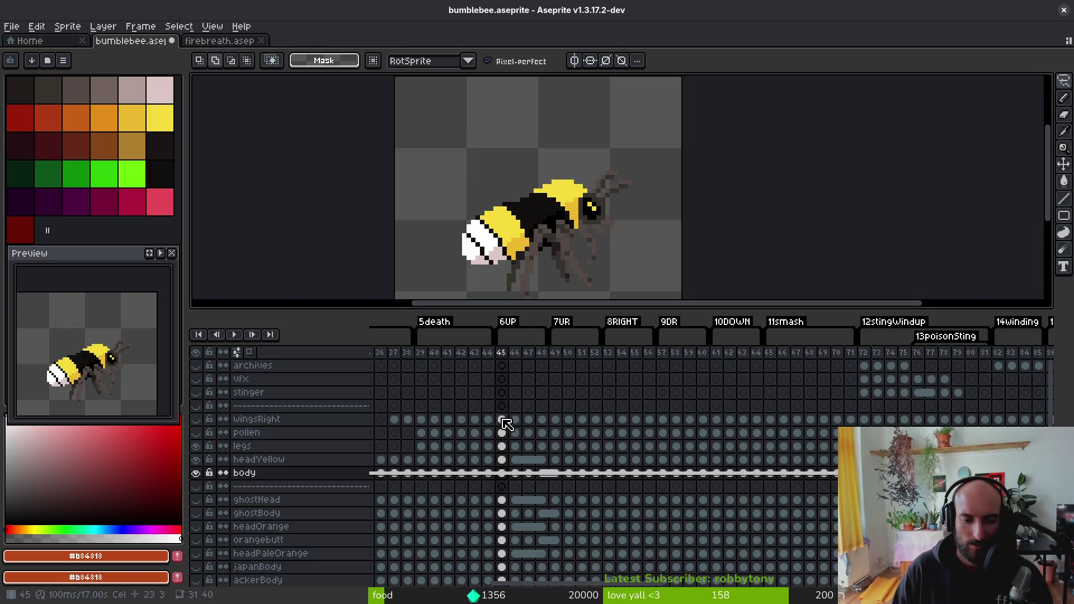
{"action": "key", "text": "Right"}
{"action": "key", "text": "Right"}
{"action": "key", "text": "Left"}
{"action": "key", "text": "Left"}
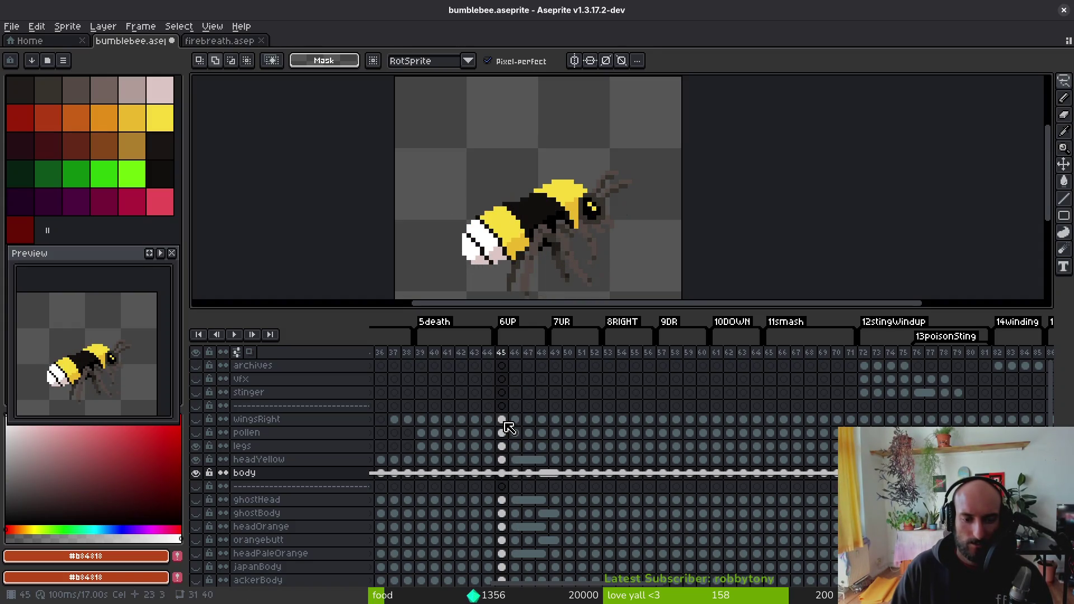
{"action": "mouse_move", "coordinate": [504, 422]}
{"action": "left_mouse_down"}
{"action": "mouse_move", "coordinate": [506, 478]}
{"action": "mouse_move", "coordinate": [788, 487]}
{"action": "mouse_move", "coordinate": [589, 446]}
{"action": "left_mouse_up"}
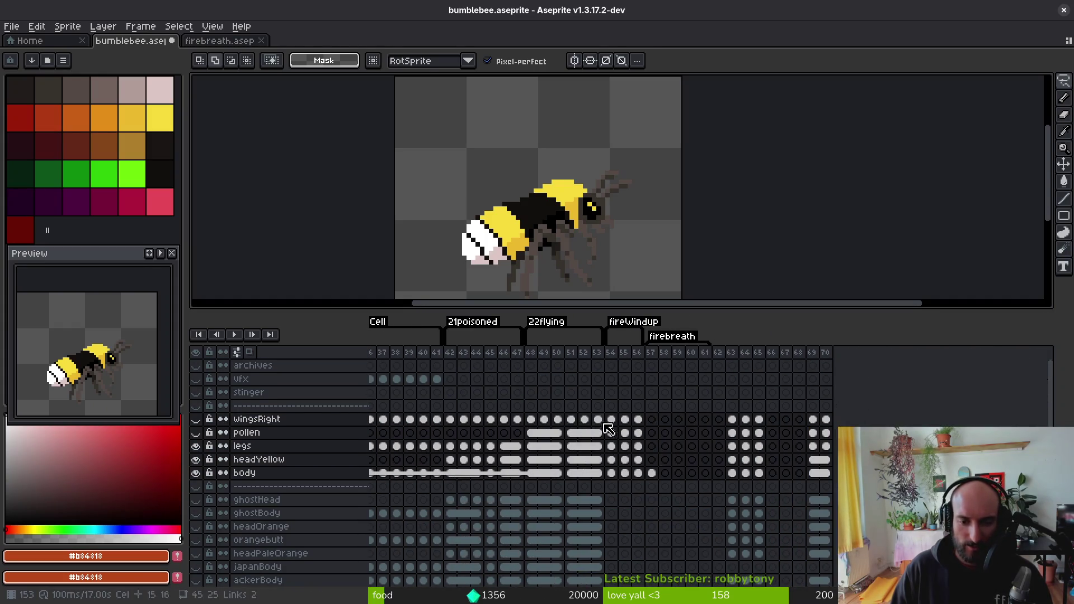
- Link the wingsRight-to-body cels up to the fireWindup frame and inspect frames 45–46
{"action": "left_click_drag", "start_coordinate": [610, 424], "coordinate": [617, 476]}
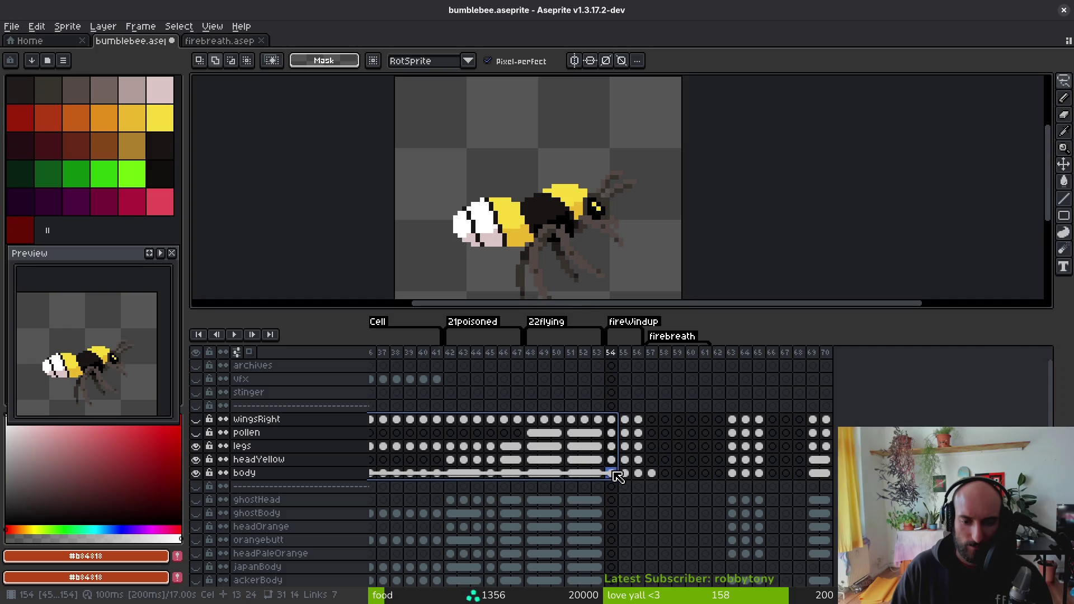
{"action": "right_click", "coordinate": [613, 421]}
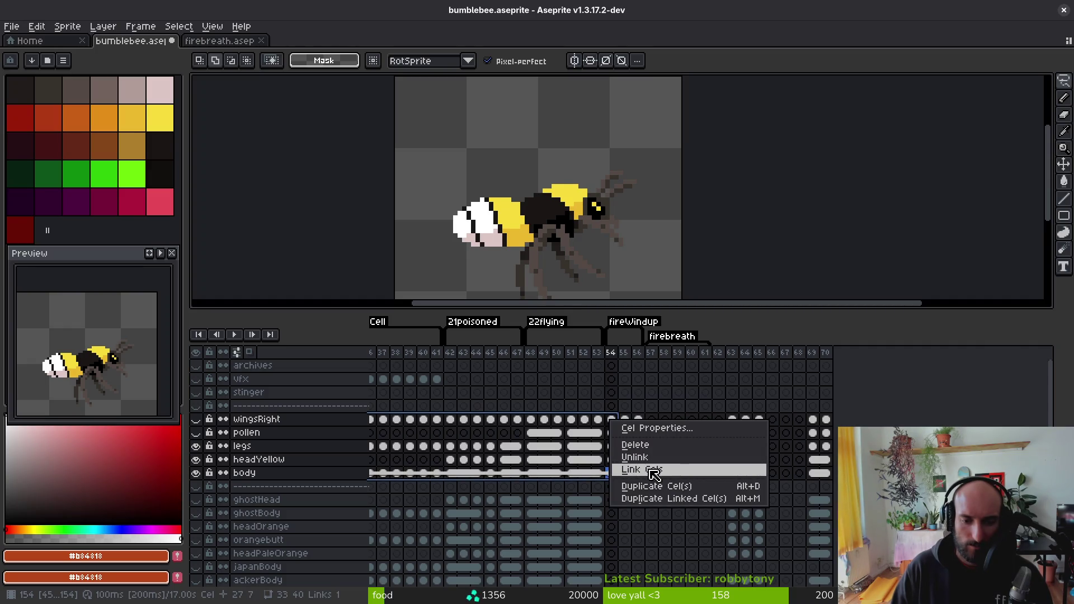
{"action": "left_click", "coordinate": [654, 470]}
{"action": "scroll", "coordinate": [727, 481], "scroll_direction": "left", "scroll_amount": 10}
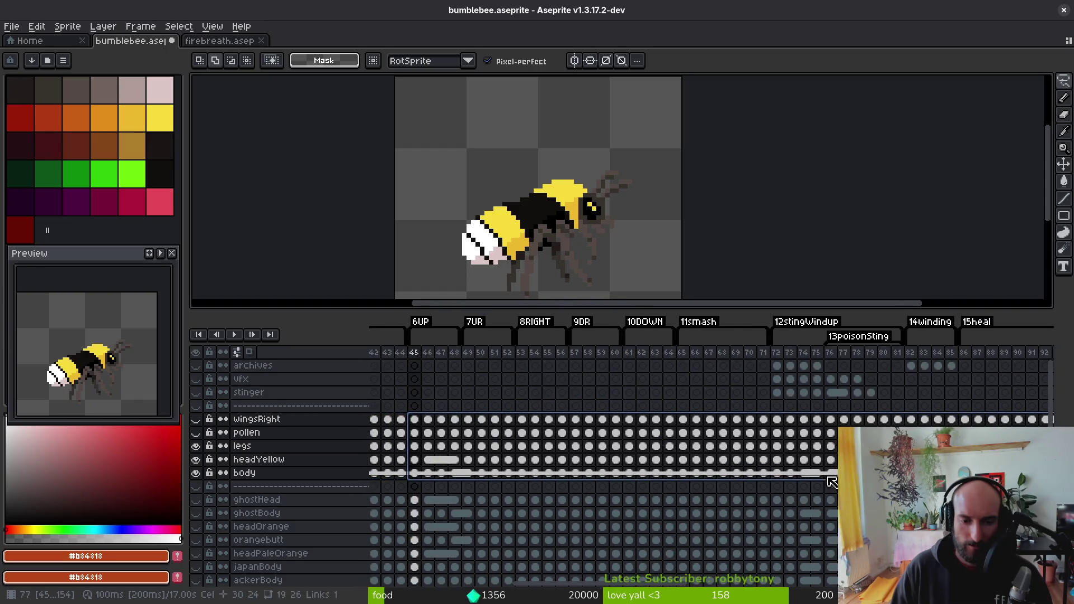
{"action": "scroll", "coordinate": [722, 475], "scroll_direction": "left", "scroll_amount": 5}
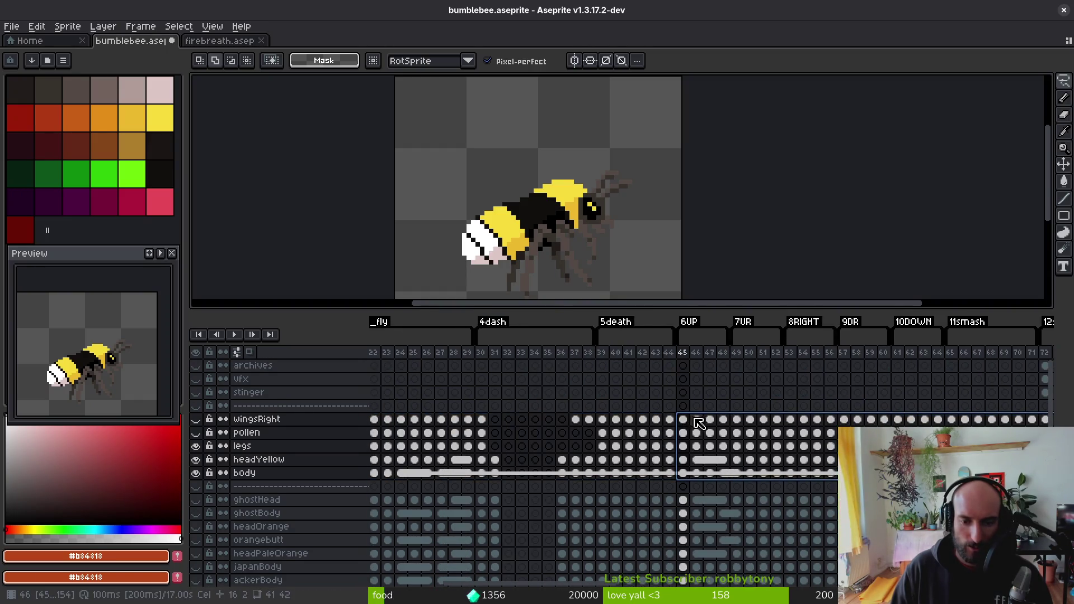
{"action": "left_click_drag", "start_coordinate": [696, 420], "coordinate": [703, 473]}
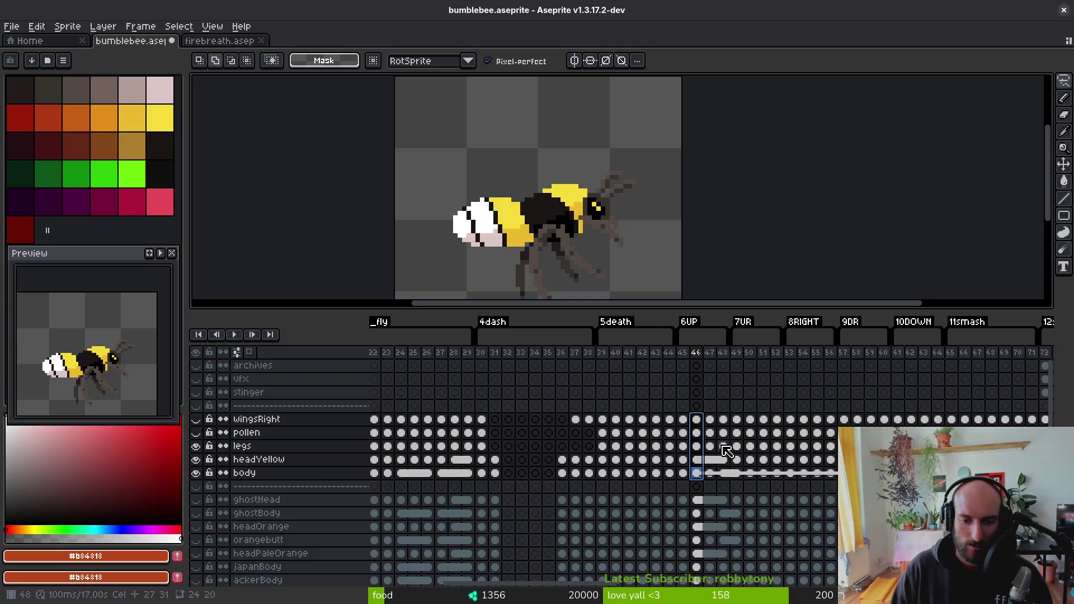
{"action": "left_click", "coordinate": [682, 419]}
{"action": "scroll", "coordinate": [743, 444], "scroll_direction": "left", "scroll_amount": 1}
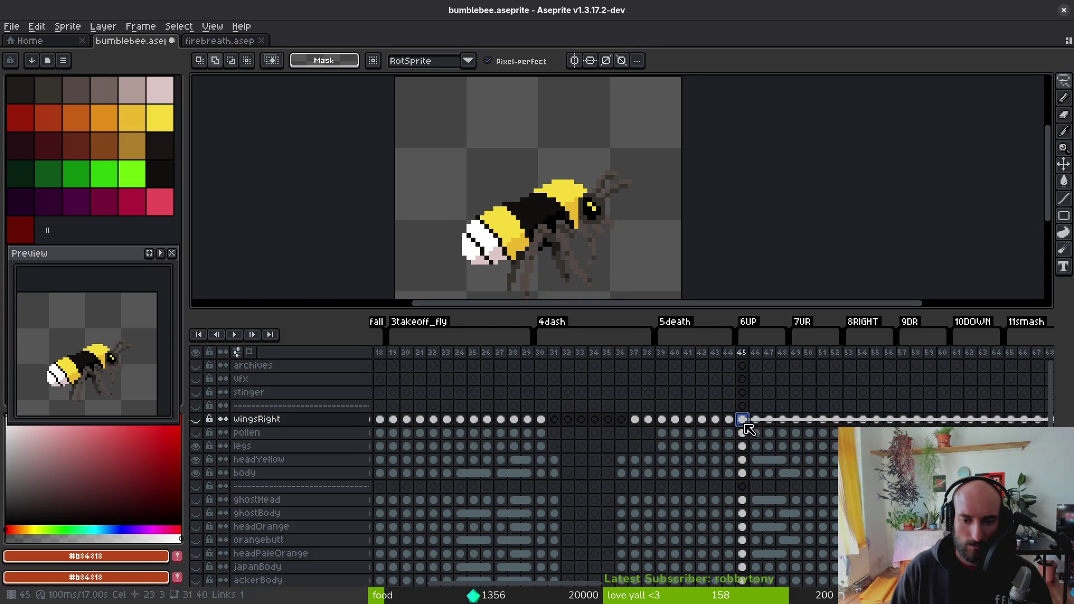
{"action": "left_click_drag", "start_coordinate": [742, 419], "coordinate": [750, 479]}
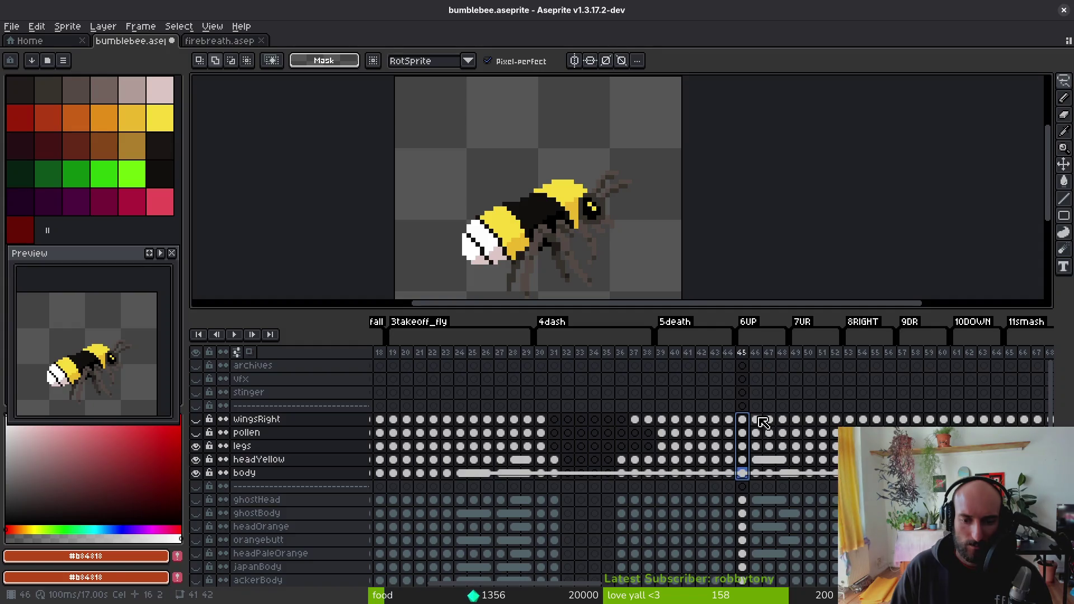
{"action": "left_click", "coordinate": [755, 446]}
{"action": "scroll", "coordinate": [752, 444], "scroll_direction": "right", "scroll_amount": 15}
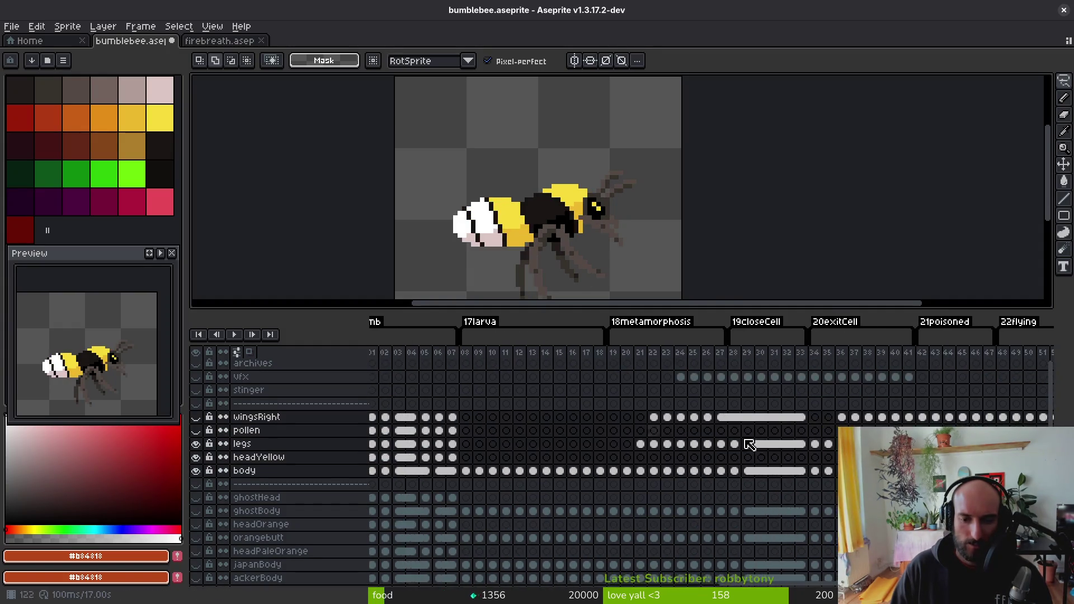
{"action": "scroll", "coordinate": [750, 445], "scroll_direction": "right", "scroll_amount": 10}
- Extend the cel selection through frame 55 and link those cels as well
{"action": "left_click", "coordinate": [601, 417], "text": "shift"}
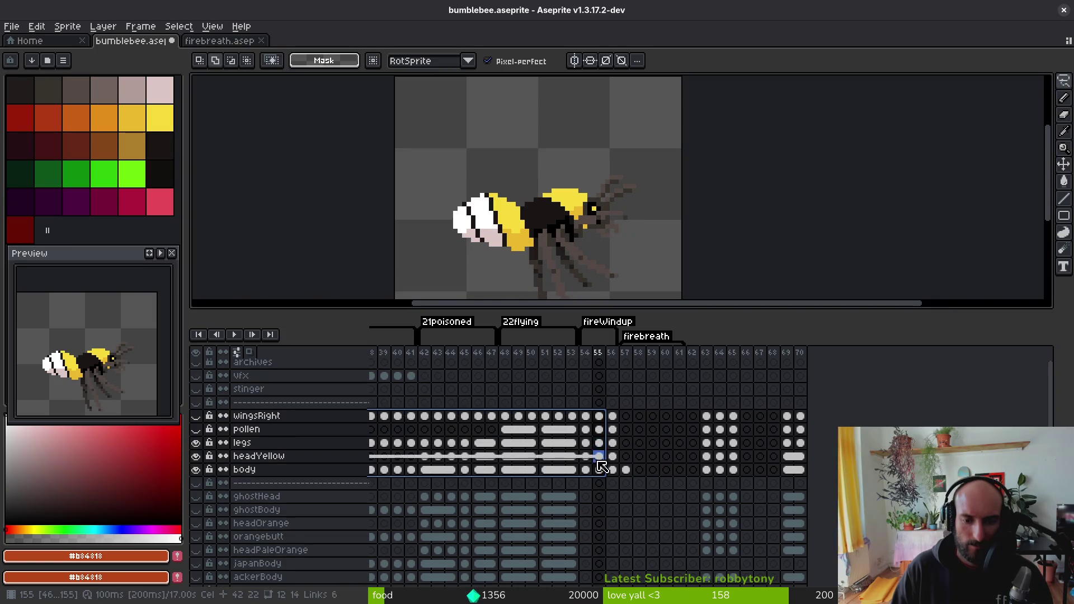
{"action": "right_click", "coordinate": [603, 422]}
{"action": "left_click", "coordinate": [619, 475]}
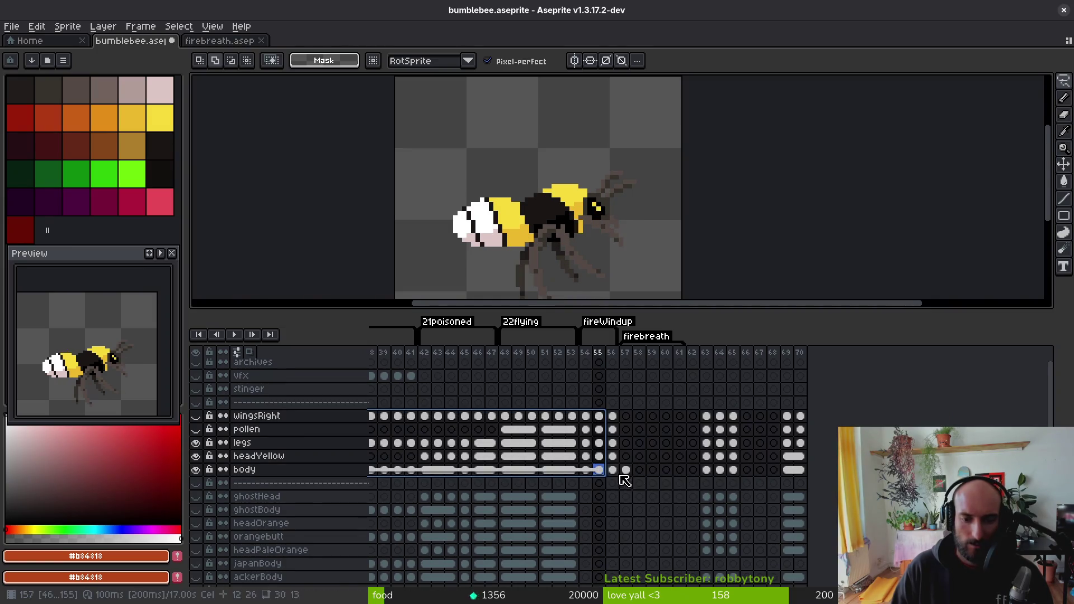
{"action": "scroll", "coordinate": [792, 456], "scroll_direction": "right", "scroll_amount": 10}
{"action": "scroll", "coordinate": [621, 479], "scroll_direction": "left", "scroll_amount": 15}
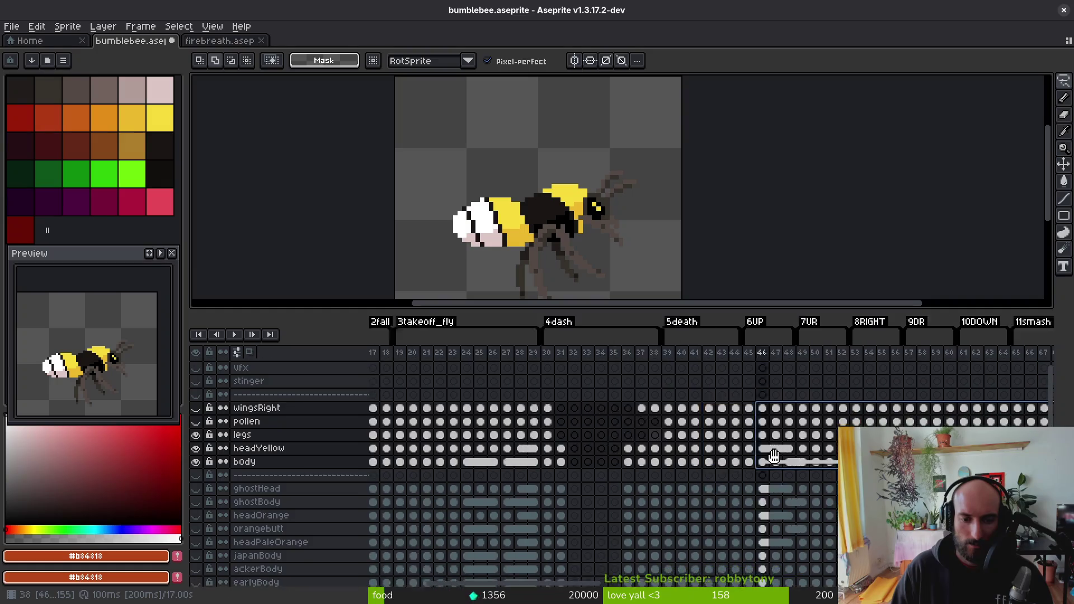
- Check the bee's pose on frames 47, 50 and 51, then view the fireWindup and firebreath frames
{"action": "left_click", "coordinate": [772, 419]}
{"action": "key", "text": "Down"}
{"action": "key", "text": "Down"}
{"action": "key", "text": "Down"}
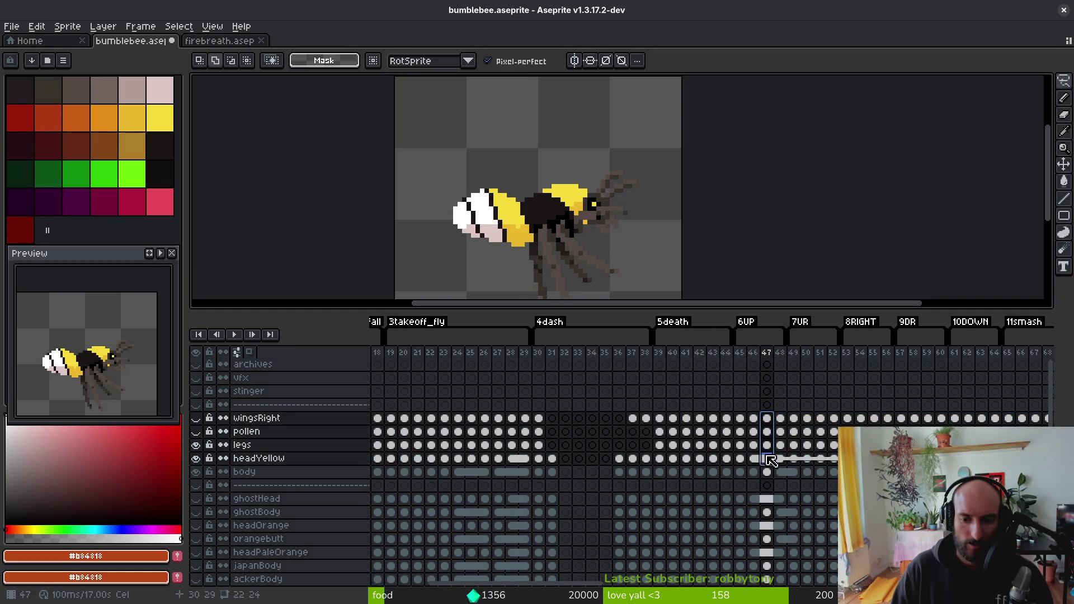
{"action": "scroll", "coordinate": [718, 438], "scroll_direction": "right", "scroll_amount": 2}
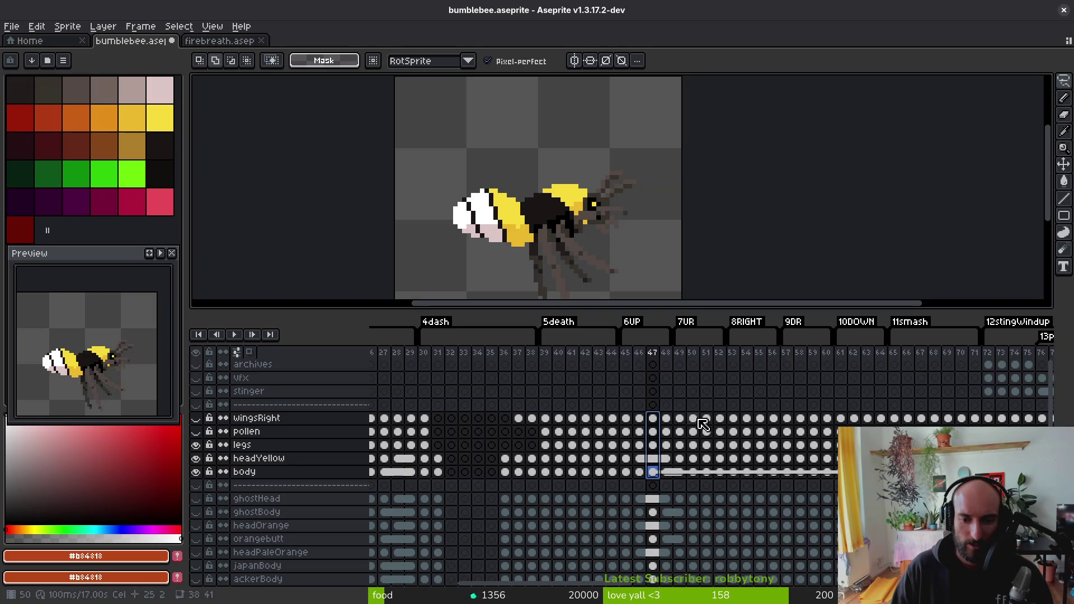
{"action": "left_click", "coordinate": [698, 419]}
{"action": "key", "text": "Down"}
{"action": "key", "text": "Down"}
{"action": "key", "text": "Down"}
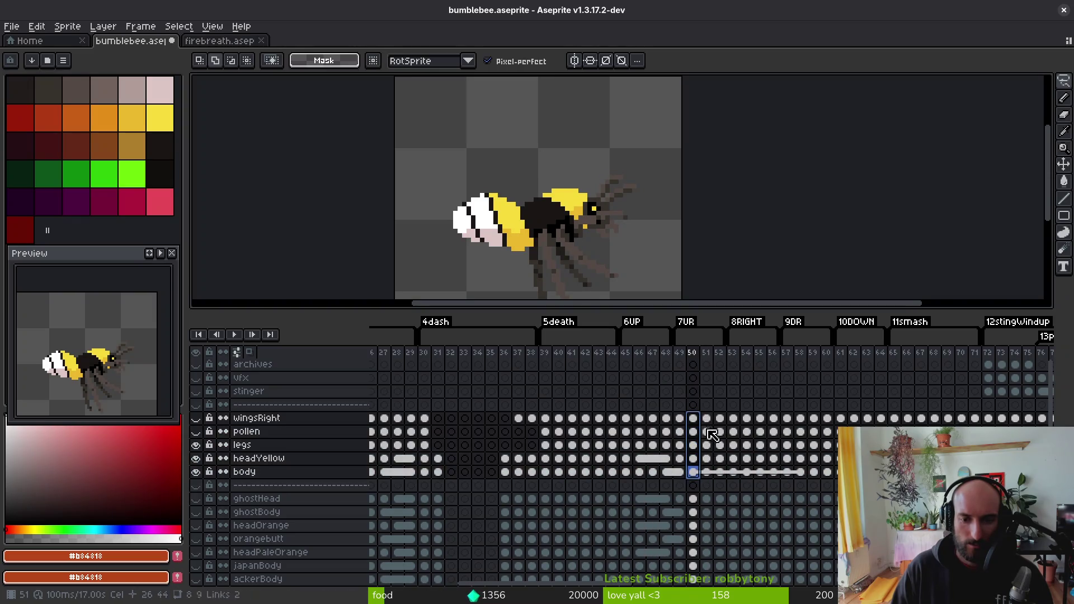
{"action": "left_click", "coordinate": [706, 419]}
{"action": "key", "text": "Down"}
{"action": "key", "text": "Down"}
{"action": "key", "text": "Down"}
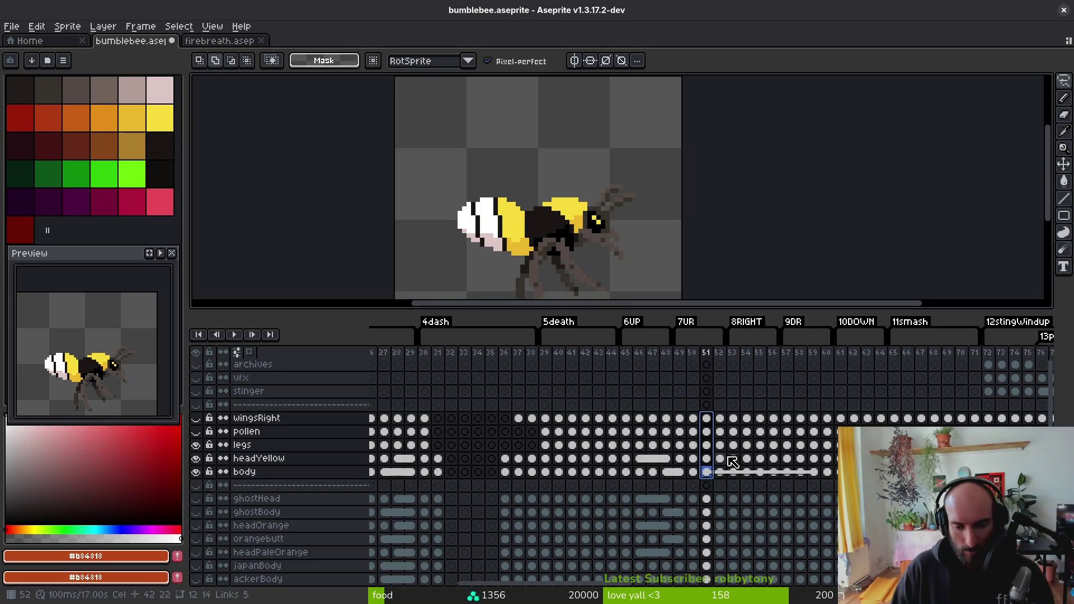
{"action": "mouse_move", "coordinate": [723, 438]}
{"action": "left_mouse_down"}
{"action": "mouse_move", "coordinate": [504, 450]}
{"action": "mouse_move", "coordinate": [554, 444]}
{"action": "left_mouse_up"}
{"action": "scroll", "coordinate": [677, 441], "scroll_direction": "right", "scroll_amount": 4}
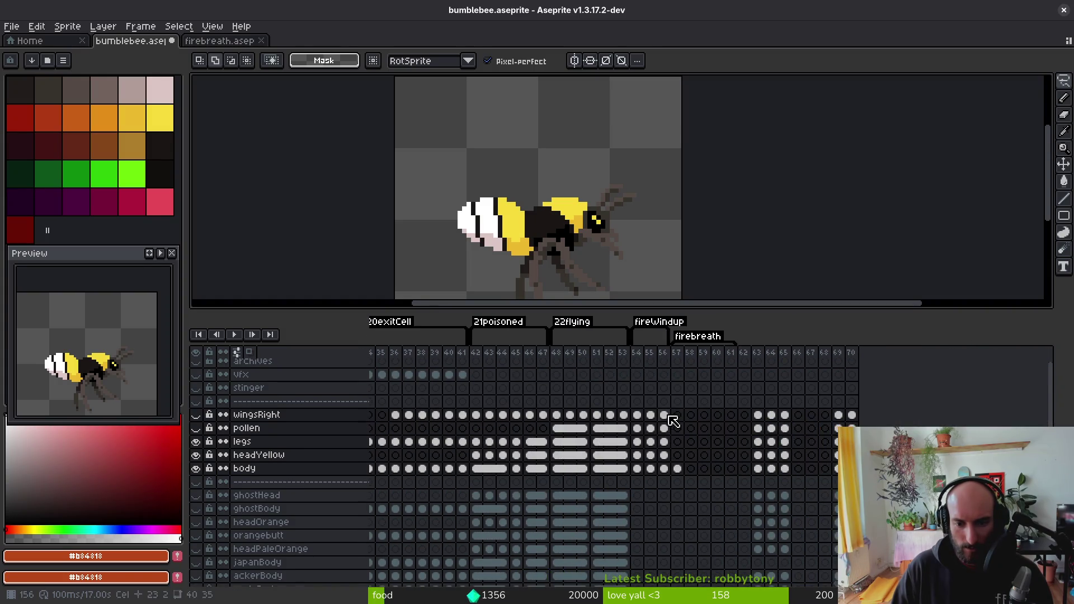
- Compare frame 56 with frame 55 and the earlier flying frames to check the legs' position
{"action": "left_click", "coordinate": [665, 415]}
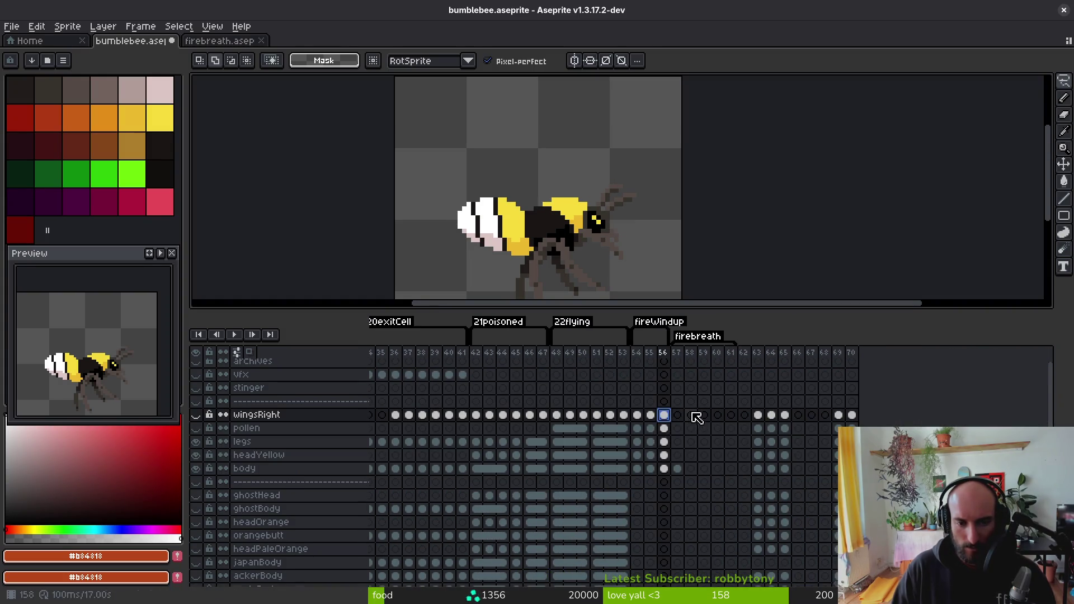
{"action": "left_click_drag", "start_coordinate": [655, 422], "coordinate": [668, 427]}
{"action": "key", "text": "Left"}
{"action": "key", "text": "Left"}
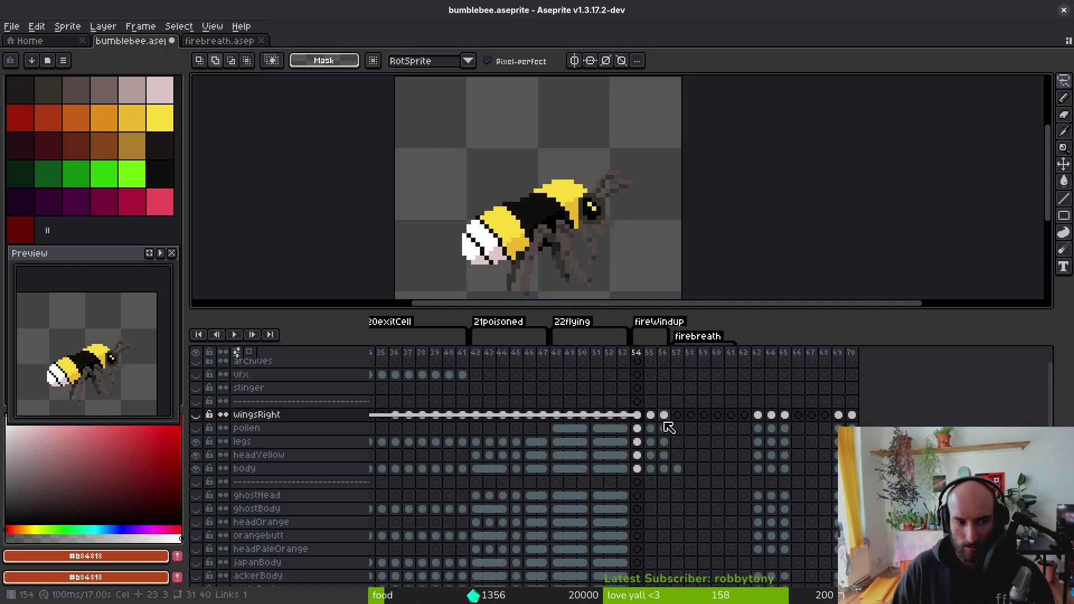
{"action": "key", "text": "Right"}
{"action": "key", "text": "Right"}
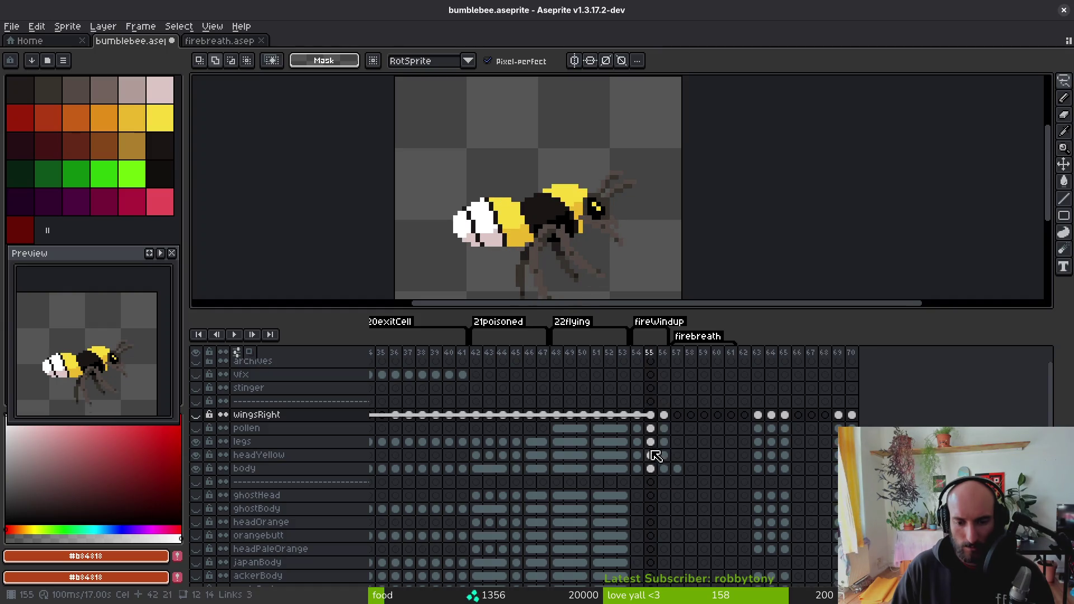
{"action": "scroll", "coordinate": [564, 456], "scroll_direction": "left", "scroll_amount": 10}
{"action": "left_click", "coordinate": [609, 459]}
{"action": "scroll", "coordinate": [559, 459], "scroll_direction": "left", "scroll_amount": 5}
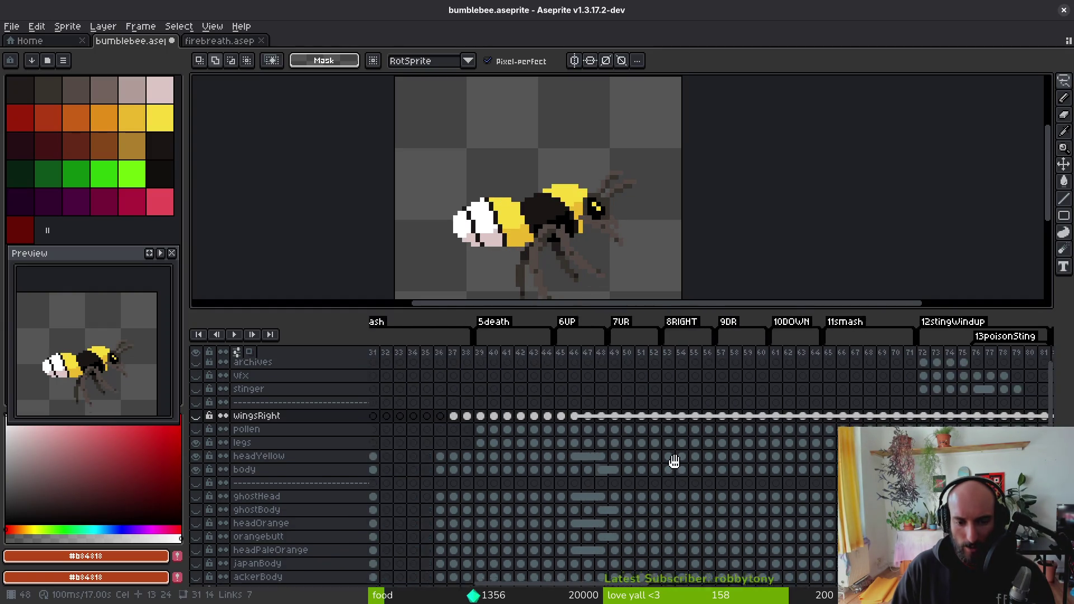
{"action": "left_click", "coordinate": [721, 436]}
{"action": "left_click", "coordinate": [674, 431]}
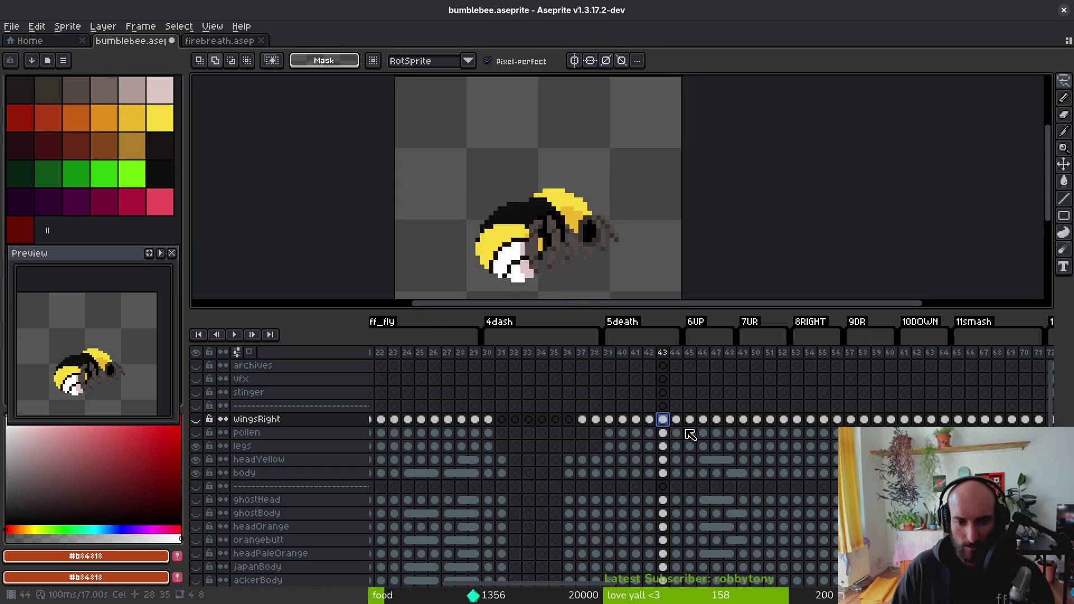
{"action": "left_click", "coordinate": [686, 434]}
{"action": "left_click", "coordinate": [701, 435]}
{"action": "left_click", "coordinate": [716, 437]}
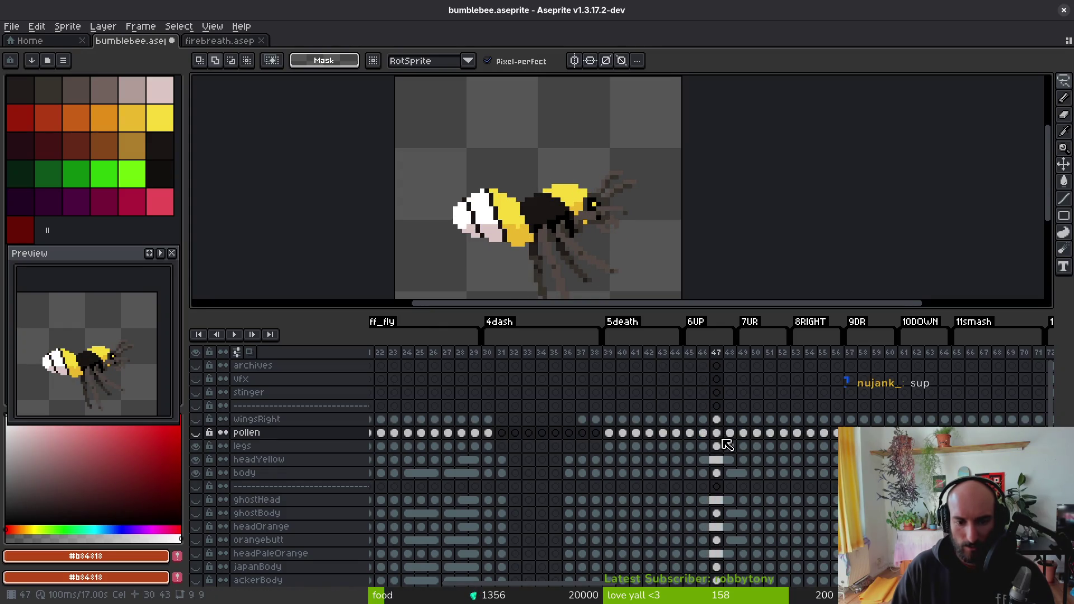
- Make the legs cel on frame 56 current and lasso the bee's legs, undoing an accidental move
{"action": "left_click", "coordinate": [719, 447]}
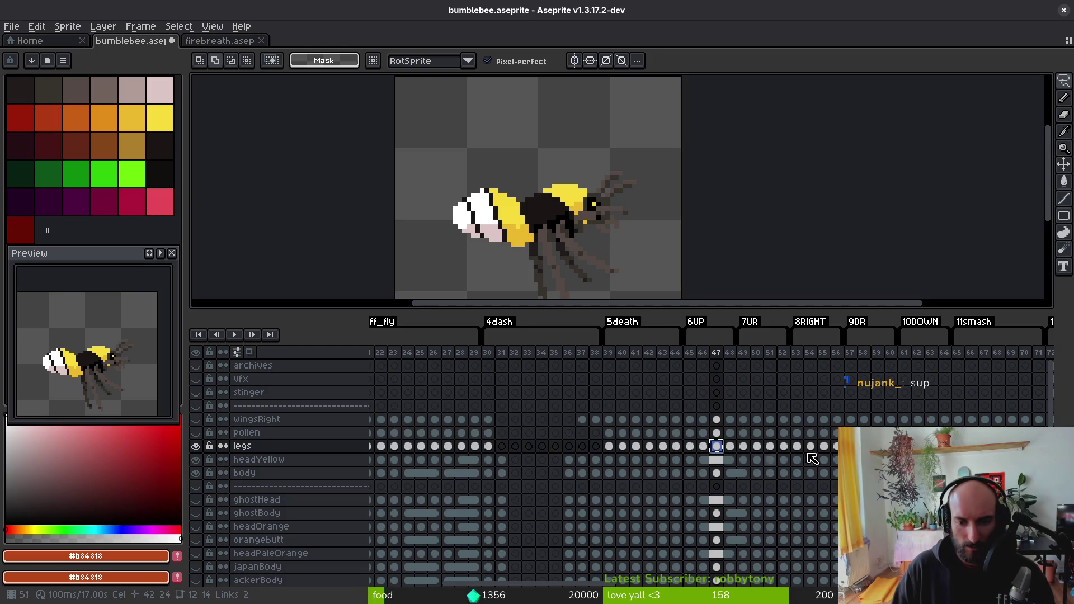
{"action": "scroll", "coordinate": [812, 459], "scroll_direction": "right", "scroll_amount": 15}
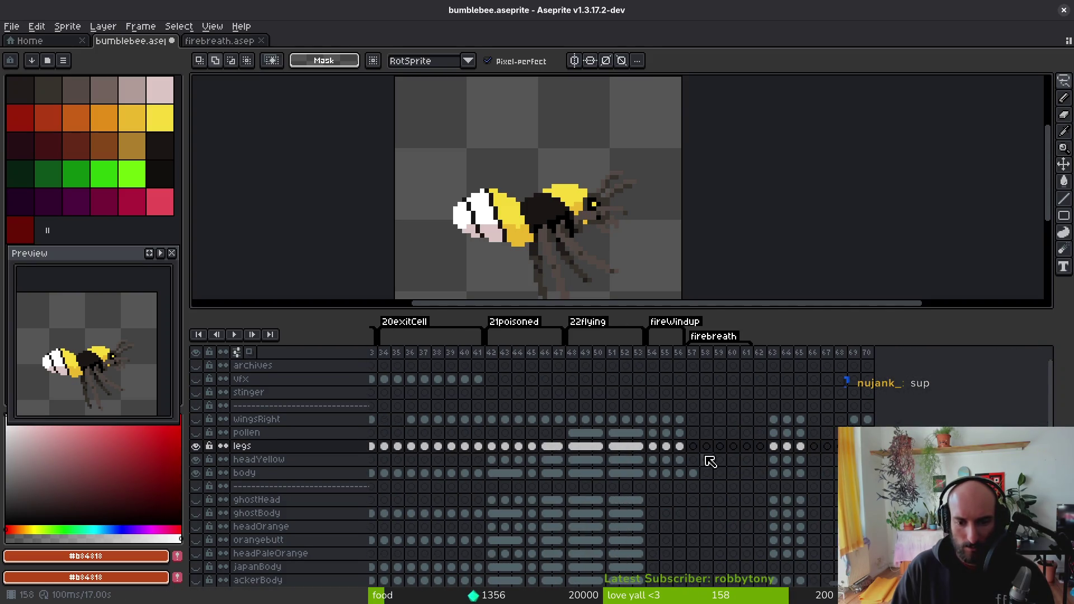
{"action": "left_click", "coordinate": [680, 446]}
{"action": "scroll", "coordinate": [618, 187], "scroll_direction": "down", "scroll_amount": 2}
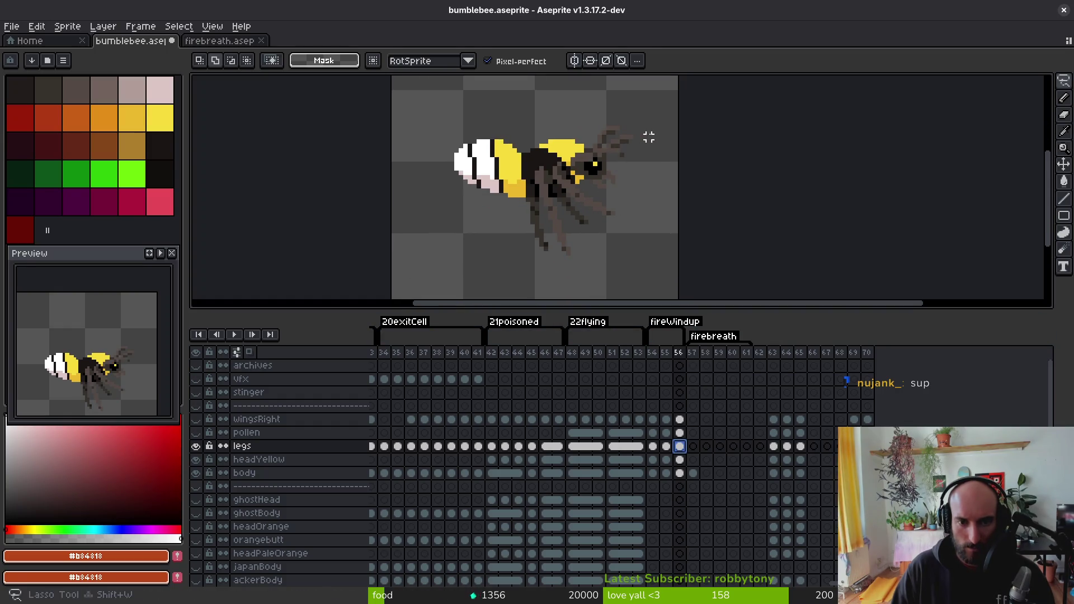
{"action": "mouse_move", "coordinate": [648, 128]}
{"action": "left_mouse_down"}
{"action": "mouse_move", "coordinate": [551, 293]}
{"action": "mouse_move", "coordinate": [652, 168]}
{"action": "left_mouse_up"}
{"action": "mouse_move", "coordinate": [581, 268]}
{"action": "left_mouse_down"}
{"action": "mouse_move", "coordinate": [588, 281]}
{"action": "mouse_move", "coordinate": [595, 264]}
{"action": "mouse_move", "coordinate": [571, 234]}
{"action": "left_mouse_up"}
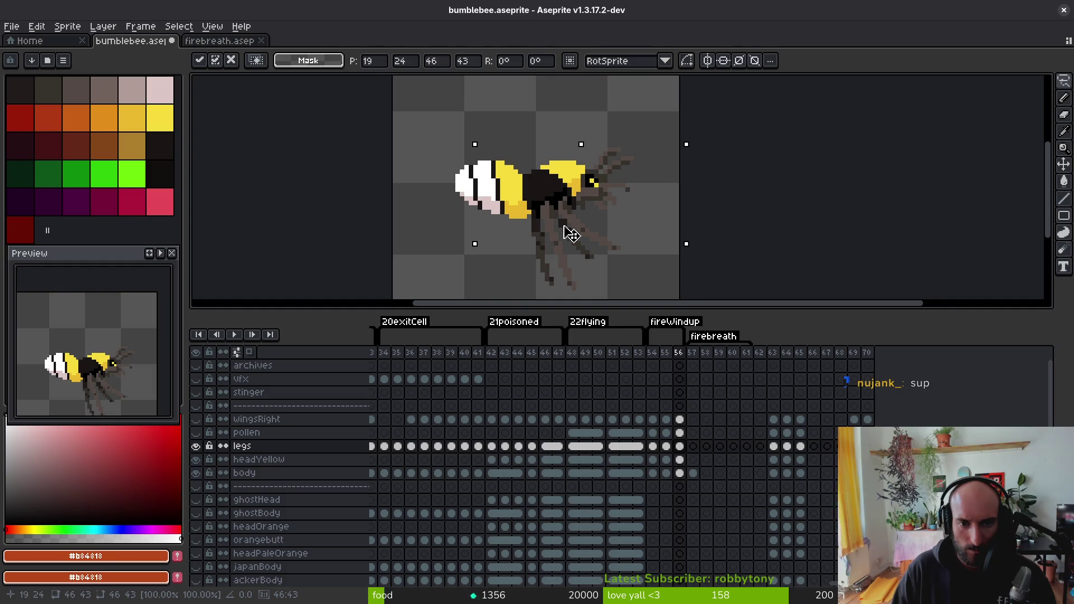
{"action": "key", "text": "ctrl+z"}
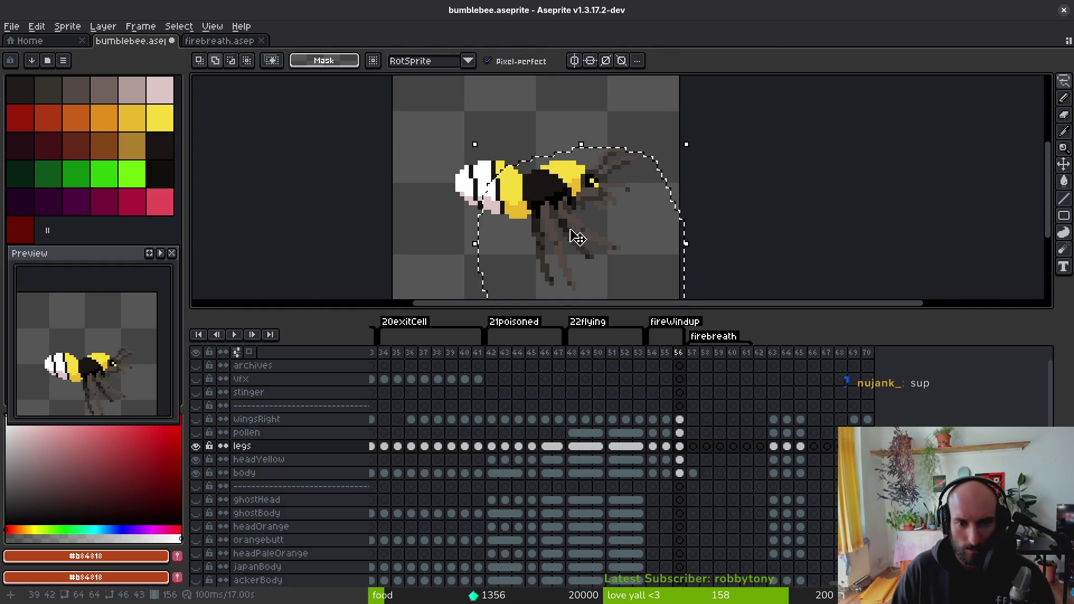
{"action": "scroll", "coordinate": [574, 237], "scroll_direction": "up", "scroll_amount": 1}
- Nudge the outlined legs up a pixel, commit, and compare against frame 55
{"action": "left_click", "coordinate": [572, 246]}
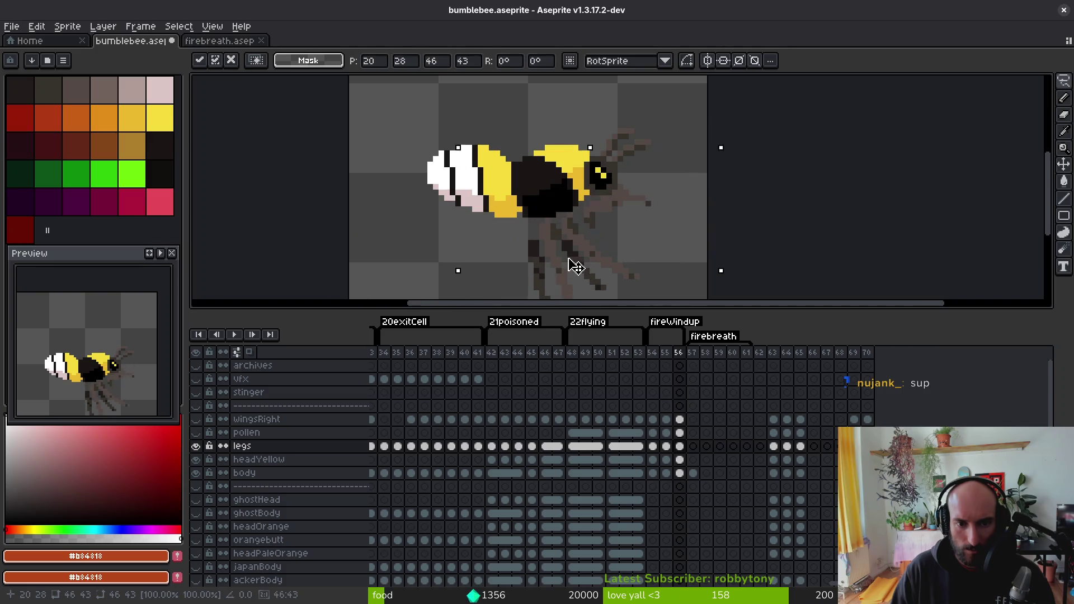
{"action": "left_click_drag", "start_coordinate": [575, 249], "coordinate": [573, 244]}
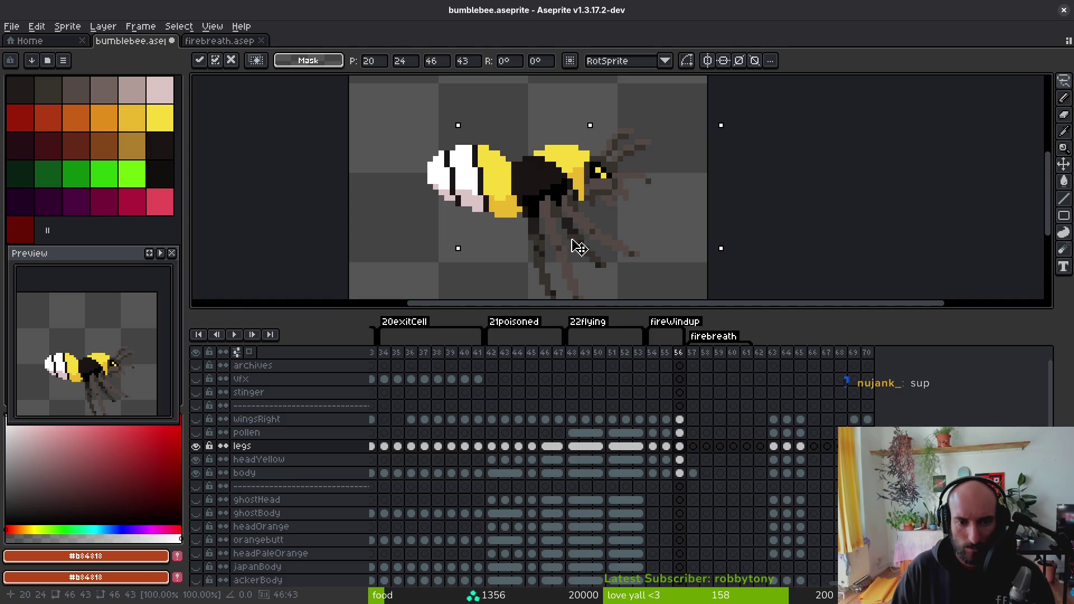
{"action": "left_click_drag", "start_coordinate": [567, 237], "coordinate": [566, 240]}
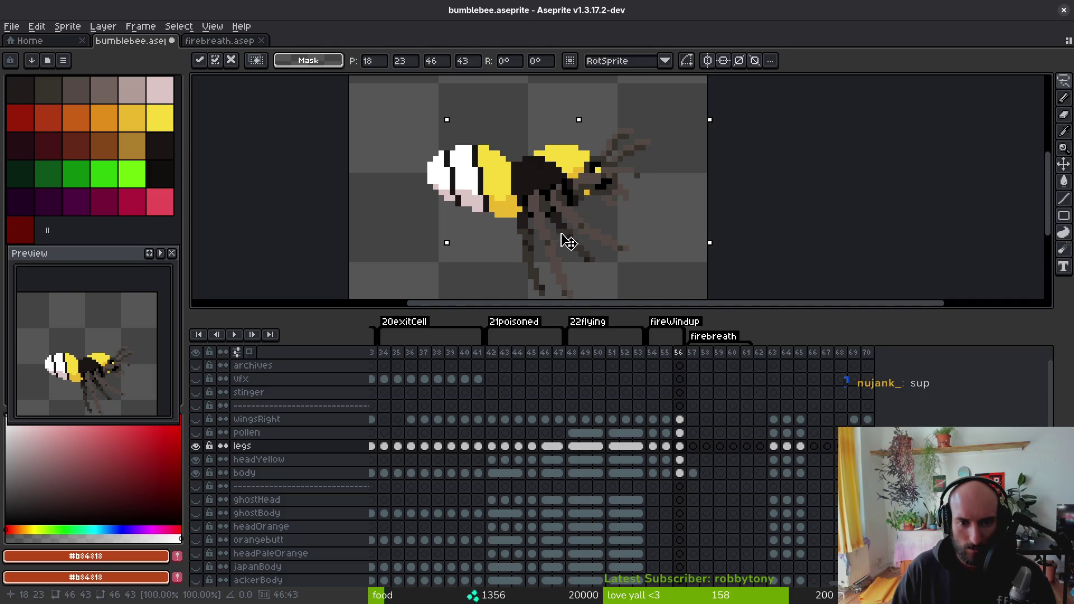
{"action": "left_click_drag", "start_coordinate": [568, 242], "coordinate": [568, 241]}
{"action": "scroll", "coordinate": [568, 242], "scroll_direction": "down", "scroll_amount": 4}
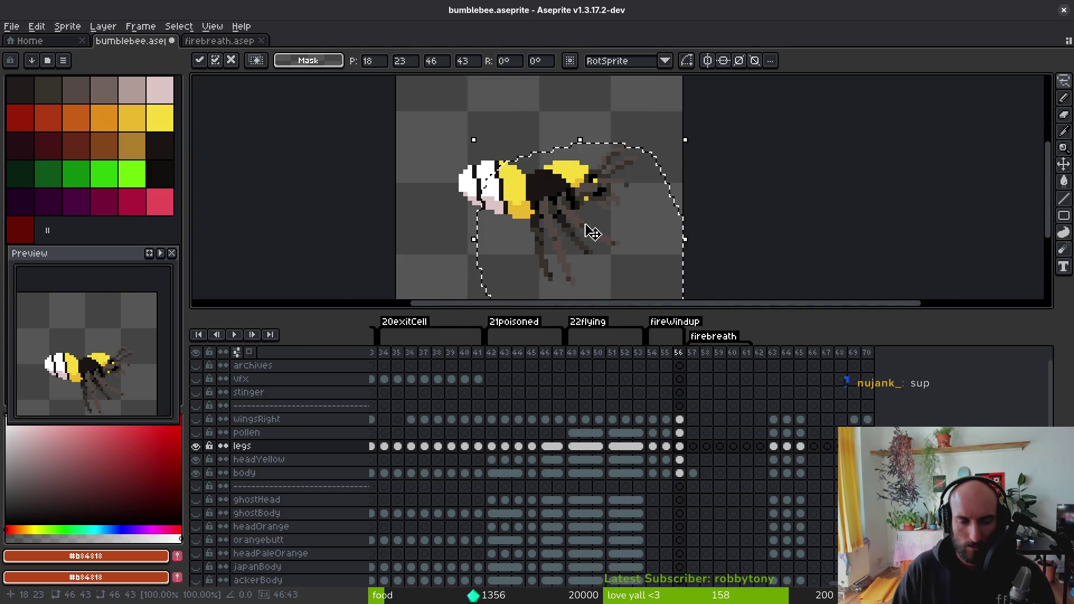
{"action": "key", "text": "Return"}
{"action": "key", "text": "comma"}
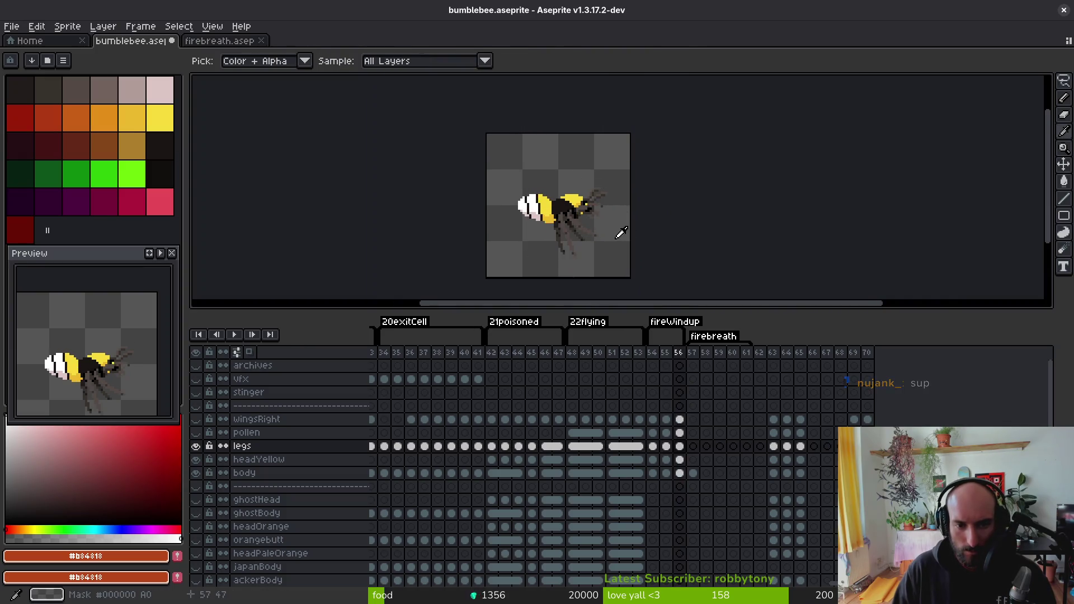
{"action": "scroll", "coordinate": [612, 227], "scroll_direction": "up", "scroll_amount": 2}
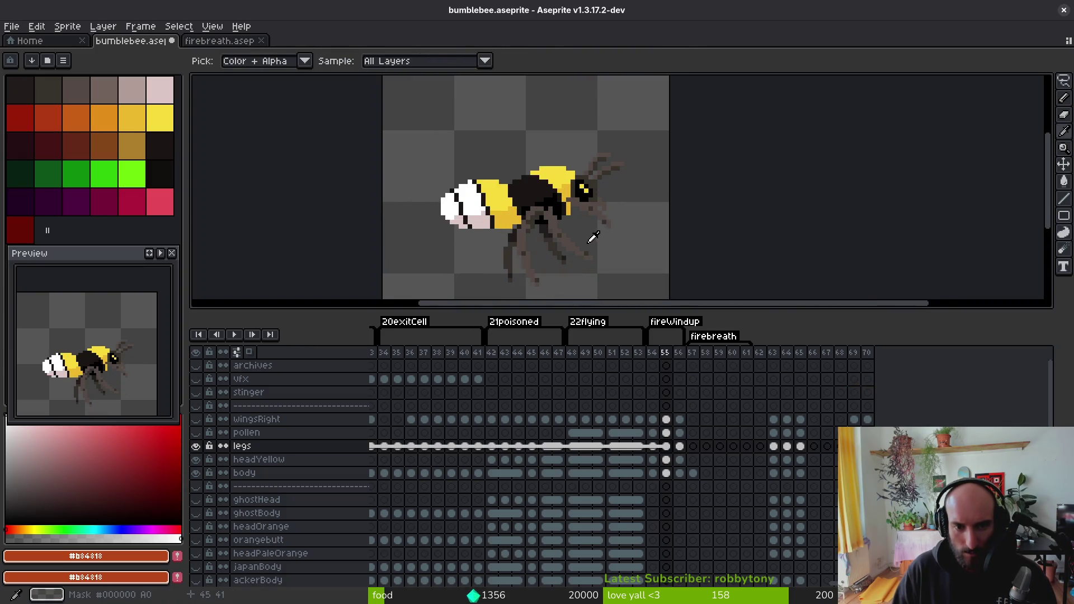
{"action": "key", "text": "period"}
- Nudge the legs one pixel right and down, commit, recheck against frame 55, and deselect
{"action": "key", "text": "ctrl+shift+d"}
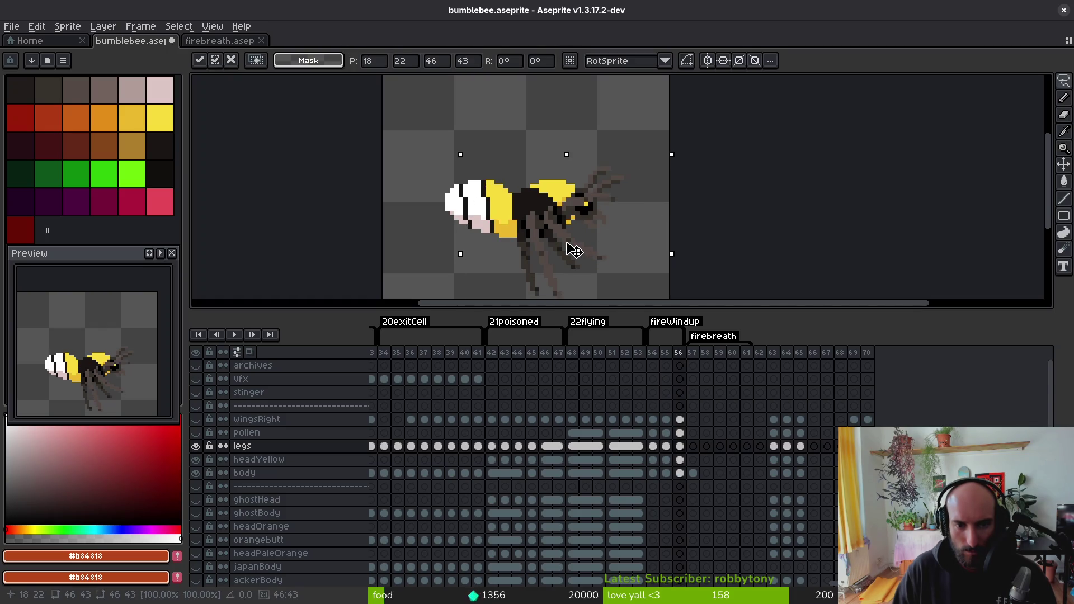
{"action": "left_click_drag", "start_coordinate": [574, 251], "coordinate": [579, 255]}
{"action": "key", "text": "Return"}
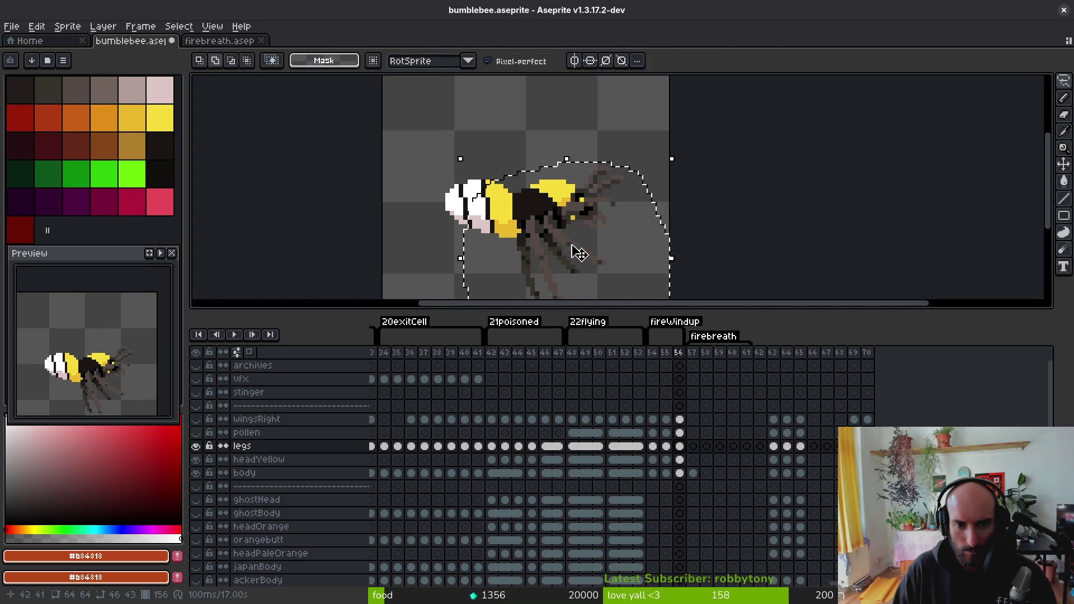
{"action": "key", "text": "comma"}
{"action": "scroll", "coordinate": [582, 225], "scroll_direction": "up", "scroll_amount": 2}
{"action": "key", "text": "period"}
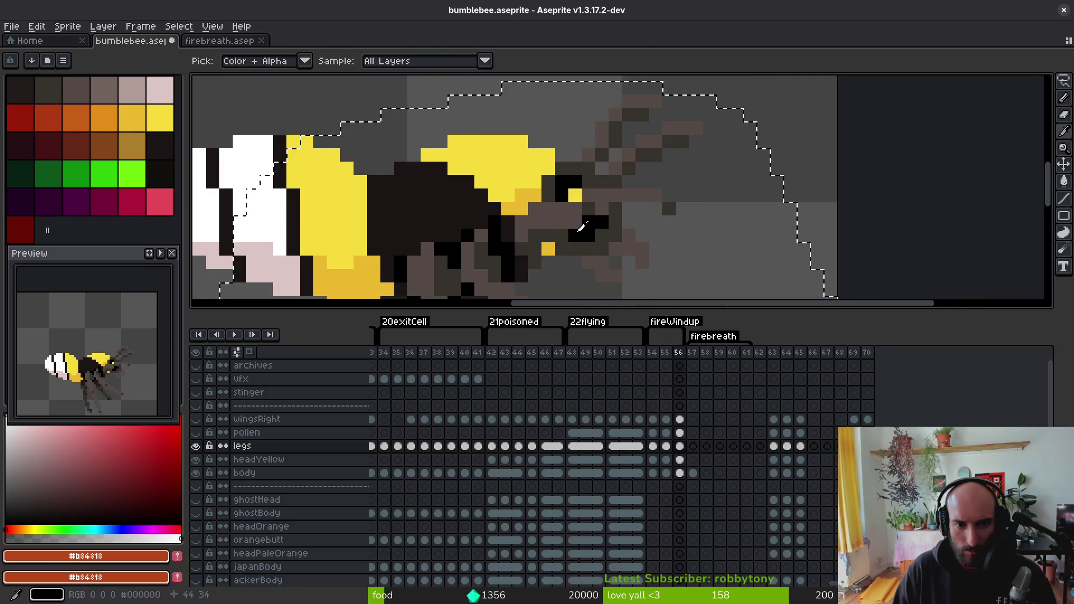
{"action": "key", "text": "comma"}
{"action": "key", "text": "m"}
{"action": "key", "text": "ctrl+d"}
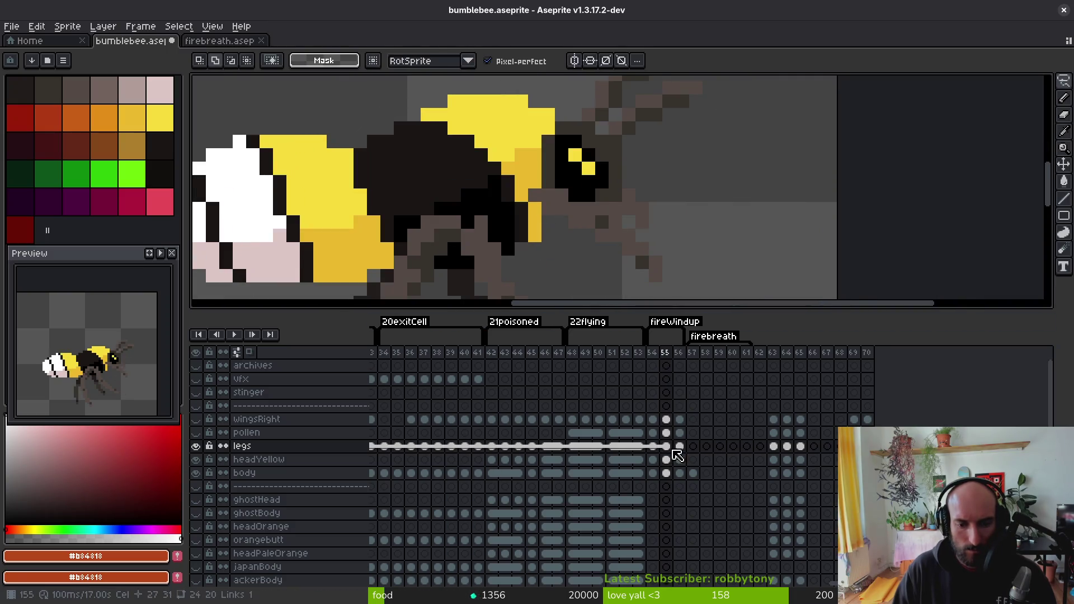
- On frame 55's legs, repaint stray pixels in dark brown and the lighter brown #544d45
{"action": "left_click", "coordinate": [666, 446]}
{"action": "key", "text": "i"}
{"action": "left_click", "coordinate": [584, 217]}
{"action": "key", "text": "b"}
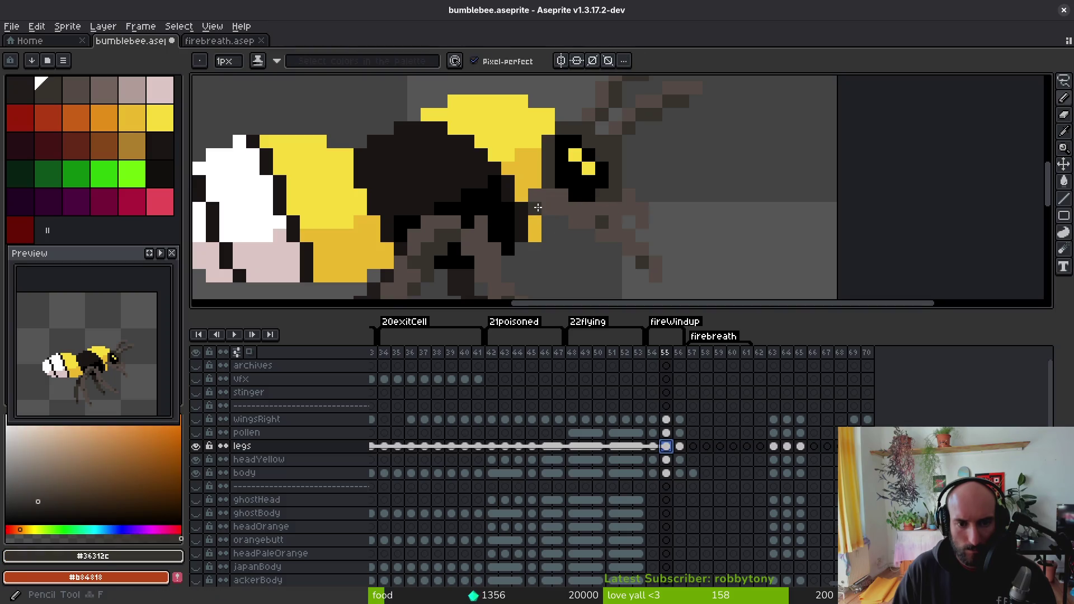
{"action": "left_click", "coordinate": [533, 218]}
{"action": "left_click", "coordinate": [526, 223], "text": "alt"}
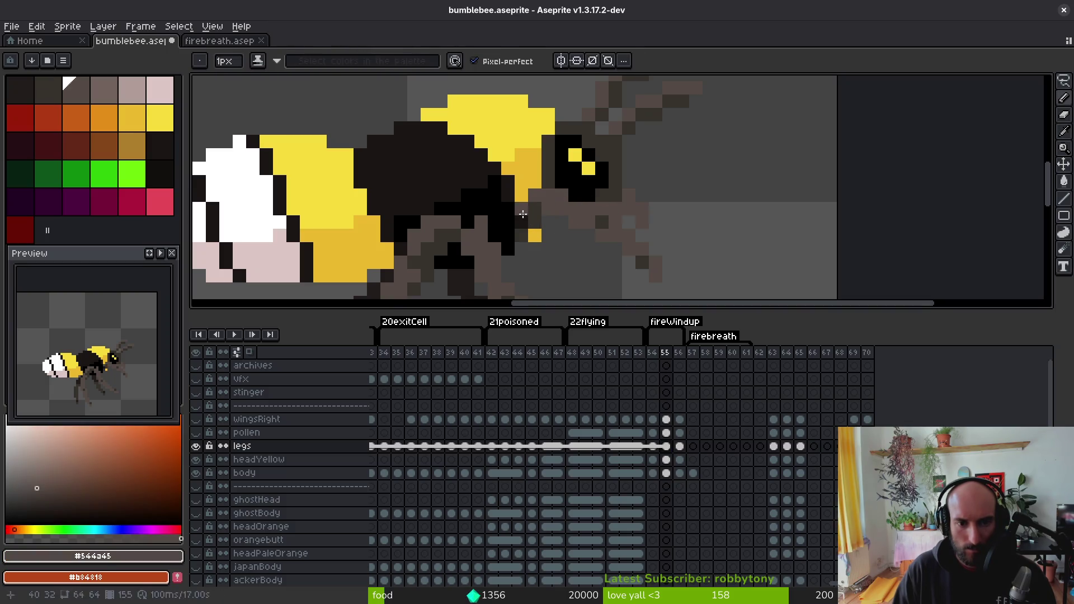
{"action": "scroll", "coordinate": [561, 243], "scroll_direction": "down", "scroll_amount": 5}
{"action": "scroll", "coordinate": [562, 242], "scroll_direction": "up", "scroll_amount": 5}
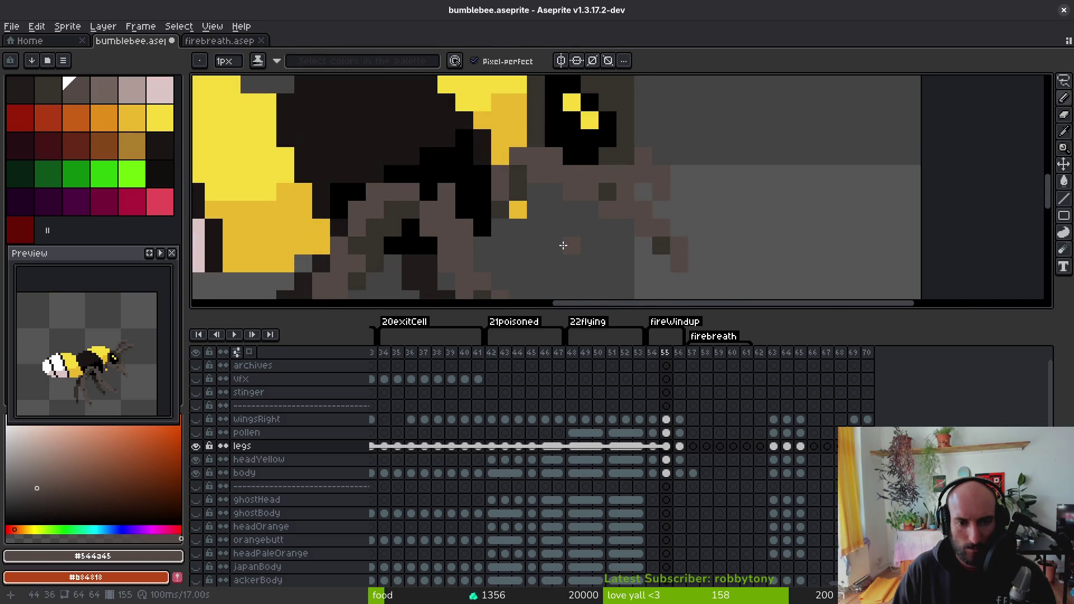
{"action": "left_click", "coordinate": [501, 209]}
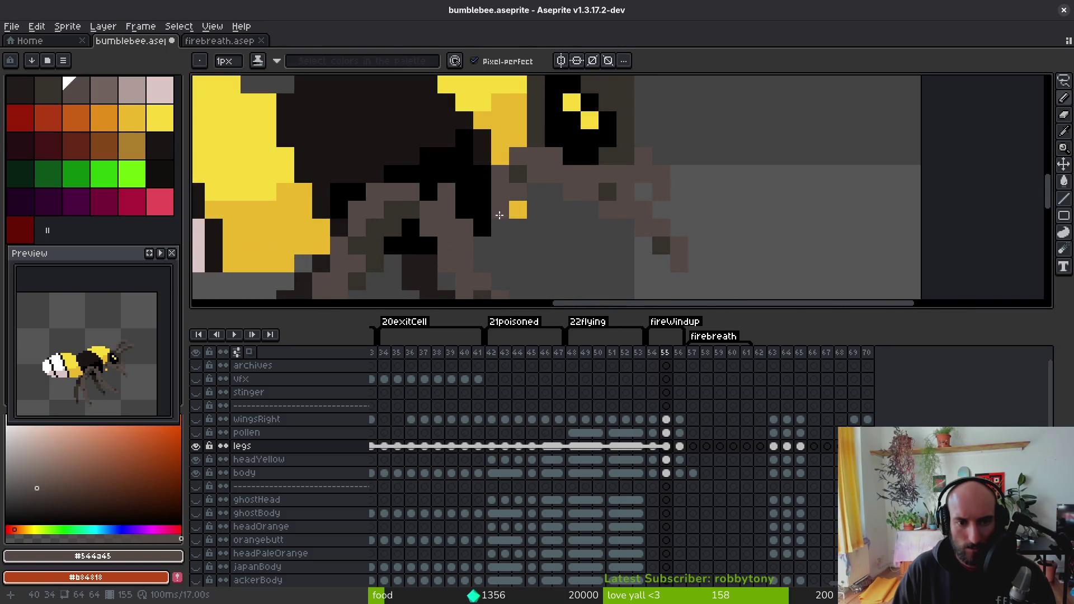
{"action": "left_click", "coordinate": [482, 208]}
- Compare frames 54 and 55, undo the last pixel edit, and move to frame 56
{"action": "scroll", "coordinate": [534, 220], "scroll_direction": "down", "scroll_amount": 5}
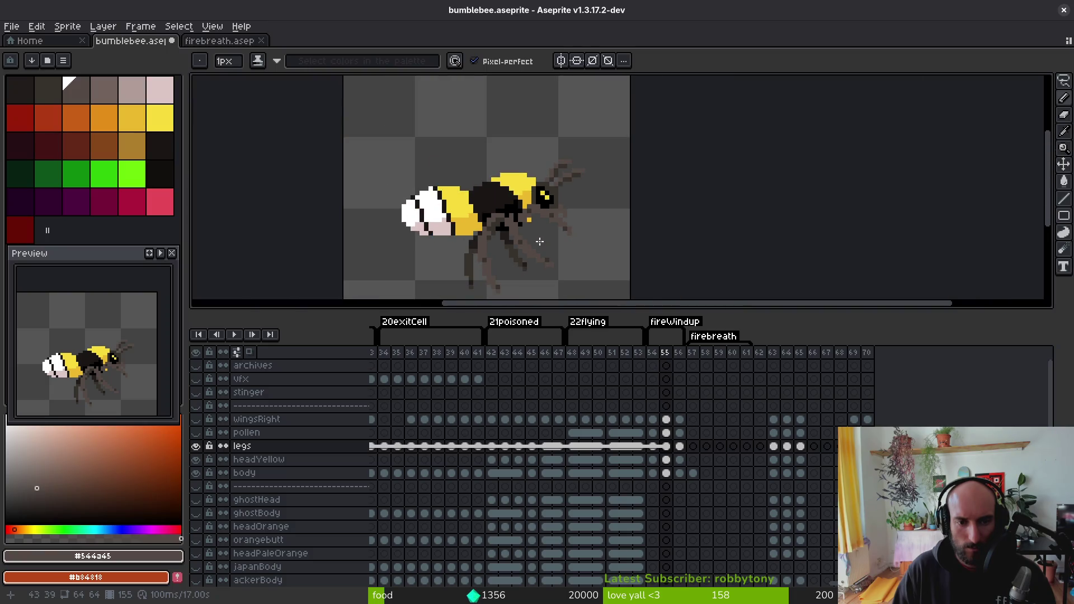
{"action": "key", "text": "comma"}
{"action": "scroll", "coordinate": [551, 233], "scroll_direction": "up", "scroll_amount": 5}
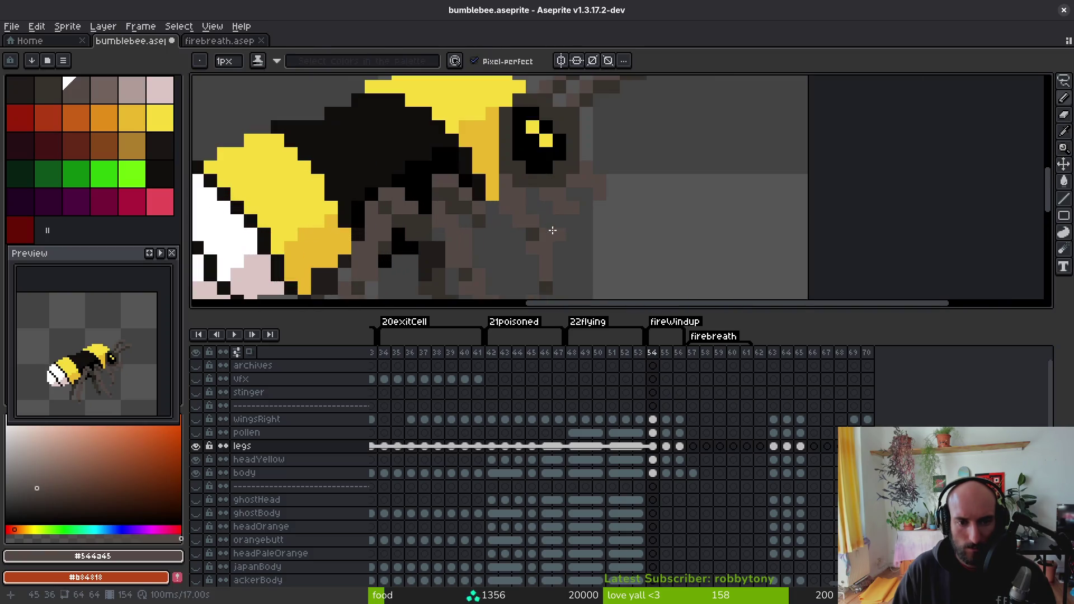
{"action": "scroll", "coordinate": [589, 209], "scroll_direction": "up", "scroll_amount": 1}
{"action": "scroll", "coordinate": [516, 216], "scroll_direction": "down", "scroll_amount": 3}
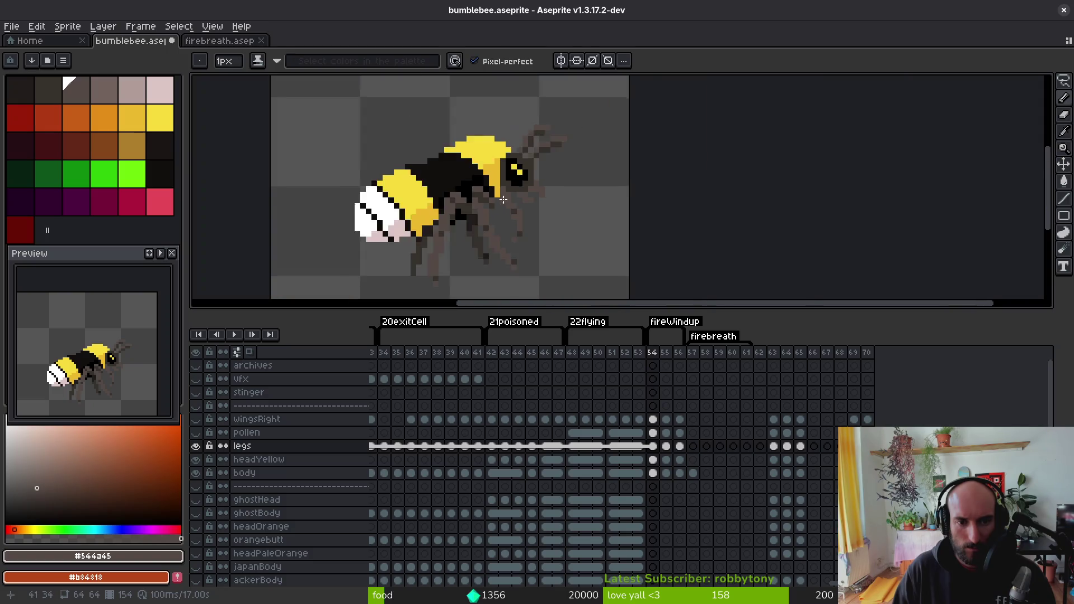
{"action": "scroll", "coordinate": [477, 171], "scroll_direction": "up", "scroll_amount": 3}
{"action": "key", "text": "period"}
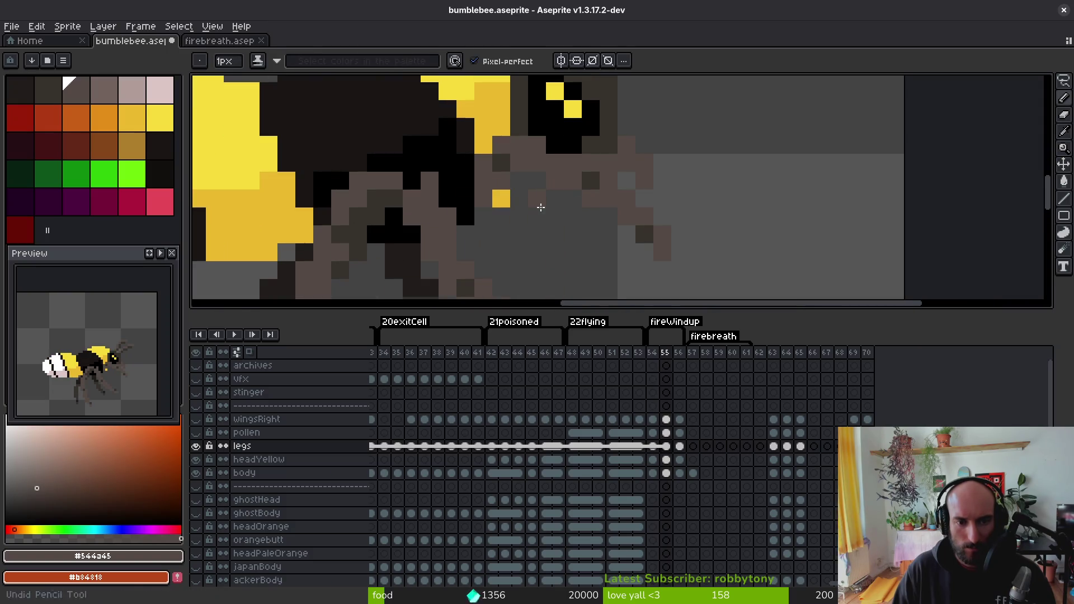
{"action": "key", "text": "ctrl+z"}
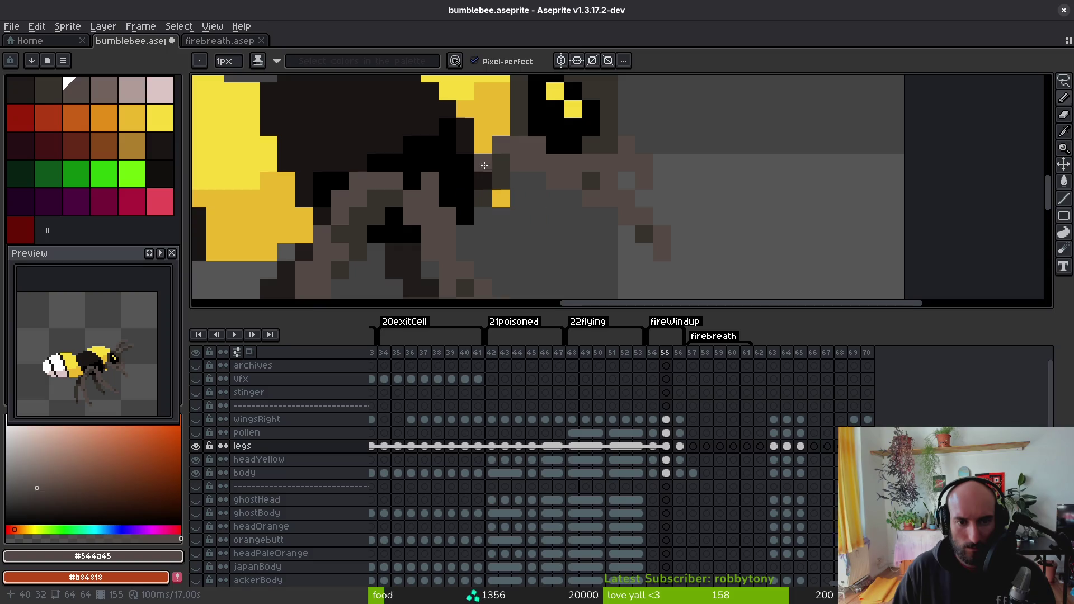
{"action": "key", "text": "period"}
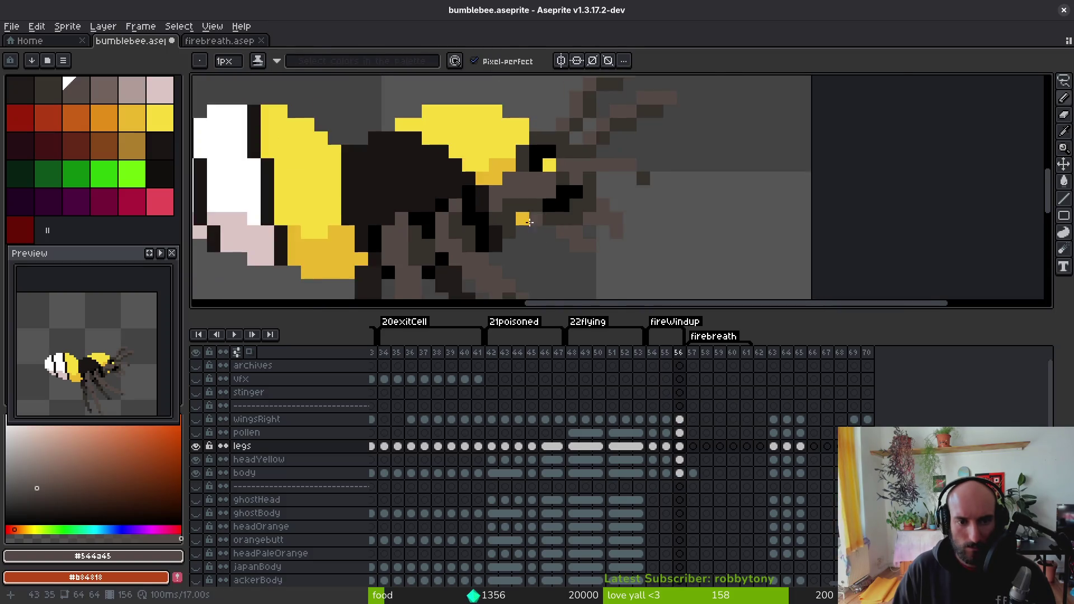
- Zoom out to see the whole bee and save bumblebee.aseprite
{"action": "key", "text": "b"}
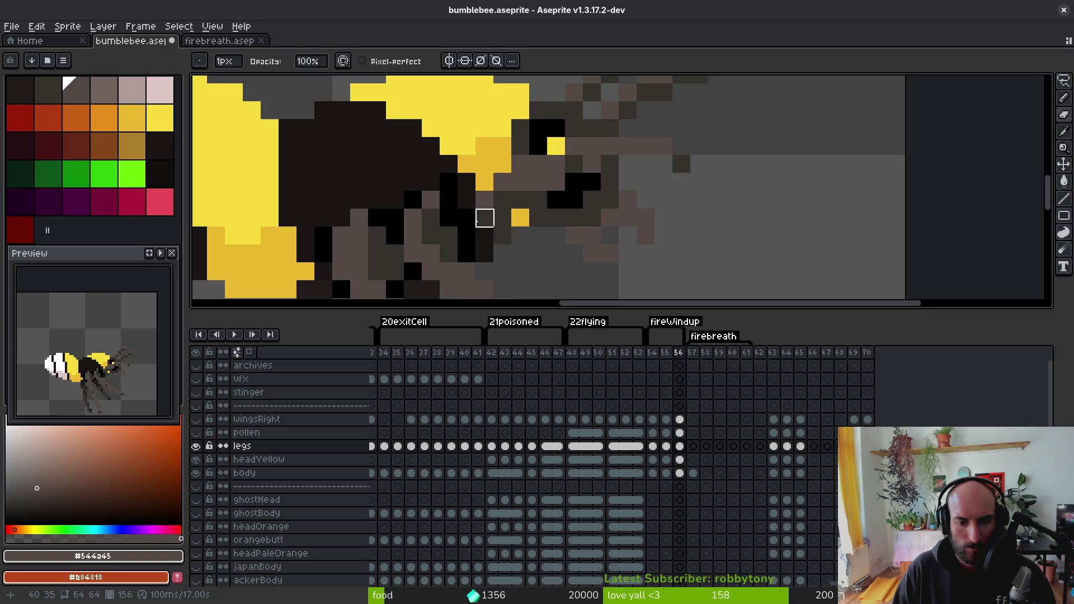
{"action": "scroll", "coordinate": [549, 231], "scroll_direction": "down", "scroll_amount": 1}
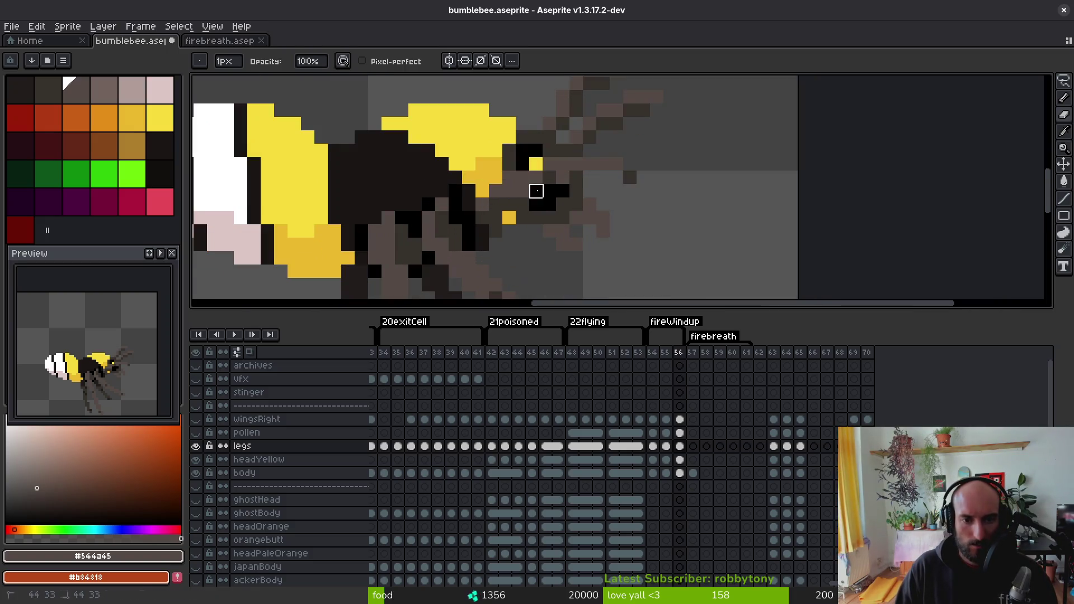
{"action": "scroll", "coordinate": [560, 213], "scroll_direction": "down", "scroll_amount": 2}
{"action": "key", "text": "ctrl+s"}
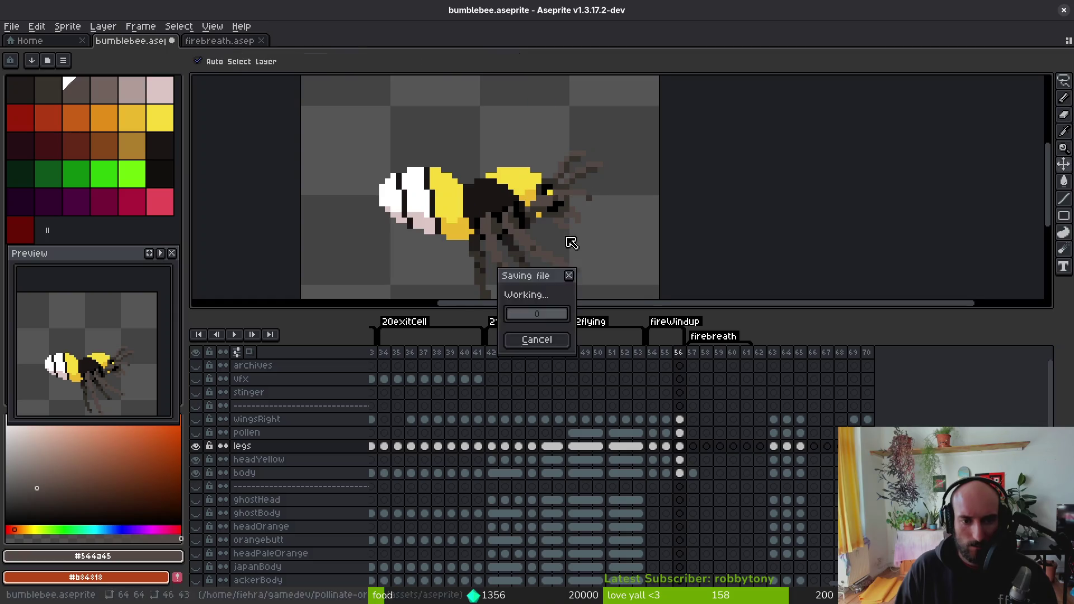
{"action": "key", "text": "alt+comma"}
{"action": "key", "text": "alt+period"}
{"action": "key", "text": "alt+comma"}
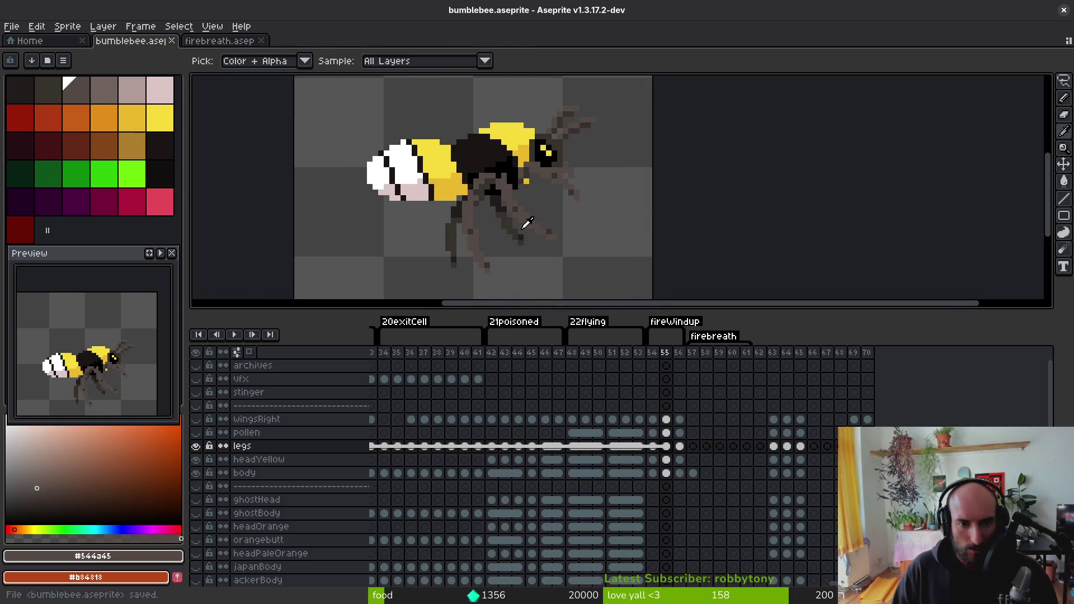
{"action": "key", "text": "alt+period"}
{"action": "key", "text": "ctrl+s"}
{"action": "scroll", "coordinate": [561, 239], "scroll_direction": "down", "scroll_amount": 2}
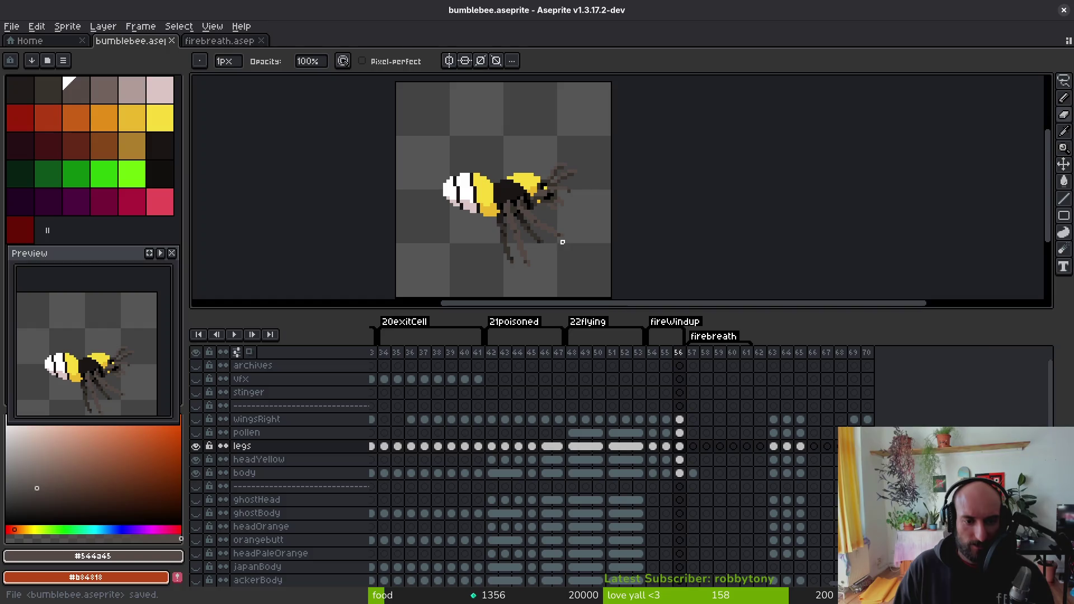
{"action": "key", "text": "alt+comma"}
{"action": "key", "text": "alt+period"}
{"action": "key", "text": "alt+period"}
{"action": "key", "text": "alt+comma"}
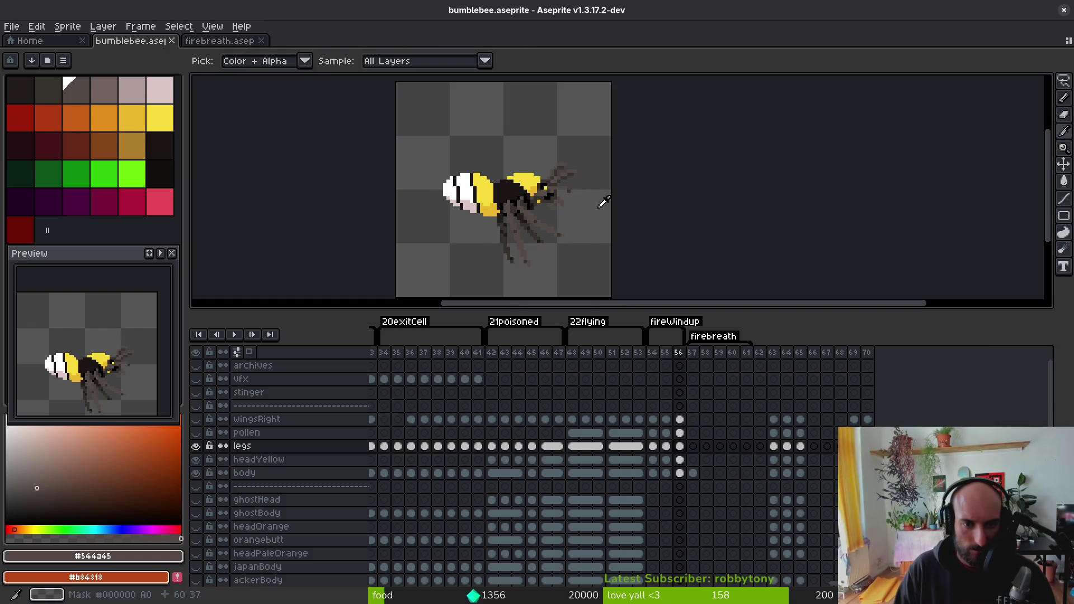
{"action": "key", "text": "alt+period"}
{"action": "key", "text": "alt+comma"}
{"action": "key", "text": "alt+comma"}
{"action": "key", "text": "alt+period"}
{"action": "key", "text": "alt+period"}
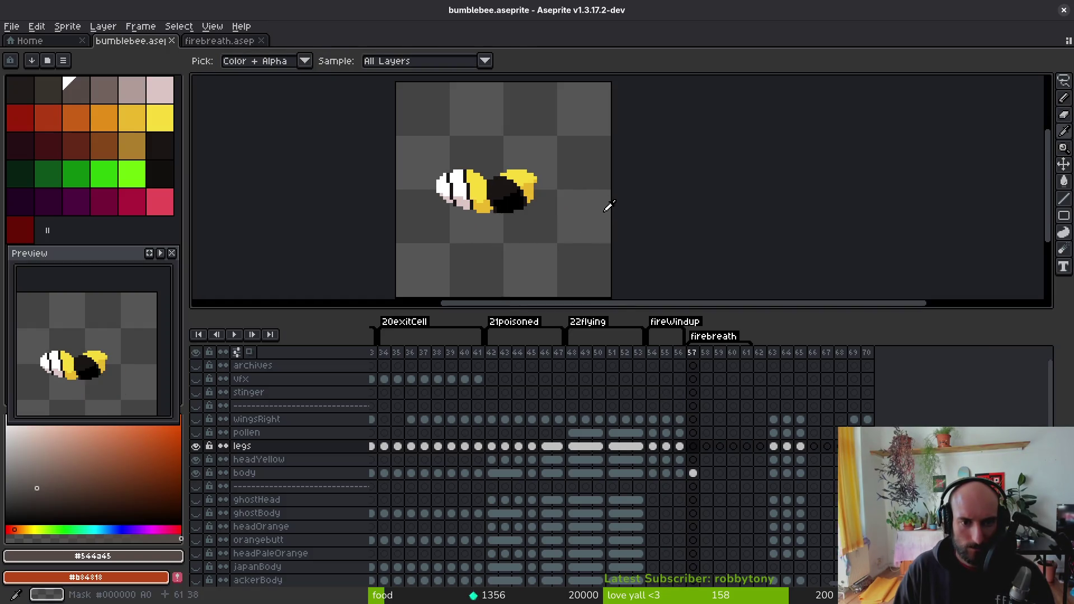
{"action": "key", "text": "alt+comma"}
{"action": "key", "text": "alt+period"}
{"action": "key", "text": "alt+comma"}
{"action": "key", "text": "alt+comma"}
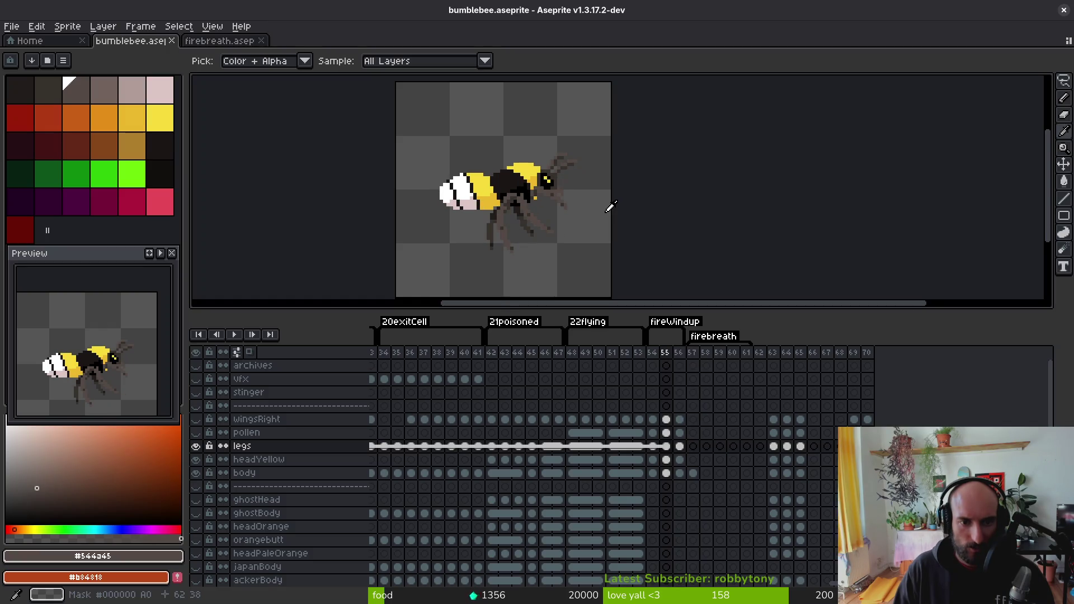
{"action": "key", "text": "alt+period"}
{"action": "key", "text": "alt+comma"}
{"action": "key", "text": "alt+period"}
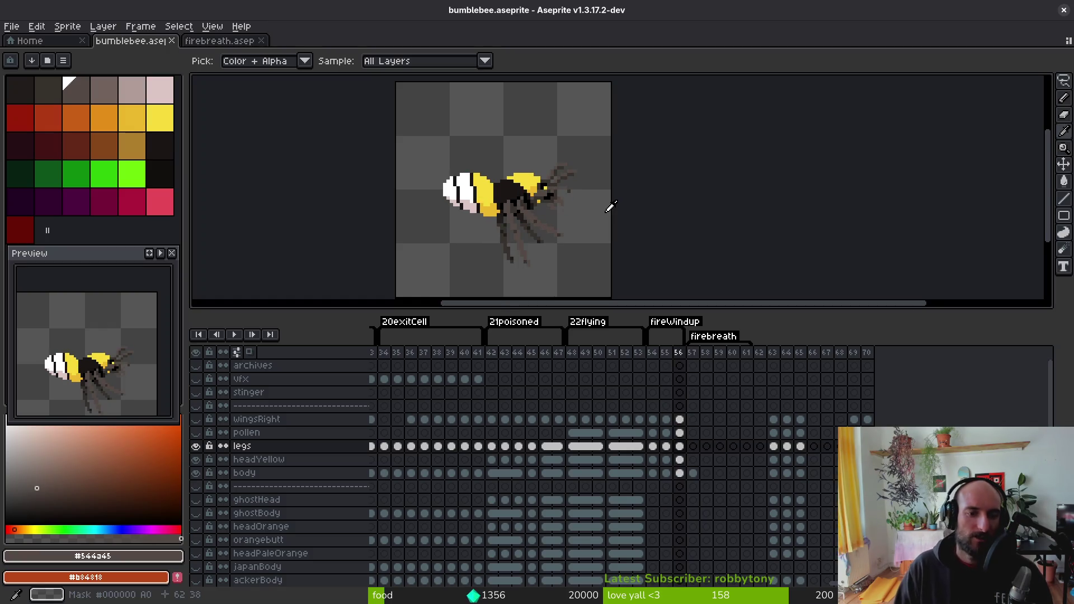
{"action": "key", "text": "alt+comma"}
{"action": "key", "text": "alt+period"}
{"action": "key", "text": "alt+comma"}
{"action": "key", "text": "alt+period"}
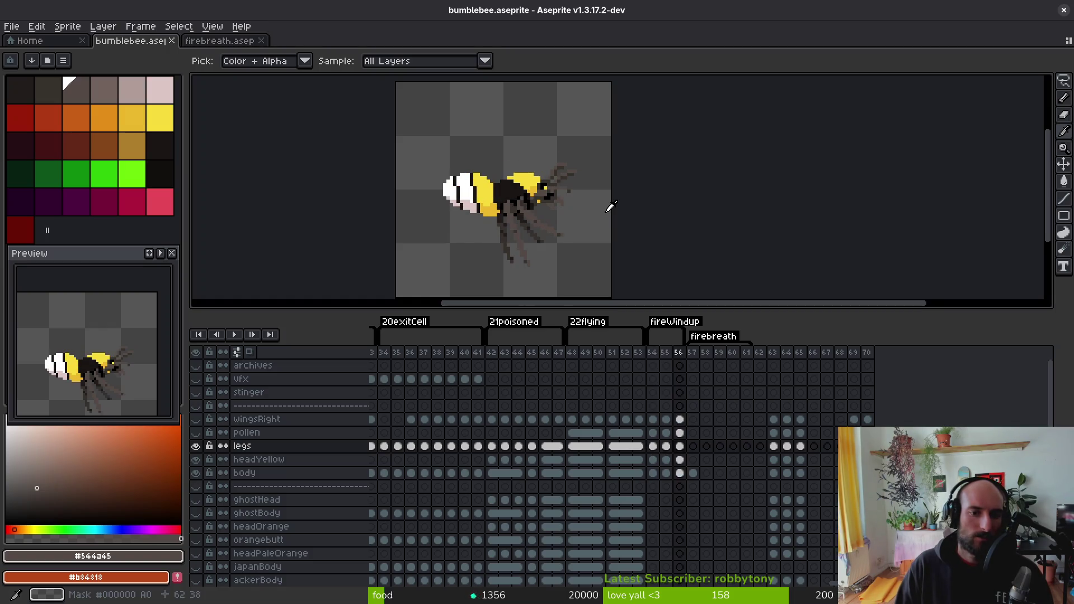
{"action": "key", "text": "alt+period"}
{"action": "key", "text": "alt+comma"}
{"action": "key", "text": "alt+period"}
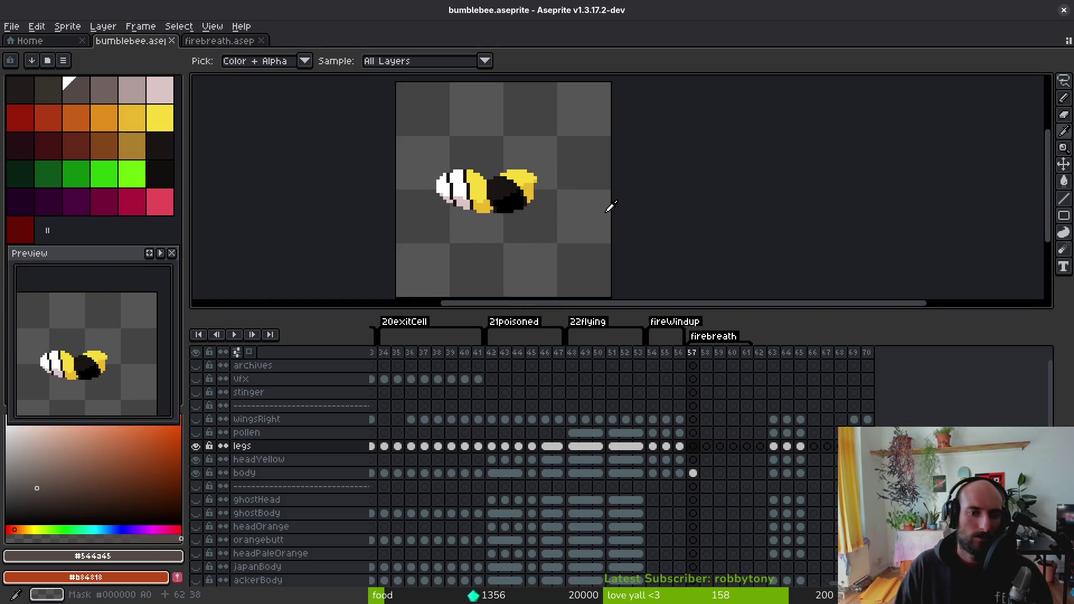
{"action": "scroll", "coordinate": [551, 454], "scroll_direction": "left", "scroll_amount": 10}
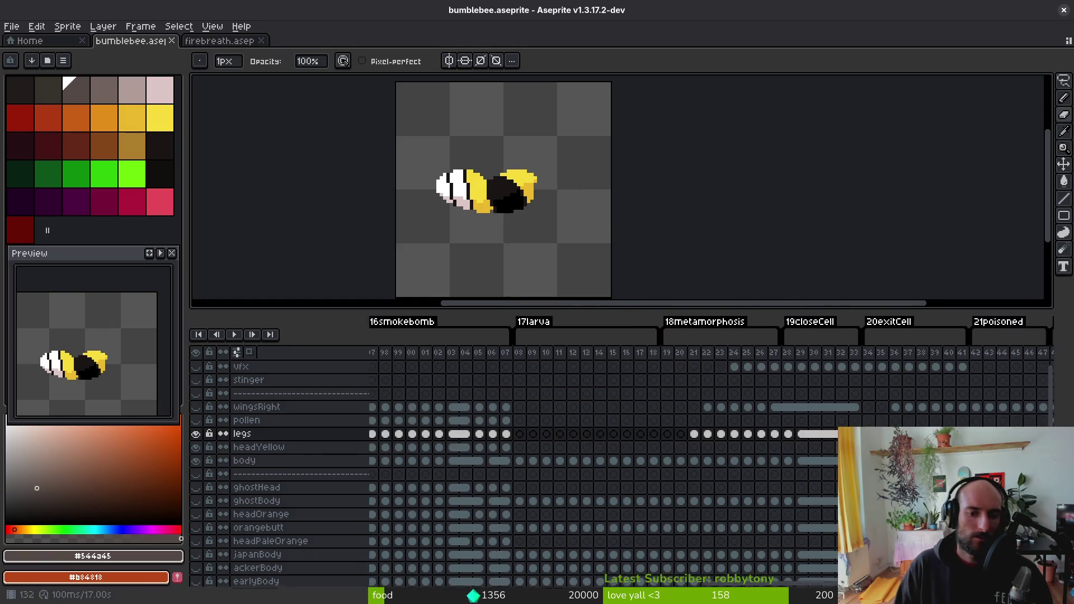
- Compare the bee's pose across frames 45, 50 and 51
{"action": "left_click_drag", "start_coordinate": [461, 435], "coordinate": [733, 442]}
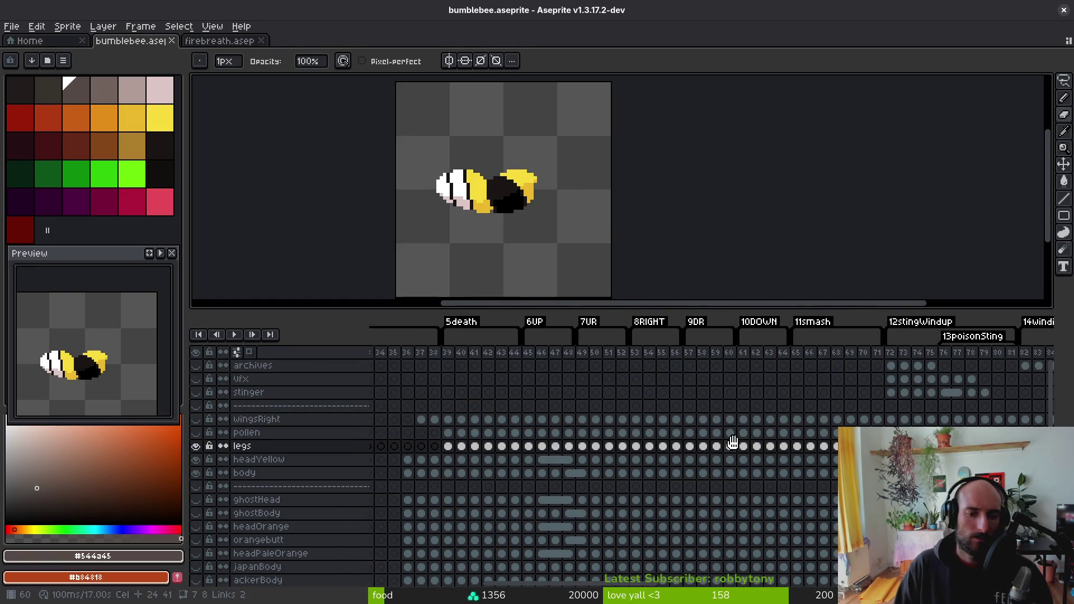
{"action": "left_click", "coordinate": [608, 460]}
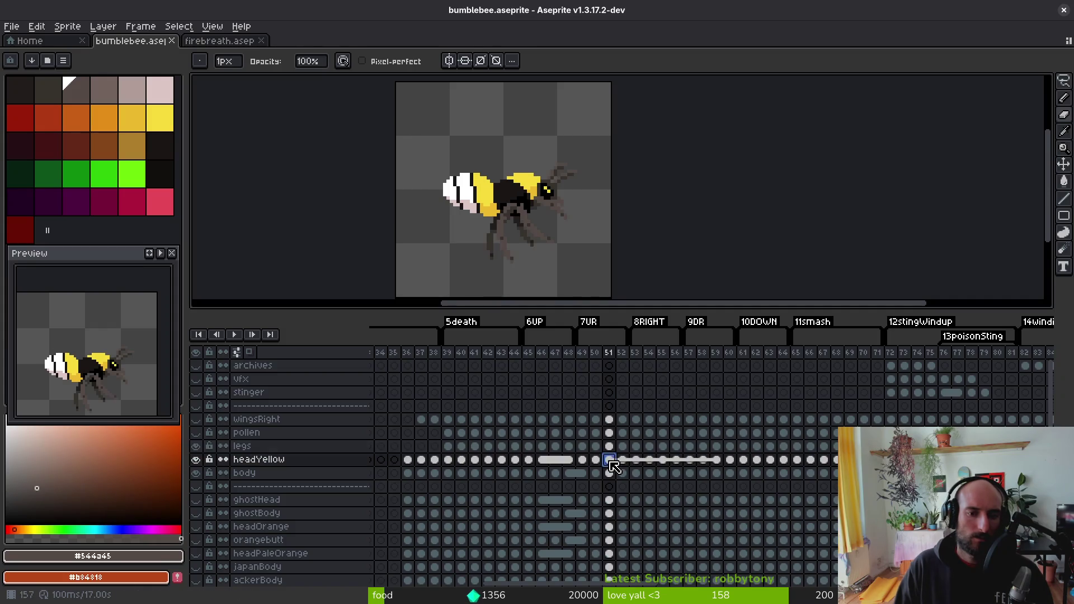
{"action": "key", "text": "Left"}
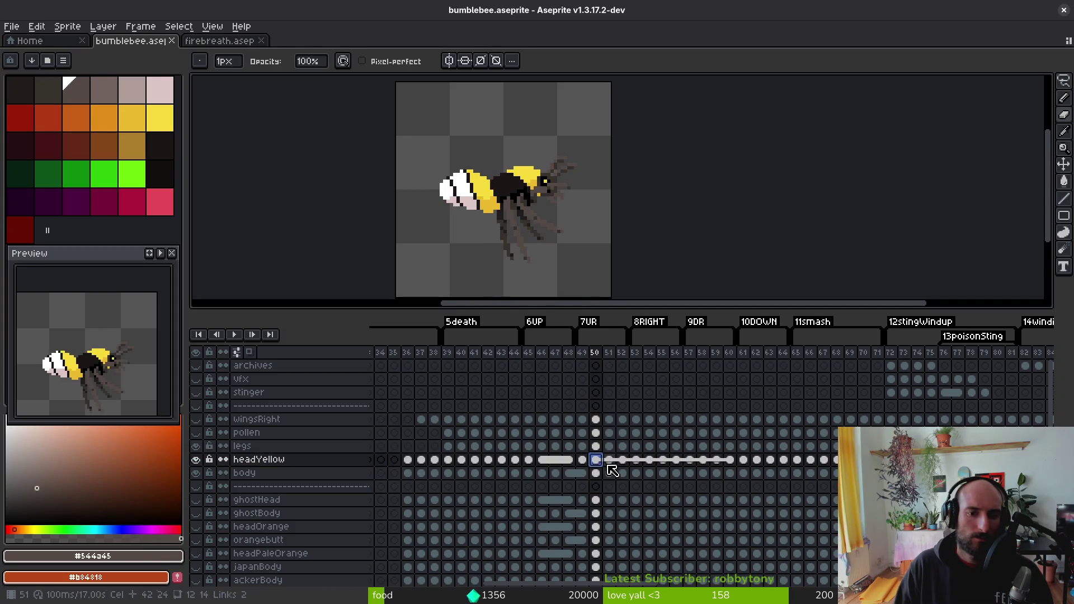
{"action": "key", "text": "Right"}
{"action": "key", "text": "Left"}
{"action": "key", "text": "Right"}
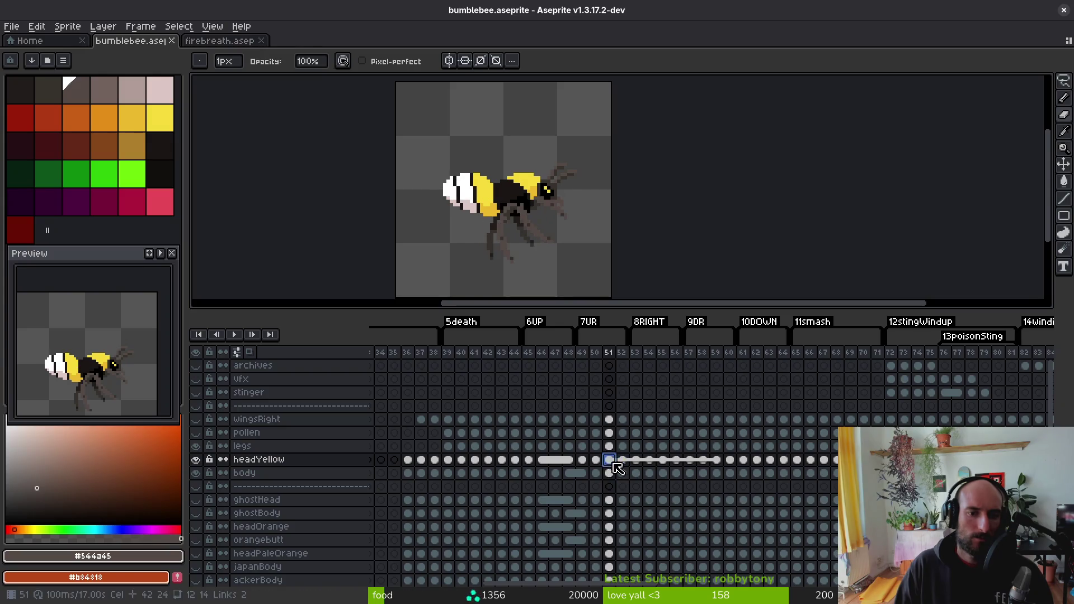
{"action": "key", "text": "Left"}
{"action": "key", "text": "Left"}
{"action": "key", "text": "Left"}
{"action": "key", "text": "Left"}
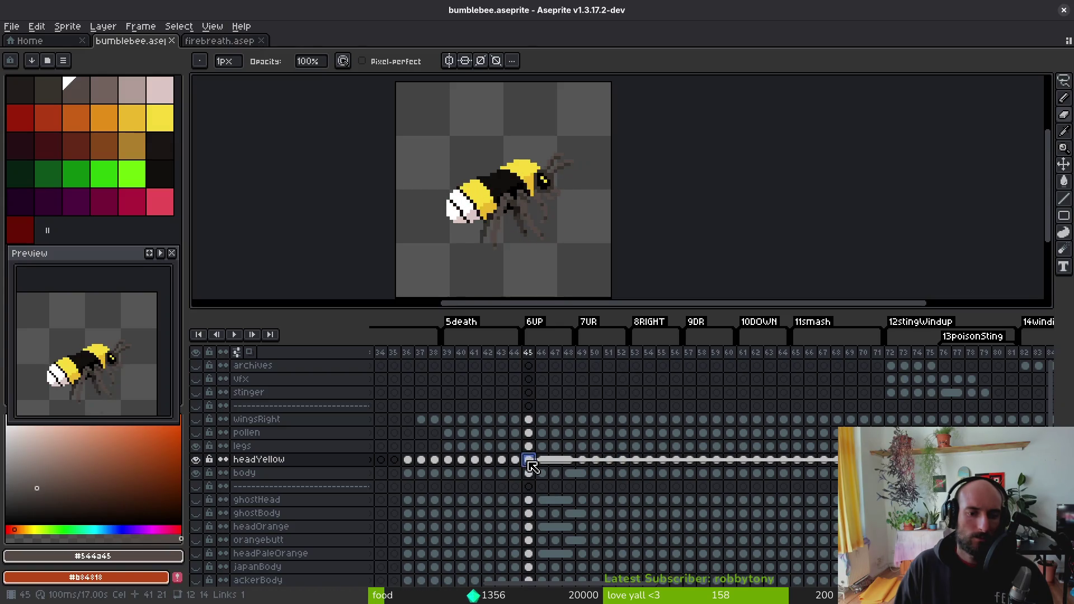
{"action": "left_click", "coordinate": [596, 459]}
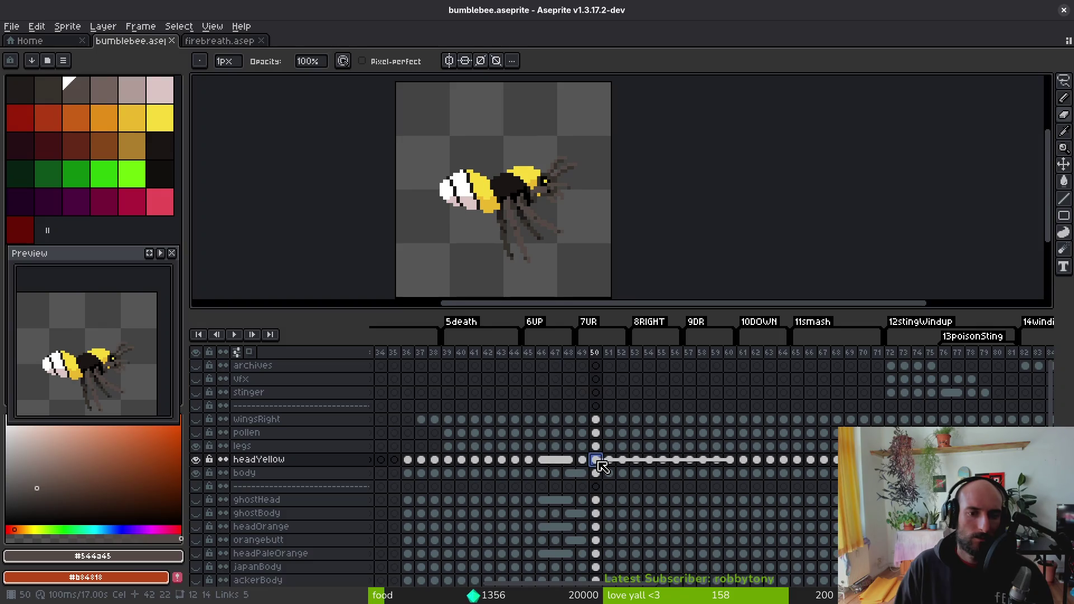
{"action": "left_click", "coordinate": [529, 461]}
{"action": "scroll", "coordinate": [785, 467], "scroll_direction": "right", "scroll_amount": 10}
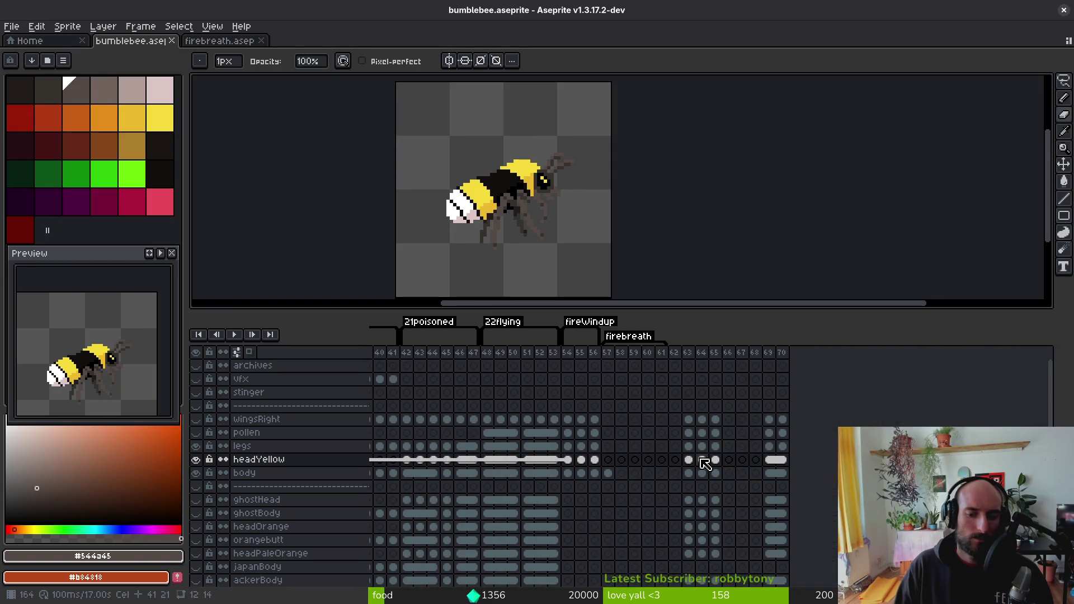
- On frame 56, select the bee across the wingsRight-to-body cels and nudge it left and up
{"action": "key", "text": "Right"}
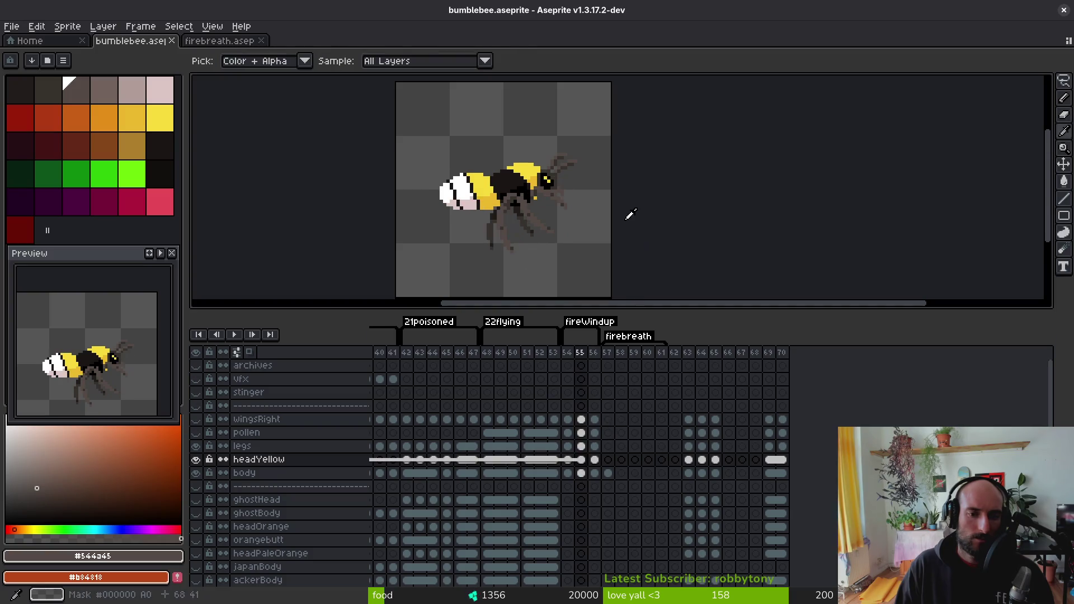
{"action": "key", "text": "m"}
{"action": "left_click_drag", "start_coordinate": [389, 117], "coordinate": [632, 289]}
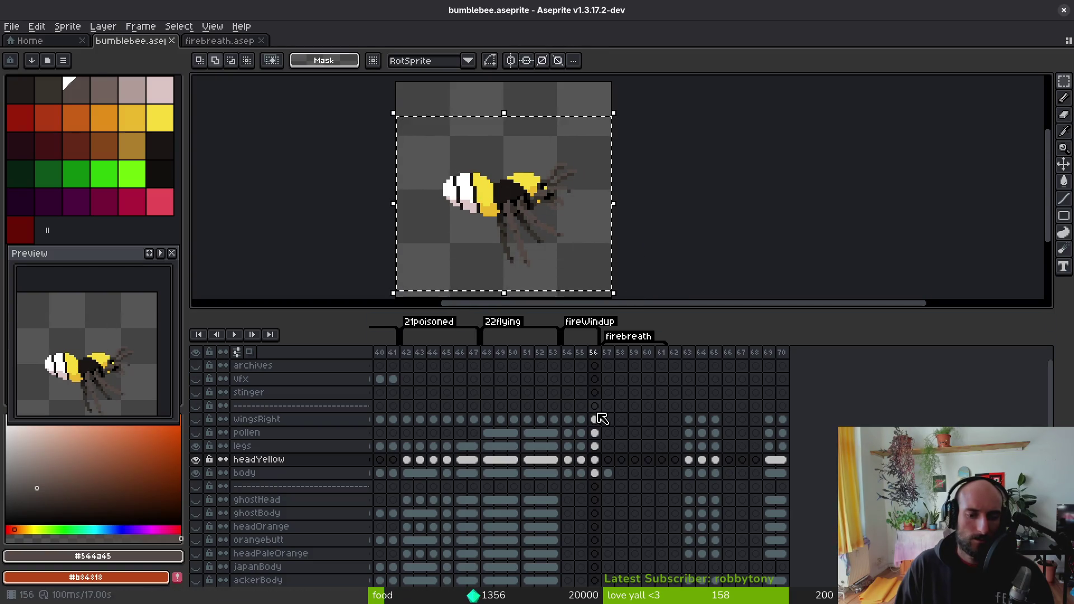
{"action": "left_click_drag", "start_coordinate": [595, 419], "coordinate": [594, 472]}
{"action": "key", "text": "Left"}
{"action": "key", "text": "Left"}
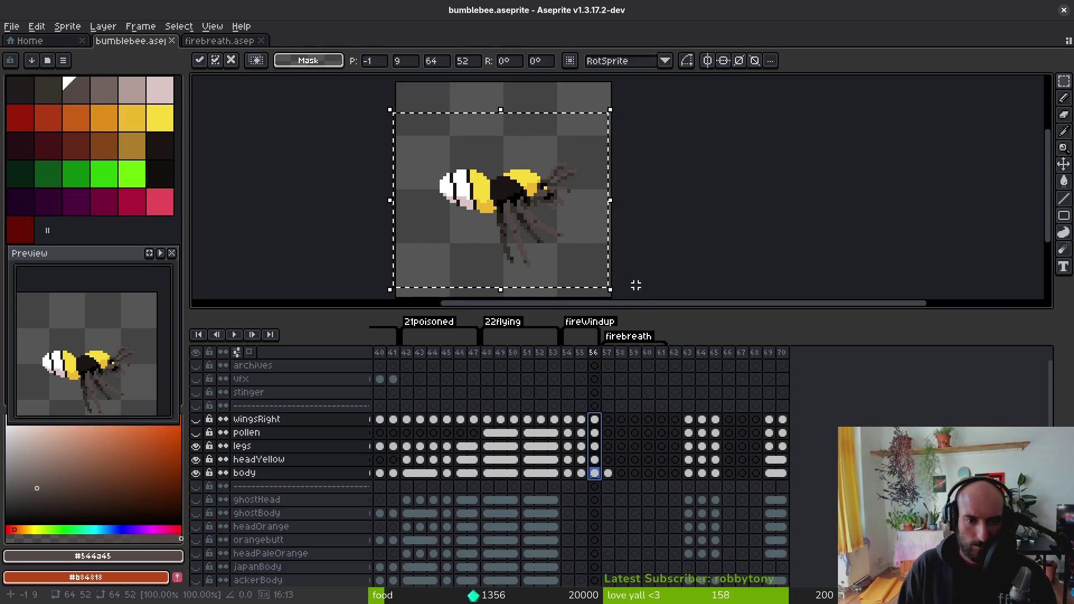
{"action": "key", "text": "Up"}
{"action": "key", "text": "ctrl+d"}
{"action": "key", "text": "i"}
{"action": "key", "text": "Left"}
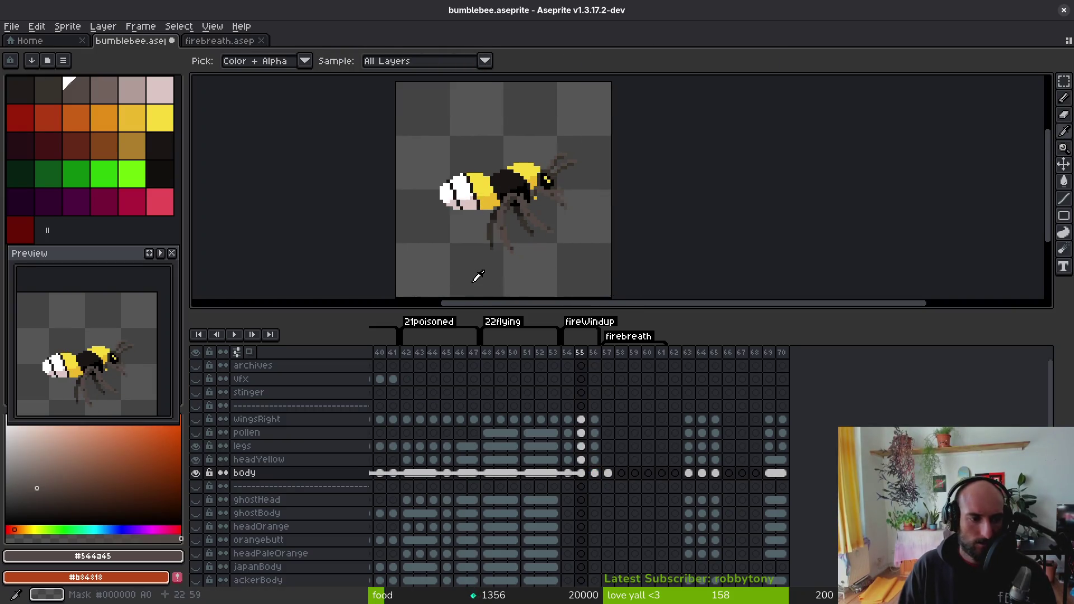
- Flip between frames 54, 55 and 56 to check the bee's alignment
{"action": "key", "text": "Right"}
{"action": "key", "text": "Left"}
{"action": "key", "text": "Right"}
{"action": "key", "text": "Left"}
{"action": "key", "text": "Right"}
{"action": "key", "text": "Left"}
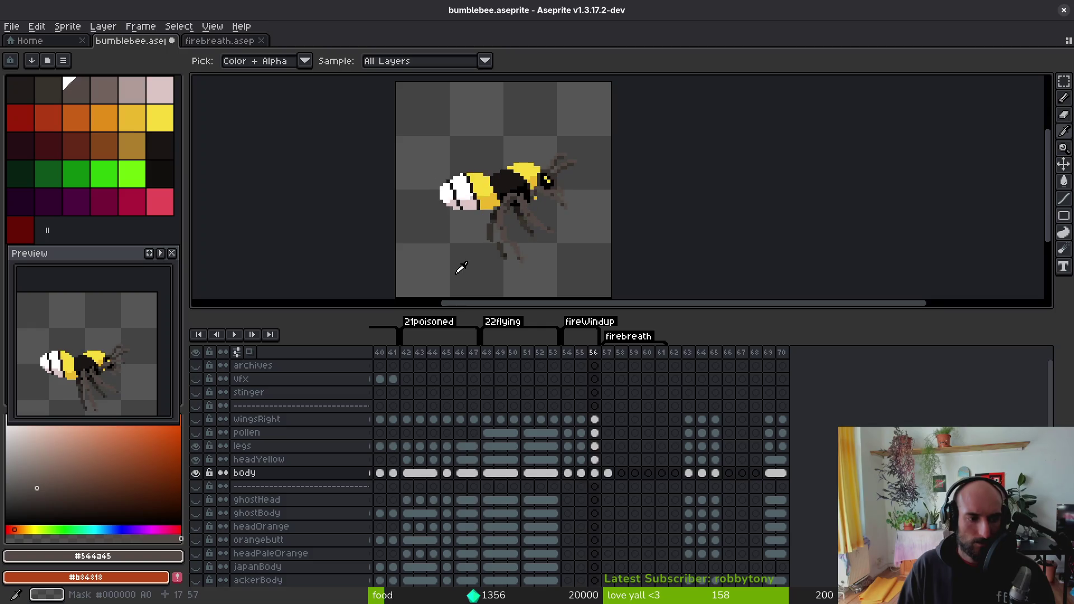
{"action": "key", "text": "Right"}
{"action": "key", "text": "Left"}
{"action": "key", "text": "Left"}
{"action": "key", "text": "Right"}
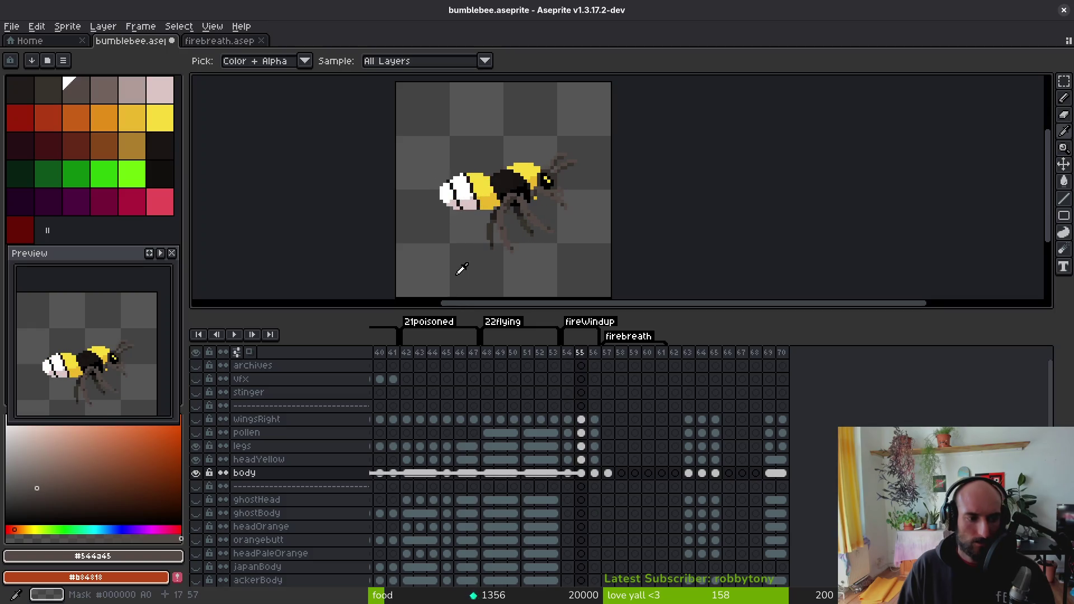
{"action": "key", "text": "Left"}
{"action": "key", "text": "Right"}
{"action": "key", "text": "Left"}
{"action": "key", "text": "Right"}
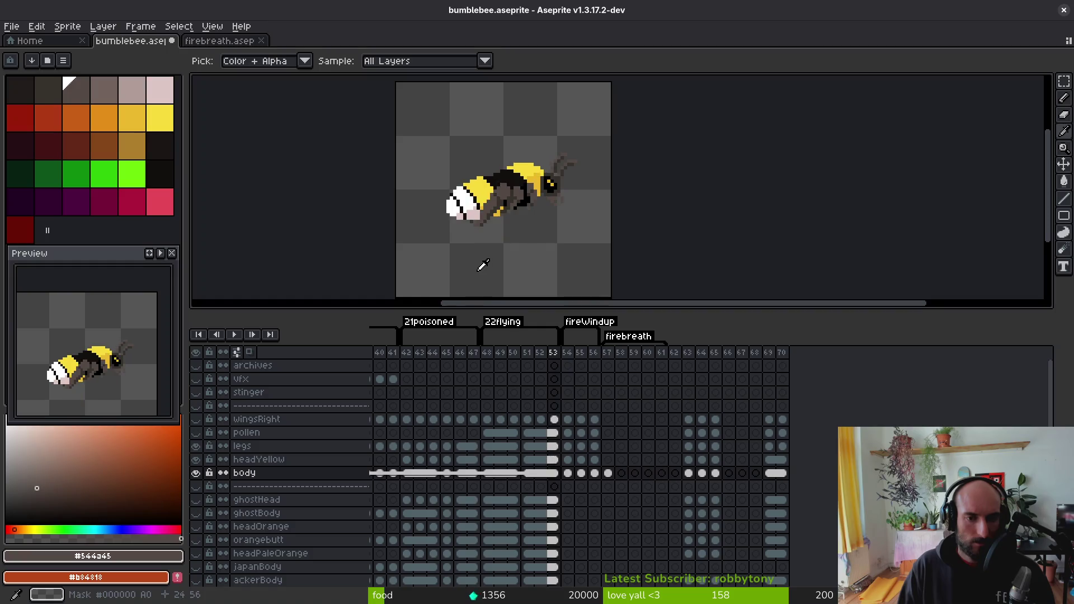
{"action": "key", "text": "Left"}
{"action": "key", "text": "Right"}
{"action": "key", "text": "Right"}
{"action": "key", "text": "Left"}
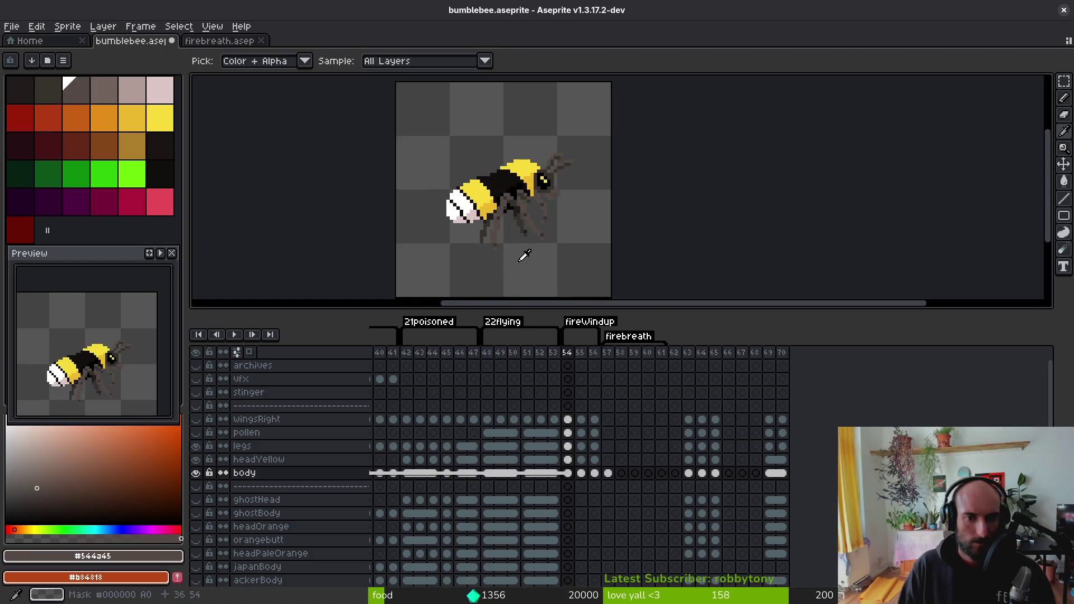
{"action": "scroll", "coordinate": [547, 163], "scroll_direction": "up", "scroll_amount": 4}
{"action": "key", "text": "Left"}
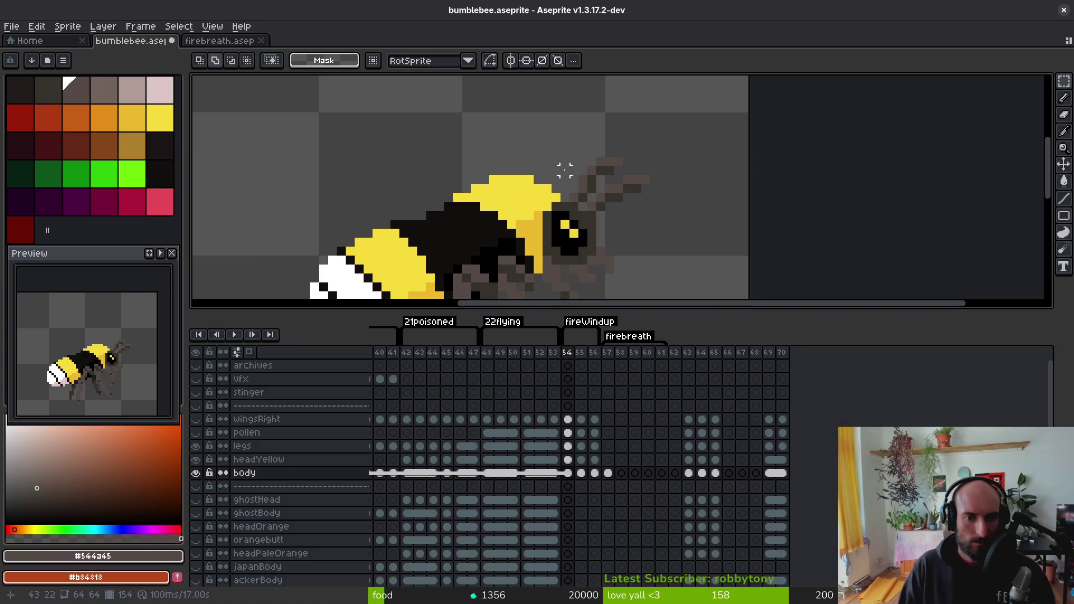
- On frame 54, erase the top row of yellow pixels from the bee's head
{"action": "key", "text": "b"}
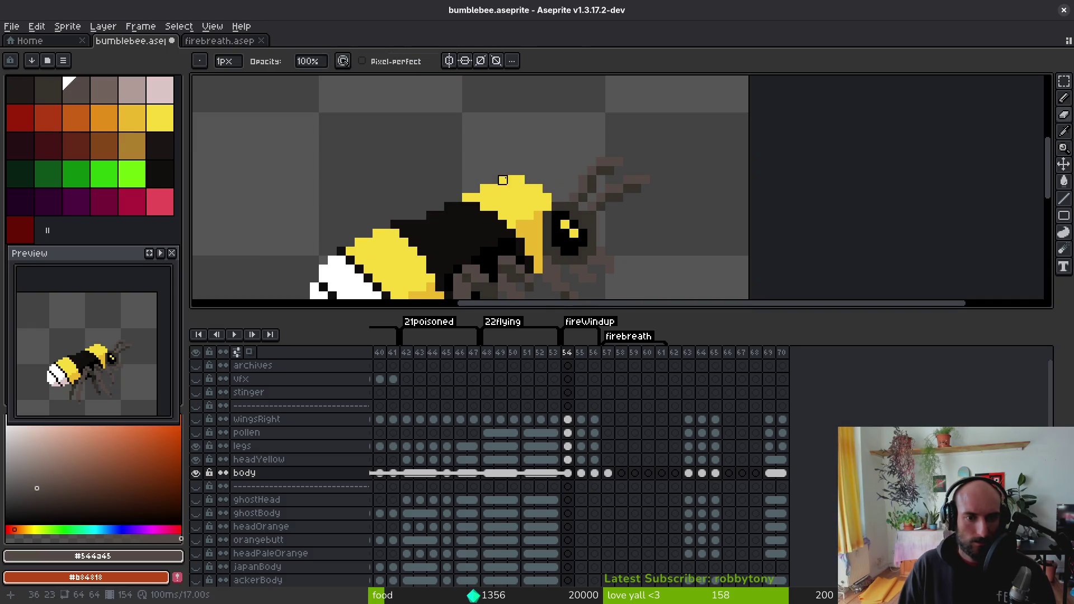
{"action": "scroll", "coordinate": [449, 209], "scroll_direction": "down", "scroll_amount": 3}
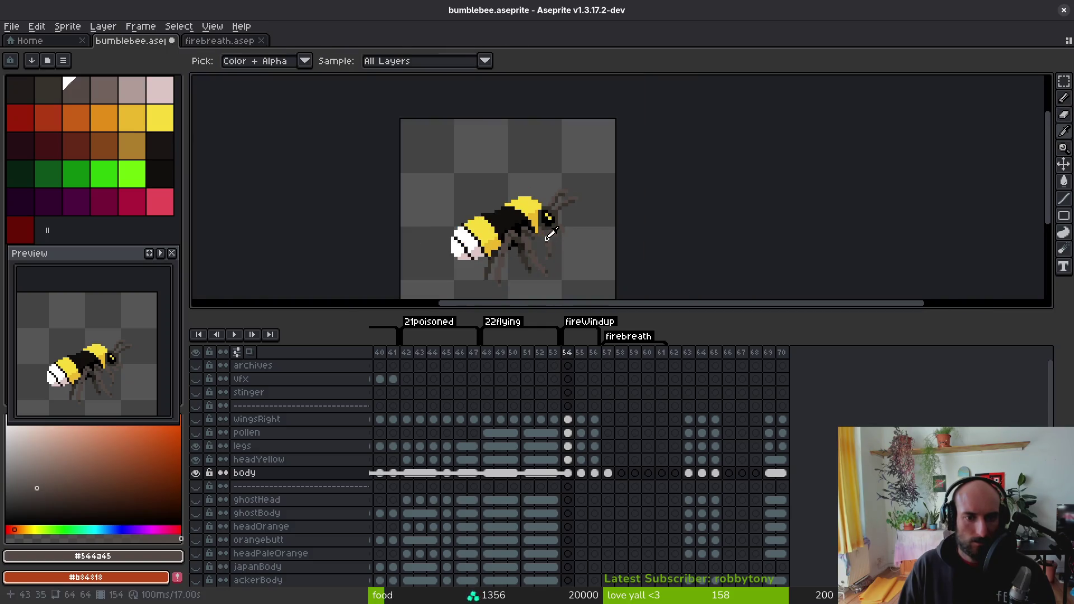
{"action": "scroll", "coordinate": [541, 203], "scroll_direction": "up", "scroll_amount": 2}
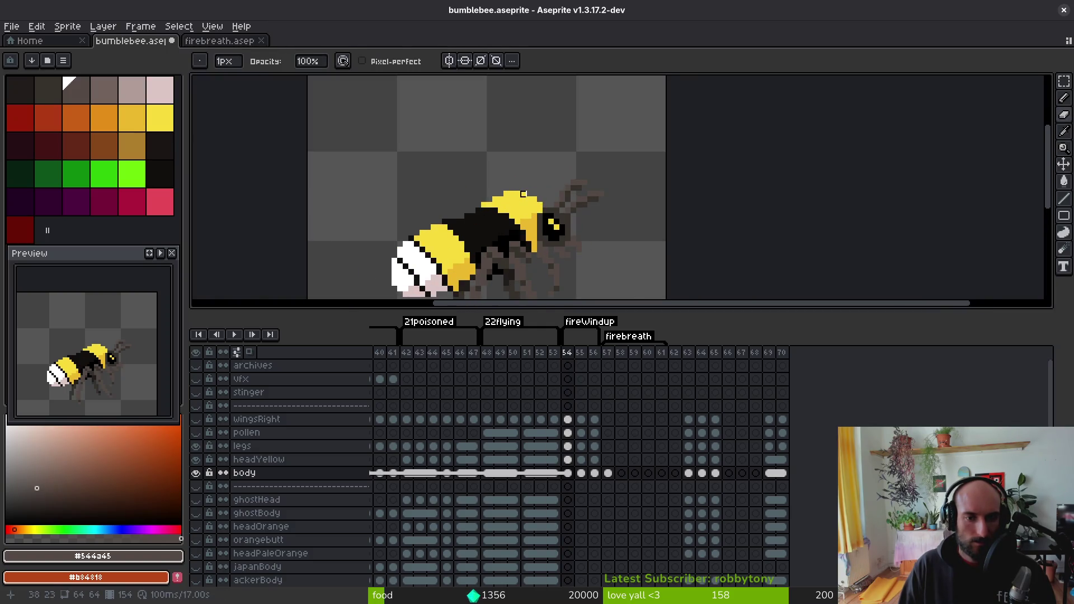
{"action": "scroll", "coordinate": [553, 207], "scroll_direction": "down", "scroll_amount": 3}
{"action": "key", "text": "alt"}
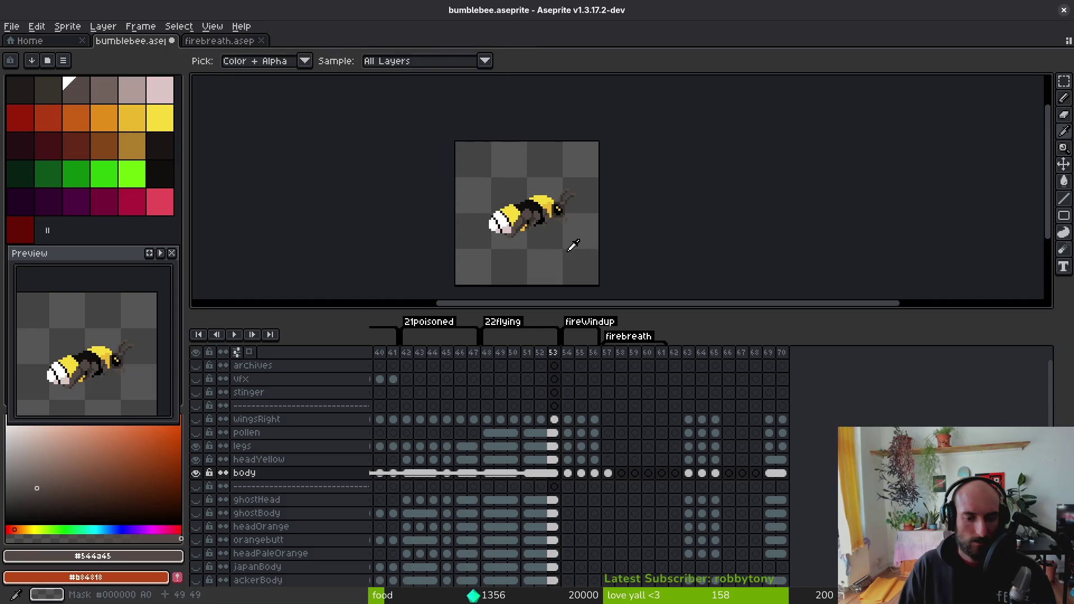
{"action": "key", "text": "Right"}
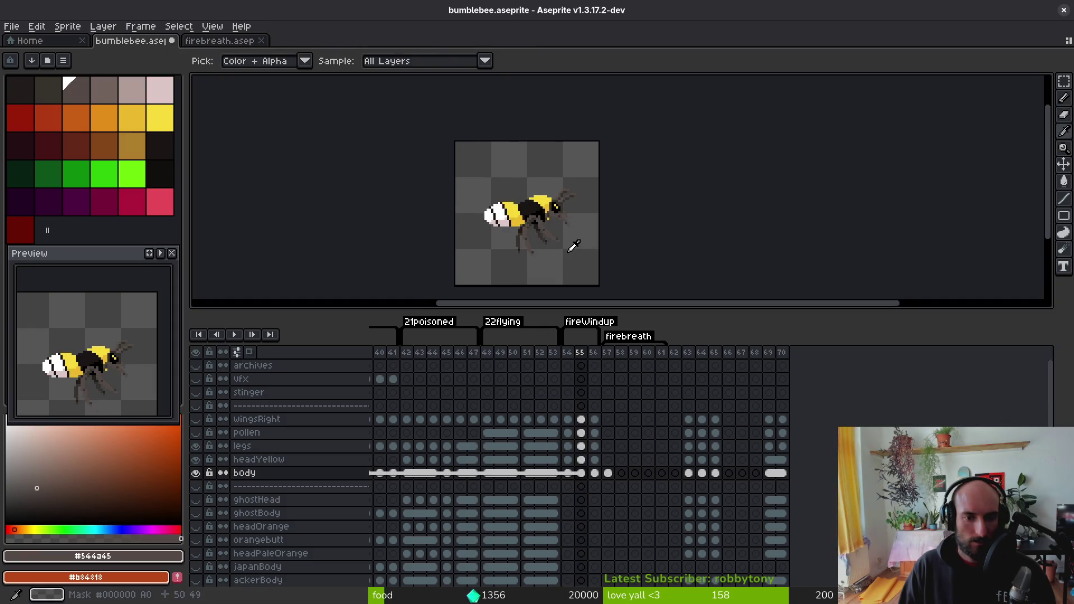
{"action": "key", "text": "Left"}
{"action": "scroll", "coordinate": [557, 192], "scroll_direction": "up", "scroll_amount": 3}
{"action": "left_click_drag", "start_coordinate": [518, 198], "coordinate": [491, 198]}
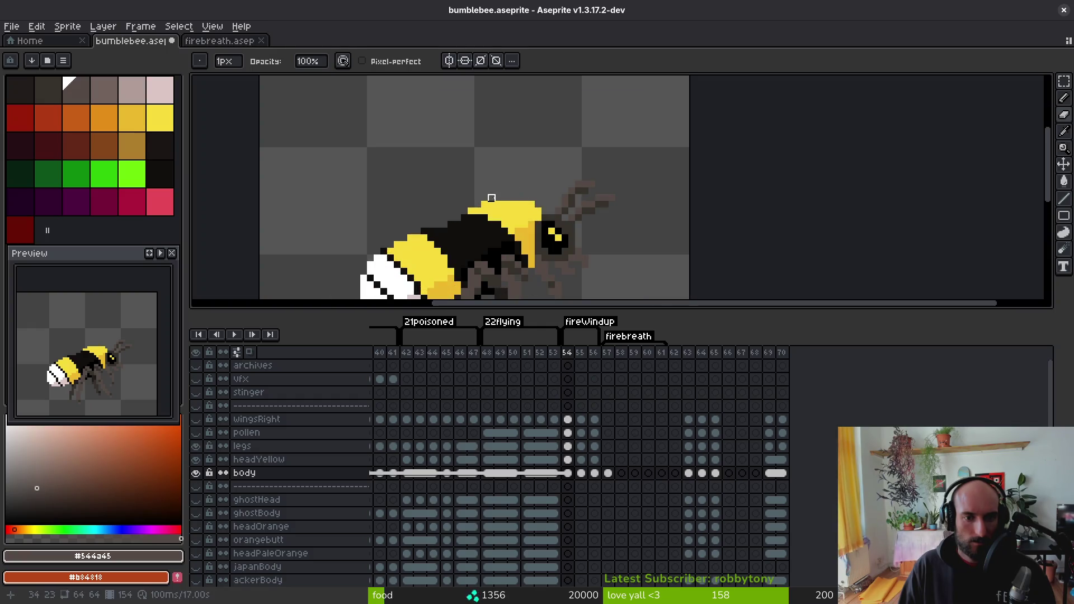
- Compare frames 53 and 54, pick the head's yellow, and undo the latest edit
{"action": "scroll", "coordinate": [531, 205], "scroll_direction": "down", "scroll_amount": 4}
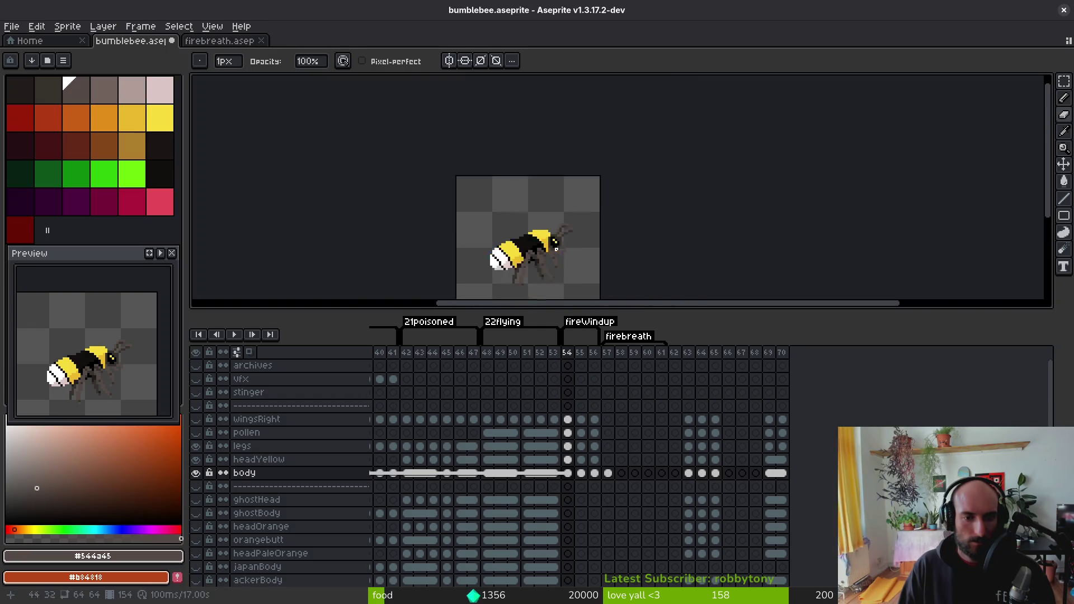
{"action": "key", "text": "i"}
{"action": "scroll", "coordinate": [569, 246], "scroll_direction": "up", "scroll_amount": 3}
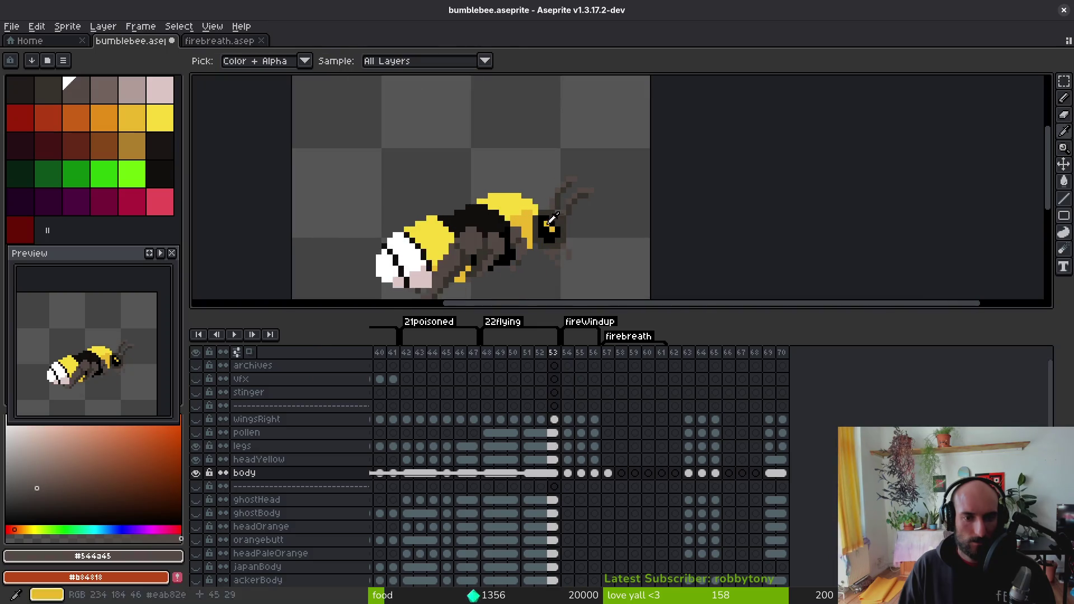
{"action": "scroll", "coordinate": [528, 179], "scroll_direction": "up", "scroll_amount": 2}
{"action": "key", "text": "Left"}
{"action": "key", "text": "Right"}
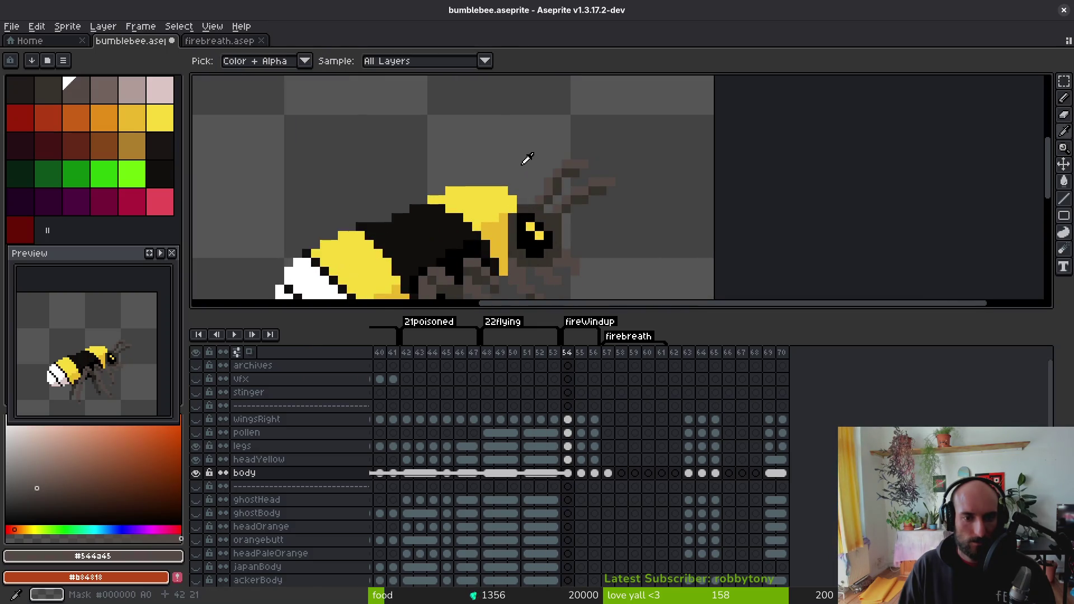
{"action": "key", "text": "b"}
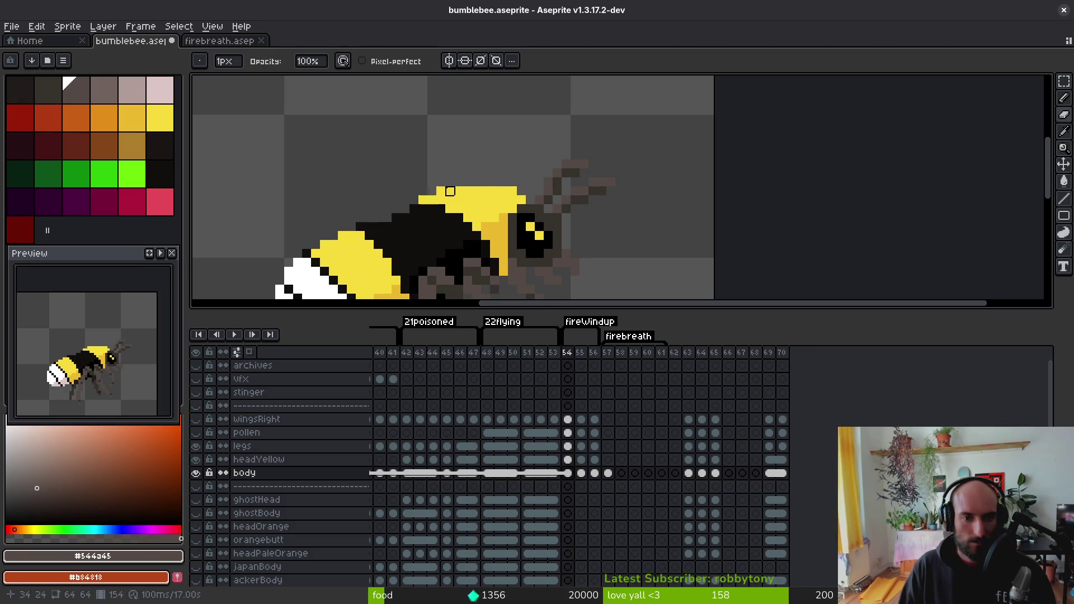
{"action": "scroll", "coordinate": [423, 200], "scroll_direction": "down", "scroll_amount": 4}
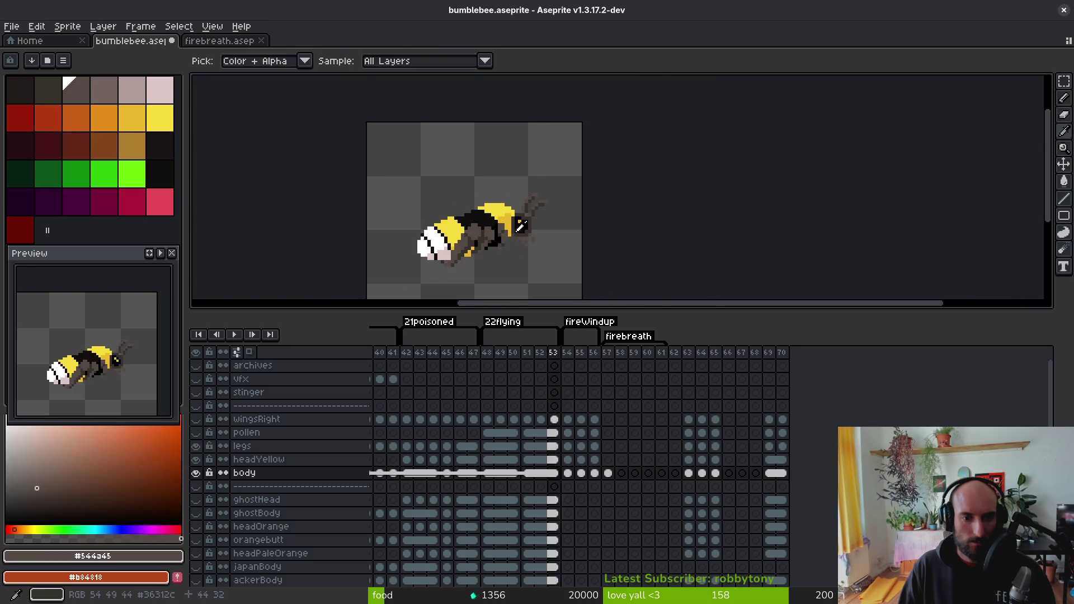
{"action": "scroll", "coordinate": [480, 204], "scroll_direction": "up", "scroll_amount": 3}
{"action": "left_click", "coordinate": [481, 204], "text": "alt"}
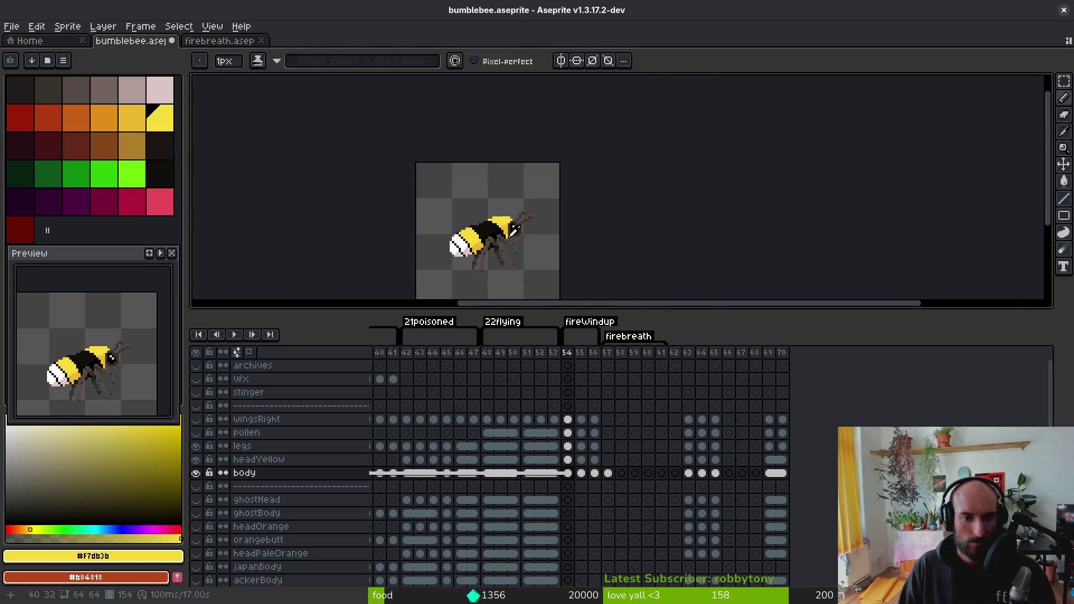
{"action": "scroll", "coordinate": [504, 233], "scroll_direction": "down", "scroll_amount": 3}
{"action": "key", "text": "ctrl+z"}
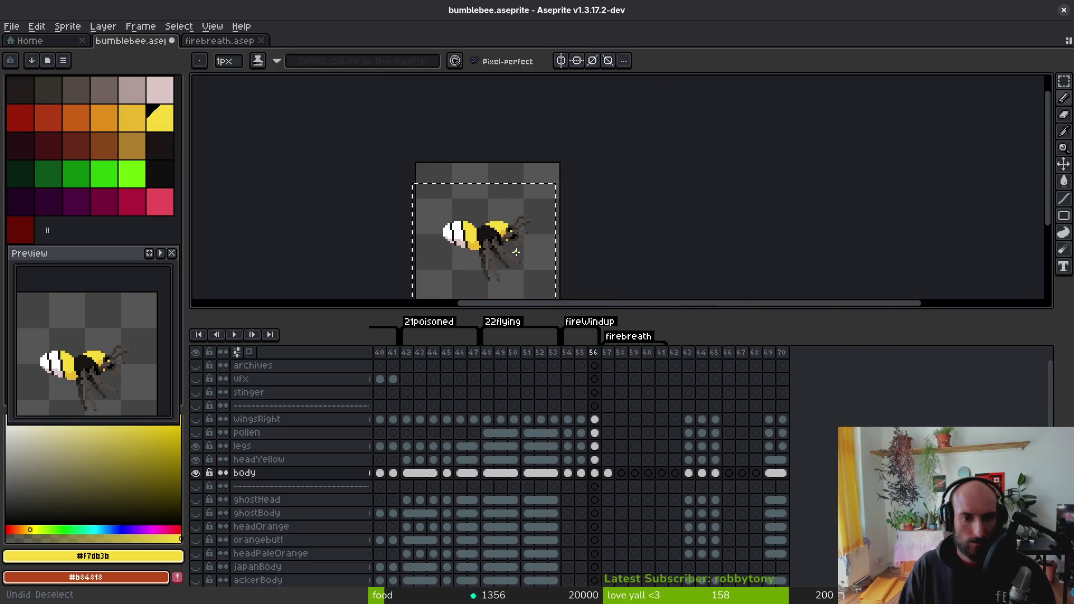
- Save bumblebee.aseprite
{"action": "key", "text": "ctrl+s"}
{"action": "key", "text": "alt"}
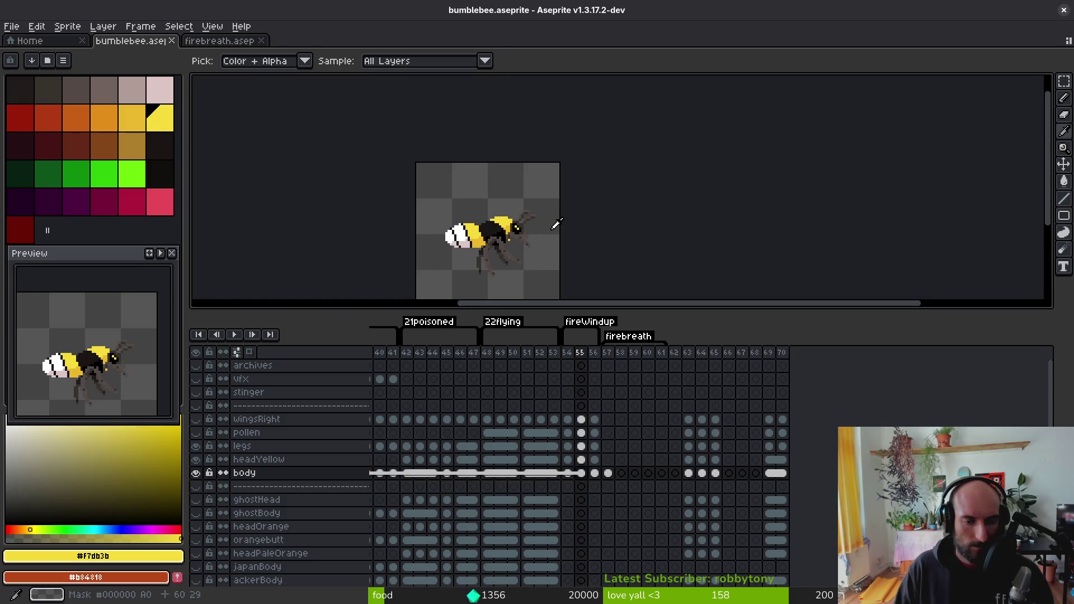
{"action": "scroll", "coordinate": [542, 233], "scroll_direction": "down", "scroll_amount": 1}
{"action": "key", "text": "alt"}
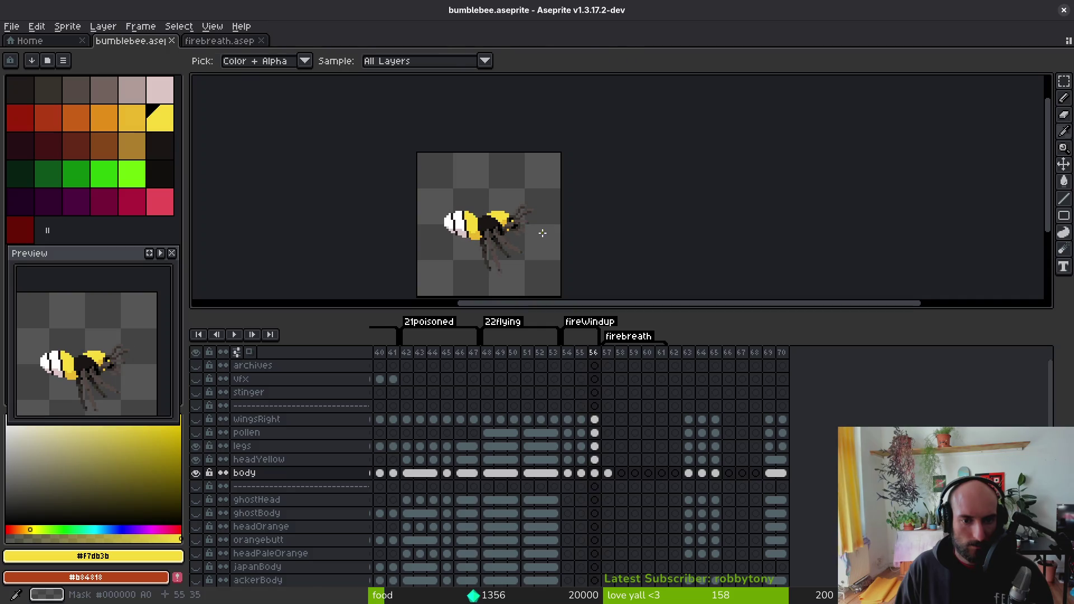
- Select the bee's area across the wingsRight-to-body cels, go to frame 55, and deselect
{"action": "key", "text": "m"}
{"action": "left_click_drag", "start_coordinate": [417, 162], "coordinate": [562, 299]}
{"action": "left_click_drag", "start_coordinate": [594, 419], "coordinate": [592, 472]}
{"action": "left_click", "coordinate": [581, 472]}
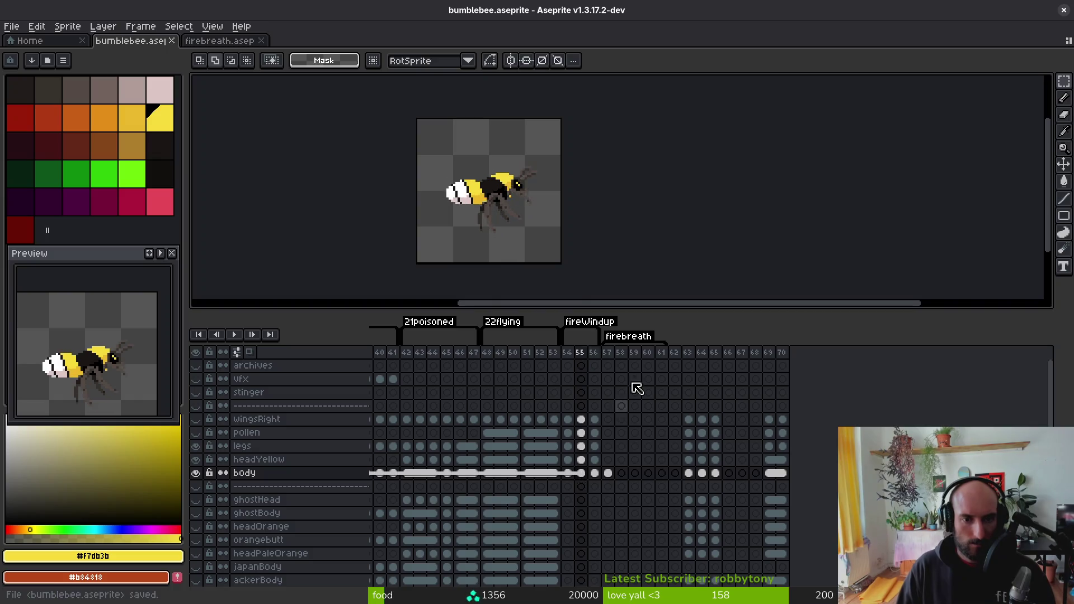
{"action": "key", "text": "ctrl+d"}
{"action": "key", "text": "alt"}
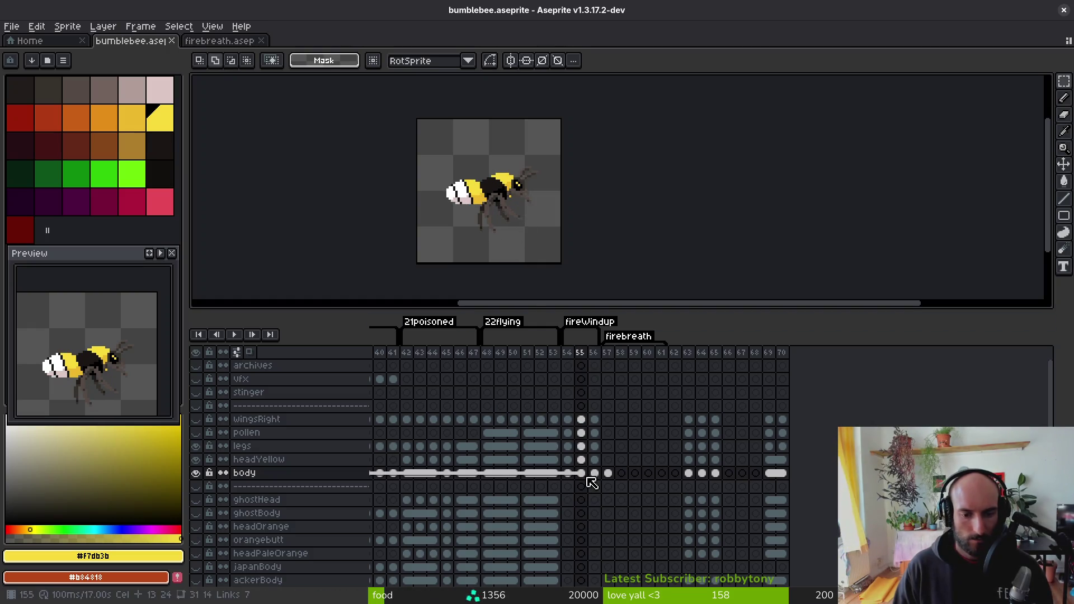
- Unlink the frame 55 cels from body up to wingsRight
{"action": "left_click_drag", "start_coordinate": [586, 475], "coordinate": [582, 421]}
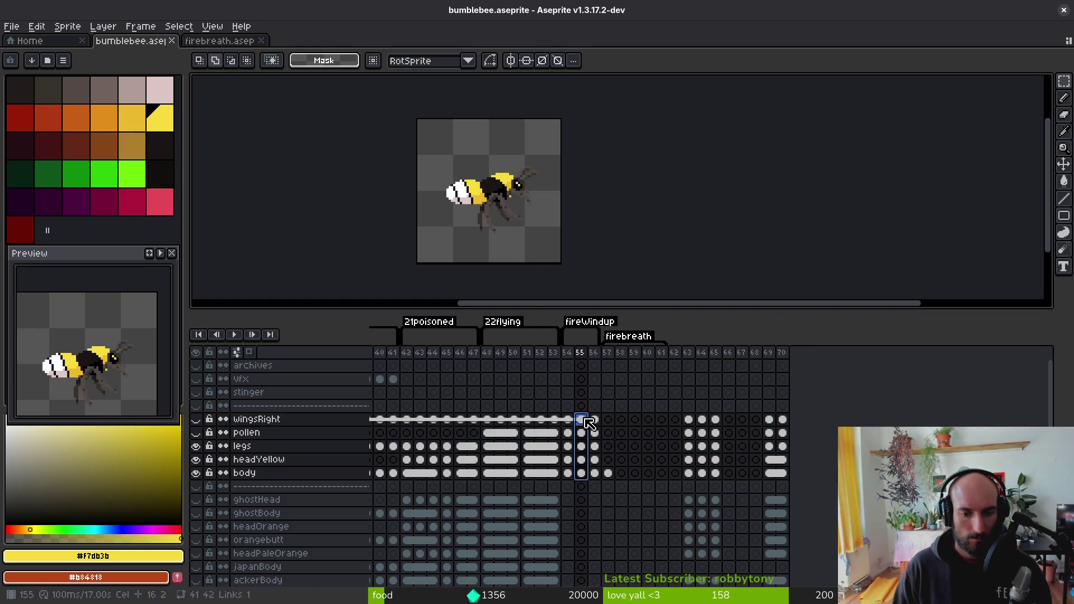
{"action": "right_click", "coordinate": [581, 421]}
{"action": "left_click", "coordinate": [630, 457]}
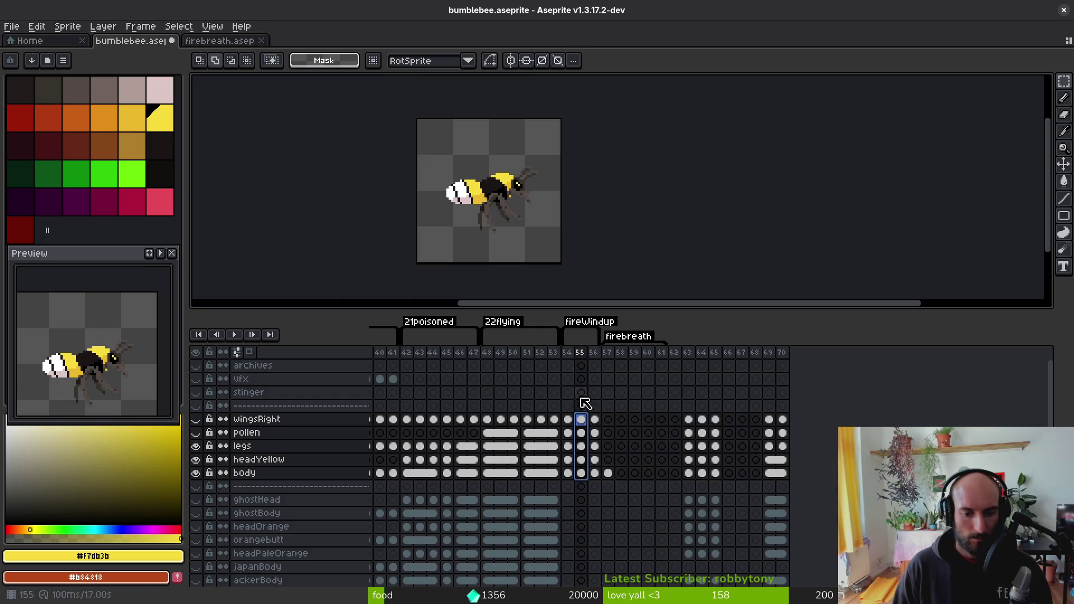
- Nudge the whole frame 55 bee one pixel left and one pixel up across all layers
{"action": "key", "text": "ctrl+a"}
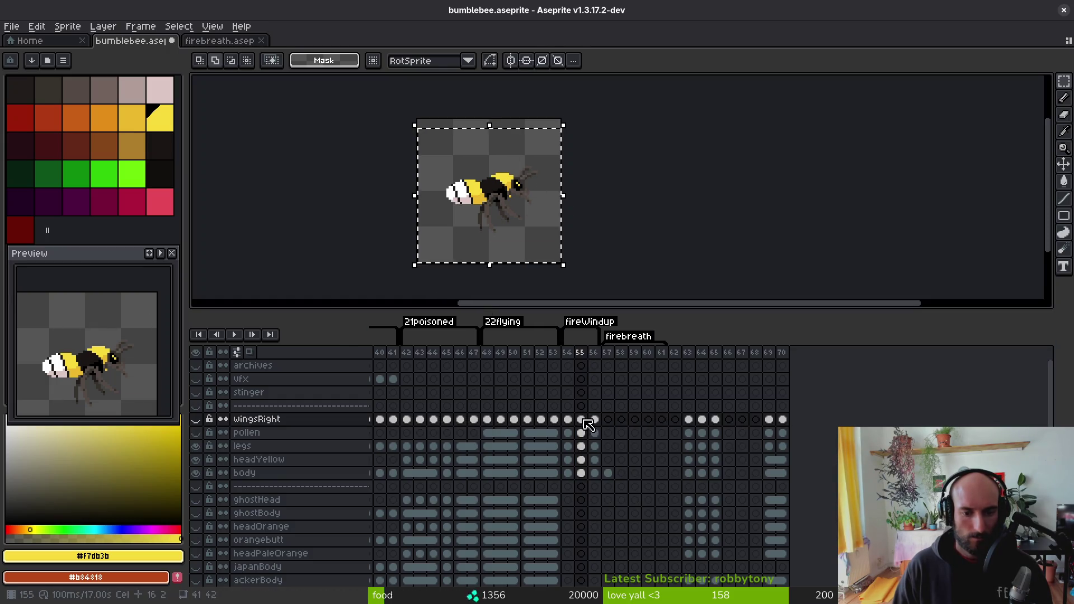
{"action": "left_click_drag", "start_coordinate": [587, 425], "coordinate": [578, 462]}
{"action": "key", "text": "Left"}
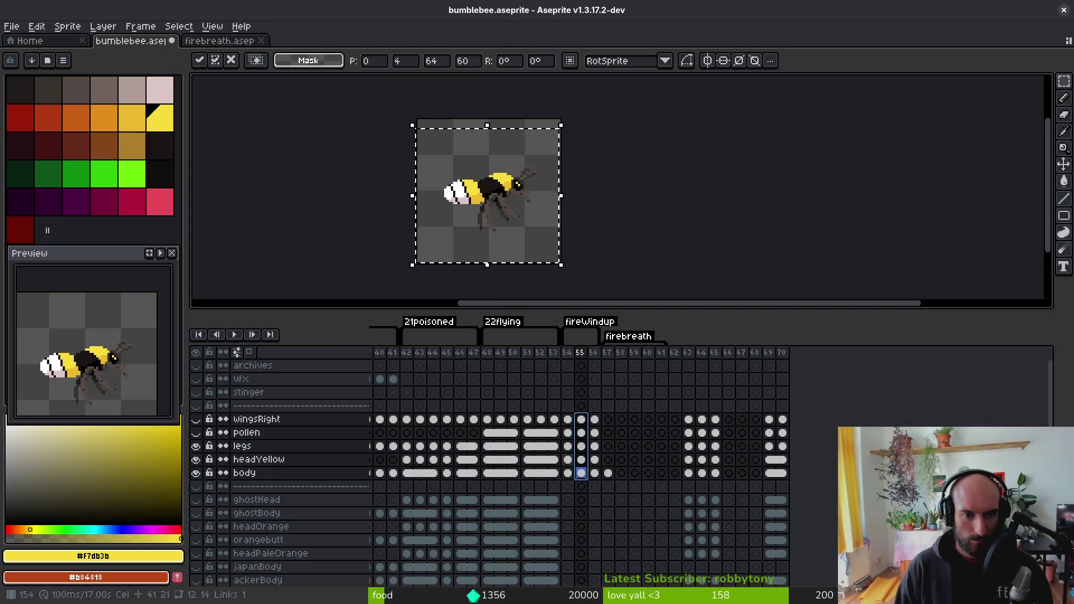
{"action": "key", "text": "Up"}
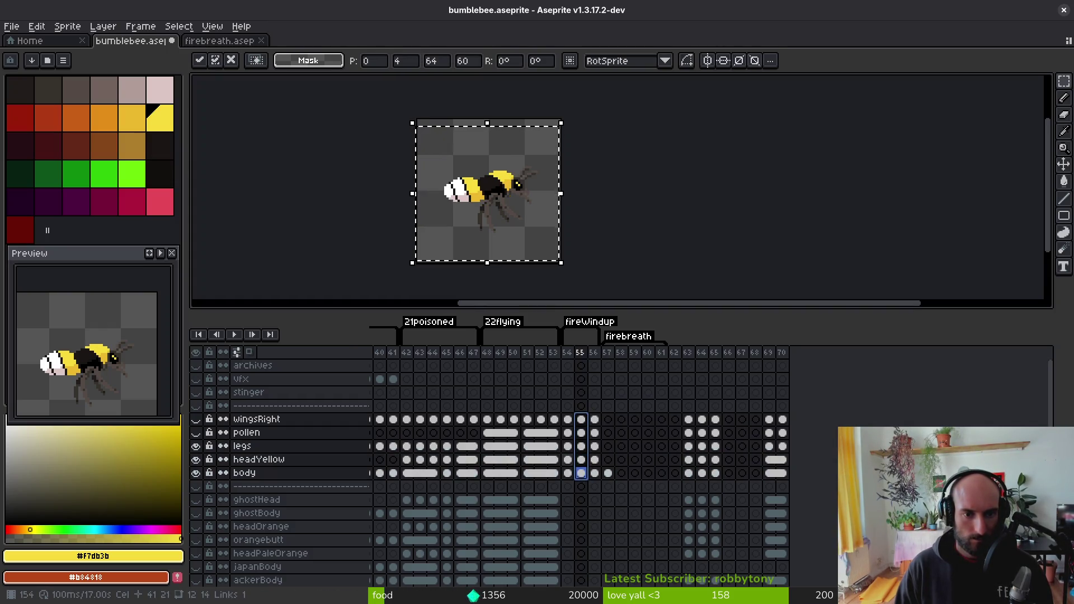
{"action": "left_click", "coordinate": [567, 472]}
- Select the frame 55 bee across all its layers, then drop the selection
{"action": "key", "text": "i"}
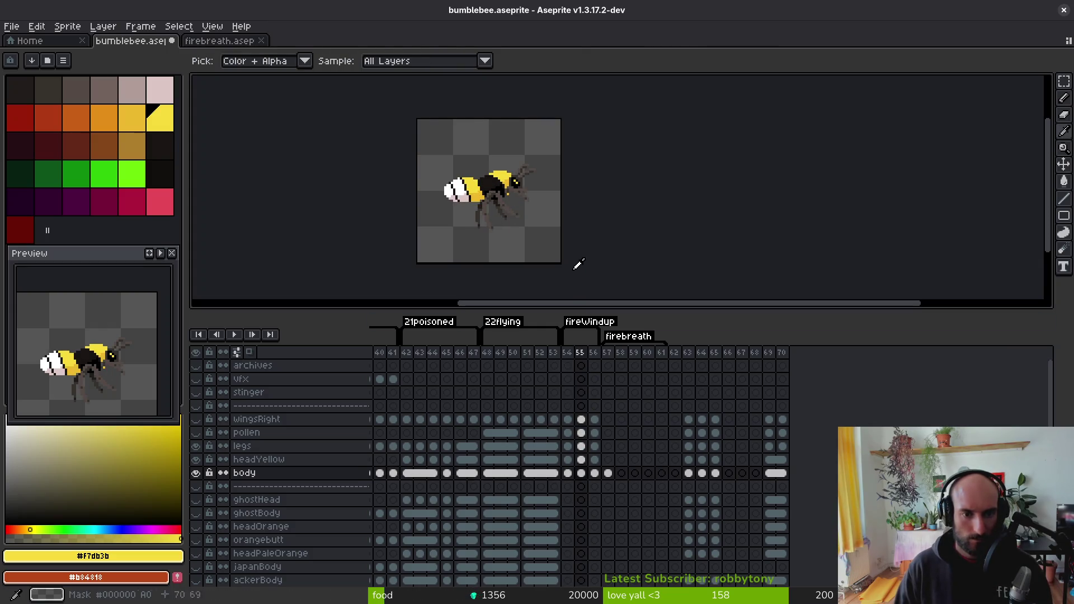
{"action": "key", "text": "period"}
{"action": "key", "text": "m"}
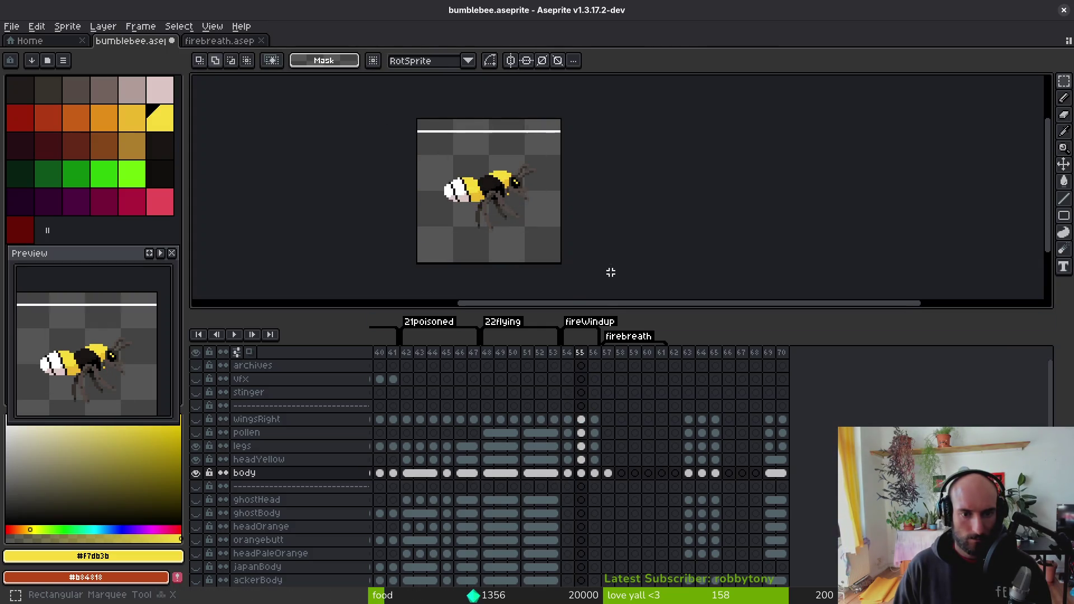
{"action": "key", "text": "ctrl+a"}
{"action": "left_click_drag", "start_coordinate": [581, 419], "coordinate": [582, 473]}
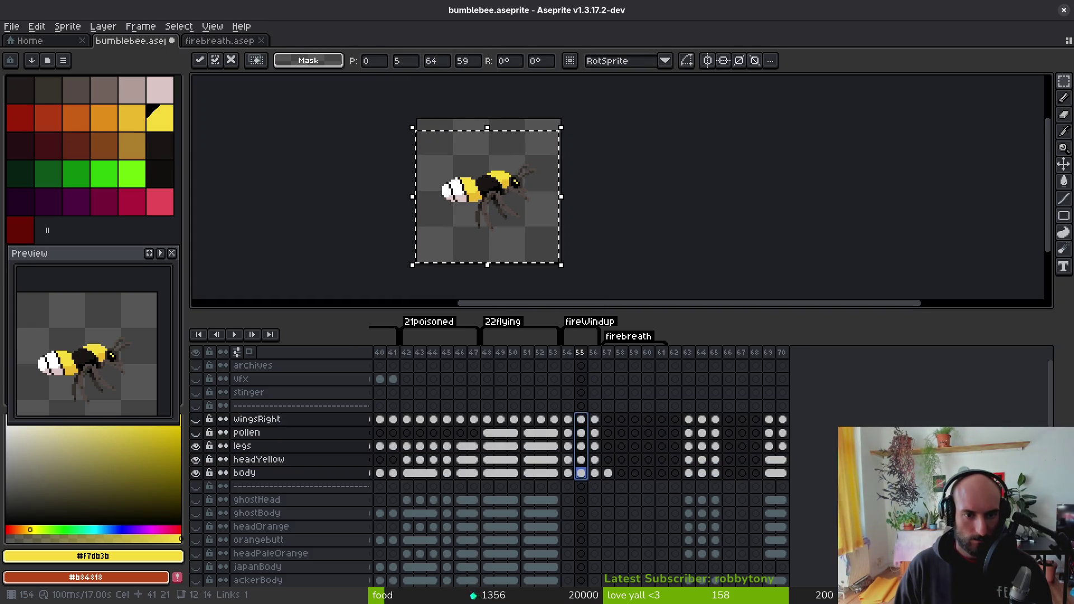
{"action": "key", "text": "ctrl+d"}
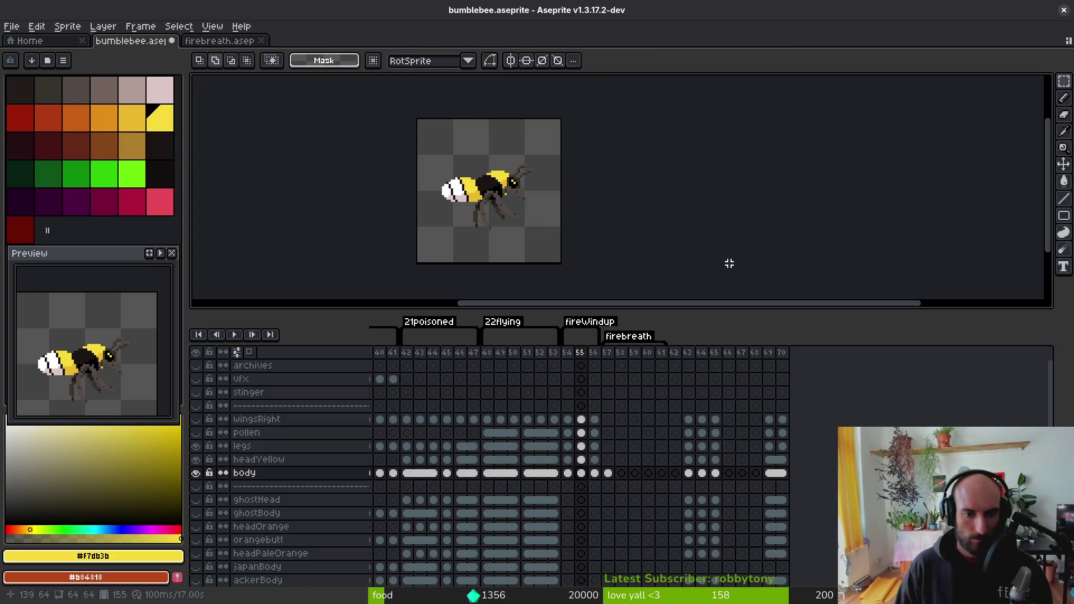
- Shift the frame 56 bee one pixel left and one pixel down across all its layers
{"action": "key", "text": "i"}
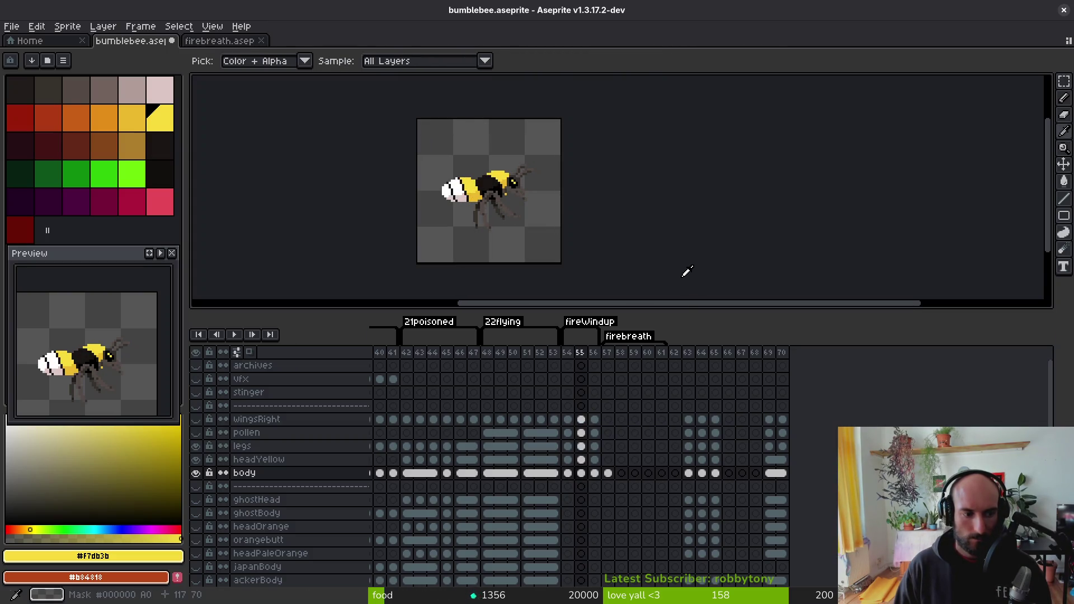
{"action": "key", "text": "comma"}
{"action": "key", "text": "period"}
{"action": "key", "text": "period"}
{"action": "key", "text": "m"}
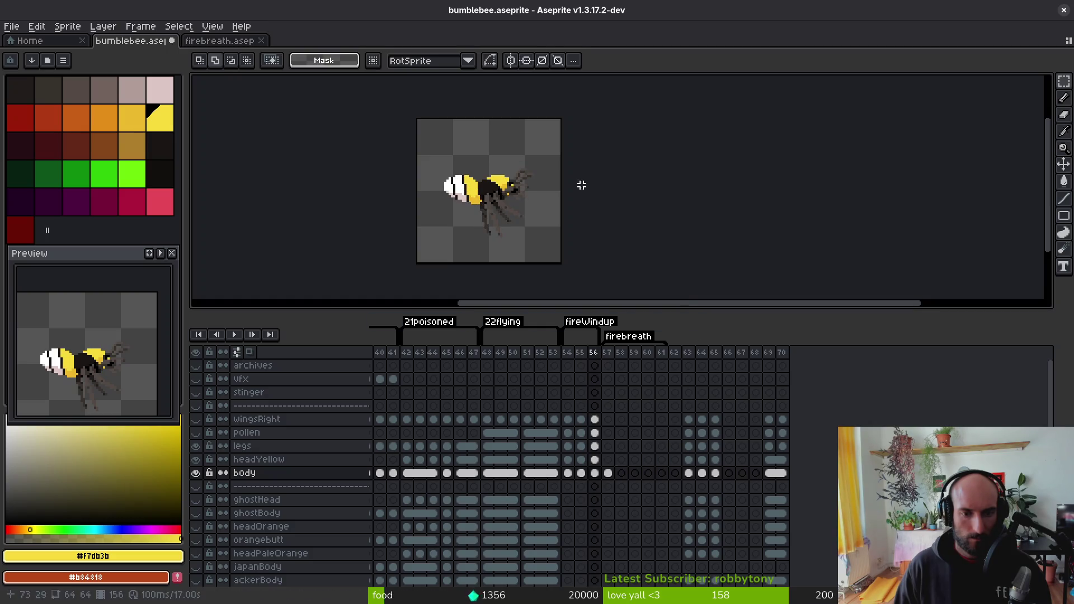
{"action": "key", "text": "ctrl+a"}
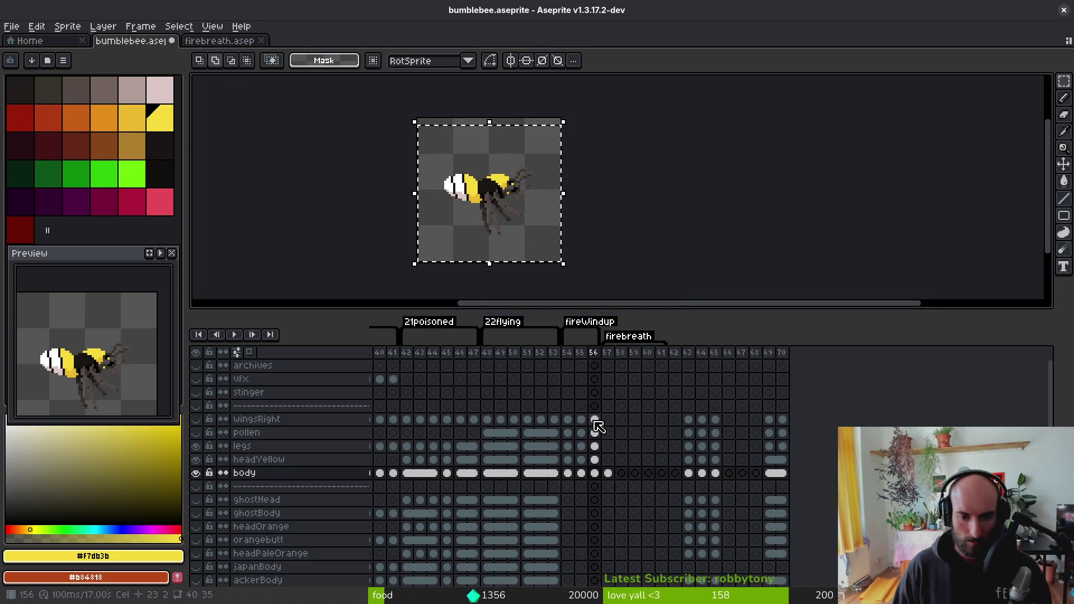
{"action": "left_click_drag", "start_coordinate": [595, 422], "coordinate": [593, 476]}
{"action": "key", "text": "Left"}
{"action": "key", "text": "Left"}
{"action": "key", "text": "Down"}
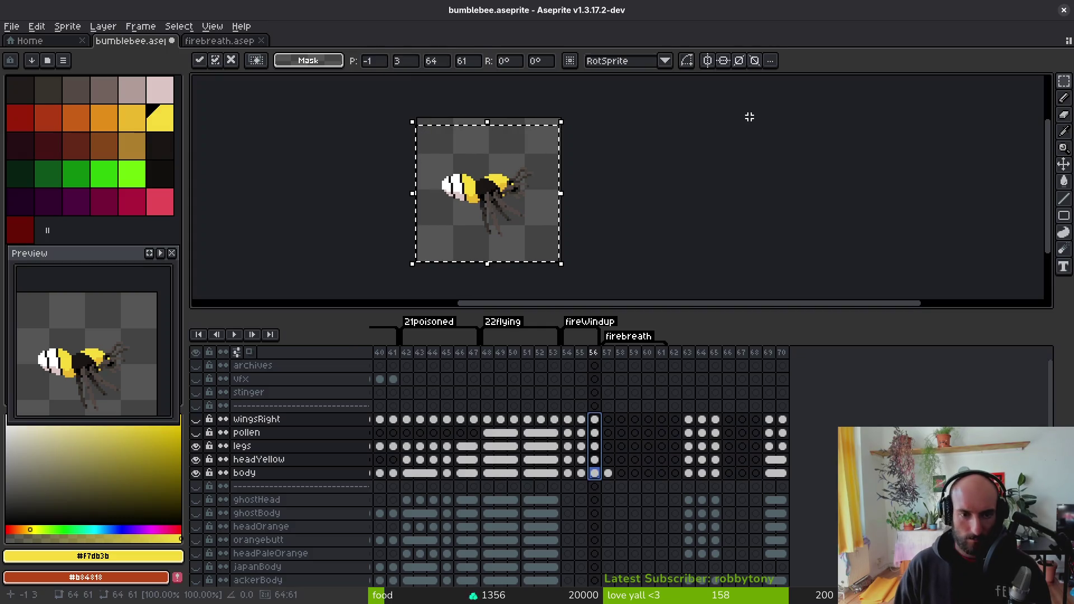
{"action": "left_click", "coordinate": [749, 117]}
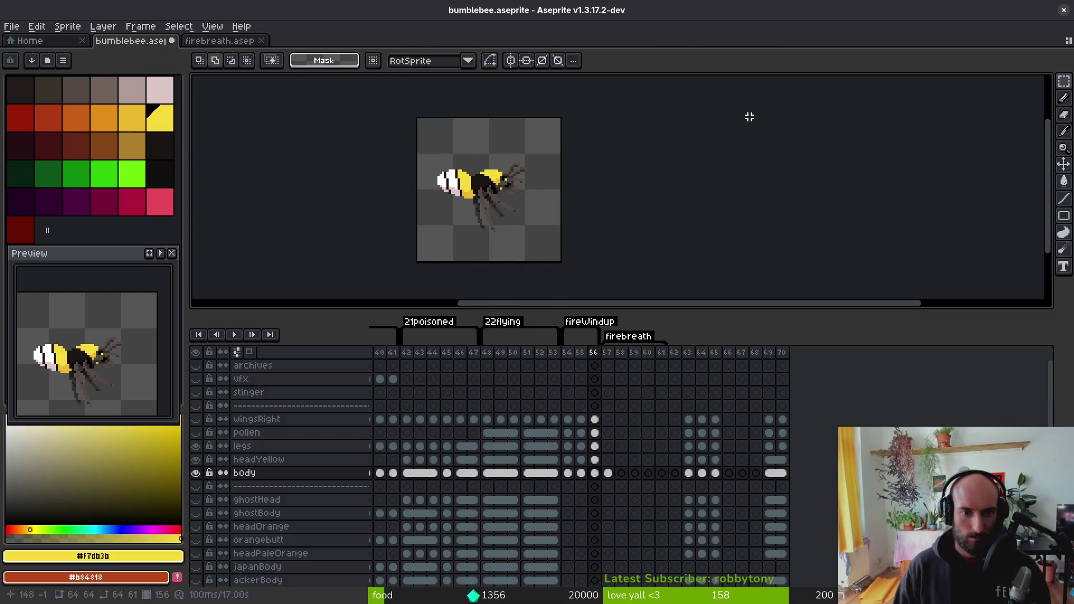
- Flip between frames 55 and 56 to compare the bee's position
{"action": "key", "text": "i"}
{"action": "key", "text": "Left"}
{"action": "key", "text": "Right"}
{"action": "key", "text": "Left"}
{"action": "key", "text": "Right"}
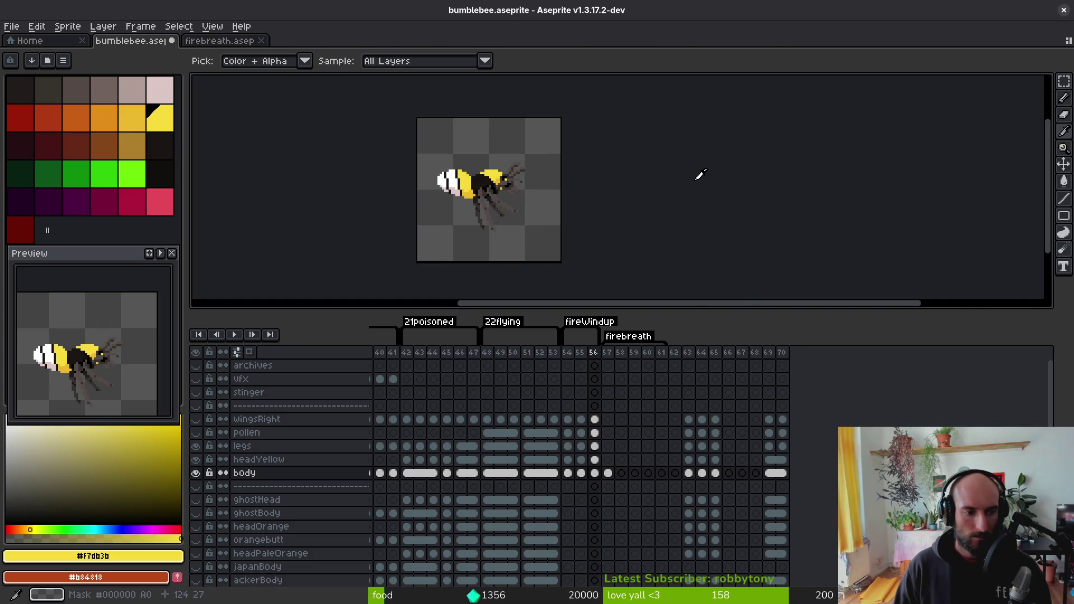
{"action": "key", "text": "Left"}
{"action": "key", "text": "Right"}
{"action": "key", "text": "m"}
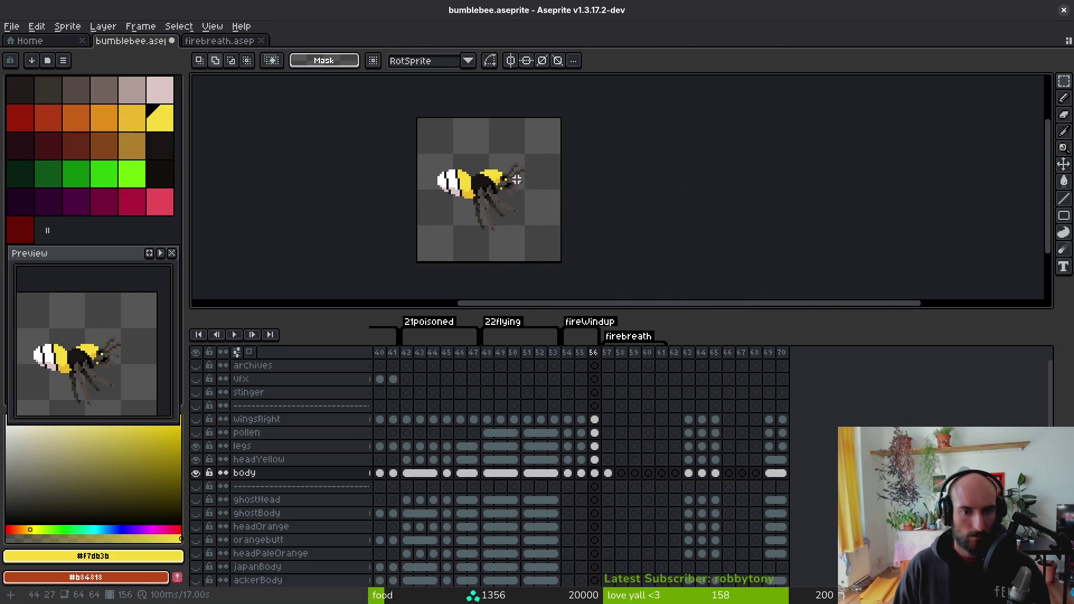
{"action": "scroll", "coordinate": [499, 182], "scroll_direction": "up", "scroll_amount": 3}
{"action": "key", "text": "Left"}
{"action": "key", "text": "Right"}
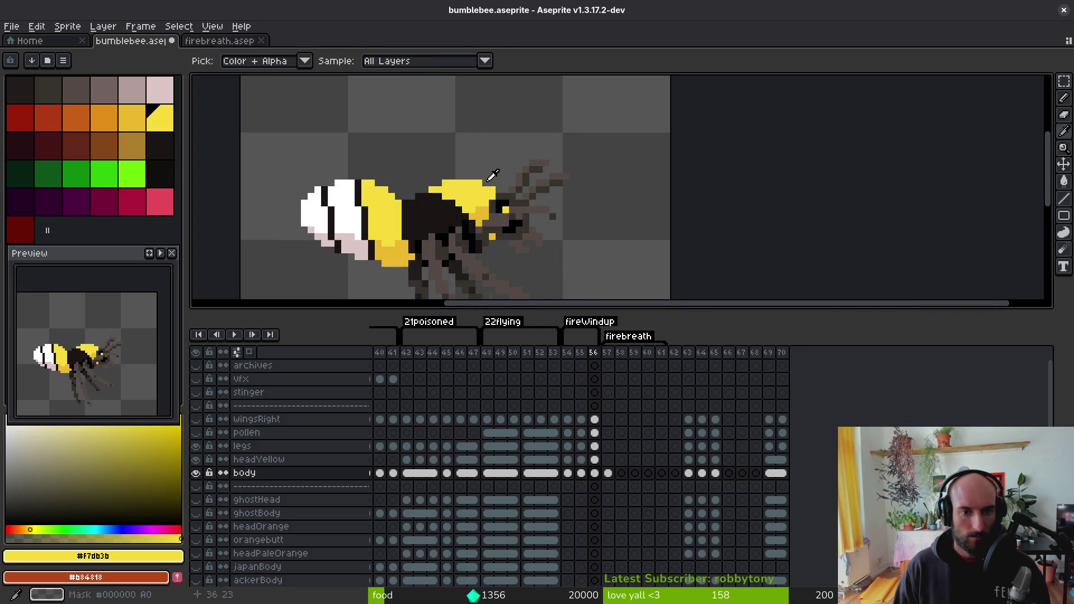
{"action": "key", "text": "Left"}
{"action": "scroll", "coordinate": [516, 178], "scroll_direction": "down", "scroll_amount": 1}
- Transform the frame 55 bee across the wingsRight-to-body layers and commit it
{"action": "mouse_move", "coordinate": [335, 126]}
{"action": "left_mouse_down"}
{"action": "mouse_move", "coordinate": [555, 276]}
{"action": "mouse_move", "coordinate": [652, 312]}
{"action": "left_mouse_up"}
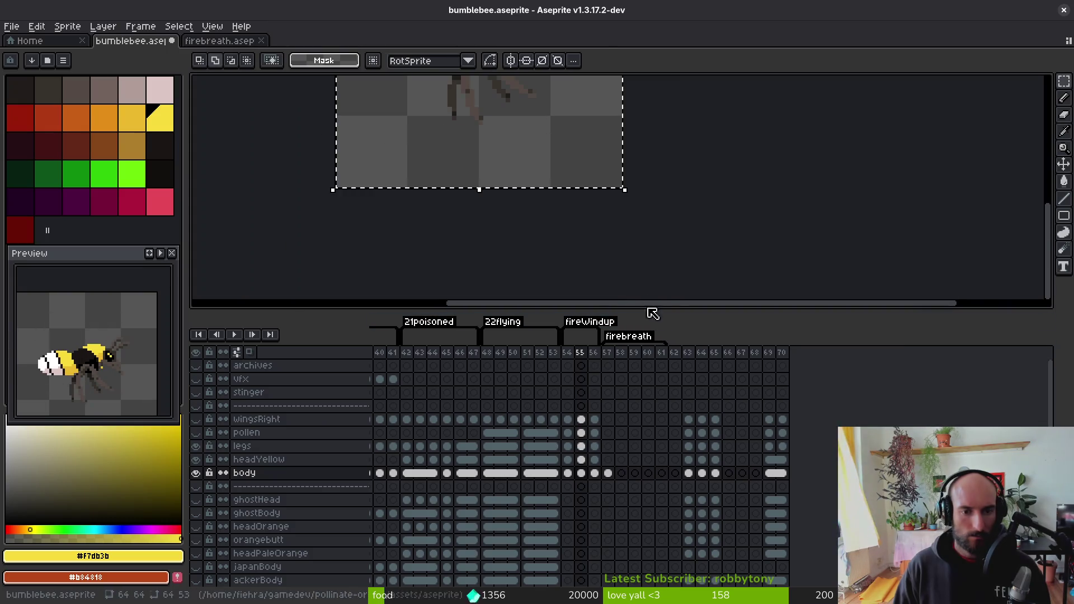
{"action": "scroll", "coordinate": [634, 286], "scroll_direction": "down", "scroll_amount": 3}
{"action": "left_click_drag", "start_coordinate": [581, 421], "coordinate": [580, 472]}
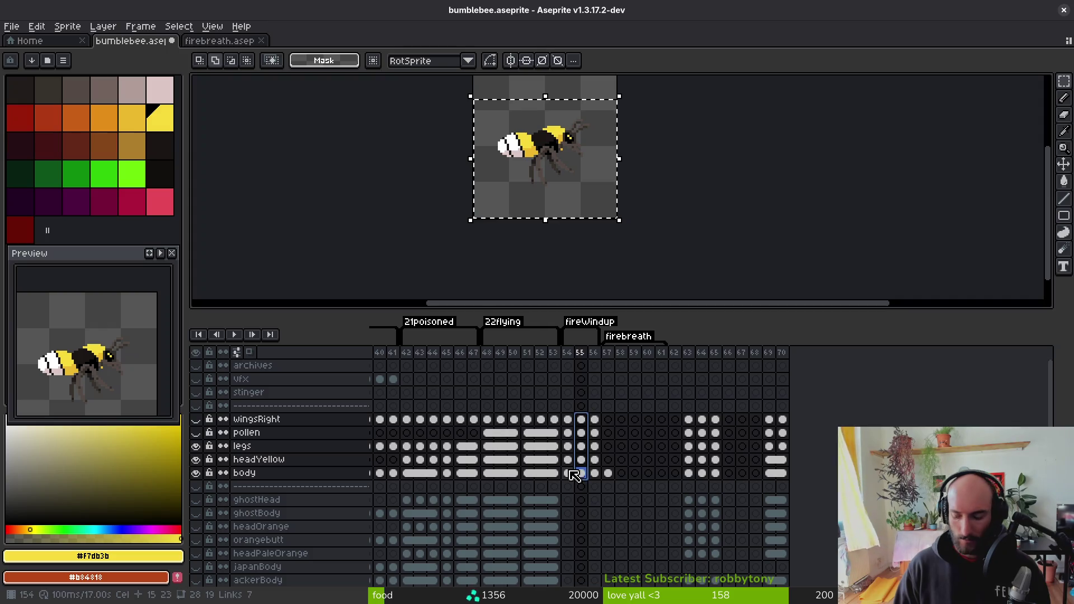
{"action": "key", "text": "Return"}
{"action": "key", "text": "Right"}
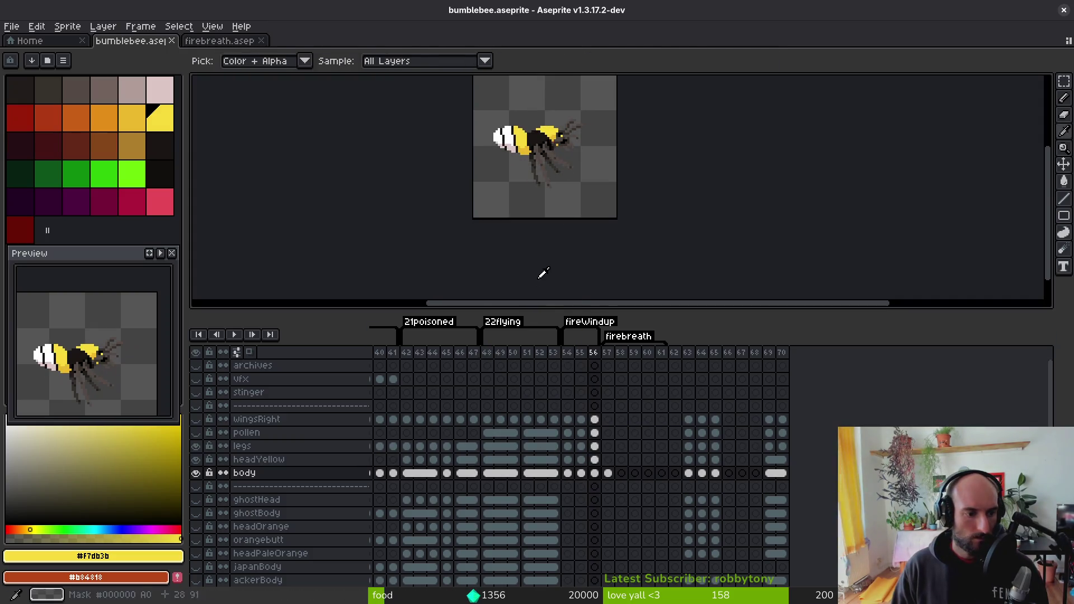
{"action": "scroll", "coordinate": [541, 240], "scroll_direction": "down", "scroll_amount": 1}
{"action": "scroll", "coordinate": [552, 192], "scroll_direction": "up", "scroll_amount": 1}
{"action": "key", "text": "i"}
{"action": "key", "text": "Left"}
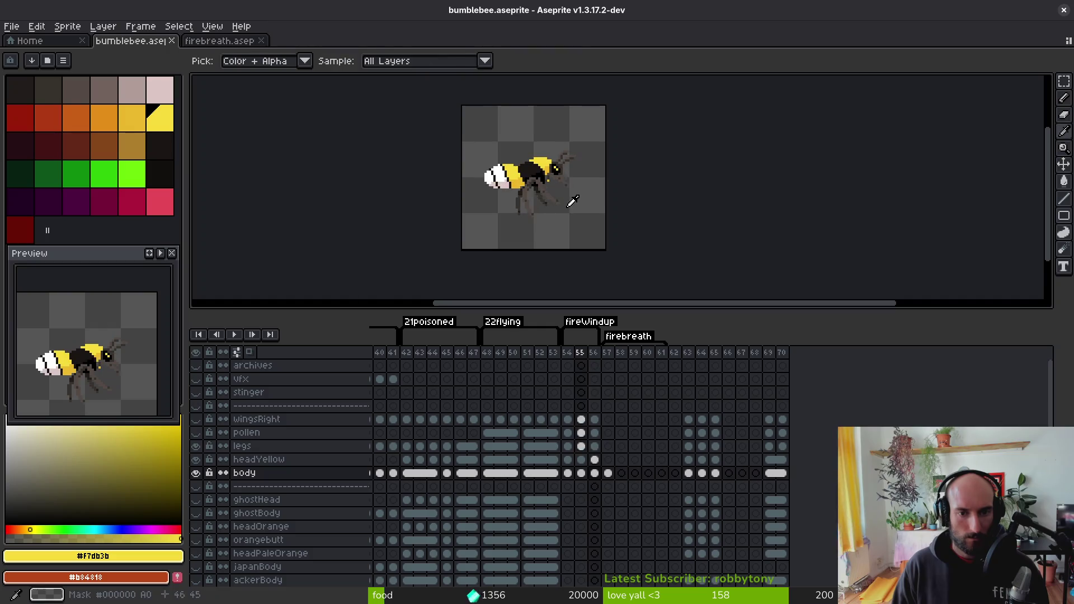
- Copy the frame 56 bee cels, wingsRight to body, into frame 57
{"action": "key", "text": "Right"}
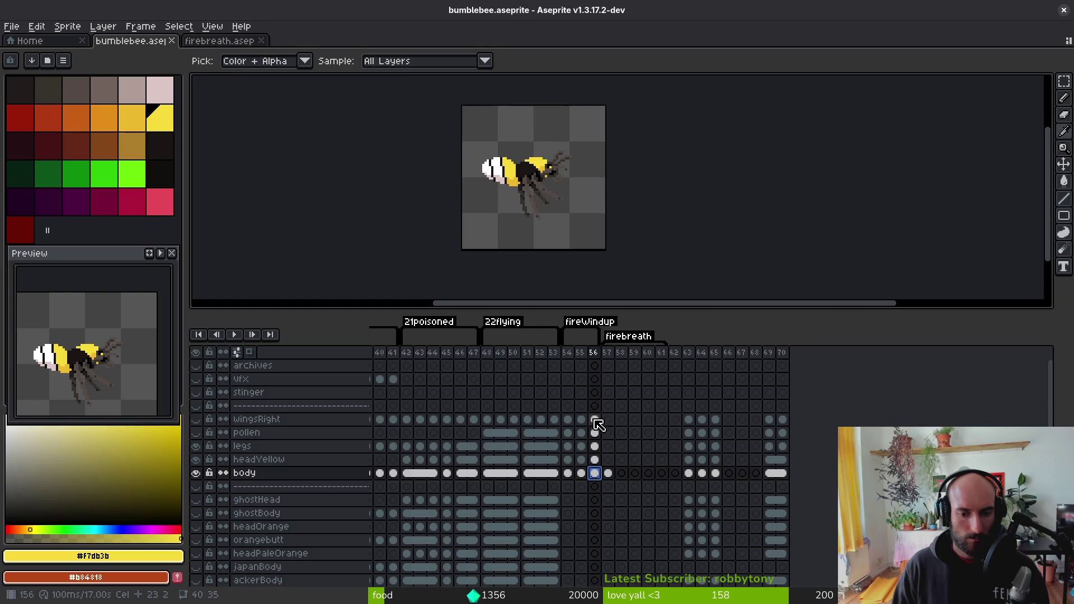
{"action": "left_click_drag", "start_coordinate": [594, 419], "coordinate": [597, 471]}
{"action": "left_click_drag", "start_coordinate": [615, 427], "coordinate": [622, 435]}
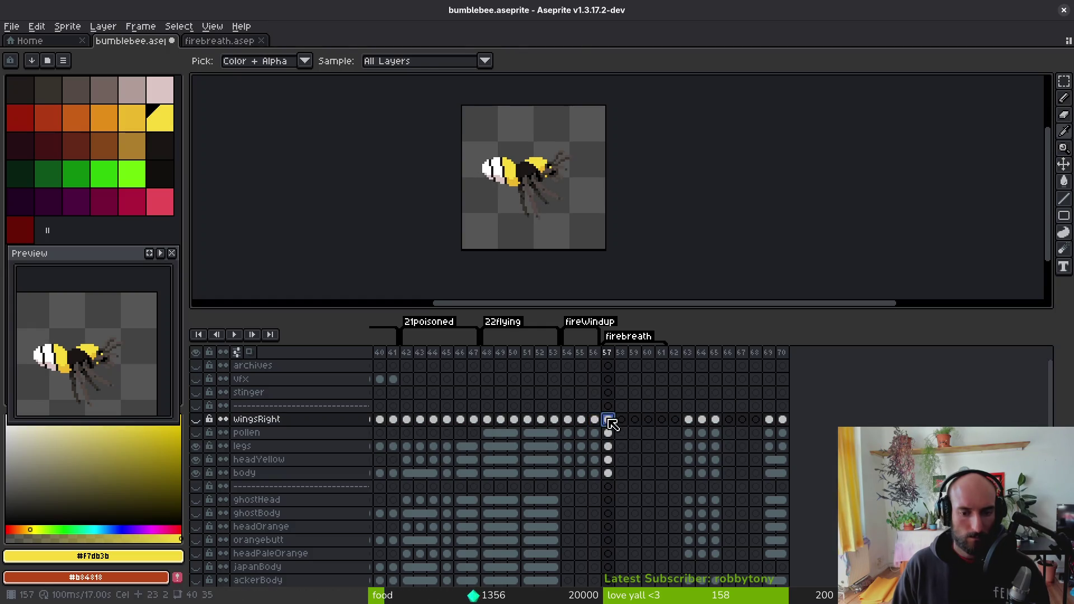
{"action": "scroll", "coordinate": [568, 172], "scroll_direction": "up", "scroll_amount": 1}
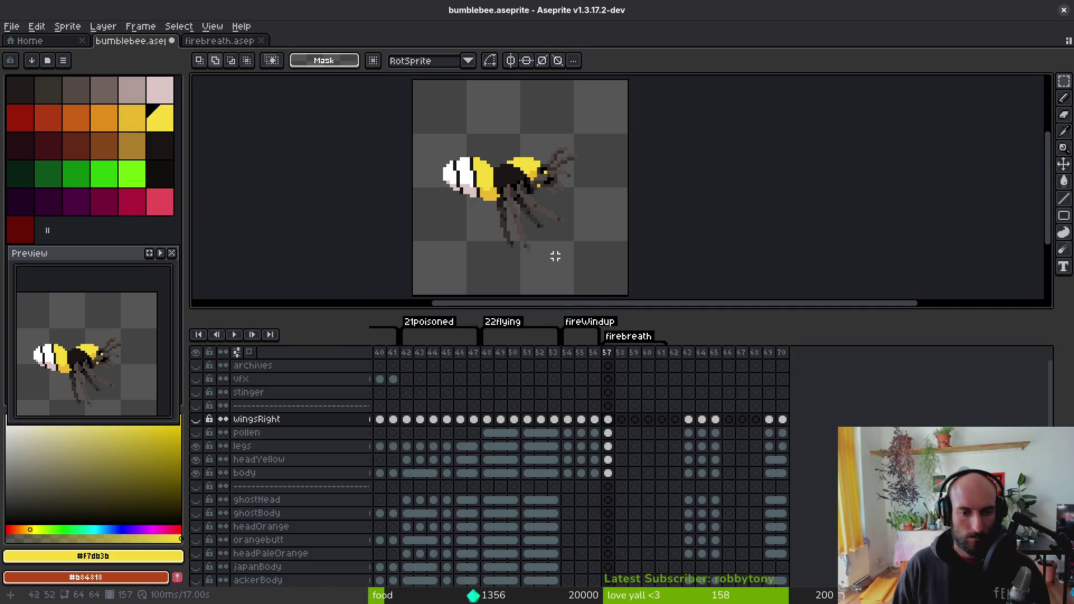
{"action": "scroll", "coordinate": [540, 204], "scroll_direction": "up", "scroll_amount": 1}
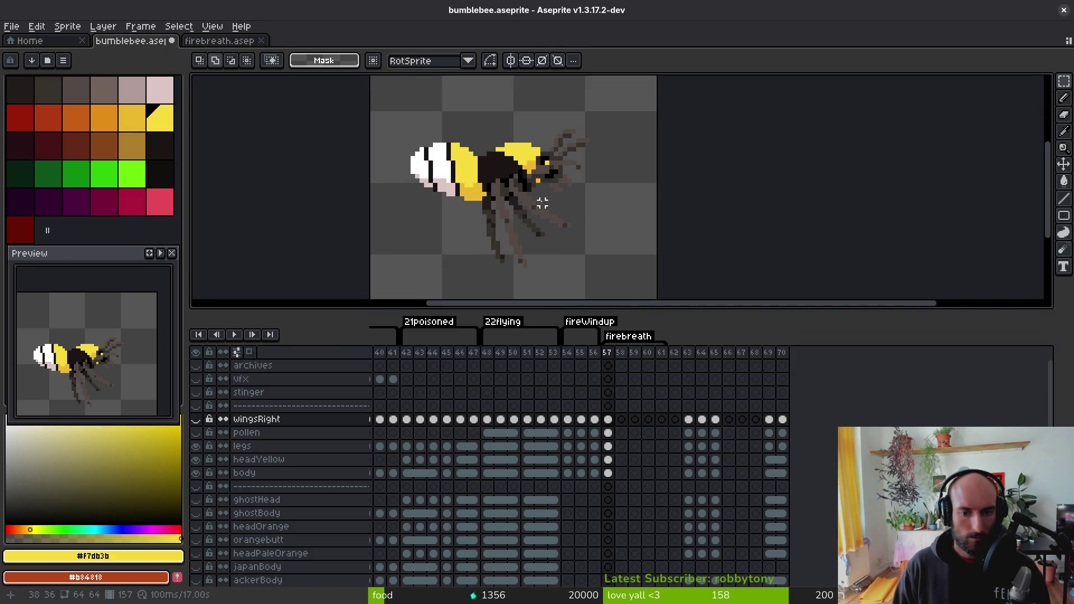
- Insert a new frame after frame 60 and save bumblebee.aseprite
{"action": "left_click", "coordinate": [649, 364]}
{"action": "key", "text": "alt+n"}
{"action": "left_click", "coordinate": [608, 355]}
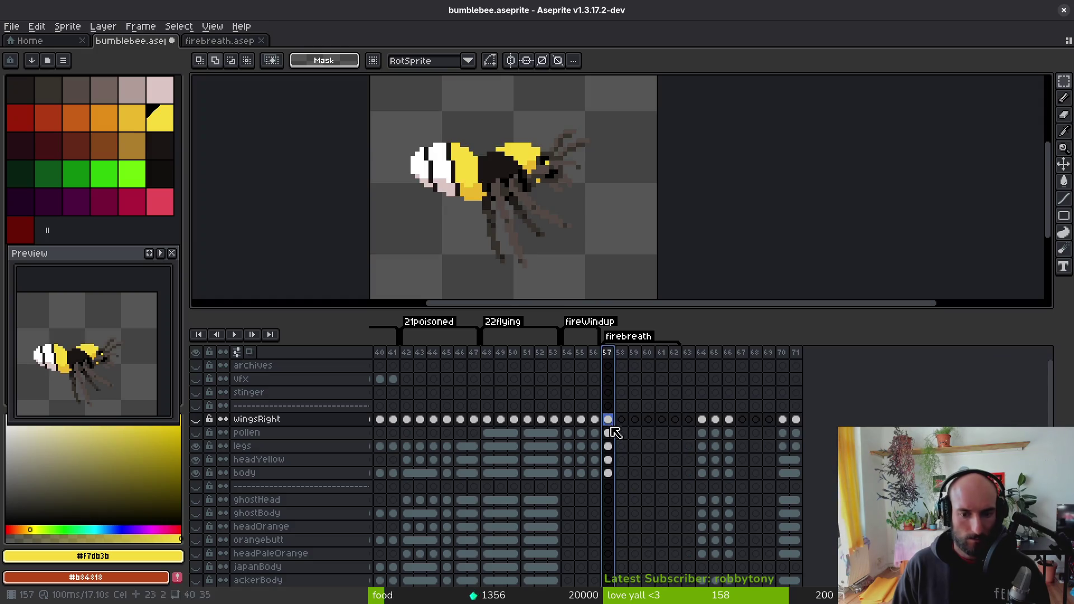
{"action": "key", "text": "ctrl+s"}
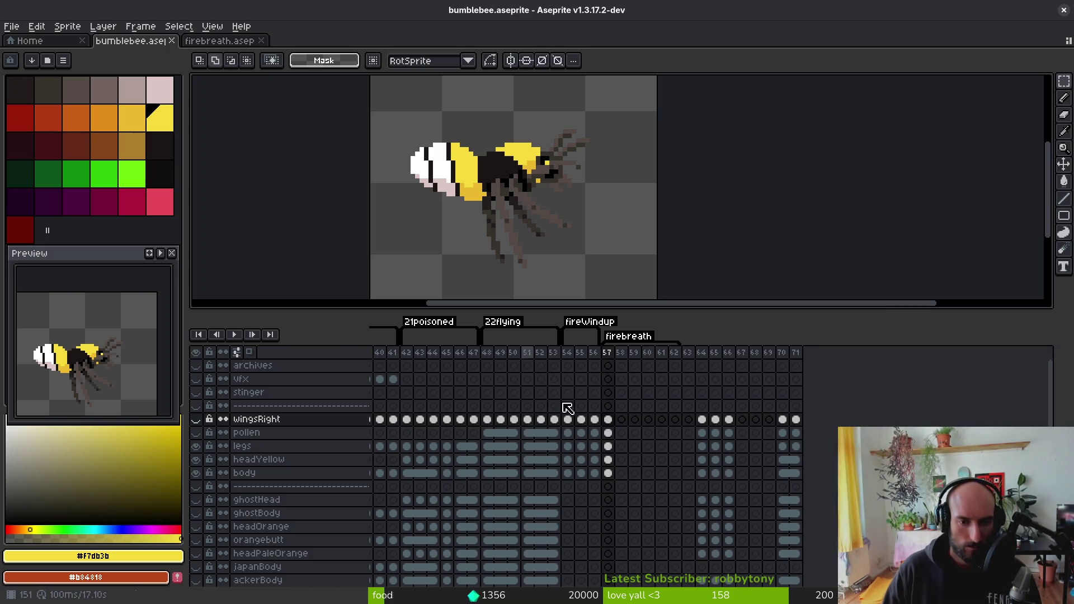
- Recentre the canvas and make the body layer active on frame 57
{"action": "left_click_drag", "start_coordinate": [591, 203], "coordinate": [595, 213]}
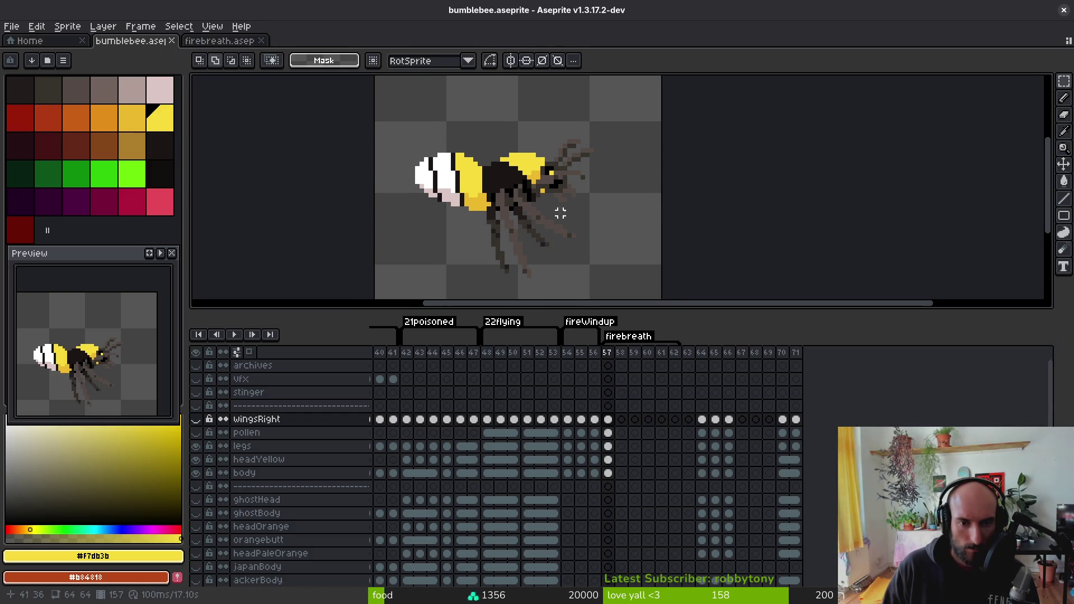
{"action": "scroll", "coordinate": [581, 198], "scroll_direction": "up", "scroll_amount": 1}
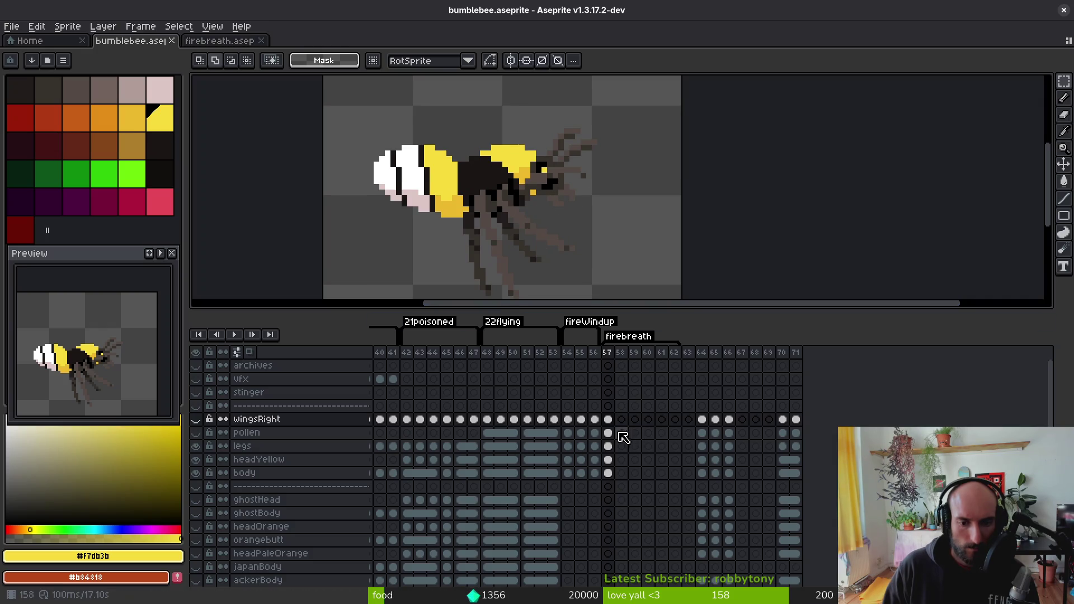
{"action": "left_click", "coordinate": [611, 475]}
{"action": "scroll", "coordinate": [426, 208], "scroll_direction": "up", "scroll_amount": 2}
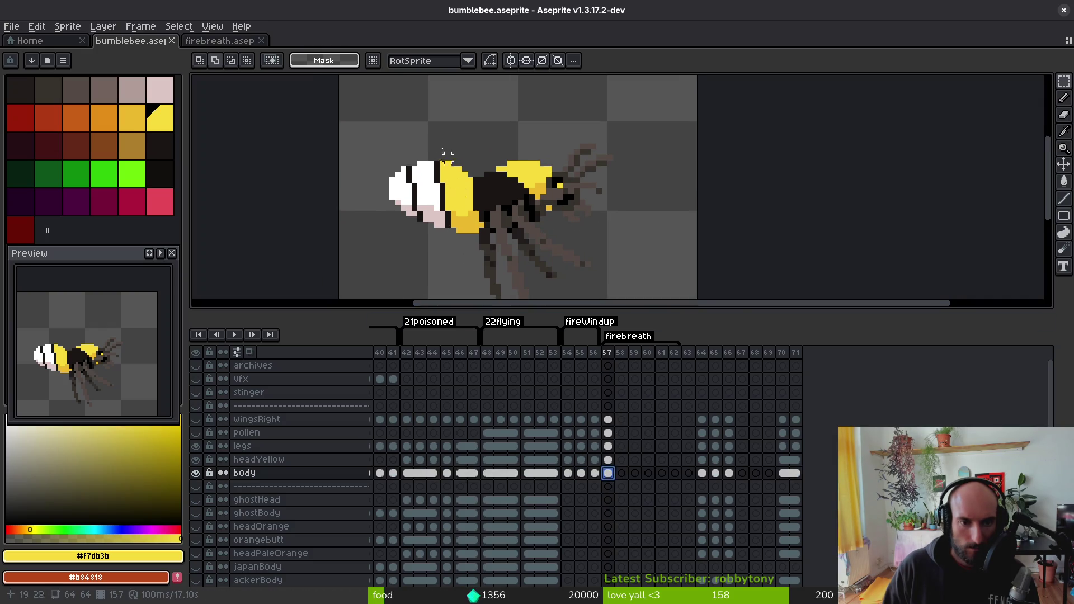
- Lasso the bee's striped rear in frame 57 and nudge it slightly up
{"action": "key", "text": "b"}
{"action": "left_click_drag", "start_coordinate": [455, 161], "coordinate": [442, 288]}
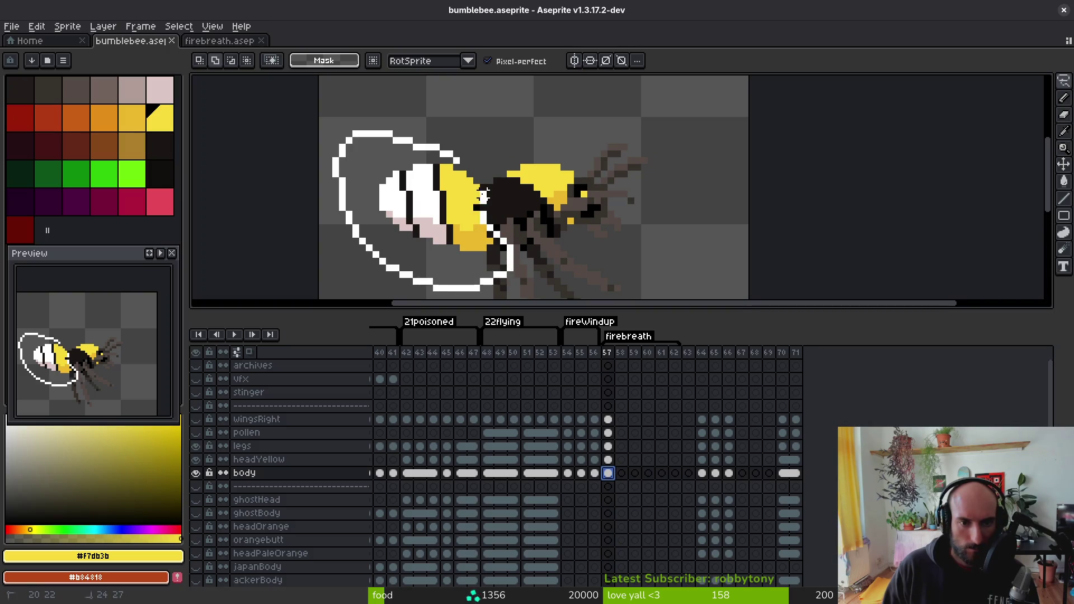
{"action": "left_click_drag", "start_coordinate": [482, 196], "coordinate": [484, 189]}
{"action": "key", "text": "ctrl+d"}
- With the legs layer hidden, fill the body underside with black pixels, then show the legs again
{"action": "left_click", "coordinate": [498, 200], "text": "alt"}
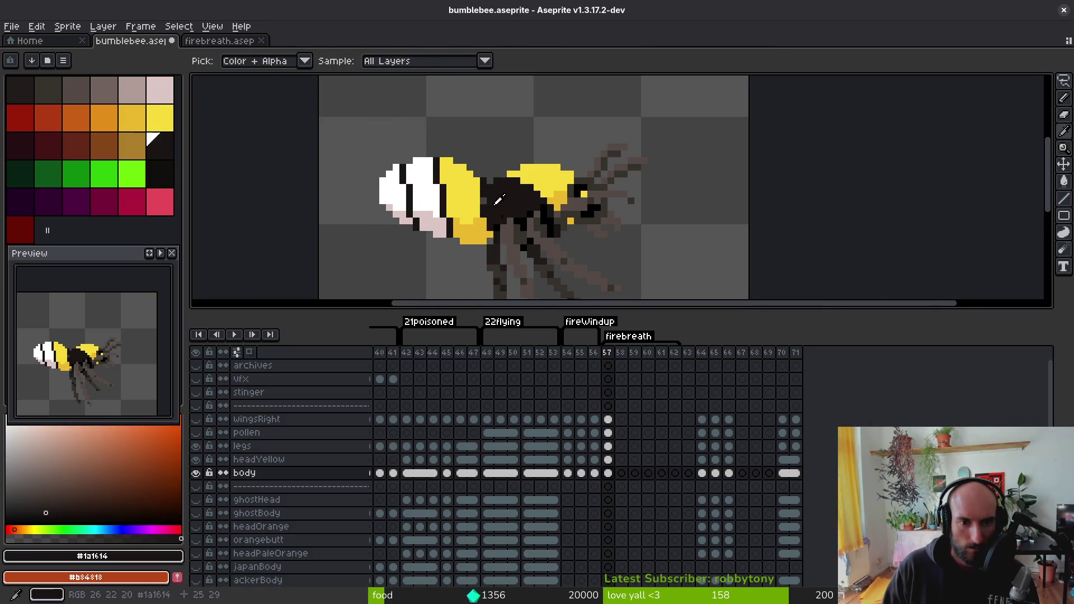
{"action": "scroll", "coordinate": [498, 200], "scroll_direction": "up", "scroll_amount": 2}
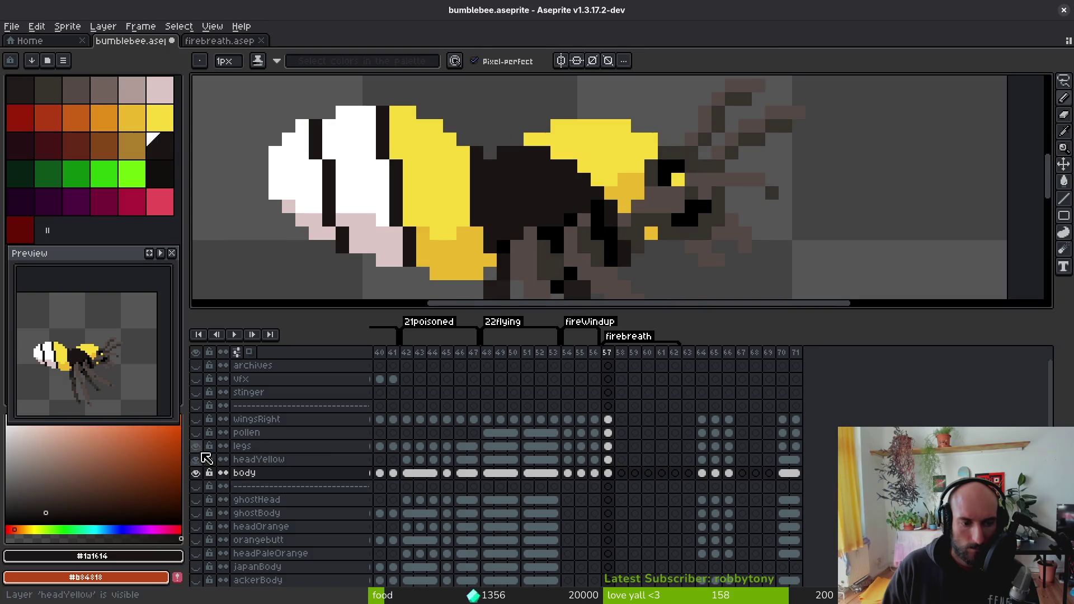
{"action": "left_click", "coordinate": [195, 446]}
{"action": "scroll", "coordinate": [541, 231], "scroll_direction": "down", "scroll_amount": 1}
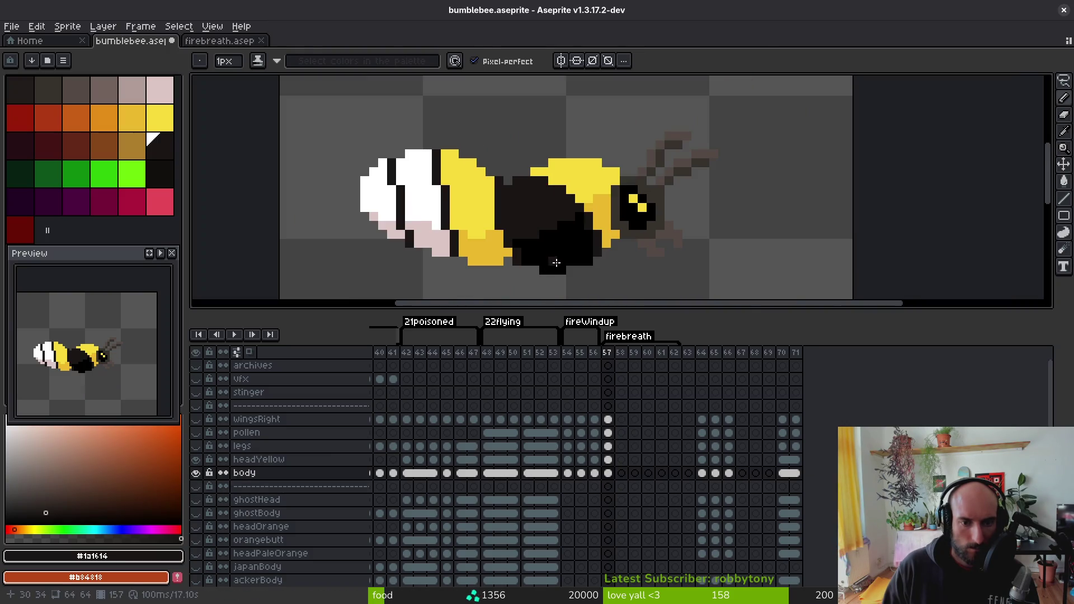
{"action": "scroll", "coordinate": [560, 246], "scroll_direction": "down", "scroll_amount": 1}
{"action": "key", "text": "comma"}
{"action": "scroll", "coordinate": [571, 255], "scroll_direction": "up", "scroll_amount": 2}
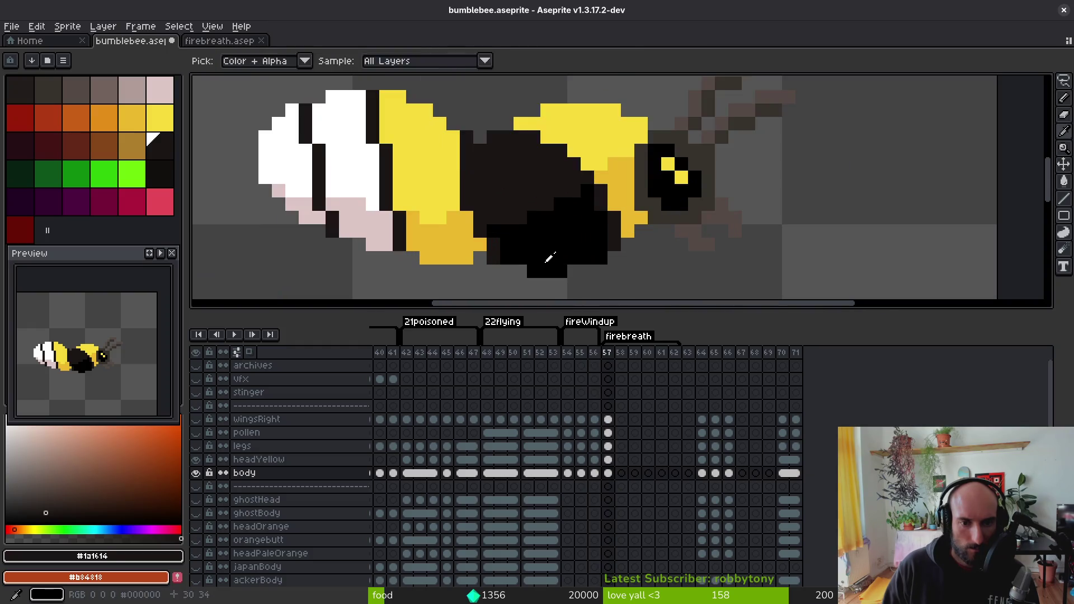
{"action": "left_click", "coordinate": [551, 252], "text": "alt"}
{"action": "scroll", "coordinate": [552, 252], "scroll_direction": "down", "scroll_amount": 3}
{"action": "key", "text": "period"}
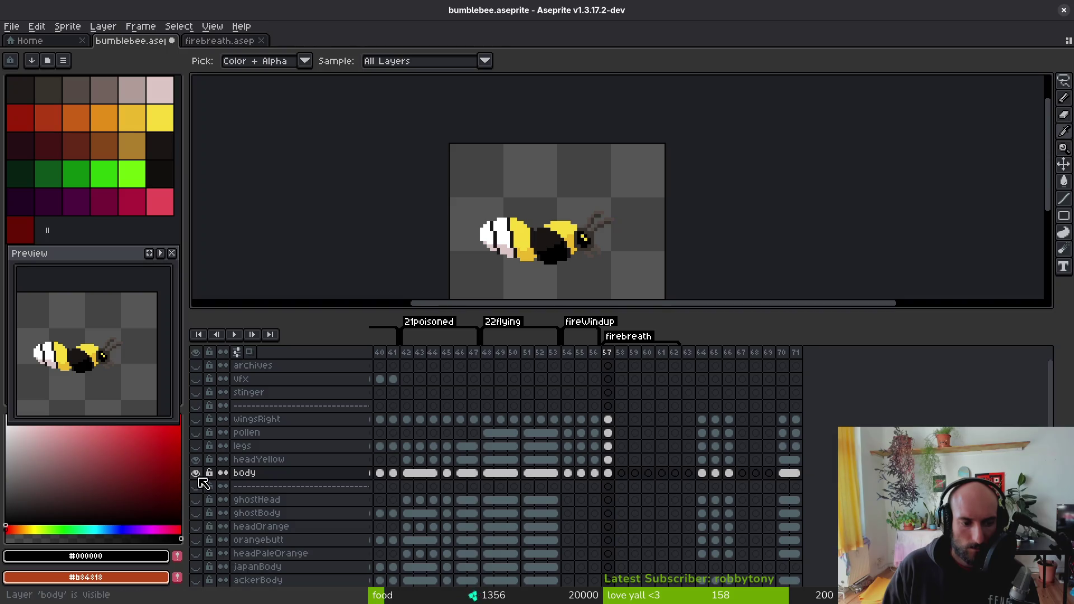
{"action": "left_click", "coordinate": [195, 446]}
- Copy the frame 57 bee cels and paste them into frame 58
{"action": "left_click_drag", "start_coordinate": [605, 262], "coordinate": [576, 210]}
{"action": "left_click", "coordinate": [607, 418]}
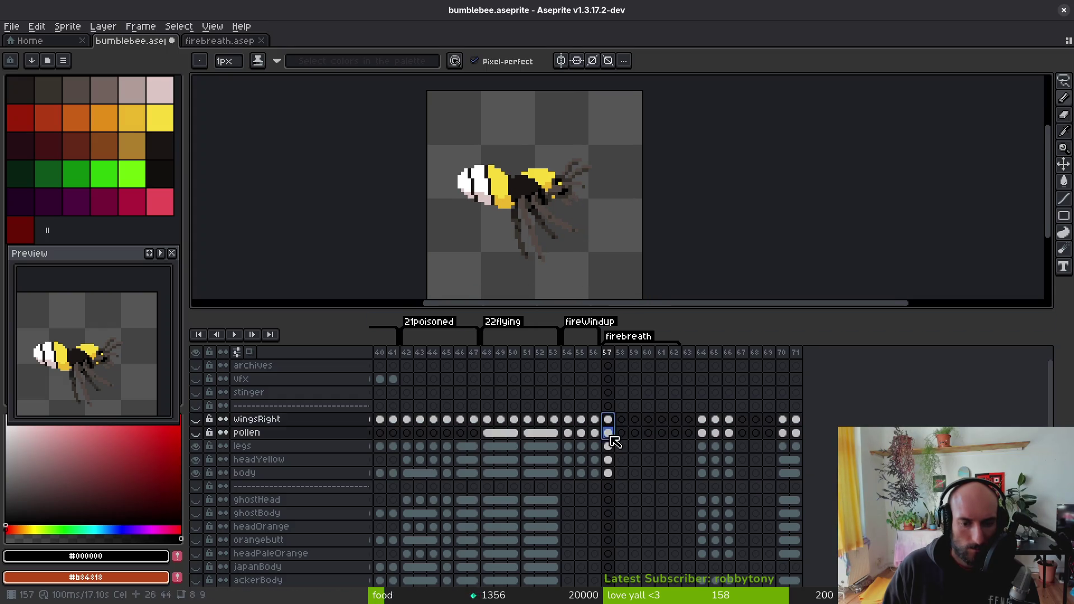
{"action": "left_click", "coordinate": [608, 472], "text": "shift"}
{"action": "key", "text": "ctrl+c"}
{"action": "left_click", "coordinate": [622, 418]}
{"action": "key", "text": "ctrl+v"}
- Nudge the frame 58 bee one pixel left across all layers and save
{"action": "key", "text": "m"}
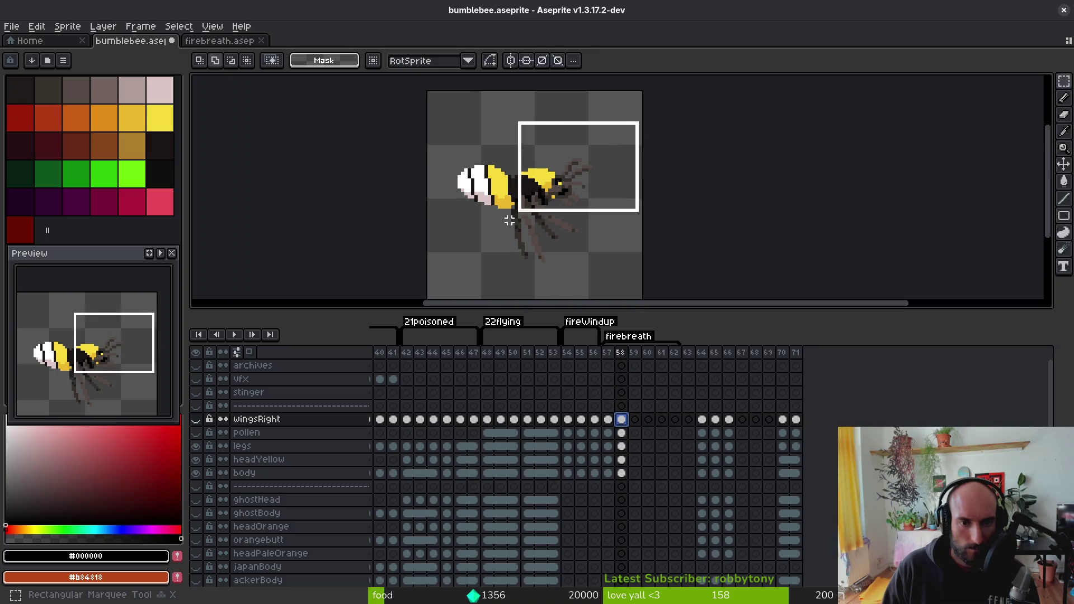
{"action": "key", "text": "ctrl+a"}
{"action": "left_click_drag", "start_coordinate": [621, 419], "coordinate": [628, 475]}
{"action": "key", "text": "Left"}
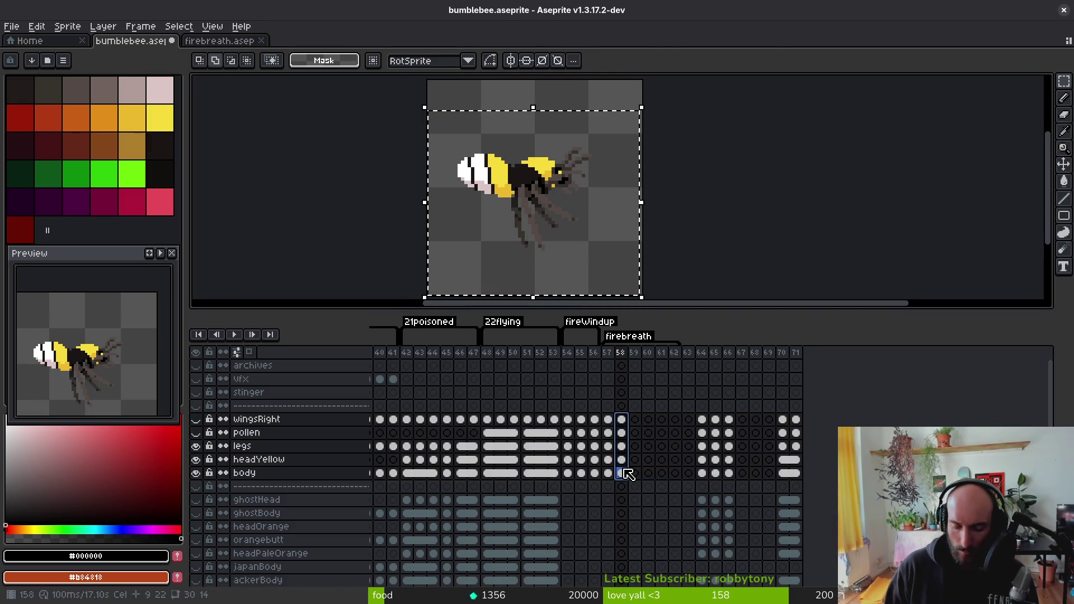
{"action": "key", "text": "ctrl+d"}
{"action": "key", "text": "ctrl+s"}
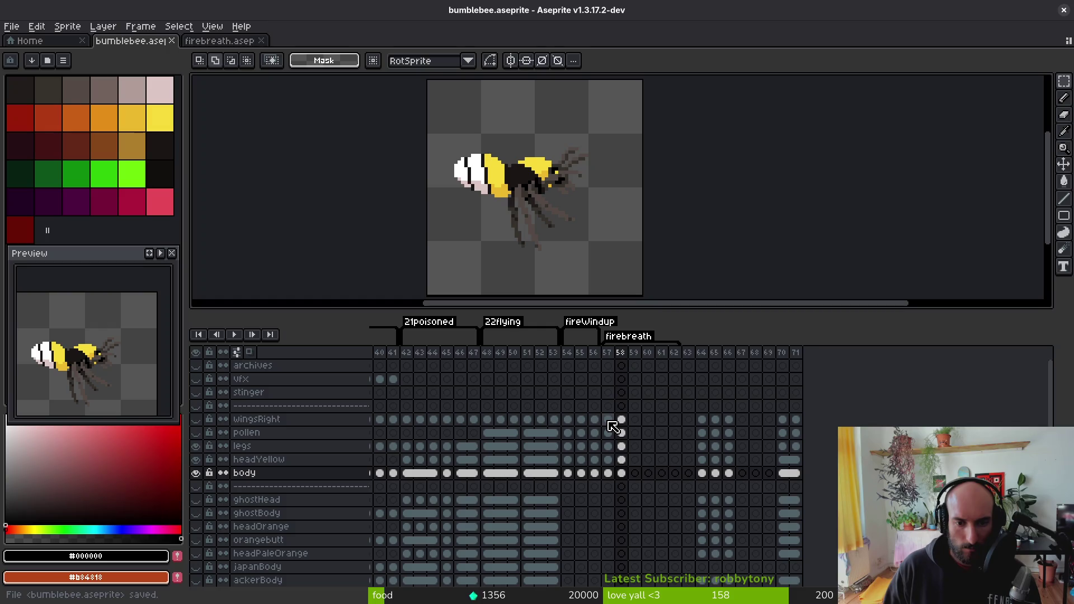
- Link the cels across frames 58–59 and the body cels across frames 57–58, then save
{"action": "mouse_move", "coordinate": [622, 419]}
{"action": "left_mouse_down"}
{"action": "mouse_move", "coordinate": [628, 472]}
{"action": "mouse_move", "coordinate": [628, 422]}
{"action": "mouse_move", "coordinate": [641, 473]}
{"action": "left_mouse_up"}
{"action": "right_click", "coordinate": [641, 473]}
{"action": "left_click", "coordinate": [662, 525]}
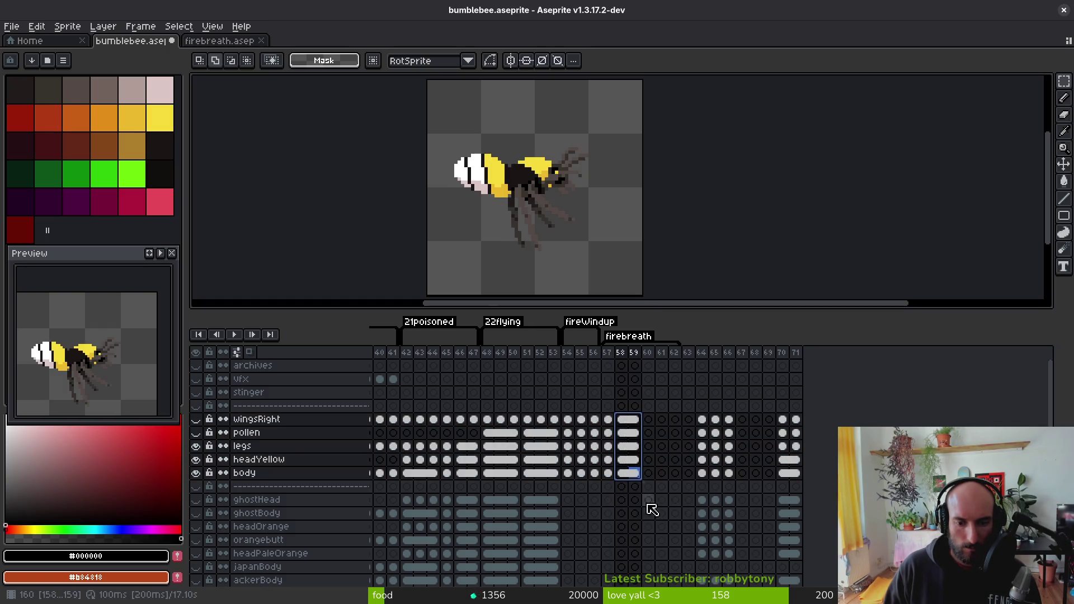
{"action": "mouse_move", "coordinate": [624, 426]}
{"action": "left_mouse_down"}
{"action": "mouse_move", "coordinate": [643, 486]}
{"action": "mouse_move", "coordinate": [637, 448]}
{"action": "left_mouse_up"}
{"action": "left_click", "coordinate": [618, 473]}
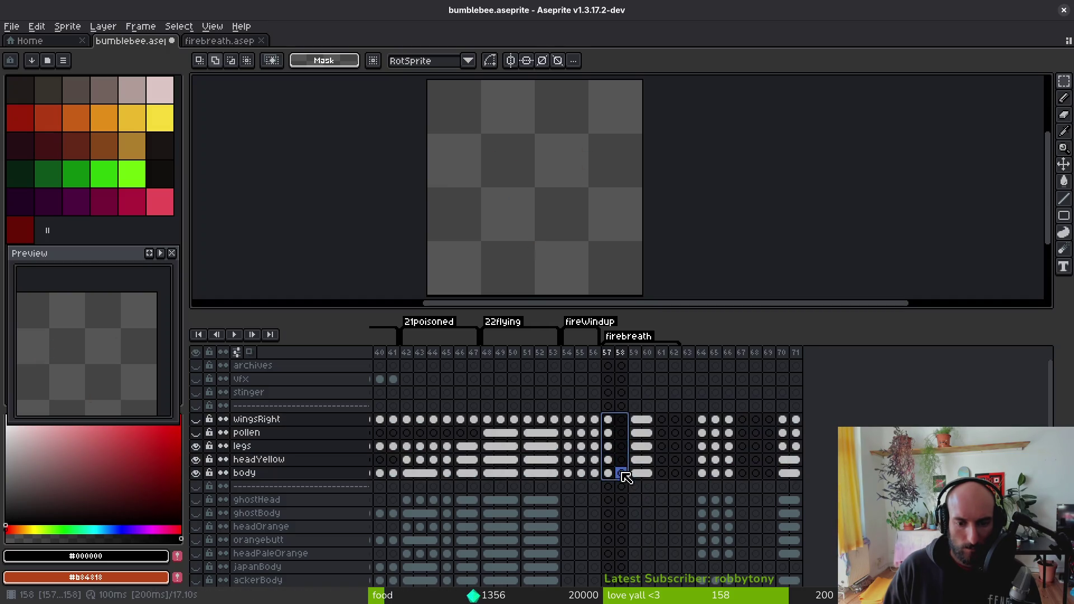
{"action": "right_click", "coordinate": [614, 476]}
{"action": "left_click", "coordinate": [654, 523]}
{"action": "key", "text": "ctrl+s"}
- Copy the frame 60 cels, wingsRight to body, into a new frame 61
{"action": "left_click", "coordinate": [612, 421]}
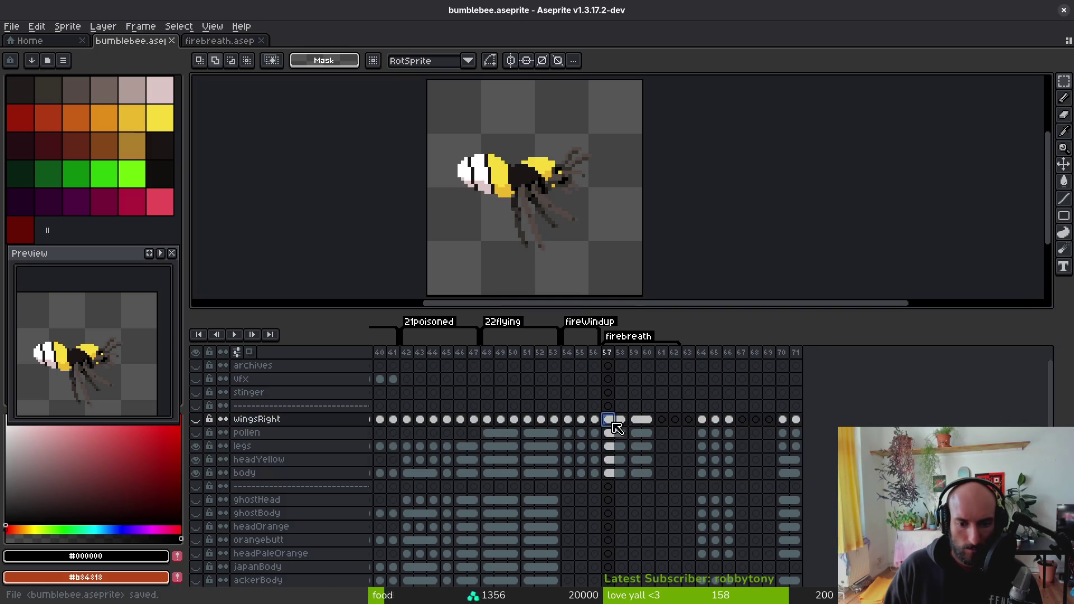
{"action": "left_click", "coordinate": [635, 421]}
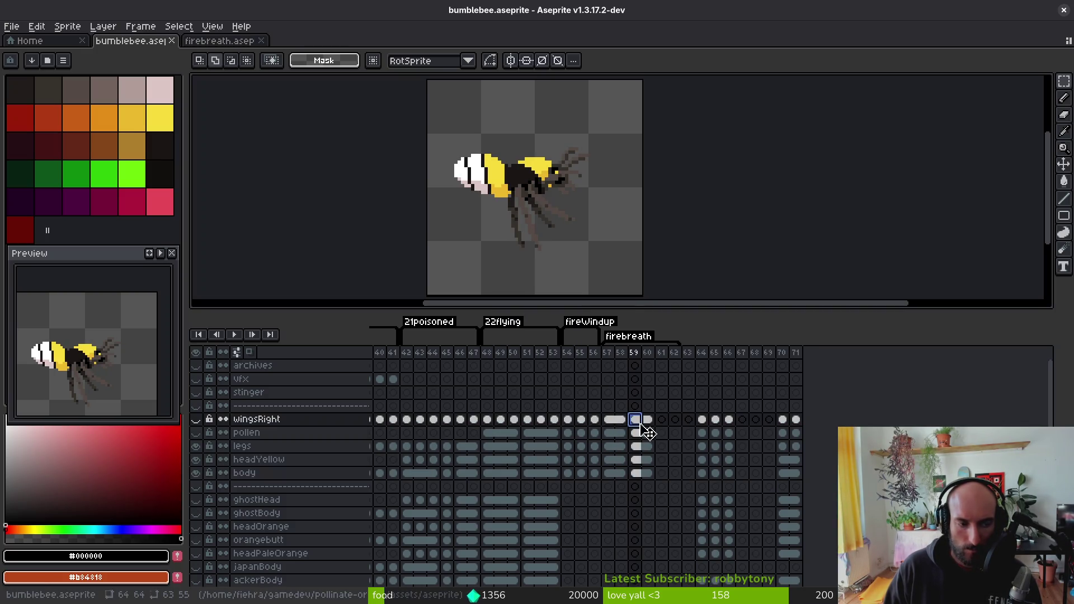
{"action": "left_click_drag", "start_coordinate": [638, 423], "coordinate": [649, 472]}
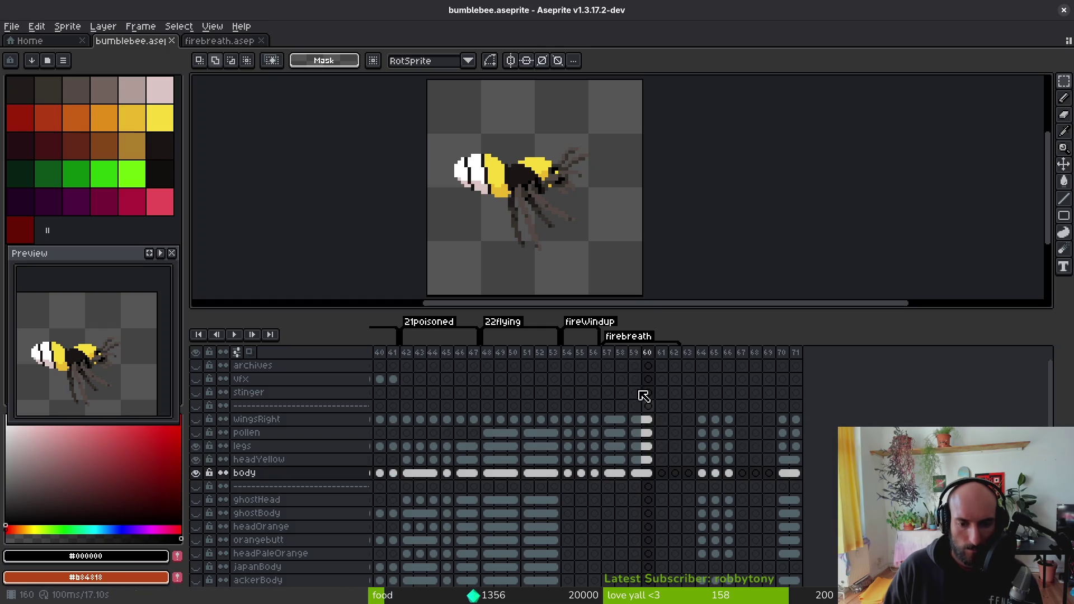
{"action": "left_click_drag", "start_coordinate": [647, 419], "coordinate": [652, 475]}
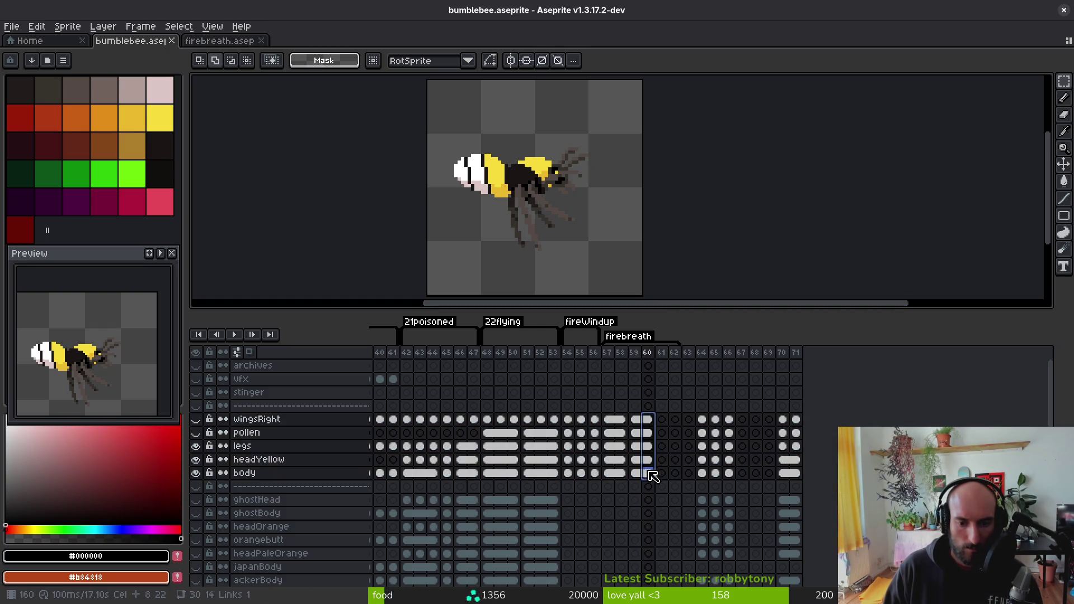
{"action": "left_click_drag", "start_coordinate": [671, 427], "coordinate": [671, 427]}
- Nudge the frame 61 bee one pixel down and one pixel right
{"action": "left_click_drag", "start_coordinate": [645, 91], "coordinate": [425, 280]}
{"action": "left_click_drag", "start_coordinate": [661, 420], "coordinate": [662, 473]}
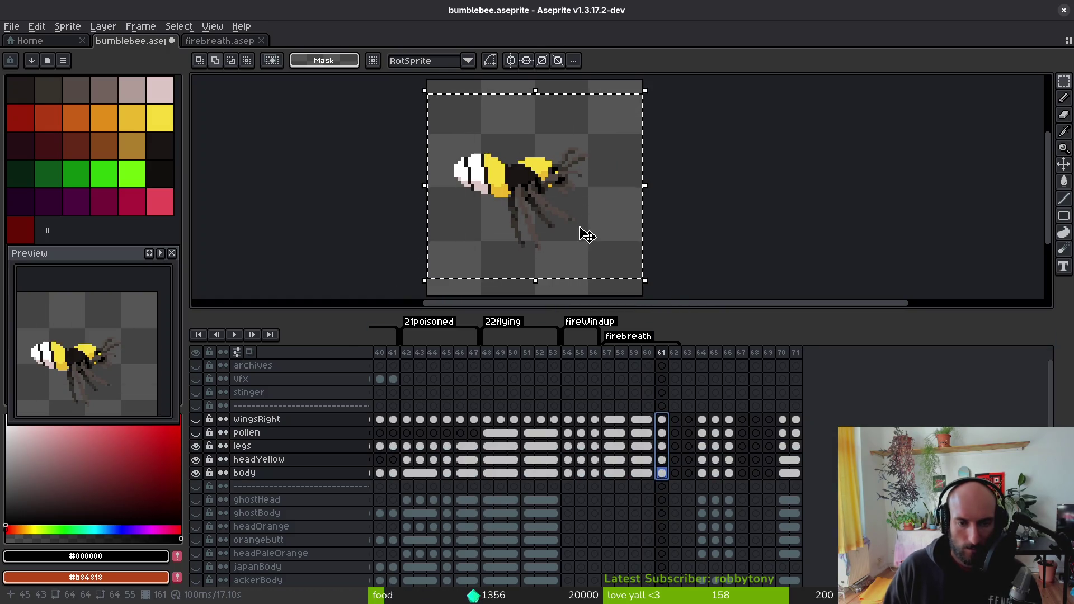
{"action": "key", "text": "Down"}
{"action": "key", "text": "Right"}
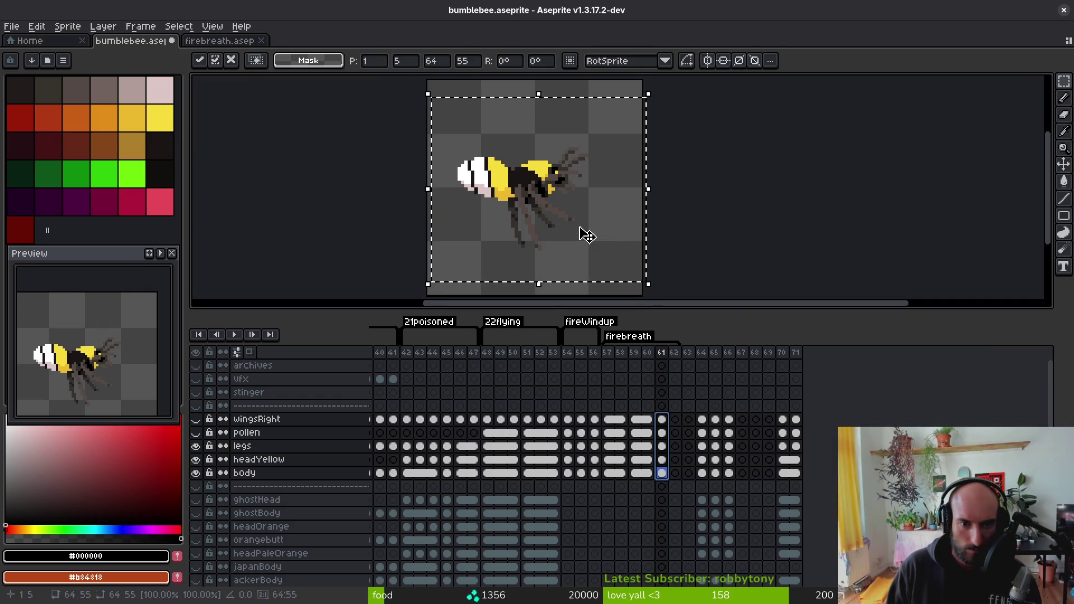
{"action": "key", "text": "ctrl+d"}
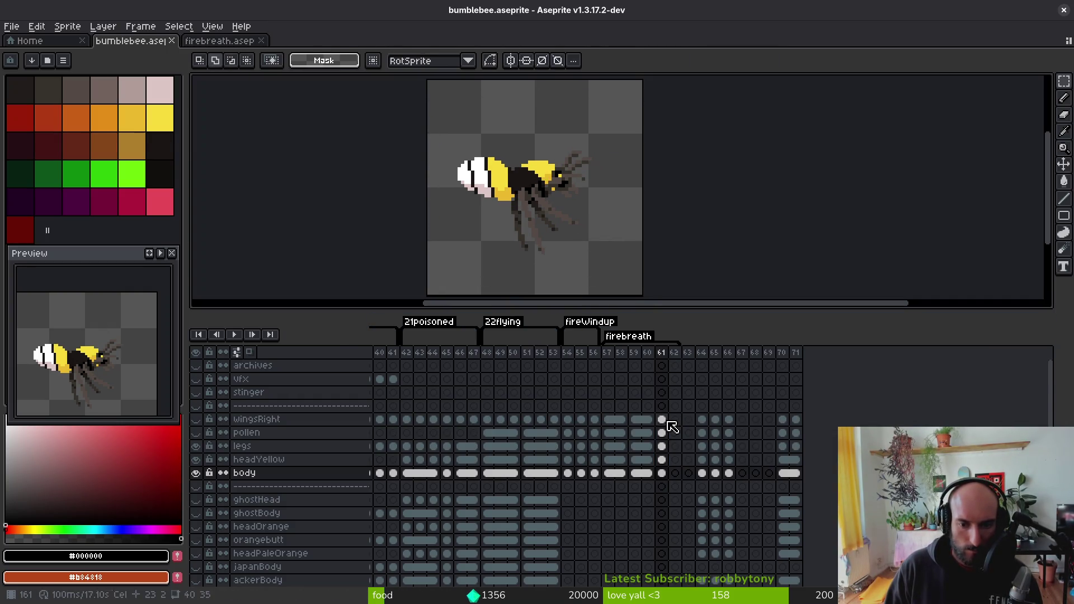
- Copy the frame 56 bee cels, wingsRight to body, into frame 62
{"action": "left_click_drag", "start_coordinate": [595, 420], "coordinate": [595, 473]}
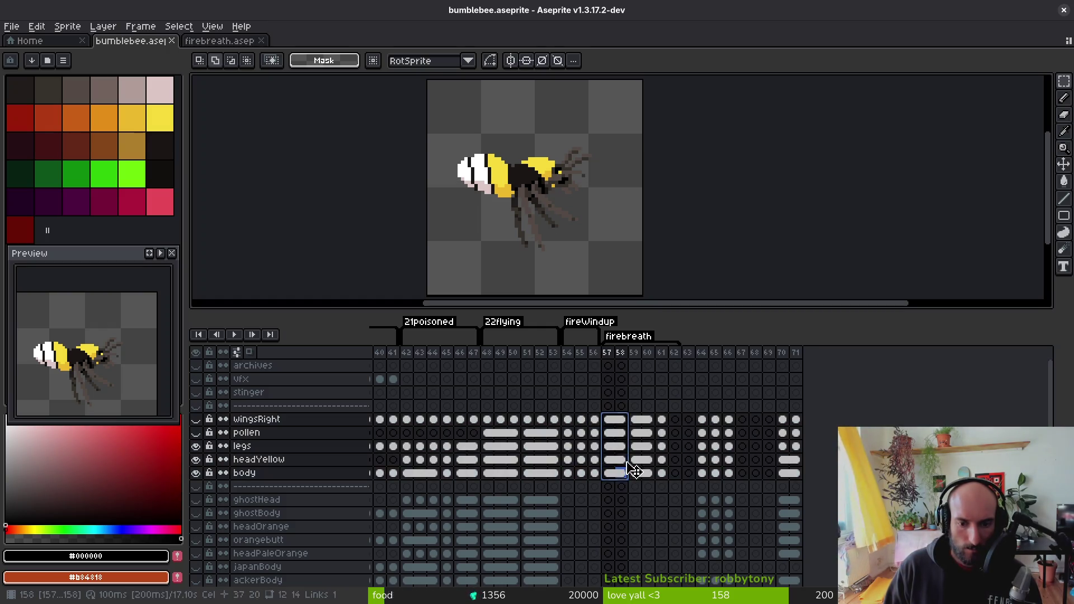
{"action": "left_click", "coordinate": [635, 419]}
{"action": "left_click_drag", "start_coordinate": [642, 433], "coordinate": [653, 473]}
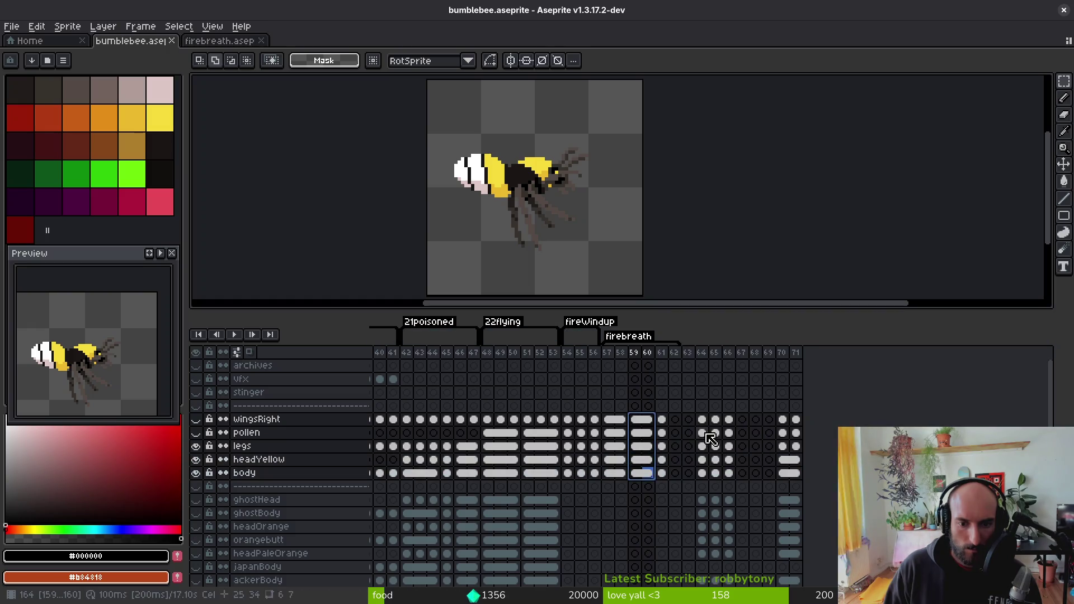
{"action": "left_click", "coordinate": [594, 419]}
{"action": "left_click_drag", "start_coordinate": [600, 429], "coordinate": [598, 453]}
{"action": "left_click_drag", "start_coordinate": [658, 421], "coordinate": [656, 446]}
{"action": "left_click_drag", "start_coordinate": [594, 419], "coordinate": [594, 473]}
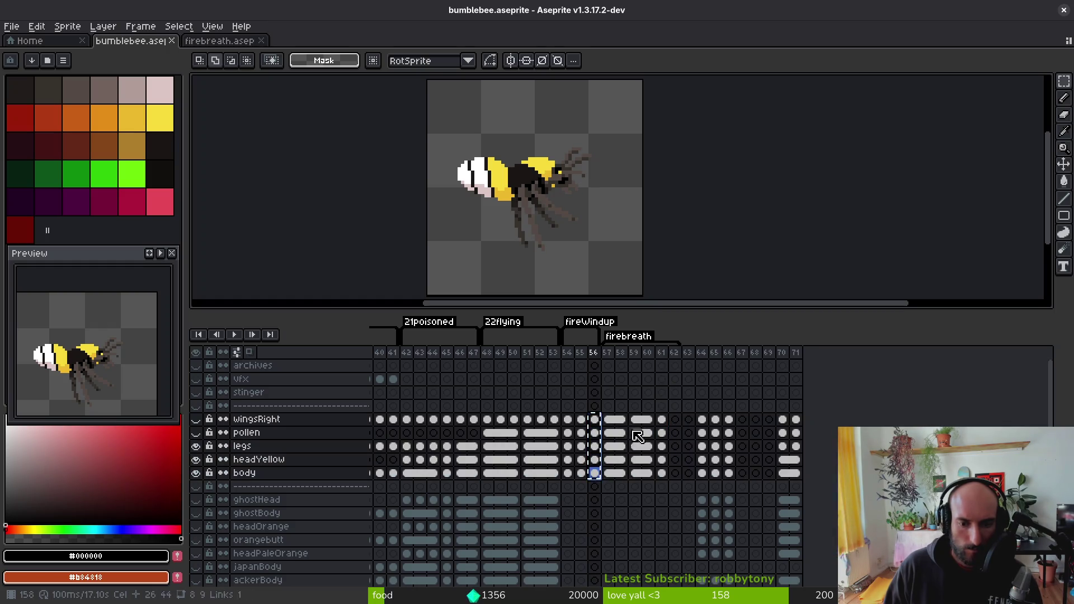
{"action": "key", "text": "ctrl+c"}
{"action": "left_click", "coordinate": [675, 420]}
{"action": "key", "text": "ctrl+v"}
{"action": "left_click", "coordinate": [609, 420]}
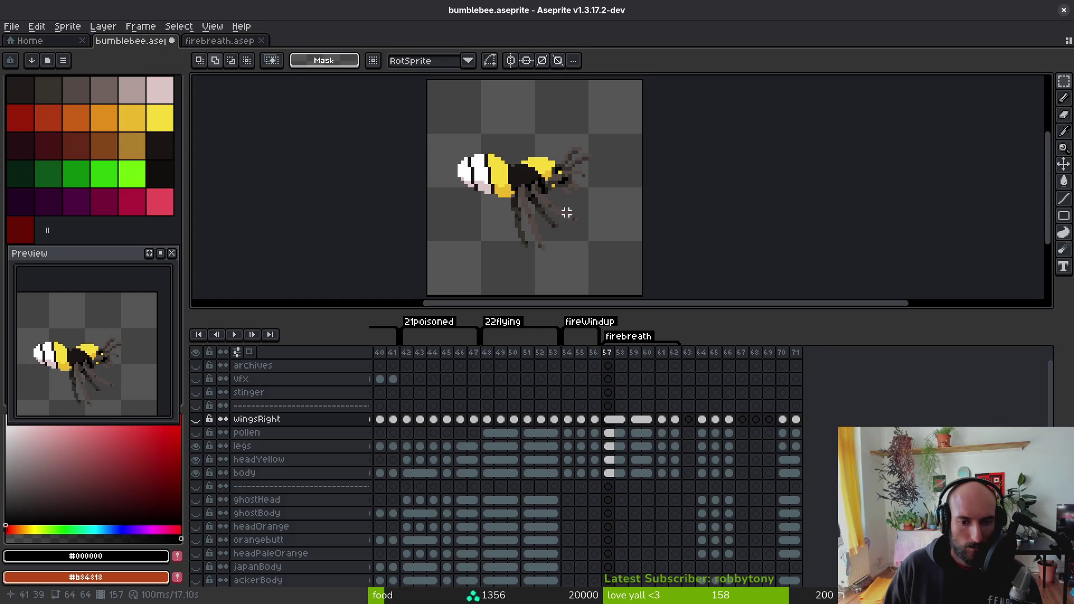
- Step back and forth through firebreath frames 56–62 to compare the bee's poses
{"action": "key", "text": "i"}
{"action": "key", "text": "period"}
{"action": "key", "text": "period"}
{"action": "key", "text": "period"}
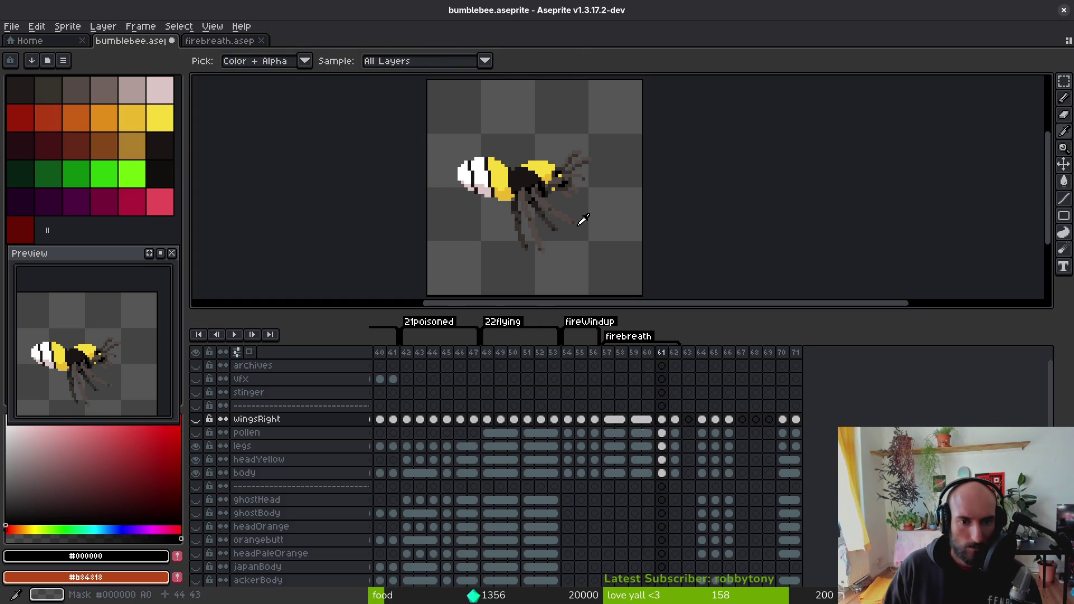
{"action": "key", "text": "period"}
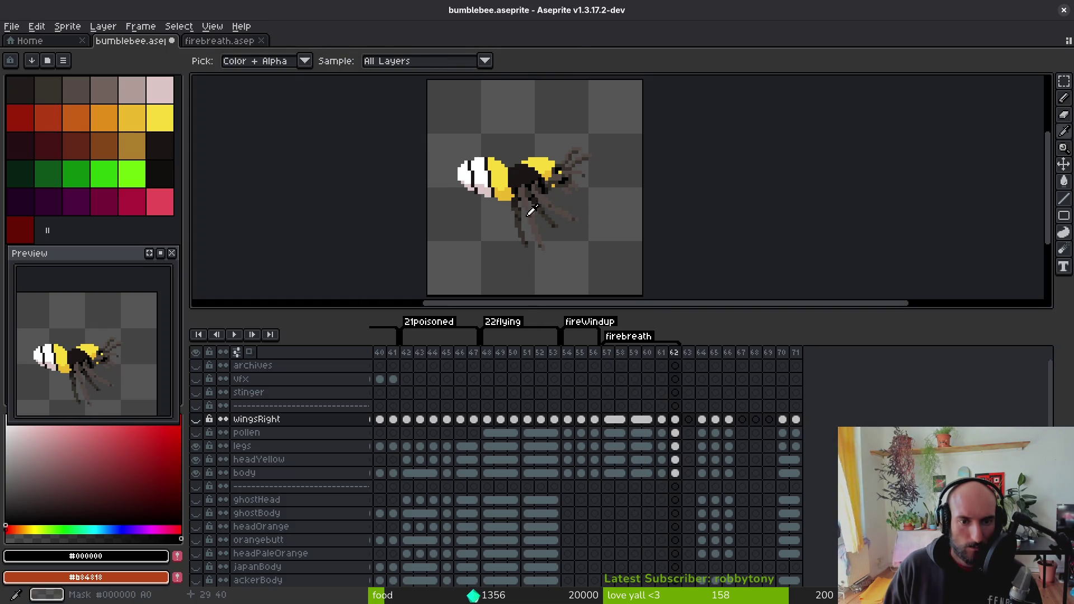
{"action": "scroll", "coordinate": [531, 210], "scroll_direction": "up", "scroll_amount": 3}
{"action": "key", "text": "comma"}
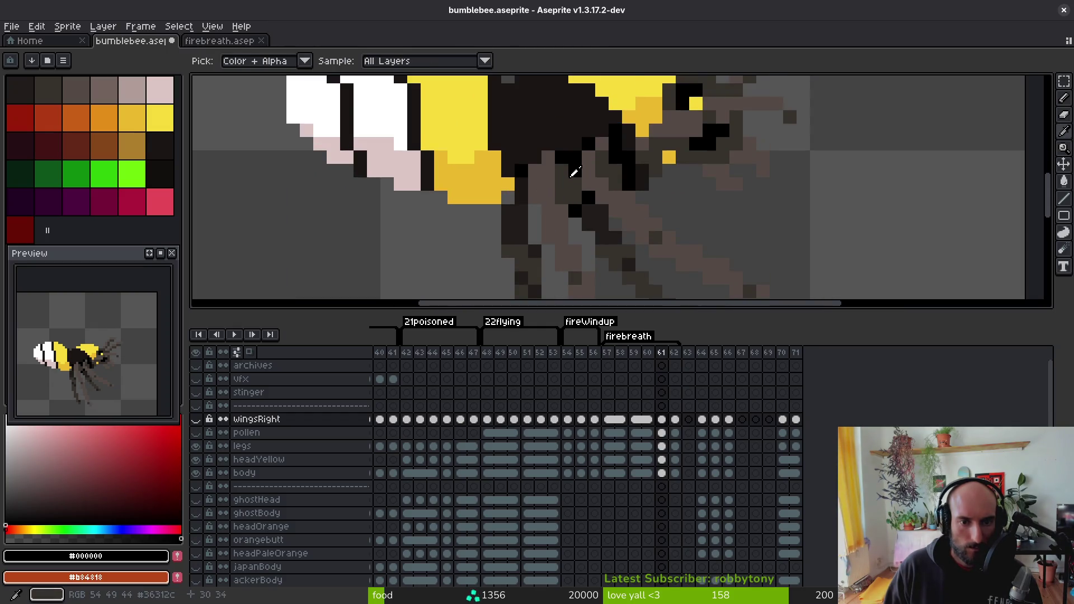
{"action": "key", "text": "period"}
{"action": "key", "text": "comma"}
{"action": "scroll", "coordinate": [576, 185], "scroll_direction": "down", "scroll_amount": 3}
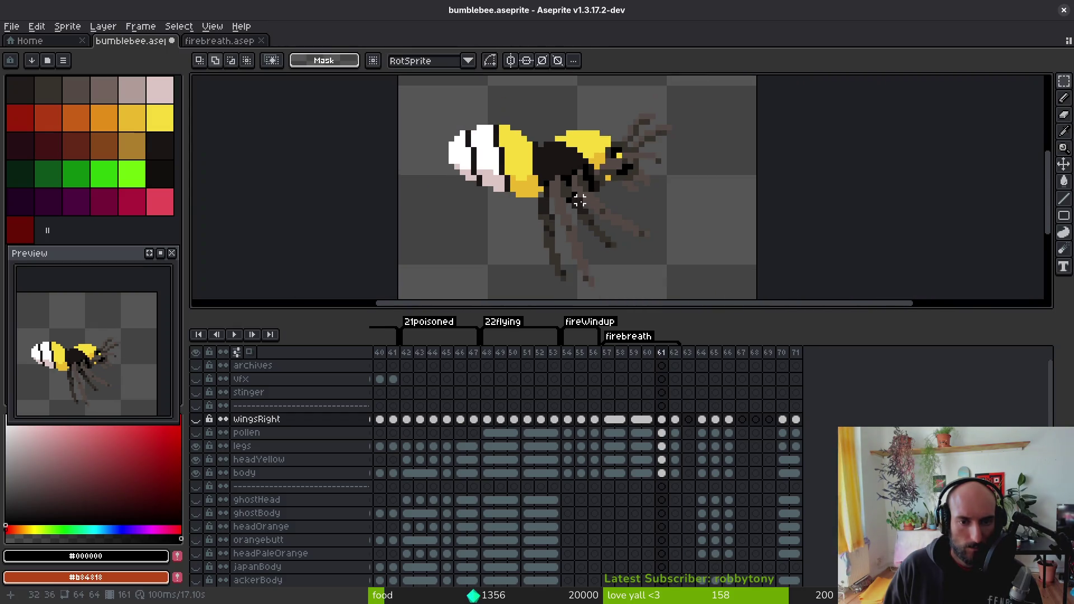
{"action": "key", "text": "comma"}
{"action": "key", "text": "comma"}
{"action": "key", "text": "comma"}
{"action": "key", "text": "comma"}
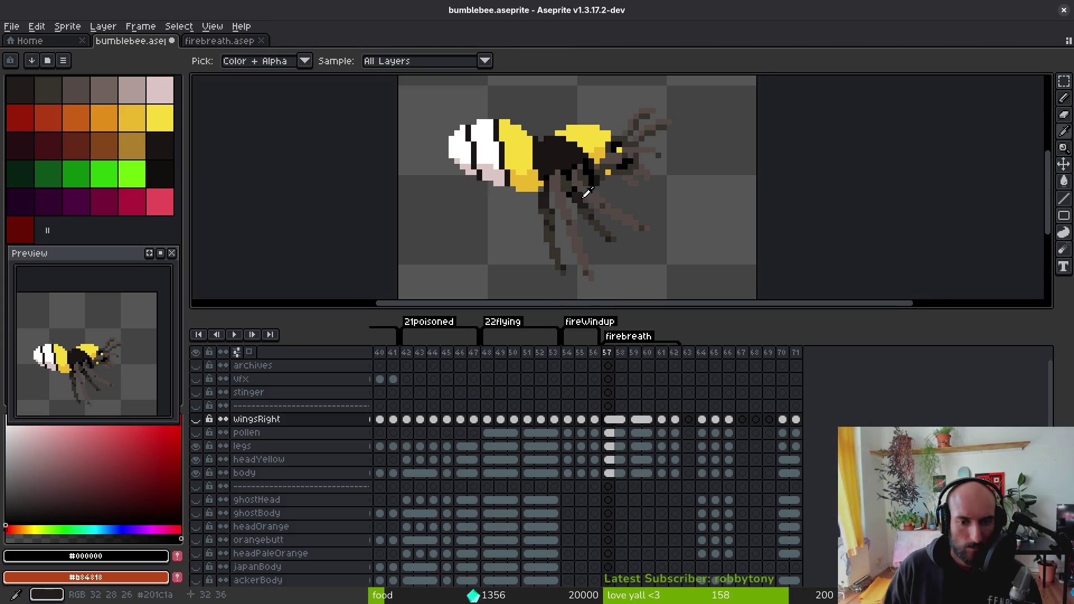
{"action": "key", "text": "comma"}
{"action": "key", "text": "comma"}
{"action": "key", "text": "comma"}
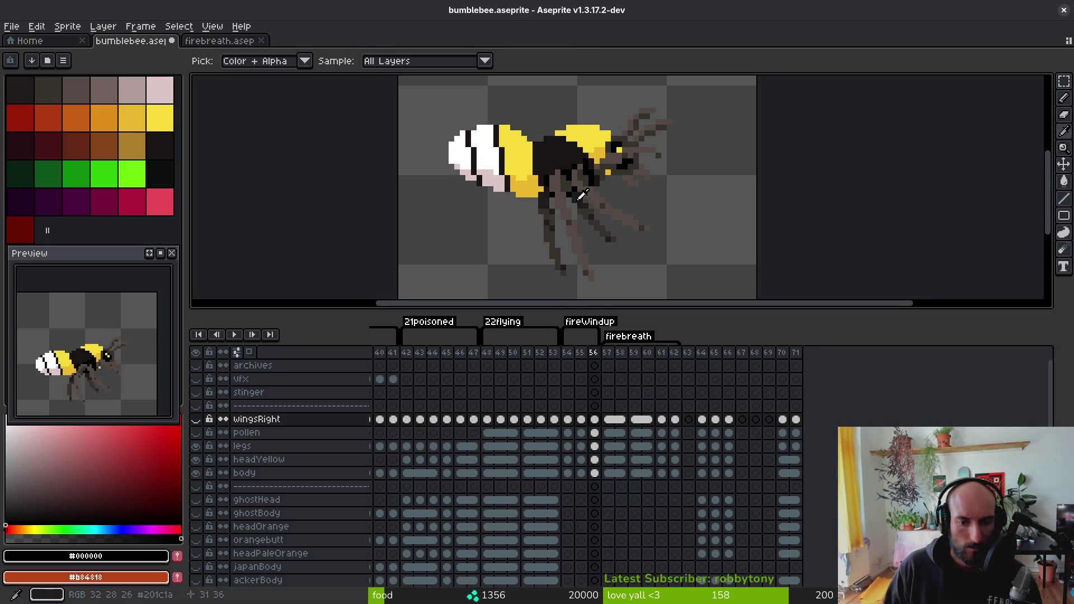
{"action": "key", "text": "period"}
{"action": "key", "text": "period"}
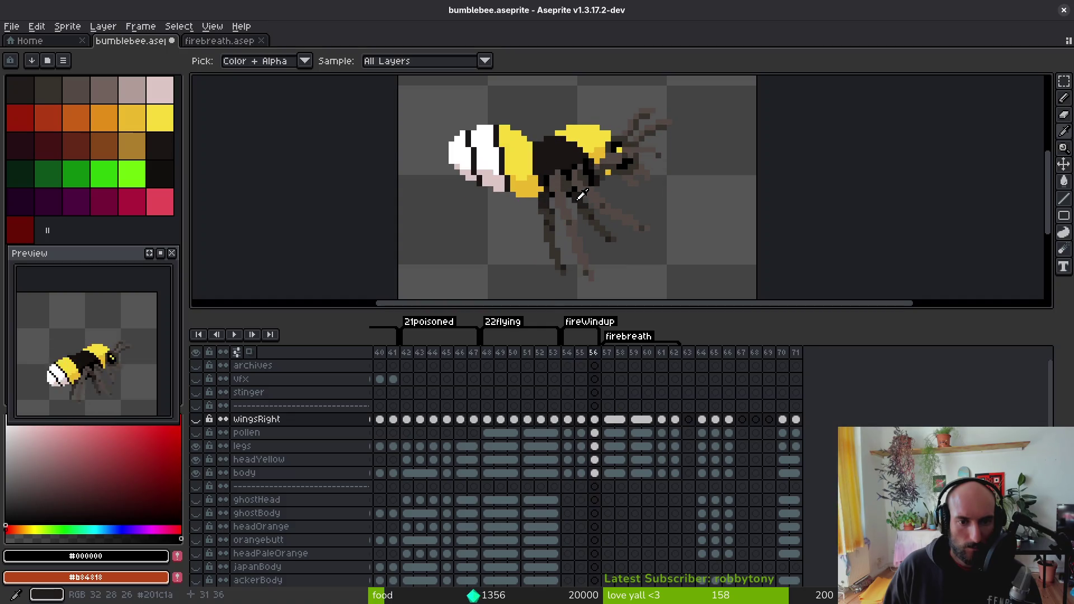
{"action": "key", "text": "period"}
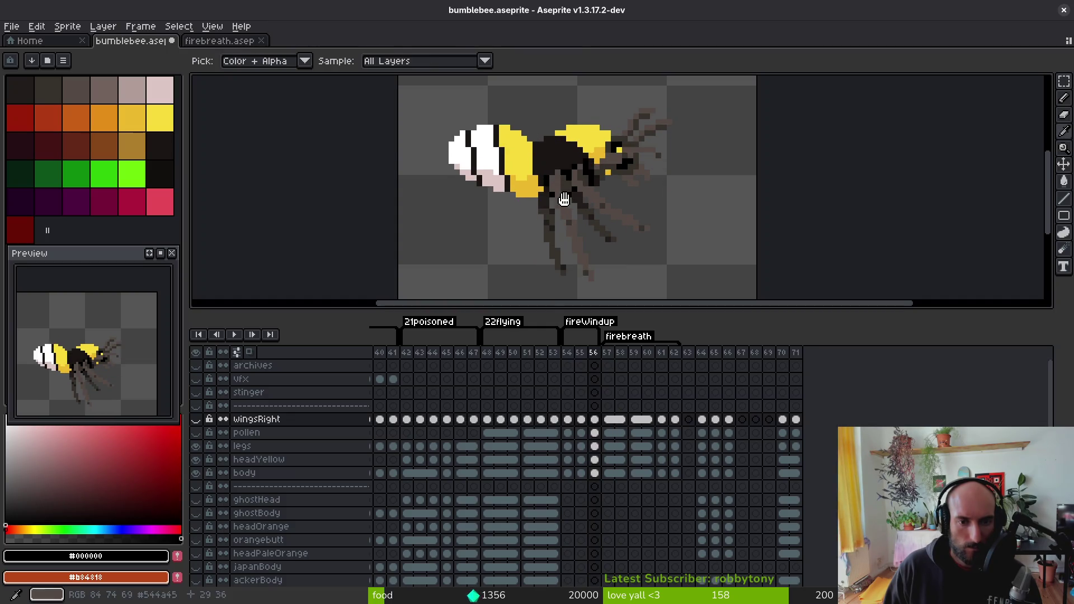
{"action": "scroll", "coordinate": [540, 173], "scroll_direction": "up", "scroll_amount": 3}
- With the legs layer hidden, paint a yellow stripe pixel onto the bee's body layer
{"action": "left_click", "coordinate": [540, 173], "text": "alt"}
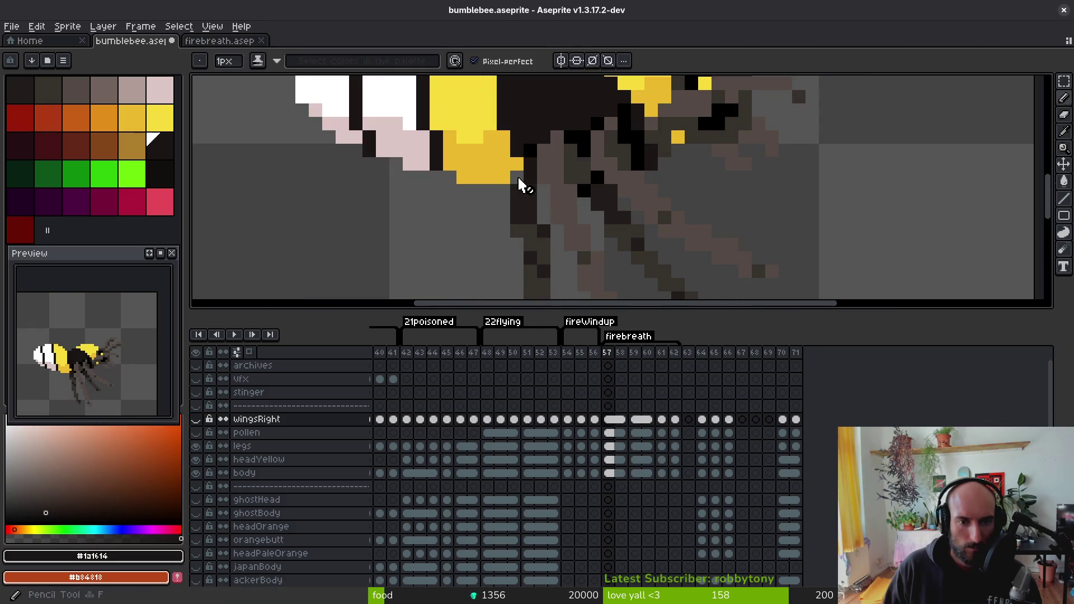
{"action": "key", "text": "Down"}
{"action": "key", "text": "Down"}
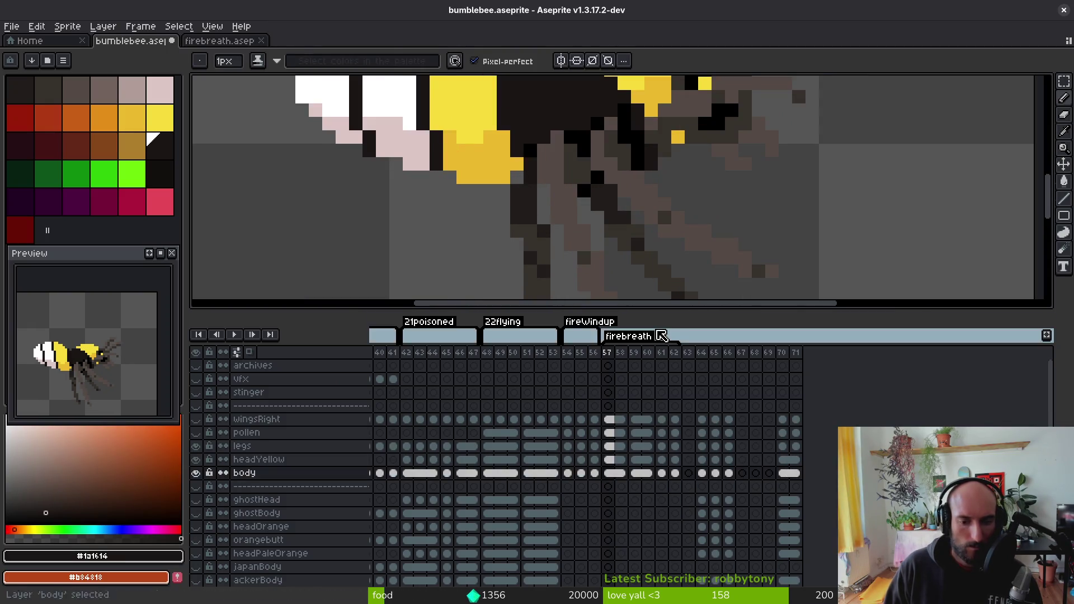
{"action": "key", "text": "i"}
{"action": "scroll", "coordinate": [540, 152], "scroll_direction": "down", "scroll_amount": 1}
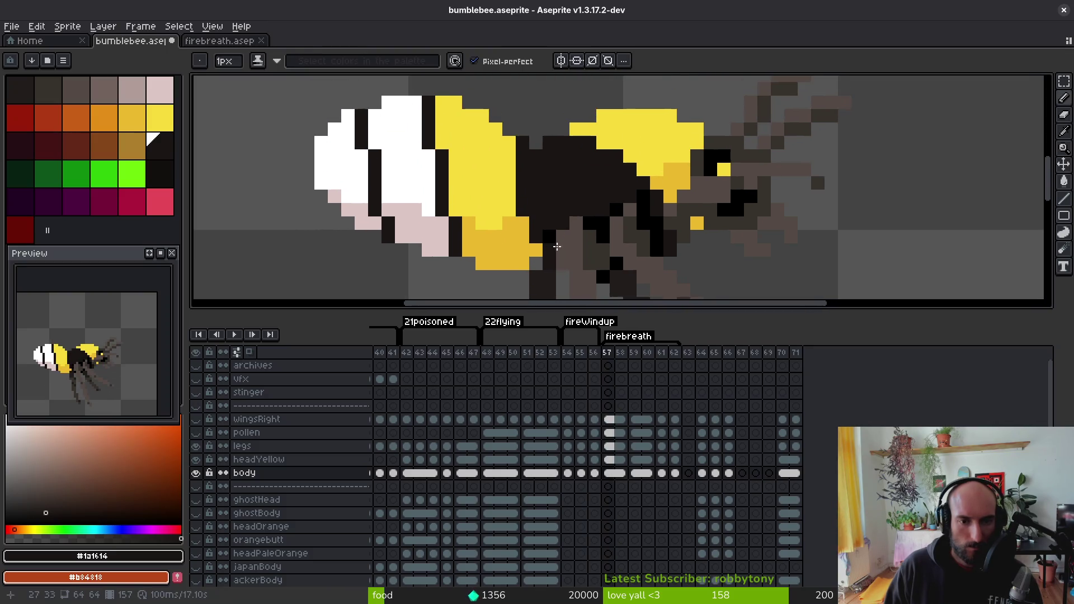
{"action": "scroll", "coordinate": [498, 159], "scroll_direction": "up", "scroll_amount": 3}
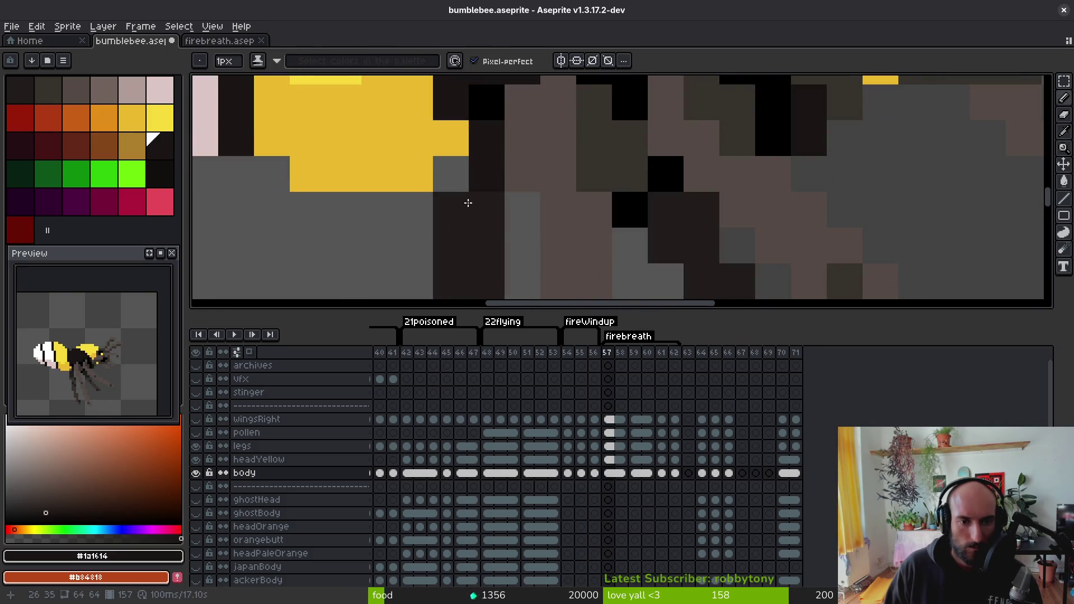
{"action": "left_click", "coordinate": [195, 446]}
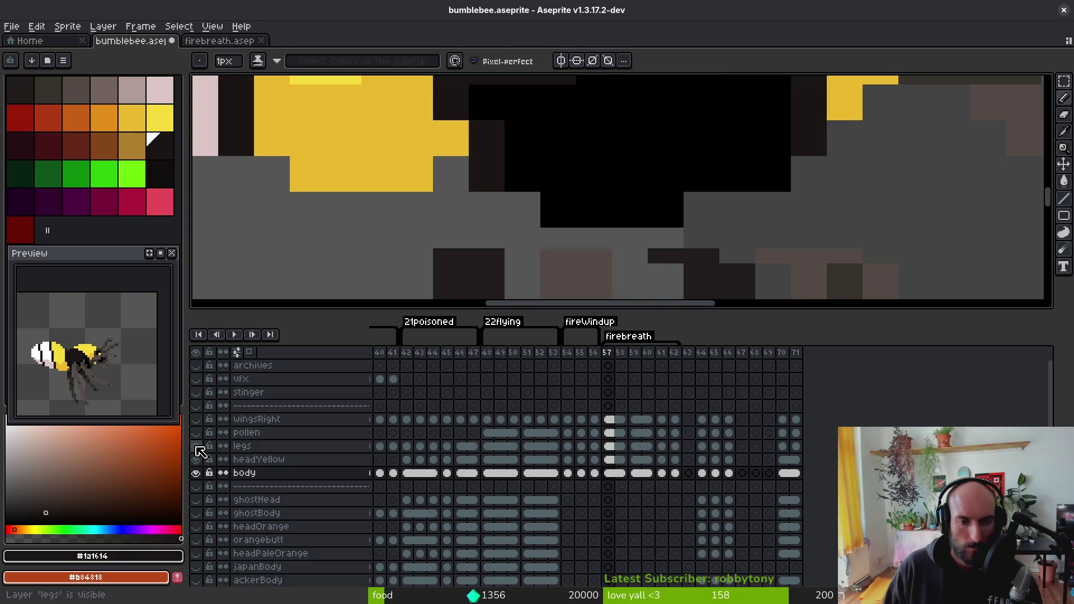
{"action": "key", "text": "alt"}
{"action": "left_click", "coordinate": [450, 138], "text": "alt"}
{"action": "left_click", "coordinate": [450, 174]}
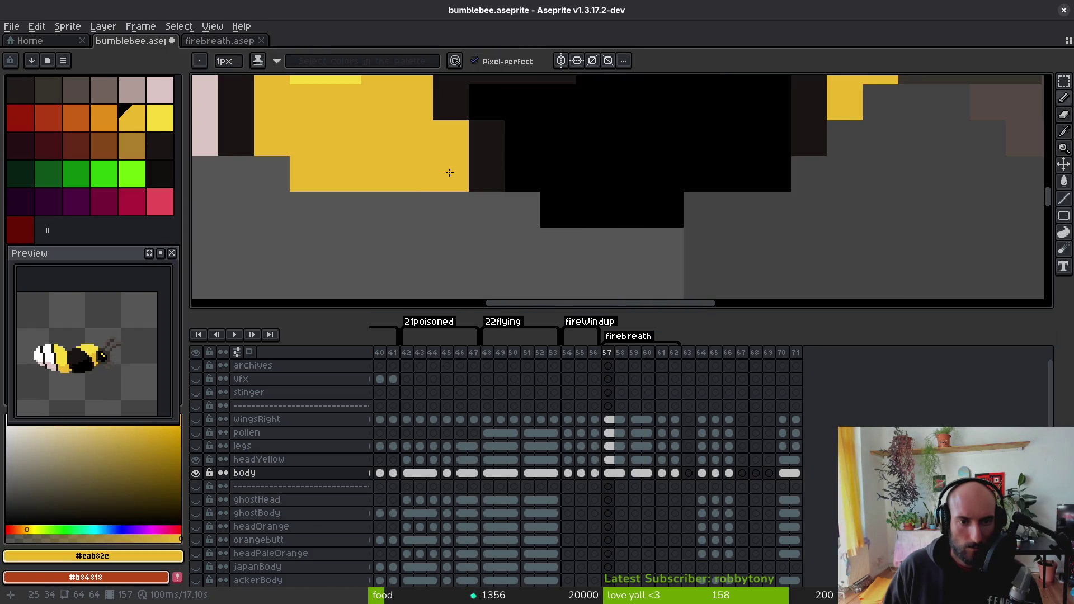
{"action": "left_click", "coordinate": [196, 446]}
- Compare frames 56 and 57, then add another yellow pixel to the body in frame 57
{"action": "key", "text": "Left"}
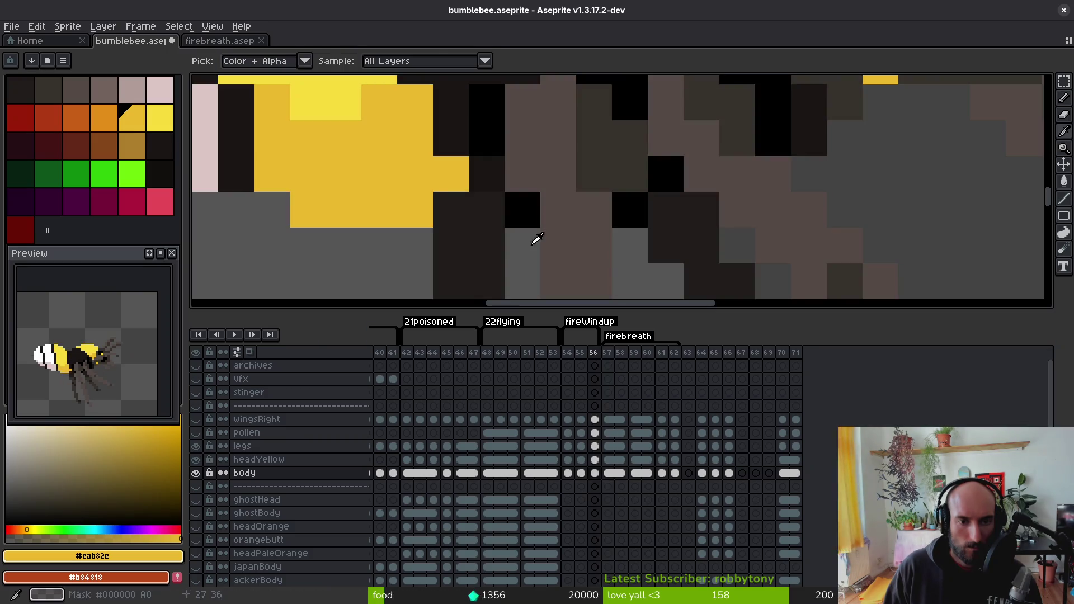
{"action": "scroll", "coordinate": [559, 240], "scroll_direction": "down", "scroll_amount": 3}
{"action": "key", "text": "Right"}
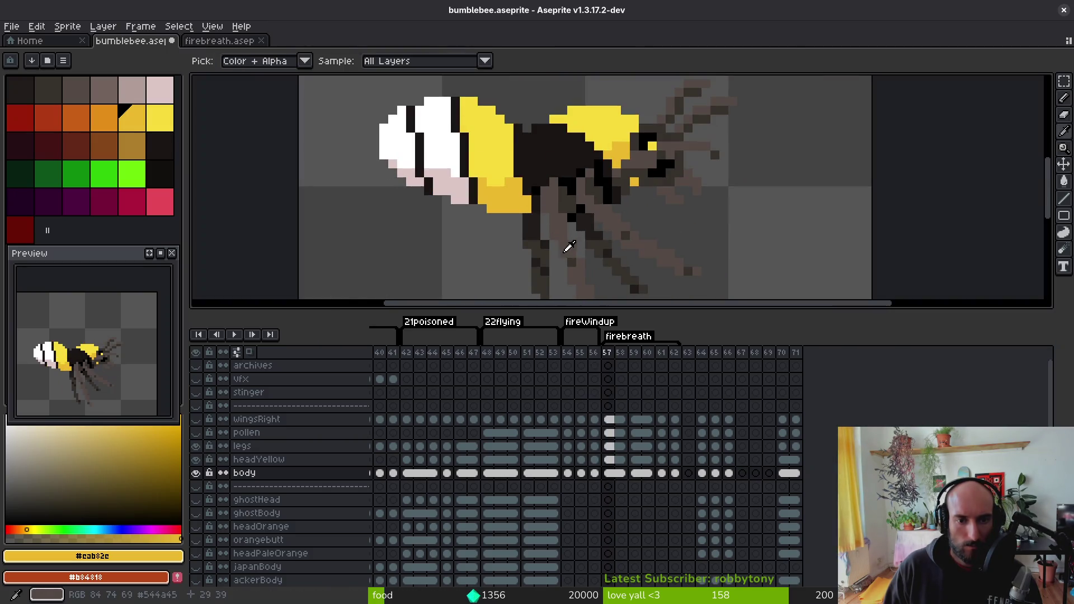
{"action": "key", "text": "Left"}
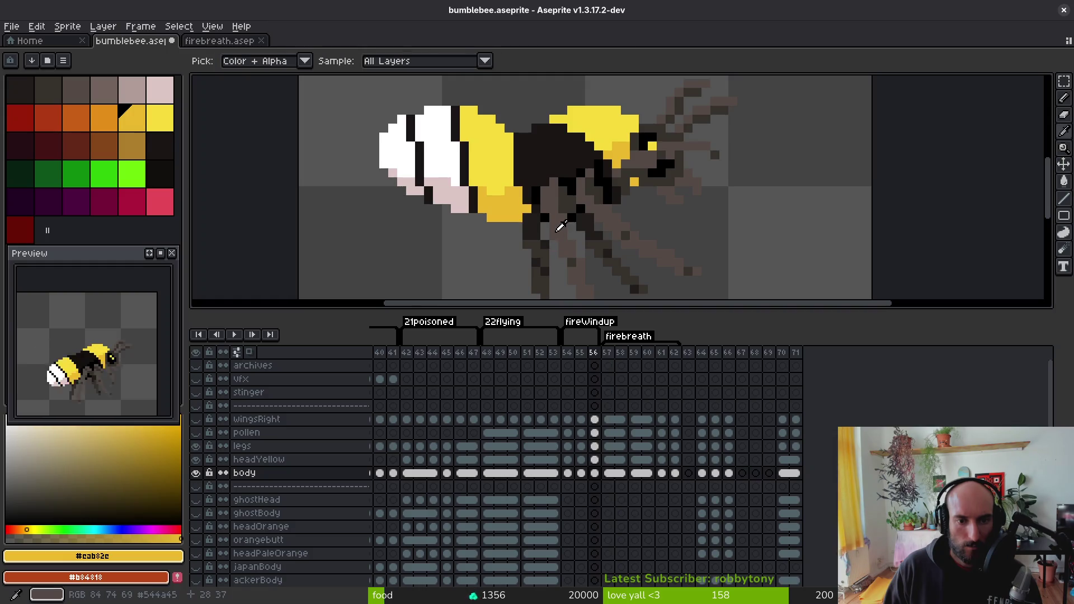
{"action": "key", "text": "Right"}
{"action": "left_click", "coordinate": [571, 232]}
{"action": "scroll", "coordinate": [576, 236], "scroll_direction": "up", "scroll_amount": 3}
{"action": "scroll", "coordinate": [575, 235], "scroll_direction": "down", "scroll_amount": 4}
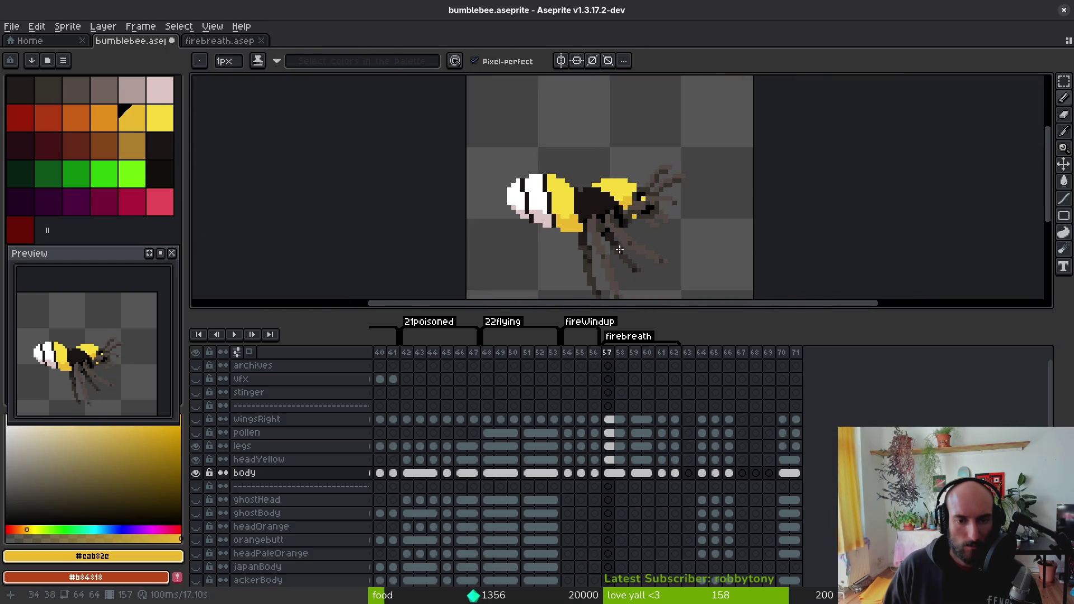
- Flip between frames 56 and 57, then advance to frame 61 with the Lasso tool
{"action": "key", "text": "Left"}
{"action": "key", "text": "Right"}
{"action": "key", "text": "Right"}
{"action": "key", "text": "Right"}
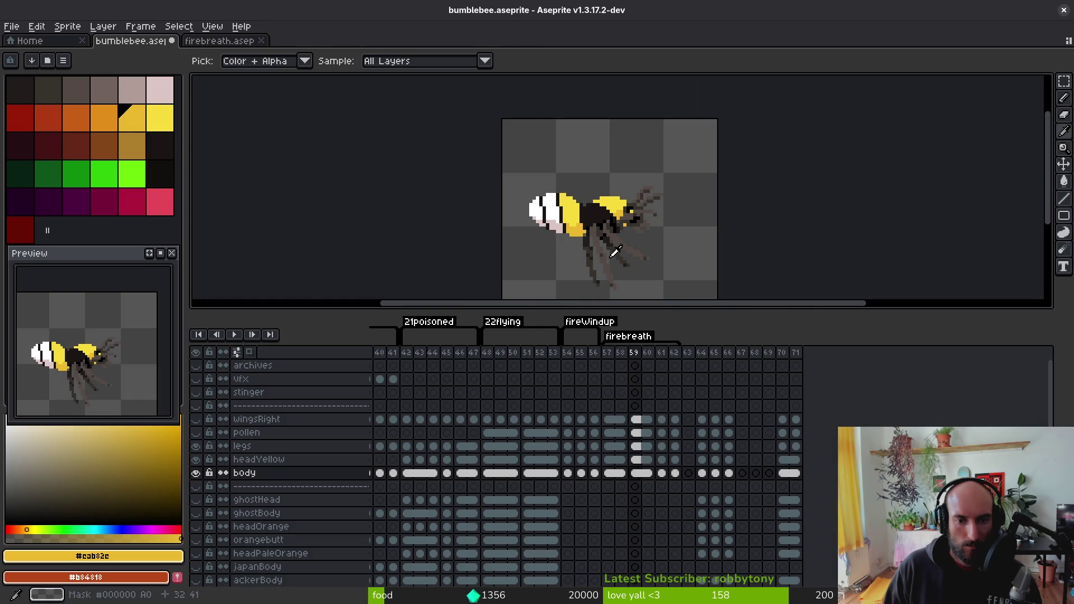
{"action": "scroll", "coordinate": [592, 232], "scroll_direction": "up", "scroll_amount": 2}
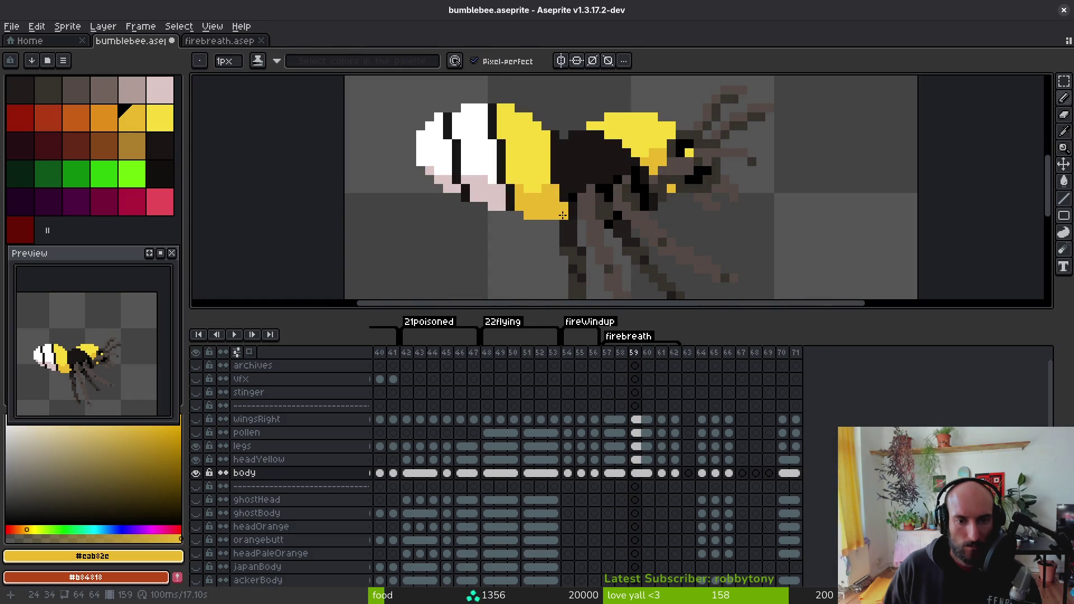
{"action": "scroll", "coordinate": [563, 215], "scroll_direction": "down", "scroll_amount": 4}
{"action": "key", "text": "Left"}
{"action": "key", "text": "Left"}
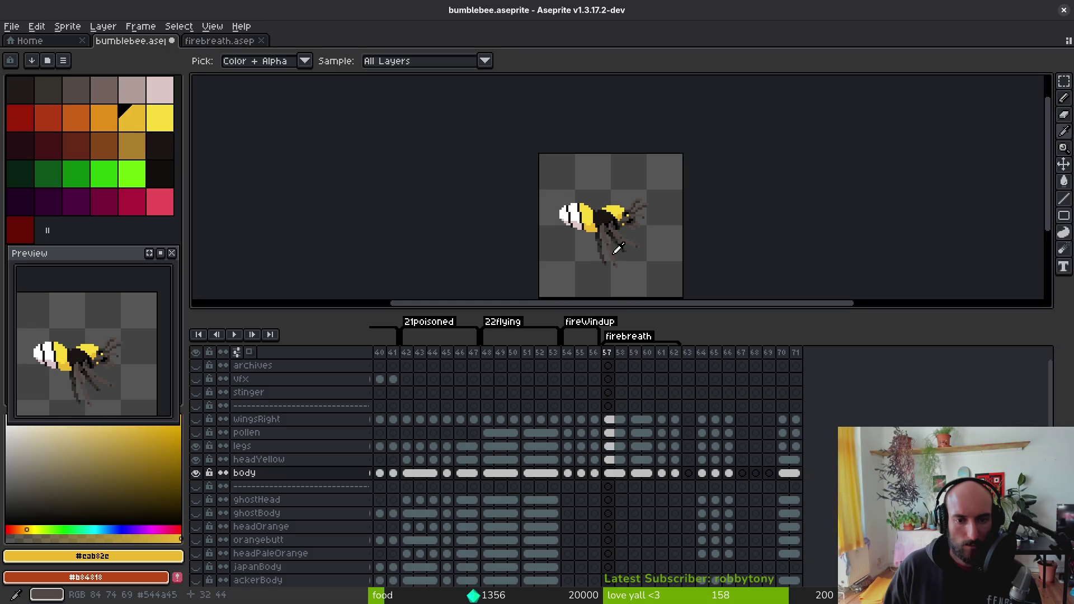
{"action": "key", "text": "Left"}
{"action": "key", "text": "Right"}
{"action": "key", "text": "Left"}
{"action": "key", "text": "Right"}
{"action": "key", "text": "Left"}
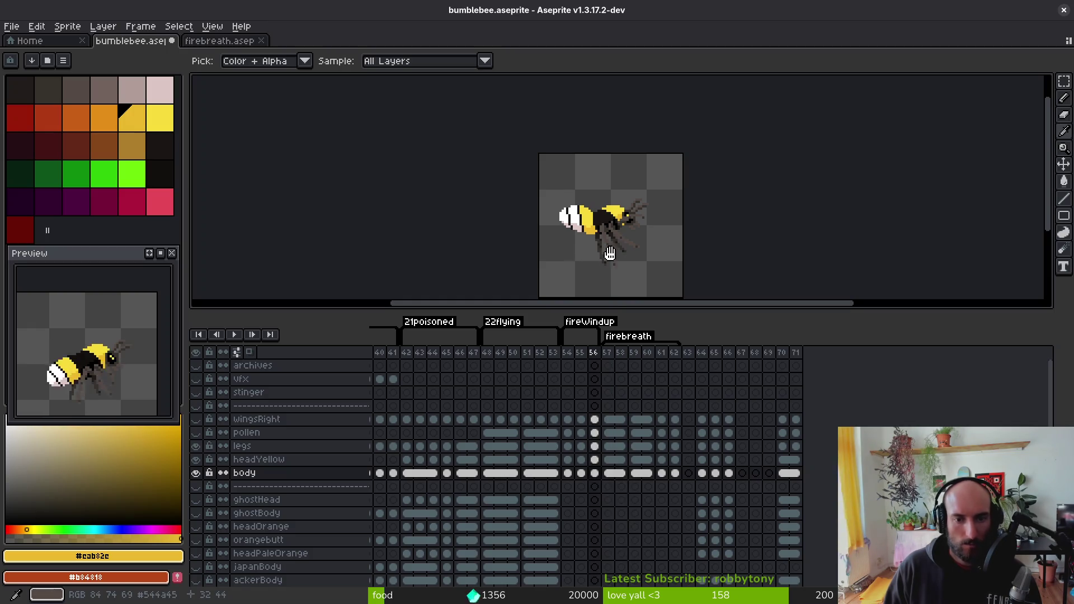
{"action": "key", "text": "Right"}
{"action": "key", "text": "Right"}
{"action": "key", "text": "Right"}
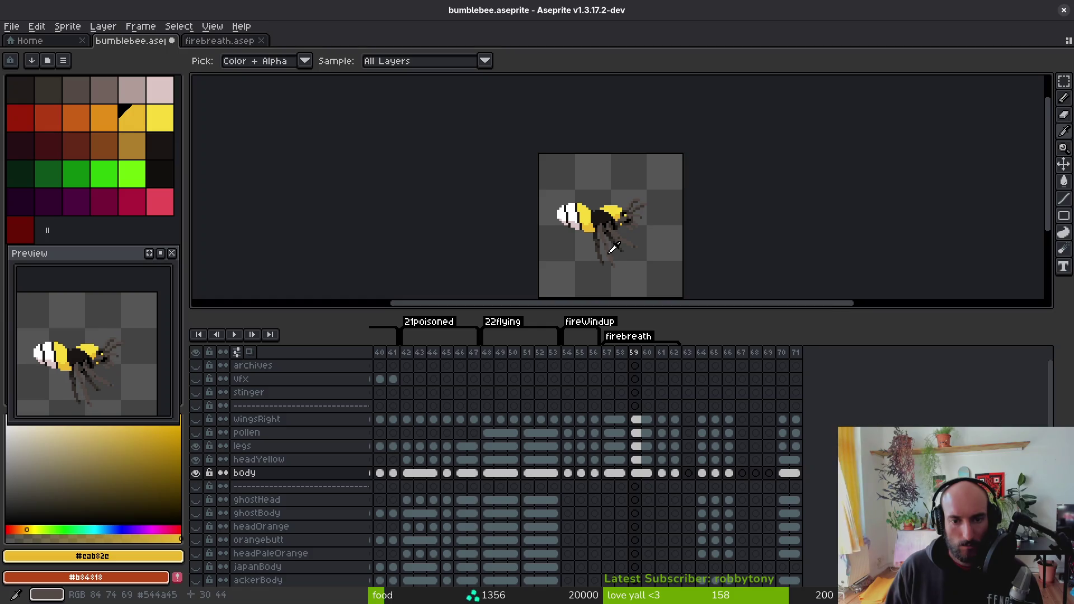
{"action": "key", "text": "Right"}
{"action": "key", "text": "Right"}
{"action": "key", "text": "shift+w"}
{"action": "scroll", "coordinate": [643, 243], "scroll_direction": "up", "scroll_amount": 1}
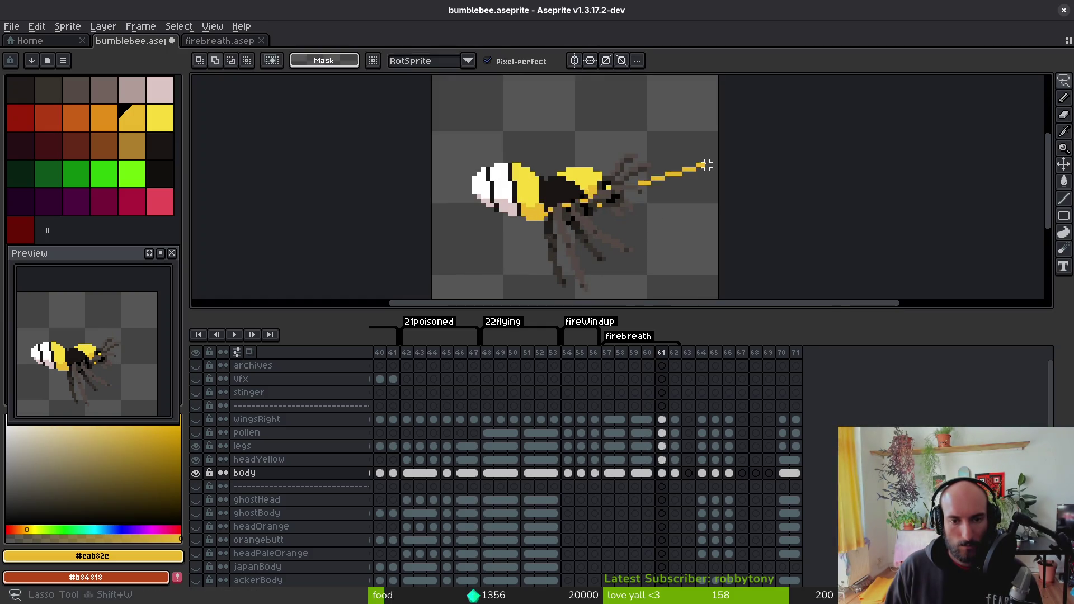
- Lasso-select the bee in frame 61, nudge it one pixel left, and deselect
{"action": "scroll", "coordinate": [706, 165], "scroll_direction": "down", "scroll_amount": 1}
{"action": "mouse_move", "coordinate": [717, 194]}
{"action": "left_mouse_down"}
{"action": "mouse_move", "coordinate": [438, 256]}
{"action": "mouse_move", "coordinate": [743, 179]}
{"action": "left_mouse_up"}
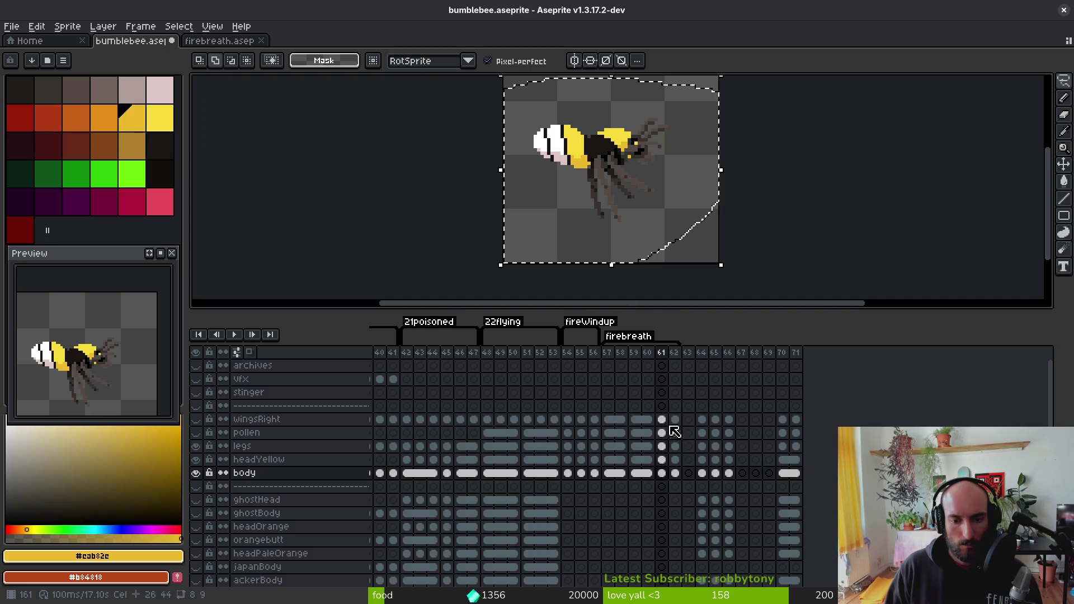
{"action": "key", "text": "Left"}
{"action": "key", "text": "ctrl+d"}
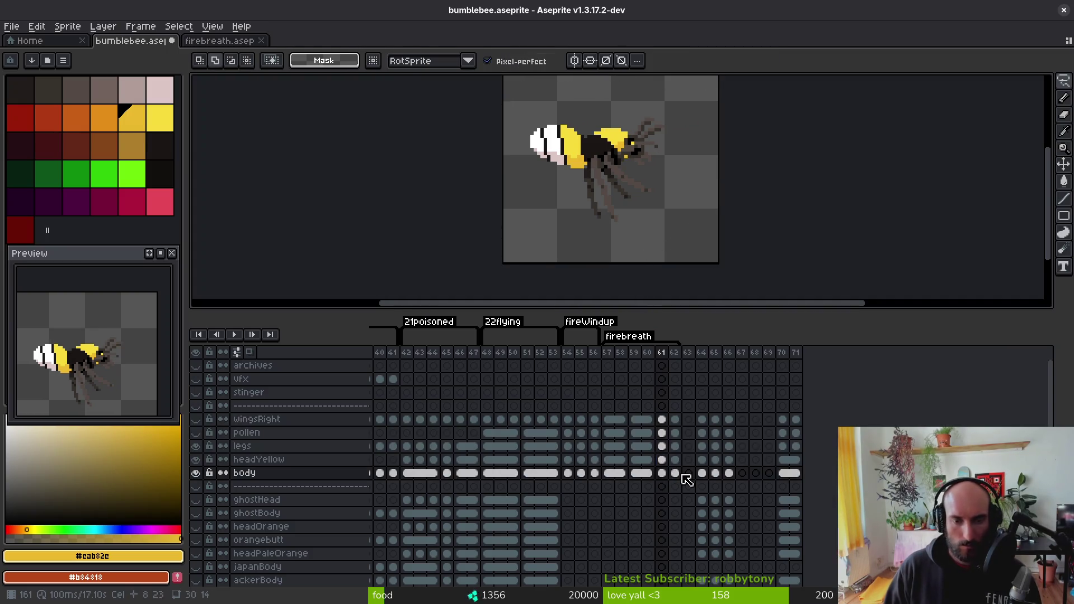
{"action": "left_click_drag", "start_coordinate": [686, 158], "coordinate": [684, 210]}
- Compare against neighbouring frames, ending on frame 60, and save bumblebee.aseprite
{"action": "key", "text": "i"}
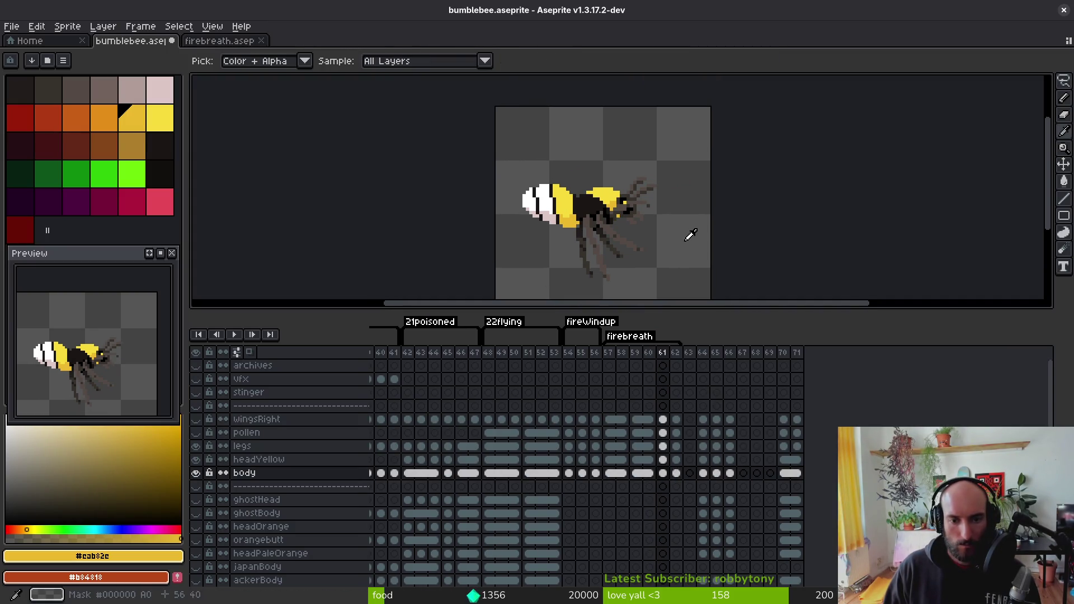
{"action": "key", "text": "Right"}
{"action": "key", "text": "Left"}
{"action": "key", "text": "Left"}
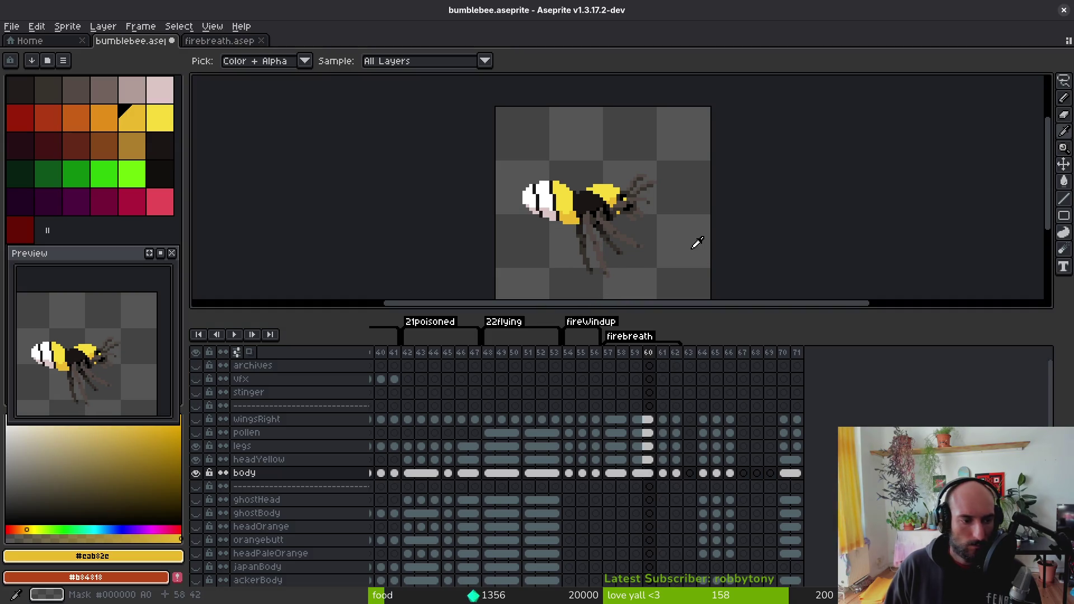
{"action": "key", "text": "m"}
{"action": "key", "text": "ctrl+s"}
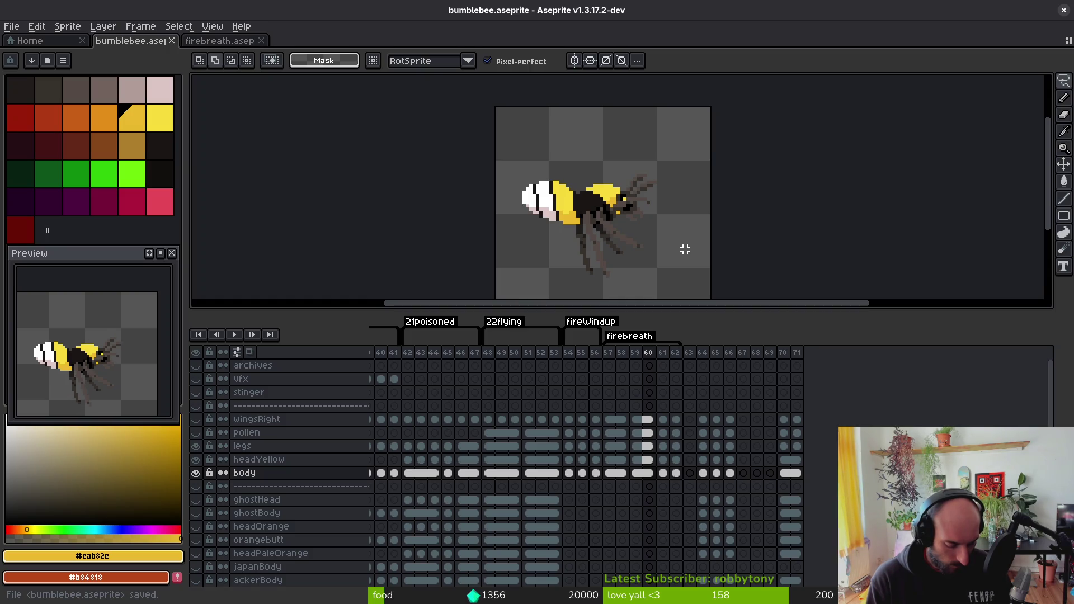
{"action": "key", "text": "i"}
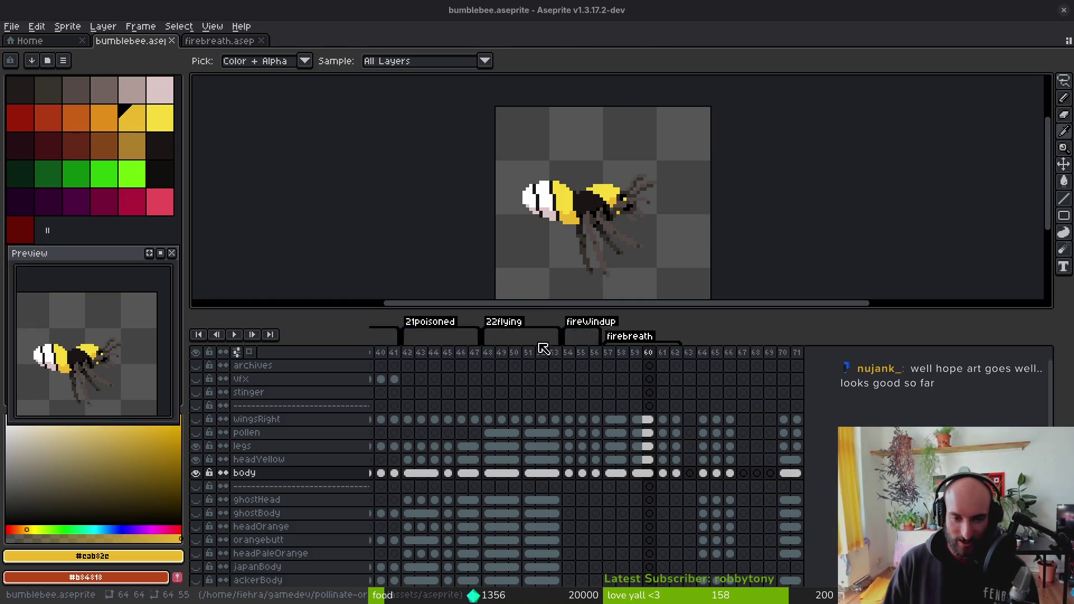
- Save bumblebee.aseprite, switch to Godot, and launch the game with F5
{"action": "key", "text": "ctrl+s"}
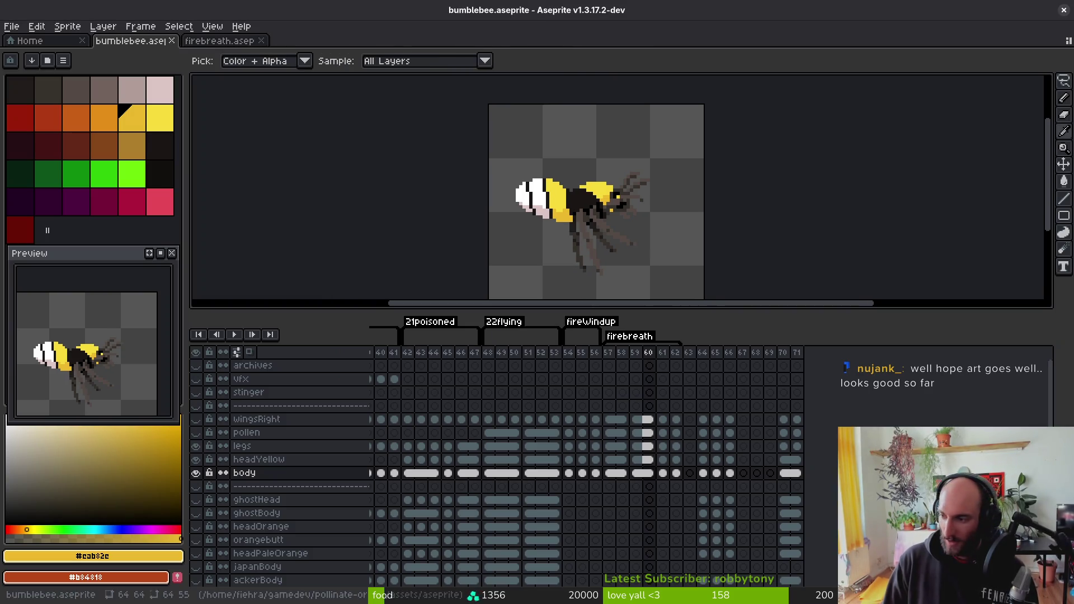
{"action": "key", "text": "alt+Tab"}
{"action": "key", "text": "F5"}
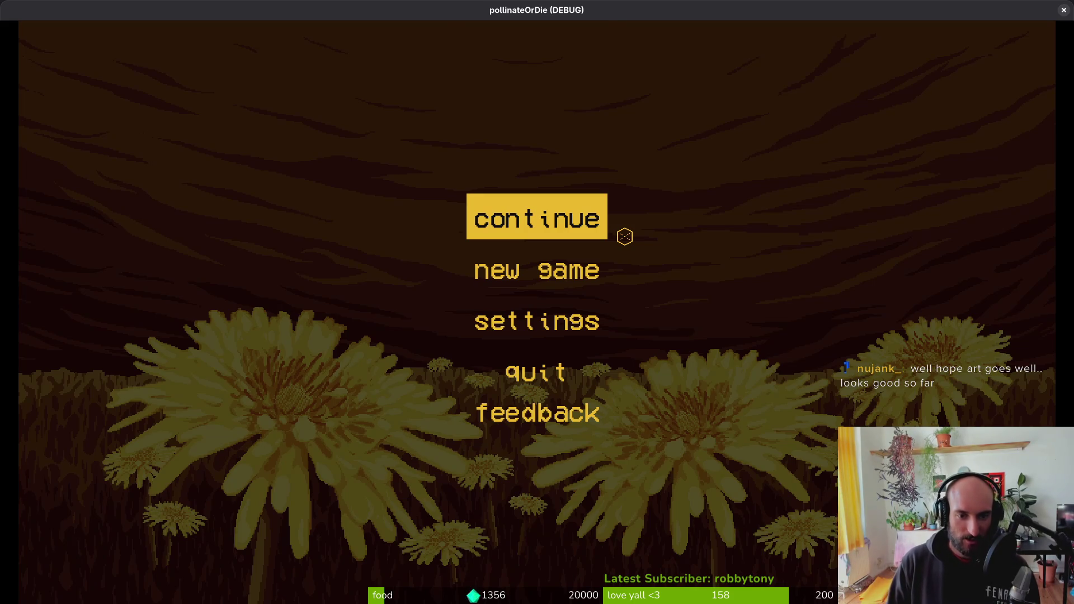
- Continue into the hive level, dismiss the debug level menu, try the firebreath, and close the game
{"action": "key", "text": "Return"}
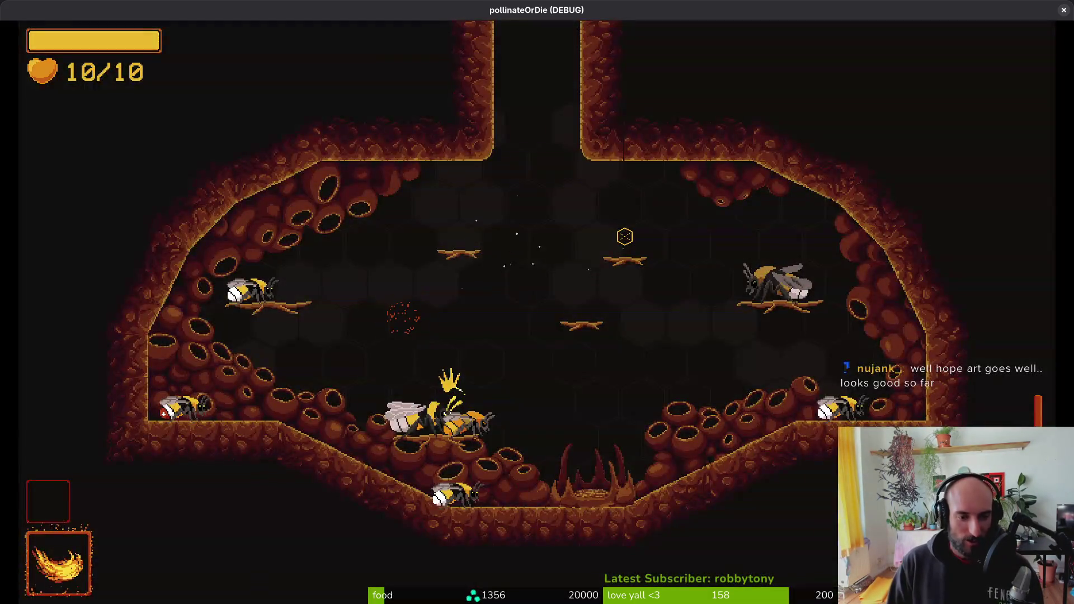
{"action": "key", "text": "Escape"}
{"action": "key", "text": "Up"}
{"action": "key", "text": "Right"}
{"action": "key", "text": "Right"}
{"action": "key", "text": "Return"}
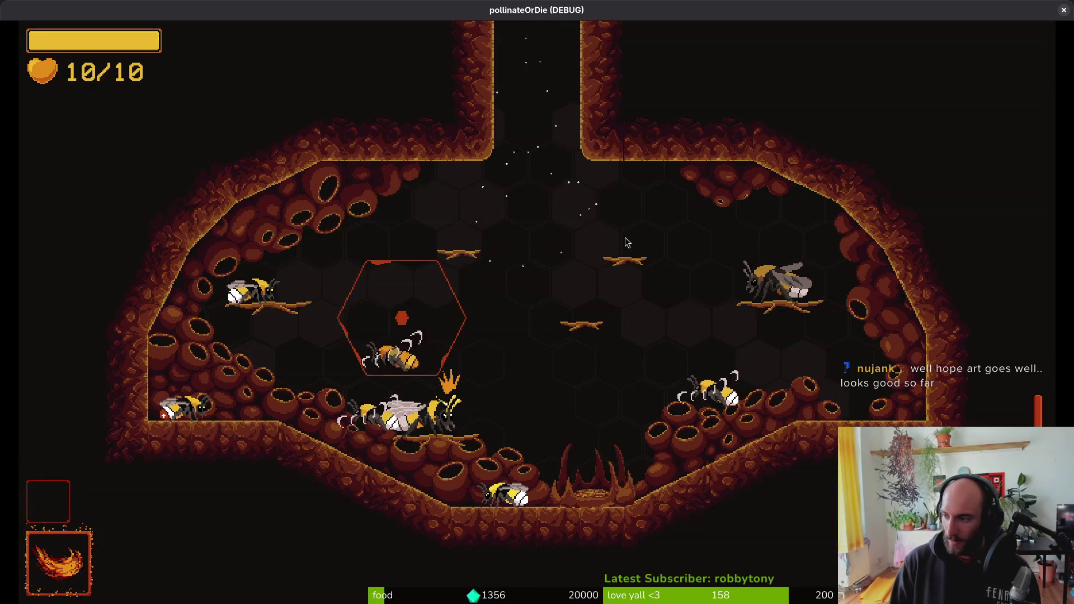
{"action": "key", "text": "Escape"}
- Move down firebreath.gd's enter function to the if can_transition line
{"action": "key", "text": "j"}
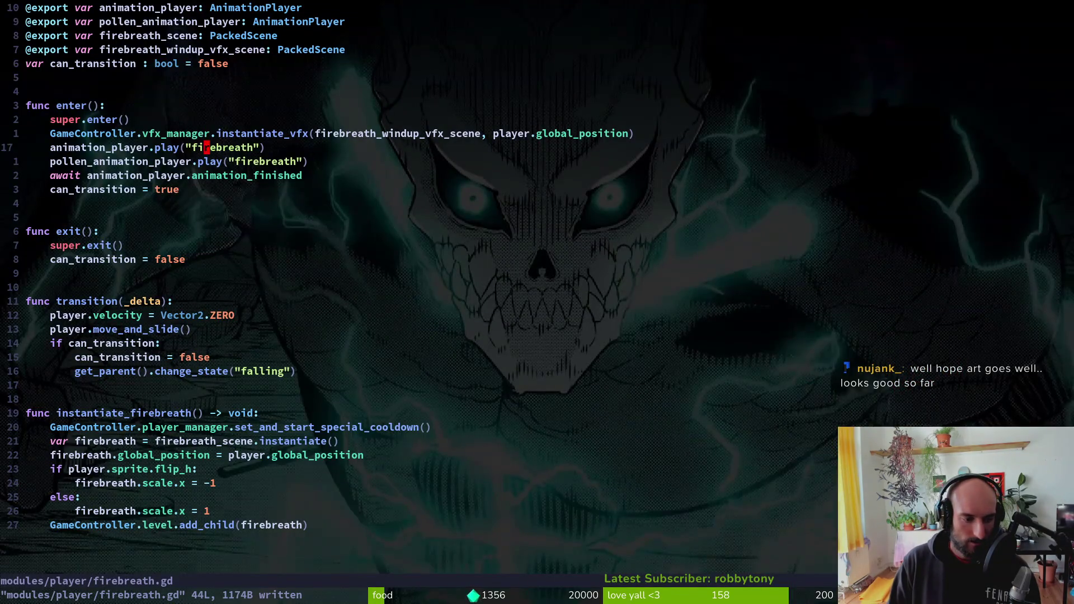
{"action": "key", "text": "j"}
{"action": "key", "text": "1"}
{"action": "key", "text": "0"}
{"action": "key", "text": "j"}
{"action": "key", "text": "j"}
{"action": "key", "text": "j"}
{"action": "key", "text": "j"}
{"action": "key", "text": "j"}
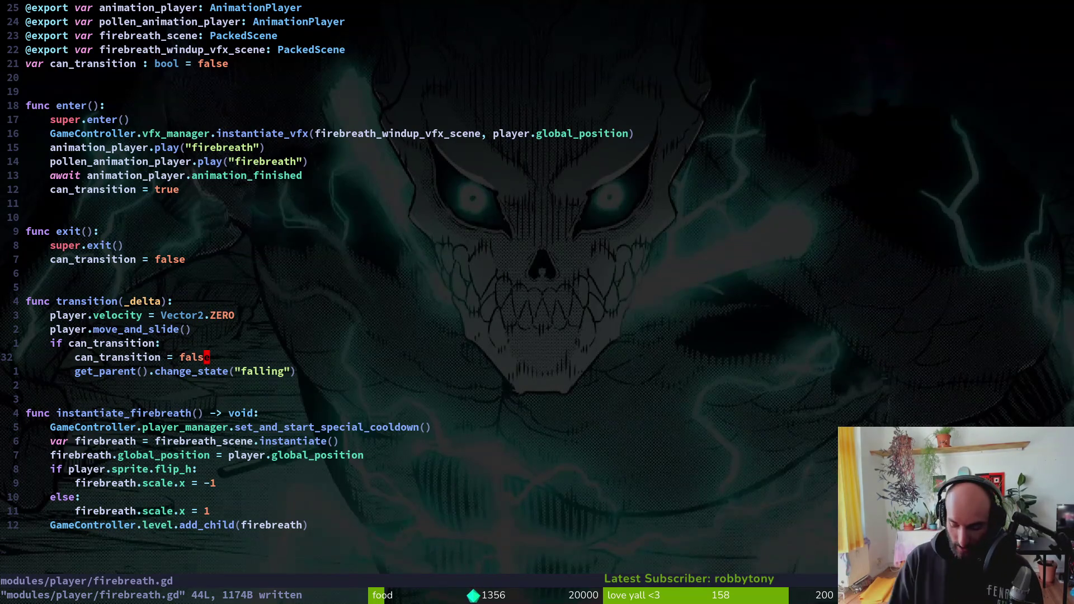
- Open spawn_web.gd via the file finder and copy its animation_finished connect line
{"action": "key", "text": "space"}
{"action": "key", "text": "f"}
{"action": "key", "text": "f"}
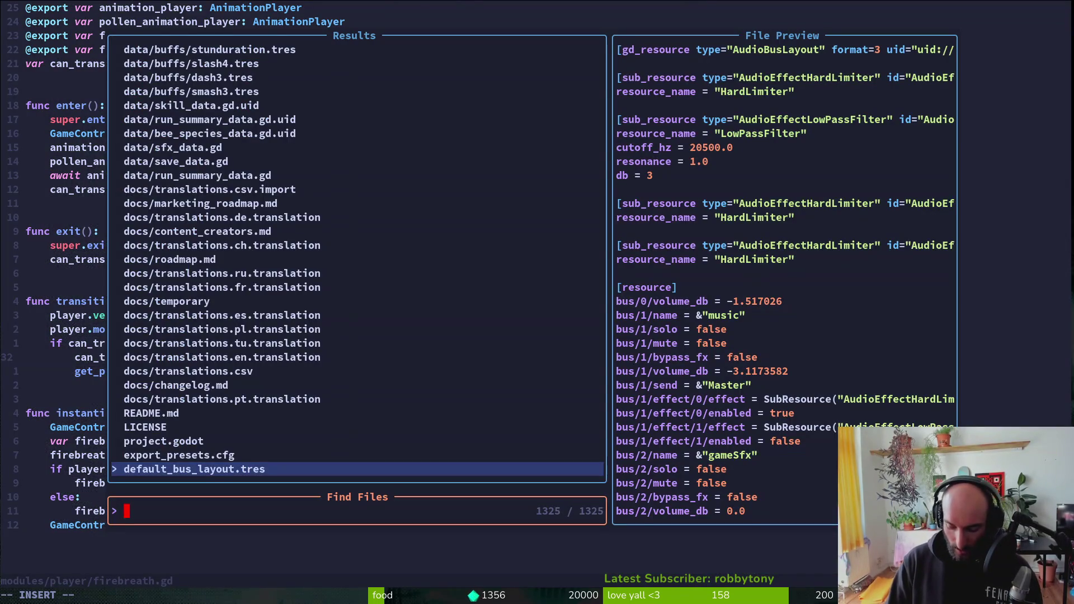
{"action": "type", "text": "pl"}
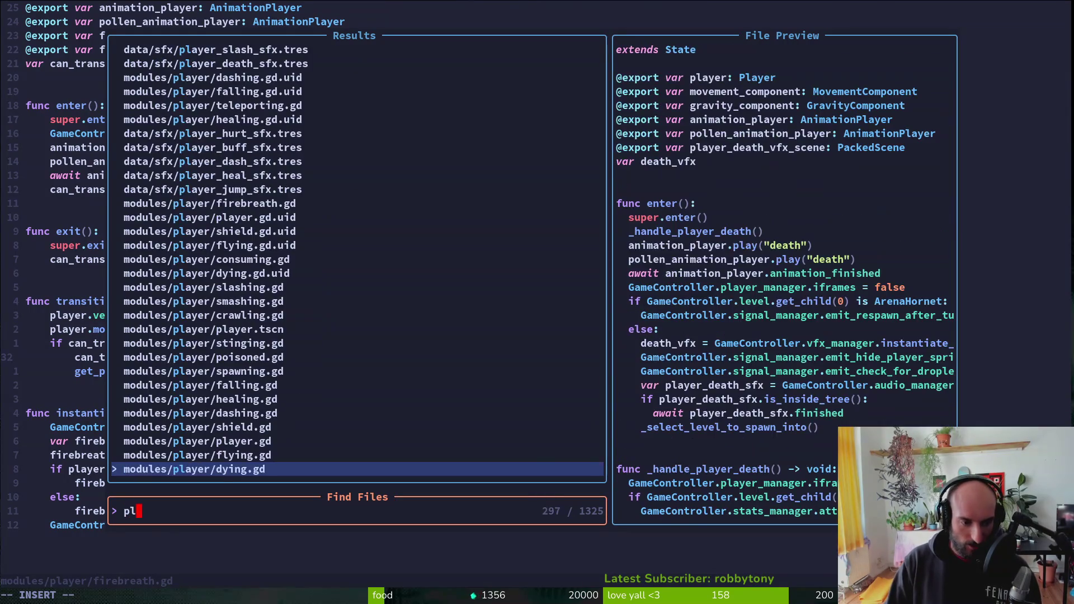
{"action": "key", "text": "BackSpace"}
{"action": "key", "text": "BackSpace"}
{"action": "type", "text": "spawnw"}
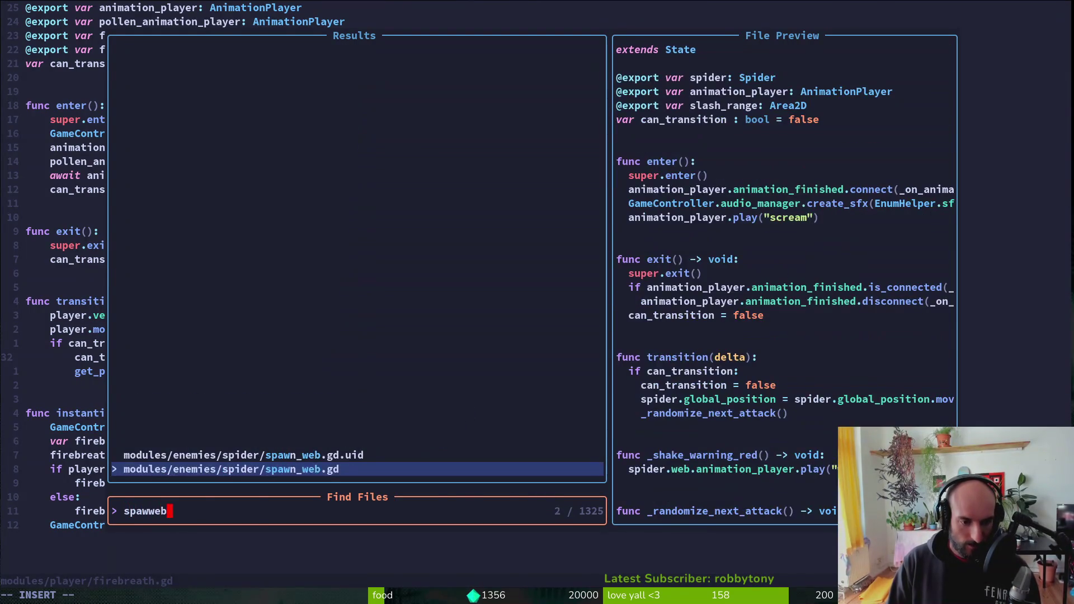
{"action": "key", "text": "Return"}
{"action": "key", "text": "9"}
{"action": "key", "text": "j"}
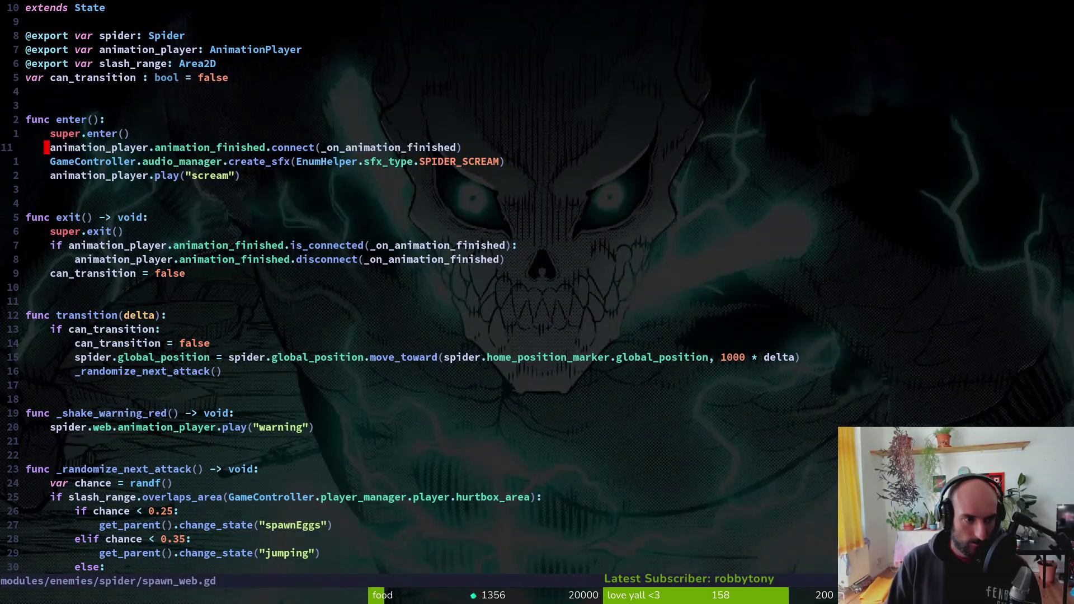
{"action": "key", "text": "ctrl+o"}
- Paste the connect line into firebreath.gd's enter() and save the file
{"action": "key", "text": "j"}
{"action": "key", "text": "j"}
{"action": "key", "text": "j"}
{"action": "key", "text": "k"}
{"action": "key", "text": "k"}
{"action": "key", "text": "k"}
{"action": "key", "text": "8"}
{"action": "key", "text": "k"}
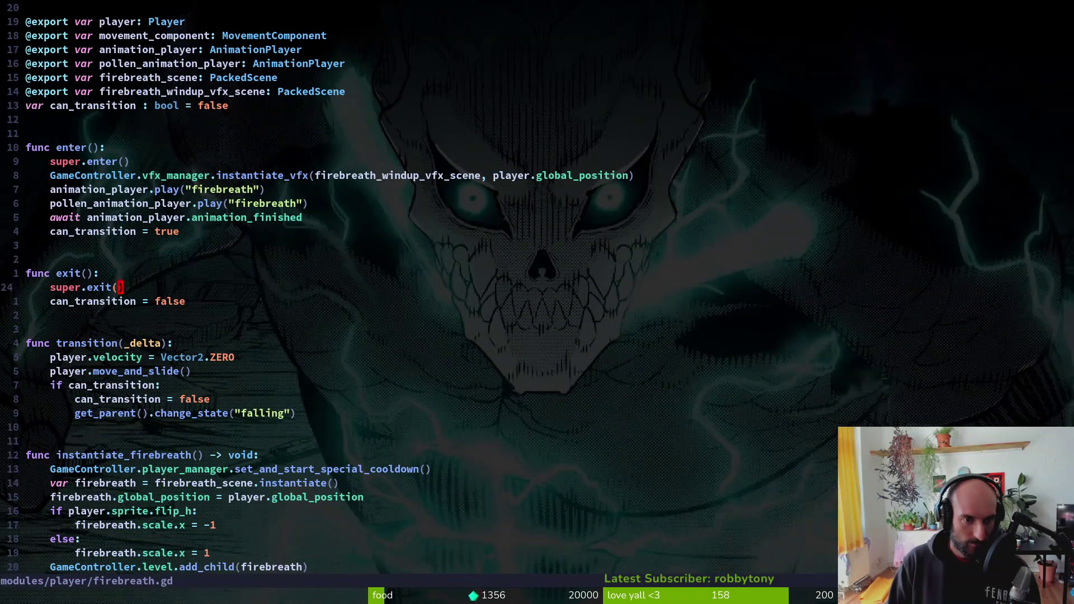
{"action": "key", "text": "k"}
{"action": "key", "text": "k"}
{"action": "key", "text": "k"}
{"action": "type", "text": "p:w"}
{"action": "key", "text": "Return"}
- In spawn_web.gd, yank the whole _on_animation_finished match block and save
{"action": "key", "text": "ctrl+6"}
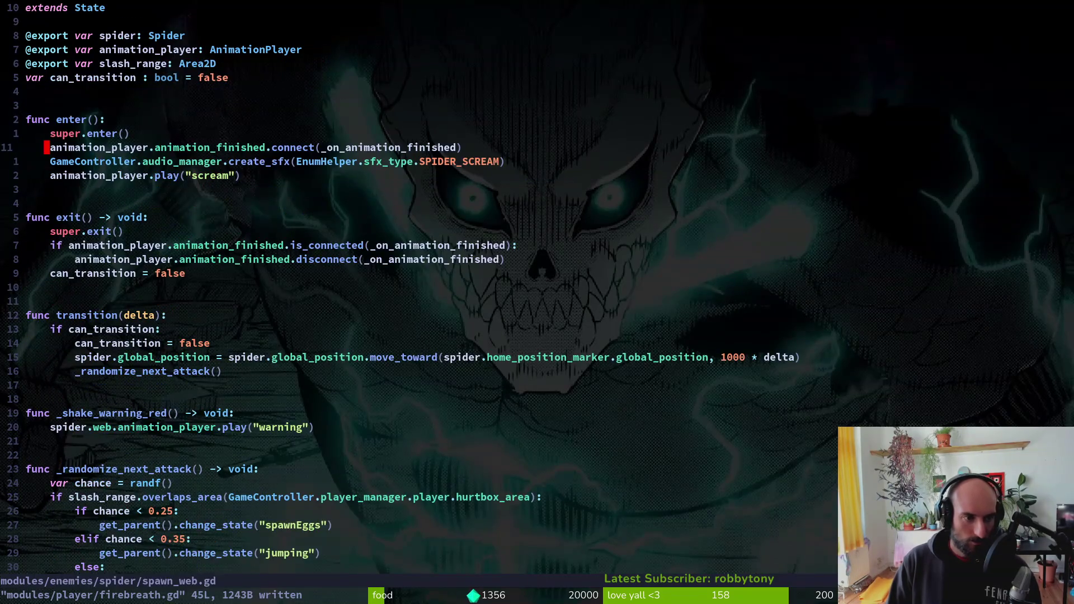
{"action": "key", "text": "j"}
{"action": "key", "text": "j"}
{"action": "key", "text": "k"}
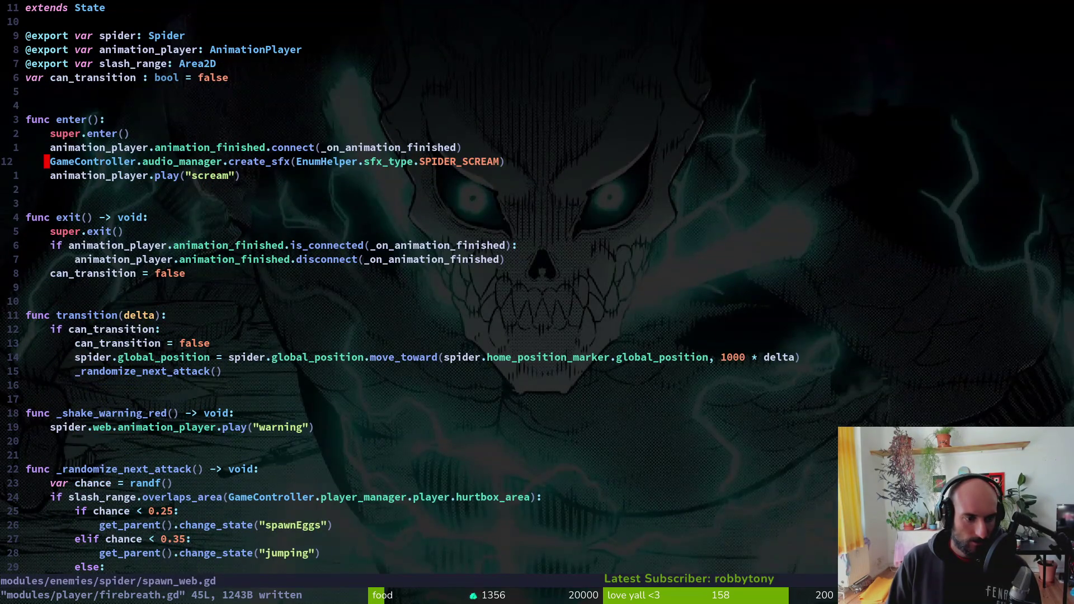
{"action": "key", "text": "G"}
{"action": "key", "text": "k"}
{"action": "key", "text": "V"}
{"action": "key", "text": "k"}
{"action": "key", "text": "7"}
{"action": "key", "text": "k"}
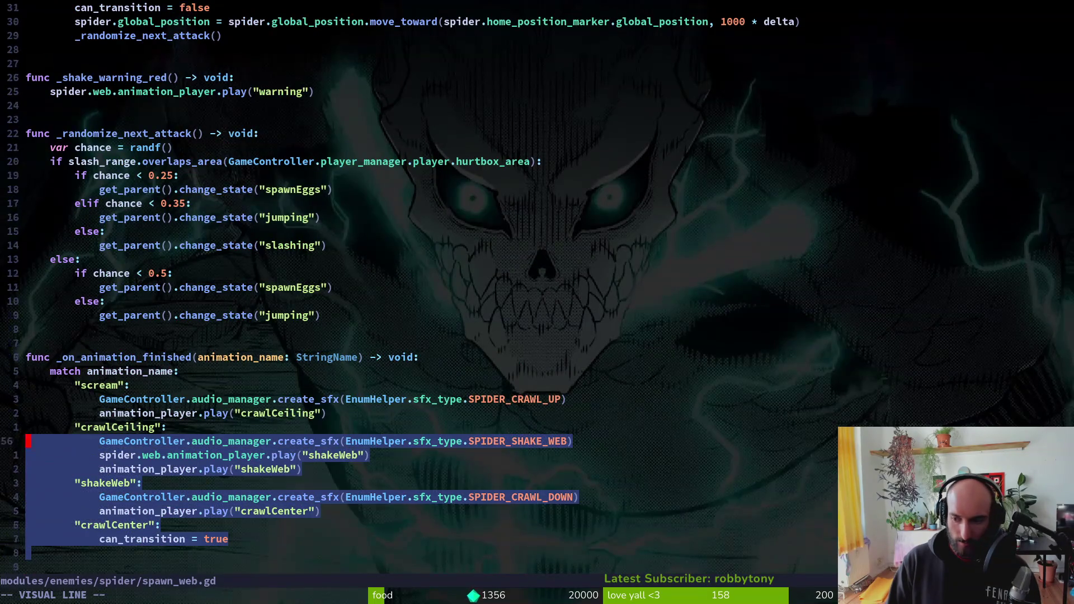
{"action": "key", "text": "k"}
{"action": "key", "text": "k"}
{"action": "key", "text": "k"}
{"action": "type", "text": "y:w"}
{"action": "key", "text": "Return"}
- Paste the handler at the end of firebreath.gd and rename its scream case to firebreath
{"action": "key", "text": "ctrl+6"}
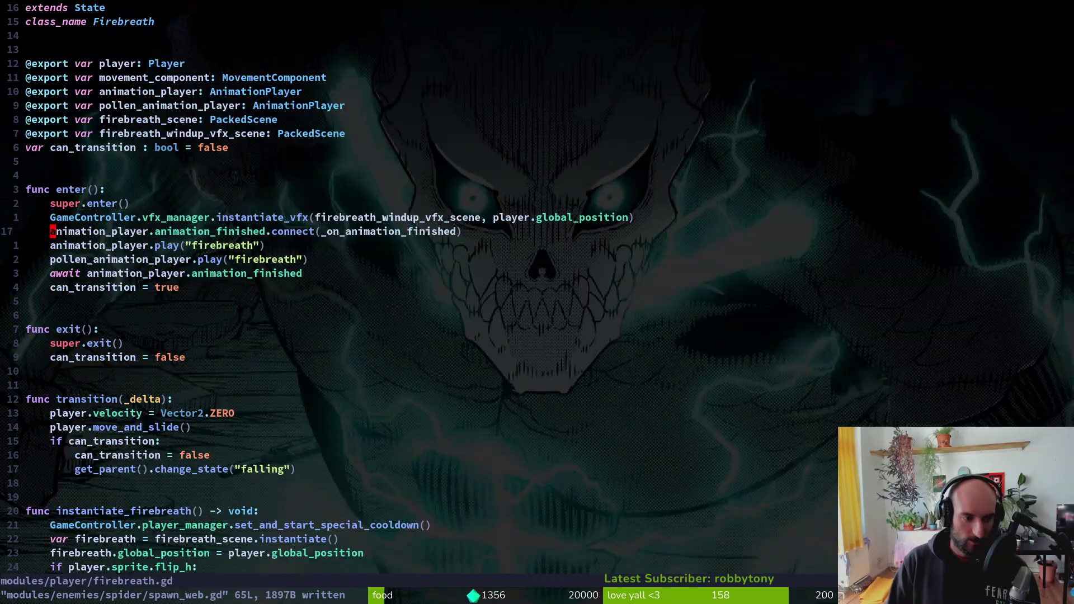
{"action": "key", "text": "G"}
{"action": "key", "text": "p"}
{"action": "key", "text": "O"}
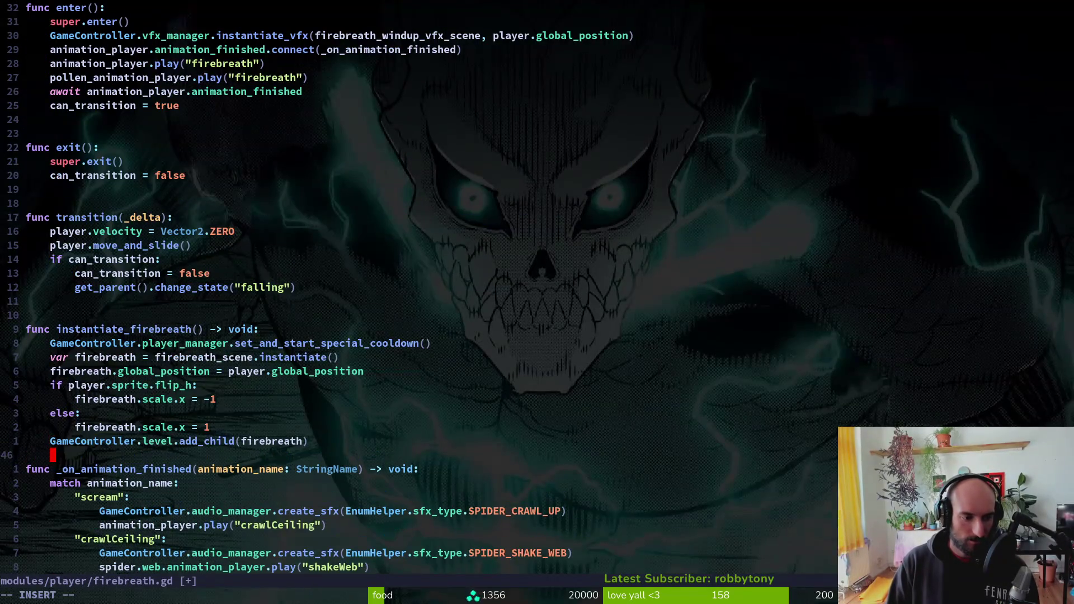
{"action": "key", "text": "Escape"}
{"action": "key", "text": "j"}
{"action": "key", "text": "e"}
{"action": "key", "text": "a"}
{"action": "key", "text": "j"}
{"action": "key", "text": "j"}
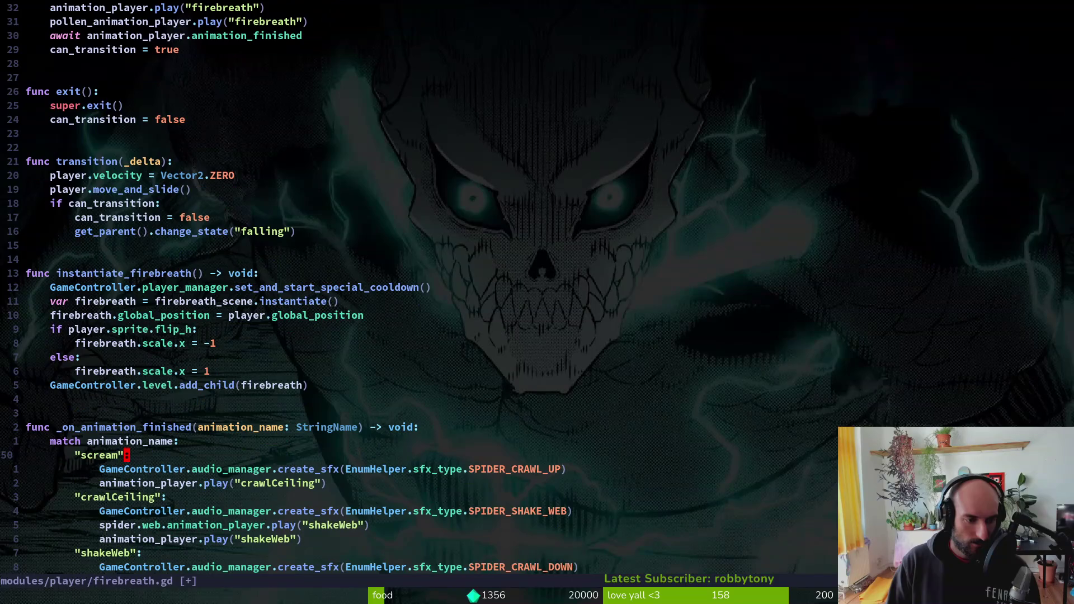
{"action": "type", "text": "ciwfirebreath"}
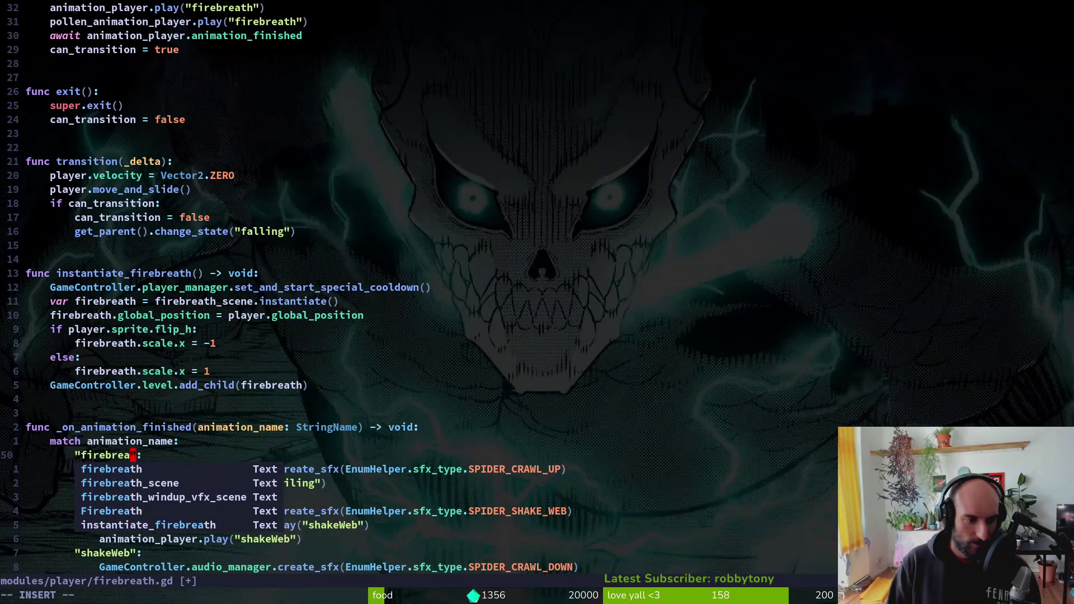